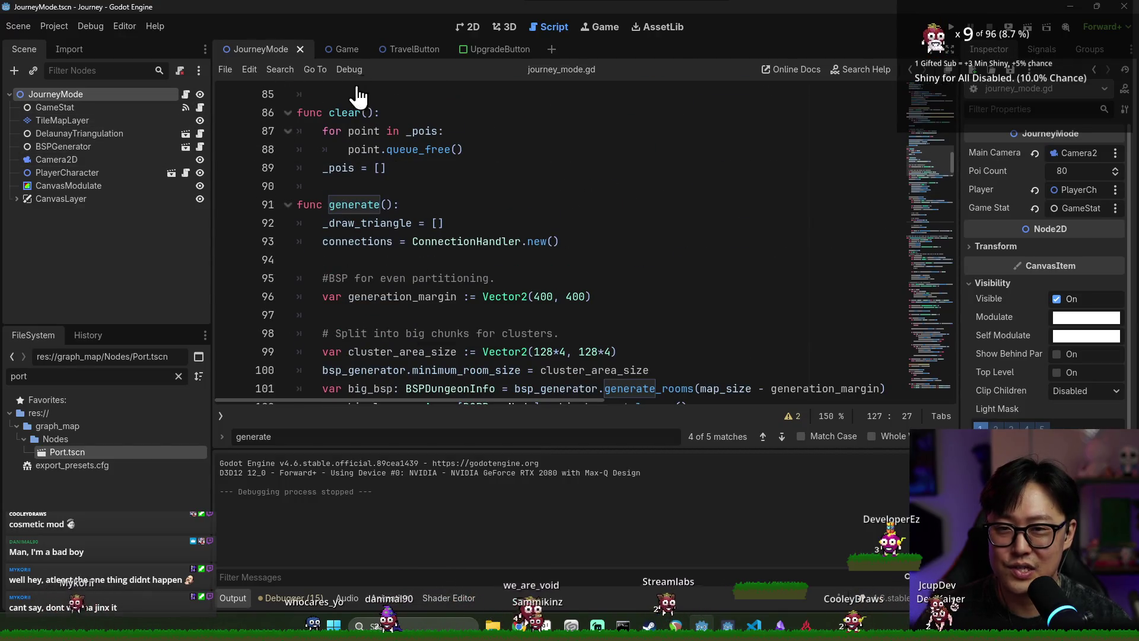
- Review the generation_margin uses and the for loop on line 95, then save
scroll(359, 95, up, 4)
scroll(428, 235, down, 7)
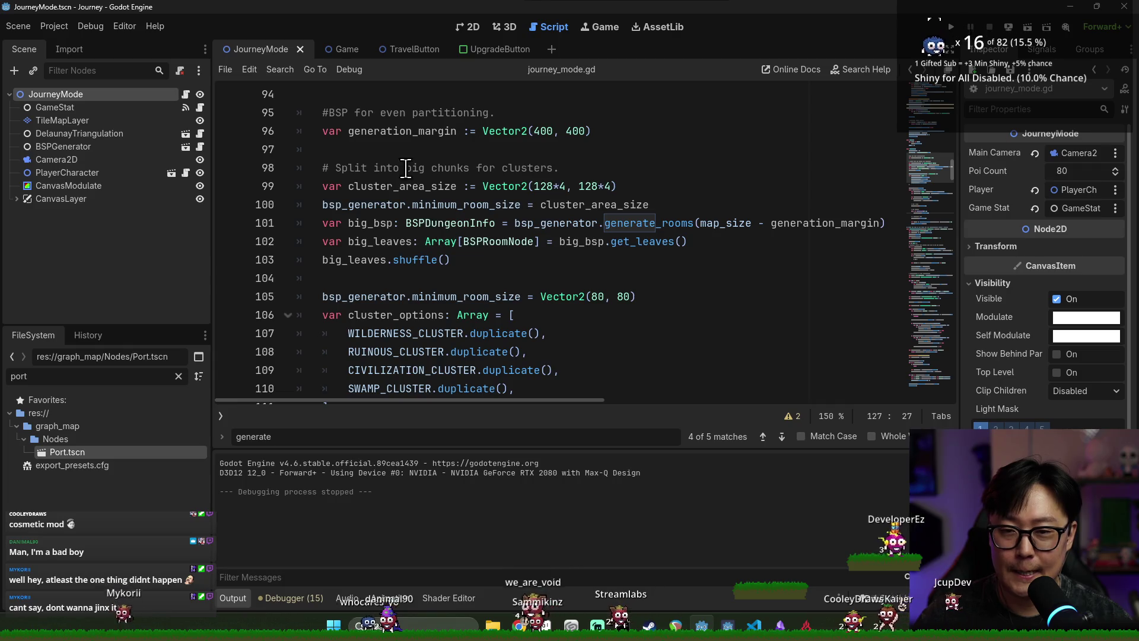
double_click(397, 129)
scroll(437, 196, up, 1)
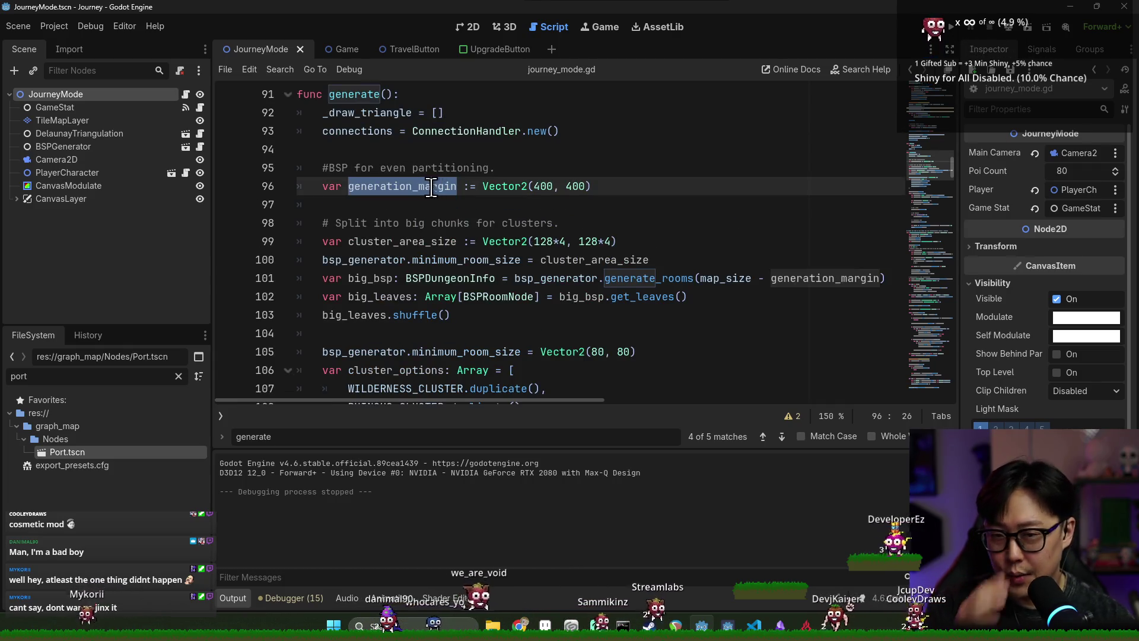
scroll(415, 186, down, 3)
scroll(418, 193, up, 2)
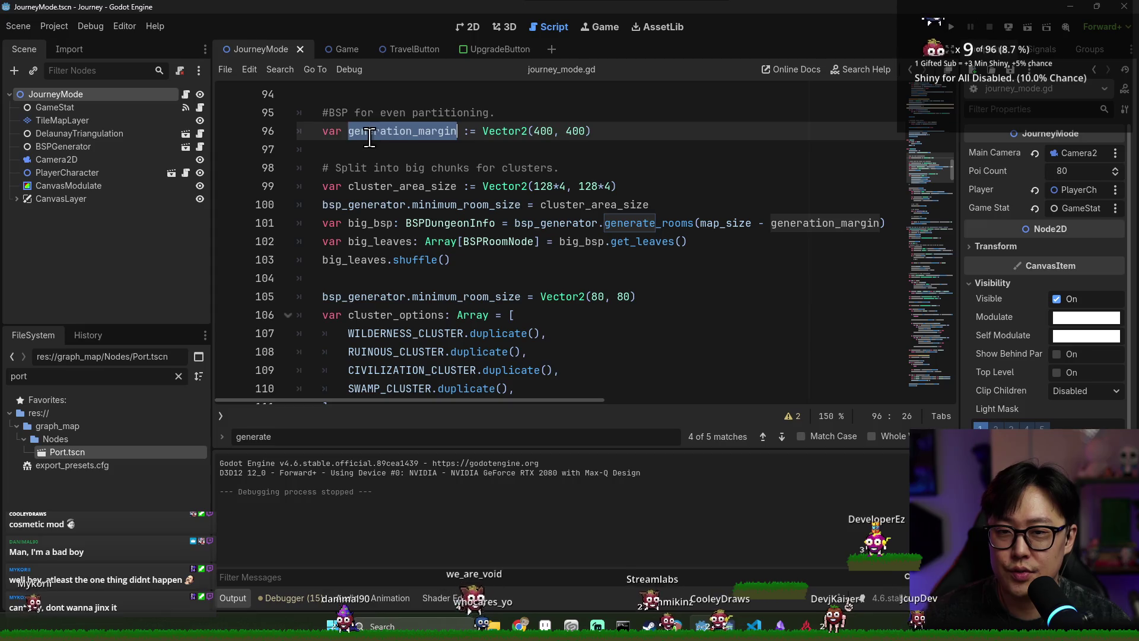
scroll(420, 197, up, 1)
scroll(420, 198, up, 1)
double_click(363, 223)
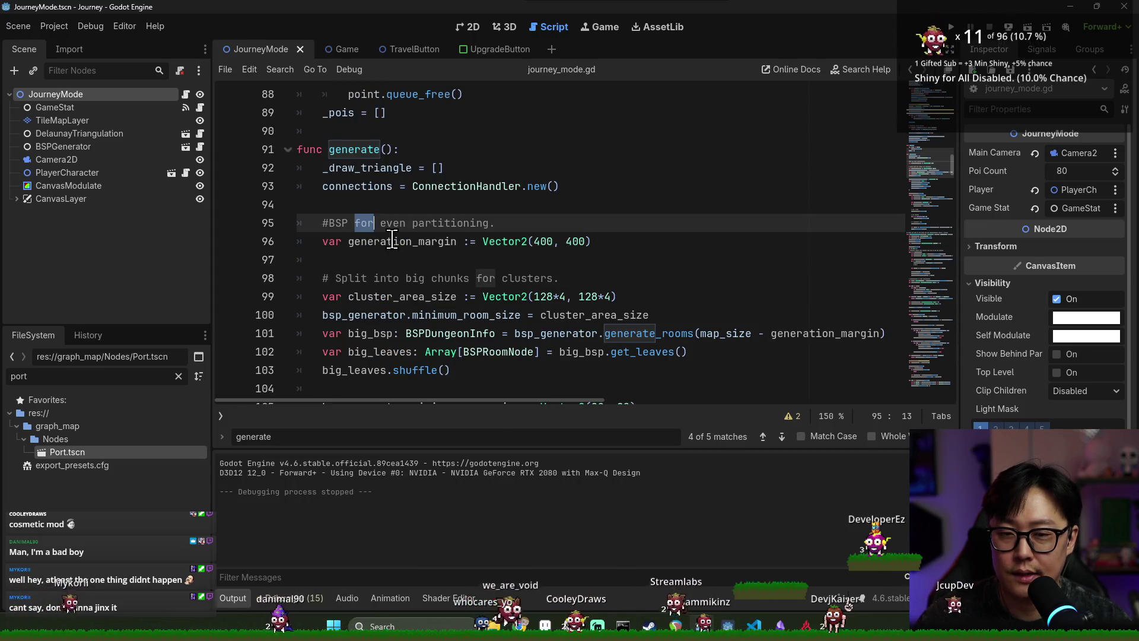
scroll(415, 189, down, 2)
scroll(436, 190, down, 1)
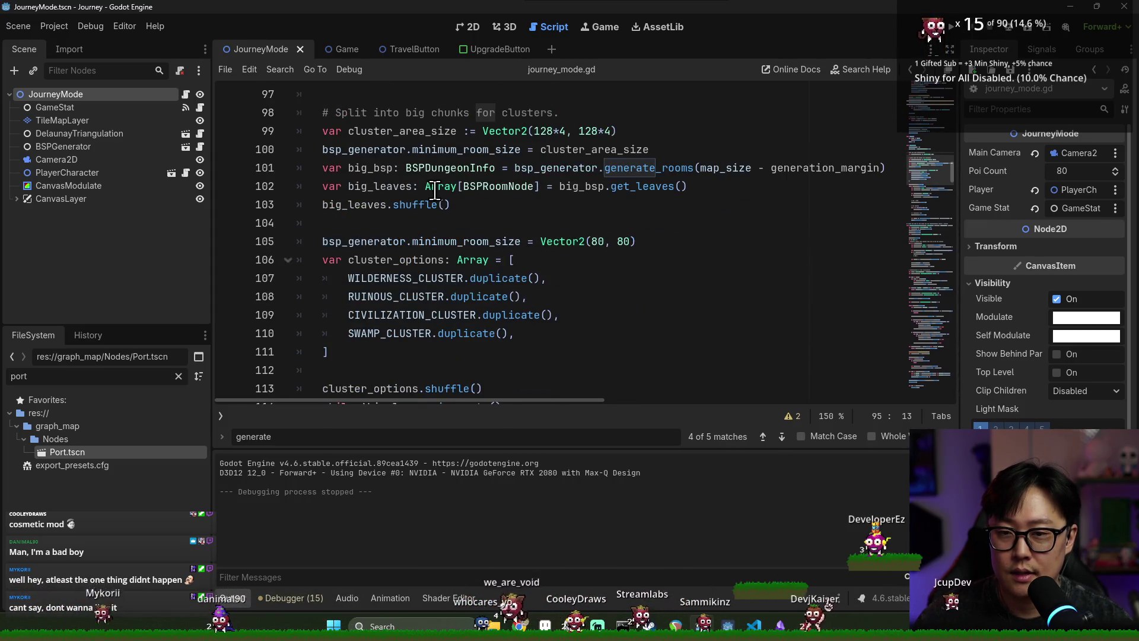
mouse_move(442, 193)
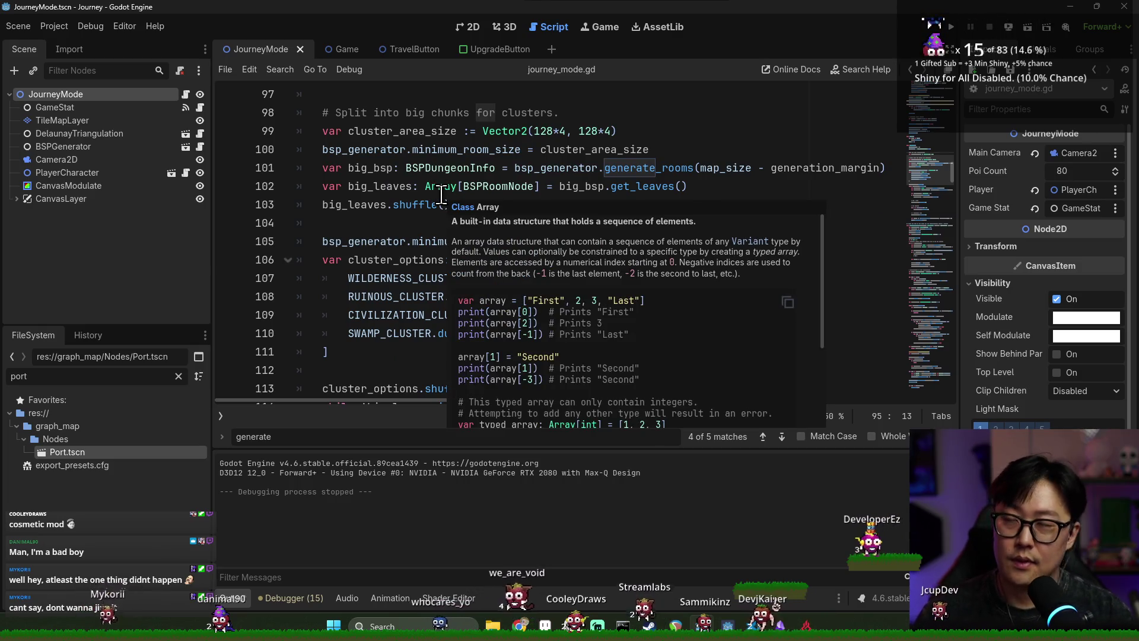
key(ctrl+s)
- Recheck generation_margin on line 96 and save the script again
scroll(415, 154, up, 1)
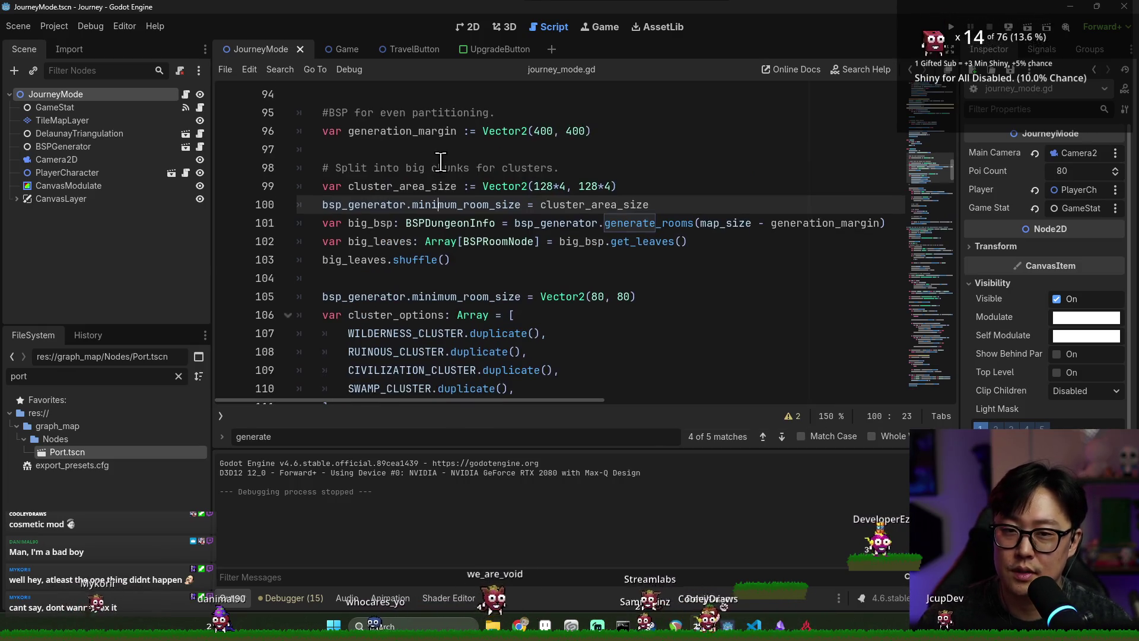
double_click(410, 131)
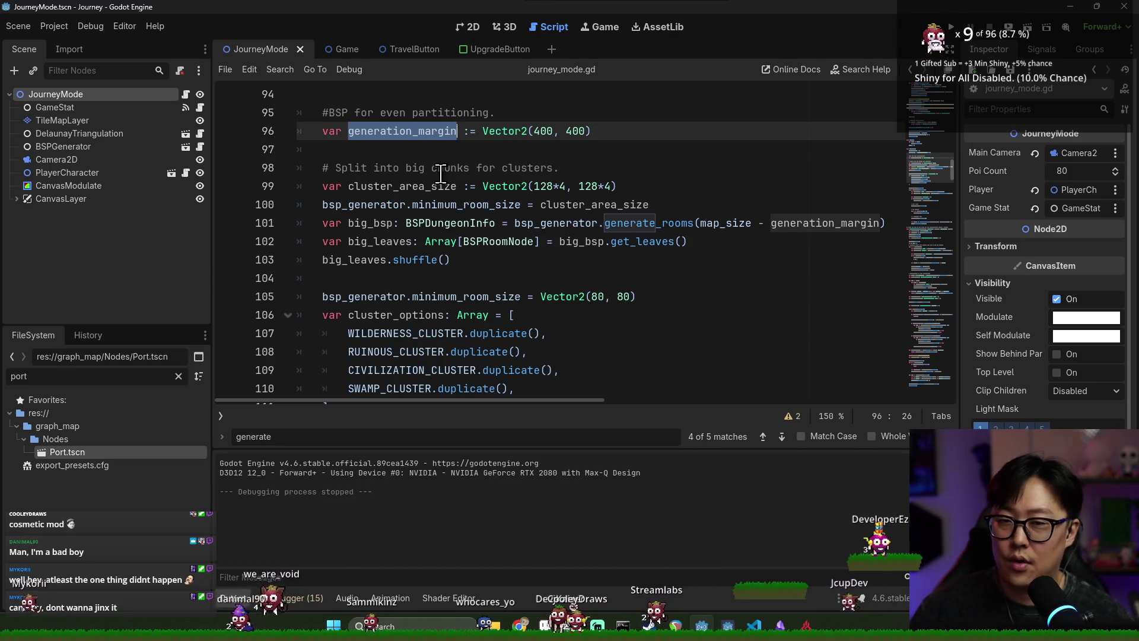
scroll(462, 190, down, 3)
scroll(465, 193, down, 1)
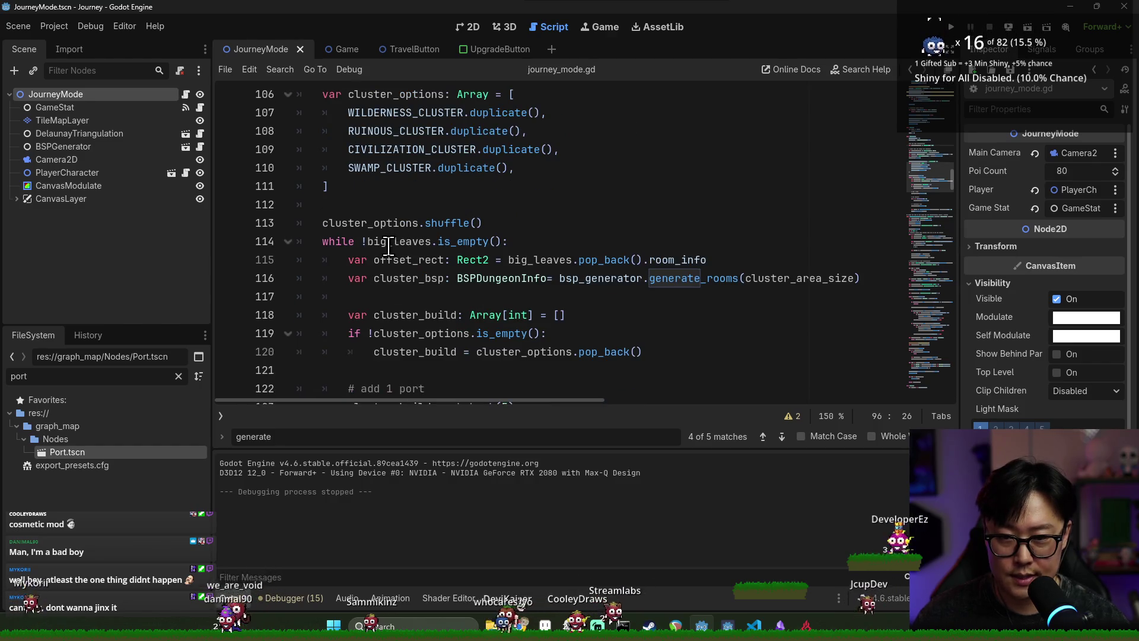
scroll(390, 244, down, 1)
key(ctrl+s)
scroll(403, 249, down, 5)
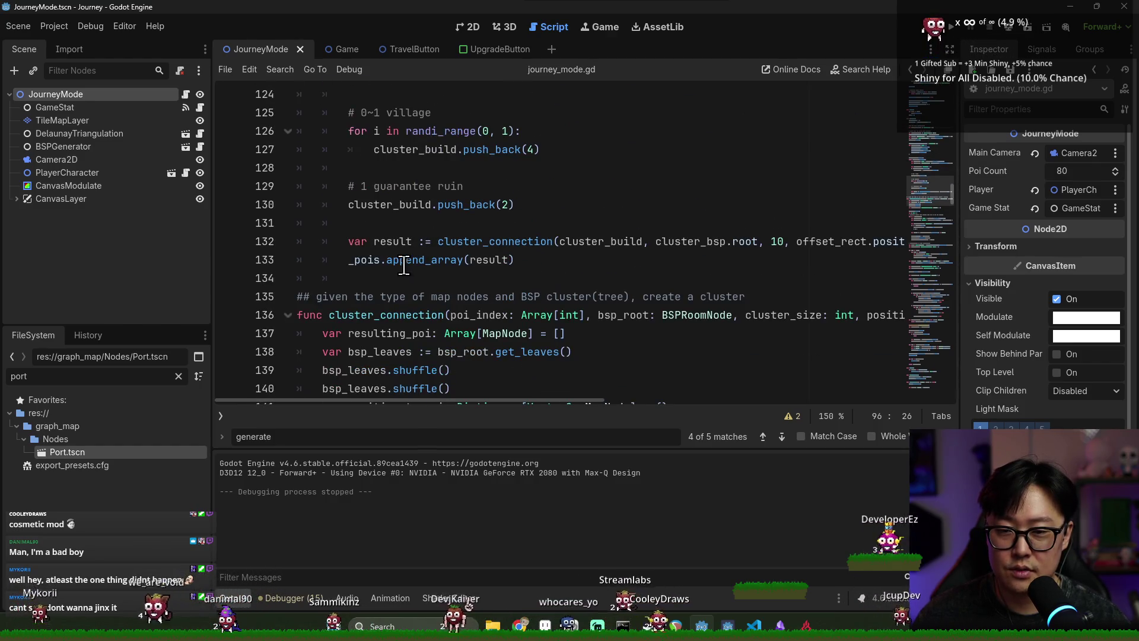
- Below line 133, write a _pois.filter lambda returning poi.type == MapNode.PoiType.port
double_click(367, 259)
click(553, 263)
key(Return)
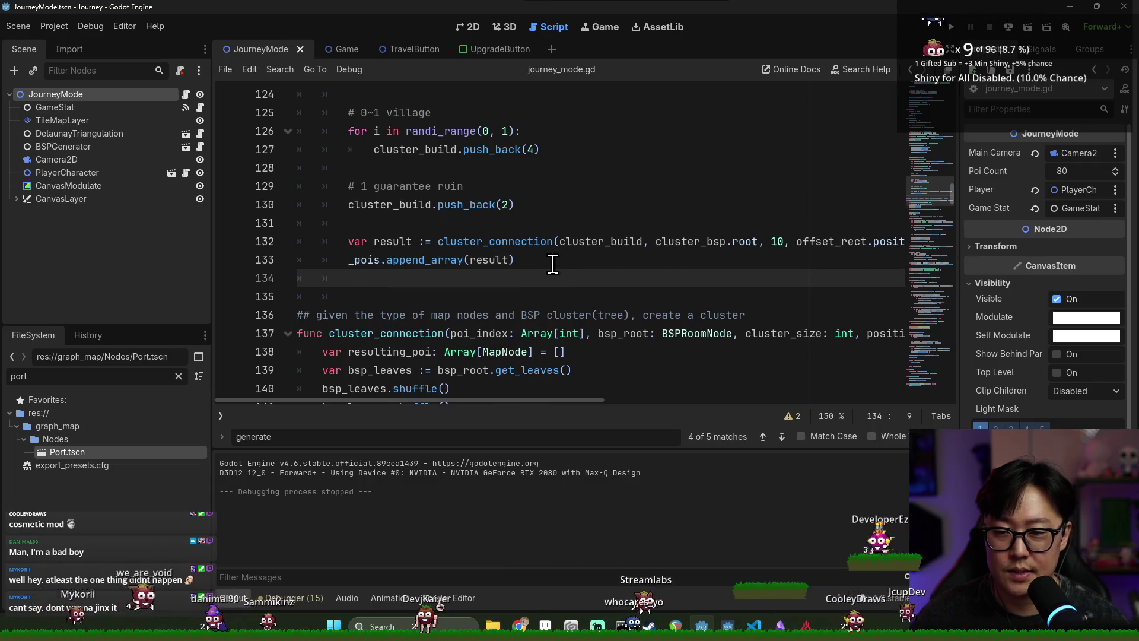
key(Return)
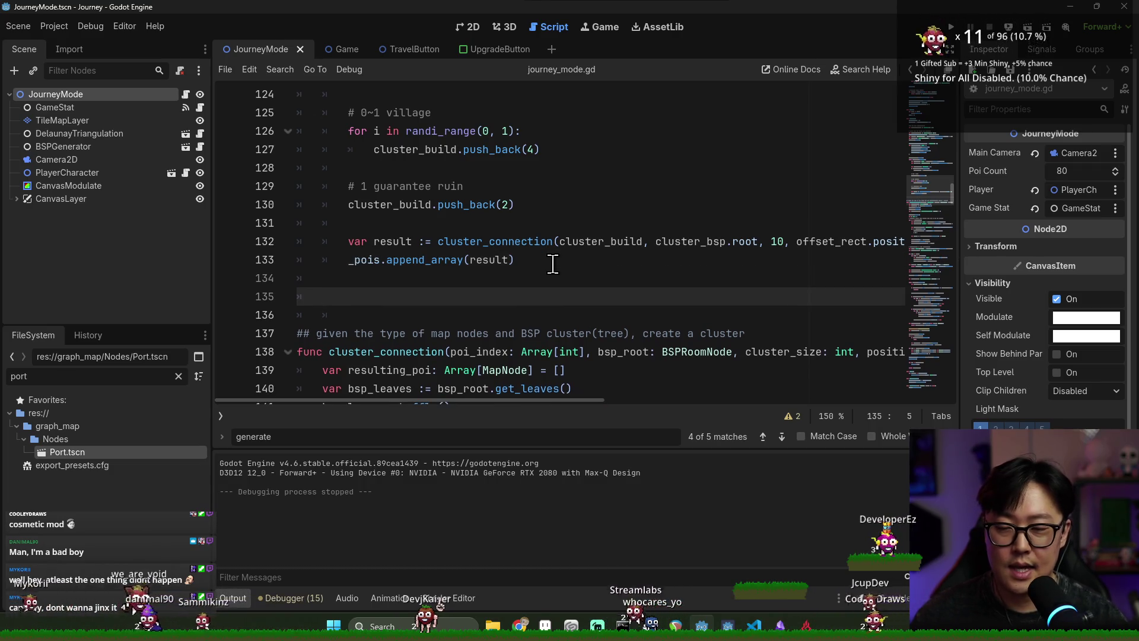
text(_pois.filter((poi: )
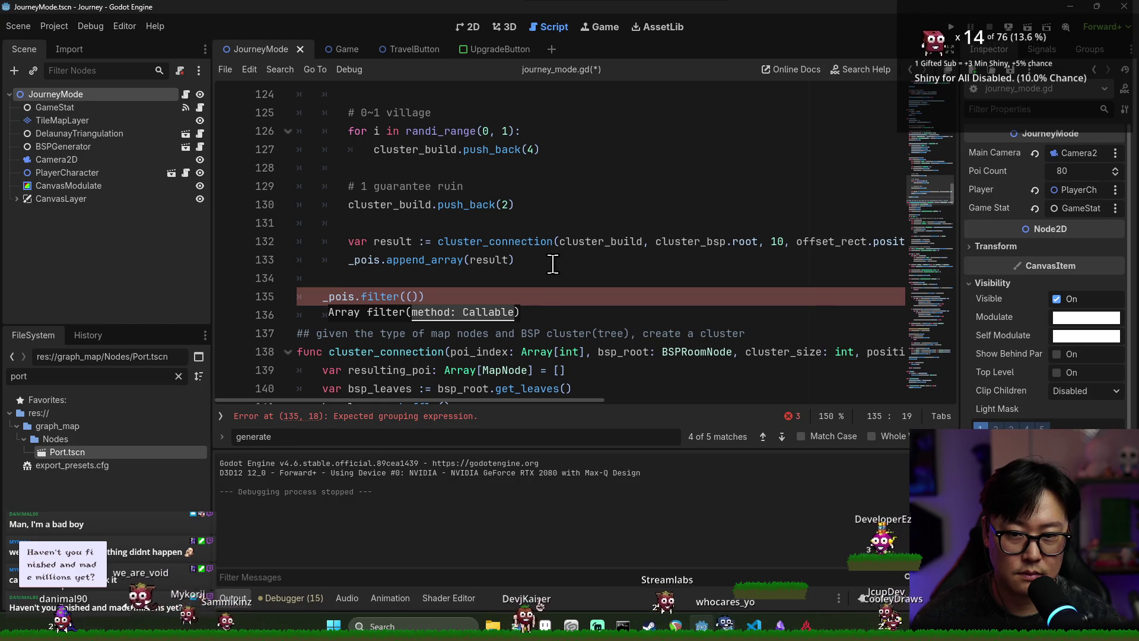
text(MapNode)
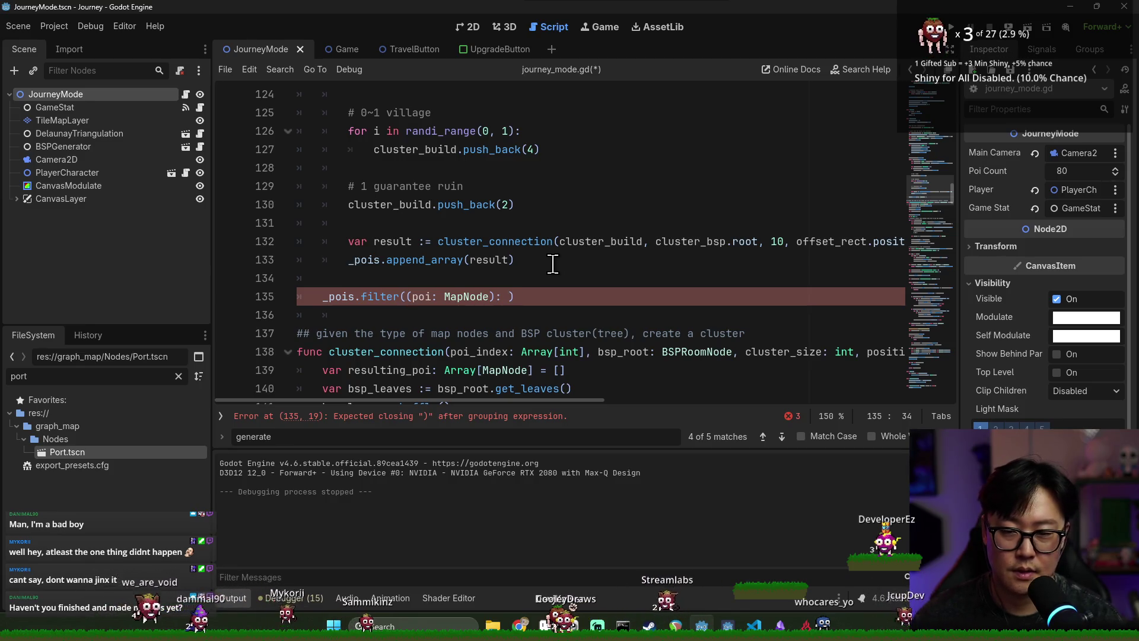
click(540, 296)
text(return poi.type == )
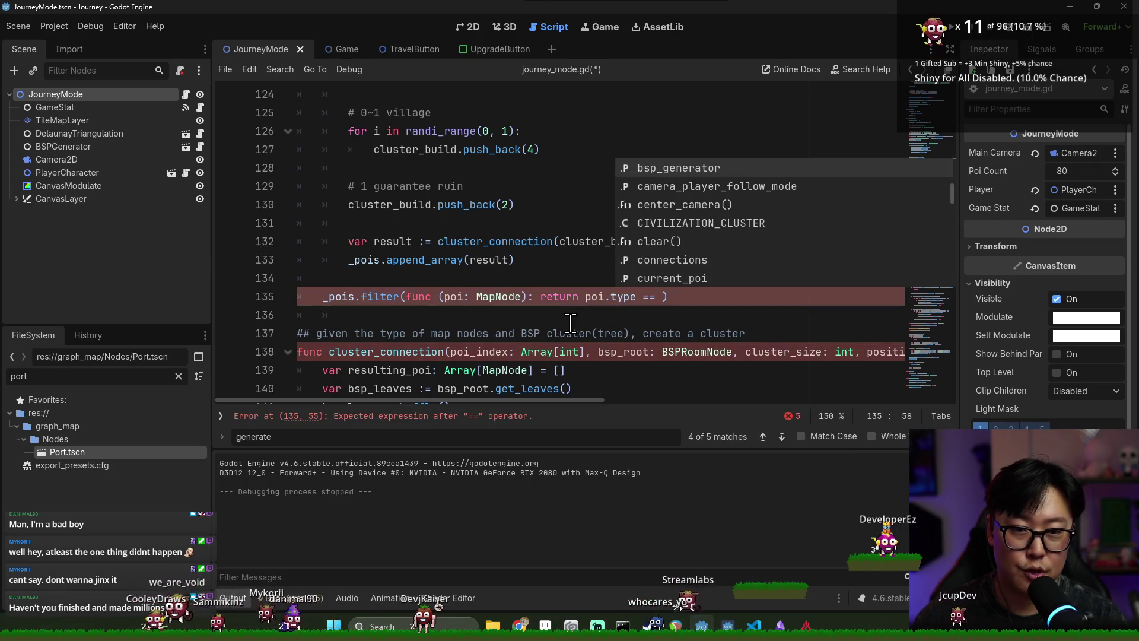
text(MapNode.)
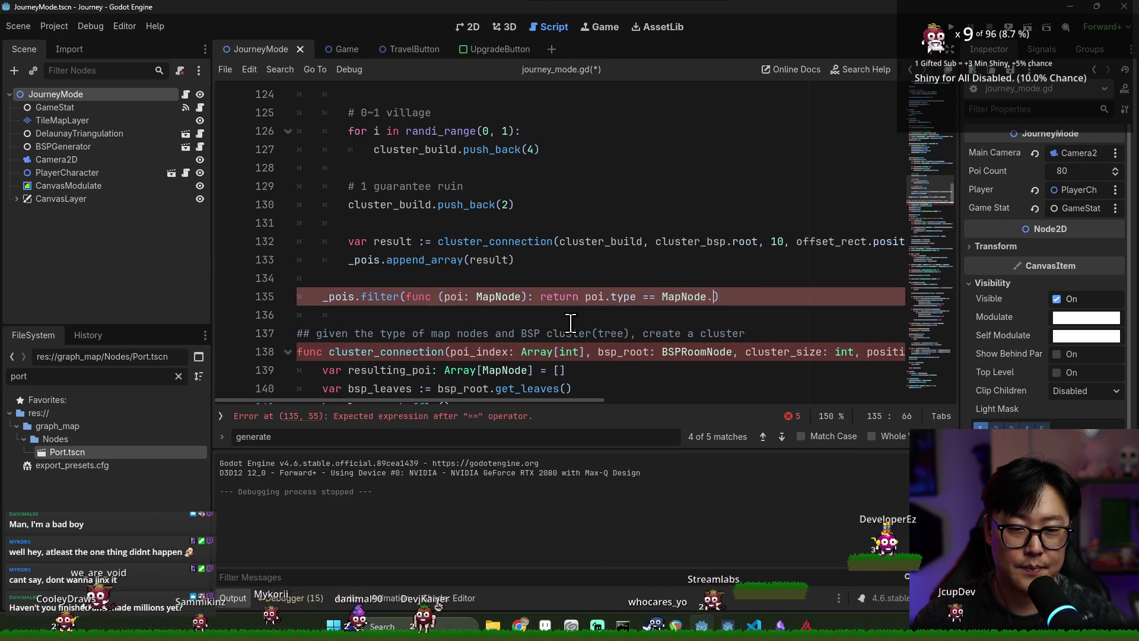
key(Down)
key(Return)
text(.PoiType.)
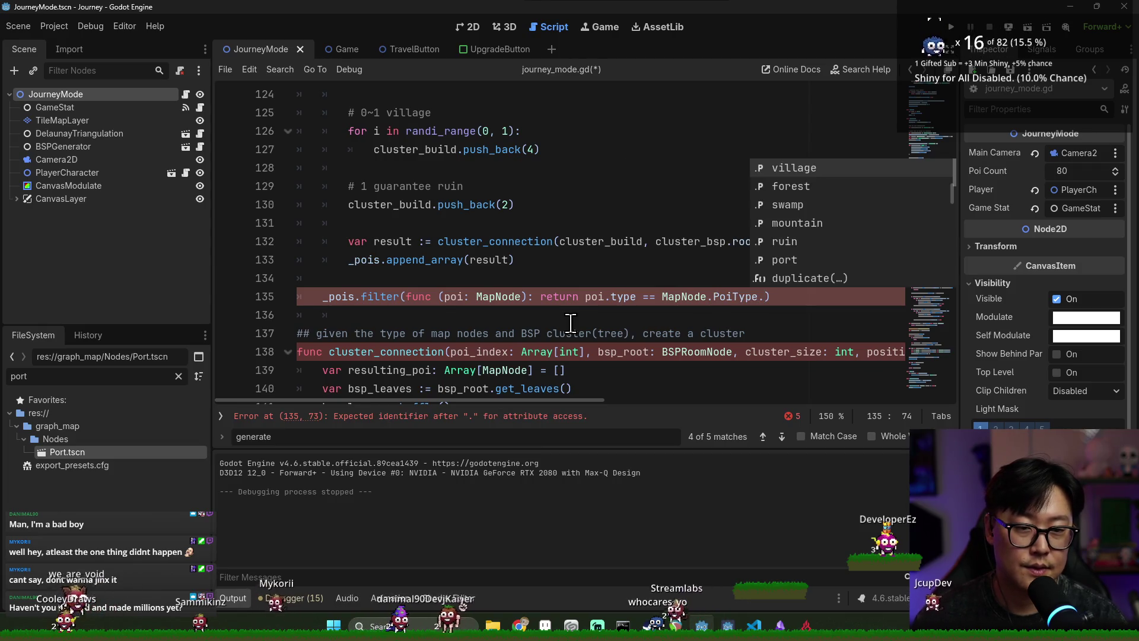
key(Return)
- Assign the filter result to var ports typed MapNode and save
key(Home)
text(var ports: Map)
key(Return)
text(=)
key(ctrl+s)
- Change the ports type to Array[MapNode] and save the script
double_click(363, 296)
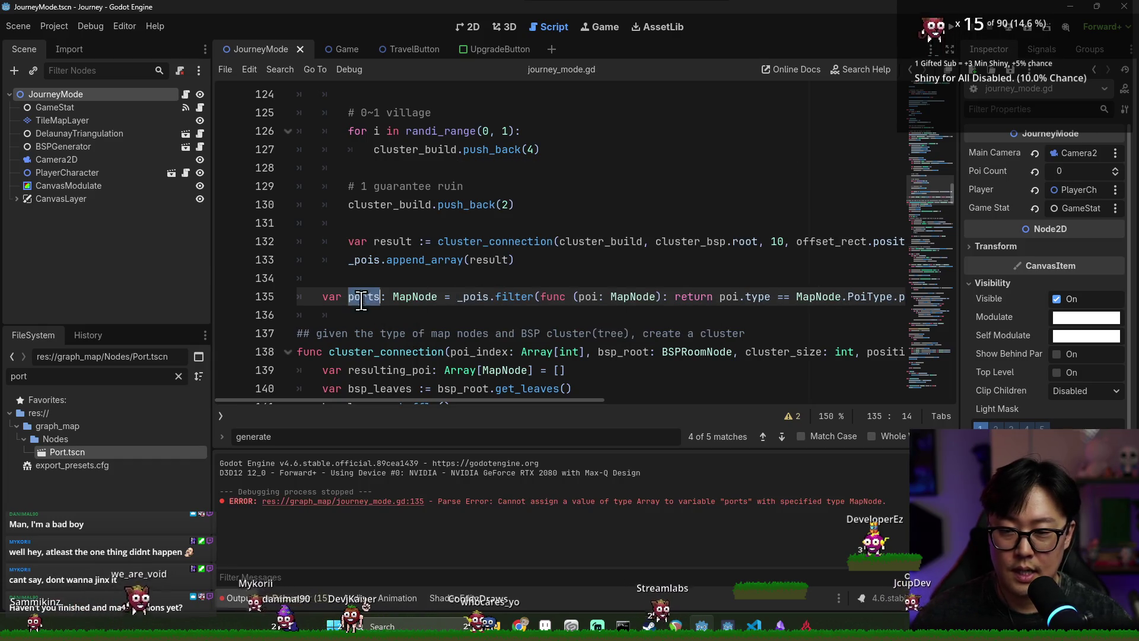
click(373, 315)
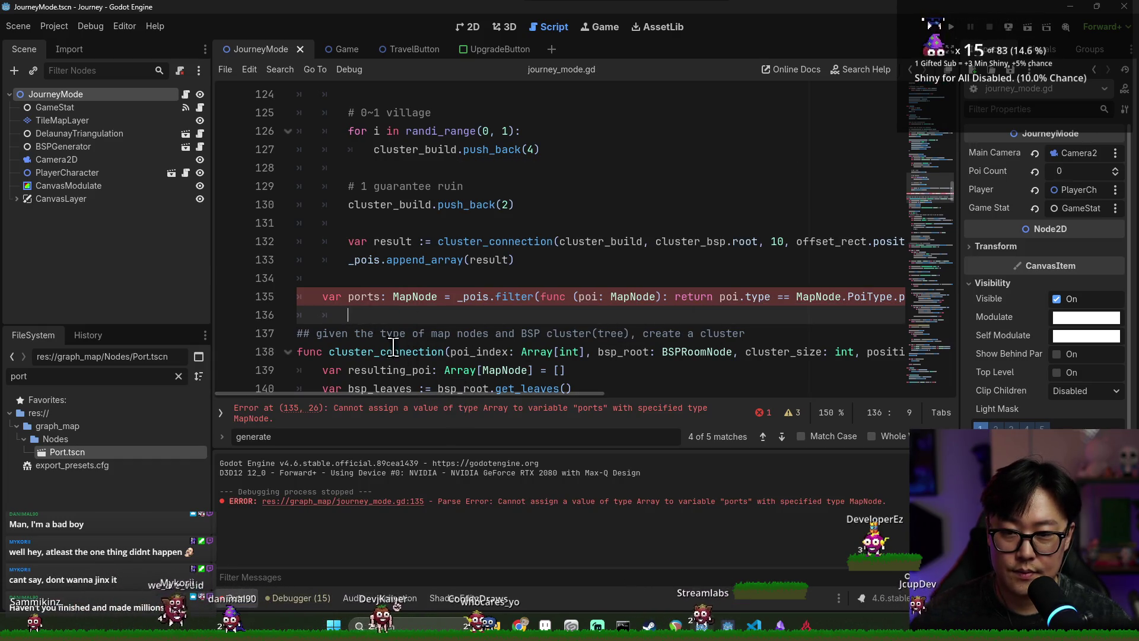
click(391, 297)
text(Array[MapNode)
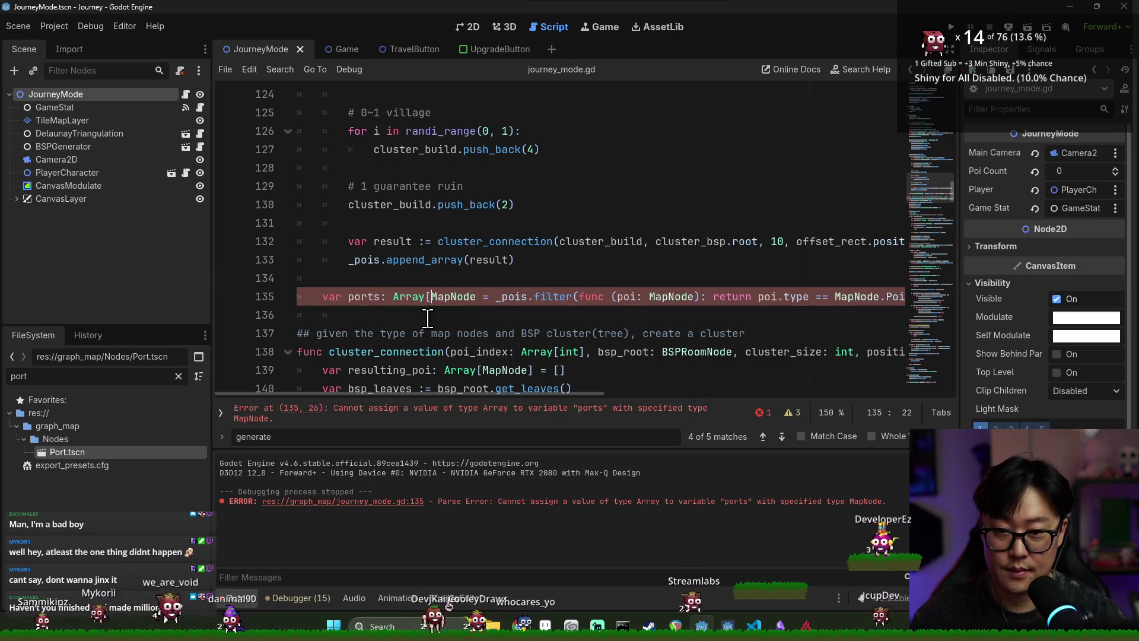
text(])
key(ctrl+s)
double_click(363, 298)
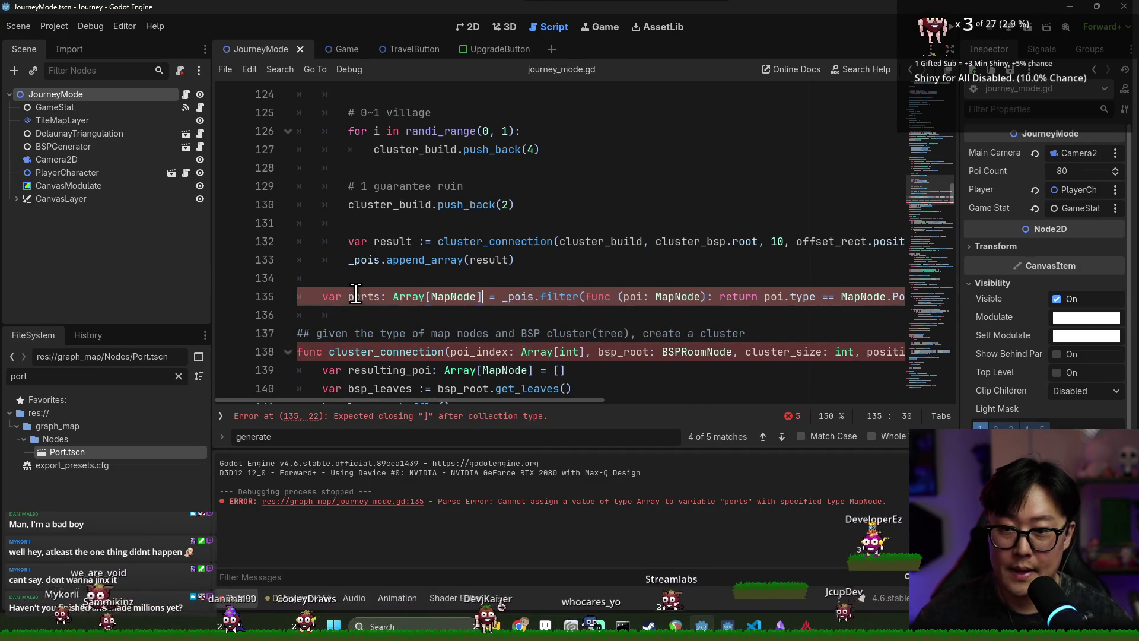
click(364, 308)
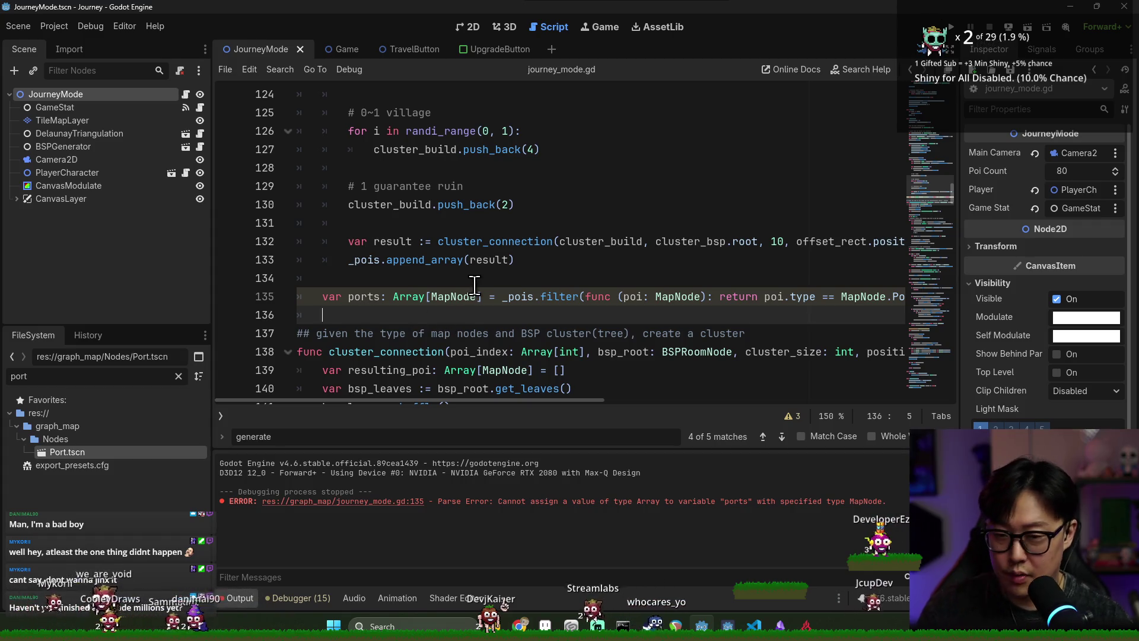
scroll(552, 249, down, 1)
key(space)
key(BackSpace)
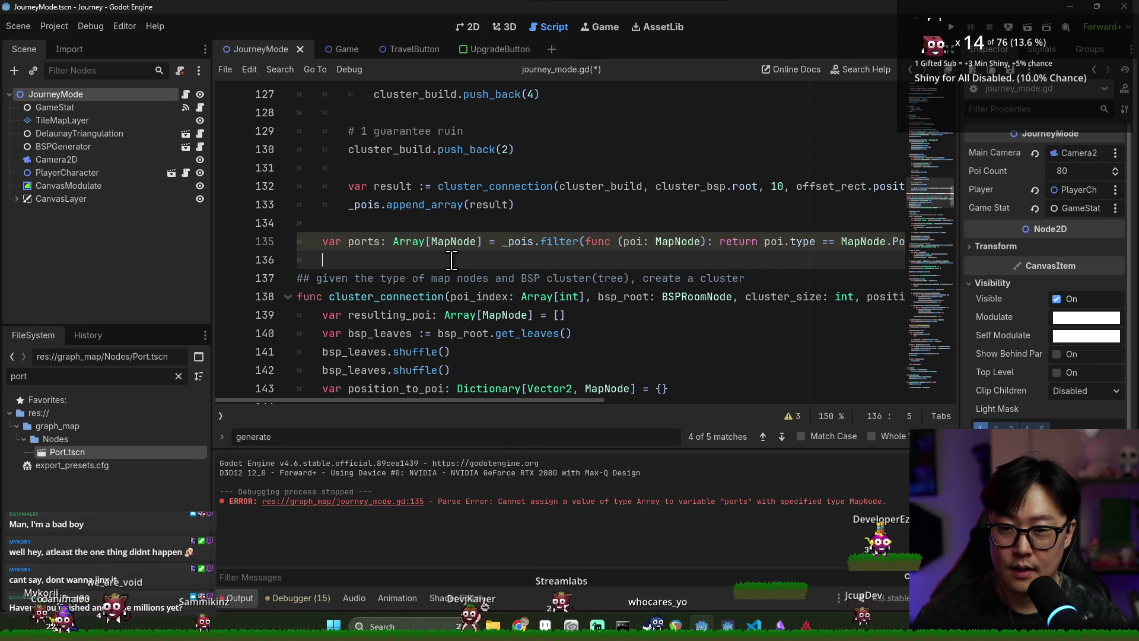
- Add a blank line below ports, close the find bar, and collapse the Output panel
scroll(451, 260, down, 4)
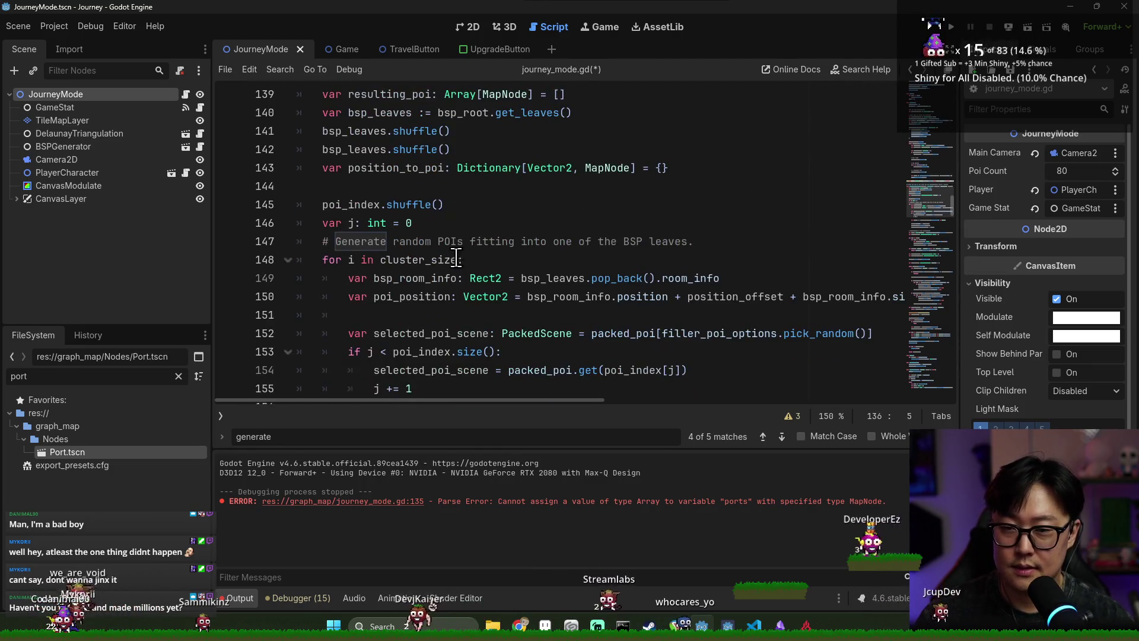
scroll(403, 265, down, 1)
click(330, 204)
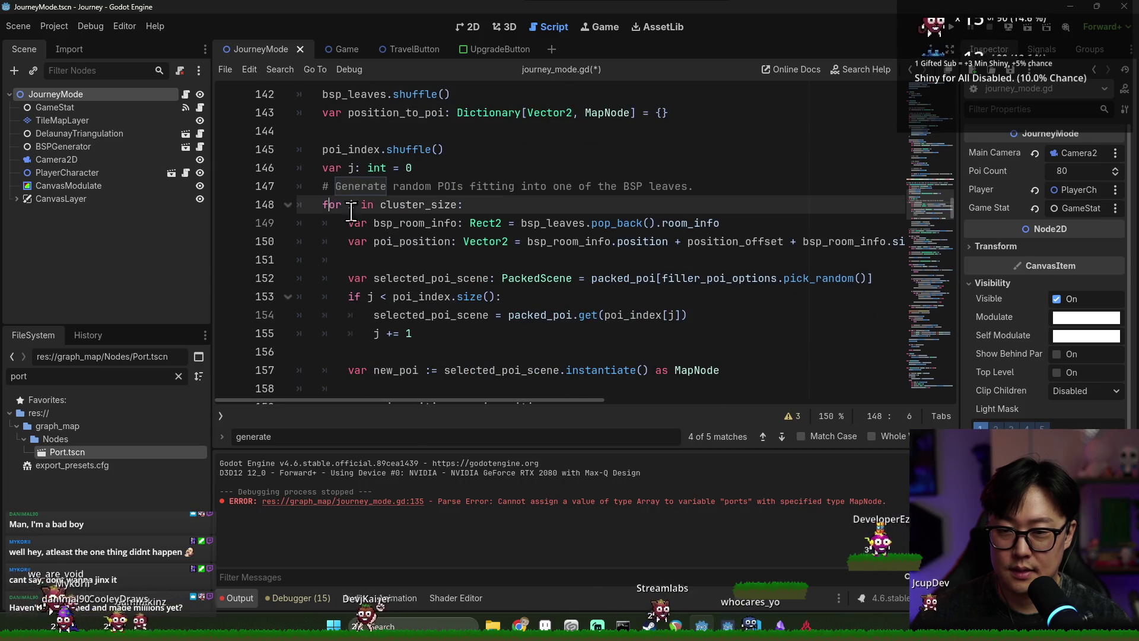
scroll(409, 232, up, 3)
scroll(410, 232, up, 2)
click(397, 259)
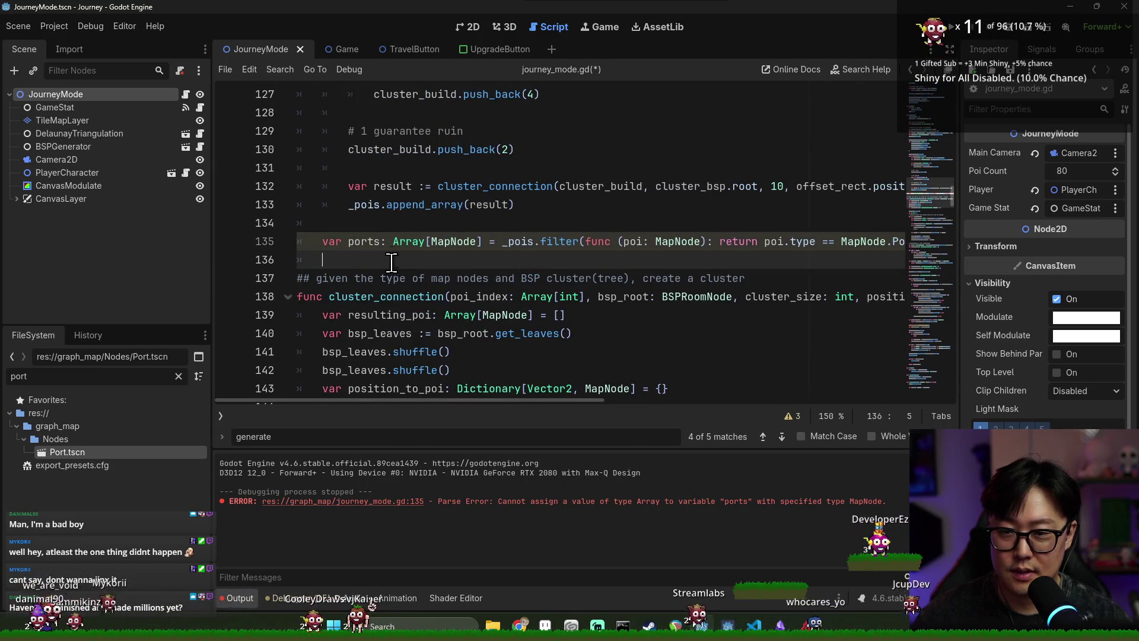
key(Return)
scroll(401, 267, down, 7)
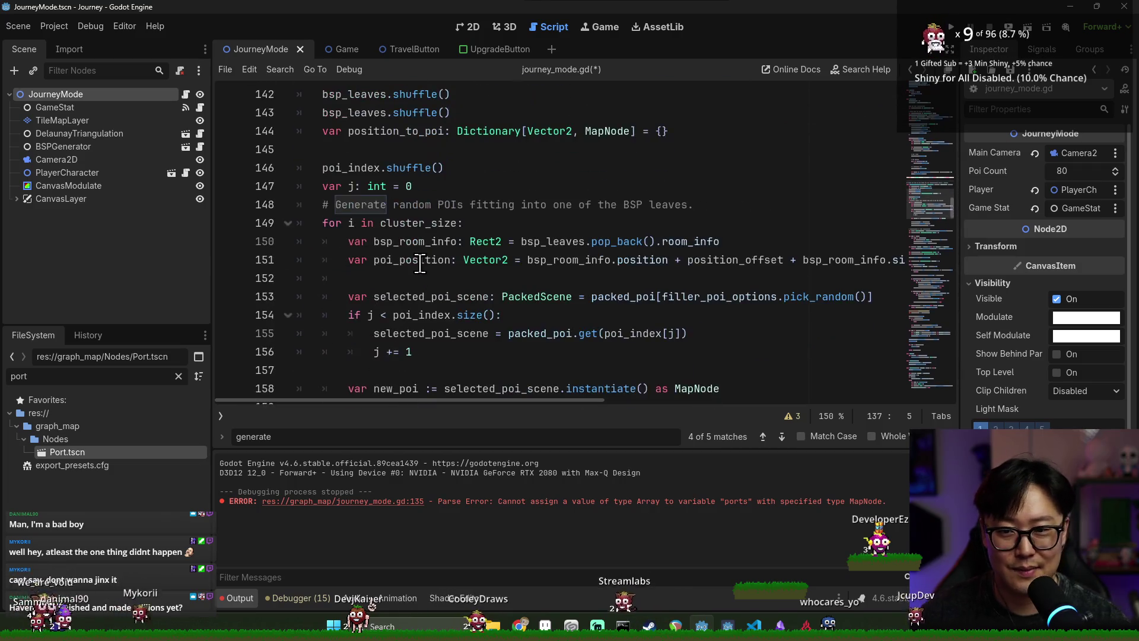
key(Escape)
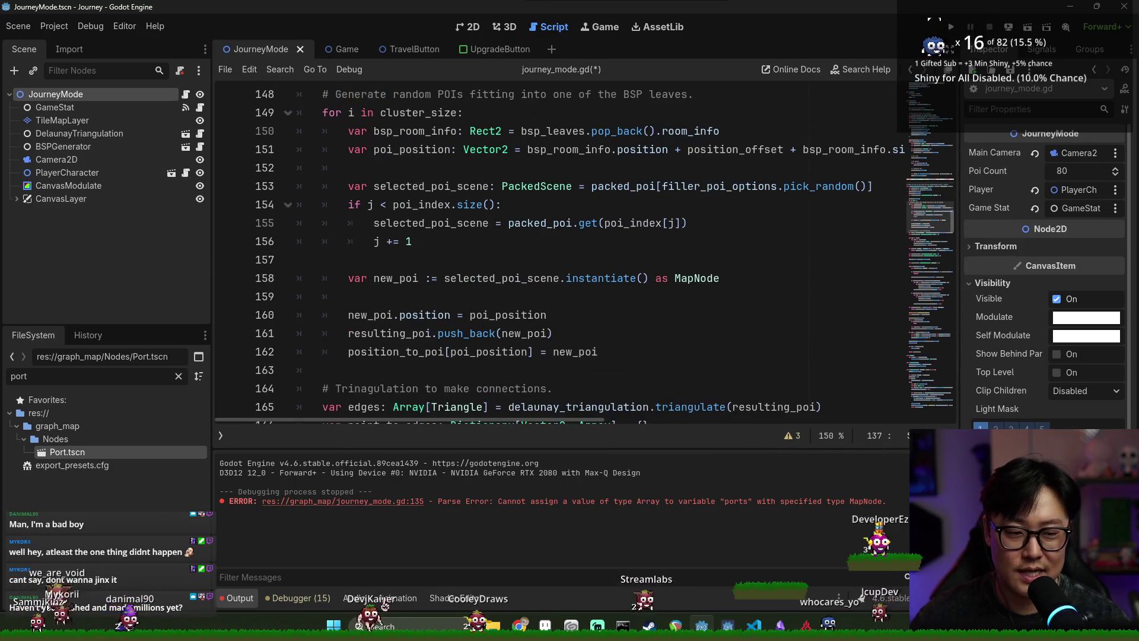
scroll(443, 289, down, 3)
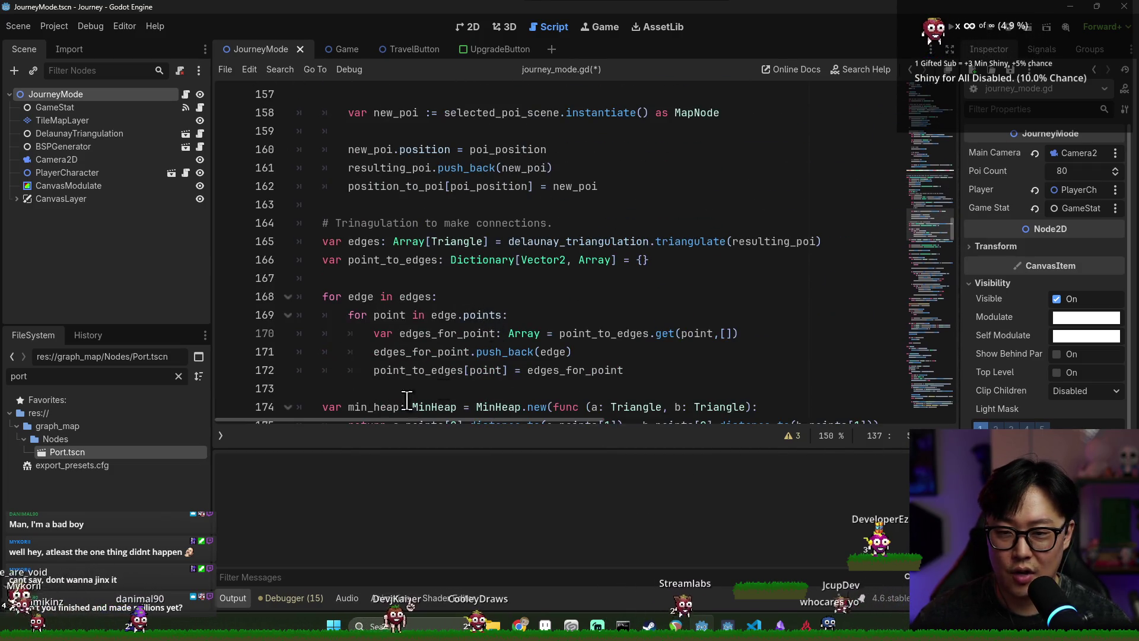
click(233, 597)
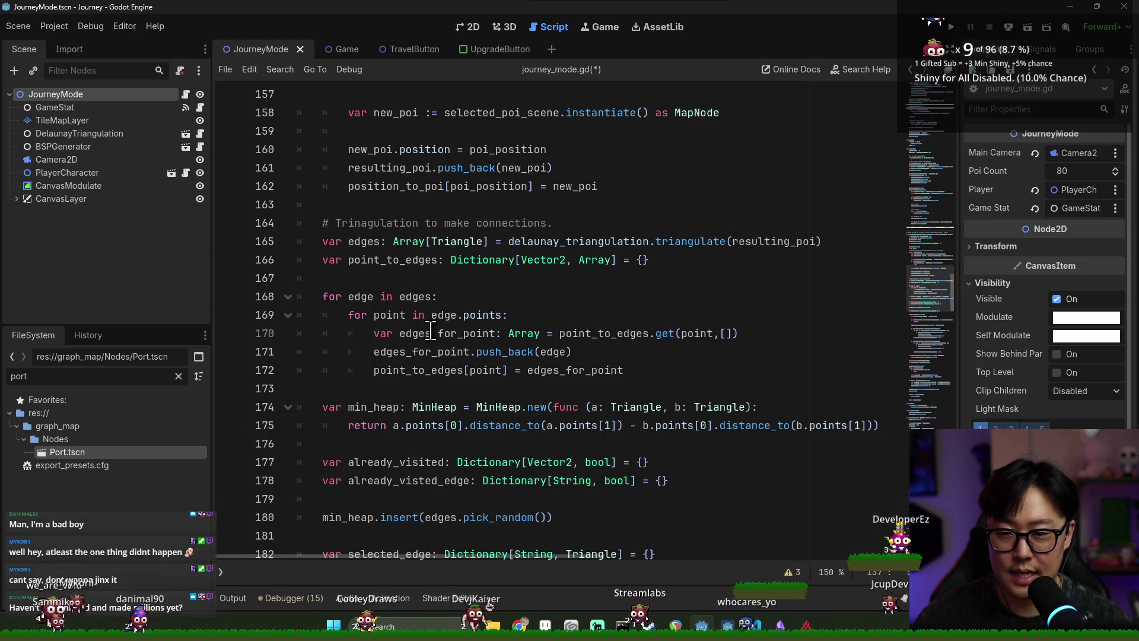
- Save journey_mode.gd from the point_to_edges declaration and highlight every point_to_edges use
mouse_move(614, 333)
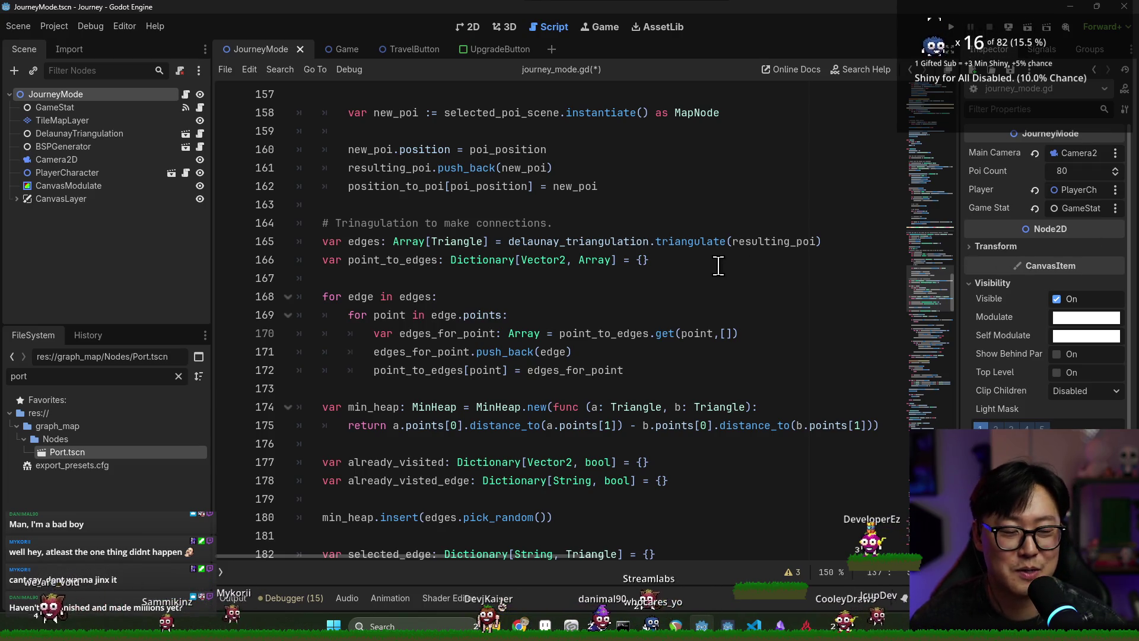
click(643, 260)
key(ctrl+s)
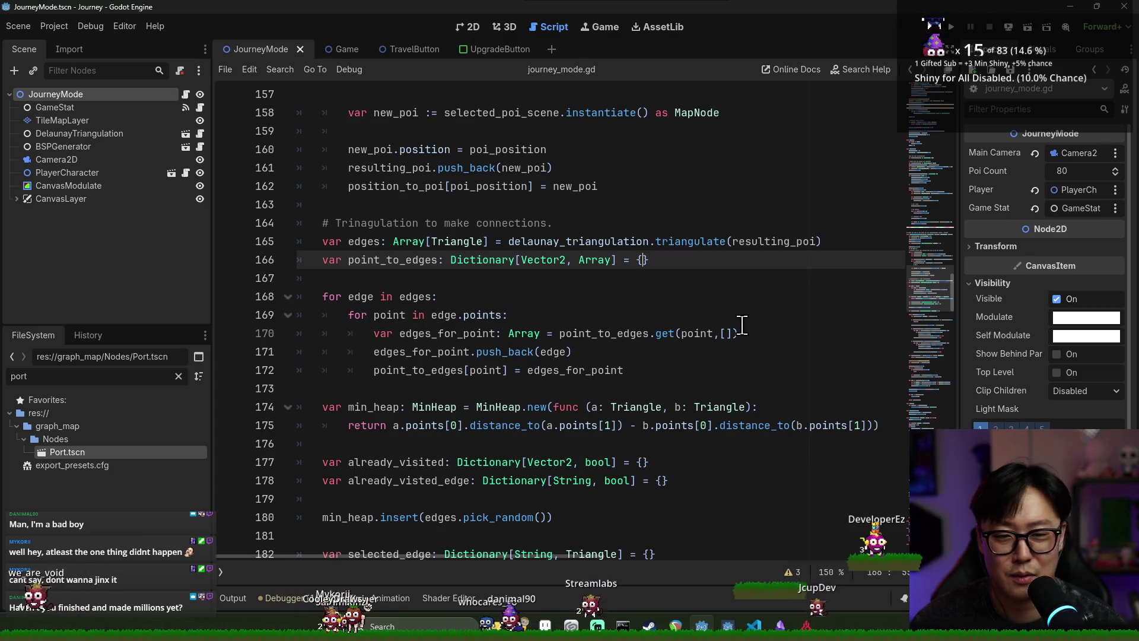
mouse_move(528, 252)
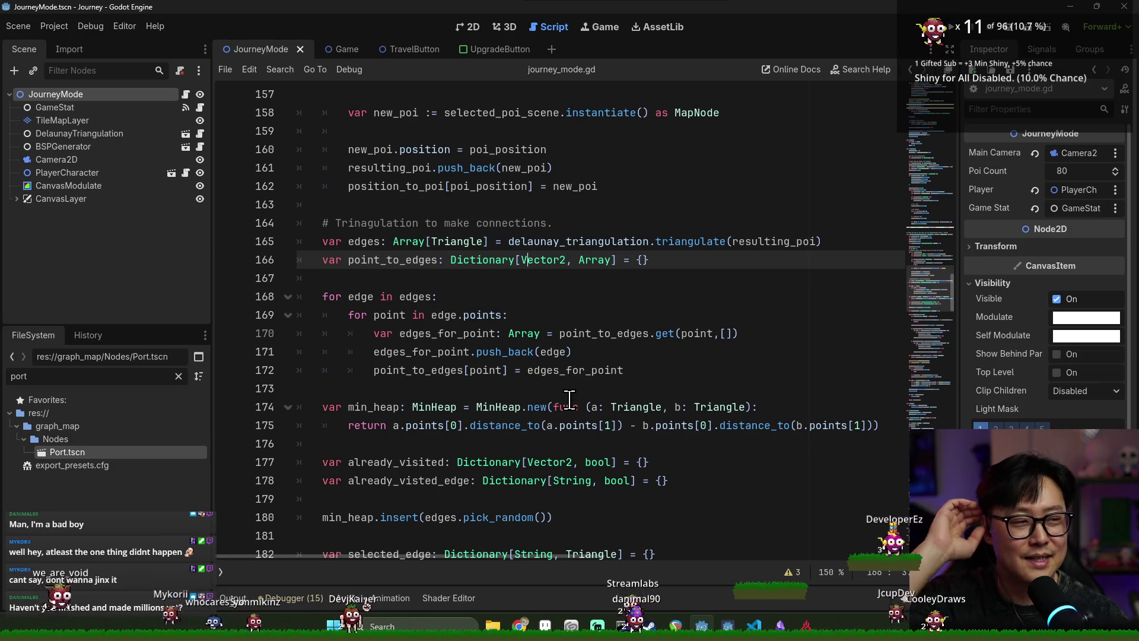
double_click(391, 259)
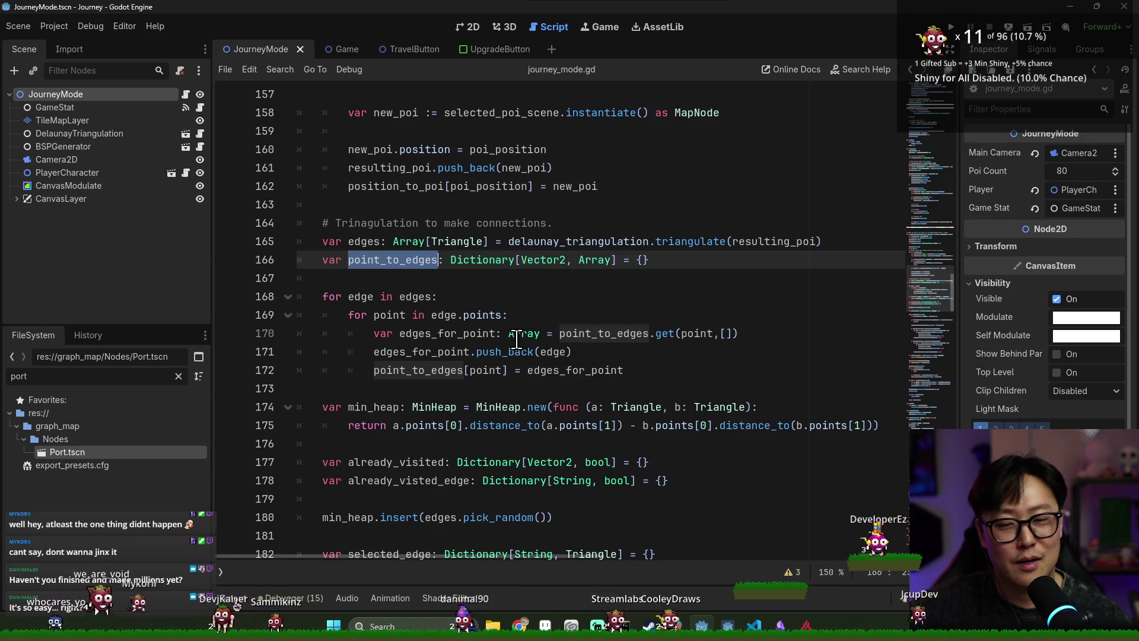
- Jump back to the point_to_edges declaration with F3 and scan the triangulation code
scroll(438, 291, down, 3)
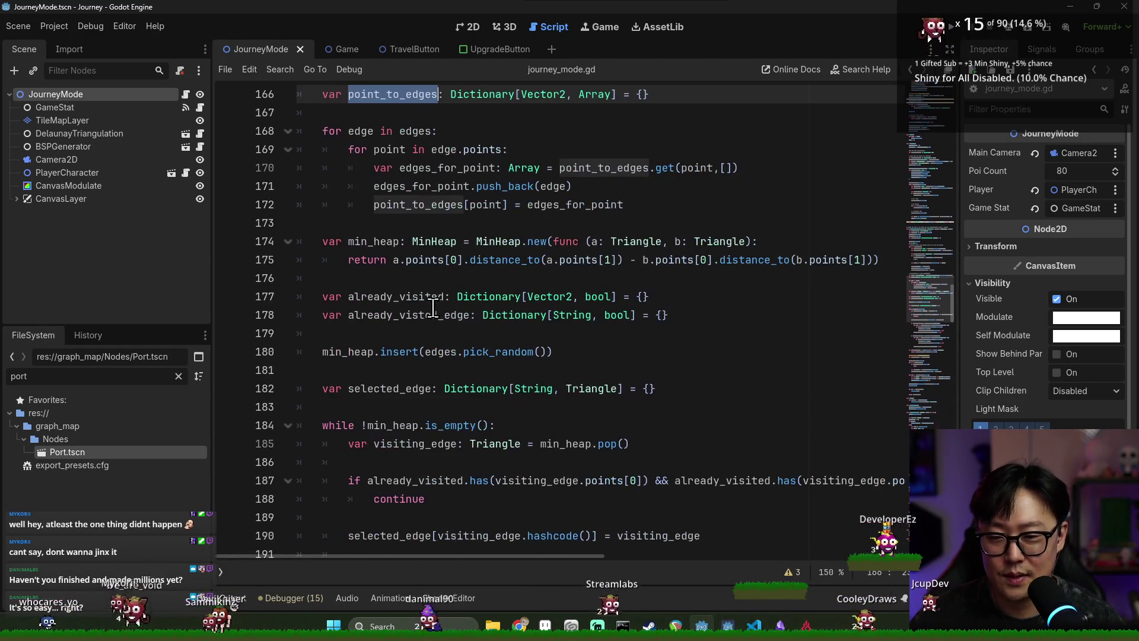
scroll(437, 303, up, 10)
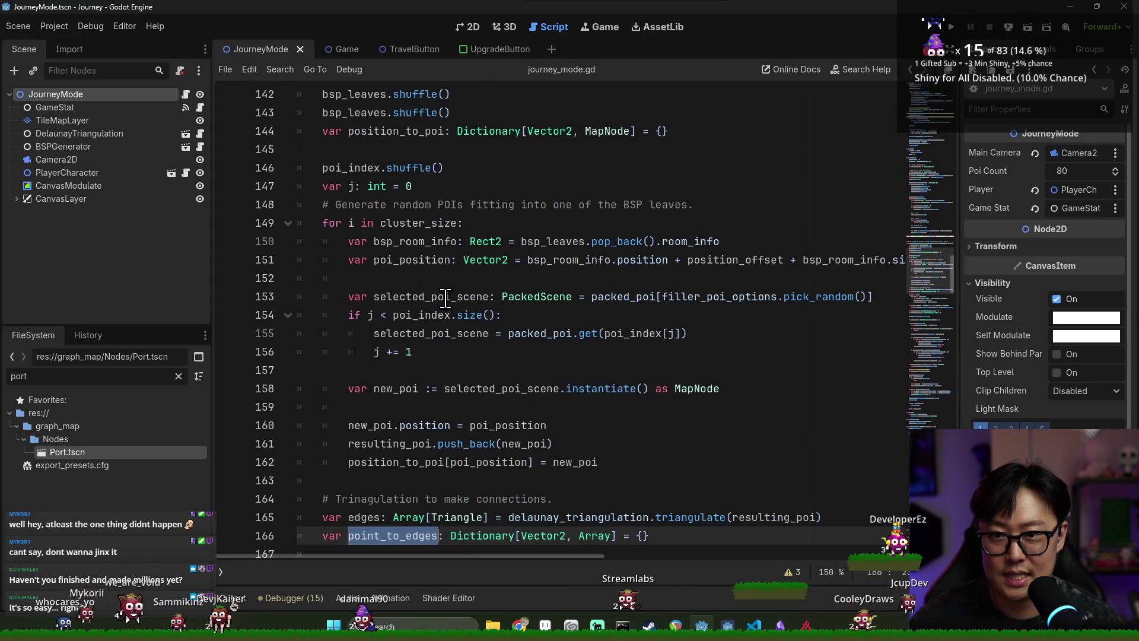
key(F3)
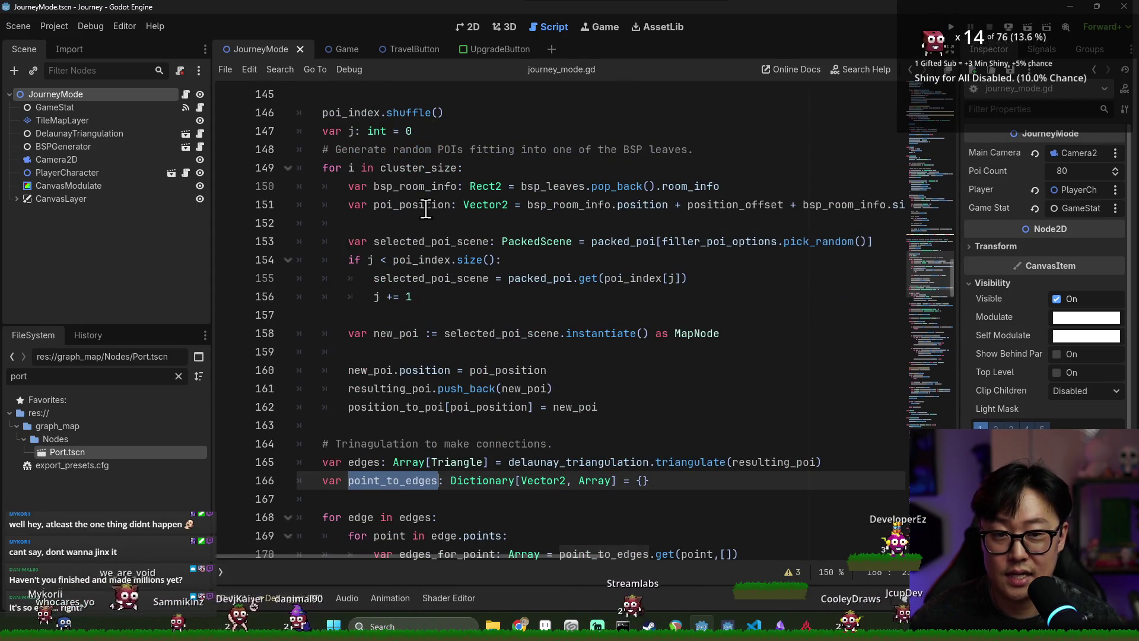
scroll(430, 196, down, 4)
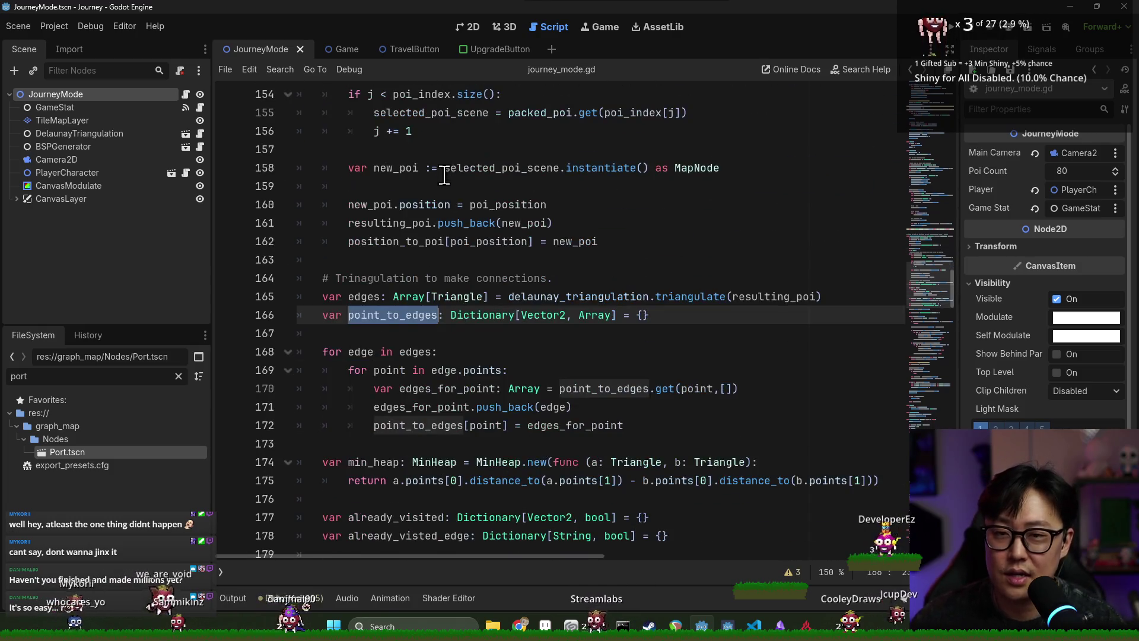
scroll(422, 226, down, 1)
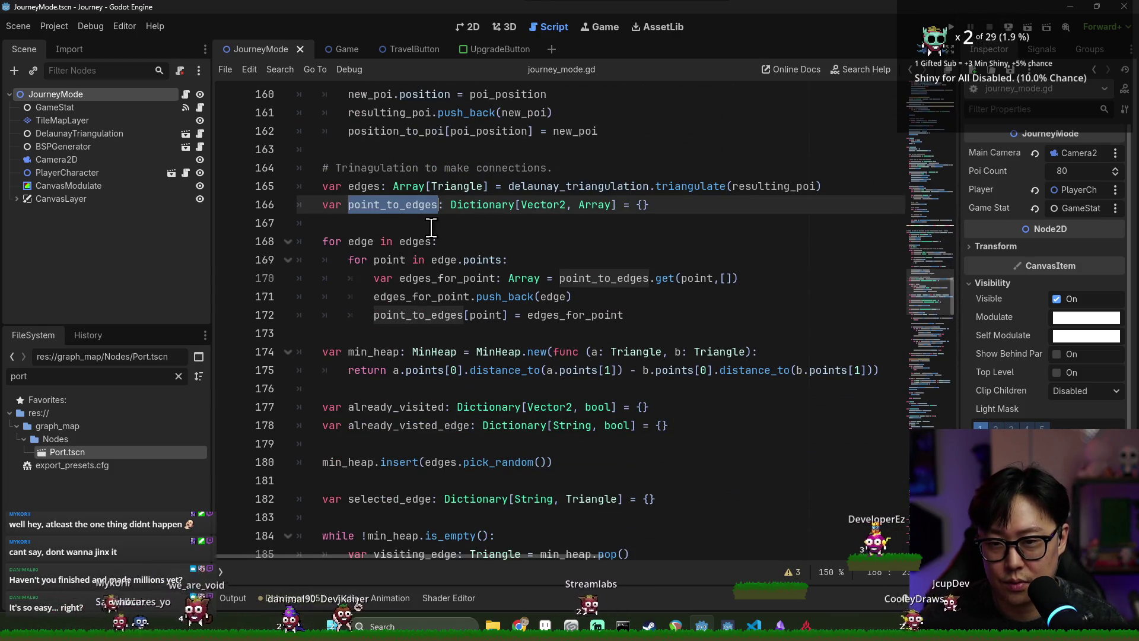
scroll(441, 226, up, 7)
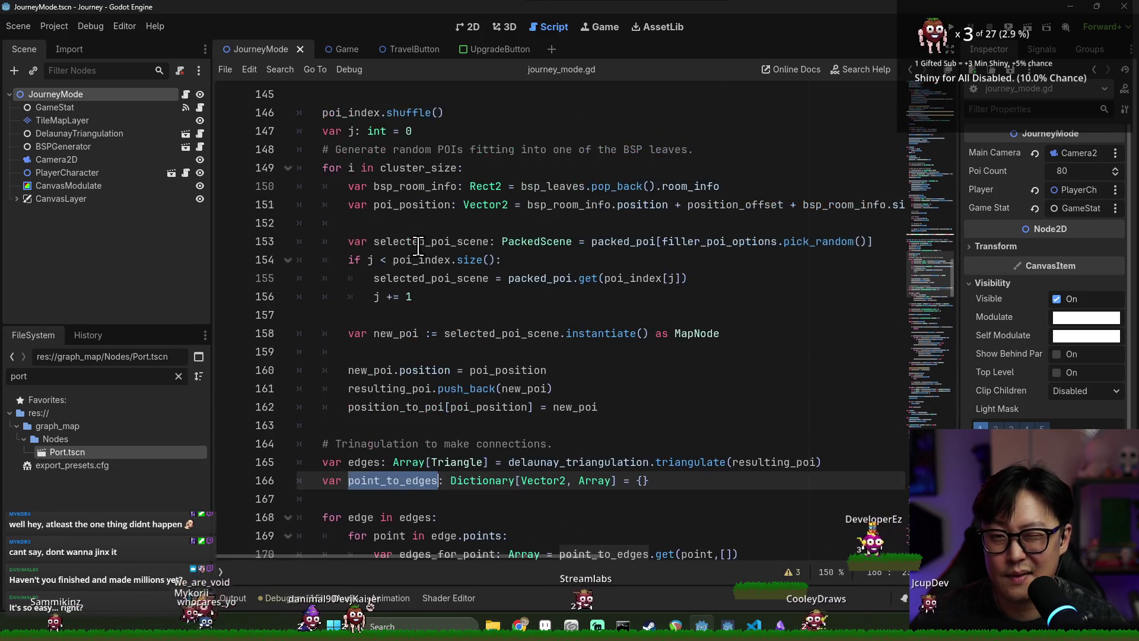
scroll(420, 247, down, 1)
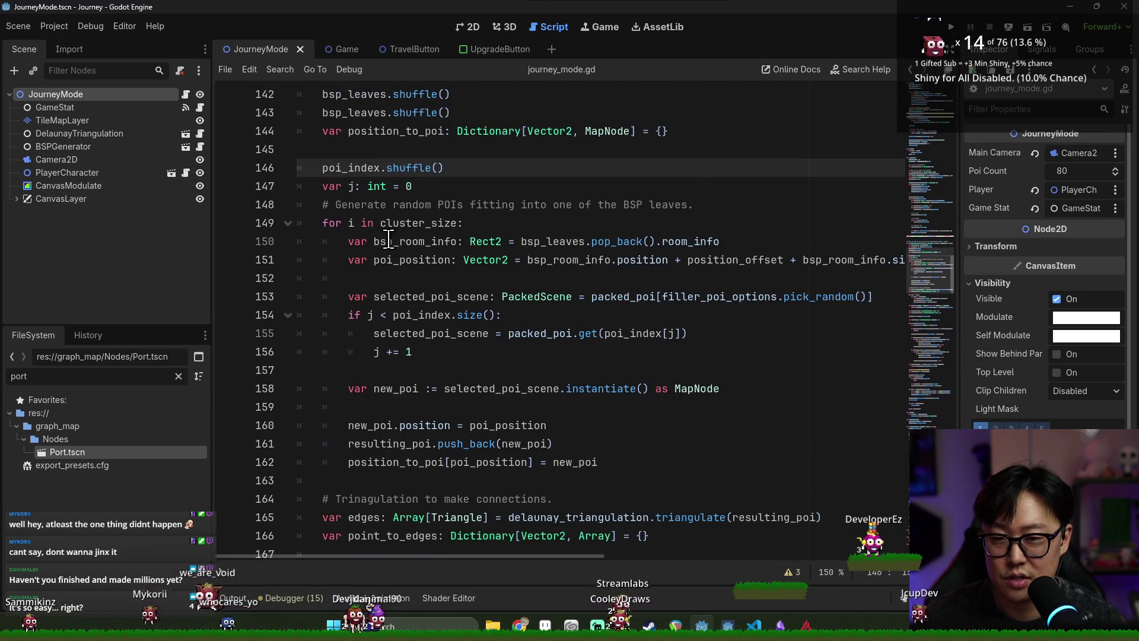
scroll(425, 330, down, 3)
scroll(380, 285, up, 2)
- Trace new_poi, poi_index and resulting_poi uses, then insert a line before the triangulation comment
double_click(392, 332)
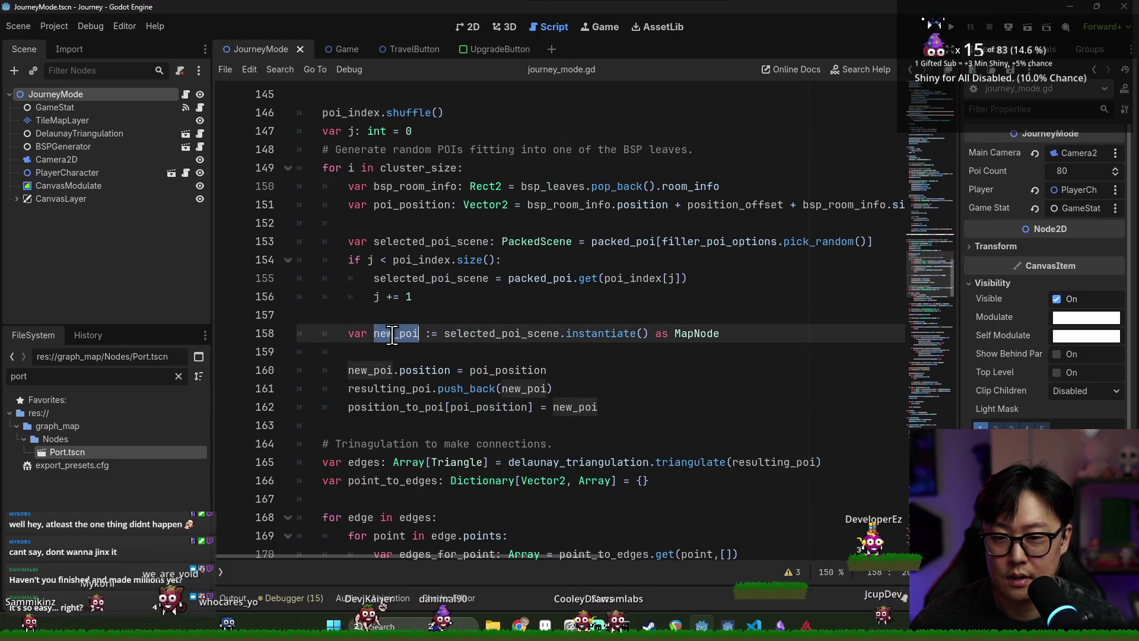
scroll(395, 272, up, 2)
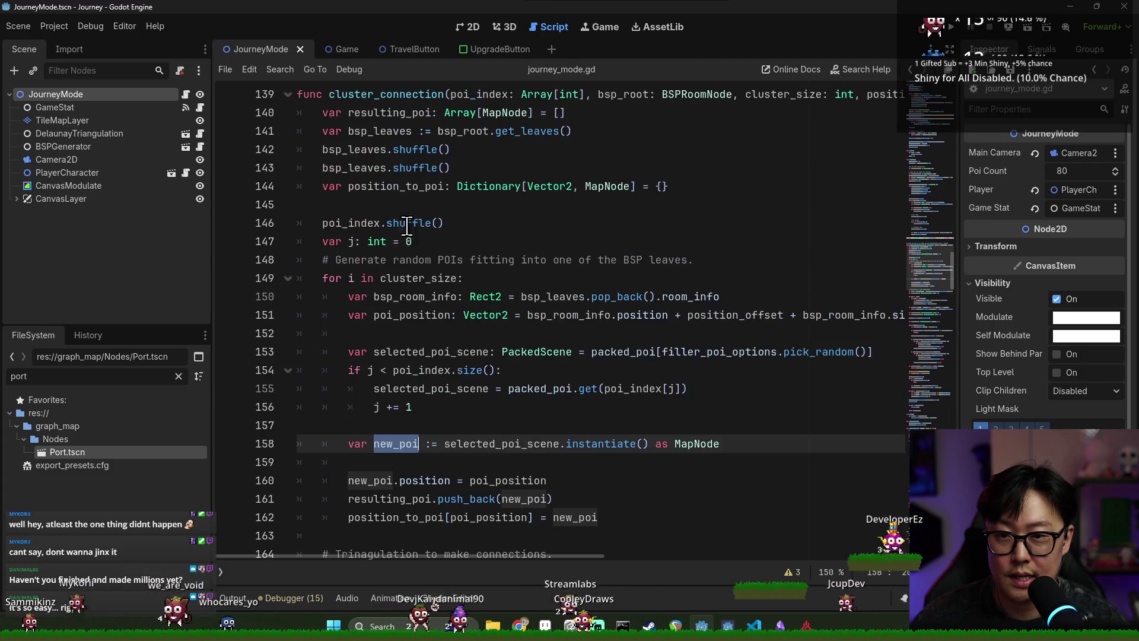
double_click(375, 223)
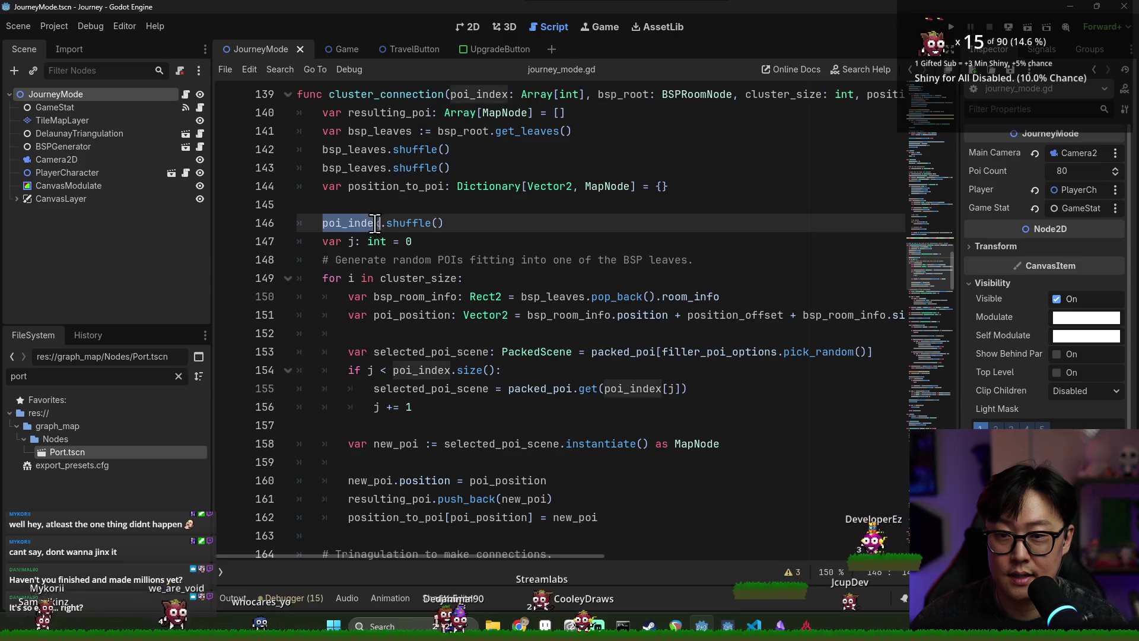
double_click(380, 114)
scroll(508, 358, down, 4)
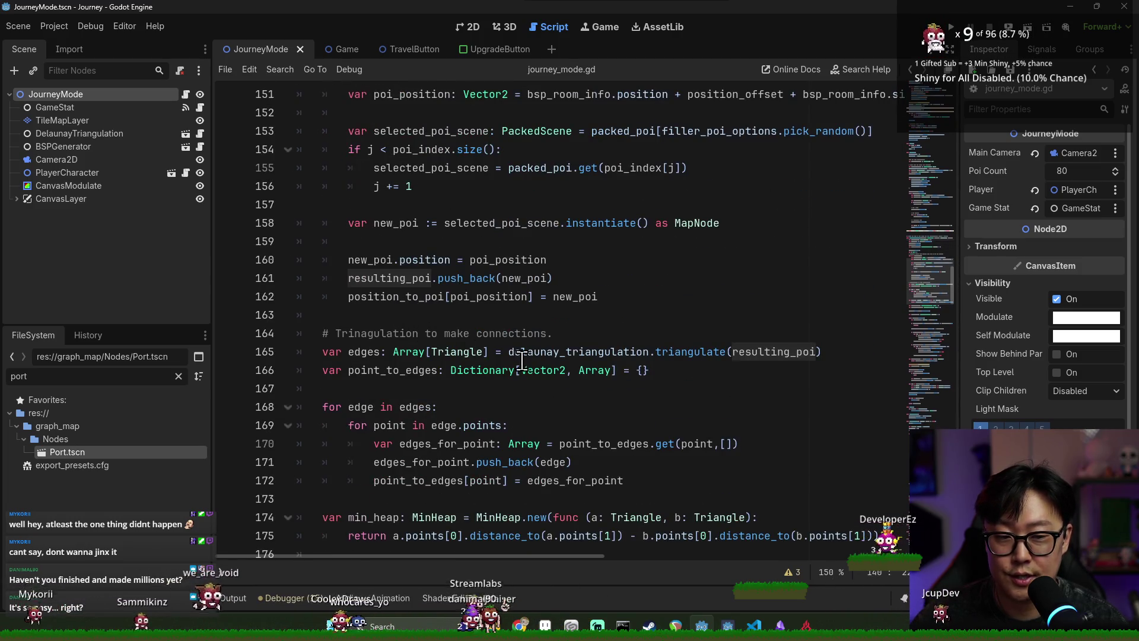
click(380, 319)
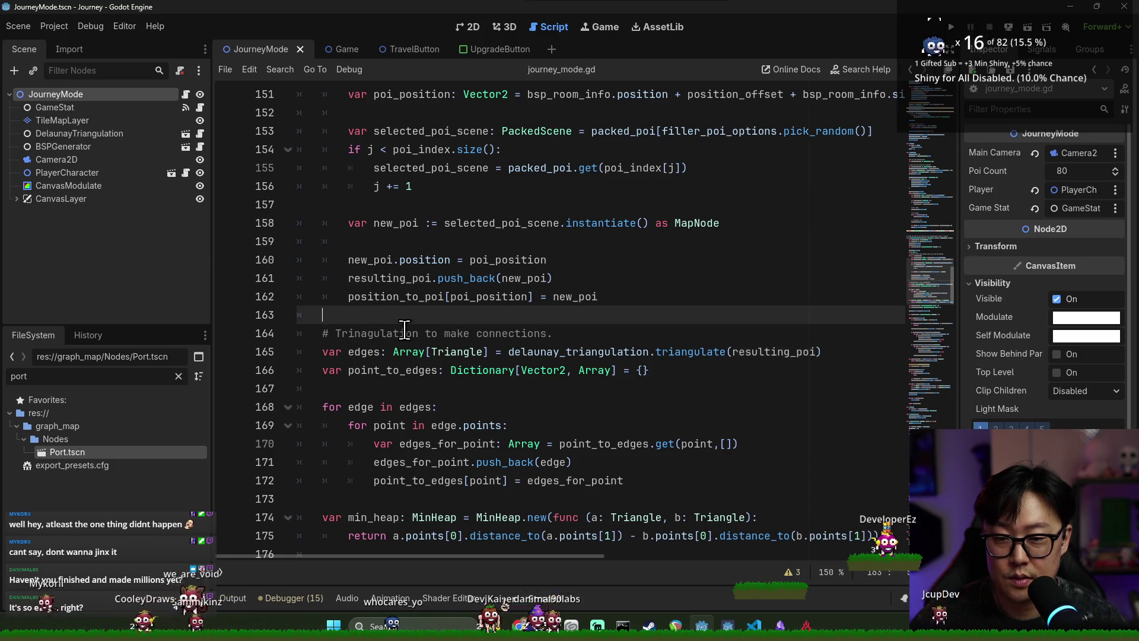
key(Return)
text(func)
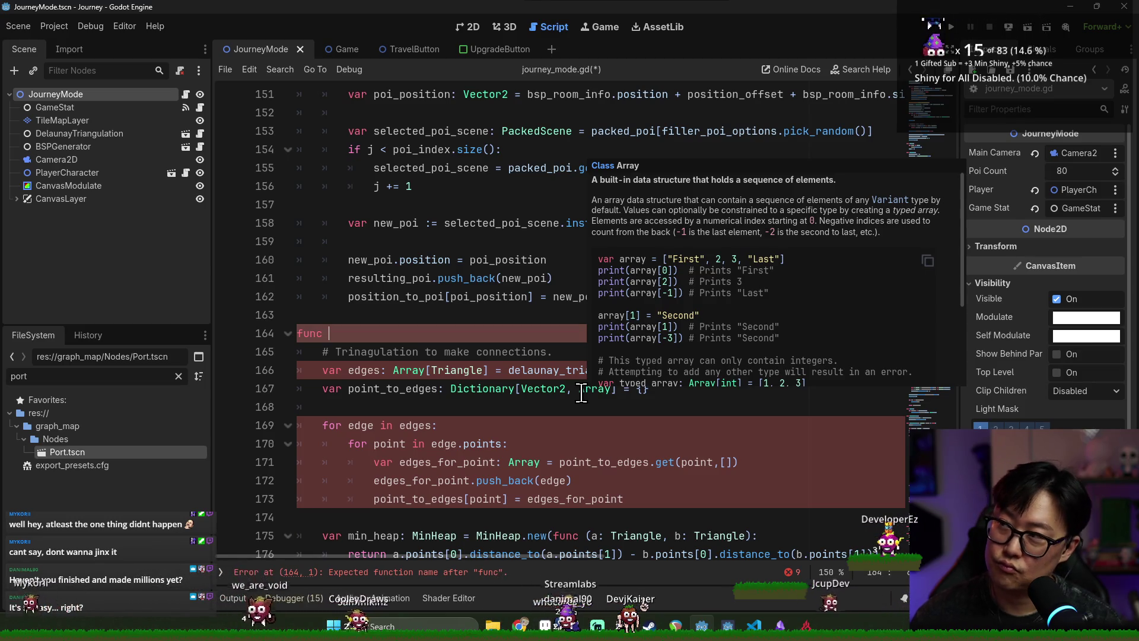
- Name the new function create_connections and paste resulting_poi as its parameter
text(cr)
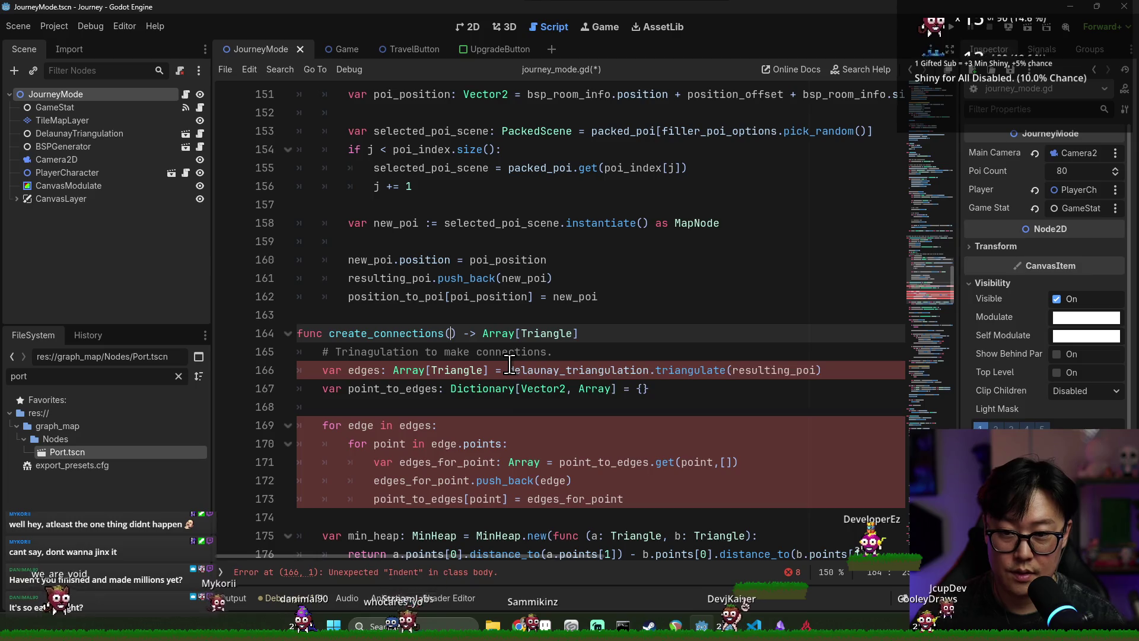
double_click(775, 372)
key(ctrl+c)
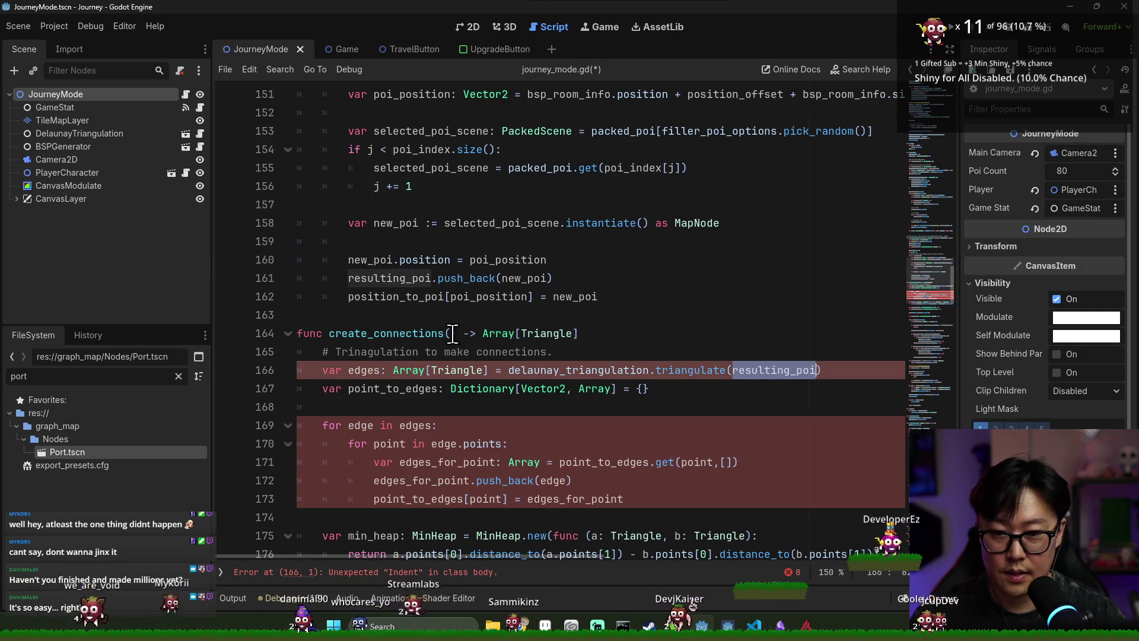
click(454, 334)
key(ctrl+v)
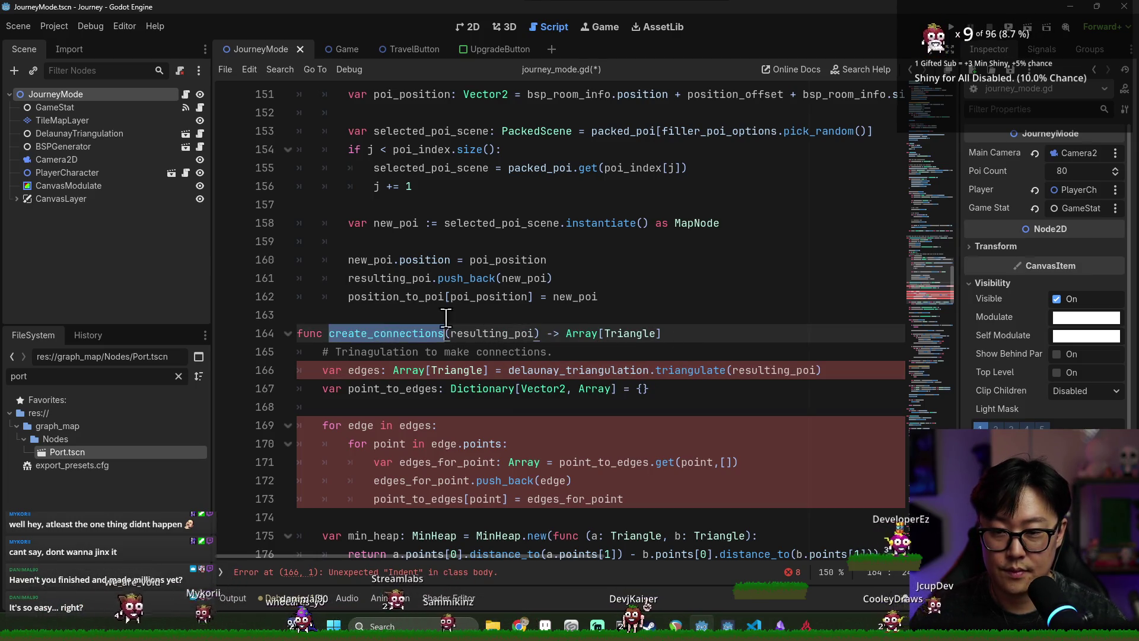
- On the line above, call create_connections with resulting_poi
click(570, 313)
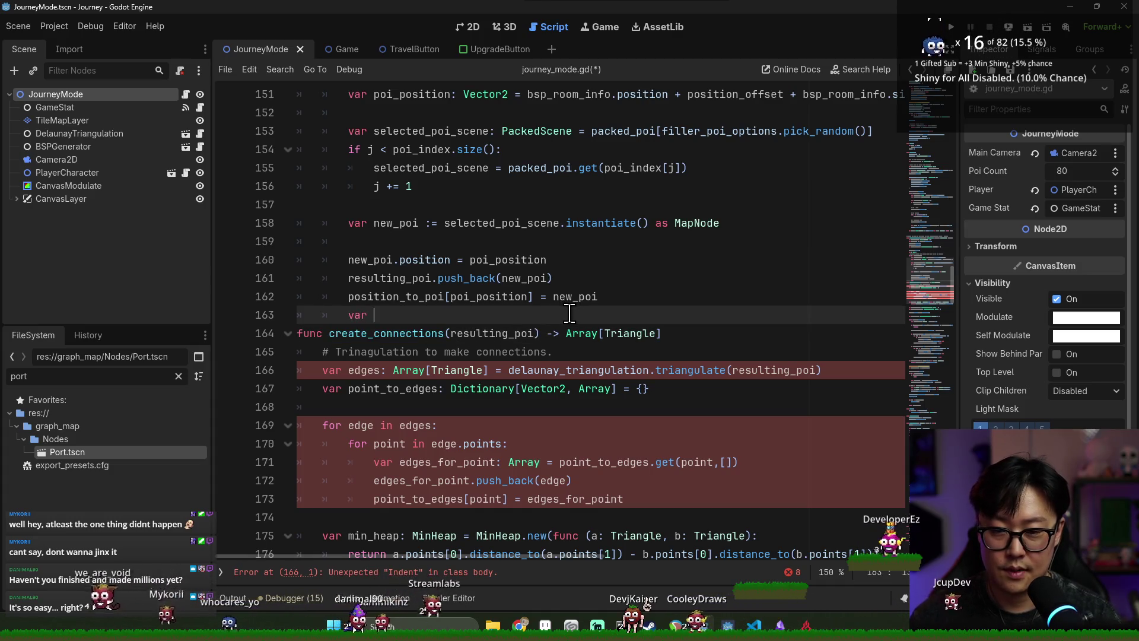
text(var edges :=)
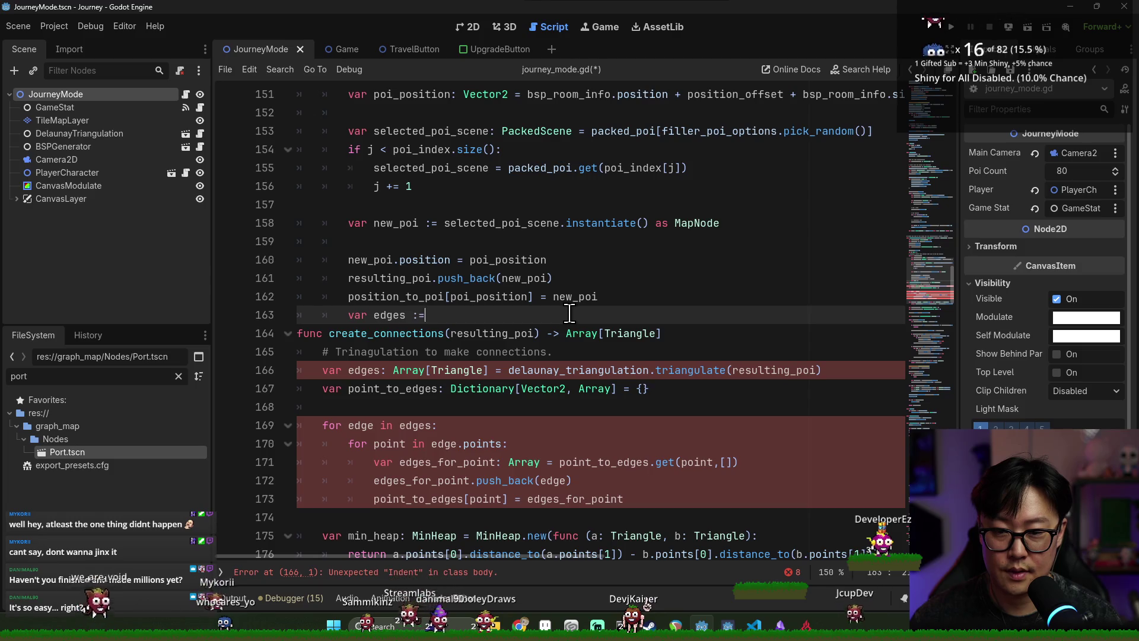
text(create_connections)
key(Return)
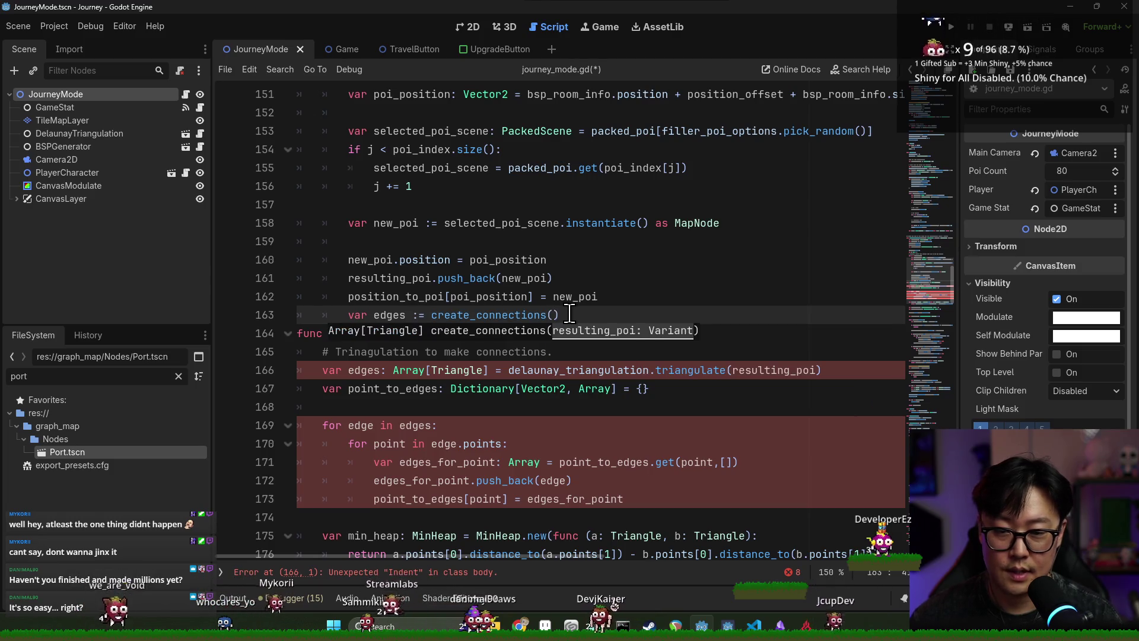
text(resultin)
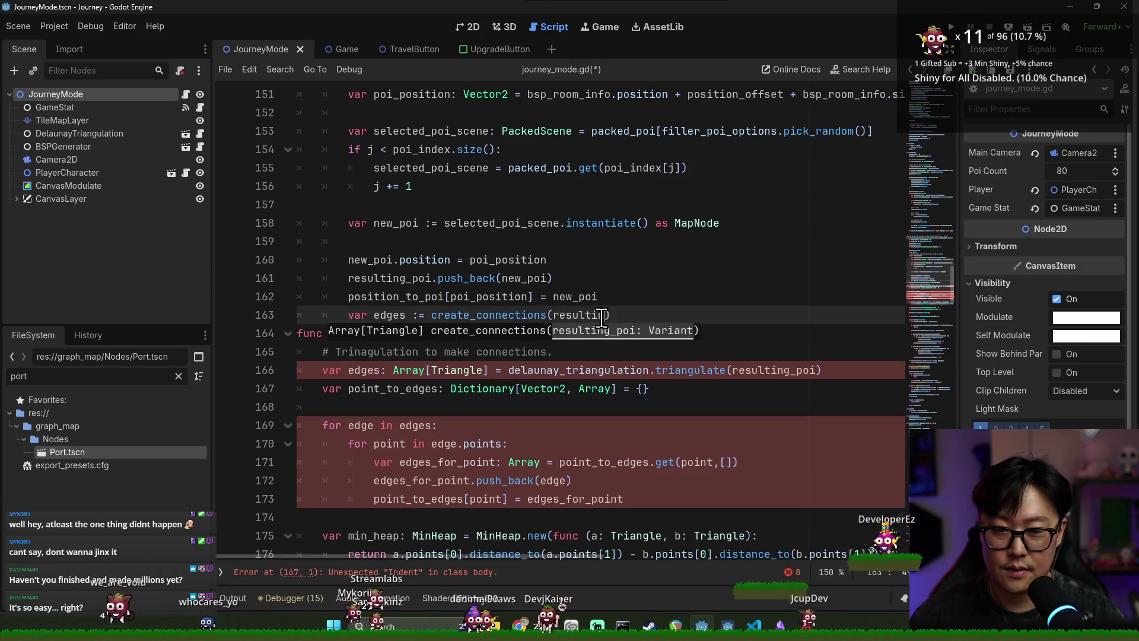
text(g_p0oi)
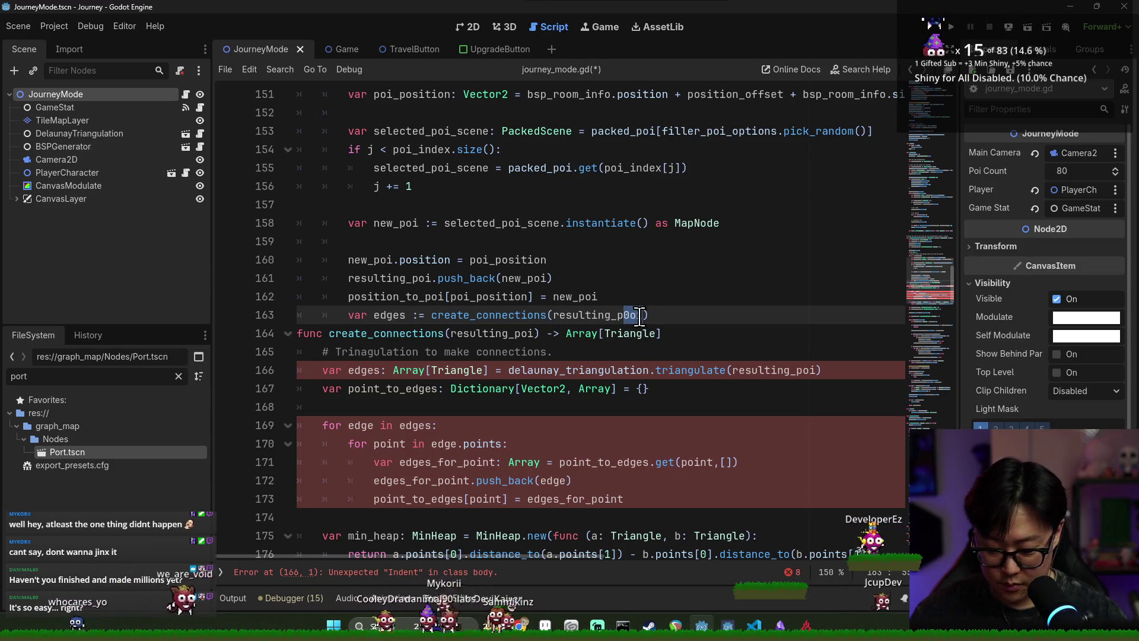
- Replace the header parameter with connecting_pois: Array[MapNode]
key(Return)
ctrl+click(489, 310)
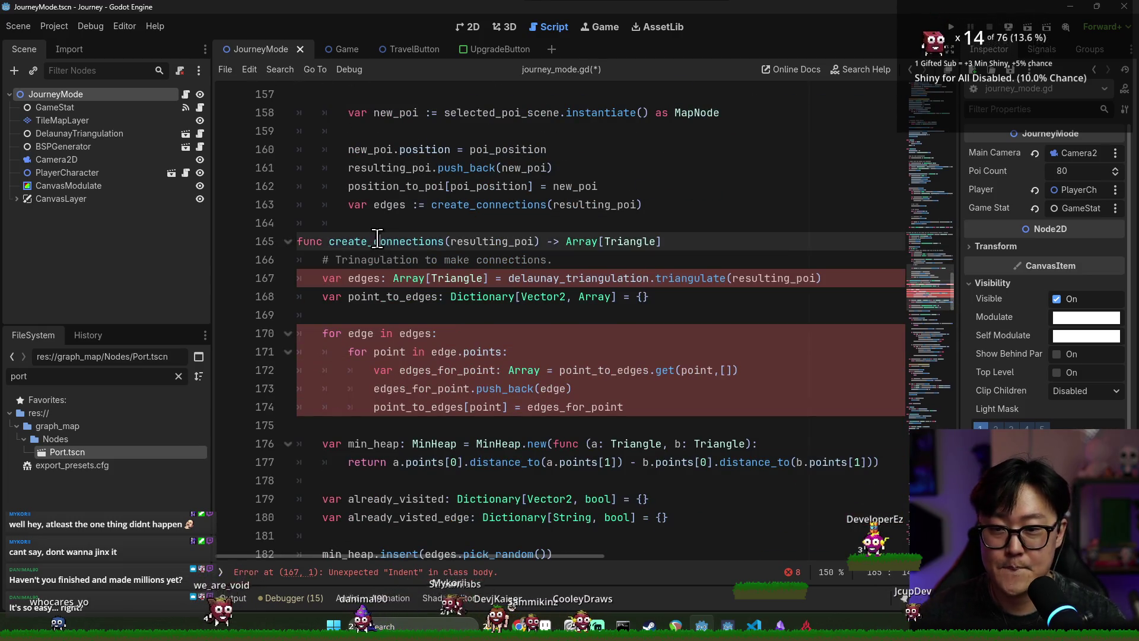
double_click(483, 242)
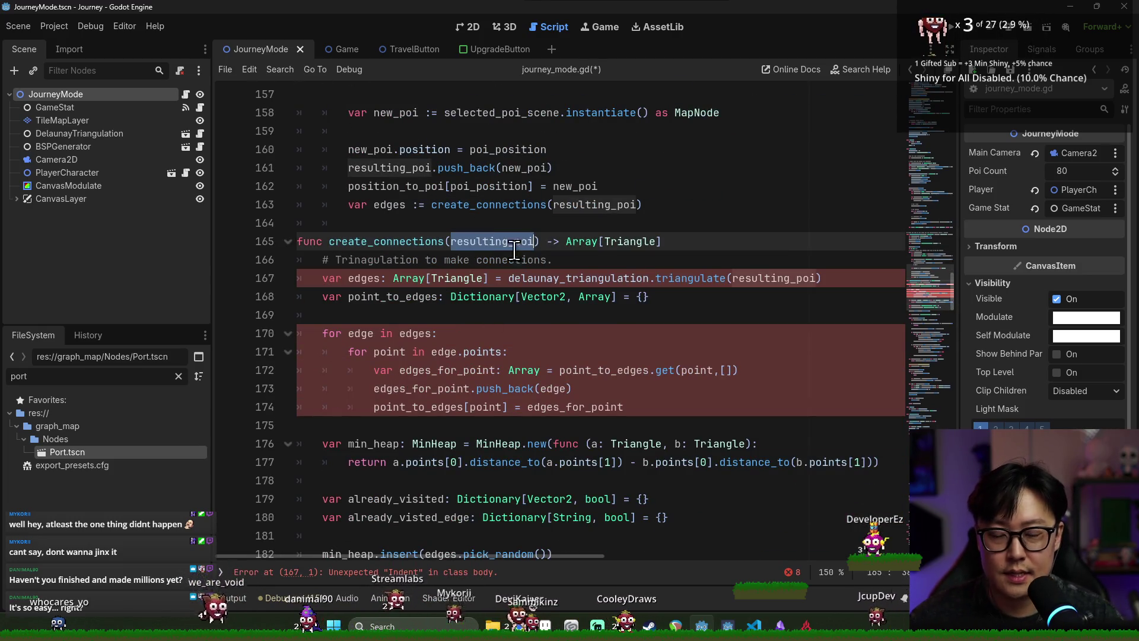
key(BackSpace)
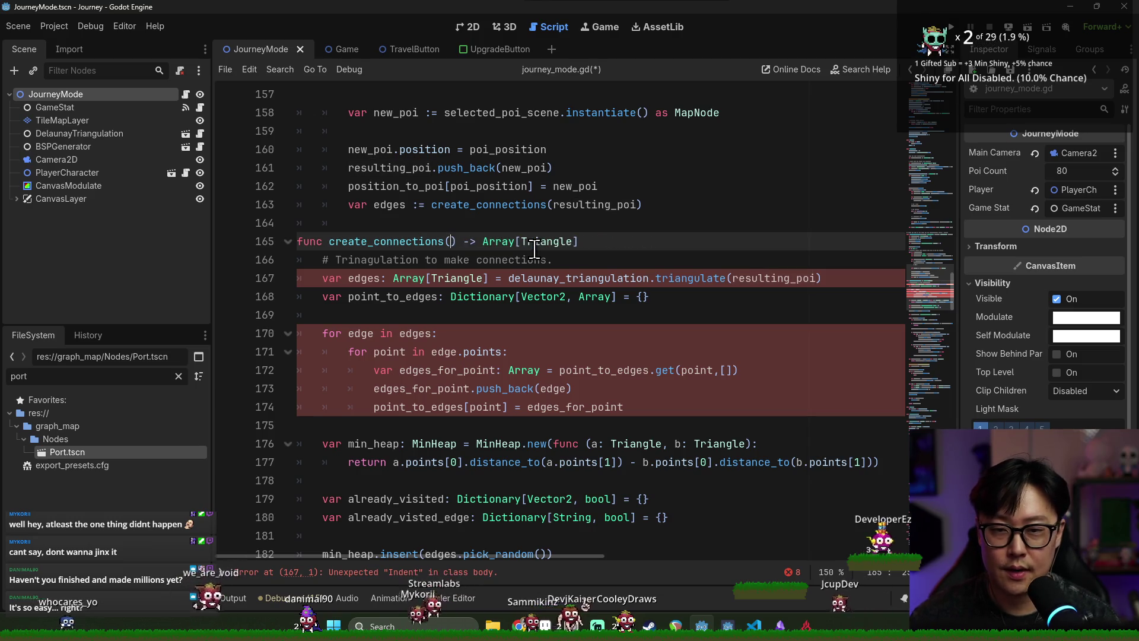
text(conne)
text(cting_pois)
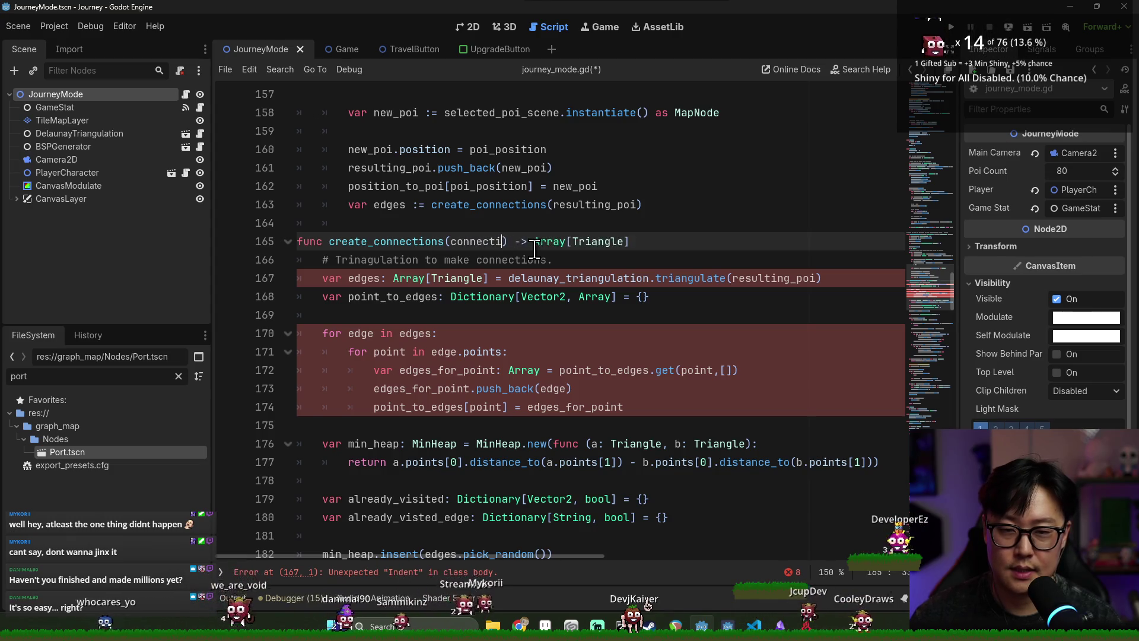
text(: Array[)
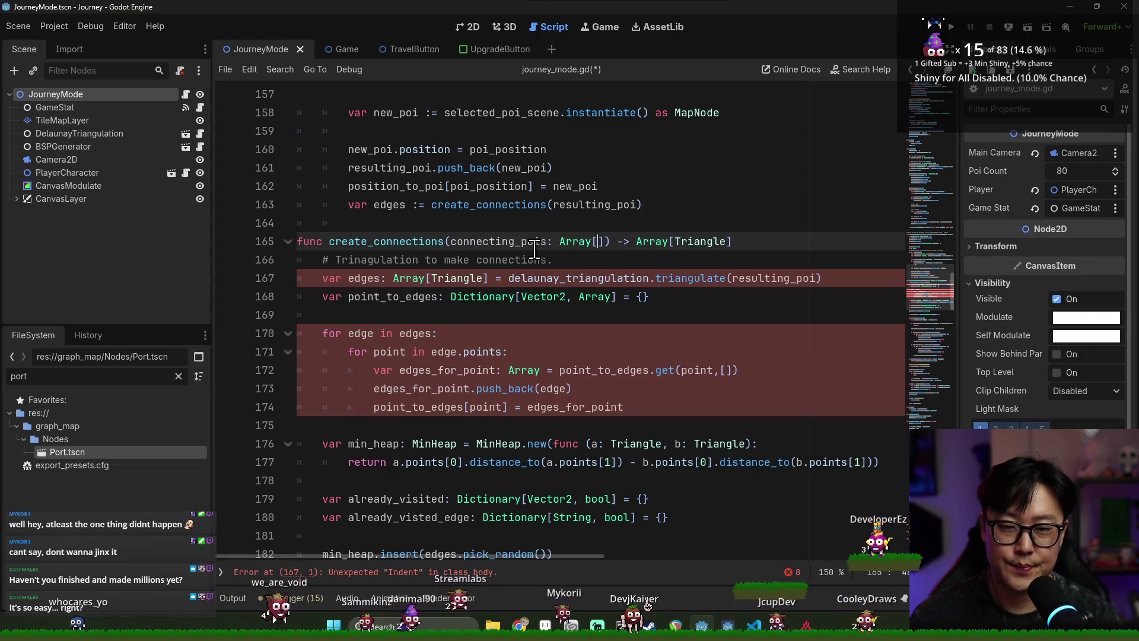
text(MapNode)
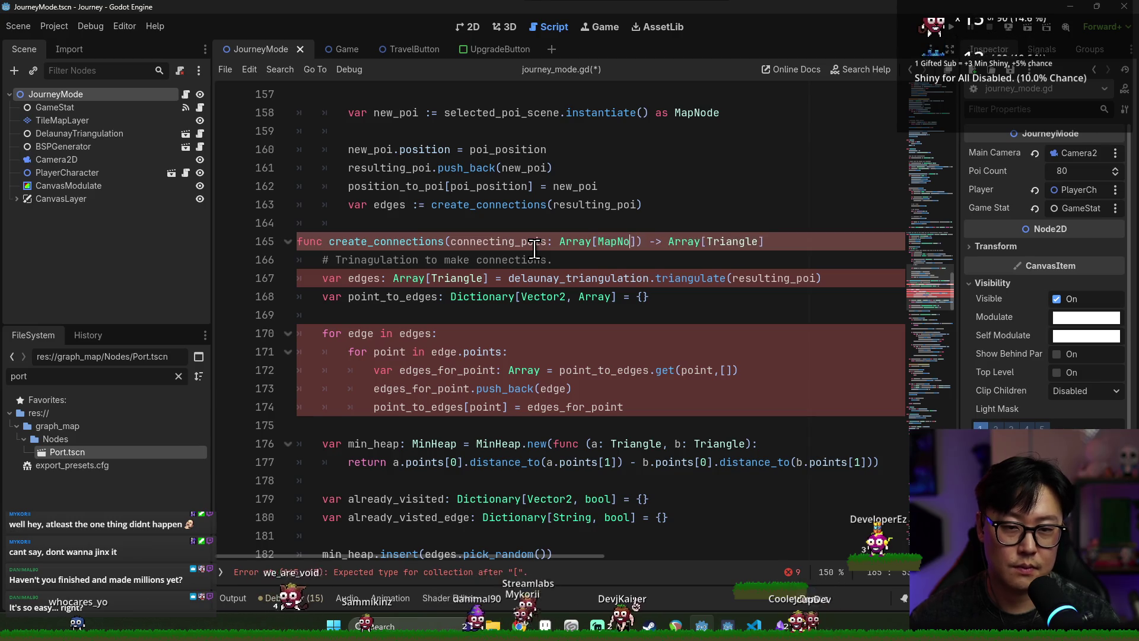
- Triangulate connecting_pois instead of resulting_poi and save the script
double_click(493, 241)
key(ctrl+c)
double_click(737, 278)
key(ctrl+v)
key(ctrl+s)
- Review the point-to-edges loop and highlight every use of the edges variable
click(506, 260)
click(588, 332)
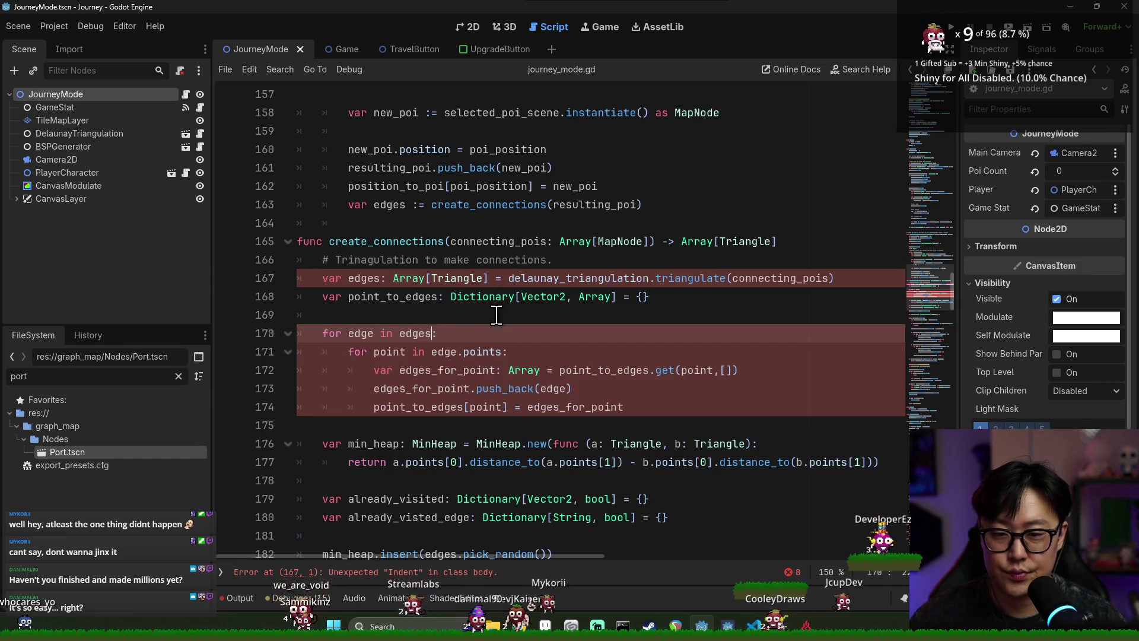
click(600, 351)
double_click(364, 278)
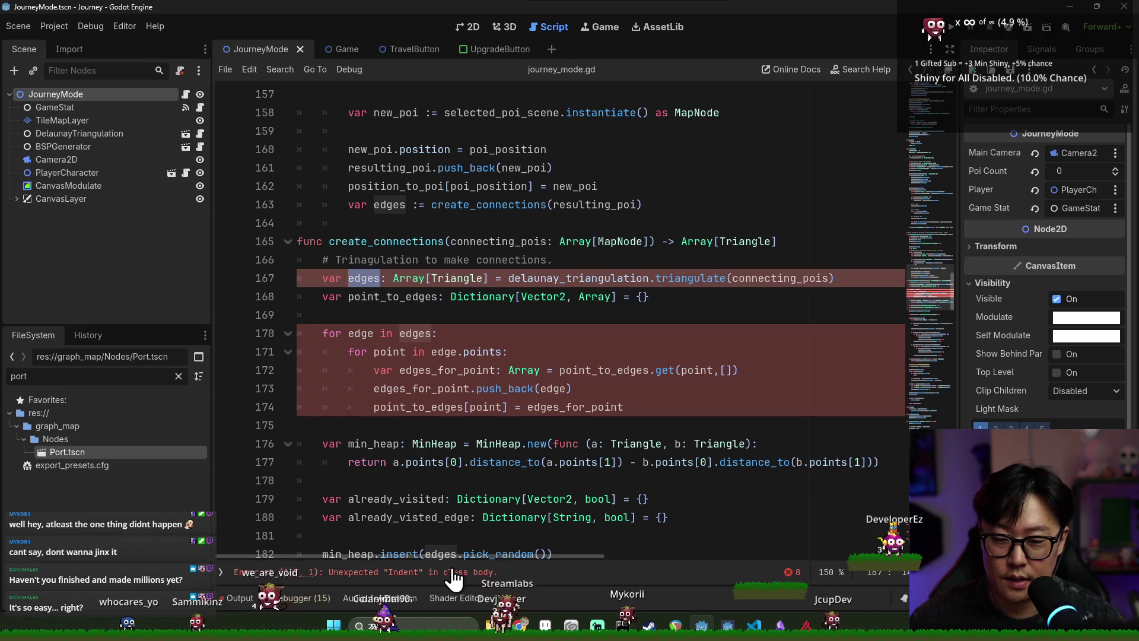
scroll(479, 520, up, 1)
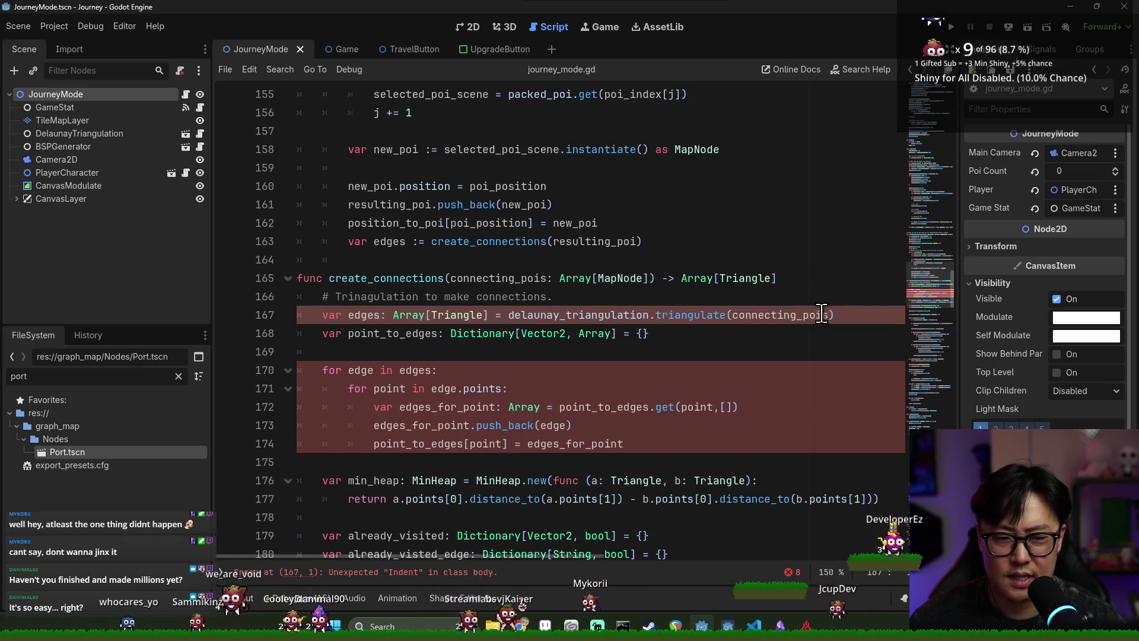
- Add the missing colon after the create_connections return type and save
click(819, 275)
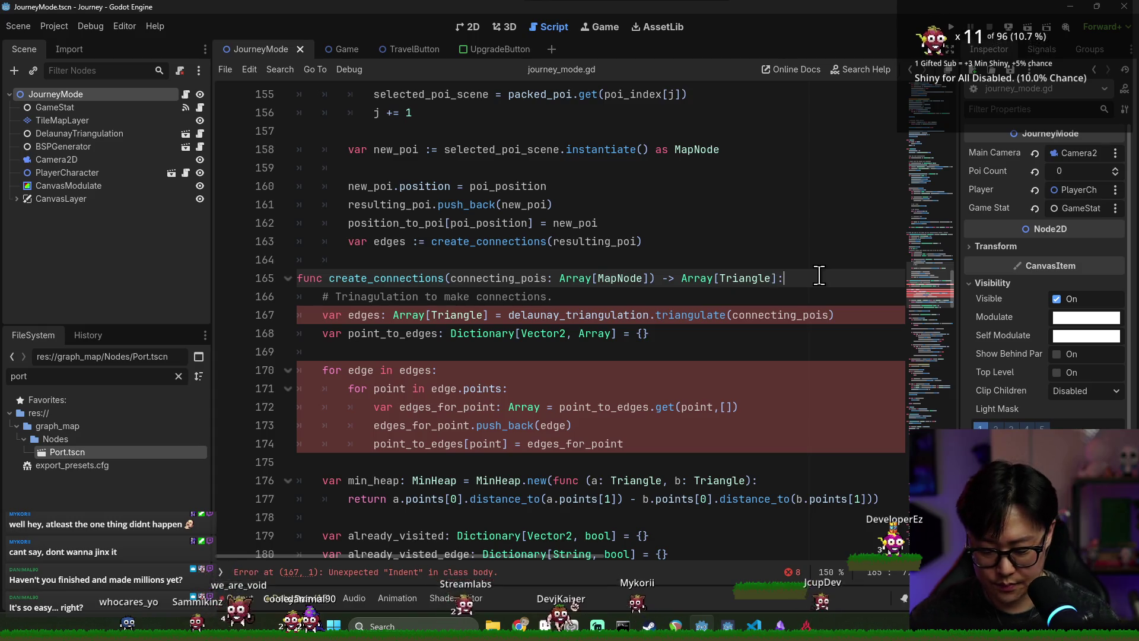
key(ctrl+s)
scroll(318, 259, down, 4)
key(ctrl+s)
- Highlight the uses of add_back_count and cluster_size in the add-back count line
scroll(446, 280, down, 12)
scroll(449, 285, up, 2)
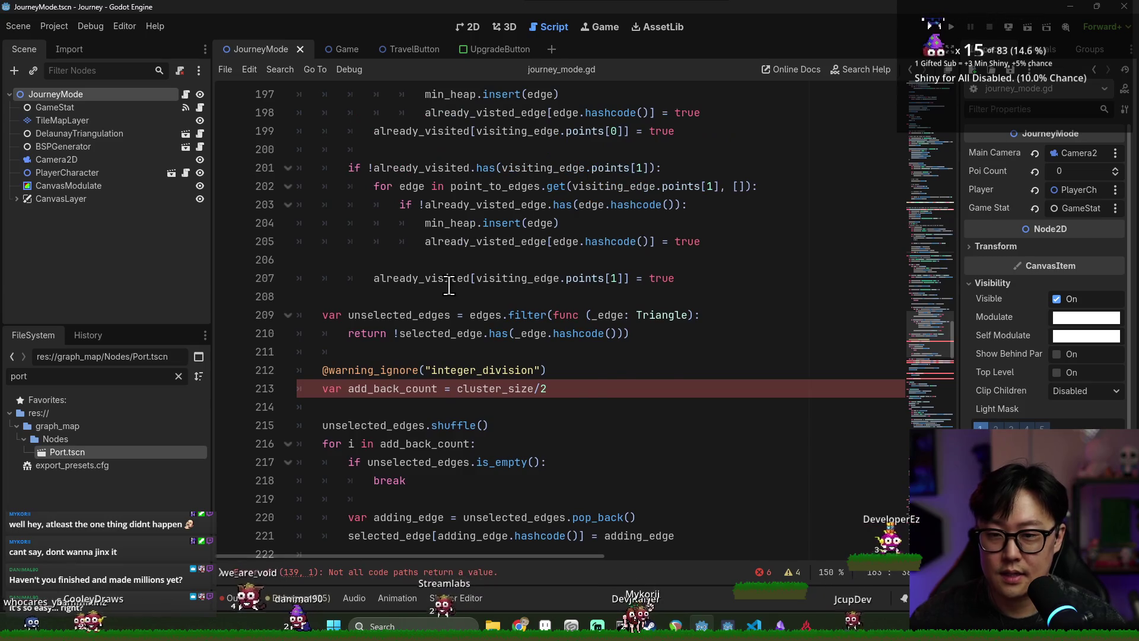
scroll(449, 285, up, 1)
scroll(439, 273, down, 4)
double_click(390, 223)
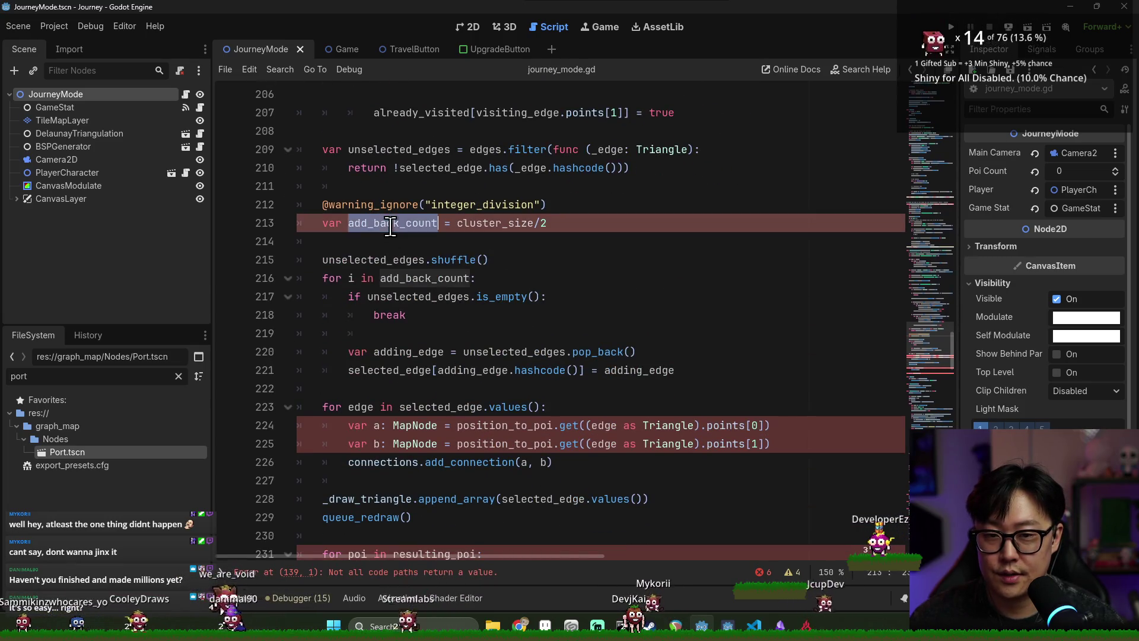
click(407, 226)
double_click(415, 226)
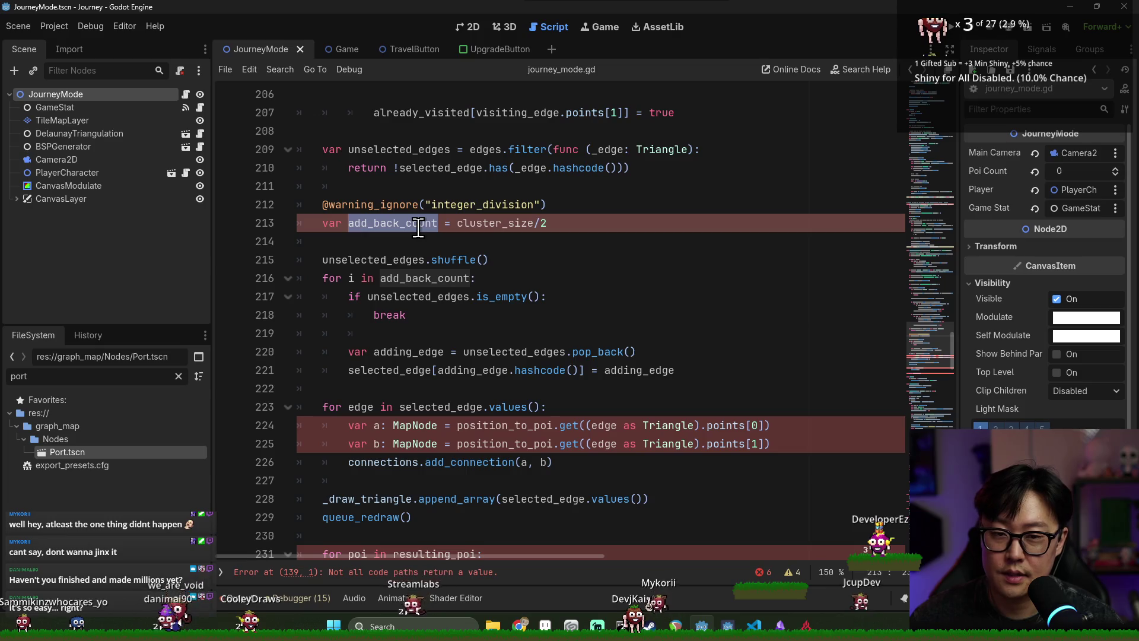
click(484, 225)
double_click(484, 225)
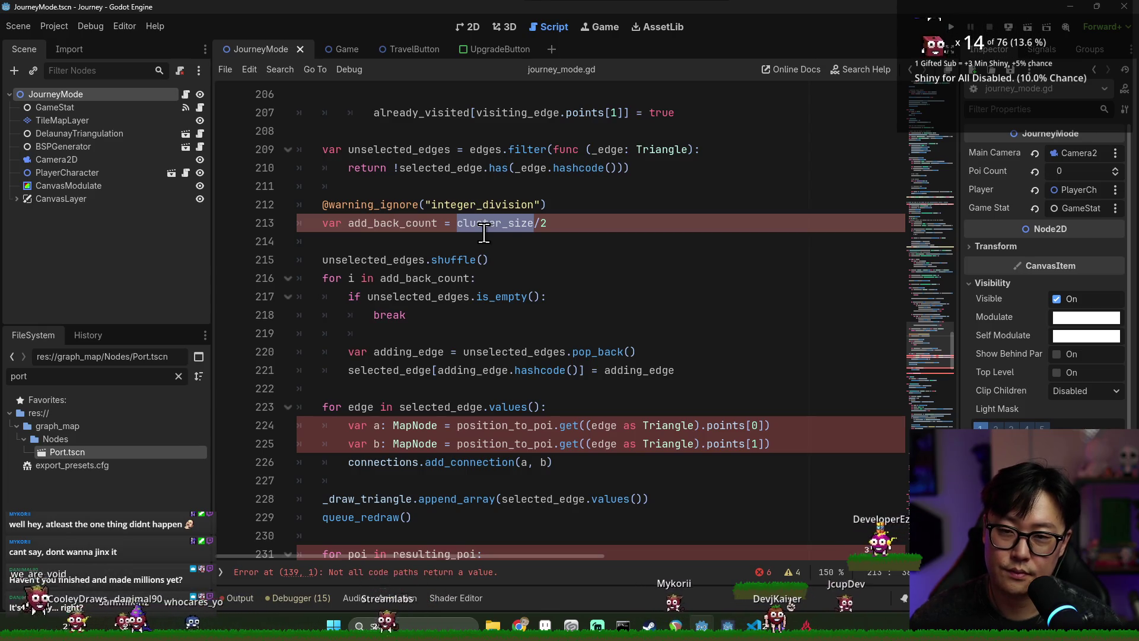
- Return to the end of the create_connections parameter list
scroll(509, 245, down, 2)
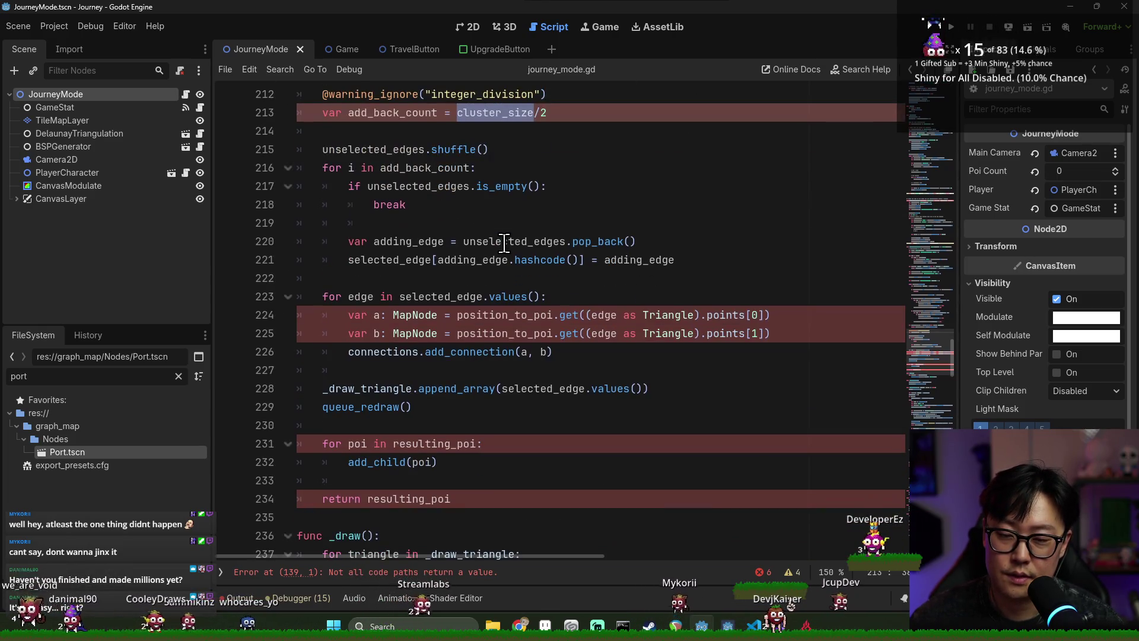
scroll(502, 244, up, 20)
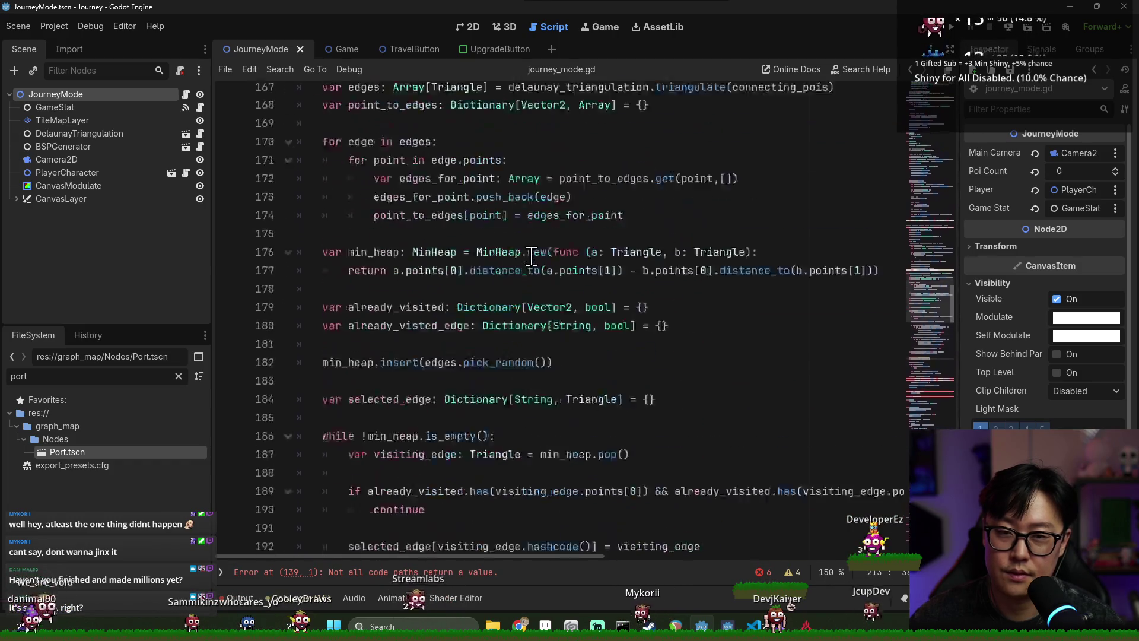
scroll(546, 264, up, 4)
scroll(558, 280, up, 1)
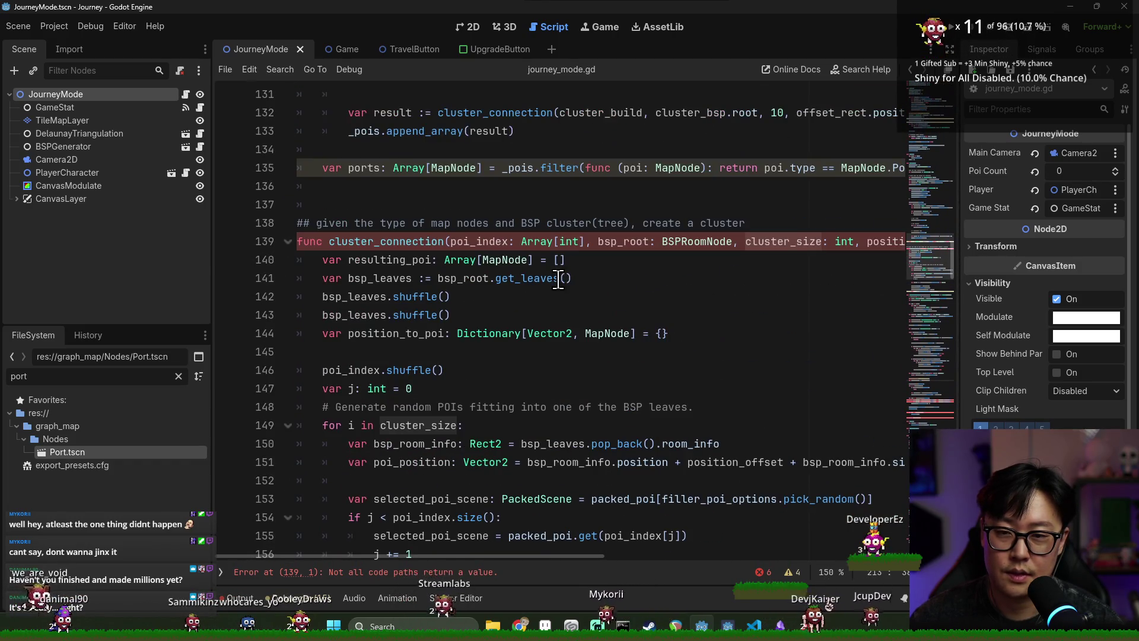
scroll(493, 342, down, 9)
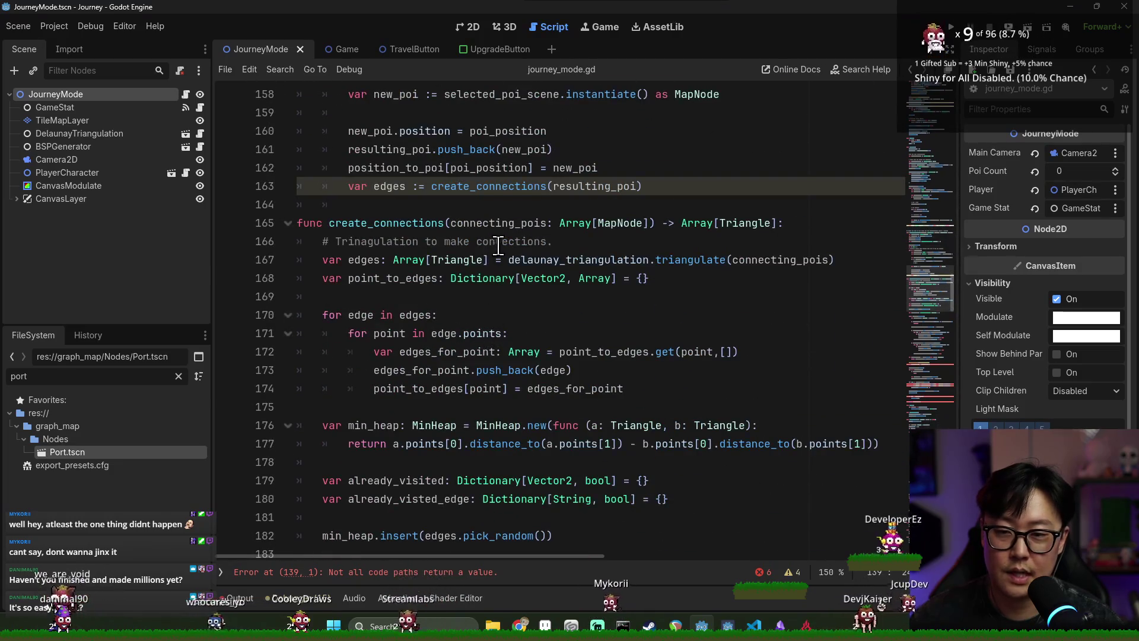
click(647, 224)
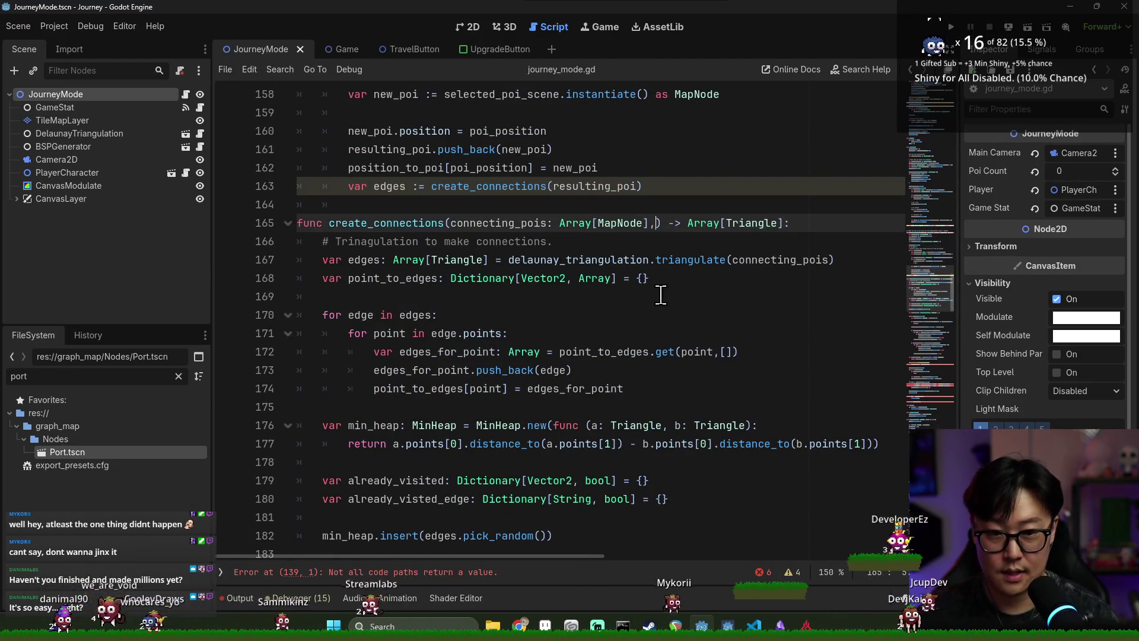
- Add a cycle_edge_count: int parameter to create_connections and pass cluster_size/2 in its call
key(BackSpace)
text(cycle_edge_count: int)
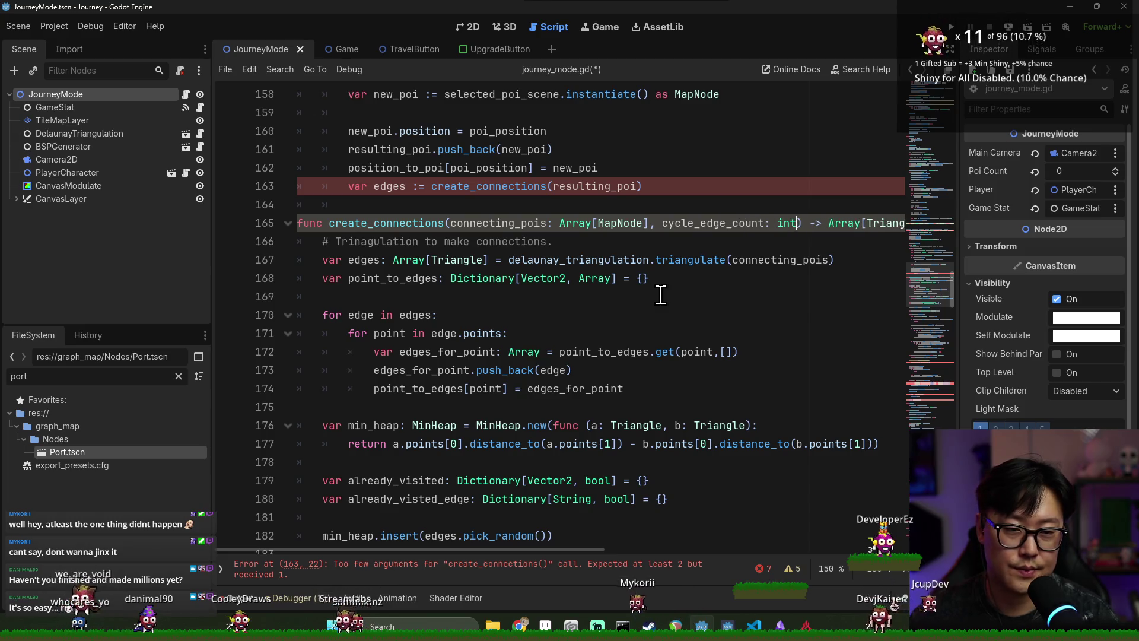
scroll(655, 320, down, 15)
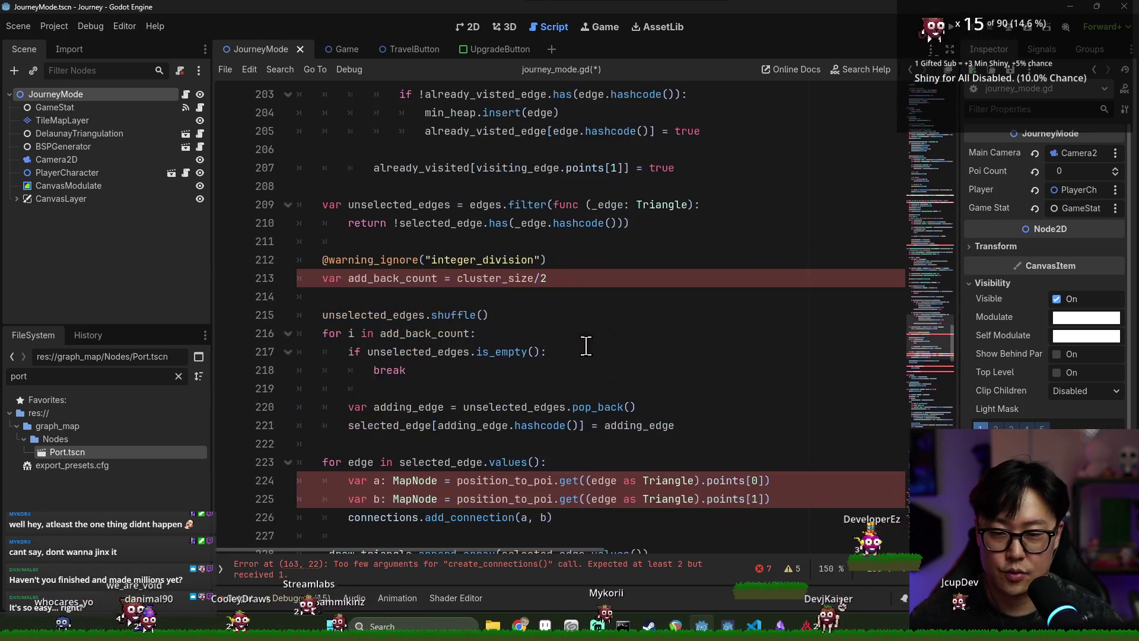
double_click(478, 278)
scroll(570, 284, up, 14)
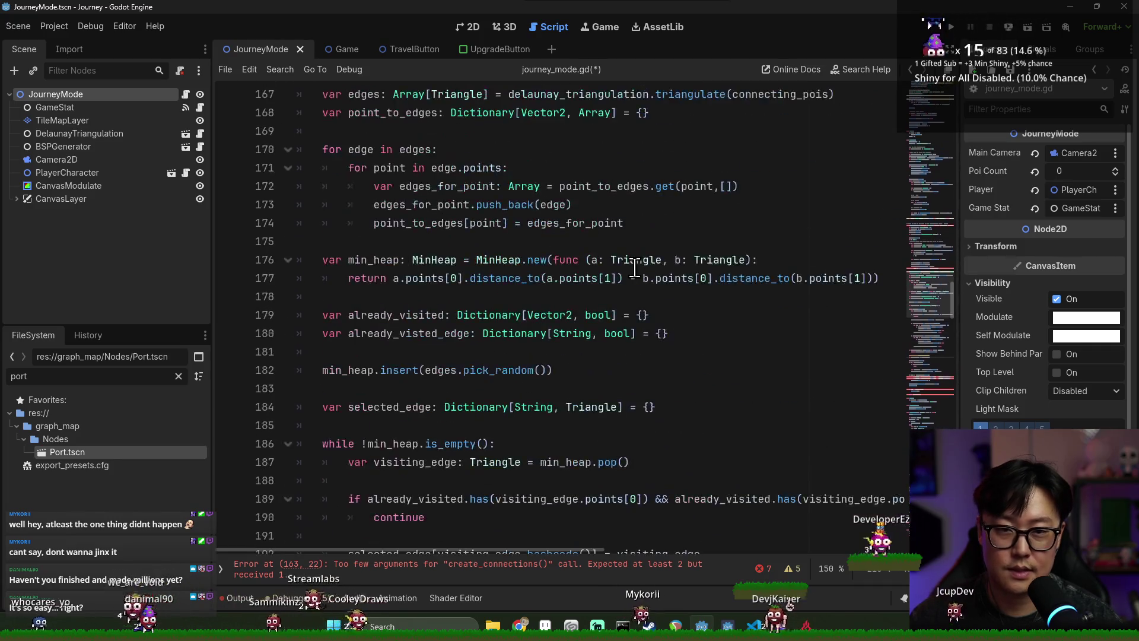
scroll(623, 284, up, 2)
click(640, 246)
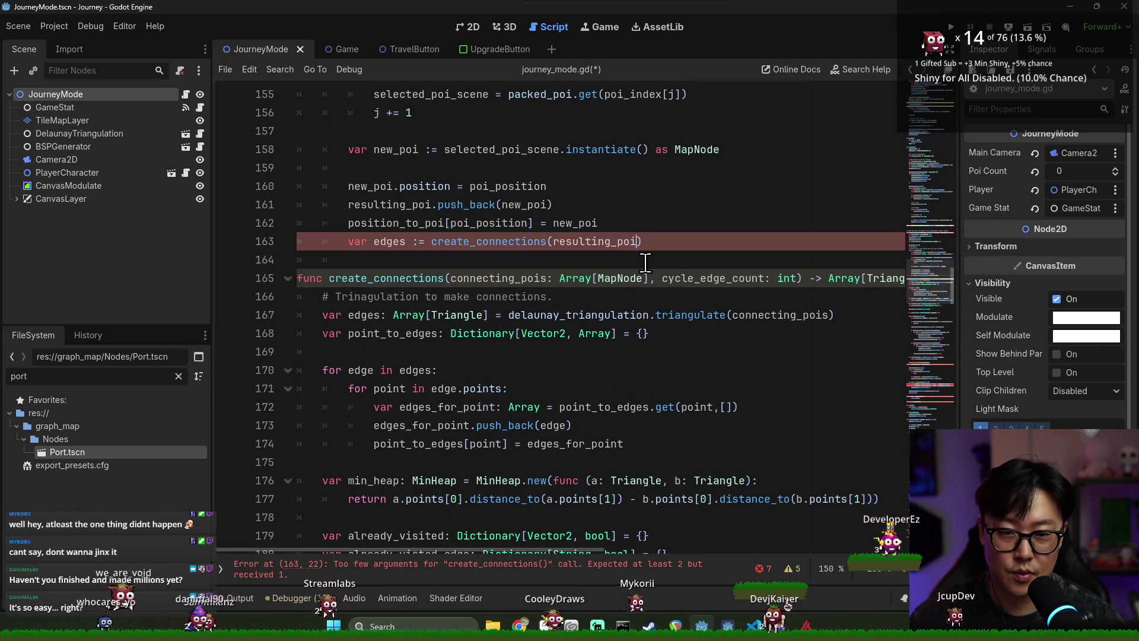
text( ,cluster_size/2)
key(ctrl+s)
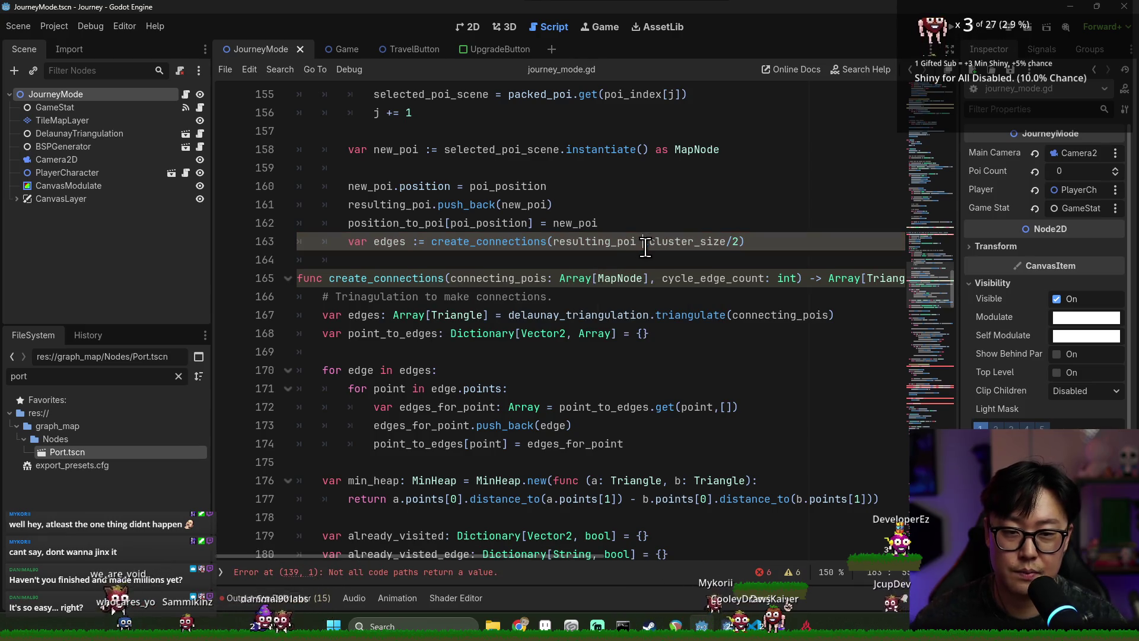
- Replace cluster_size/2 with cycle_edge_count and drop the integer_division warning suppression line
double_click(488, 241)
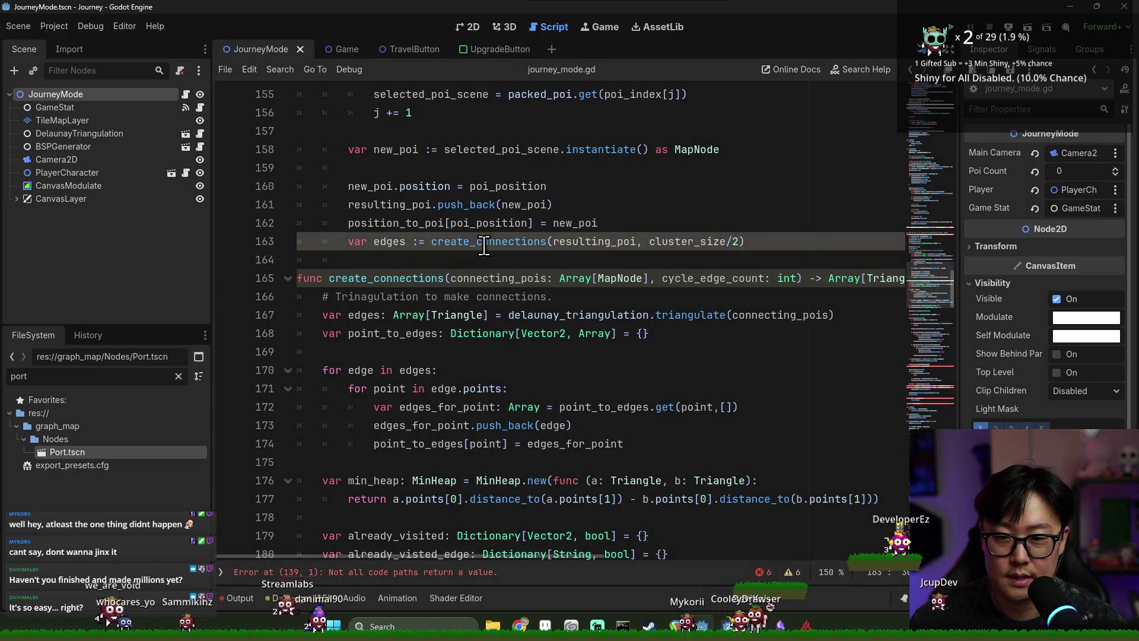
click(691, 278)
scroll(594, 356, down, 14)
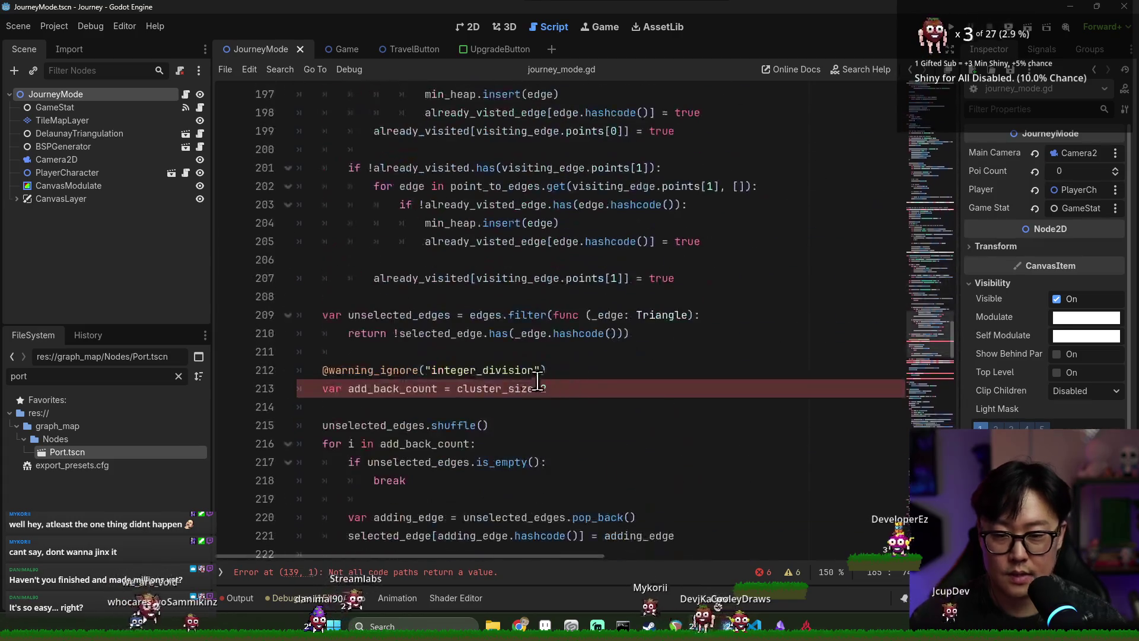
mouse_move(457, 389)
mouse_down()
mouse_move(546, 389)
mouse_move(322, 370)
mouse_up()
text(cycle_edge_count)
key(ctrl+s)
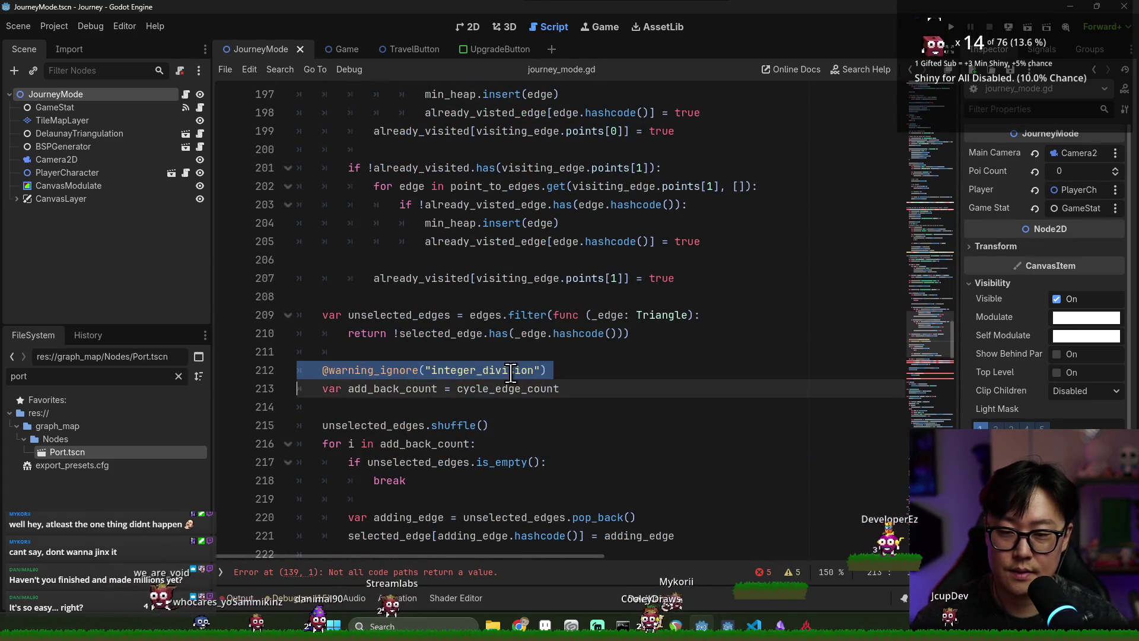
key(Delete)
key(Delete)
key(ctrl+s)
click(392, 407)
scroll(415, 409, down, 3)
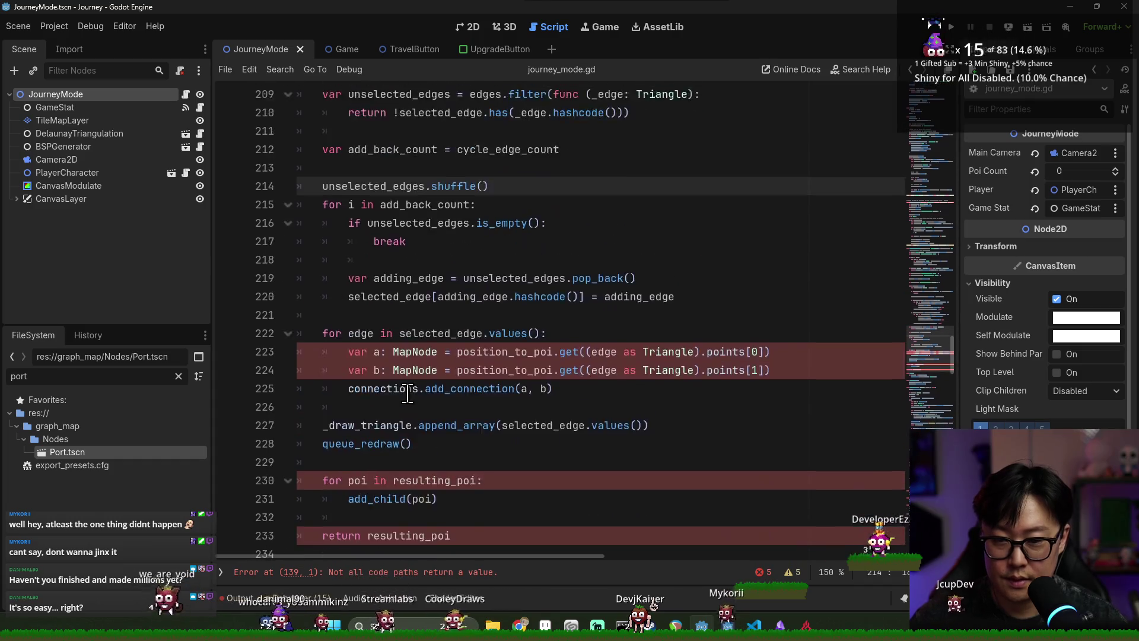
key(ctrl+s)
- Find the queue_redraw() line at the end of the connection code and delete it
click(398, 406)
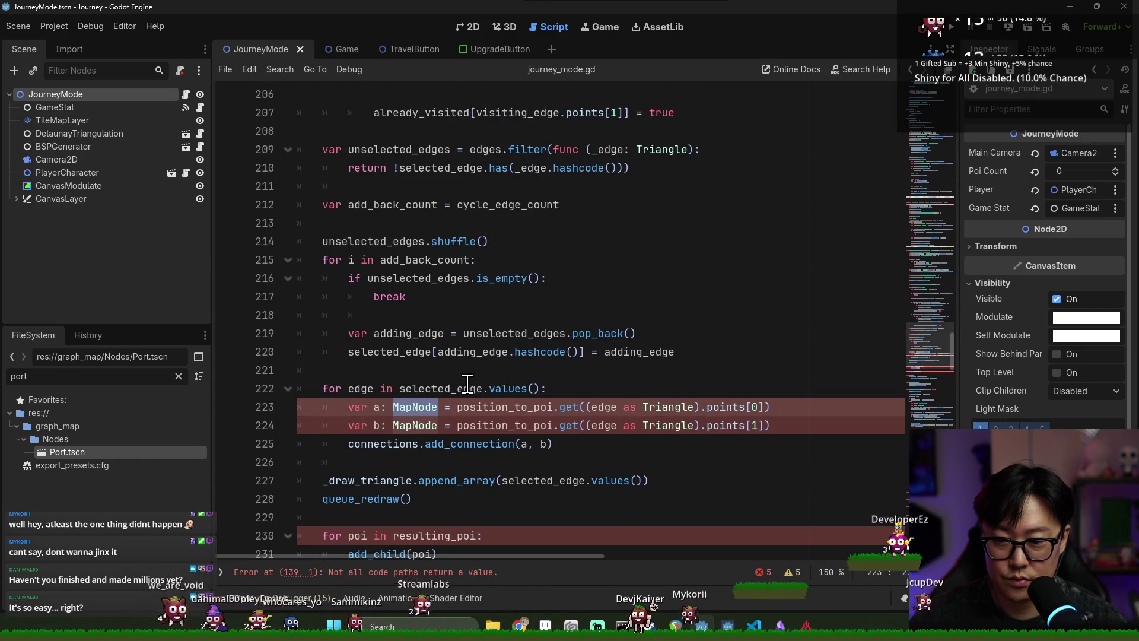
scroll(459, 383, down, 1)
scroll(396, 379, down, 1)
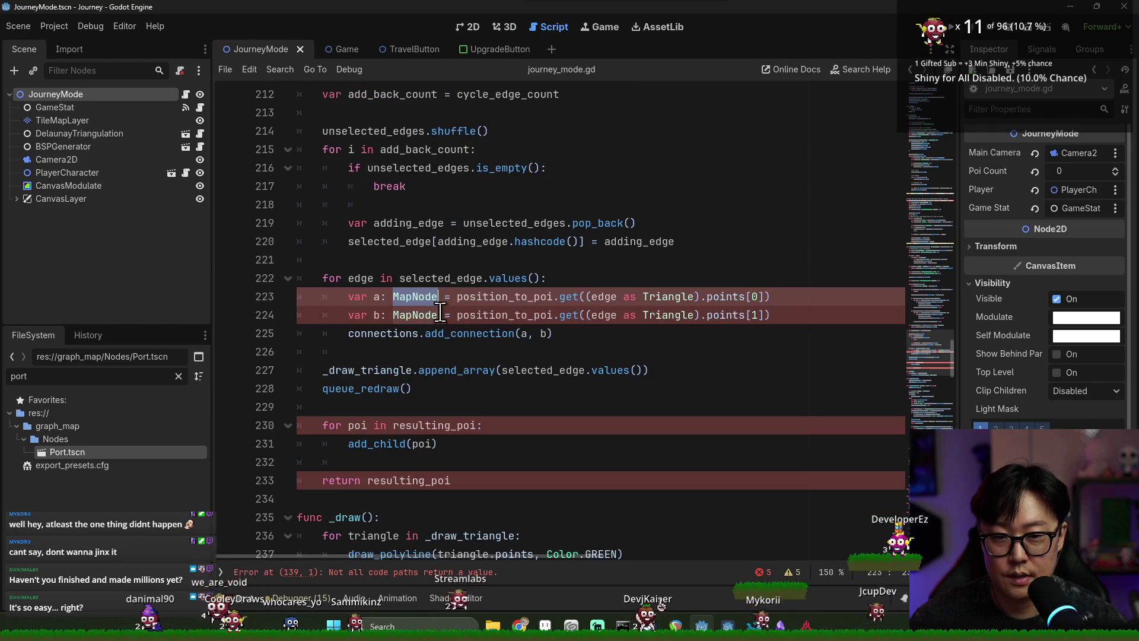
double_click(482, 302)
scroll(588, 355, up, 13)
scroll(589, 355, up, 10)
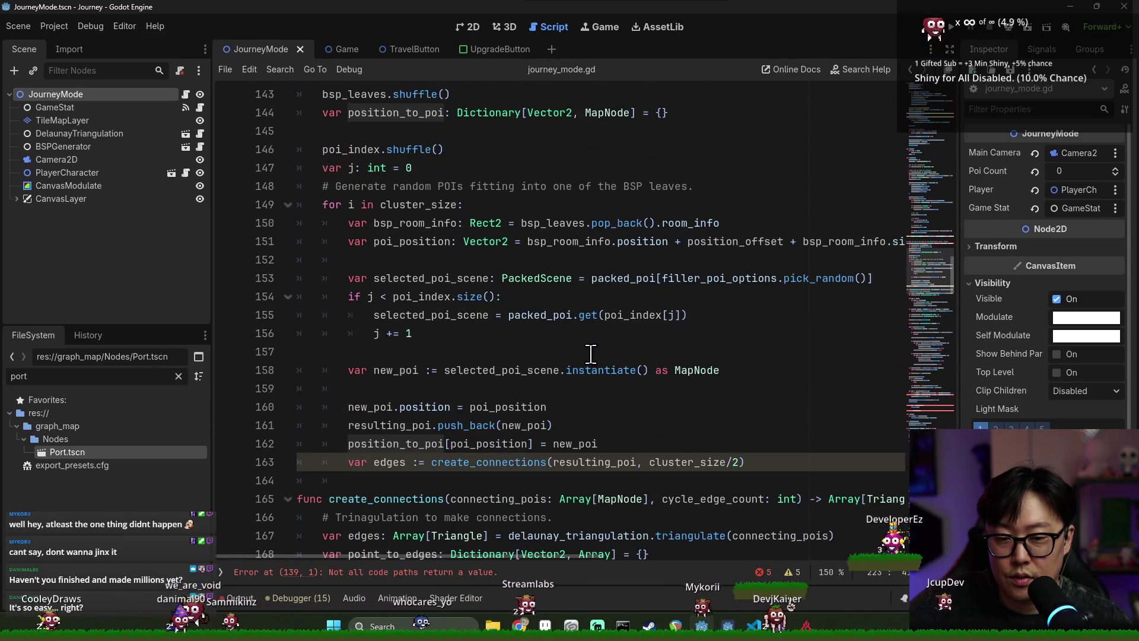
scroll(591, 354, down, 5)
scroll(585, 441, down, 1)
scroll(584, 441, down, 15)
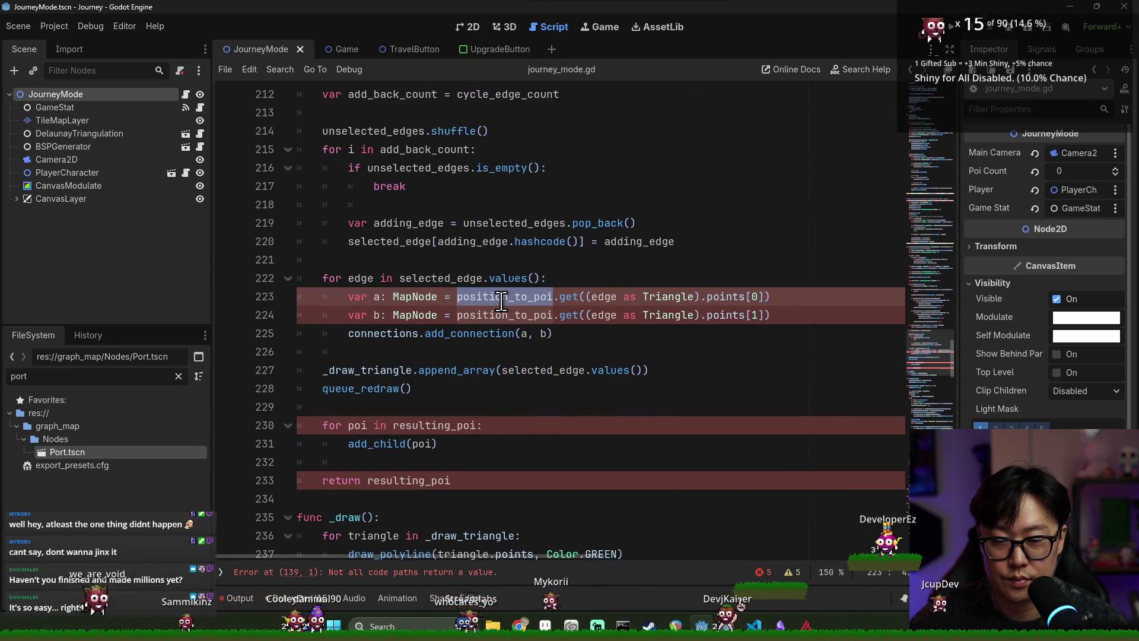
triple_click(376, 388)
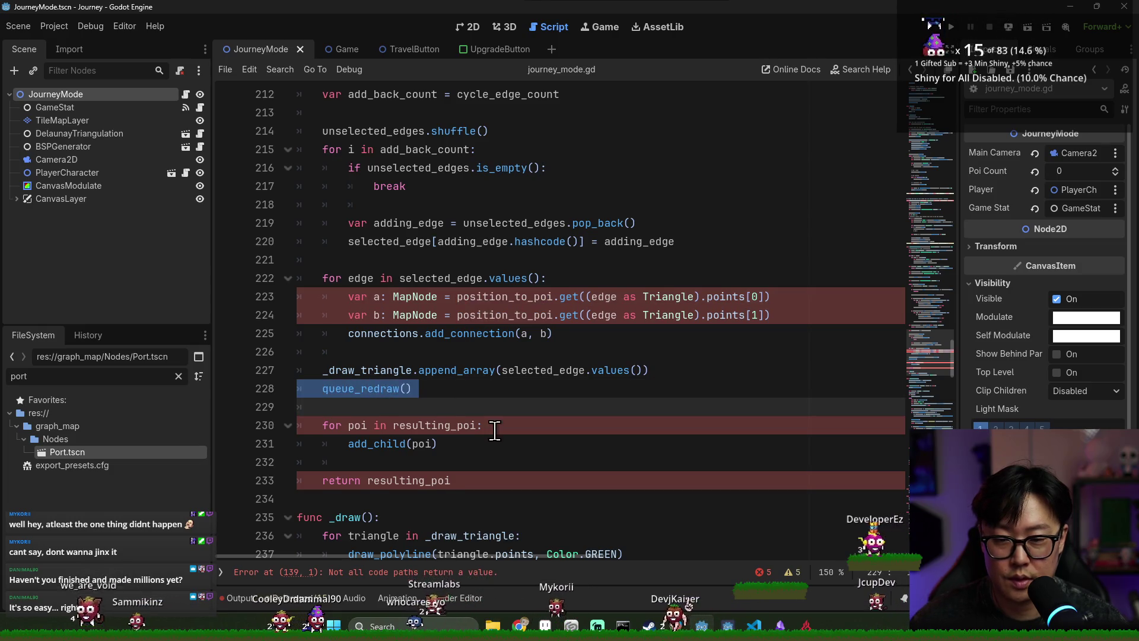
key(BackSpace)
- Return to the ports line in cluster_connection, highlighting position_to_poi and cluster_connection uses
double_click(504, 296)
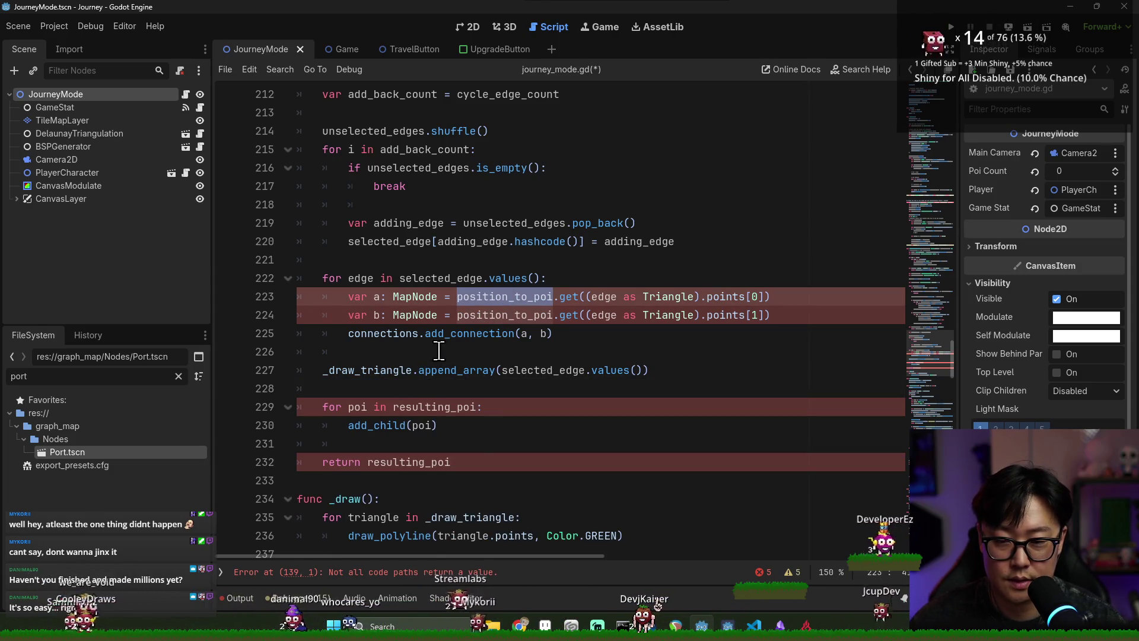
scroll(533, 327, up, 15)
click(742, 300)
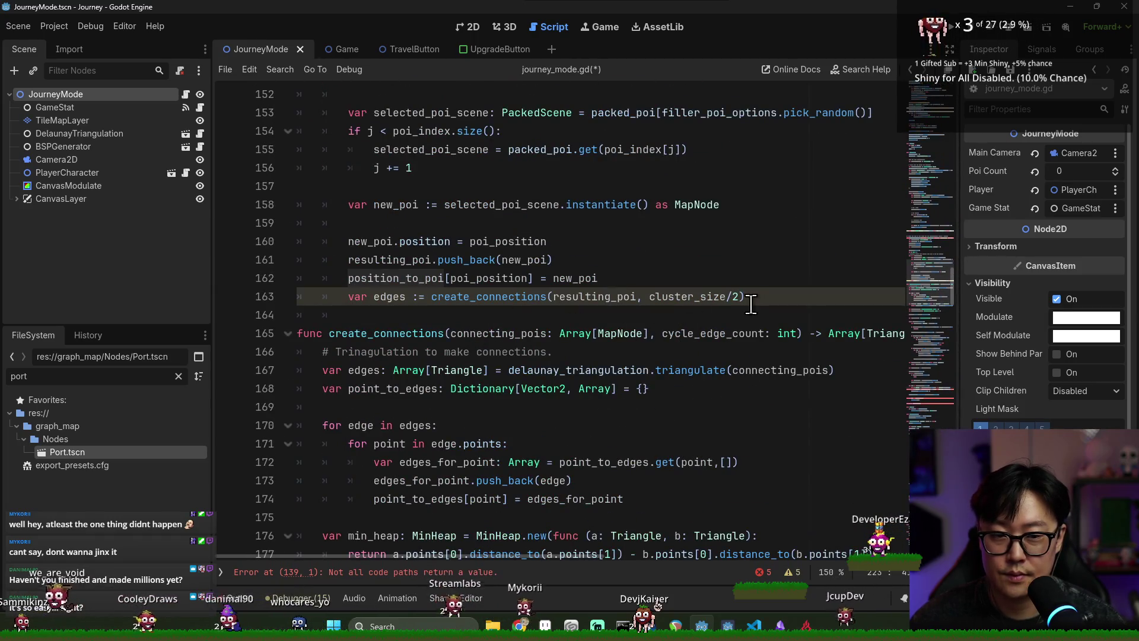
scroll(732, 299, up, 4)
scroll(601, 298, up, 3)
click(415, 222)
double_click(368, 296)
scroll(409, 320, up, 2)
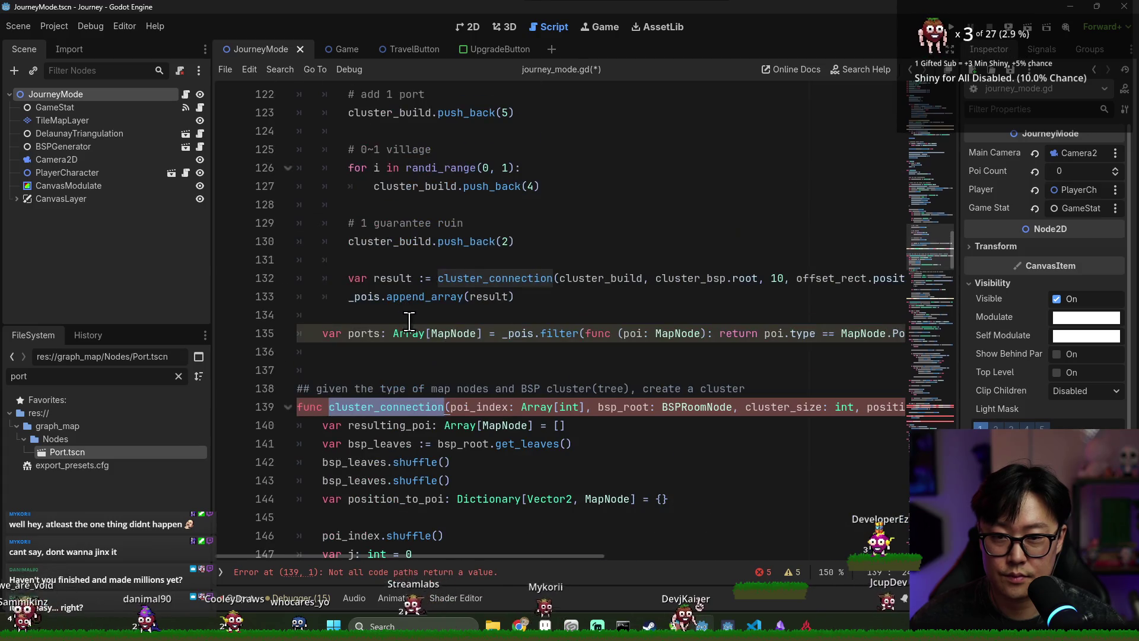
- Insert queue_redraw() on line 136 after the ports filter via autocomplete and save
click(375, 351)
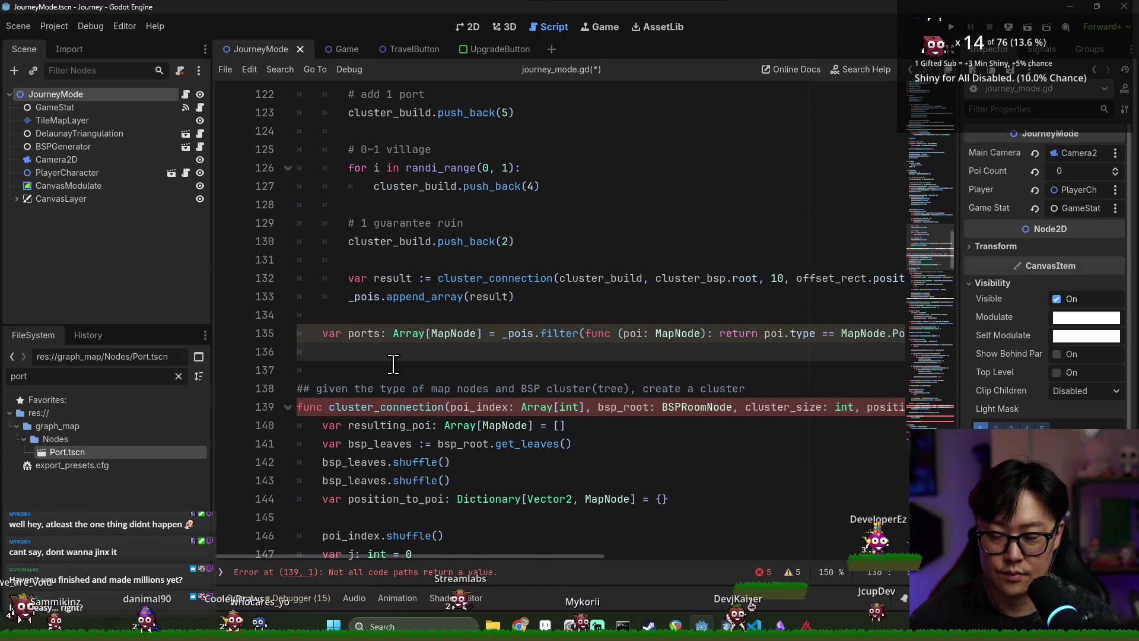
text(_que)
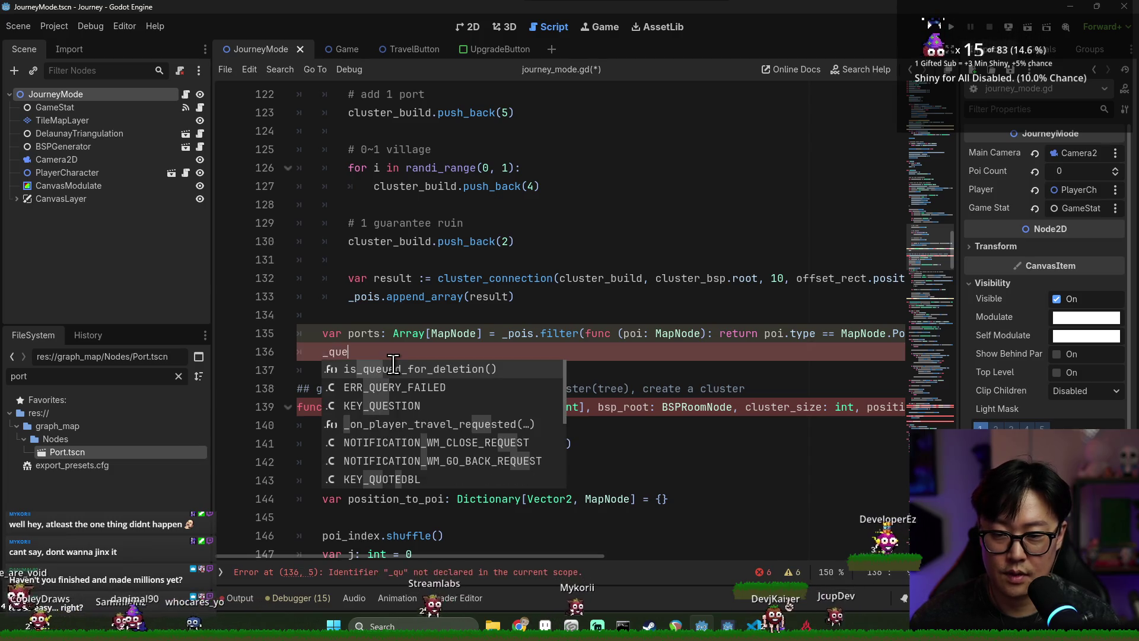
text(ueu)
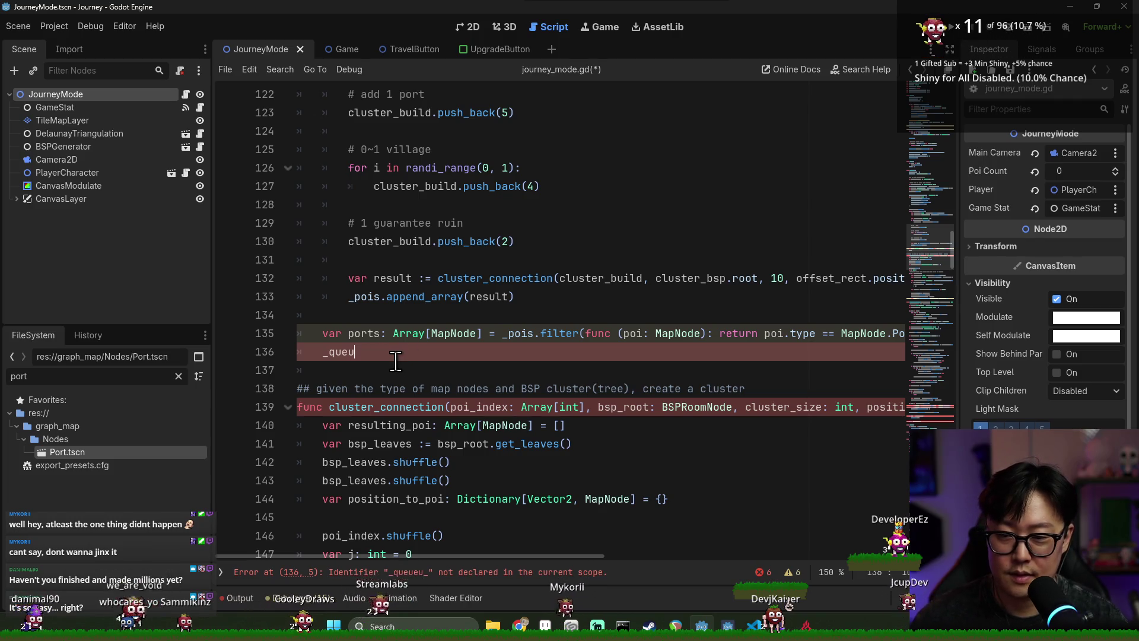
text(ueue)
key(Return)
key(ctrl+s)
scroll(407, 377, down, 2)
scroll(407, 377, down, 8)
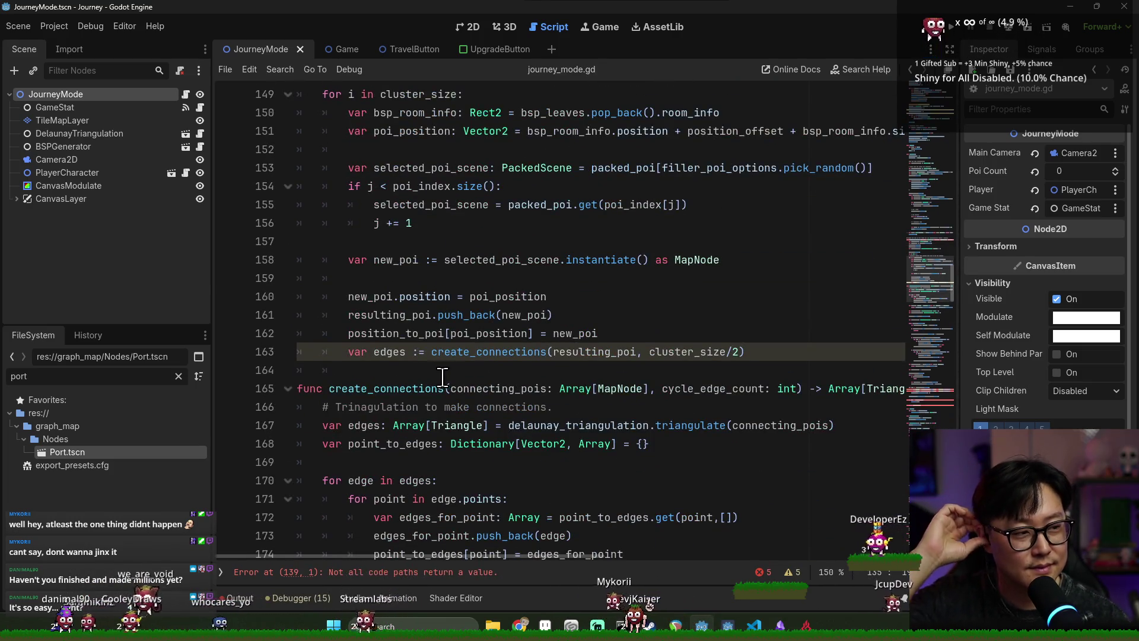
scroll(536, 353, down, 5)
scroll(549, 342, up, 3)
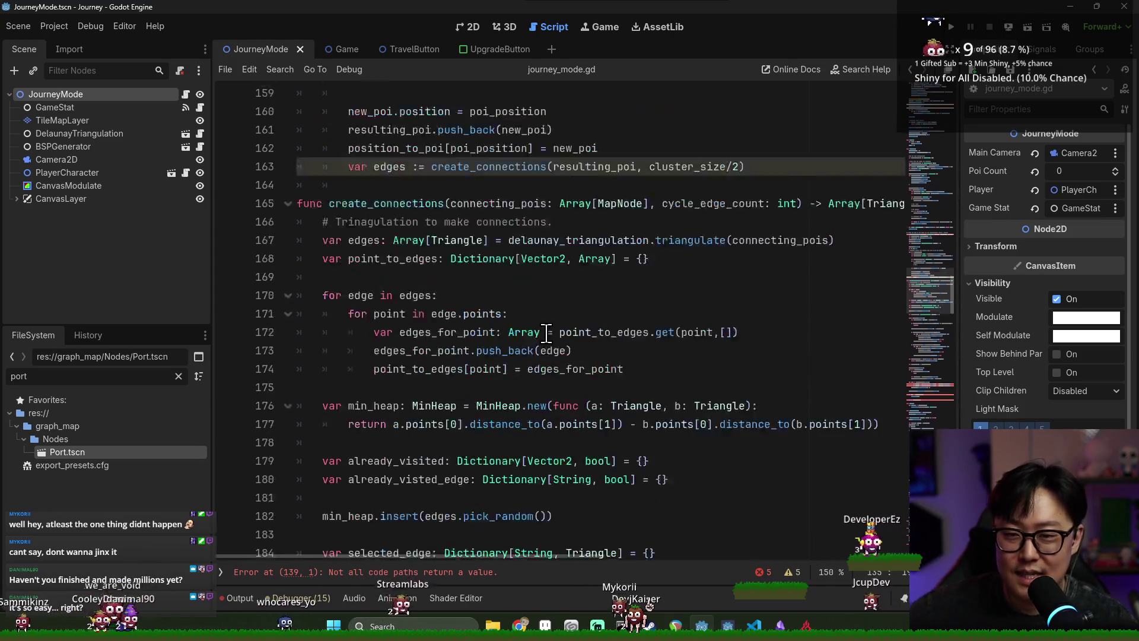
scroll(426, 274, down, 3)
scroll(426, 278, down, 12)
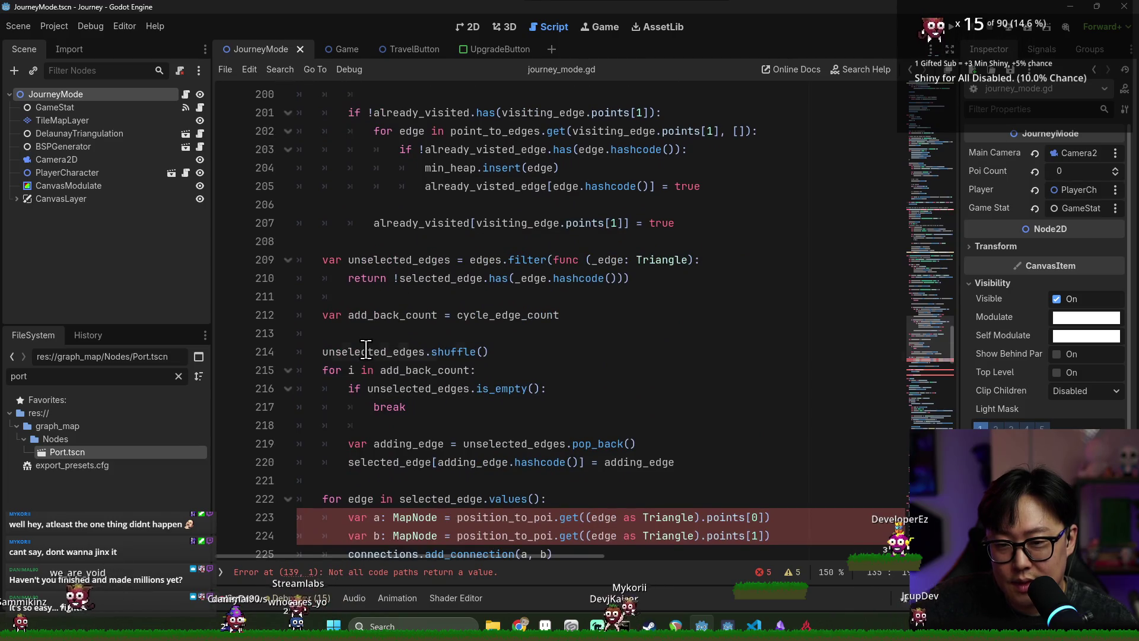
click(366, 351)
scroll(366, 351, down, 3)
click(500, 278)
scroll(500, 408, down, 1)
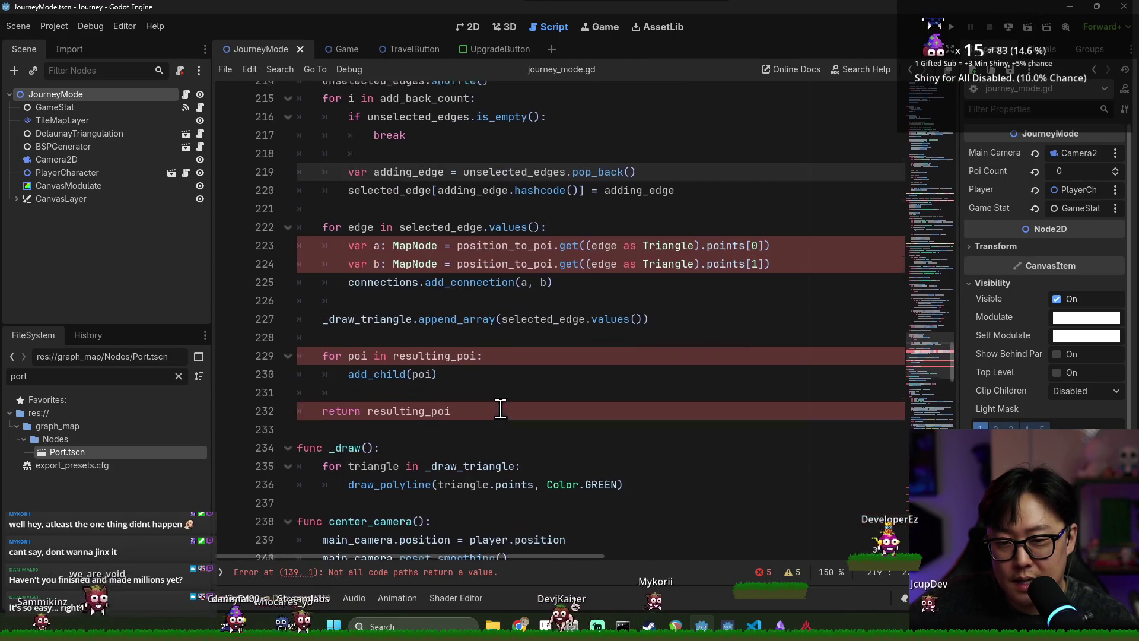
scroll(415, 290, up, 2)
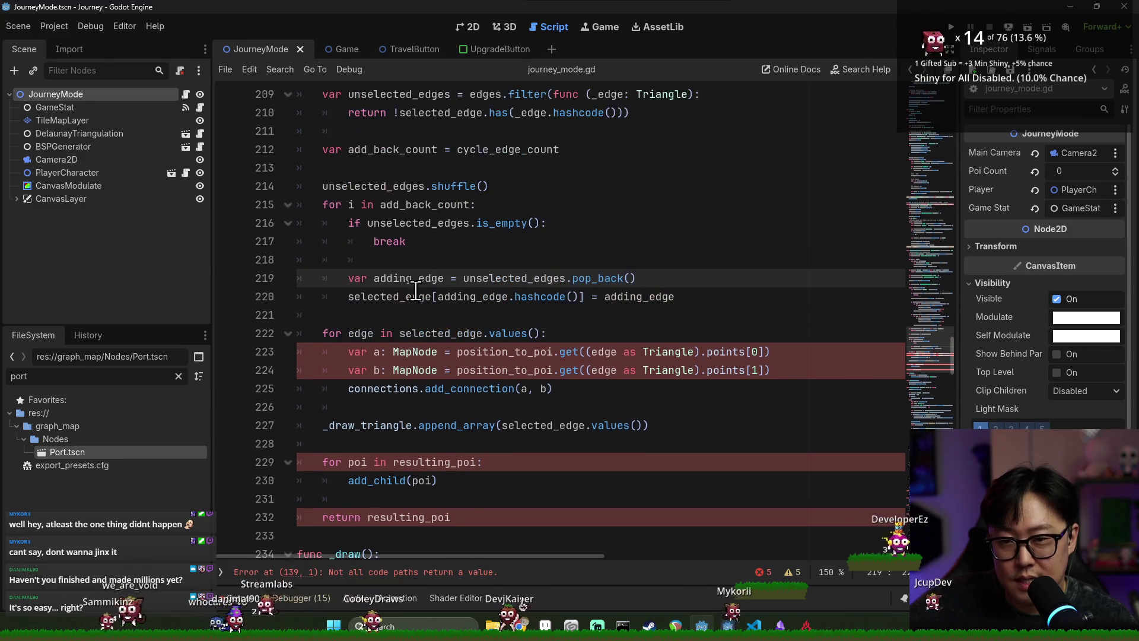
double_click(417, 356)
double_click(481, 352)
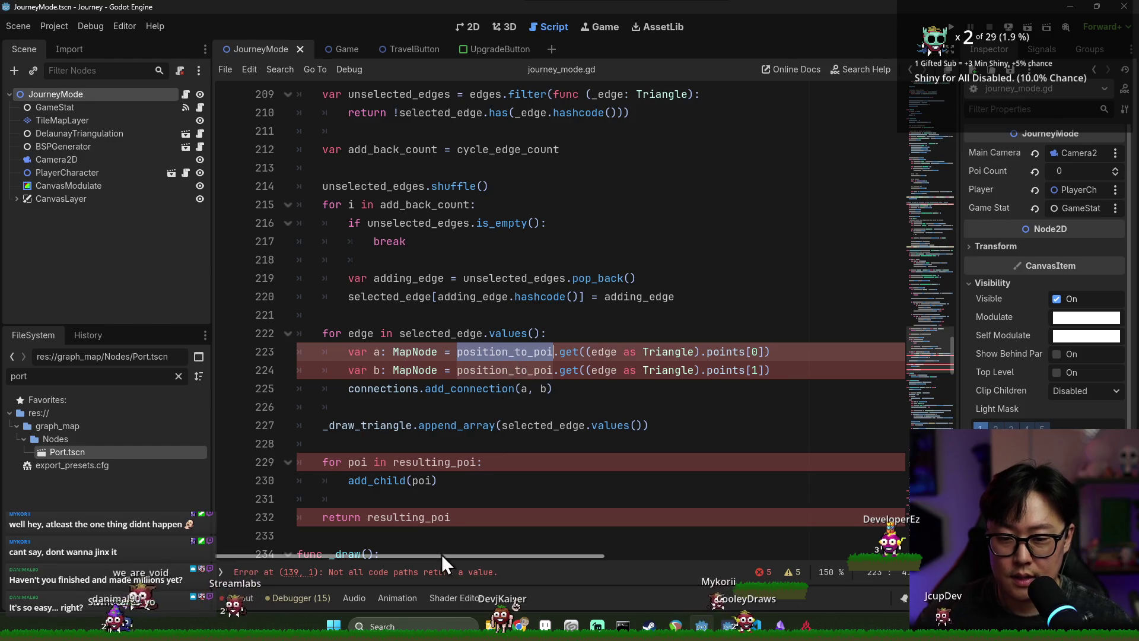
click(413, 573)
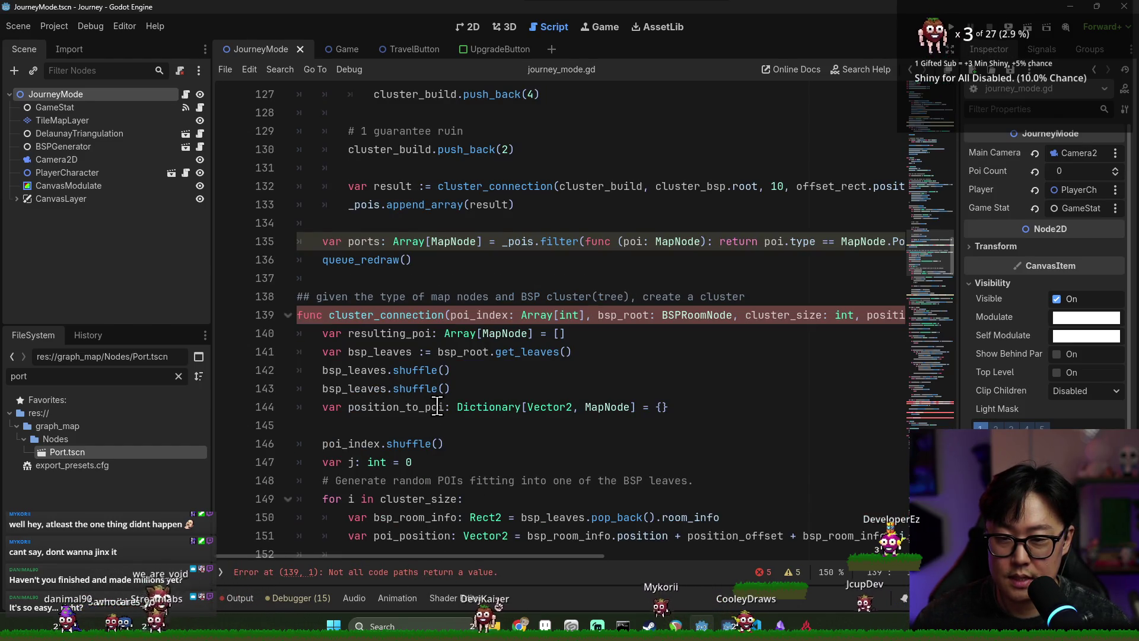
scroll(451, 403, down, 20)
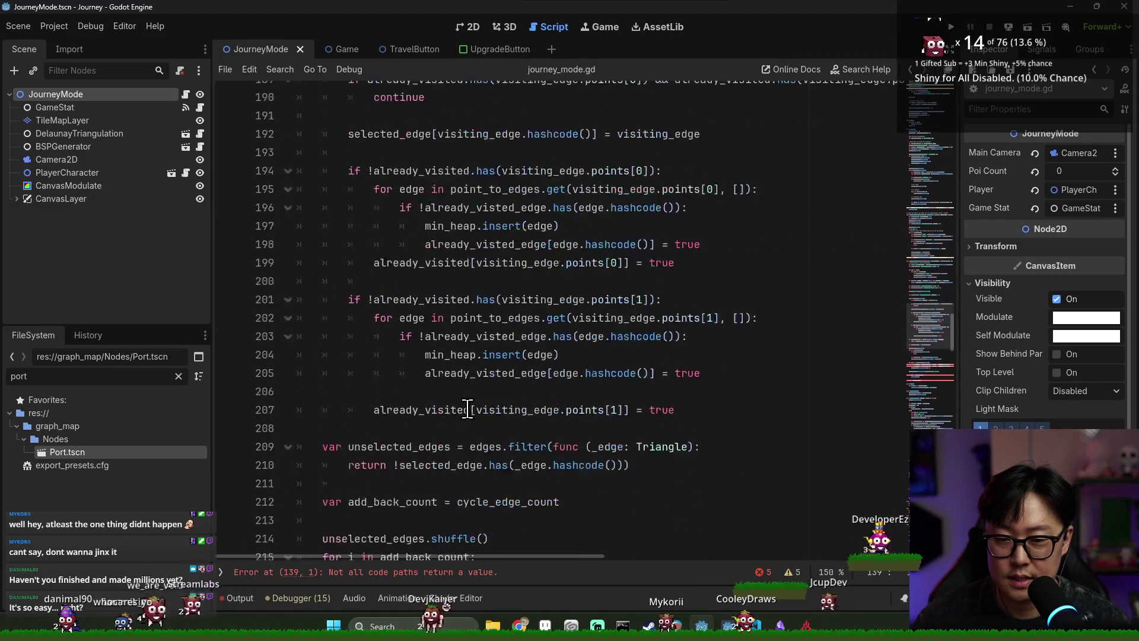
scroll(469, 408, down, 4)
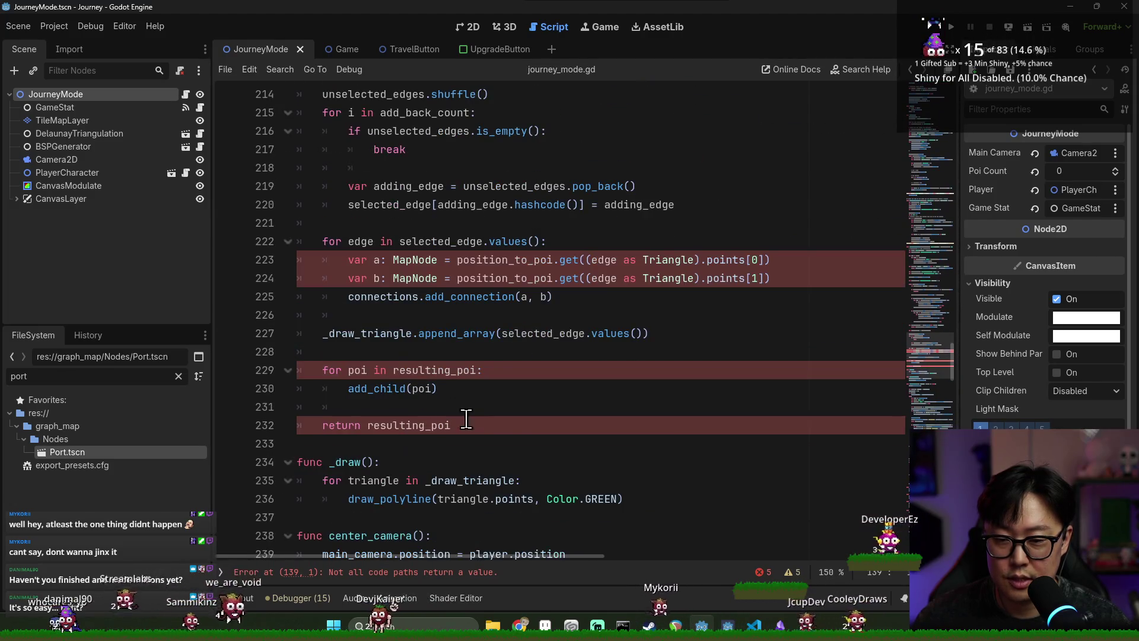
double_click(413, 425)
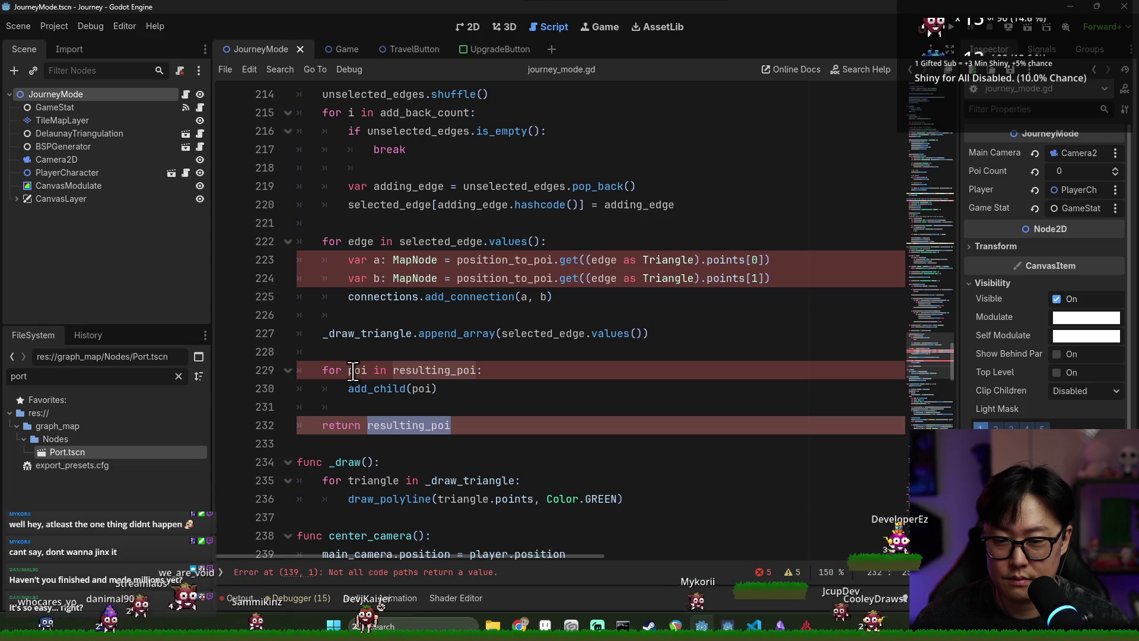
double_click(393, 333)
double_click(452, 333)
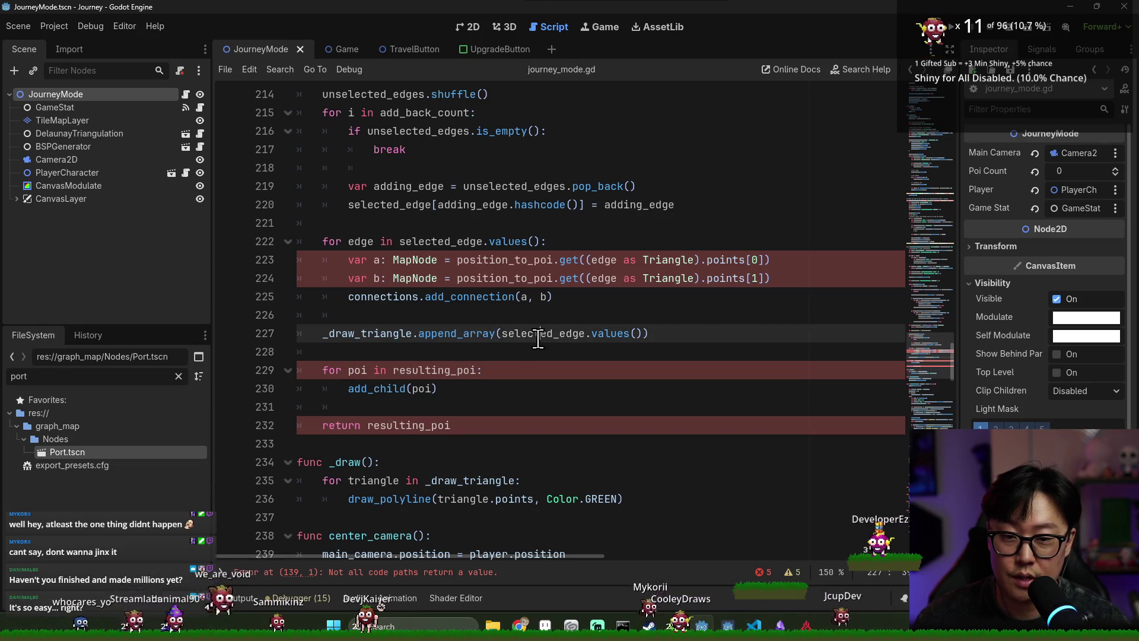
double_click(534, 333)
double_click(442, 241)
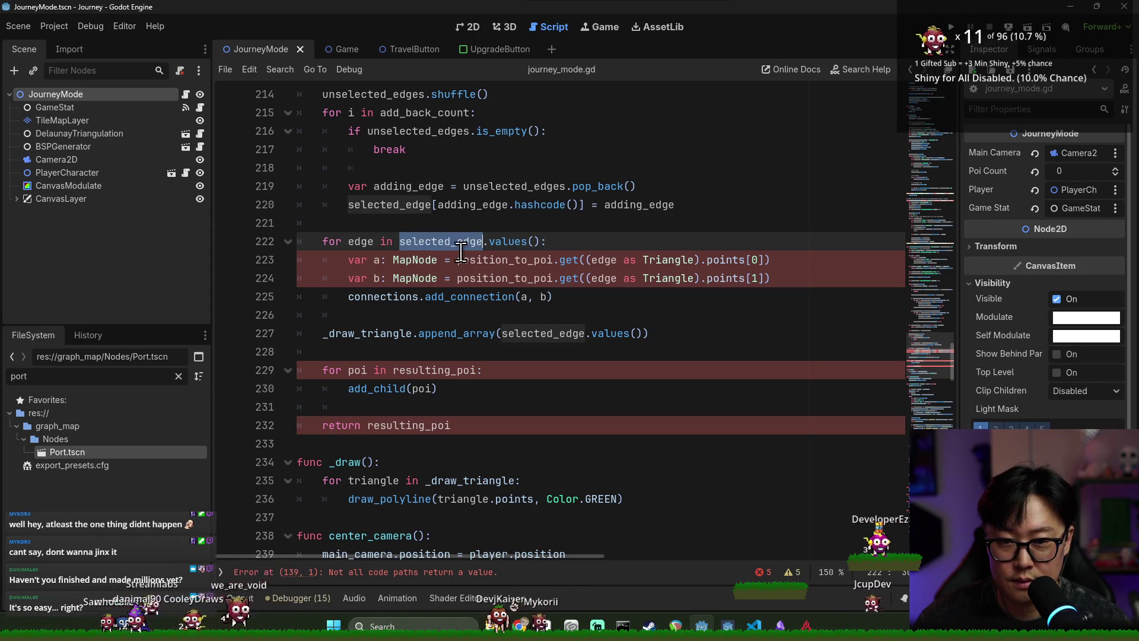
shift+click(540, 241)
- Move the leftover connection loop out of create_connections to below its call
key(ctrl+x)
click(700, 204)
key(Return)
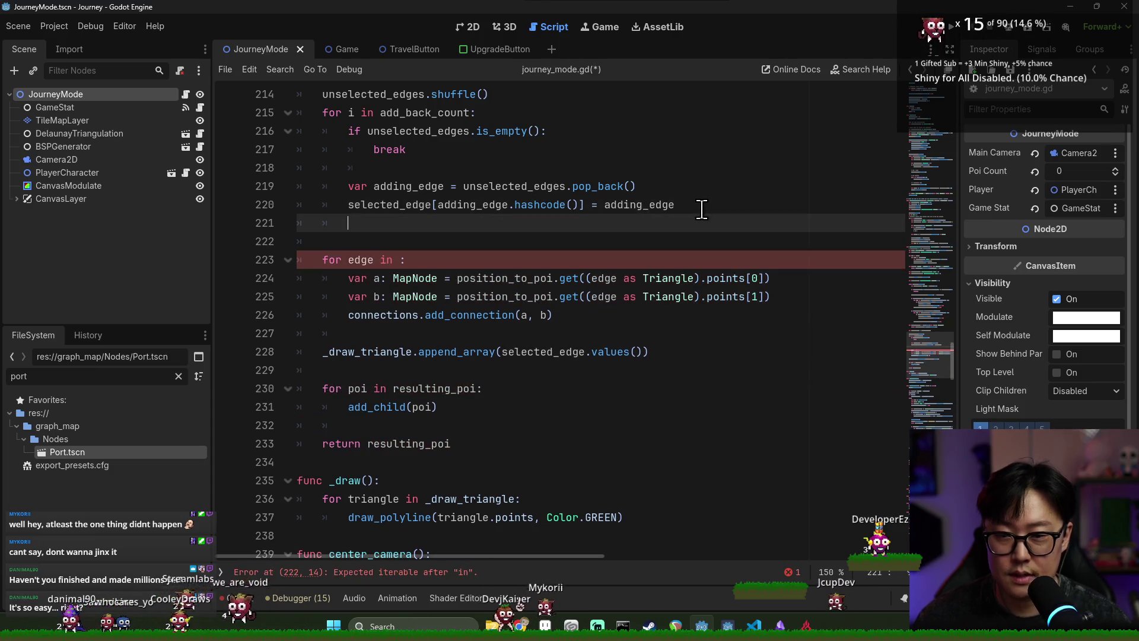
click(412, 243)
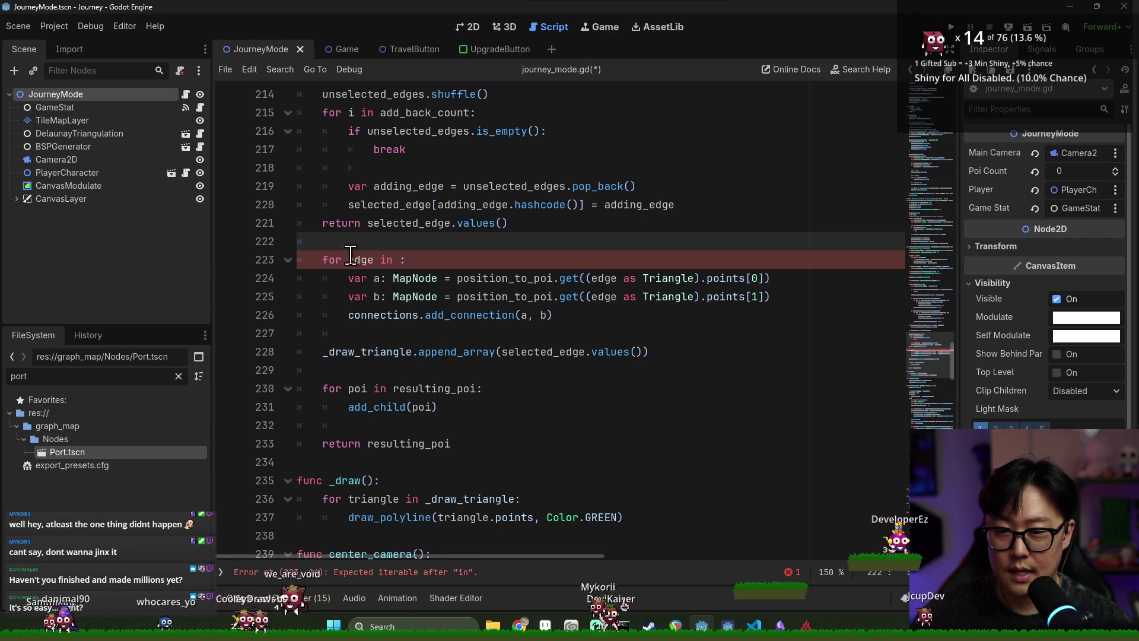
shift+click(468, 443)
key(BackSpace)
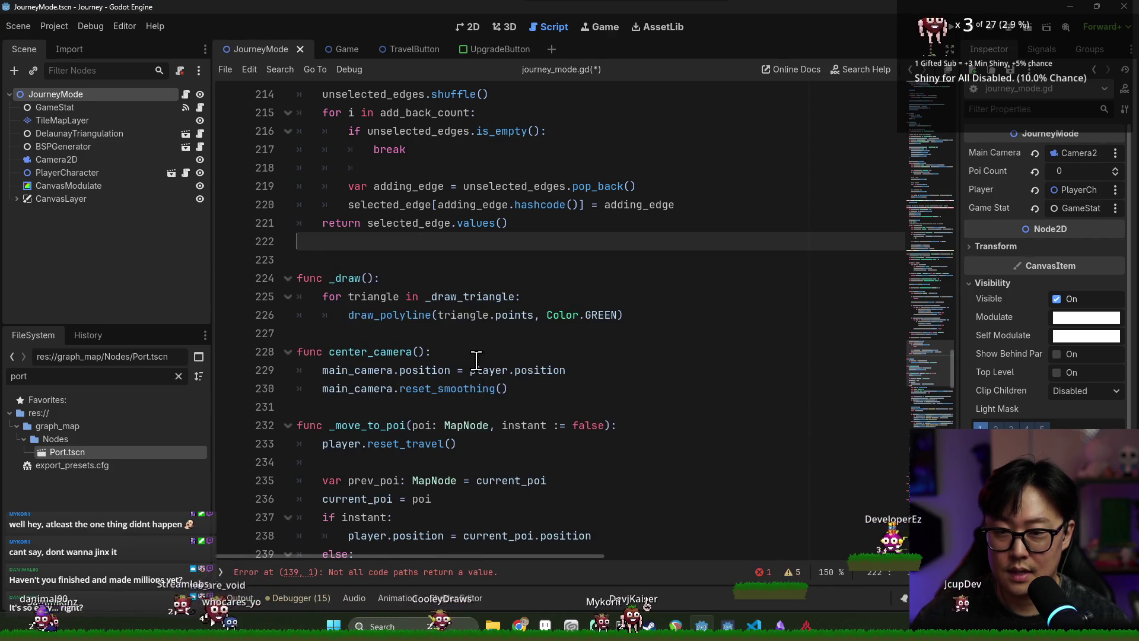
scroll(476, 360, up, 20)
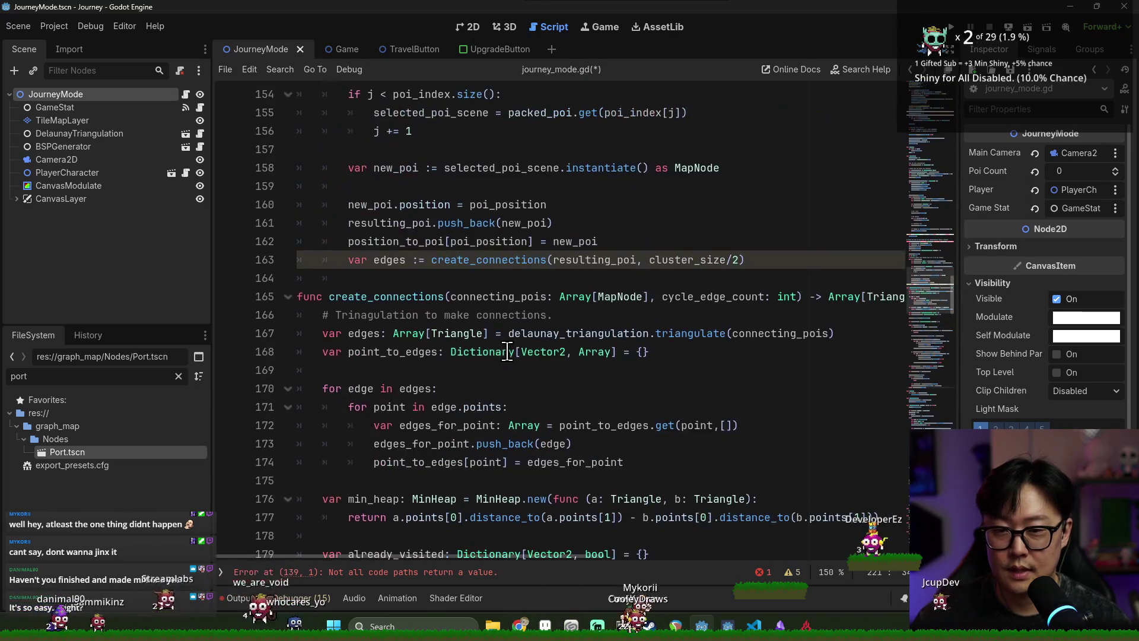
key(Return)
key(Return)
key(ctrl+v)
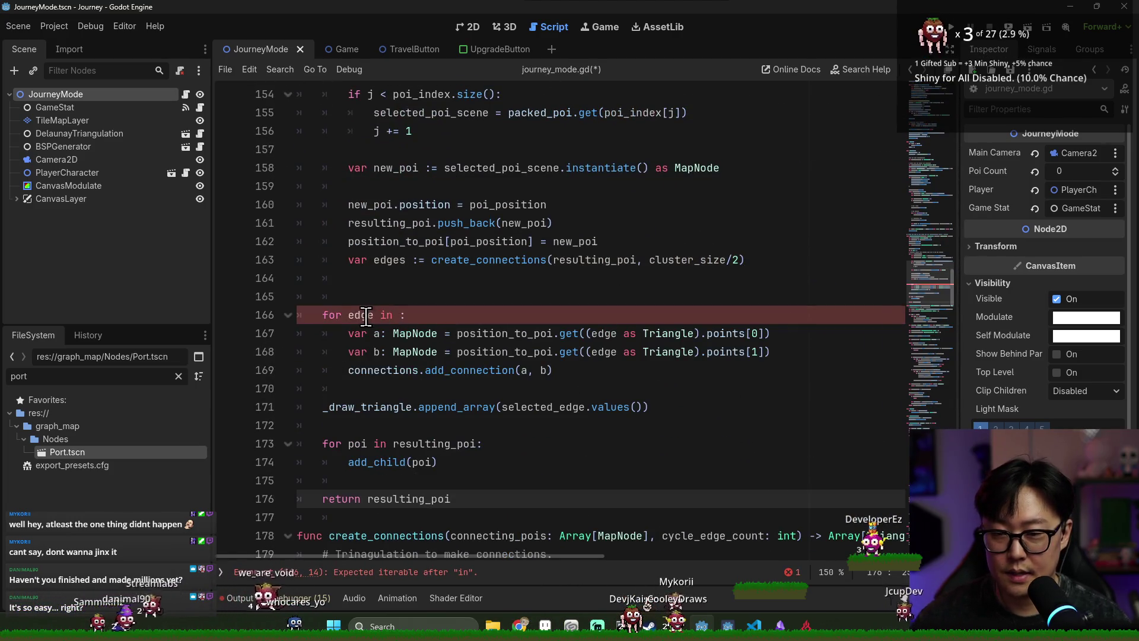
- Make the pasted loop iterate over edges and remove the extra blank line
click(449, 280)
double_click(388, 260)
key(ctrl+c)
click(432, 315)
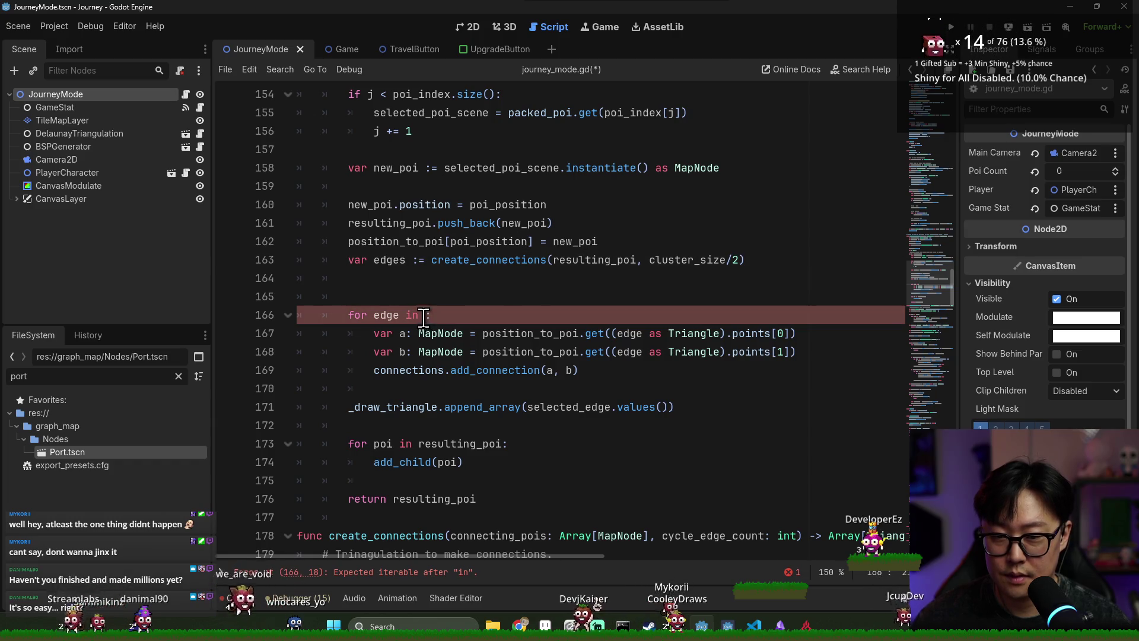
key(ctrl+v)
key(Up)
key(Up)
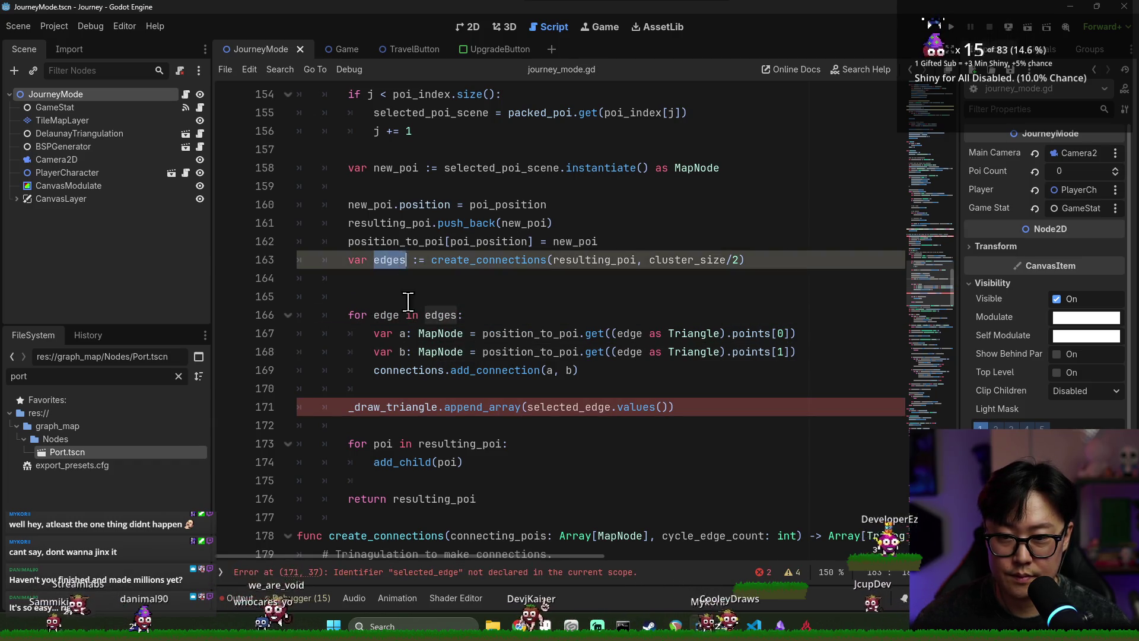
click(407, 296)
key(BackSpace)
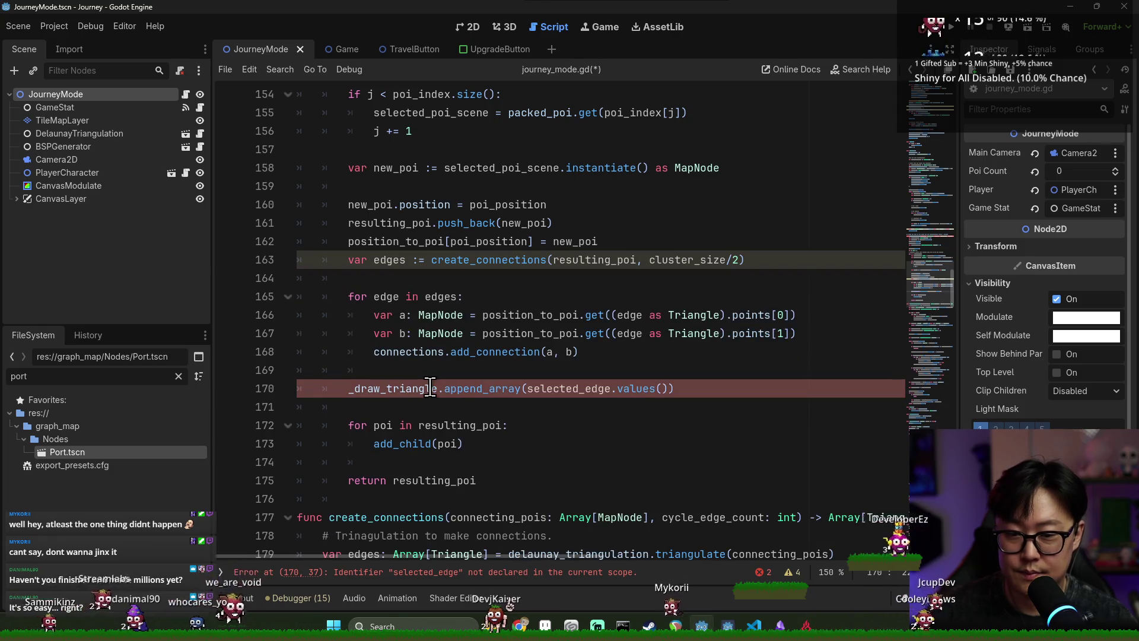
click(413, 277)
- Append edges instead of selected_edge.values() on line 170 and save
double_click(475, 390)
double_click(546, 387)
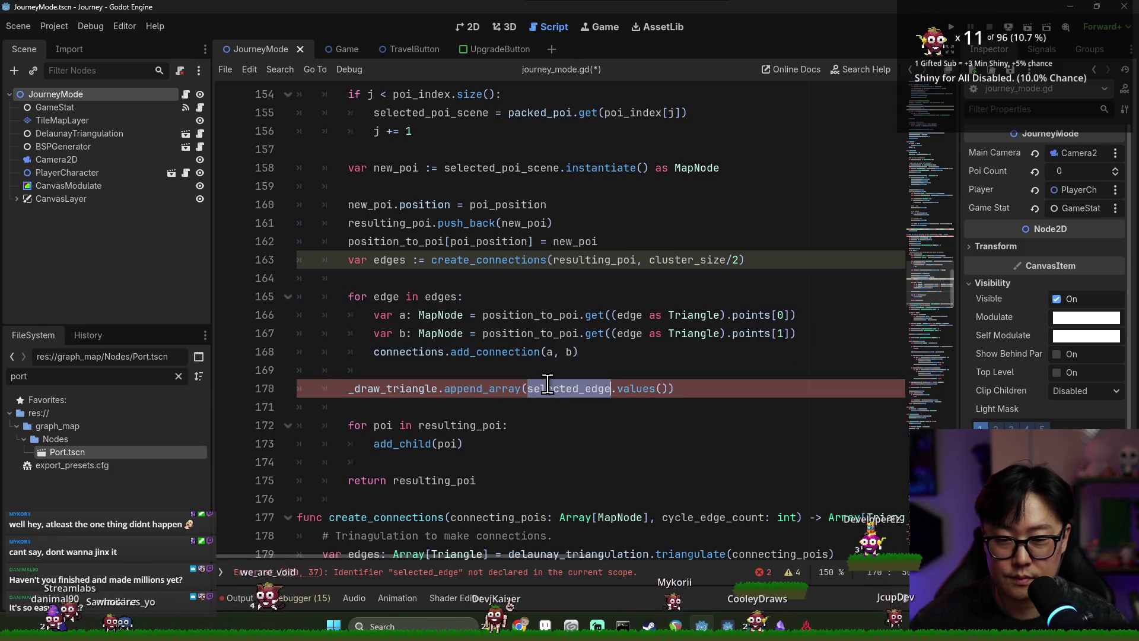
double_click(442, 296)
key(ctrl+c)
double_click(578, 389)
key(ctrl+v)
key(ctrl+s)
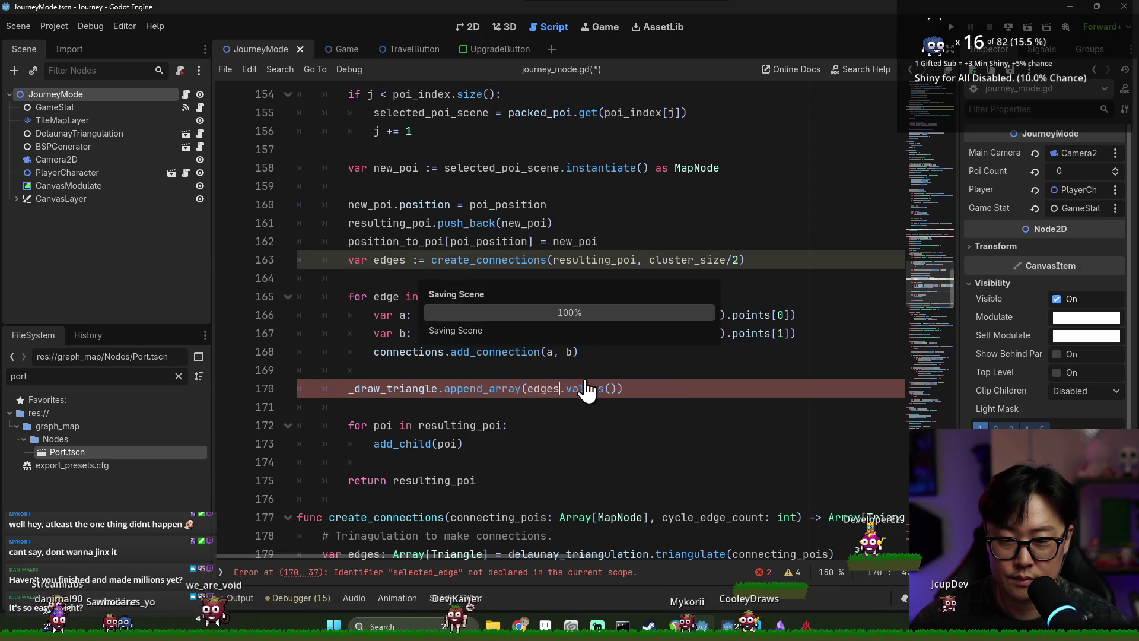
key(BackSpace)
key(BackSpace)
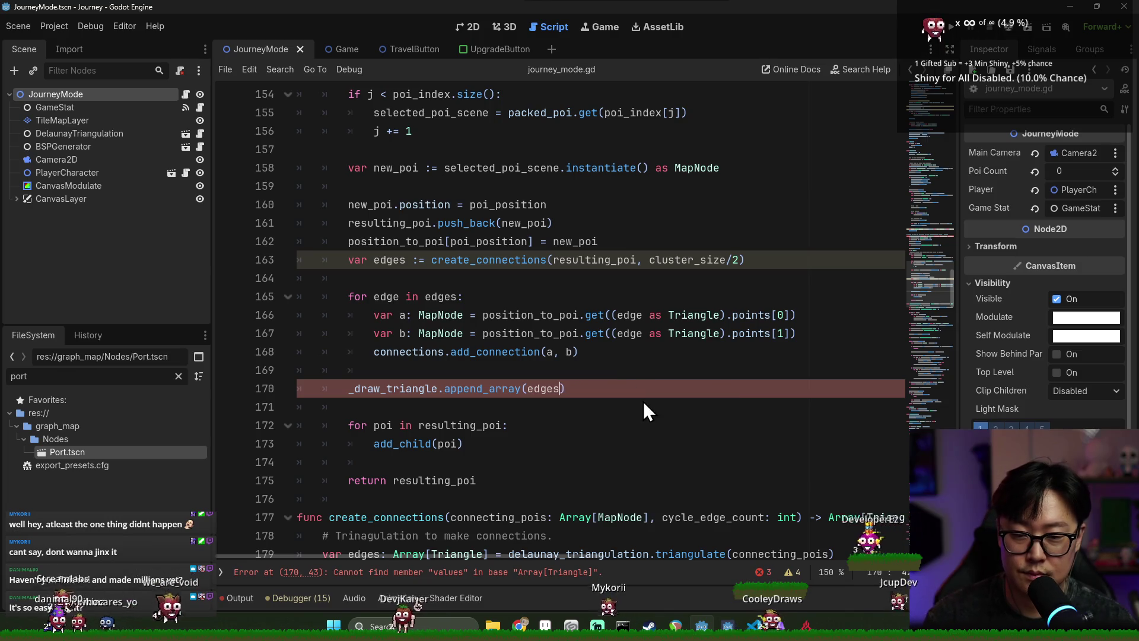
key(ctrl+s)
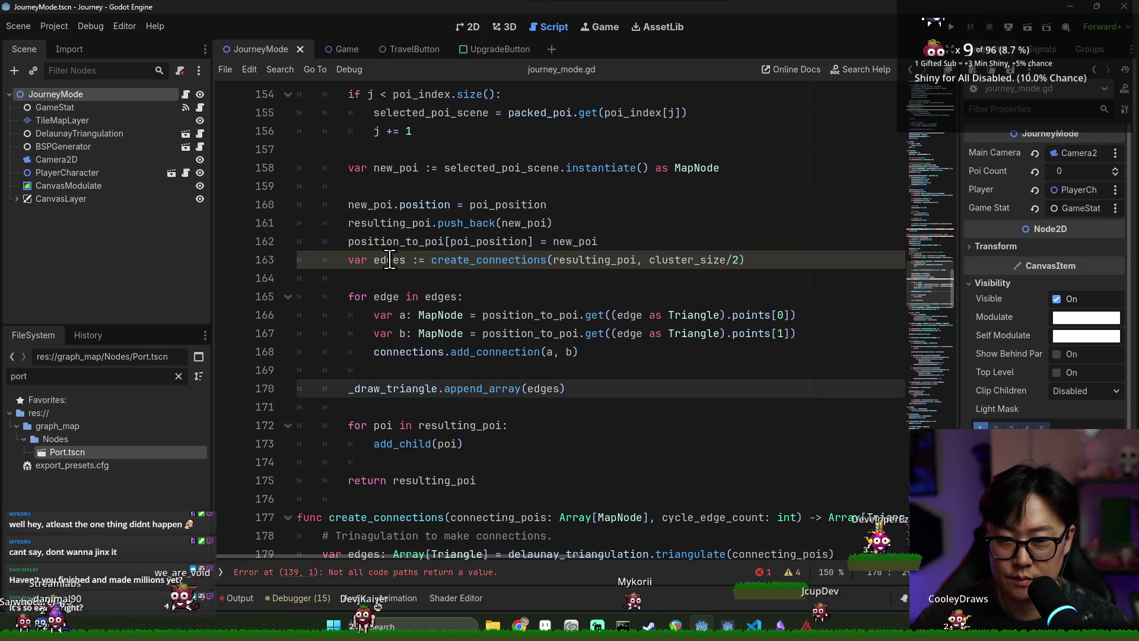
- Check the edges declaration and error line, then outdent return resulting_poi and save
key(F12)
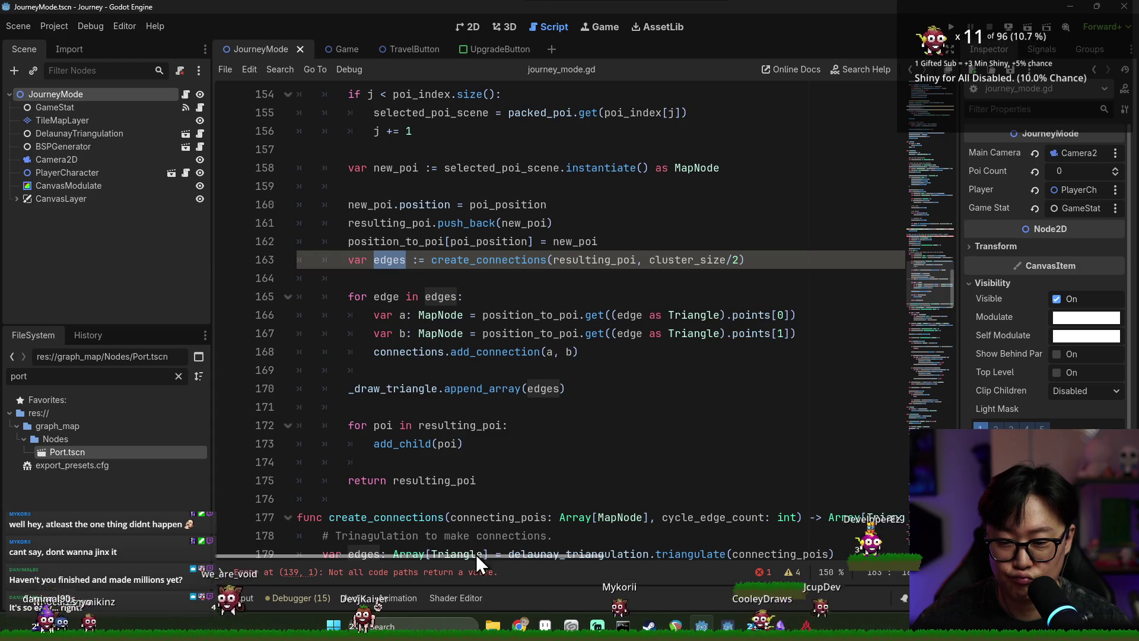
click(472, 572)
key(alt+Left)
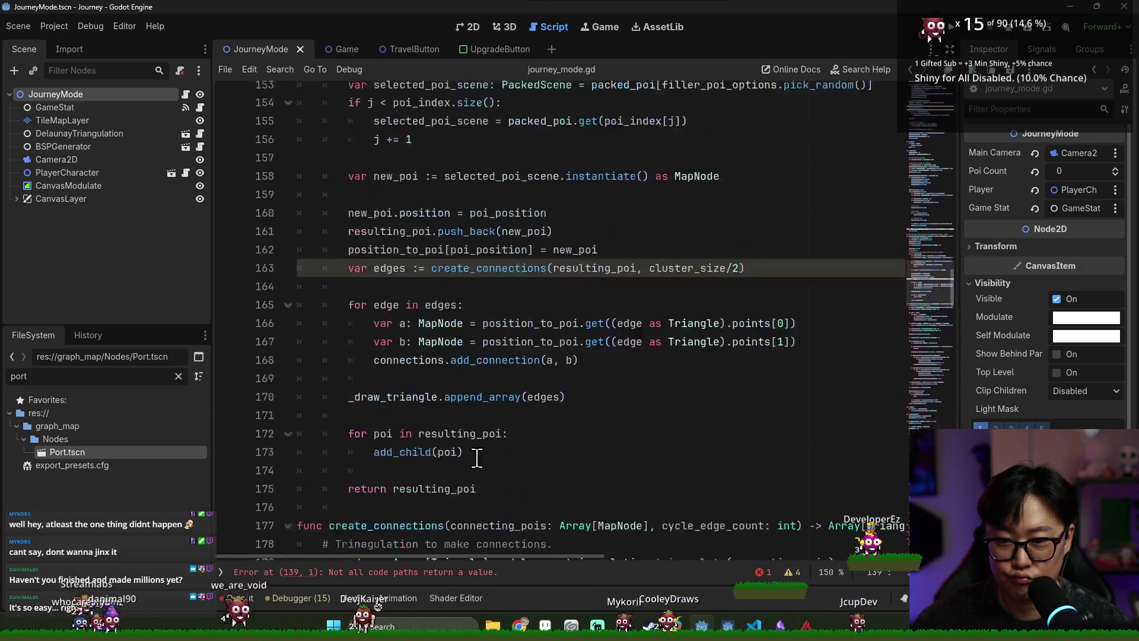
scroll(389, 380, up, 7)
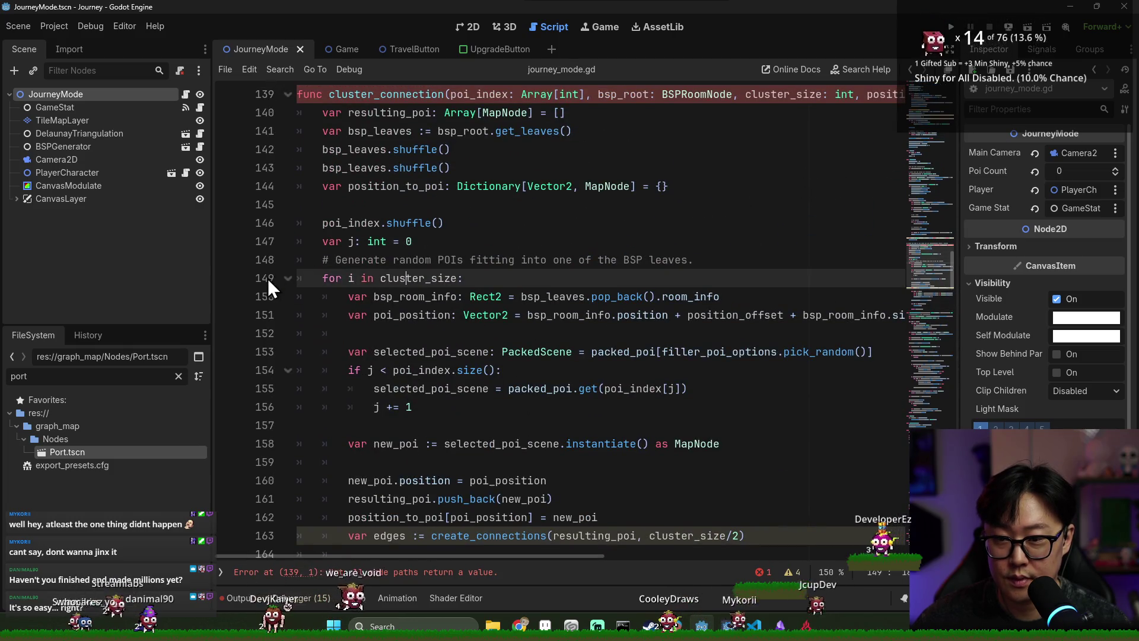
click(287, 277)
click(291, 278)
scroll(356, 297, down, 8)
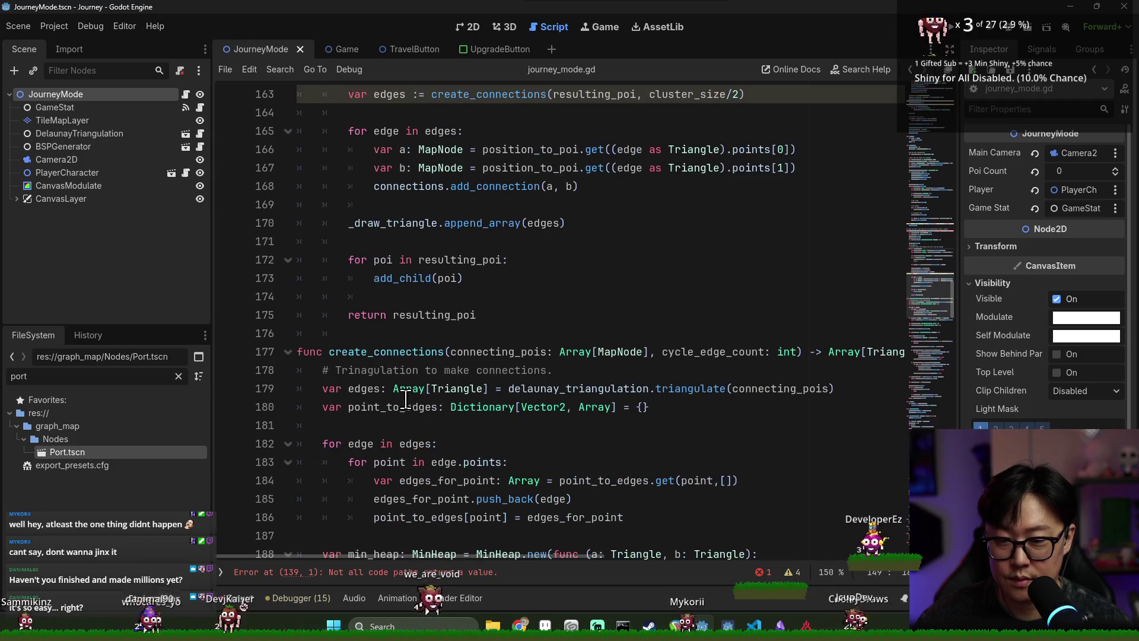
click(386, 314)
key(shift+Tab)
key(ctrl+s)
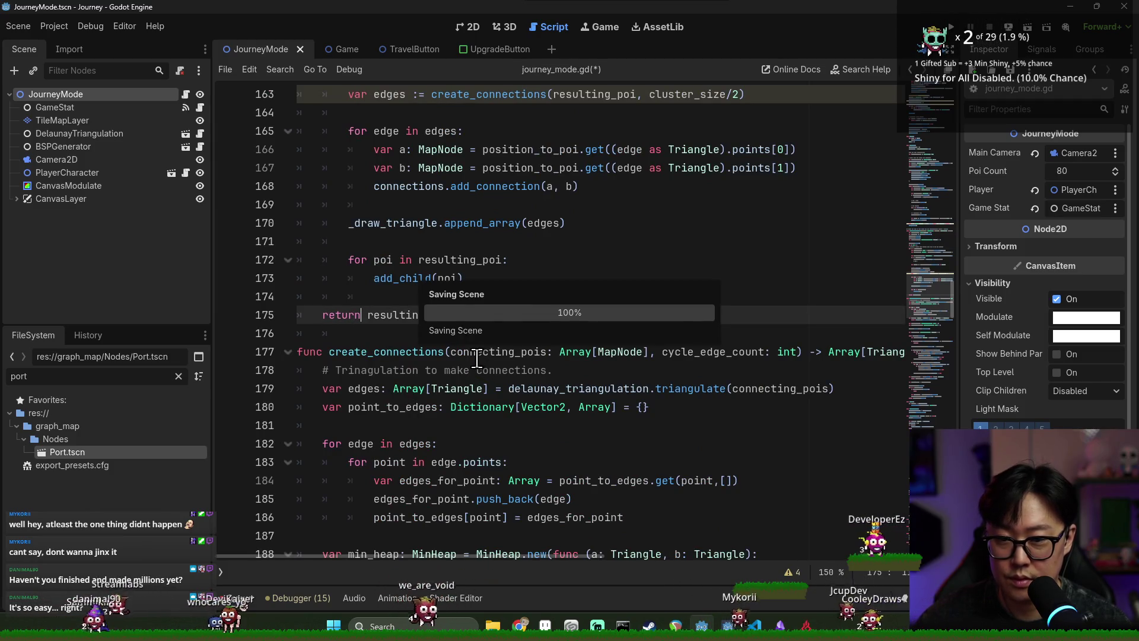
scroll(469, 350, up, 4)
scroll(446, 323, up, 3)
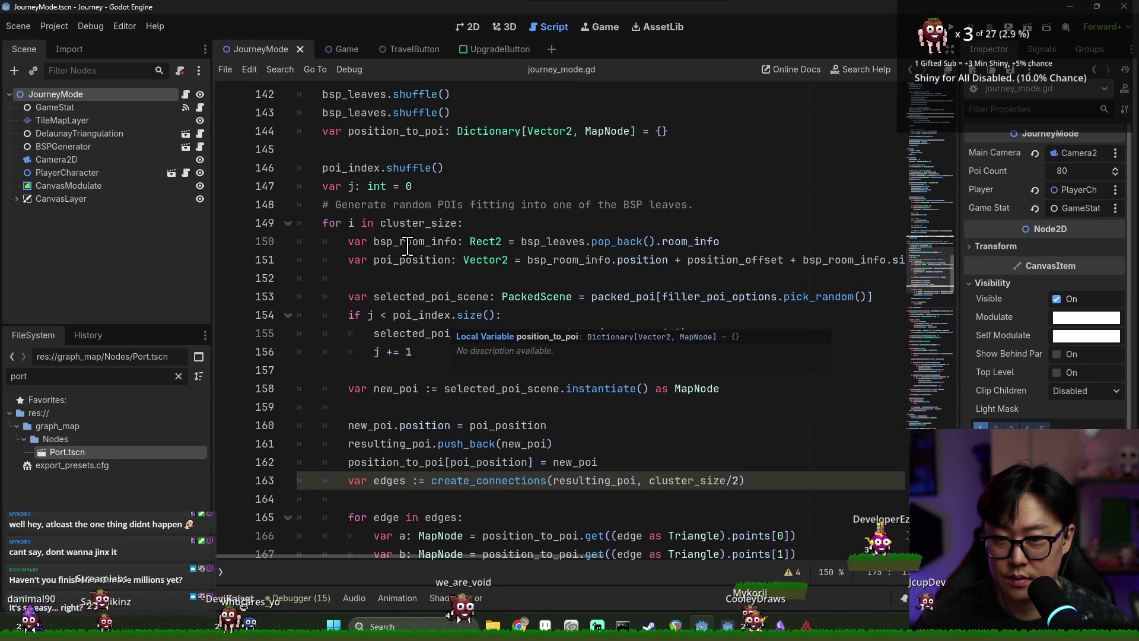
click(356, 223)
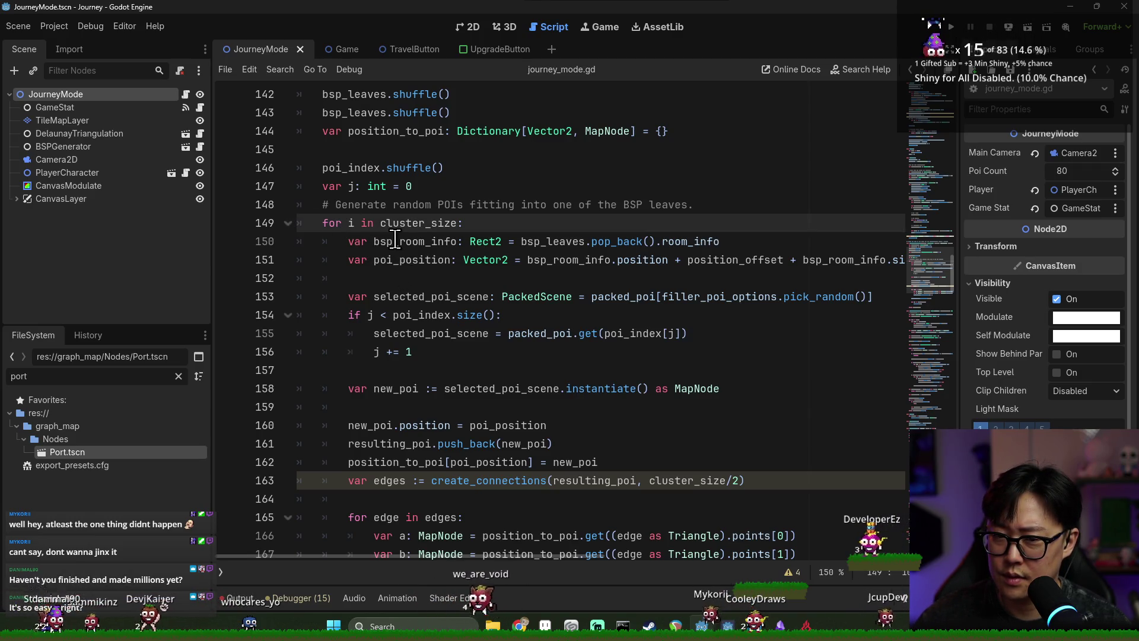
scroll(396, 237, down, 4)
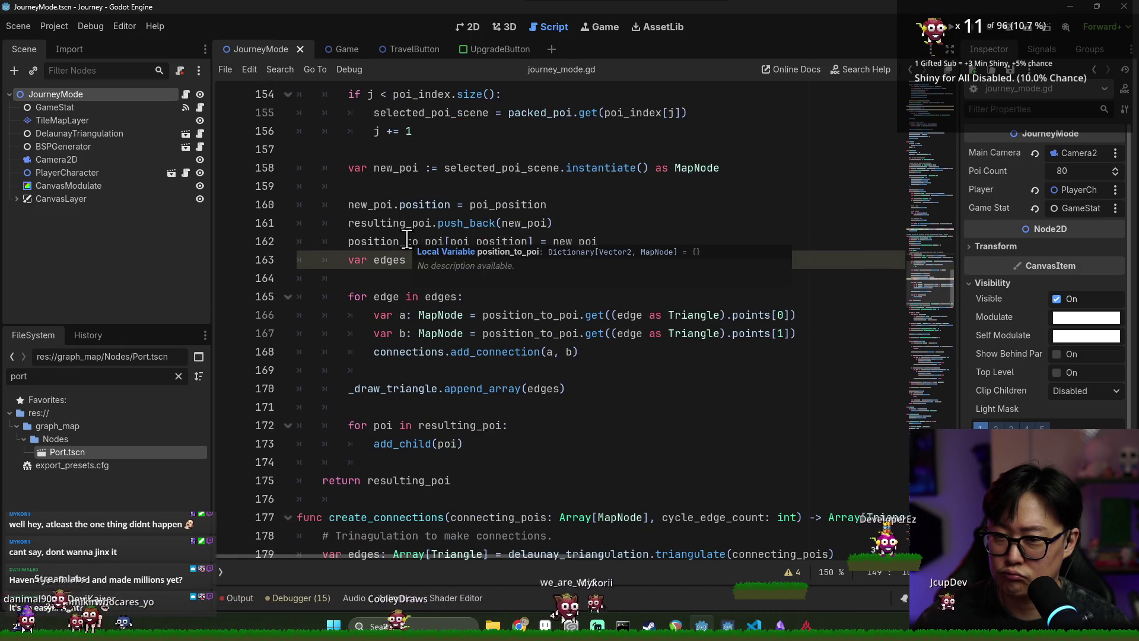
scroll(415, 261, up, 2)
click(418, 389)
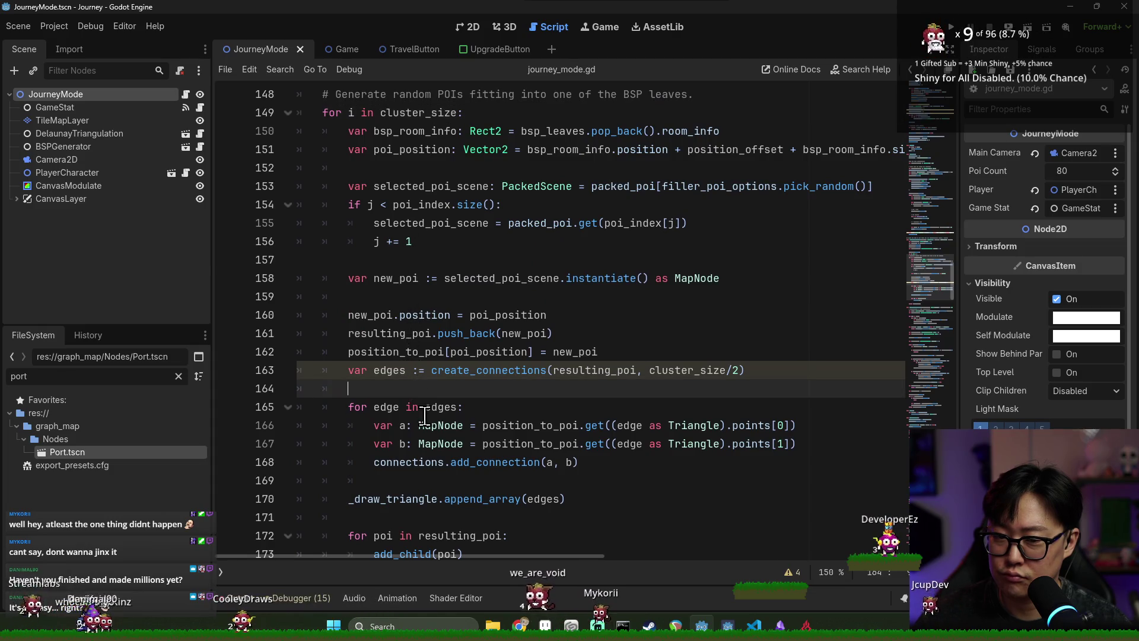
click(412, 409)
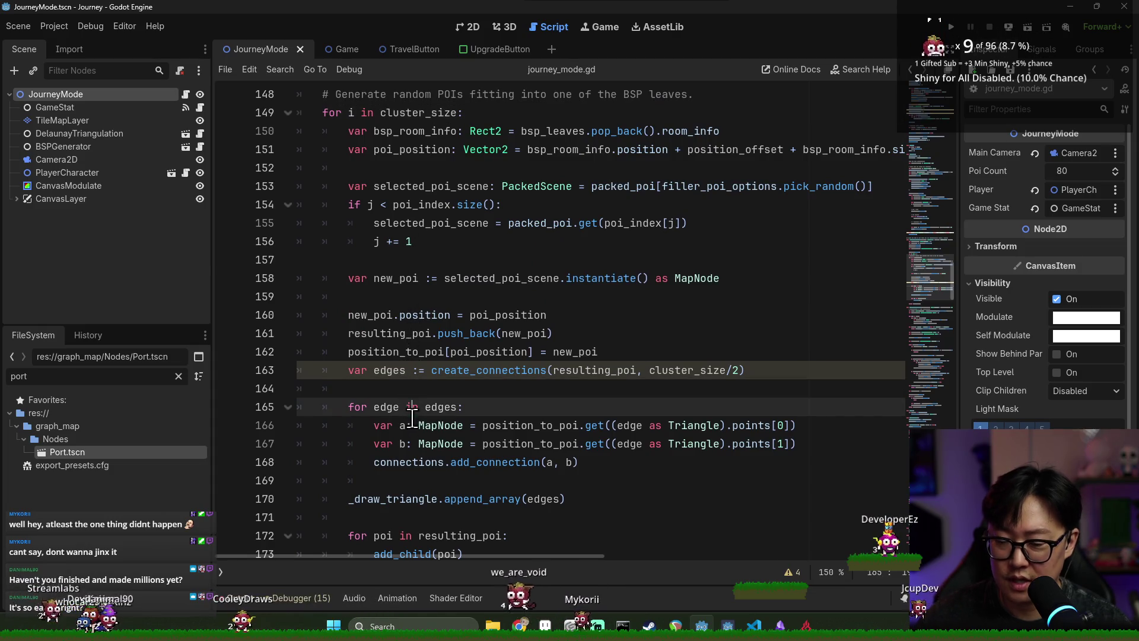
click(387, 370)
scroll(407, 376, up, 2)
scroll(418, 380, down, 1)
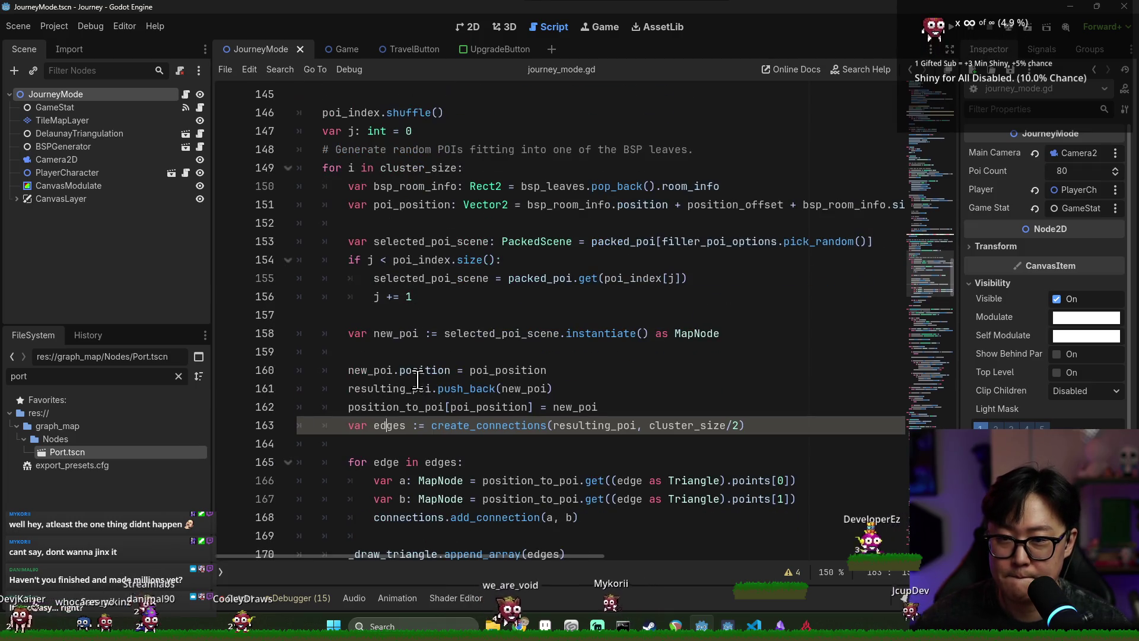
click(287, 168)
click(287, 168)
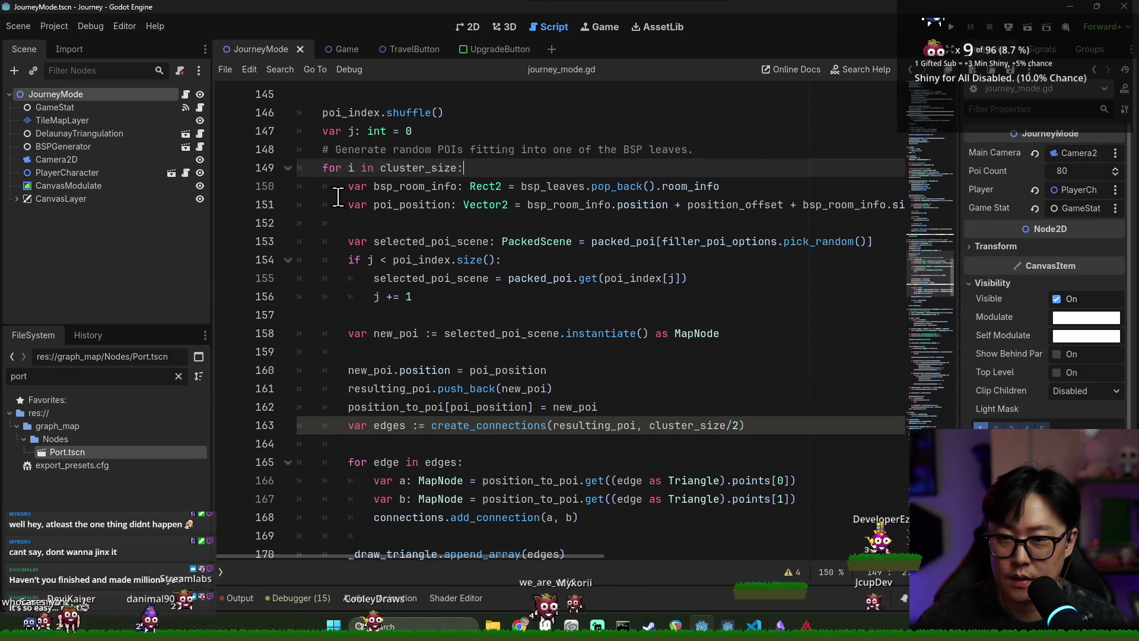
click(397, 186)
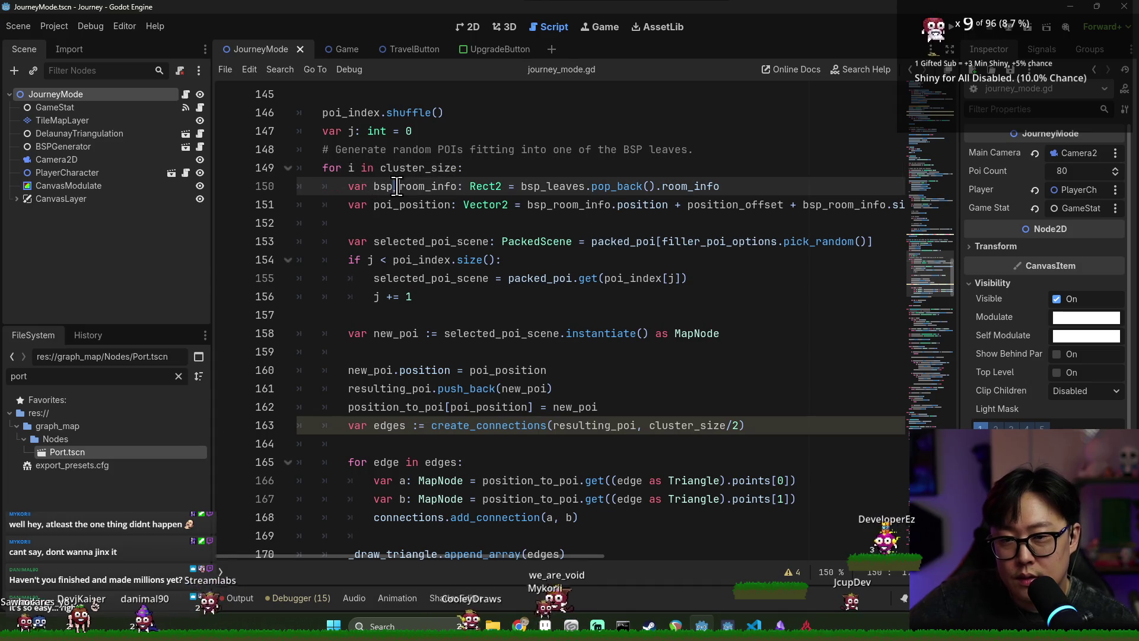
double_click(406, 333)
click(446, 370)
click(411, 395)
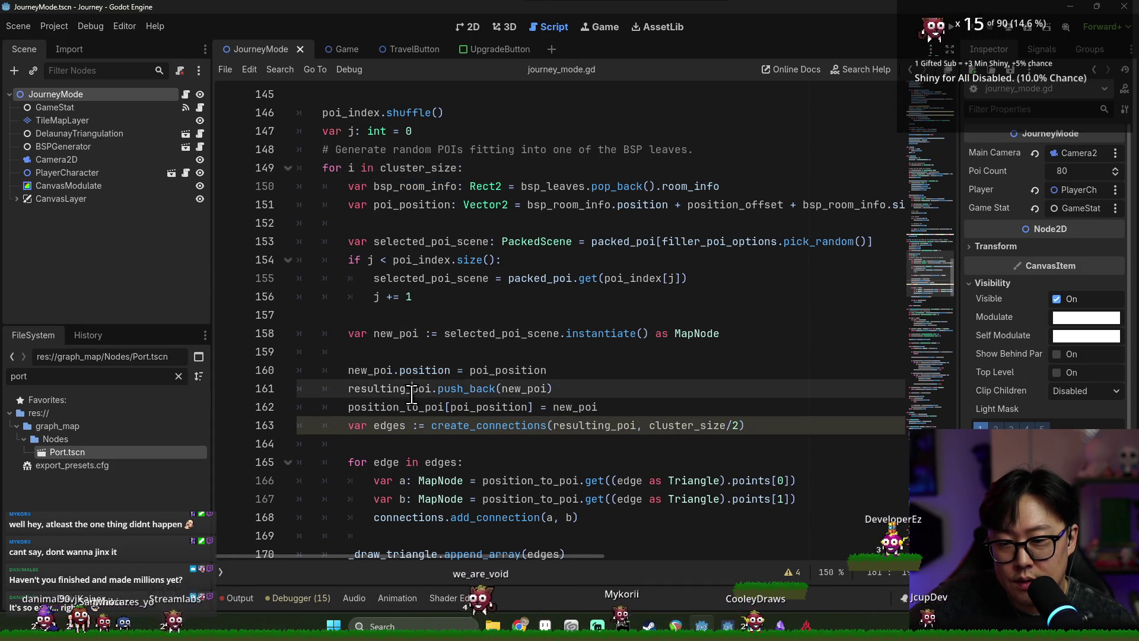
double_click(405, 409)
scroll(492, 416, down, 1)
click(389, 371)
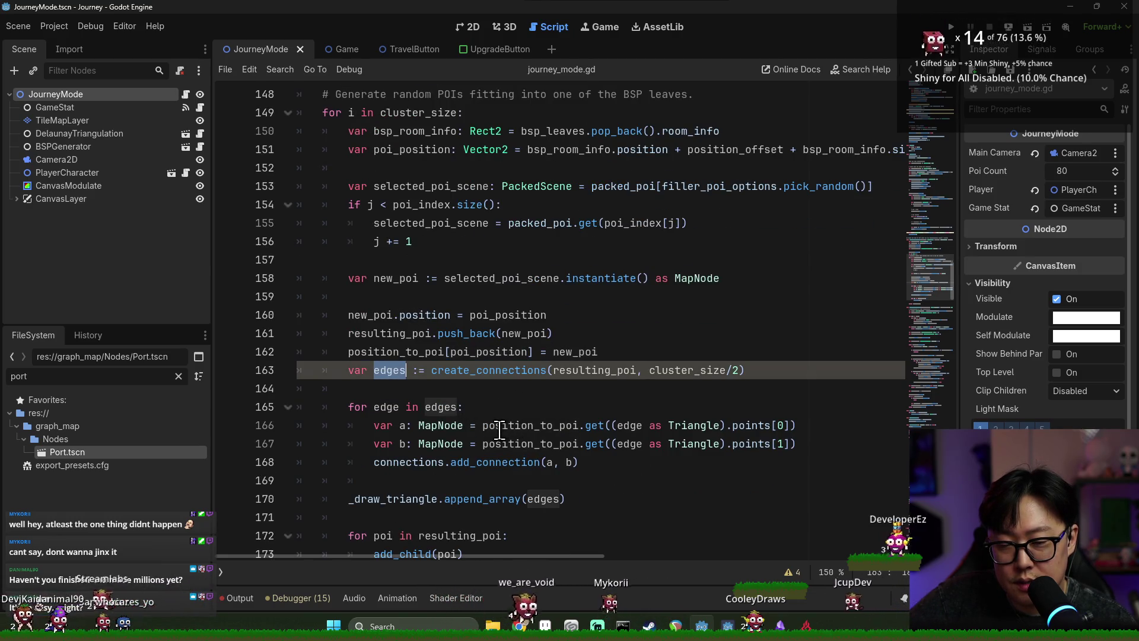
double_click(387, 408)
double_click(437, 414)
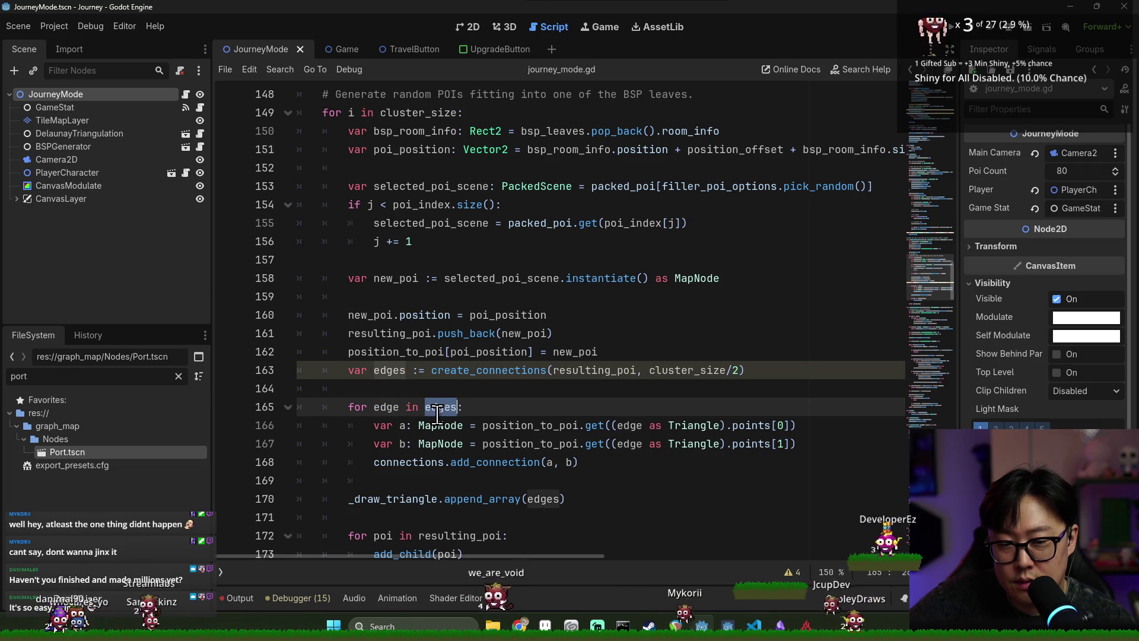
double_click(403, 427)
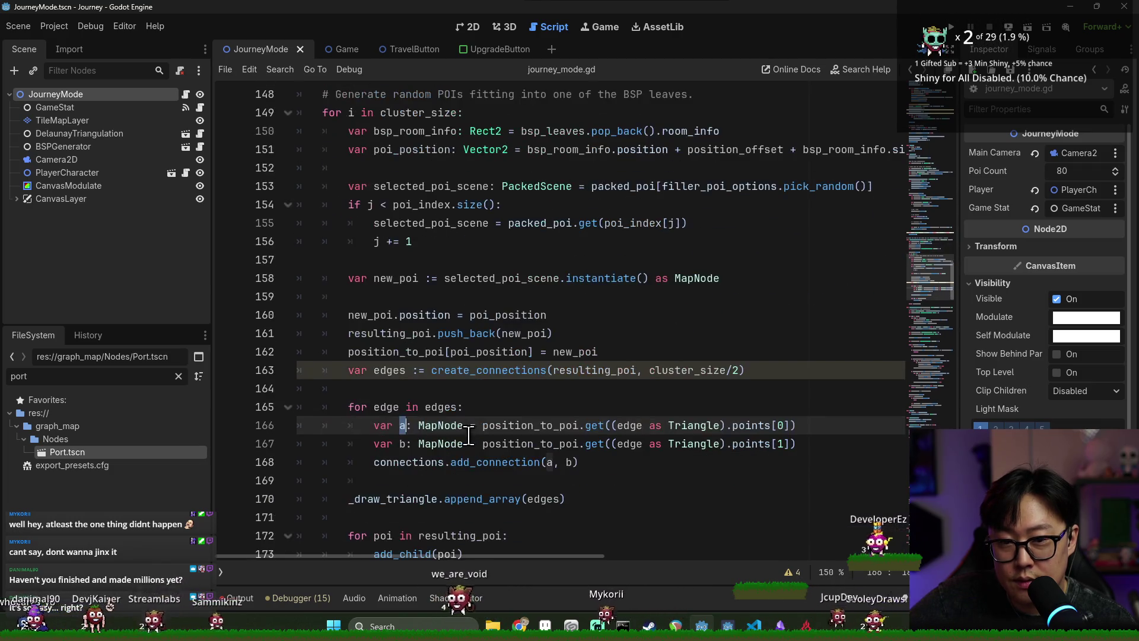
scroll(481, 433, down, 2)
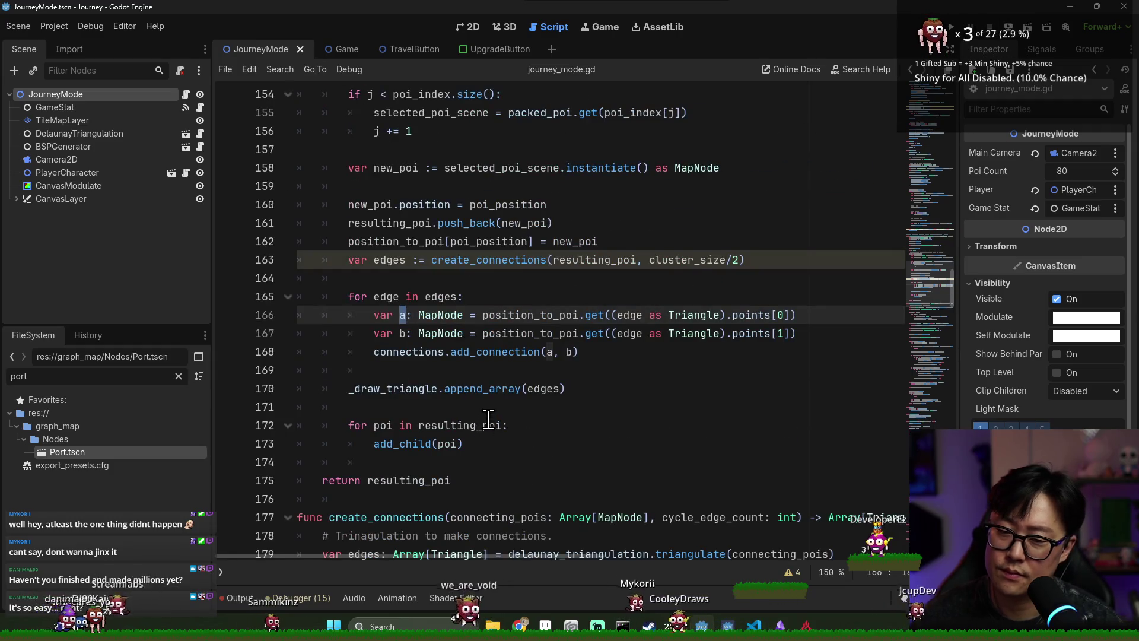
scroll(488, 419, down, 2)
scroll(494, 347, up, 15)
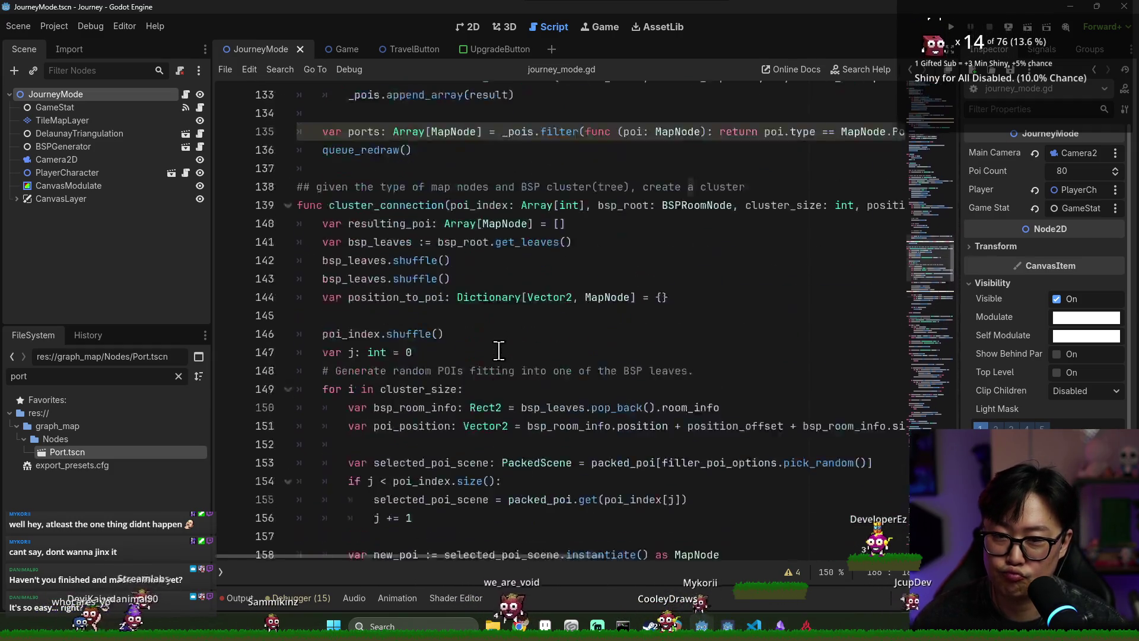
scroll(510, 378, down, 13)
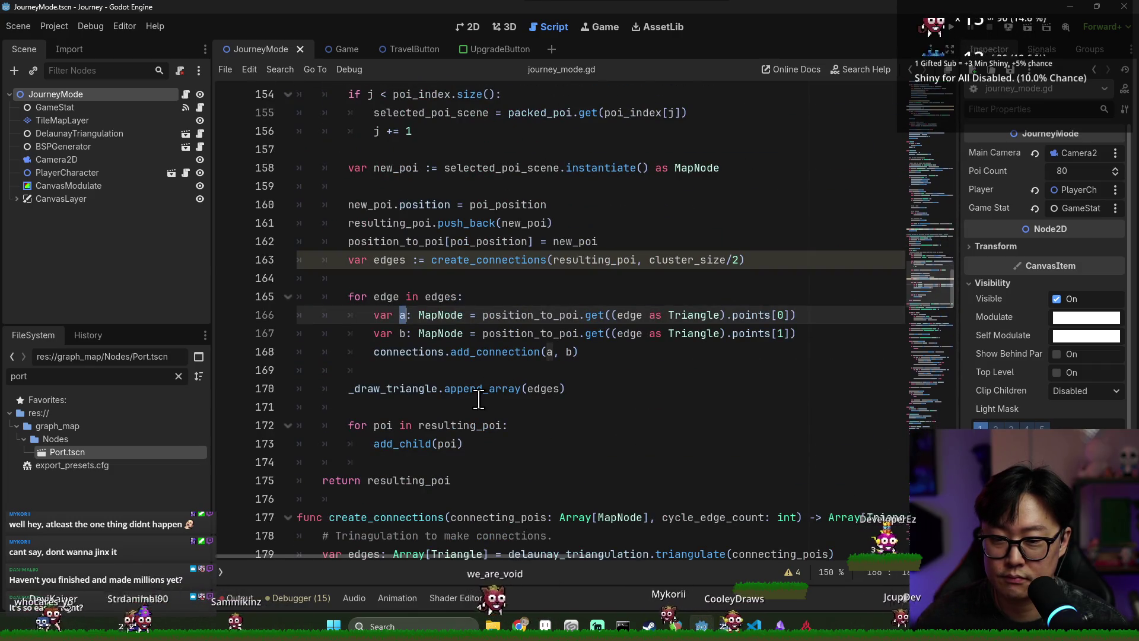
scroll(477, 403, up, 1)
scroll(474, 403, down, 3)
double_click(418, 334)
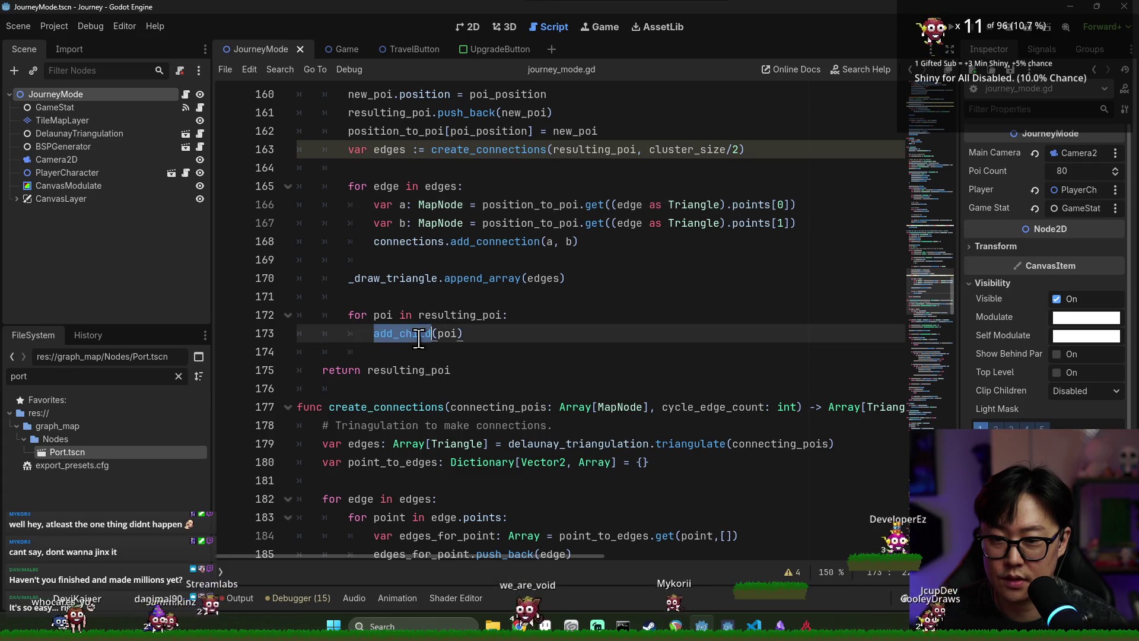
scroll(421, 341, up, 2)
scroll(445, 359, down, 3)
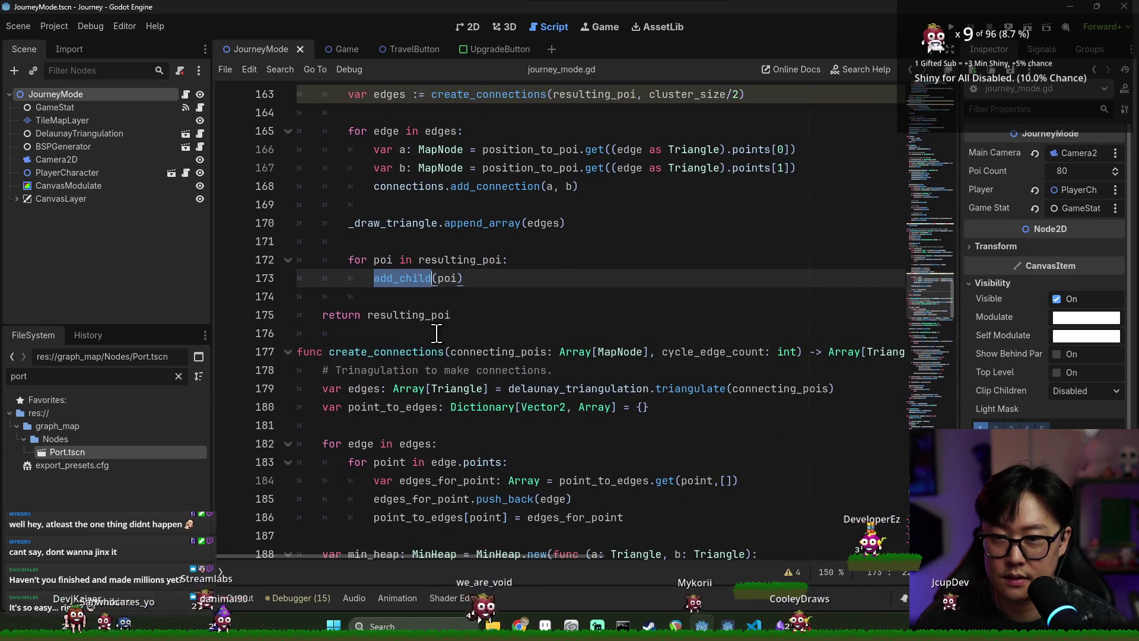
scroll(436, 334, down, 17)
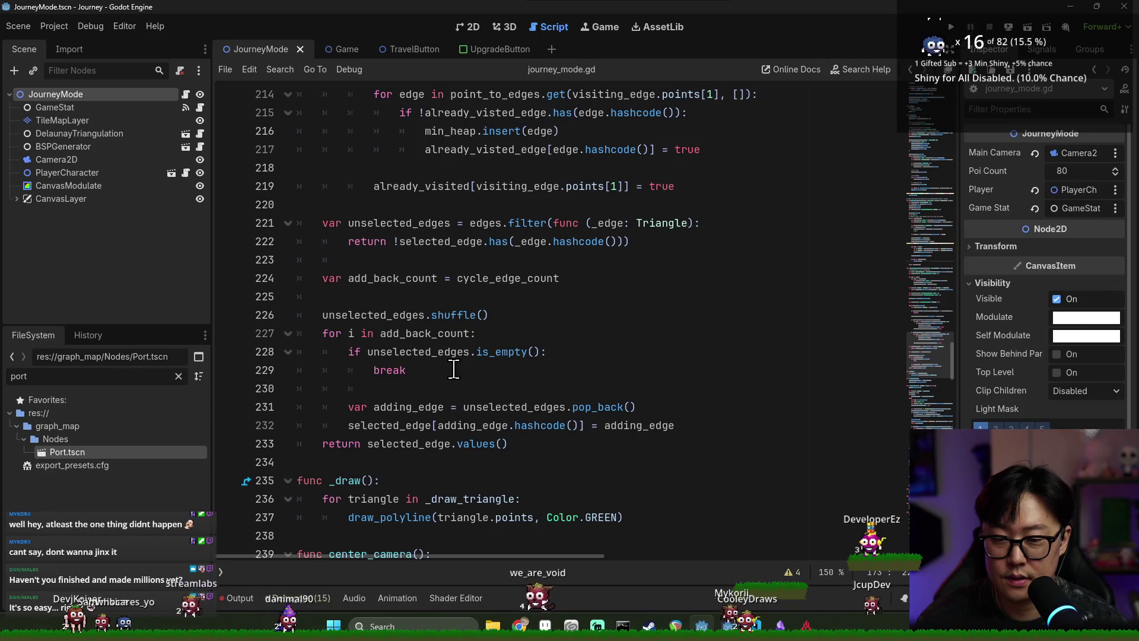
click(454, 370)
scroll(556, 413, up, 10)
- Run the Journey scene, pan around the POI map graph with WASD, then stop with F8
scroll(556, 413, up, 11)
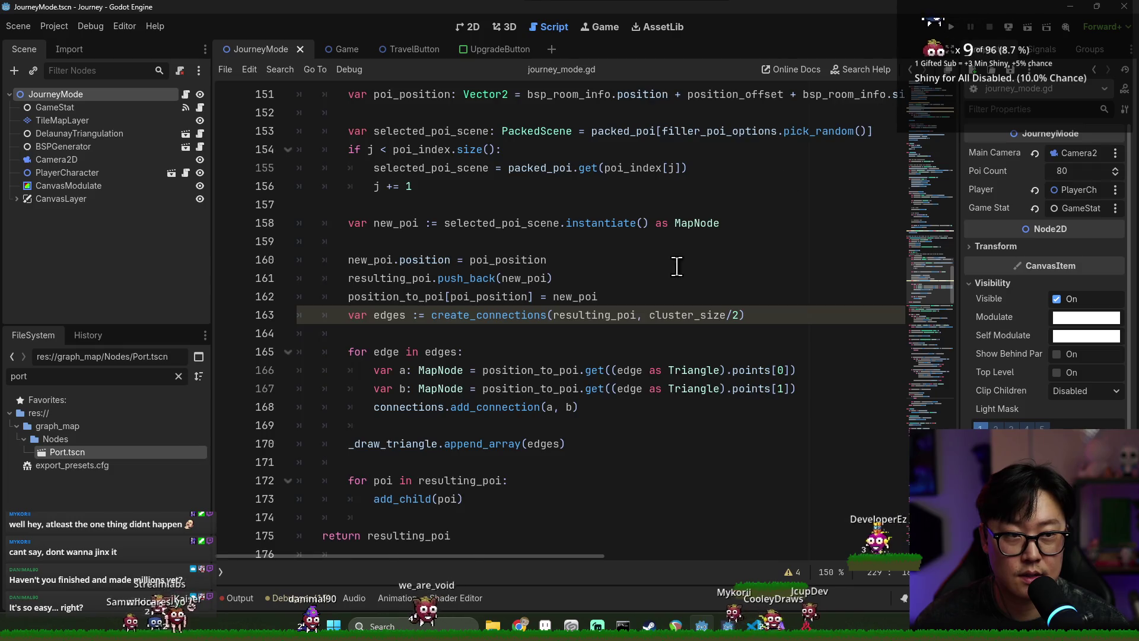
scroll(711, 241, up, 2)
click(951, 27)
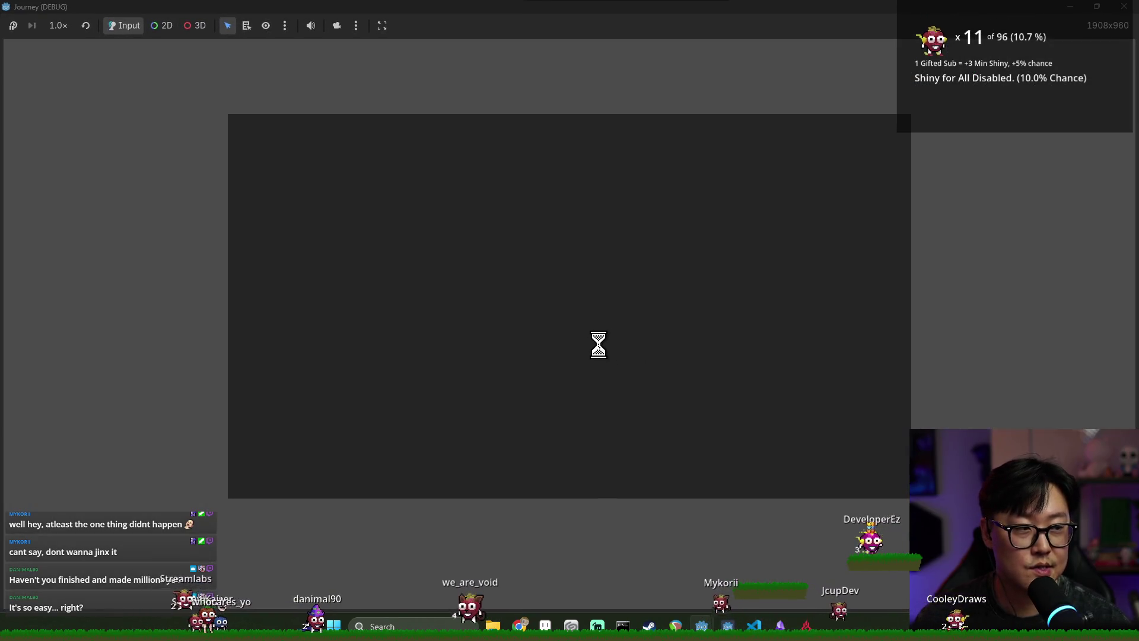
click(601, 350)
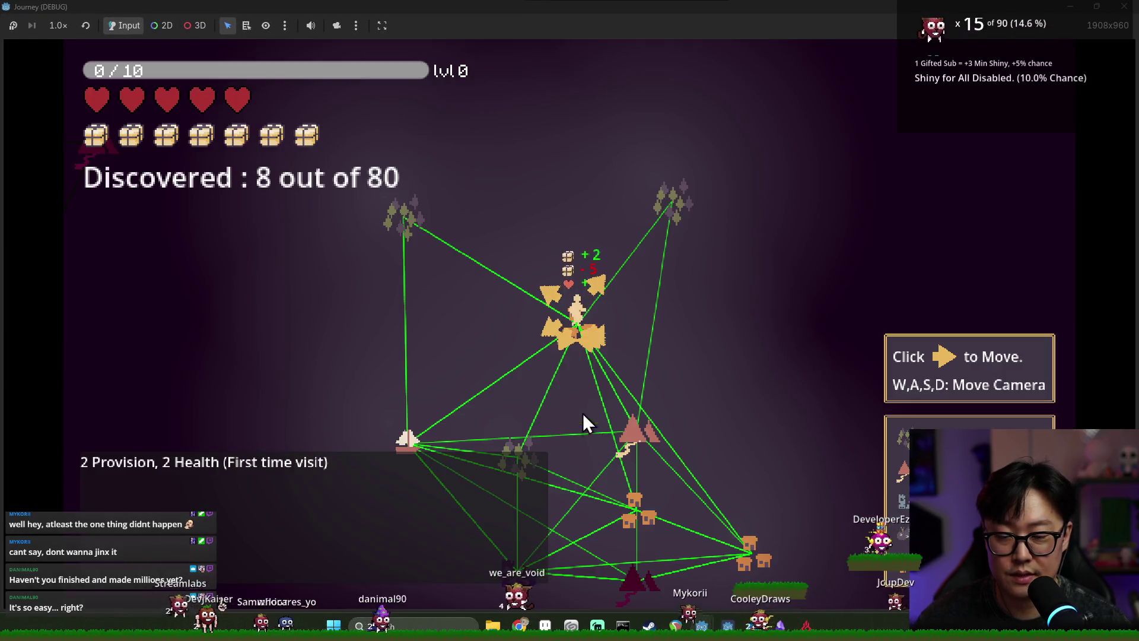
key(s)
key(w)
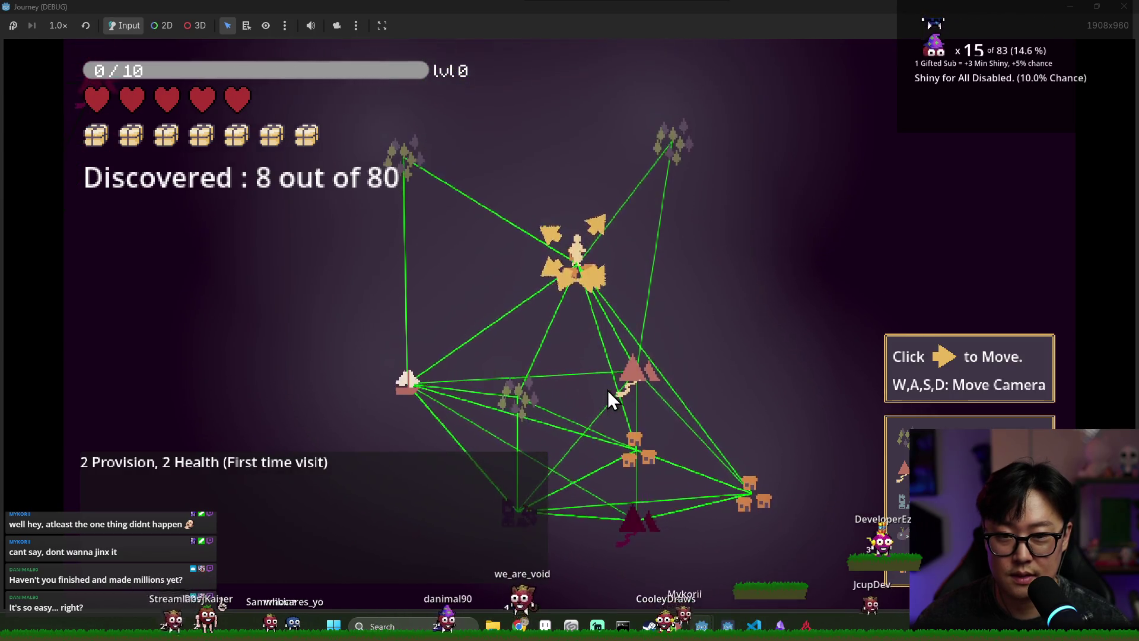
key(a)
key(d)
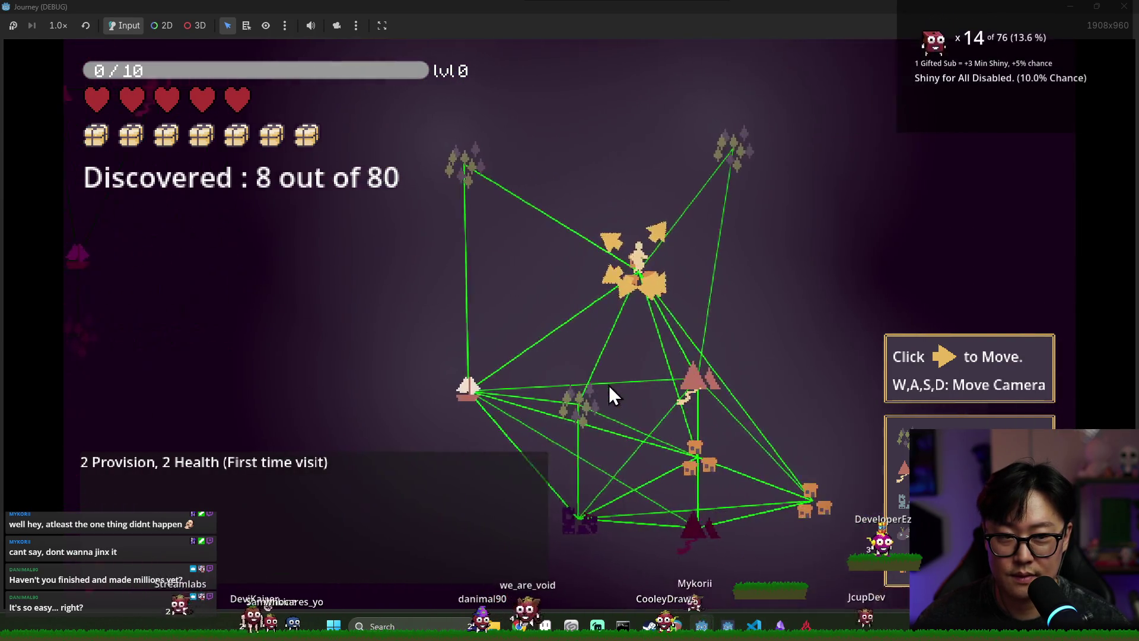
key(d)
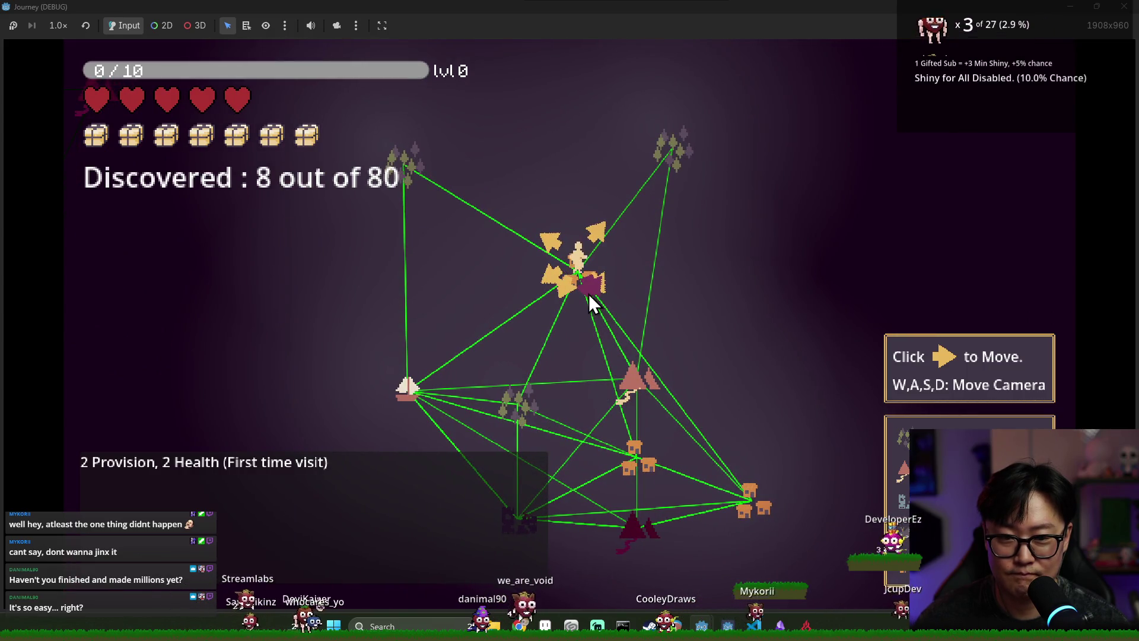
key(F8)
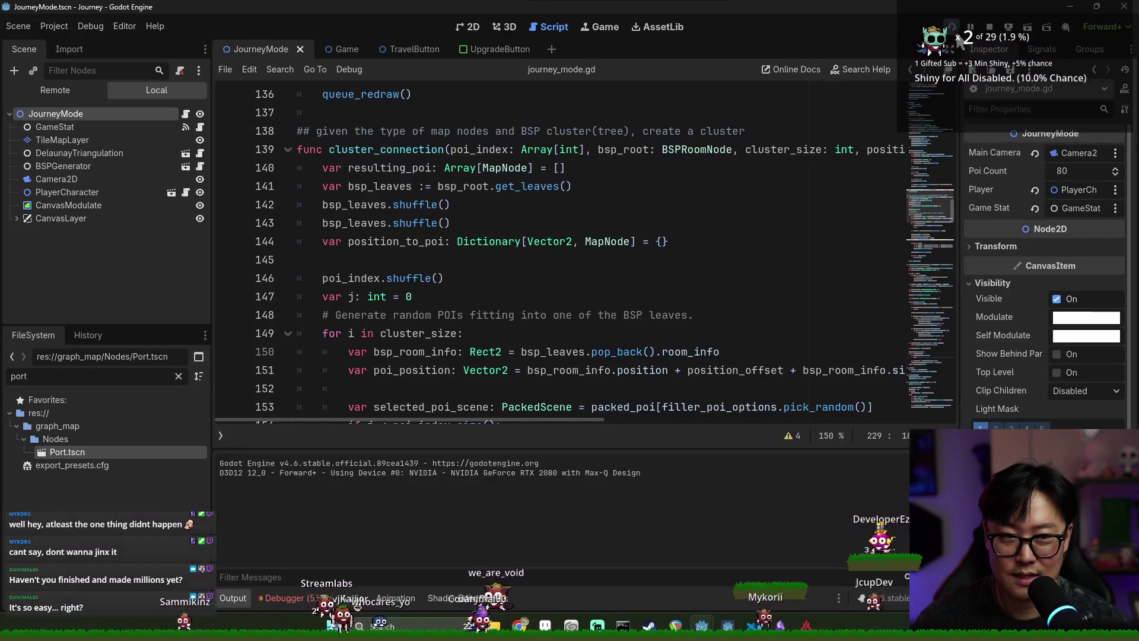
- Trace edges and add_connection in cluster_connection, then jump to create_connections' definition
click(583, 284)
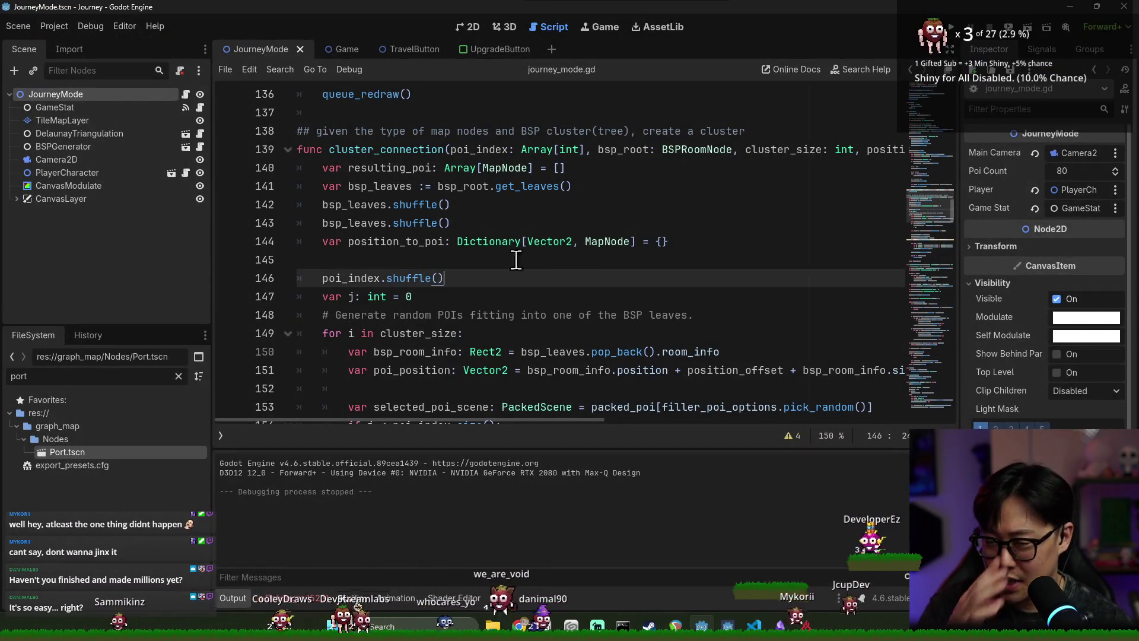
scroll(427, 213, down, 2)
scroll(436, 214, up, 2)
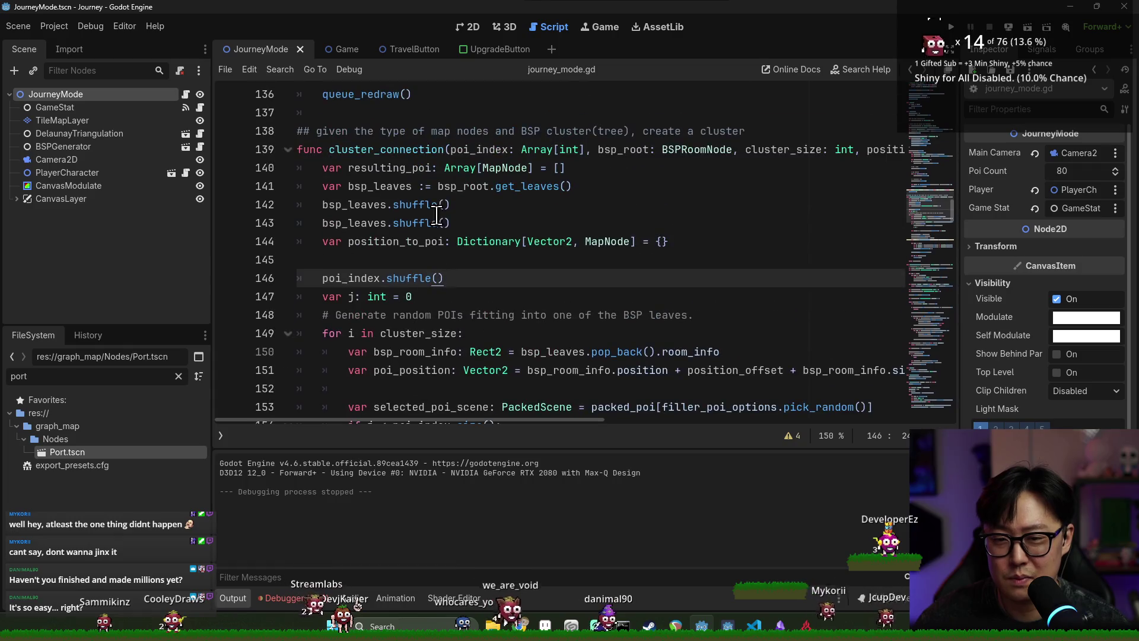
key(Up)
key(Up)
key(Up)
scroll(461, 246, down, 7)
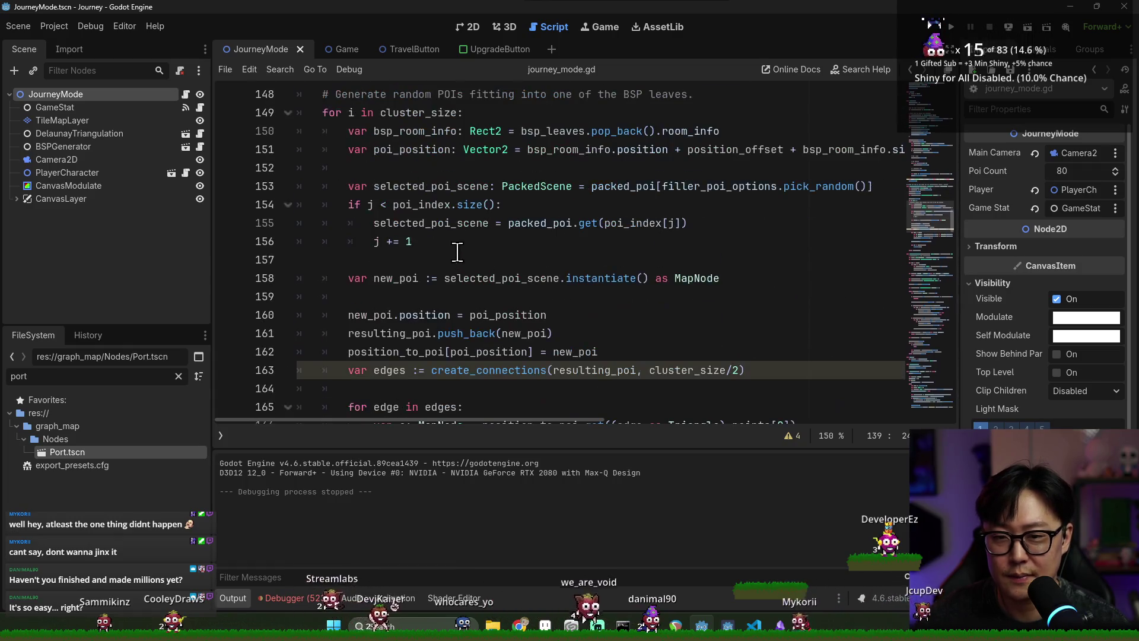
double_click(393, 207)
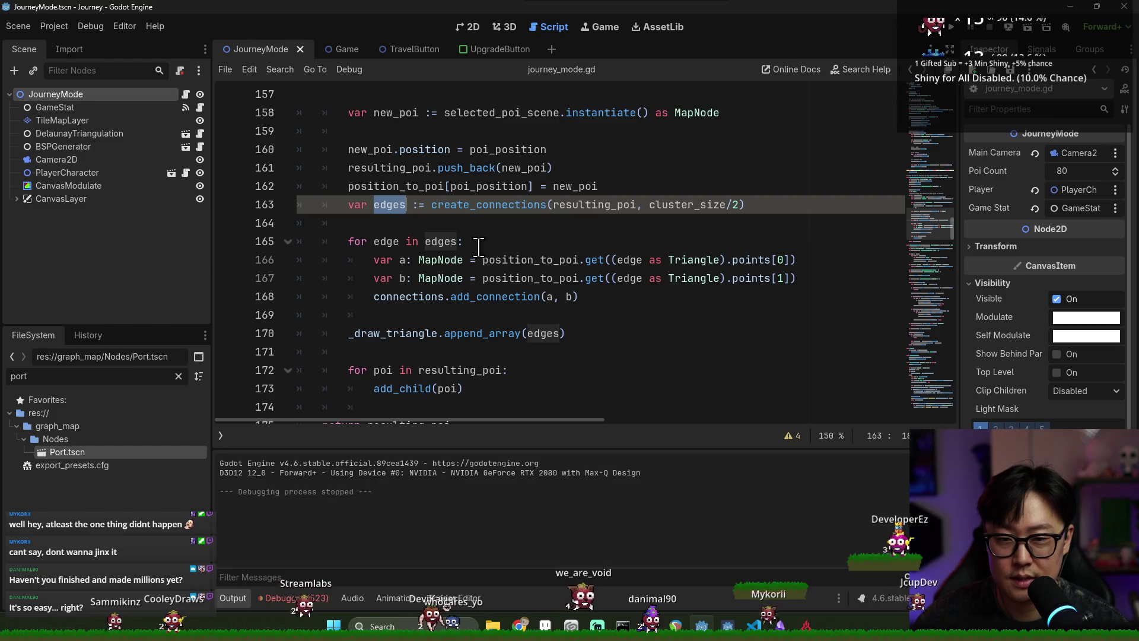
double_click(536, 296)
click(509, 205)
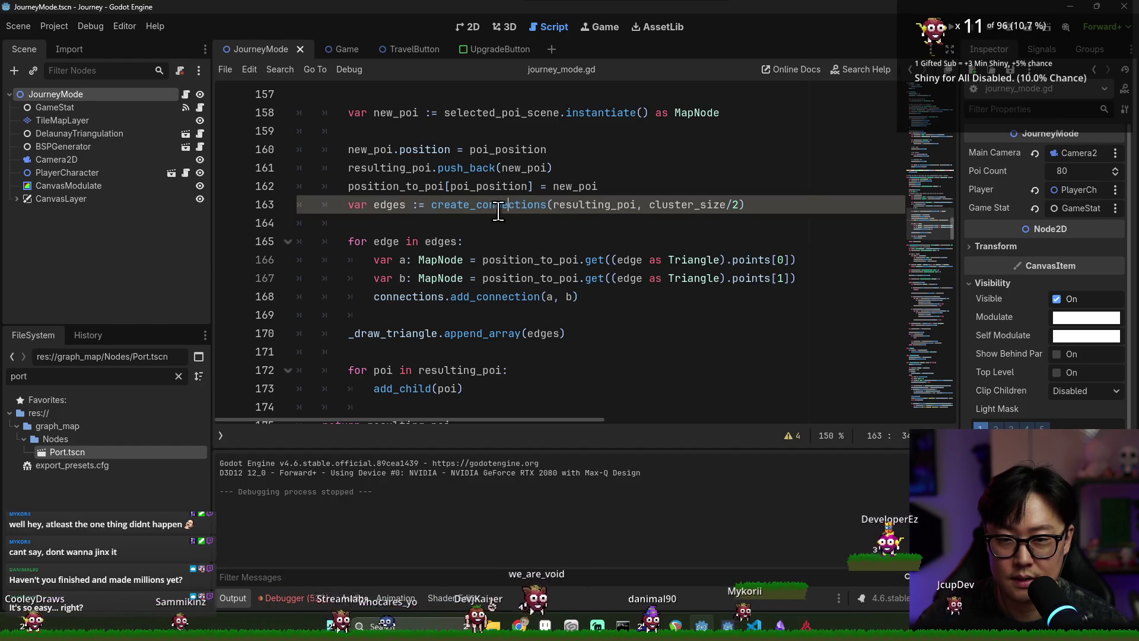
click(373, 204)
ctrl+click(466, 209)
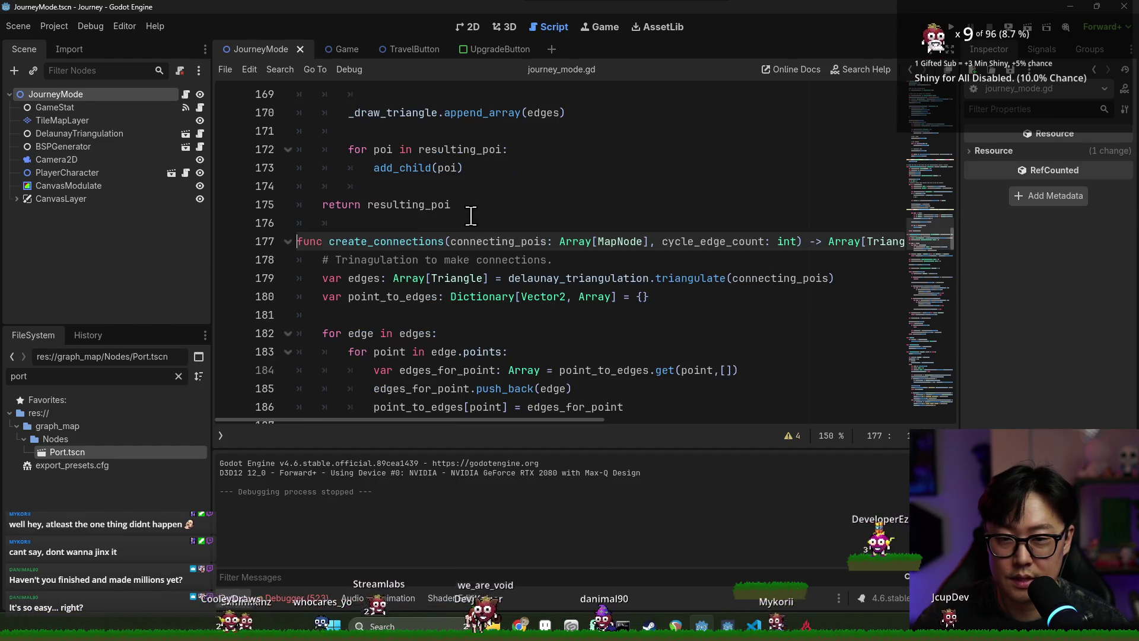
- Follow how edges, point_to_edges and edges_for_point are built in create_connections
scroll(461, 244, down, 1)
click(372, 225)
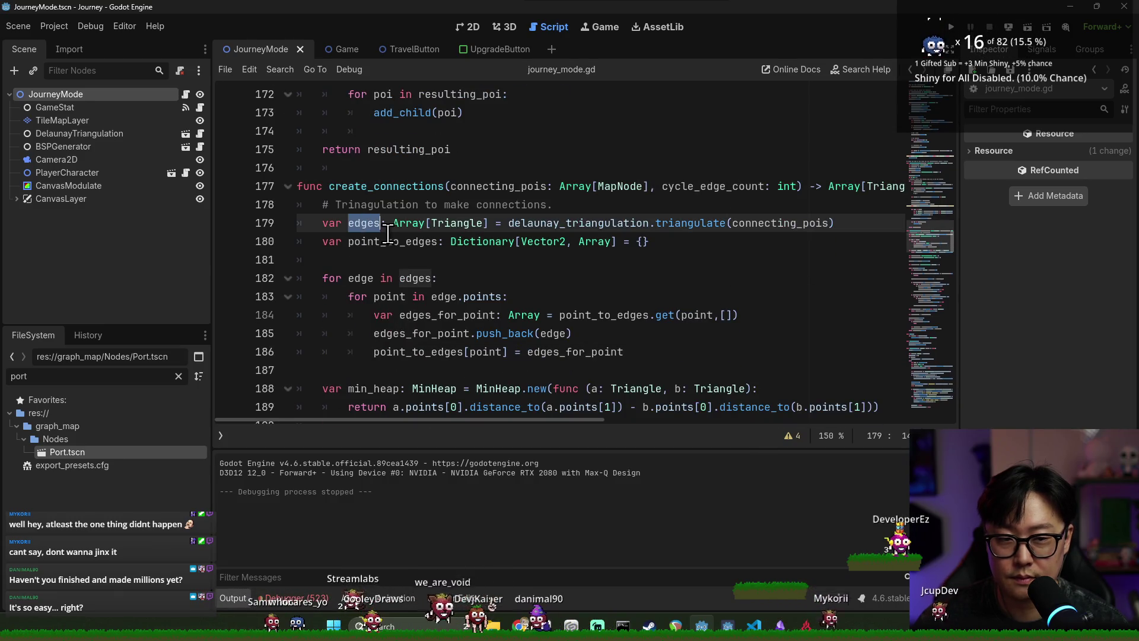
scroll(387, 233, down, 1)
click(366, 225)
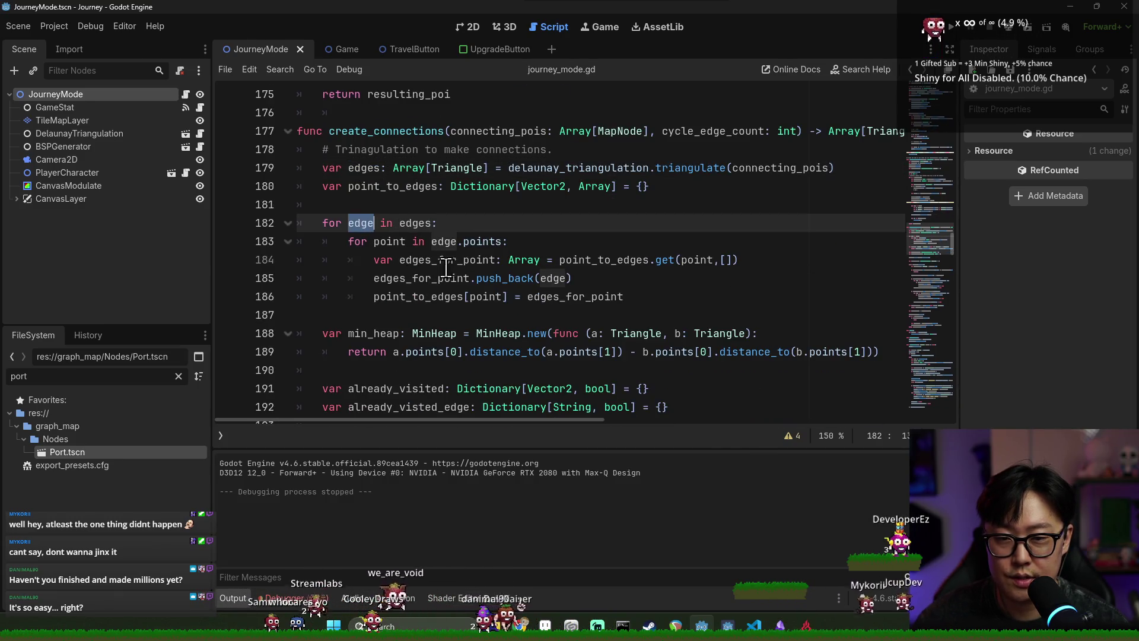
double_click(588, 260)
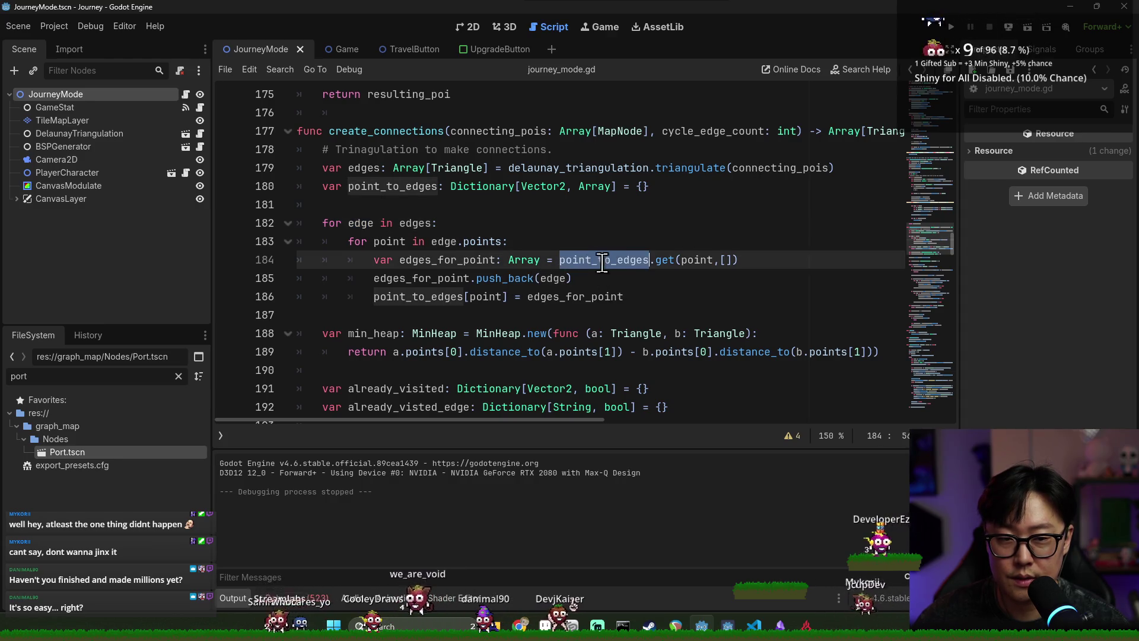
double_click(524, 278)
double_click(415, 278)
double_click(451, 297)
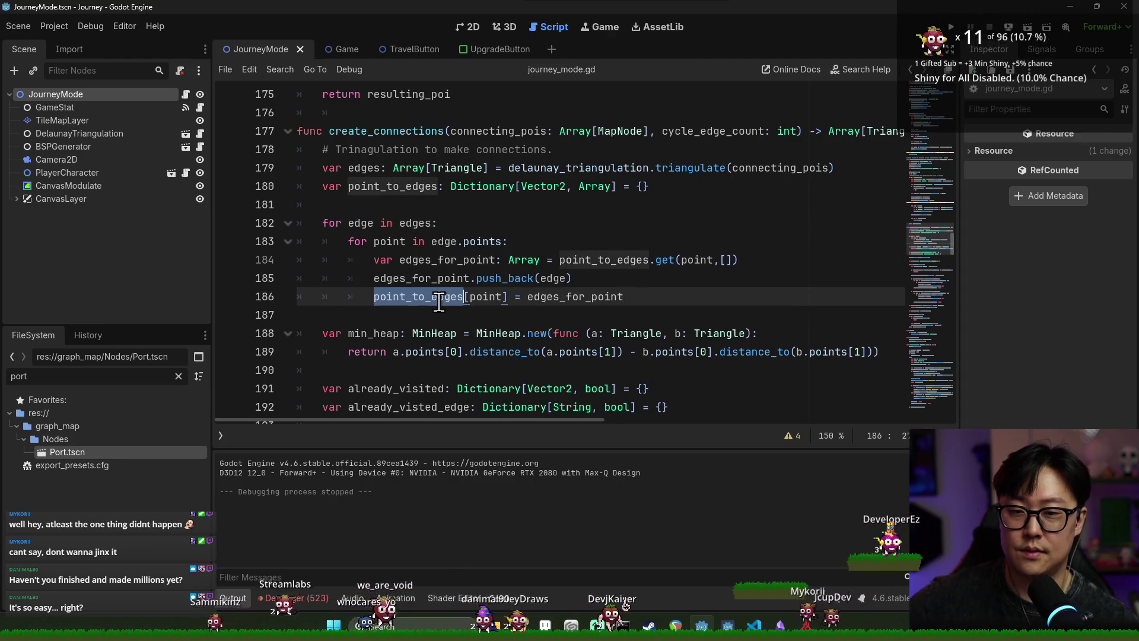
scroll(459, 235, down, 1)
scroll(460, 236, down, 1)
- Trace the min_heap while loop and the uses of selected_edge
double_click(374, 223)
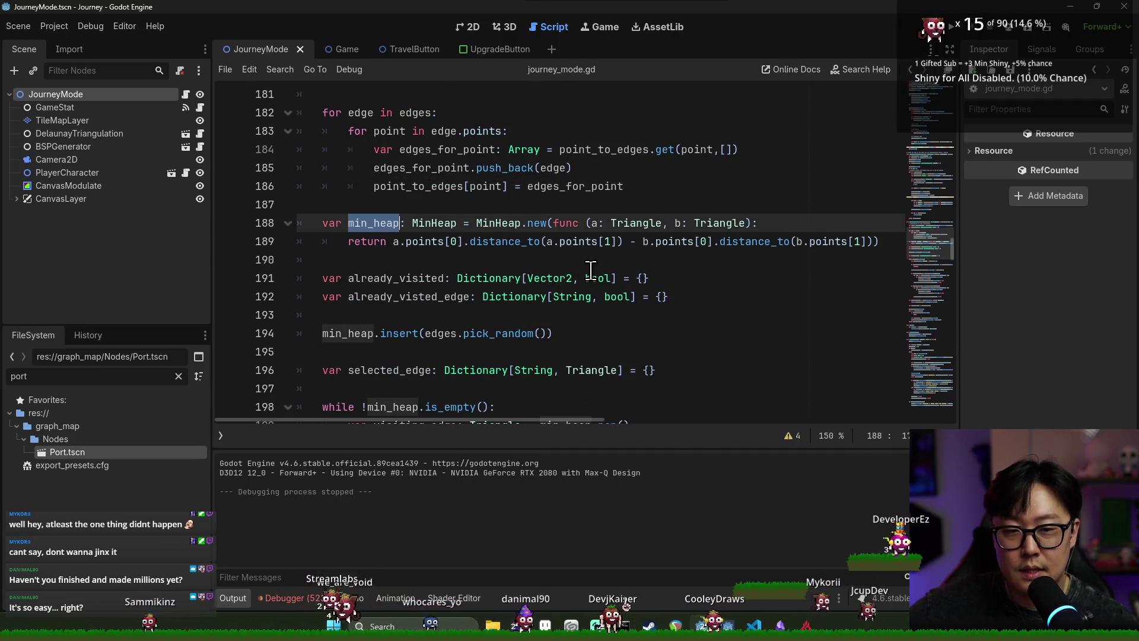
scroll(448, 304, down, 2)
click(395, 223)
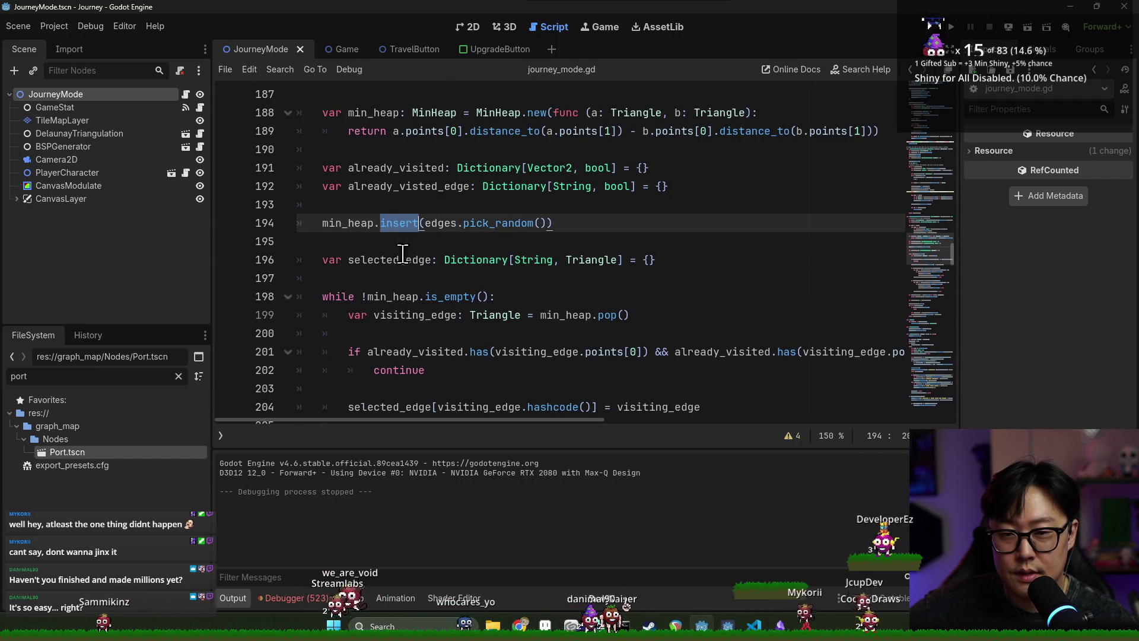
double_click(355, 224)
double_click(439, 296)
double_click(391, 297)
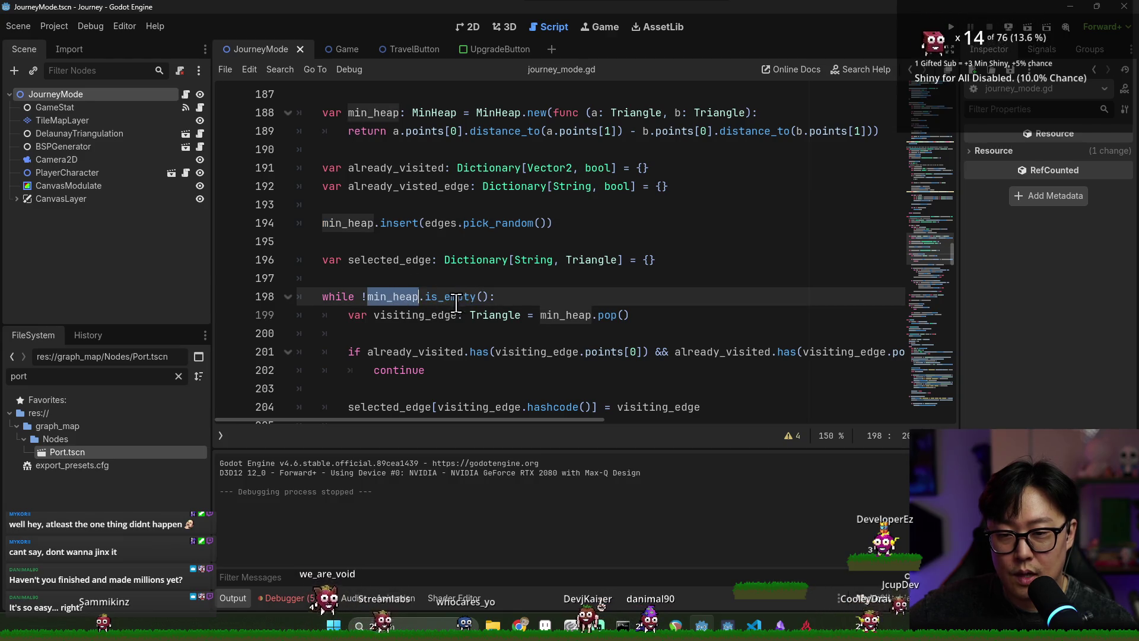
scroll(451, 271, down, 1)
scroll(438, 264, down, 1)
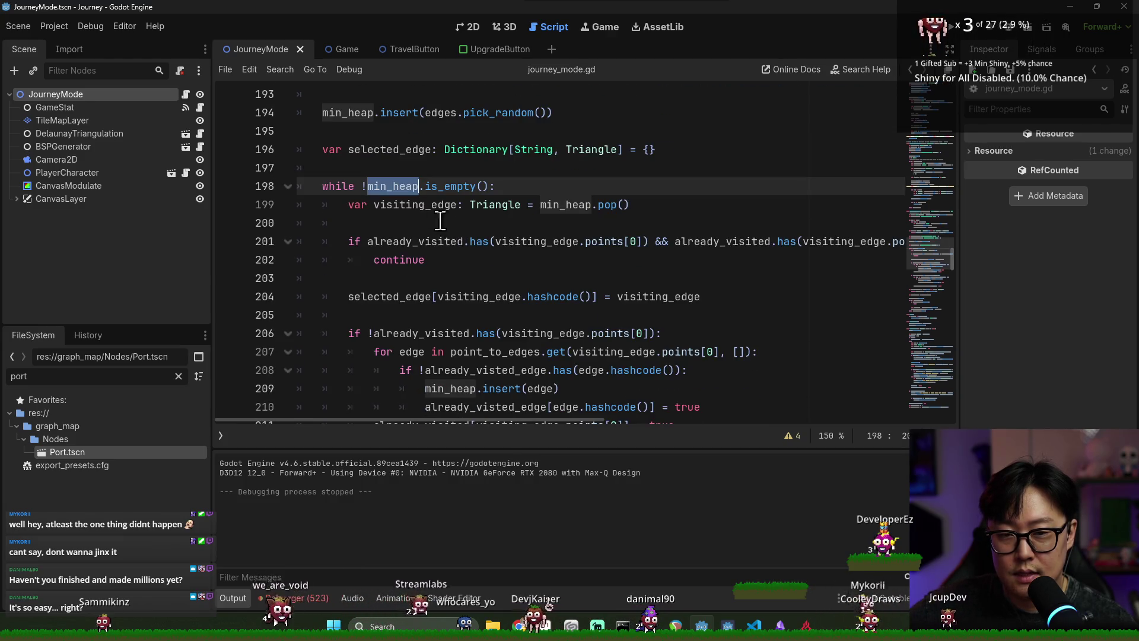
double_click(393, 150)
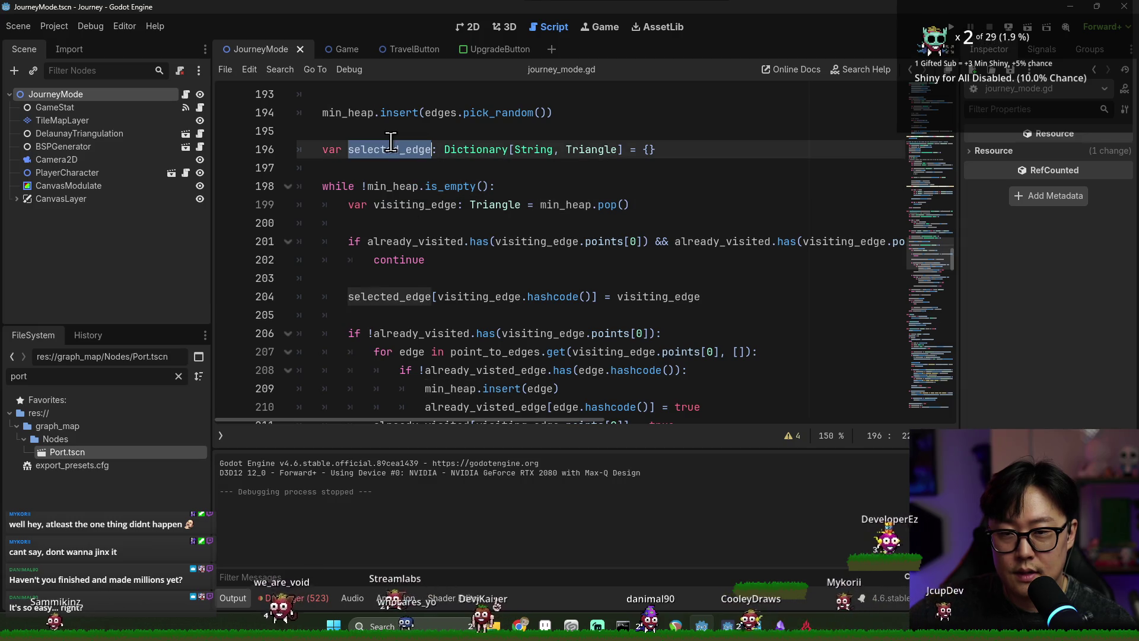
scroll(424, 217, down, 9)
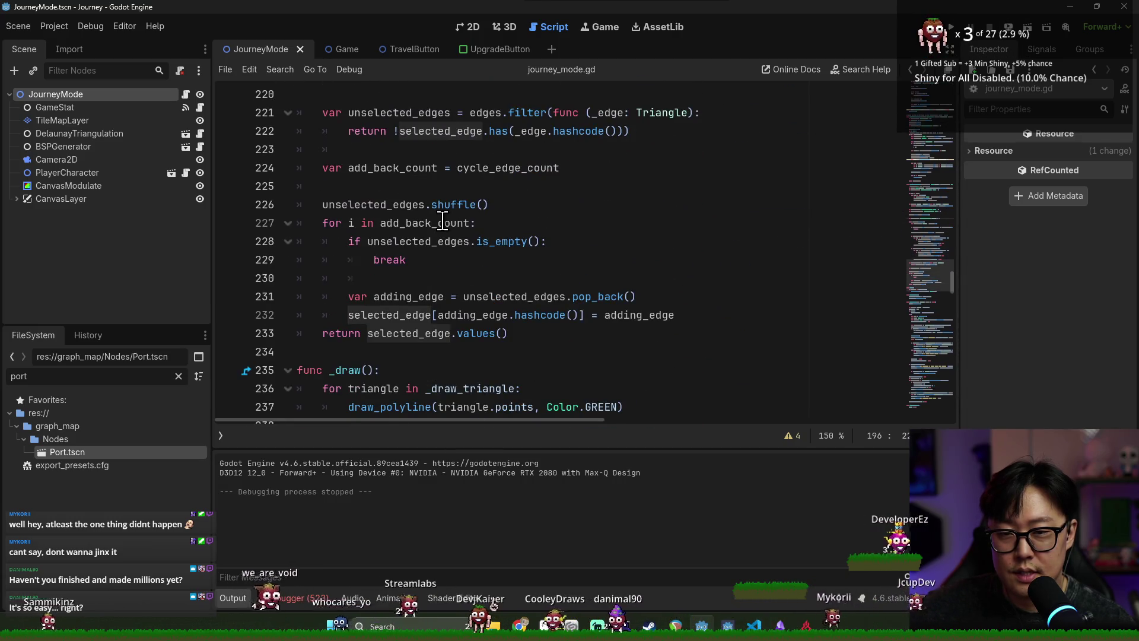
scroll(442, 218, up, 1)
scroll(445, 221, down, 3)
scroll(467, 249, up, 2)
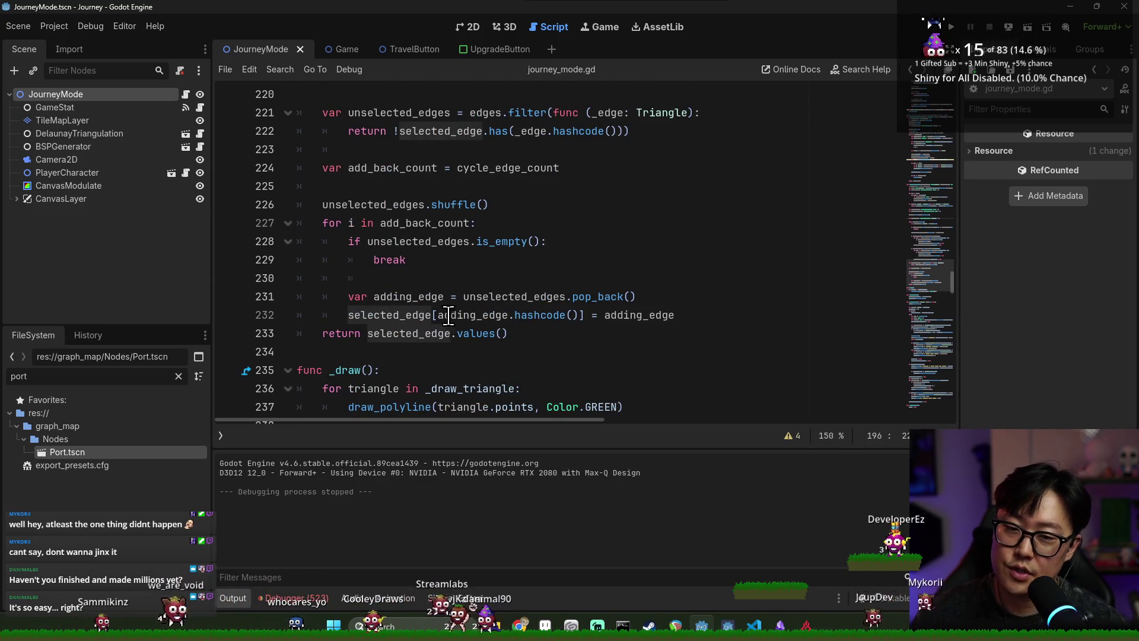
scroll(460, 323, up, 1)
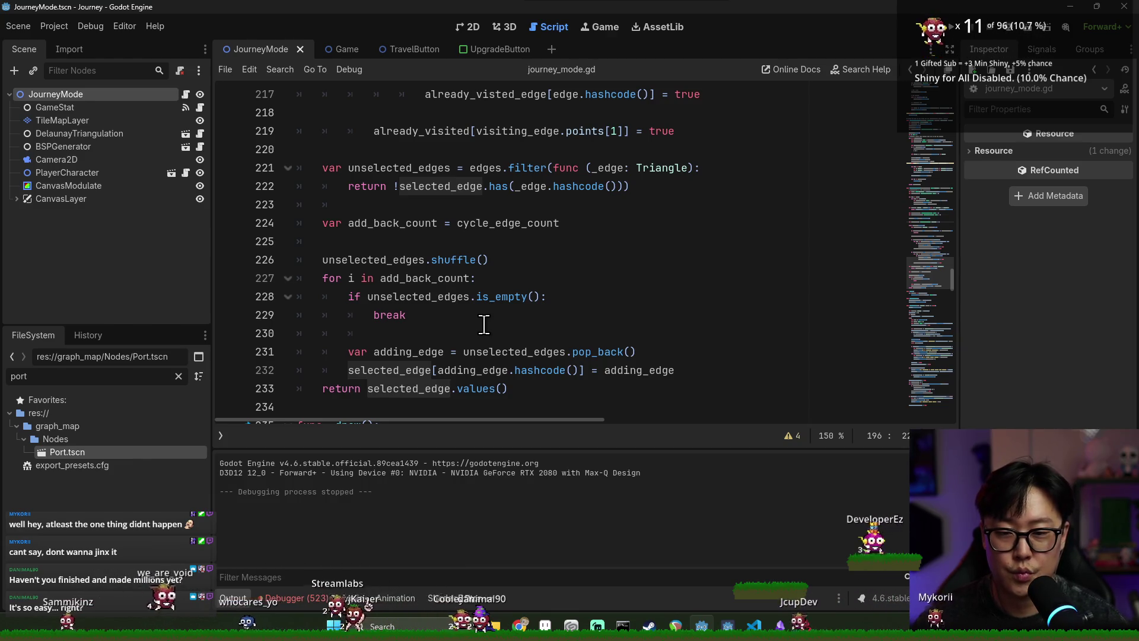
- Save, then review the cycle_edge_count parameter and the cluster_size/2 call on line 163
key(ctrl+s)
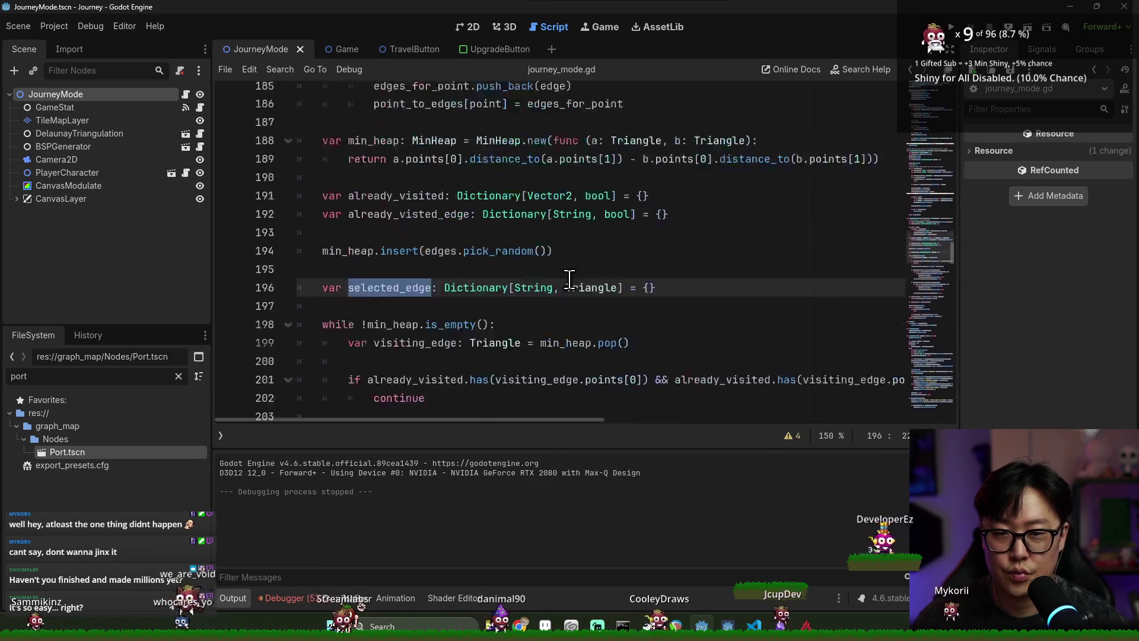
scroll(569, 278, up, 5)
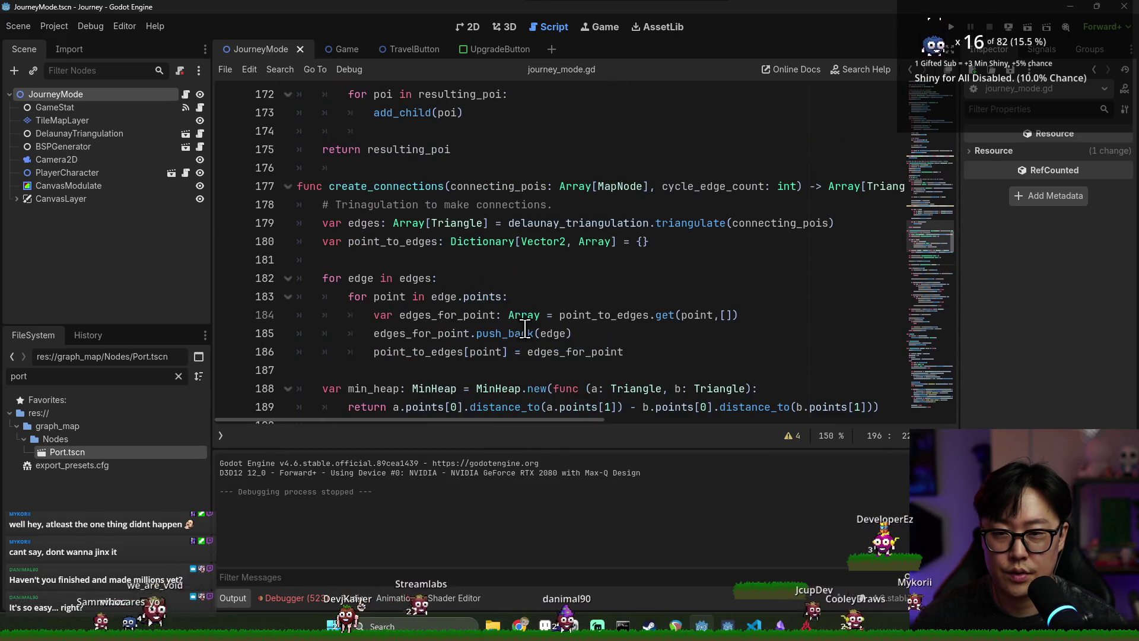
double_click(389, 187)
scroll(415, 250, up, 2)
double_click(679, 297)
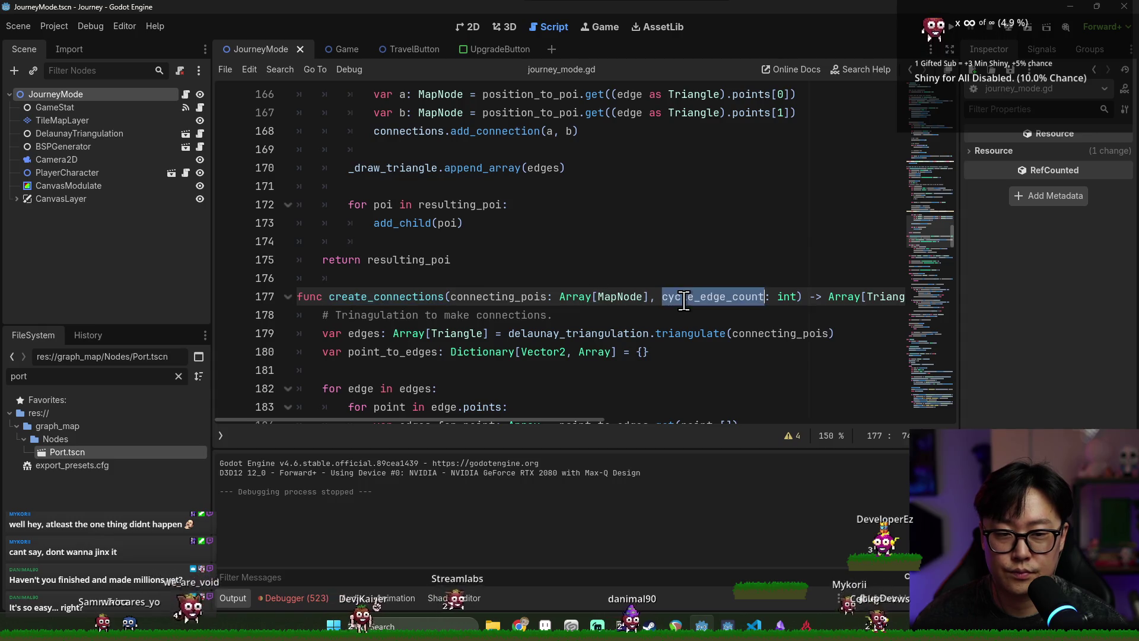
scroll(679, 298, up, 3)
double_click(683, 206)
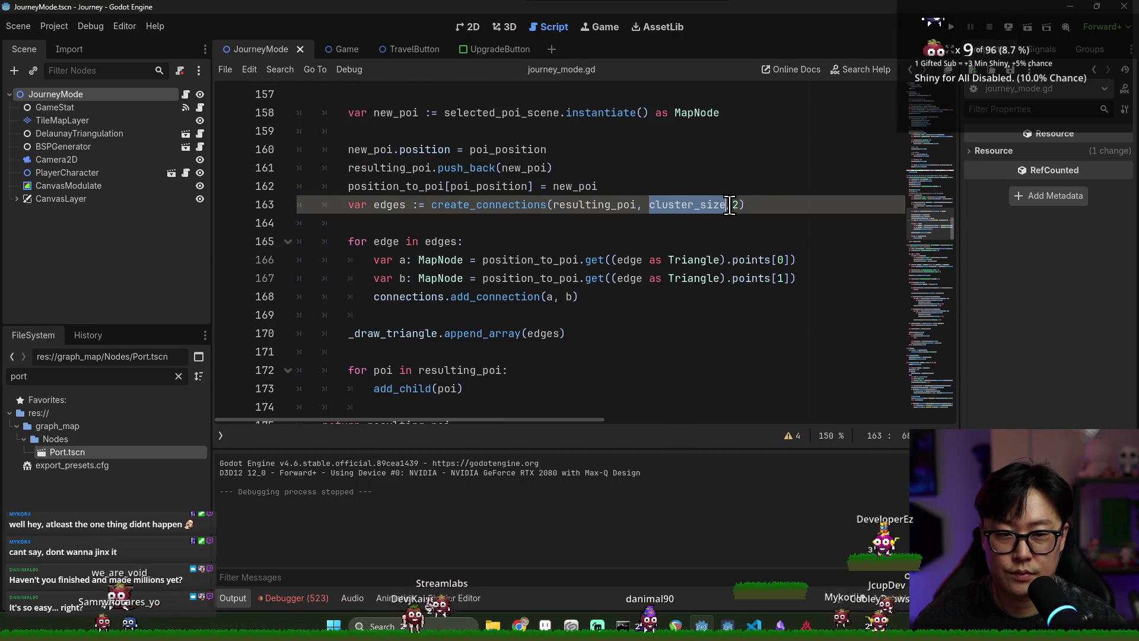
- Pass 0 as the second argument to create_connections and start a new game to test the map
text(0)
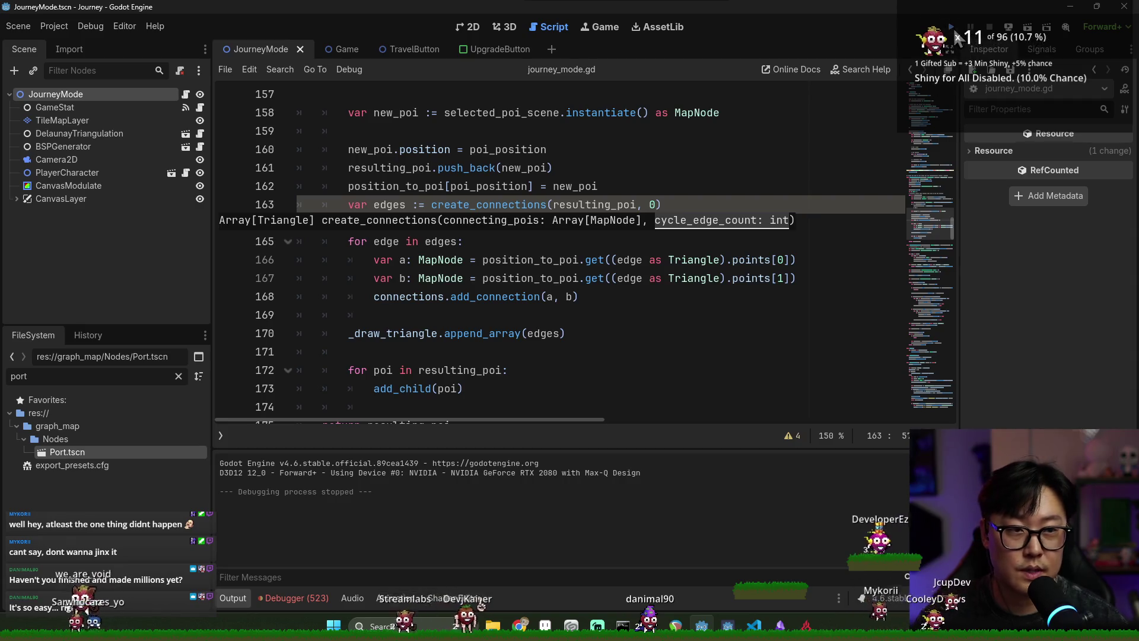
key(F5)
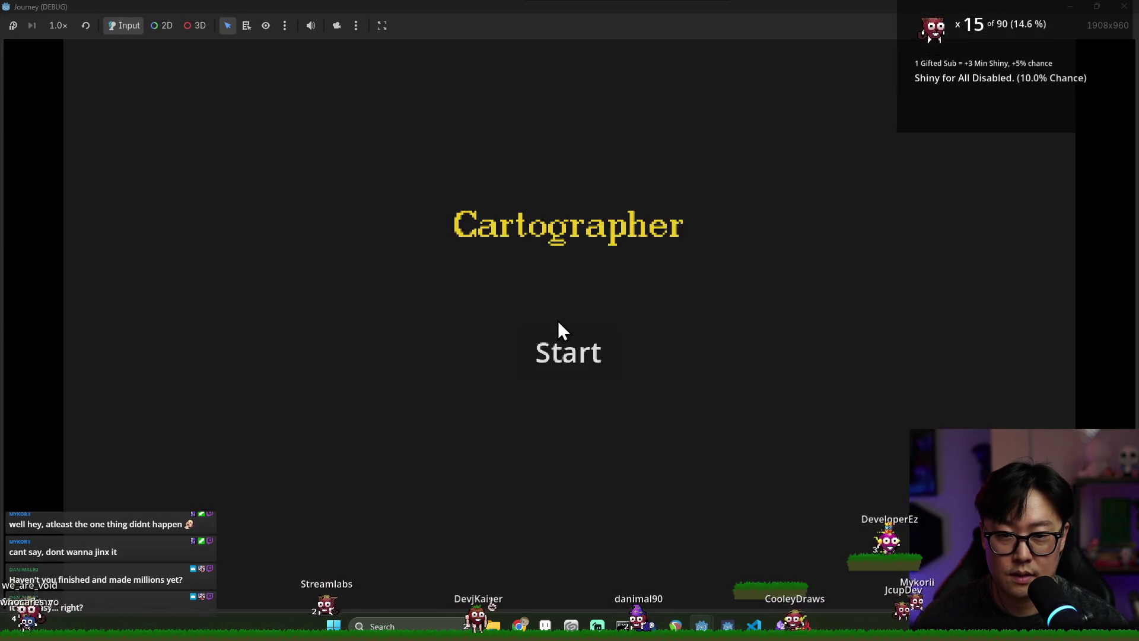
click(560, 357)
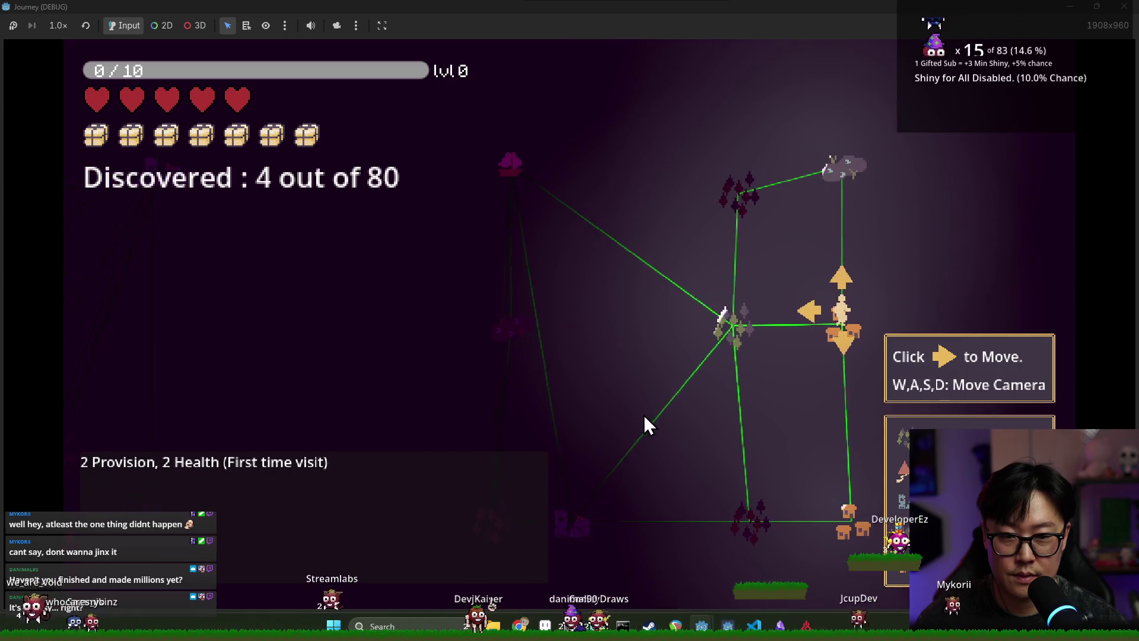
- Pan around the generated map to inspect its connections, then return to the create_connections call
key(s)
key(a)
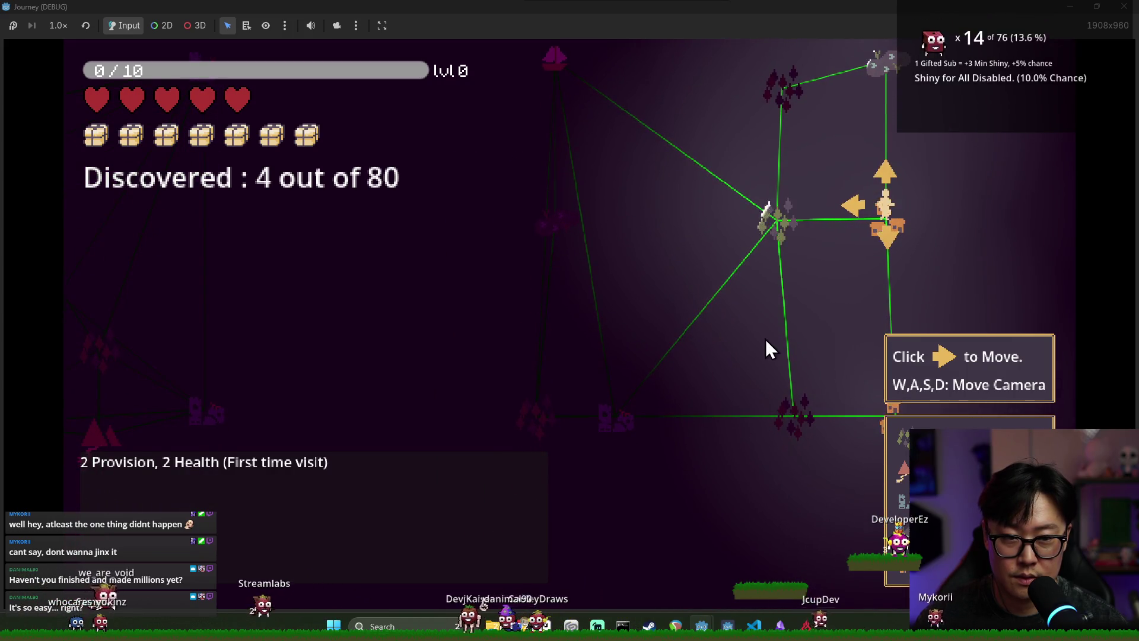
key(d)
mouse_move(794, 425)
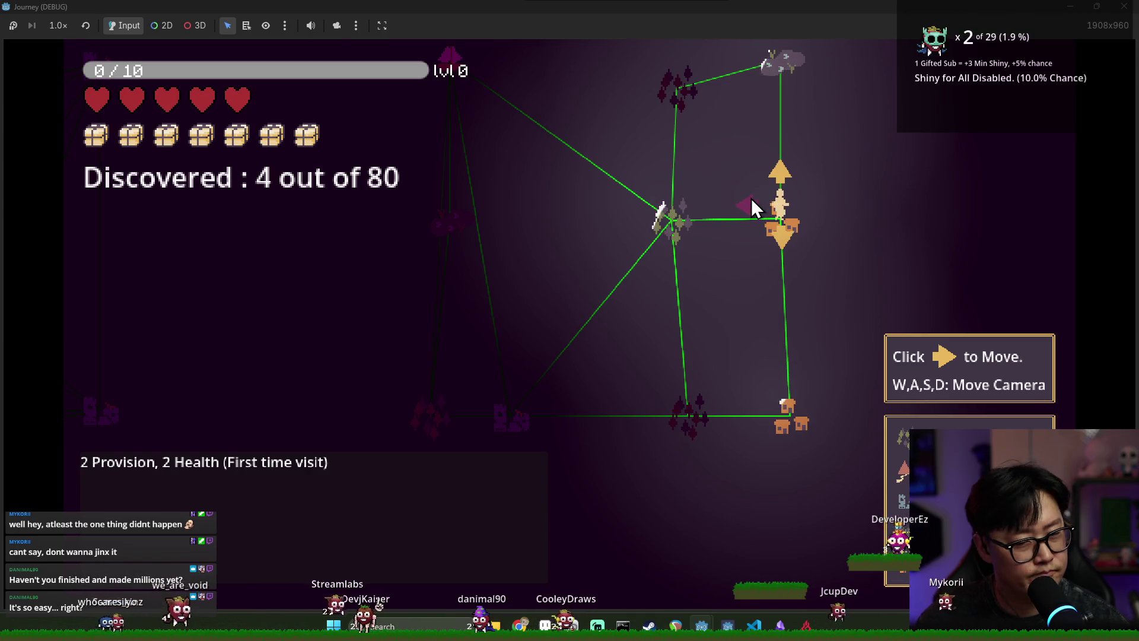
key(w)
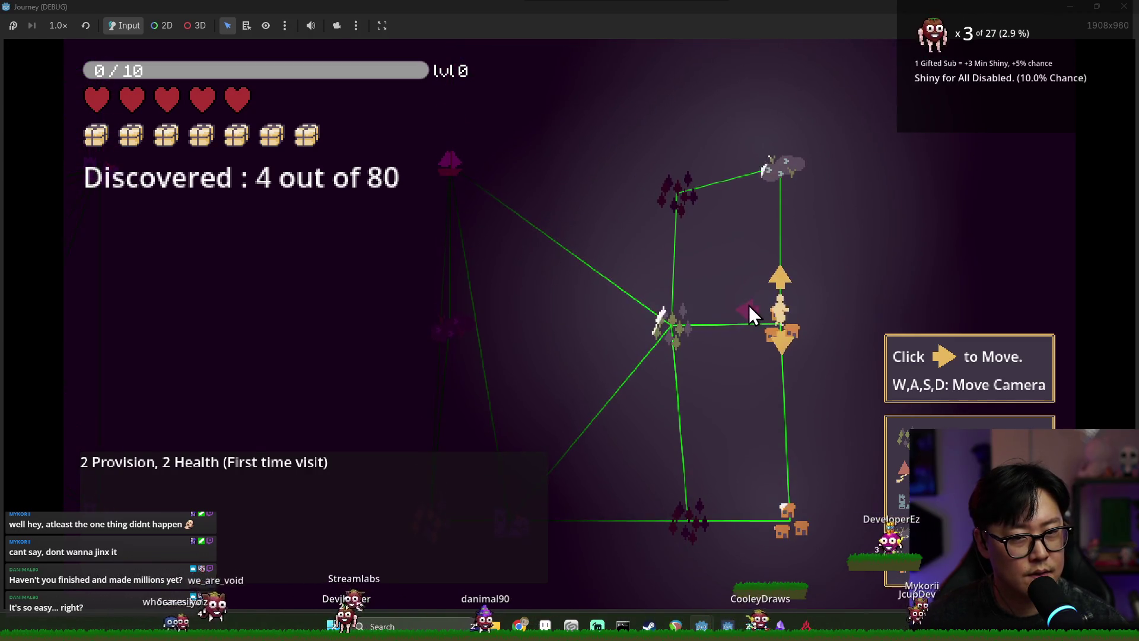
key(alt+Tab)
click(503, 211)
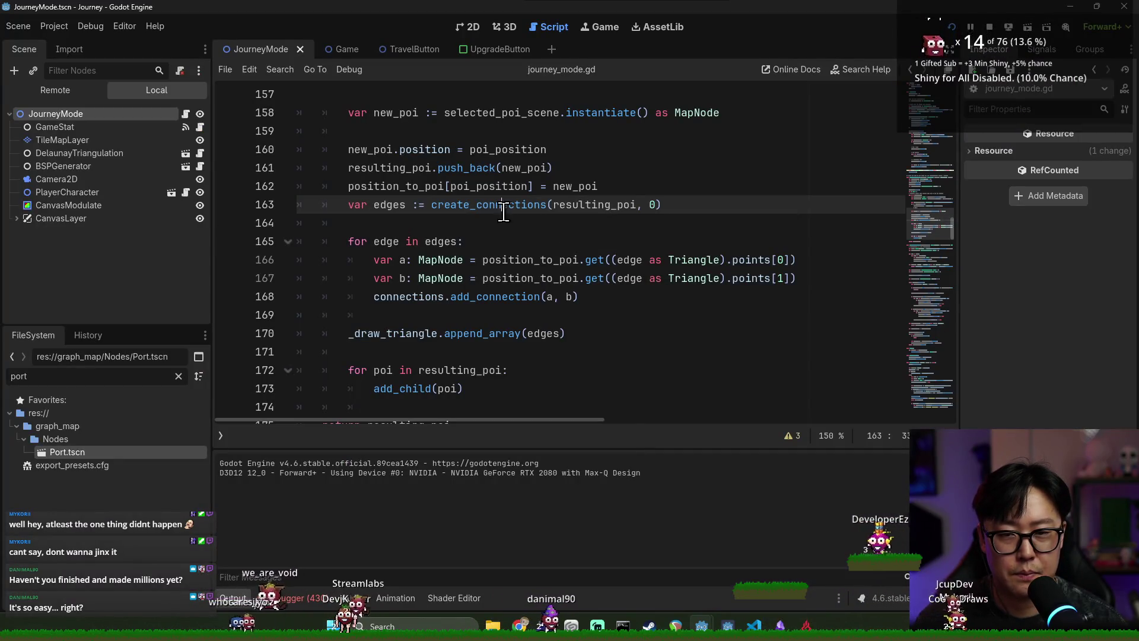
- Jump to the create_connections definition and highlight uses of edges and the loop variable edge
ctrl+click(491, 209)
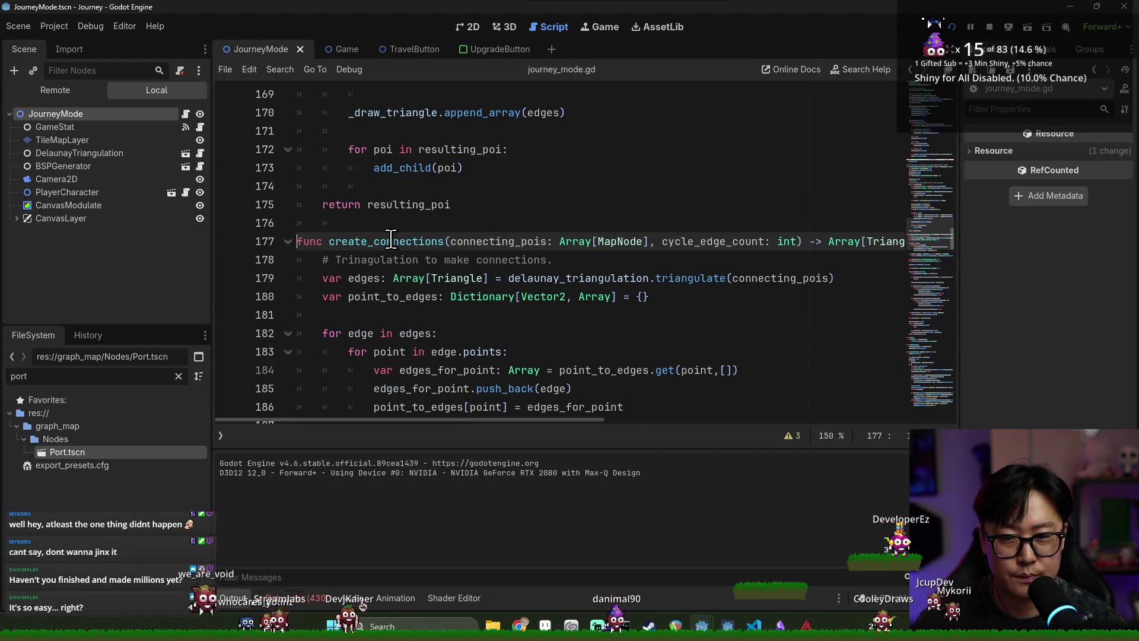
scroll(389, 237, up, 4)
scroll(391, 235, down, 4)
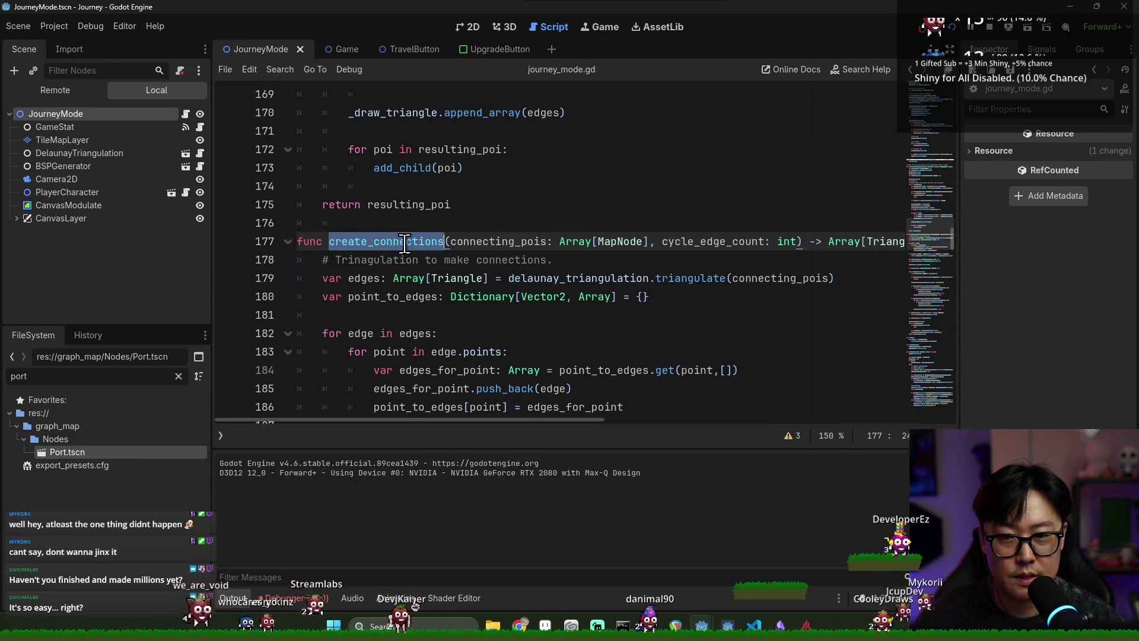
scroll(399, 244, up, 3)
double_click(397, 150)
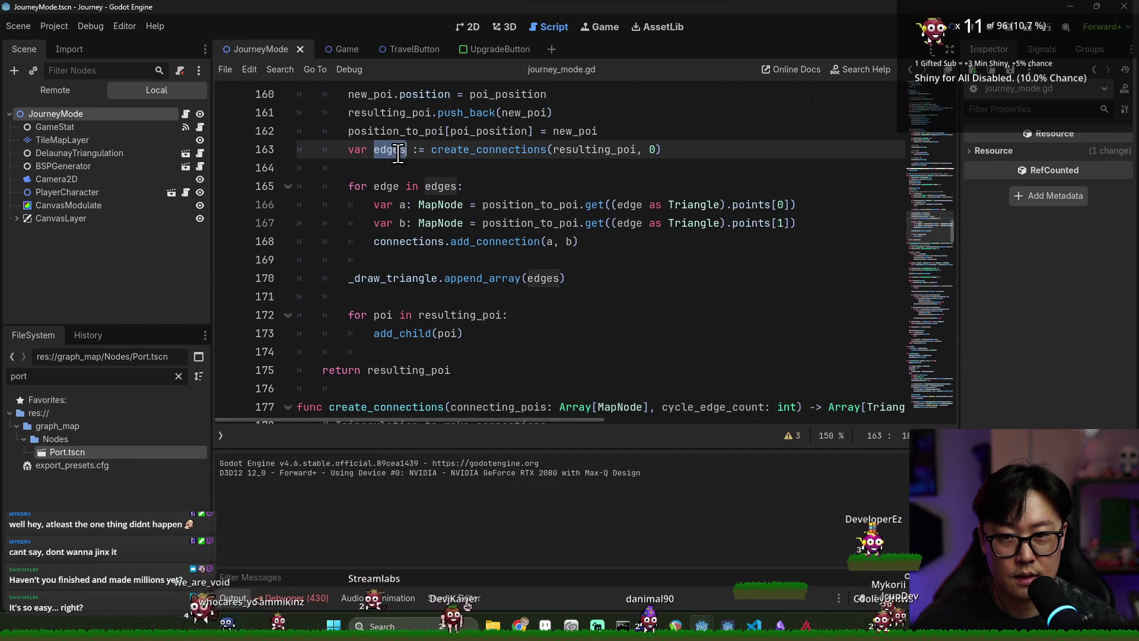
double_click(489, 243)
double_click(386, 187)
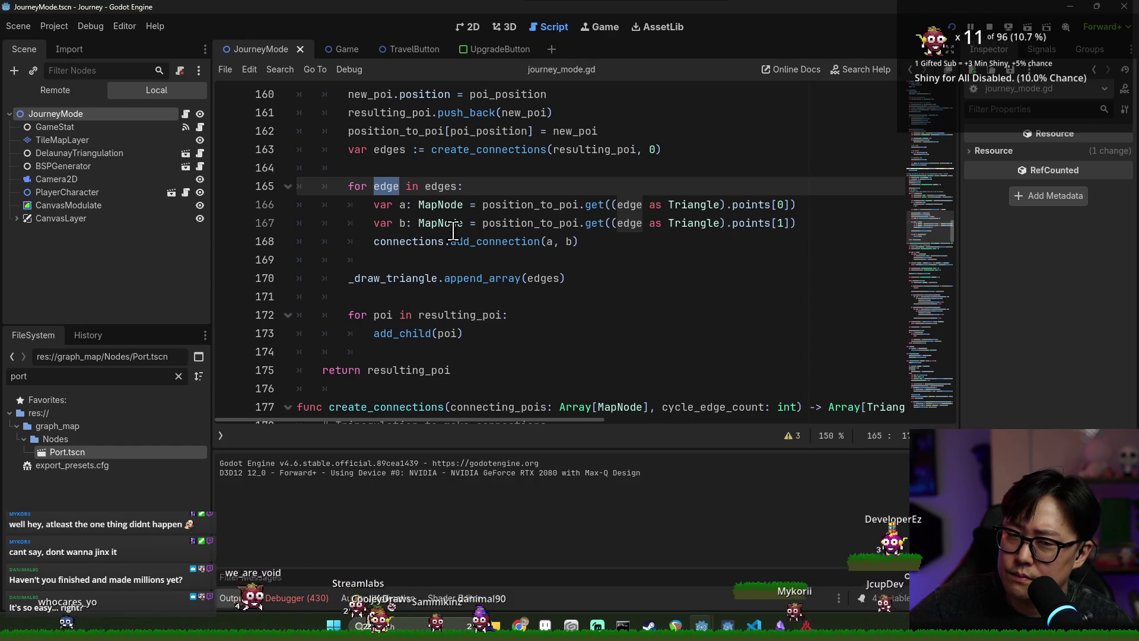
- Return to the create_connections definition and highlight where unselected_edges is used
click(496, 150)
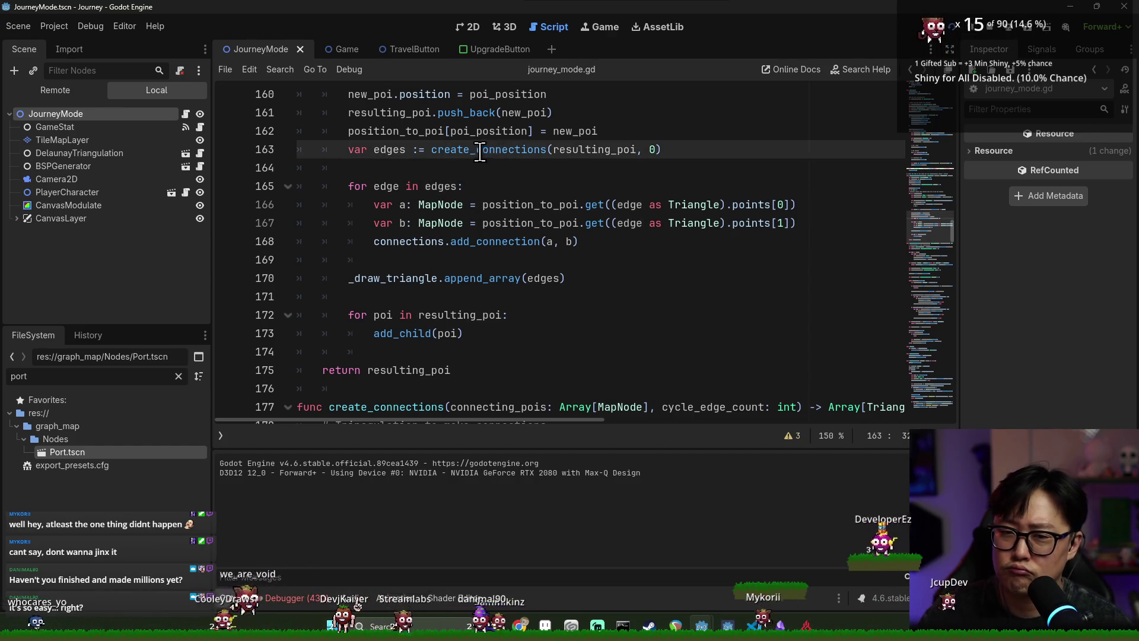
ctrl+click(480, 149)
scroll(468, 196, down, 10)
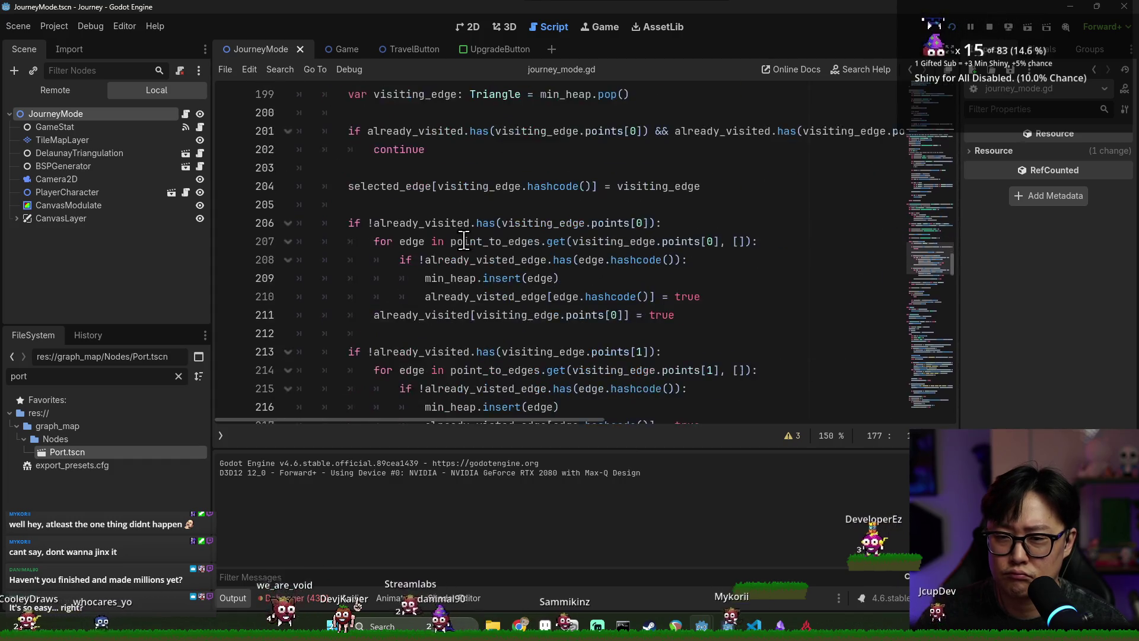
scroll(464, 241, down, 3)
scroll(443, 294, down, 2)
double_click(419, 223)
scroll(411, 264, down, 2)
double_click(398, 205)
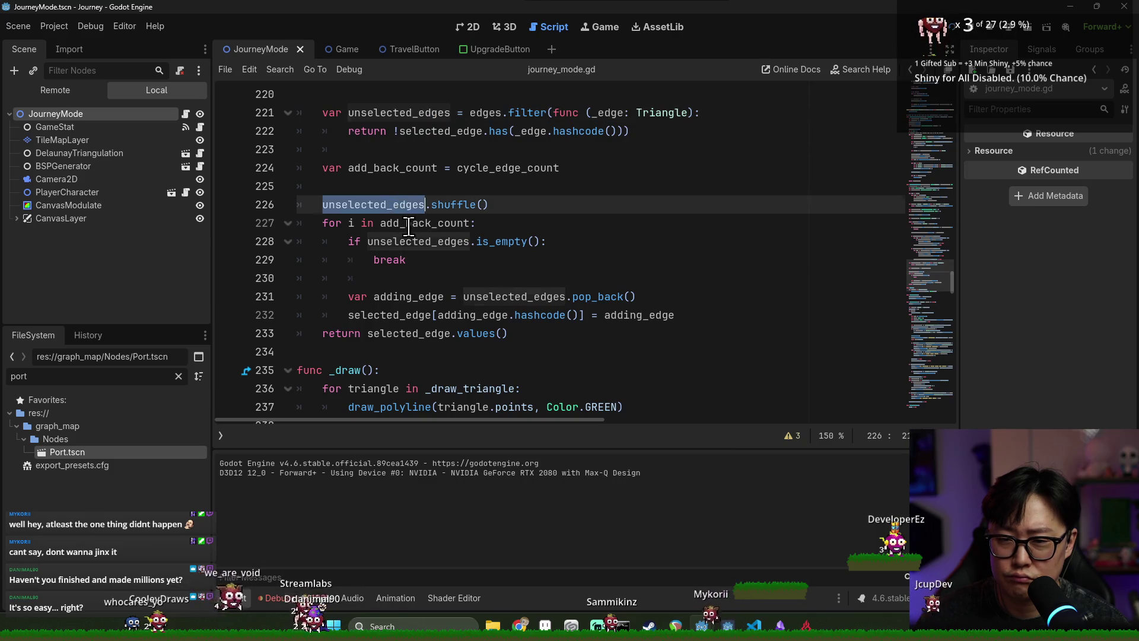
- Highlight add_back_count, selected_edge, unselected_edges and adding_edge in the function body
double_click(418, 223)
double_click(399, 331)
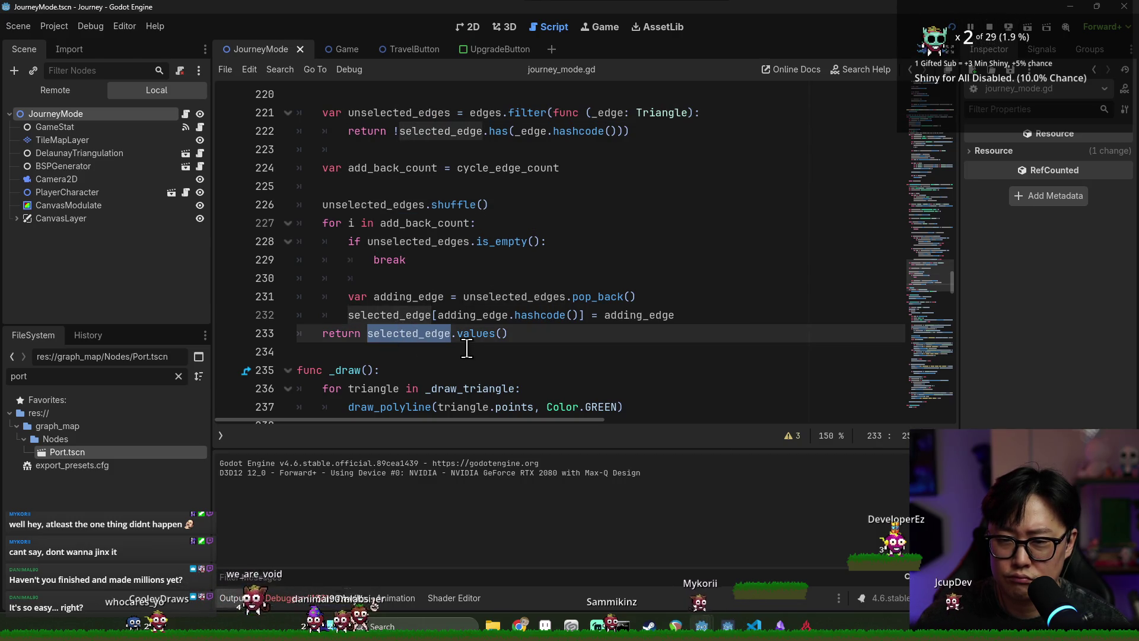
double_click(420, 205)
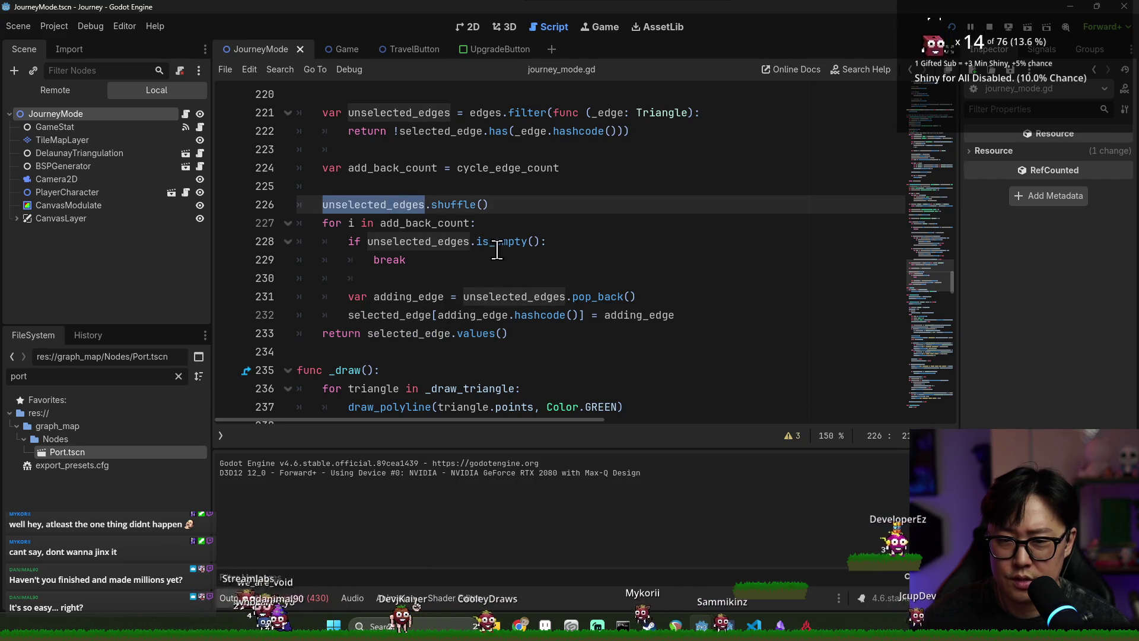
double_click(409, 298)
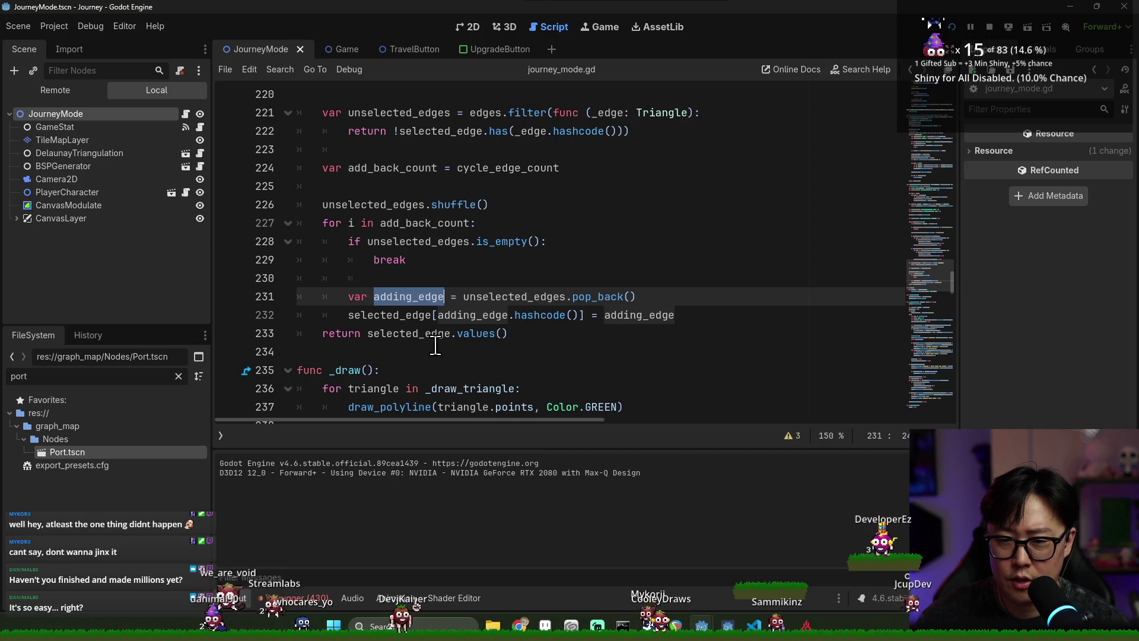
double_click(403, 334)
scroll(507, 295, up, 5)
scroll(507, 294, up, 10)
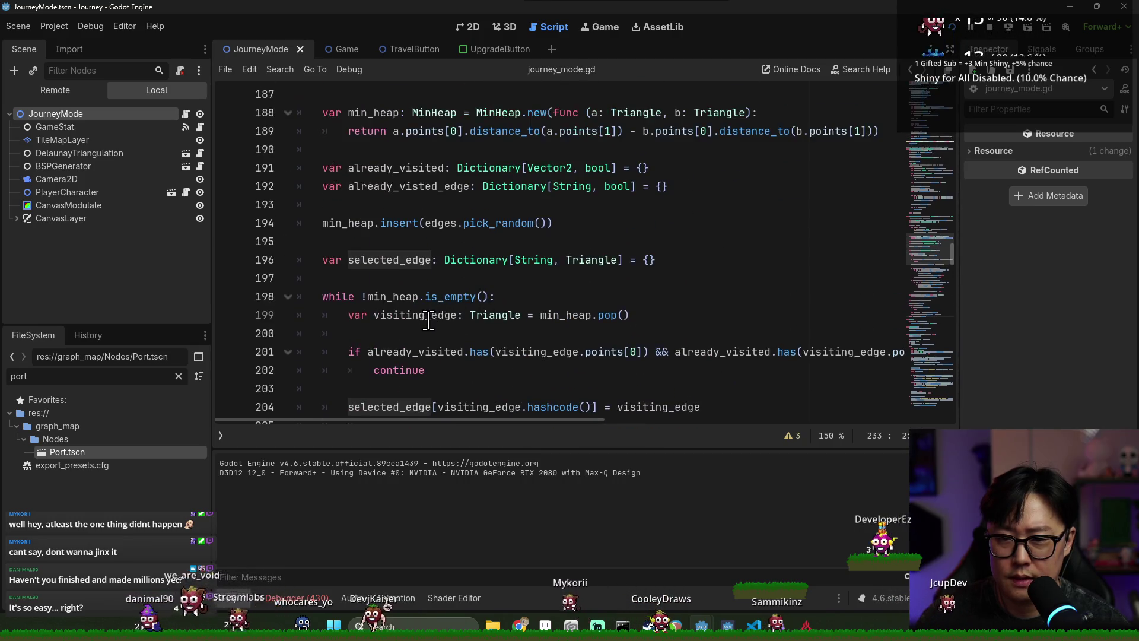
- Highlight the create_connections call and the loop variable edge
double_click(385, 187)
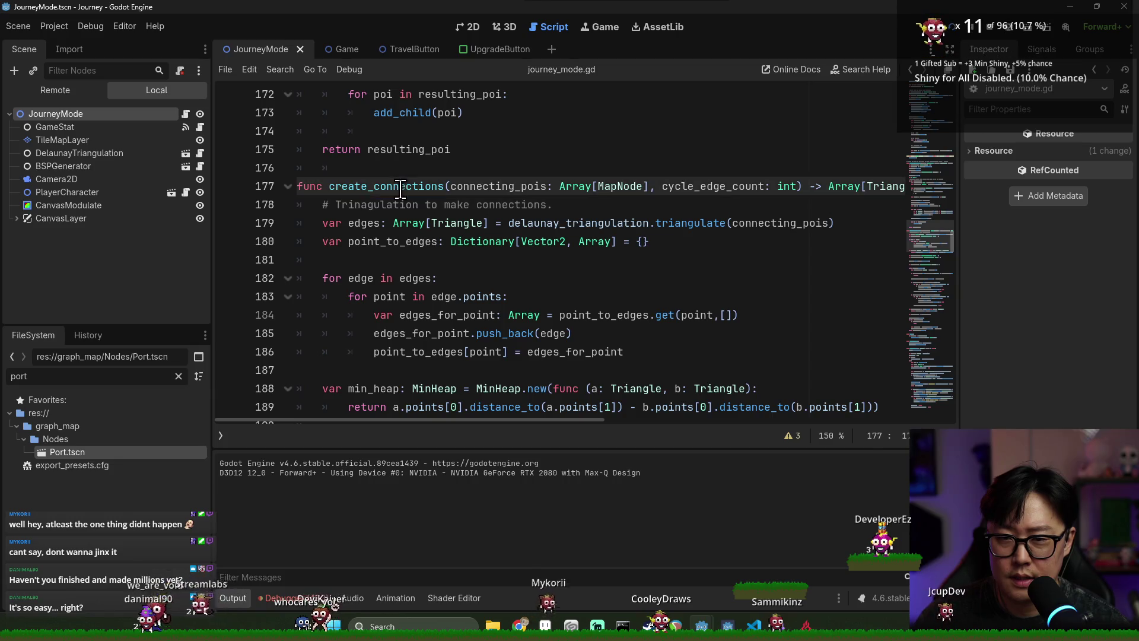
scroll(478, 270, up, 5)
scroll(478, 270, up, 1)
scroll(478, 269, down, 1)
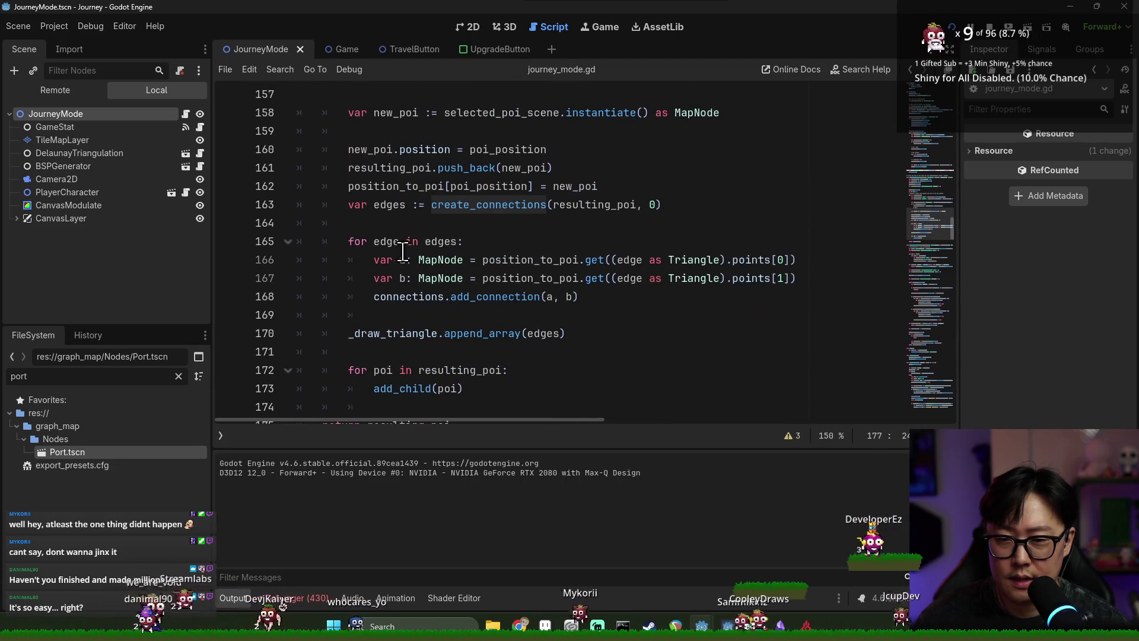
double_click(386, 240)
- Comment out the connection loop on lines 164–168 and run the game to test the map
click(363, 228)
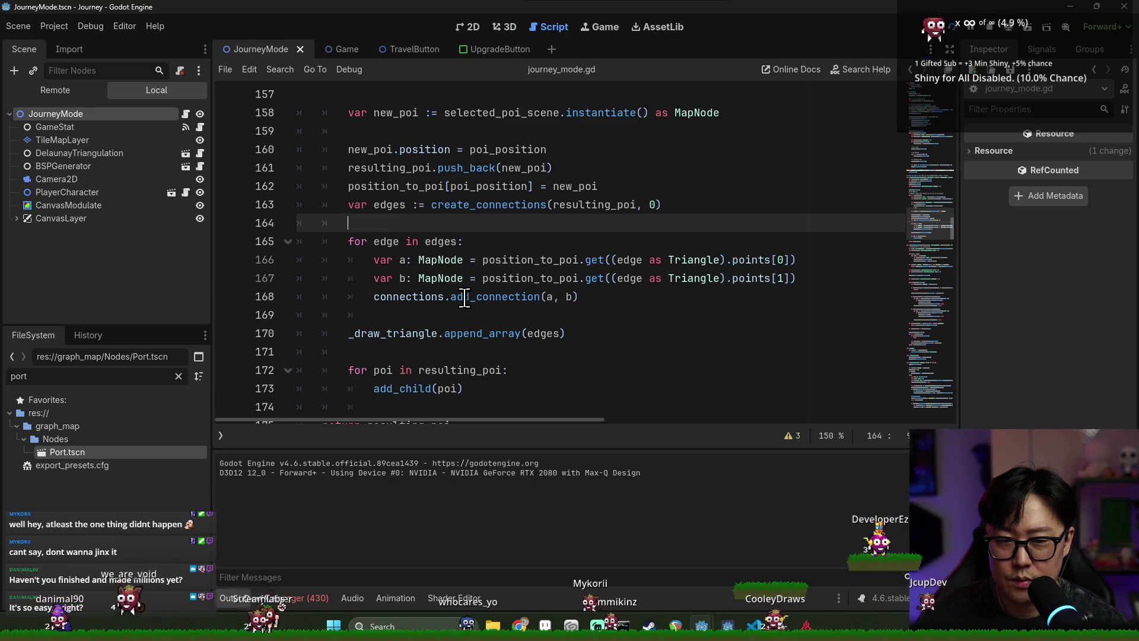
shift+click(475, 296)
key(ctrl+k)
key(F5)
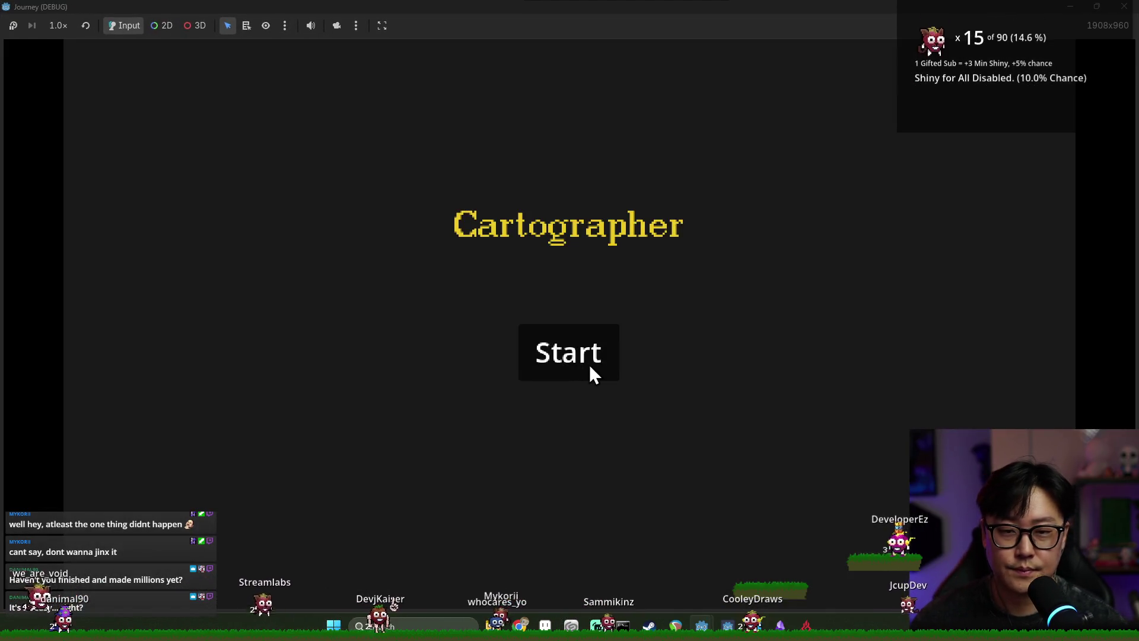
click(589, 365)
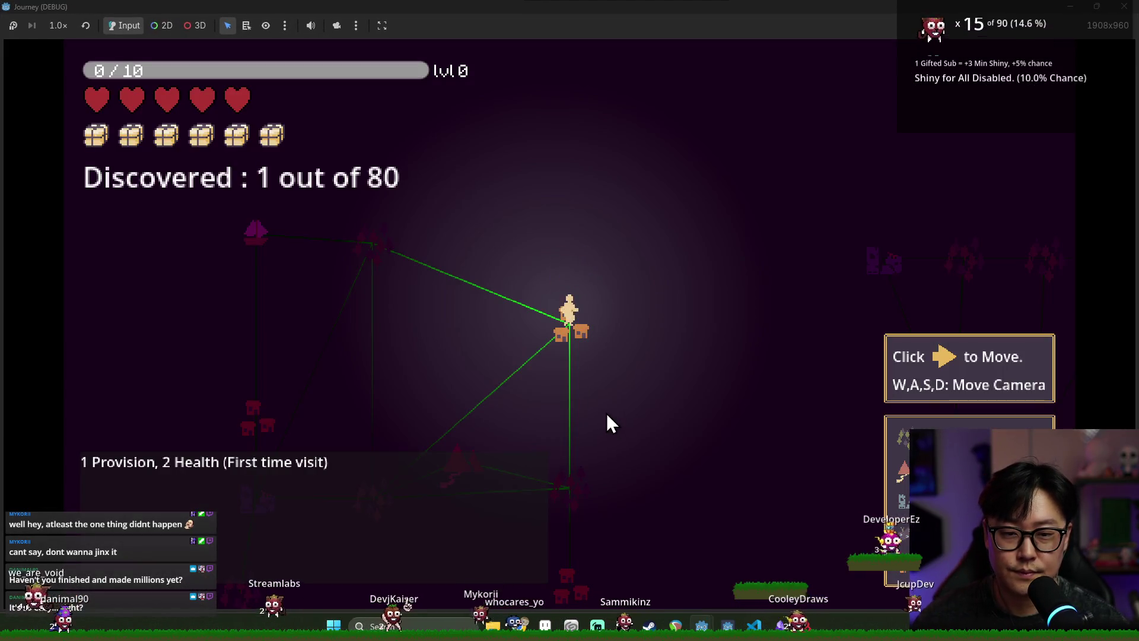
key(a)
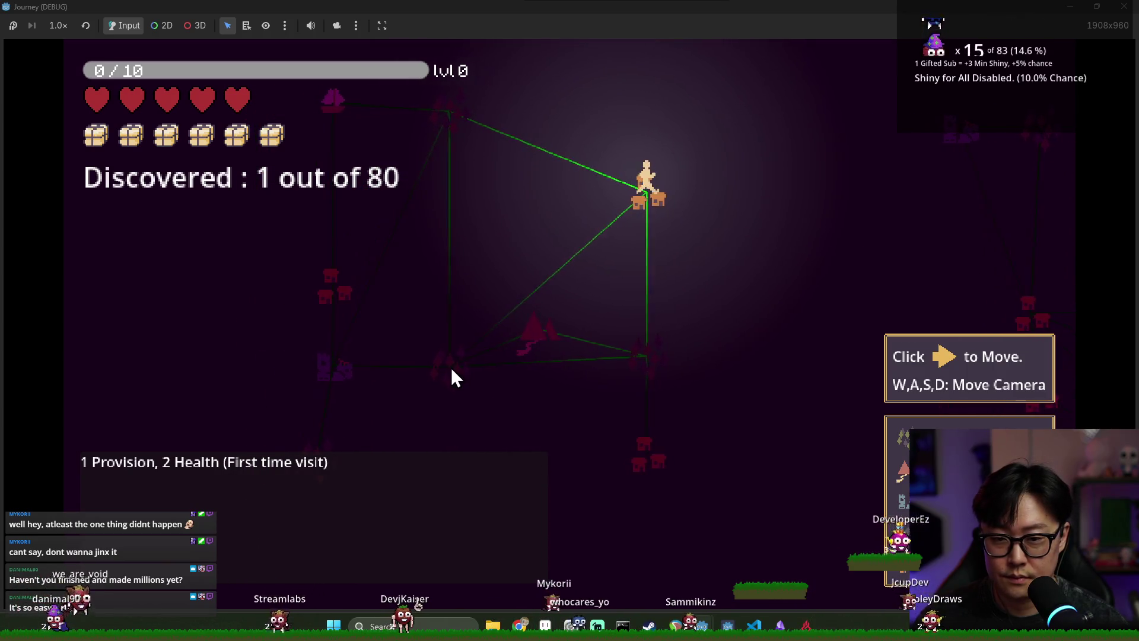
key(w)
key(alt+Tab)
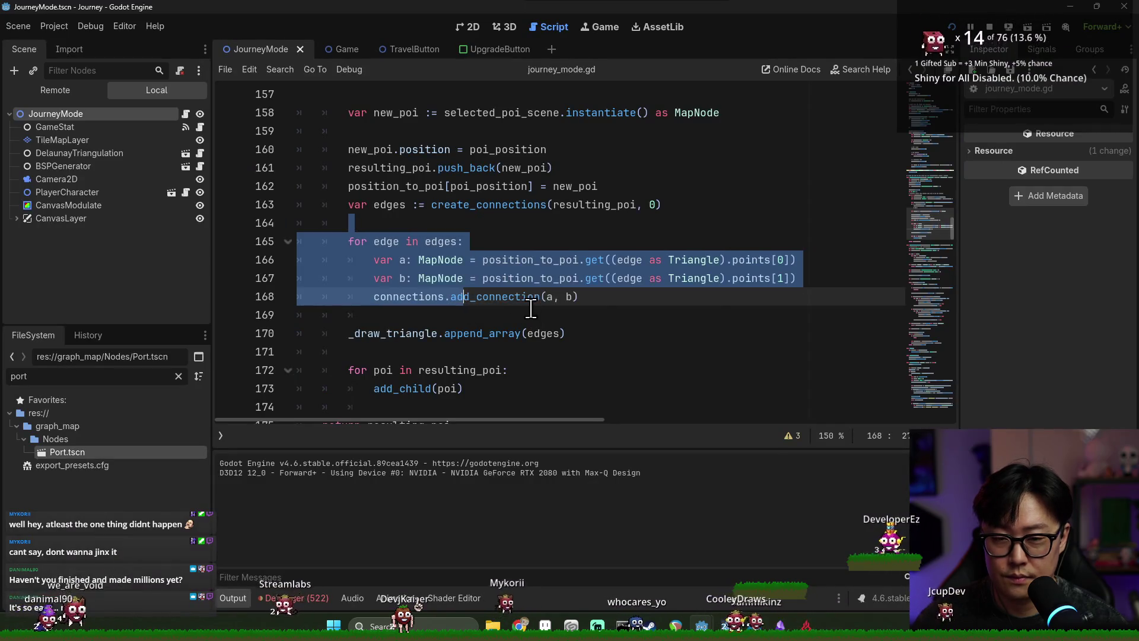
- Save journey_mode.gd and move the caret to empty line 164 above the connection loop
key(ctrl+s)
click(466, 260)
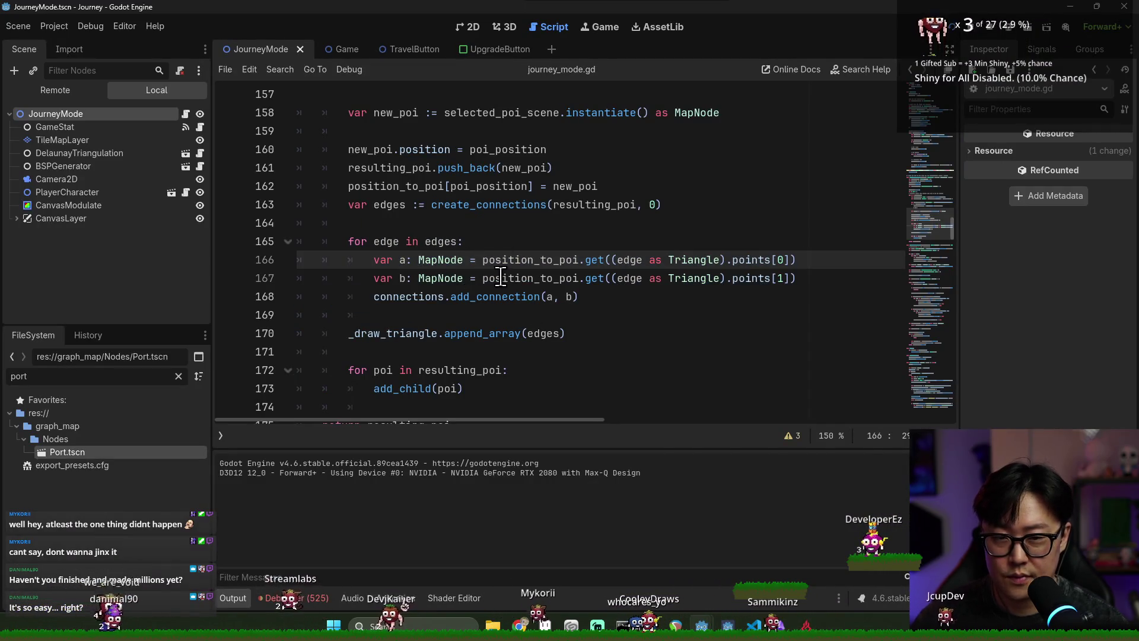
click(410, 296)
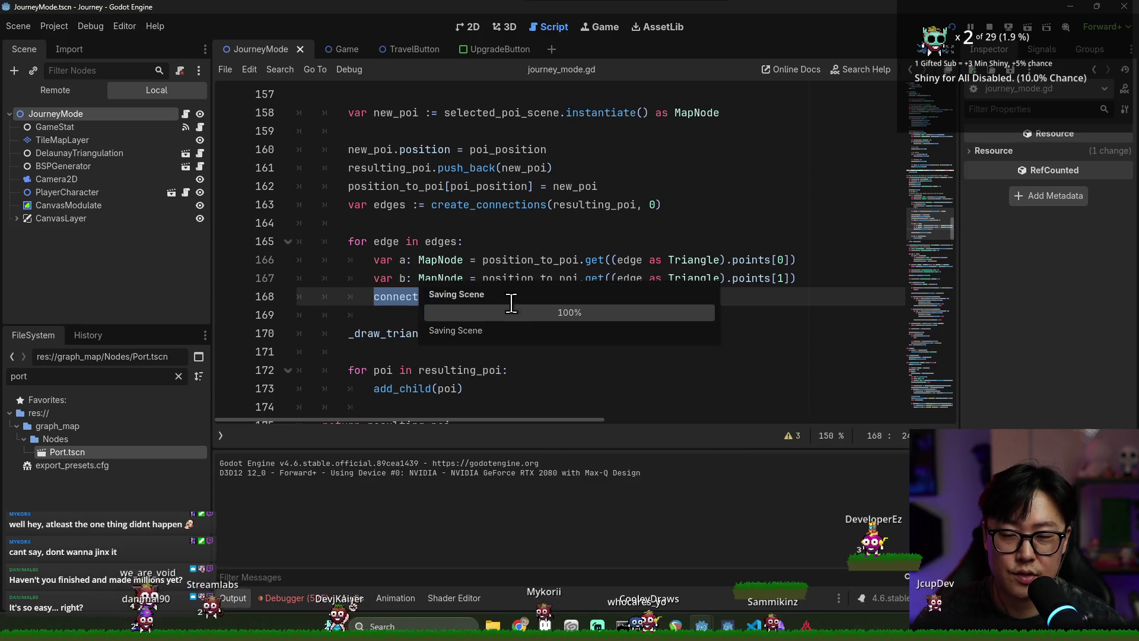
click(386, 241)
key(Up)
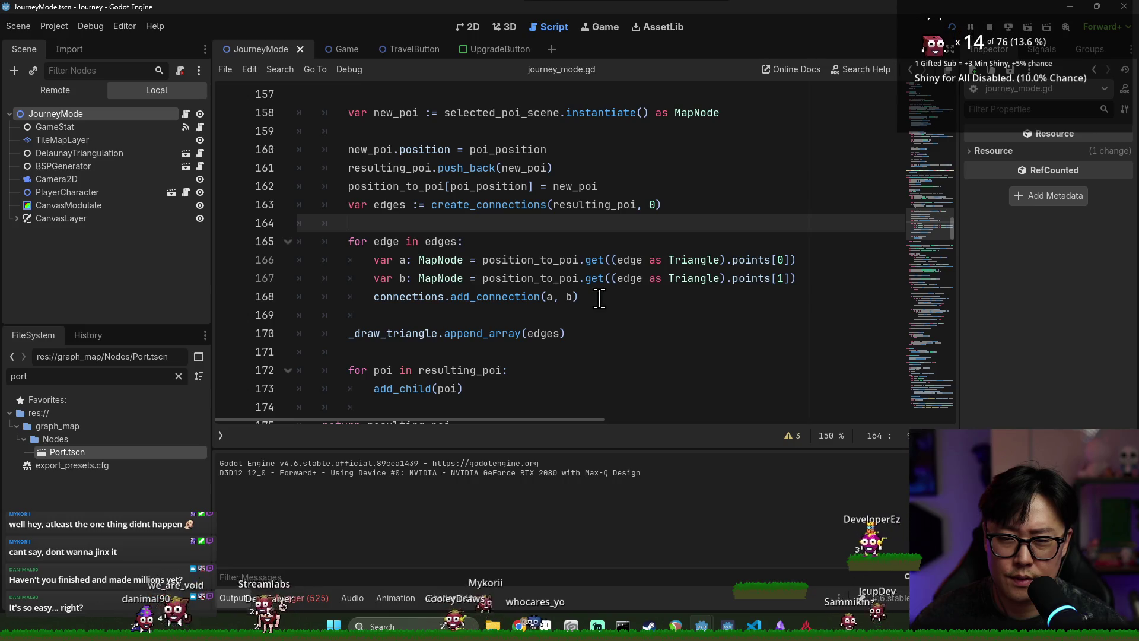
key(ctrl+s)
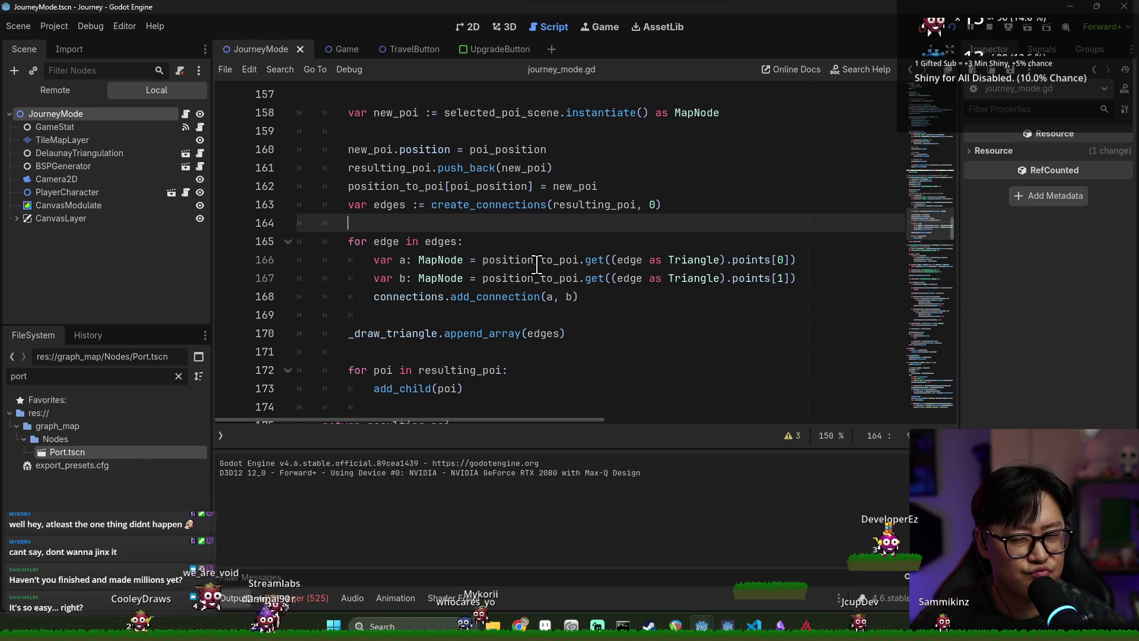
- Trace unselected_edges through create_connections, including its filter line
click(496, 206)
scroll(495, 279, down, 10)
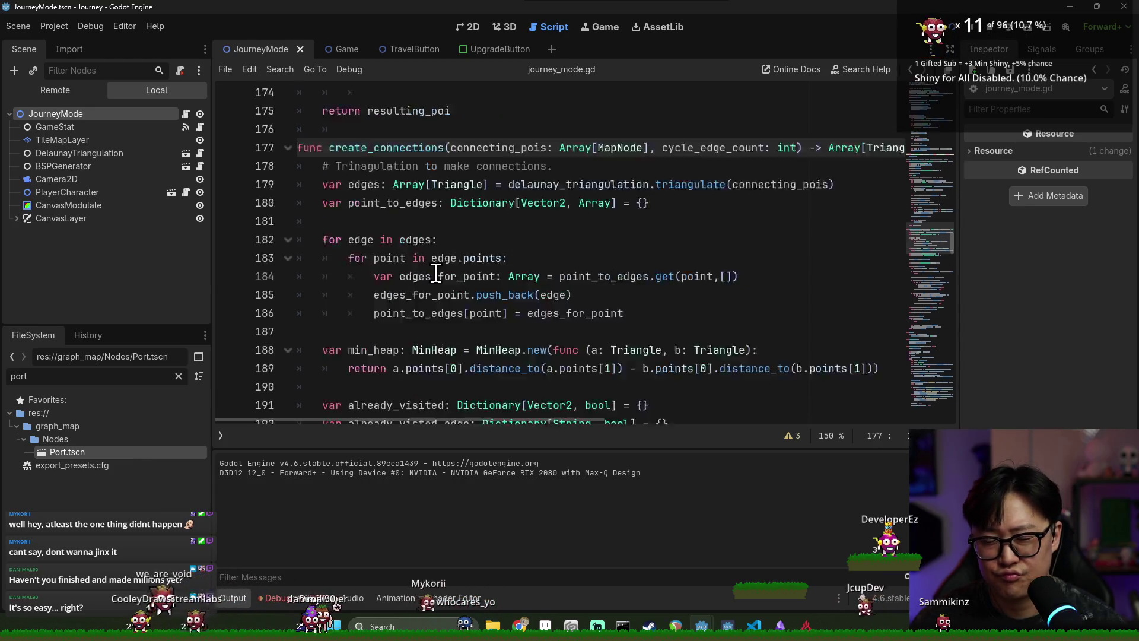
scroll(447, 263, down, 2)
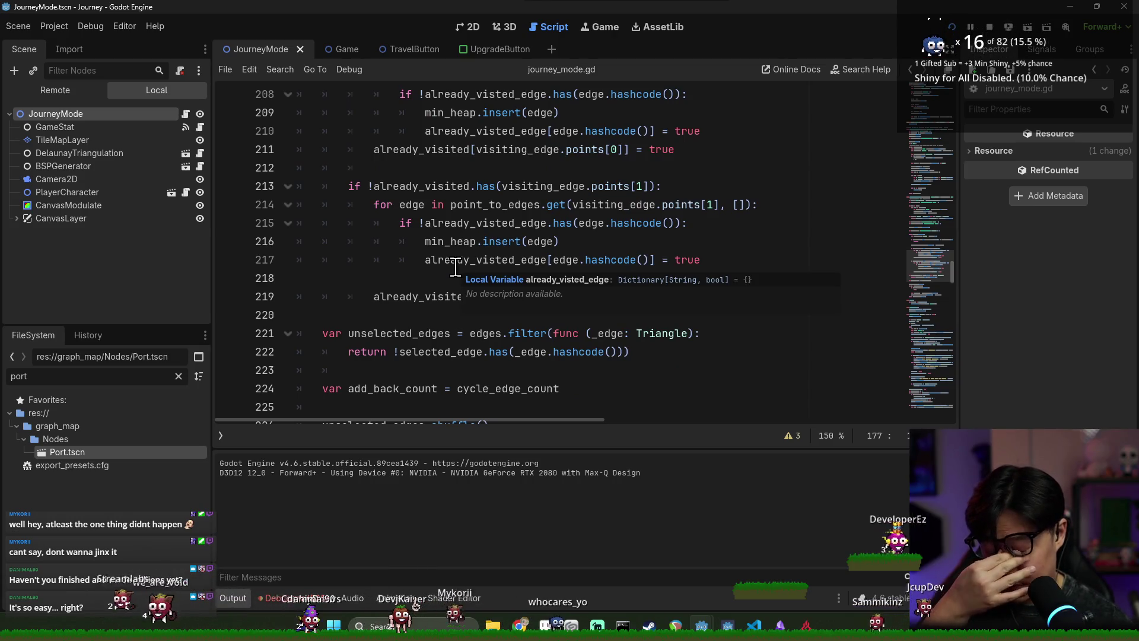
scroll(463, 261, down, 4)
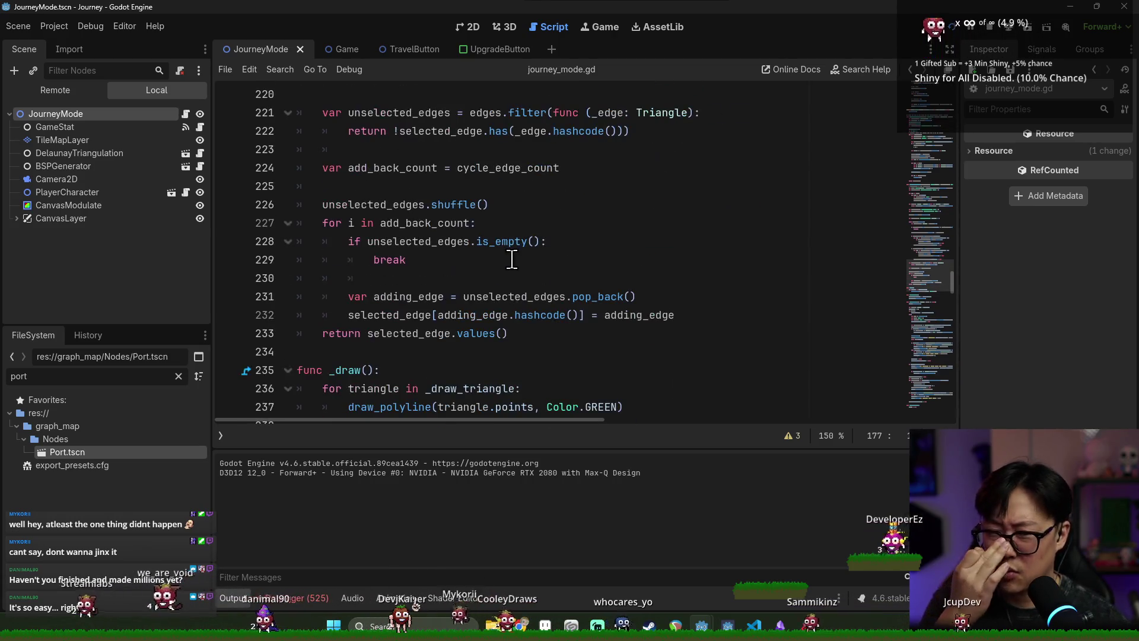
double_click(397, 204)
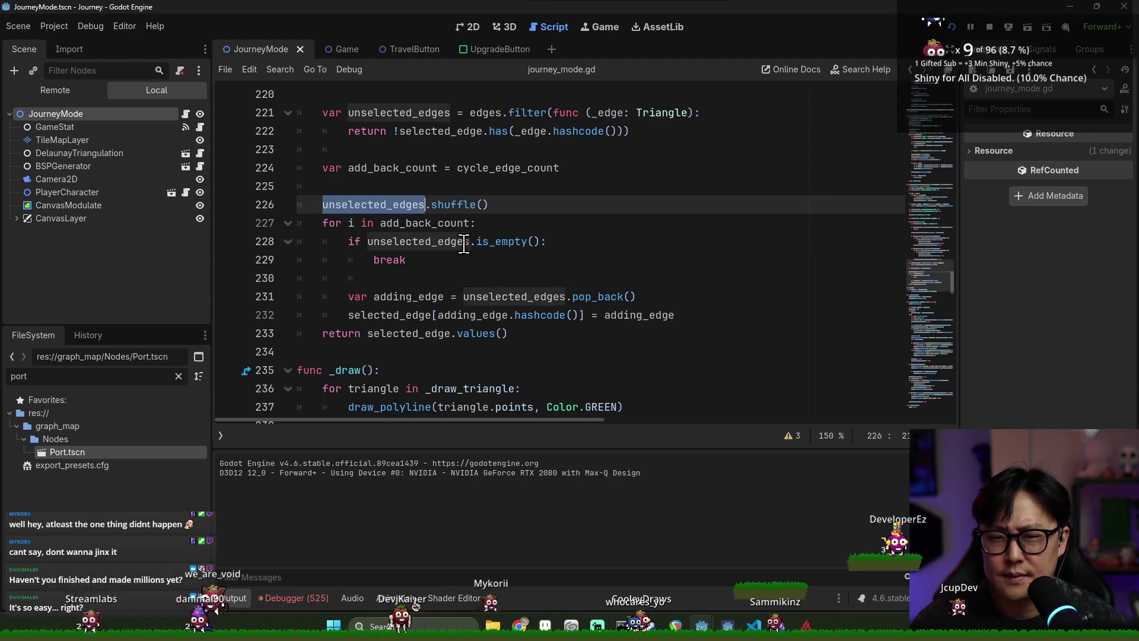
scroll(457, 247, up, 1)
click(485, 170)
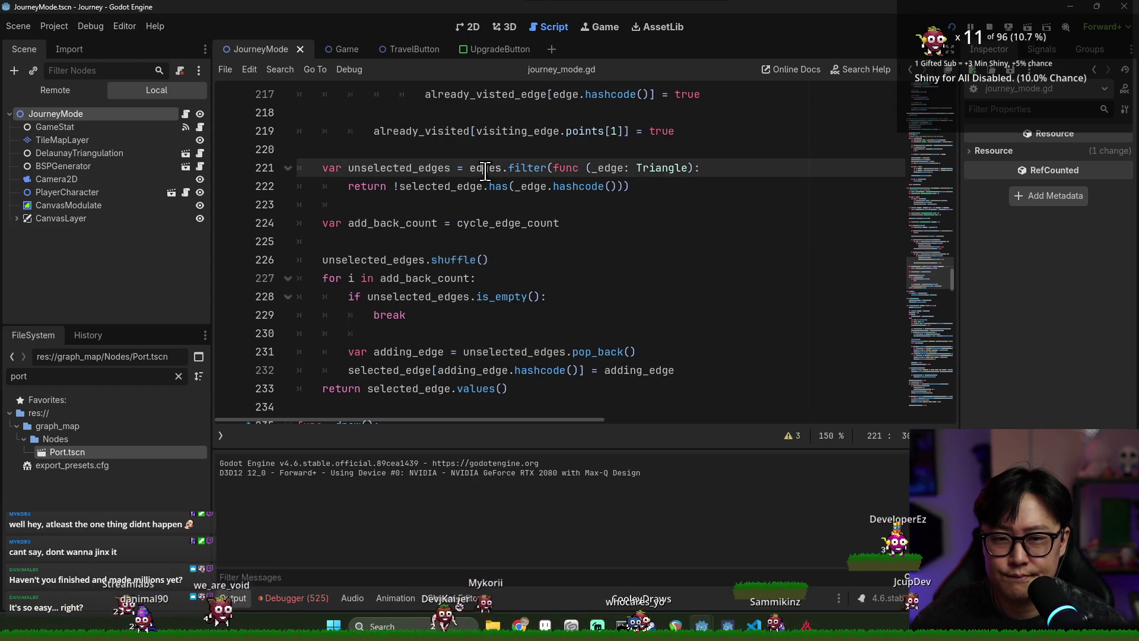
double_click(398, 167)
scroll(468, 265, up, 1)
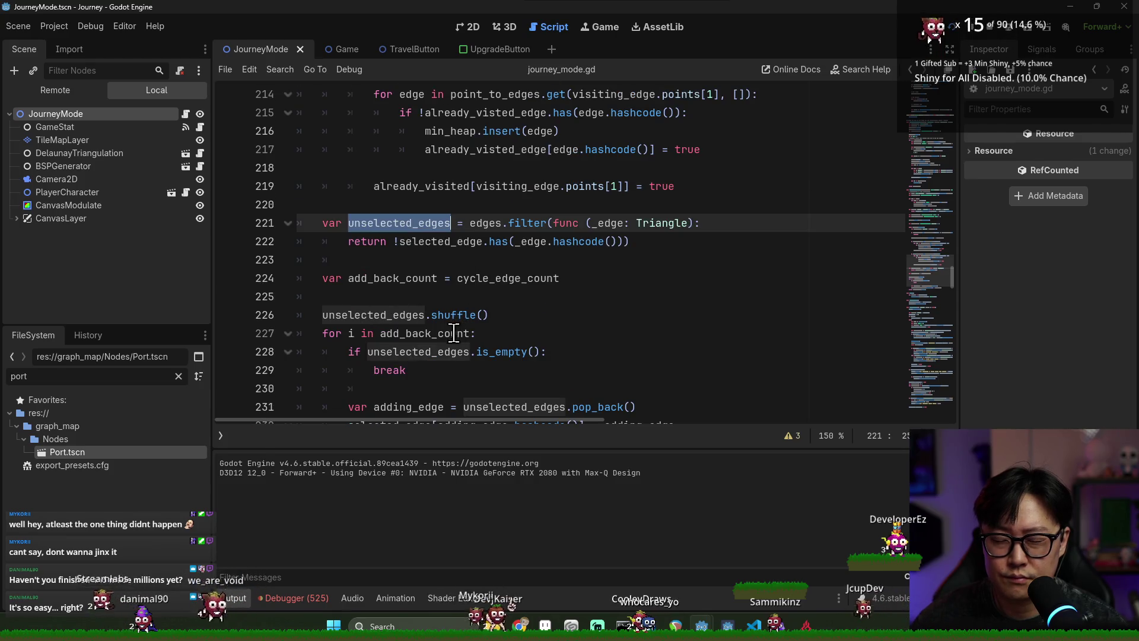
scroll(453, 333, up, 9)
scroll(488, 308, down, 4)
scroll(488, 308, down, 4)
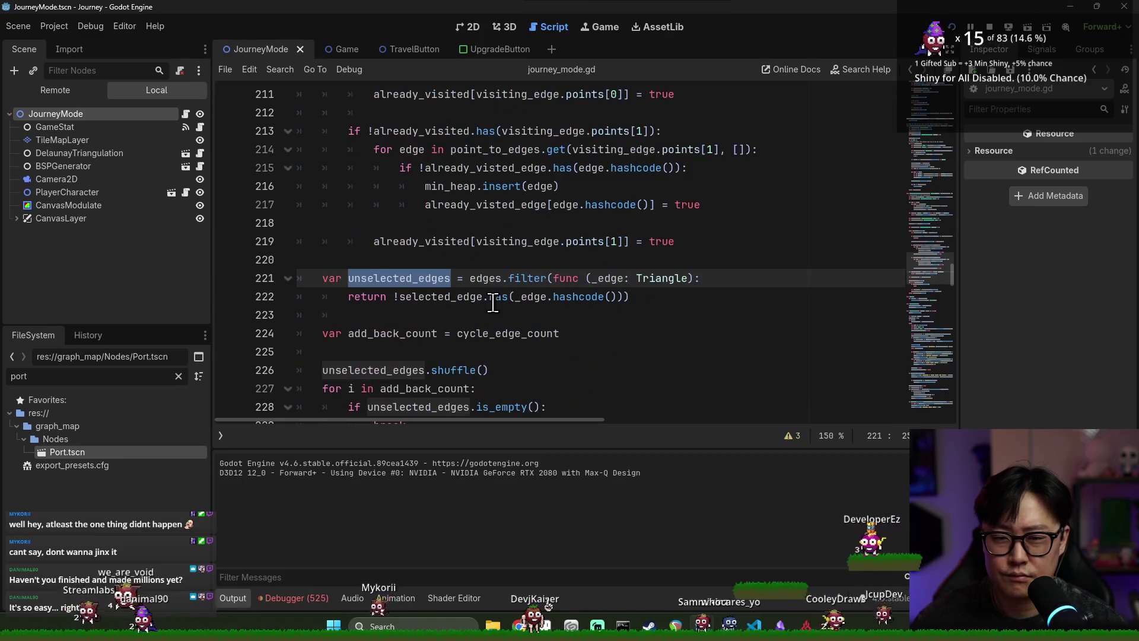
- Highlight selected_edge, visiting_edge and min_heap to follow how edges are selected
double_click(442, 296)
scroll(542, 306, up, 3)
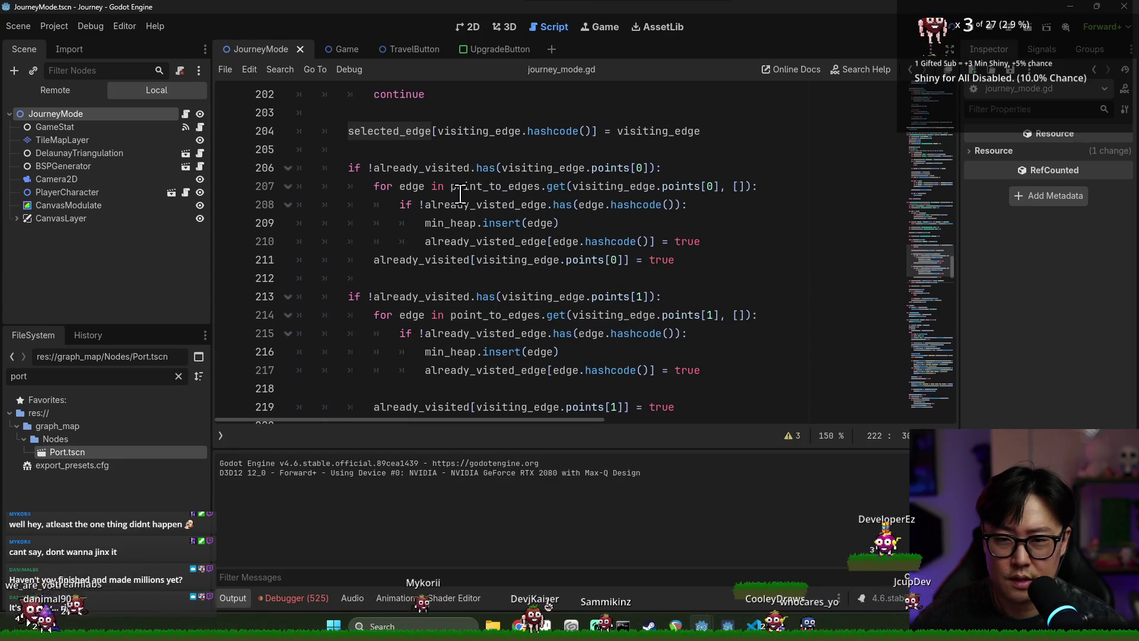
scroll(475, 216, up, 1)
double_click(477, 186)
scroll(533, 237, up, 1)
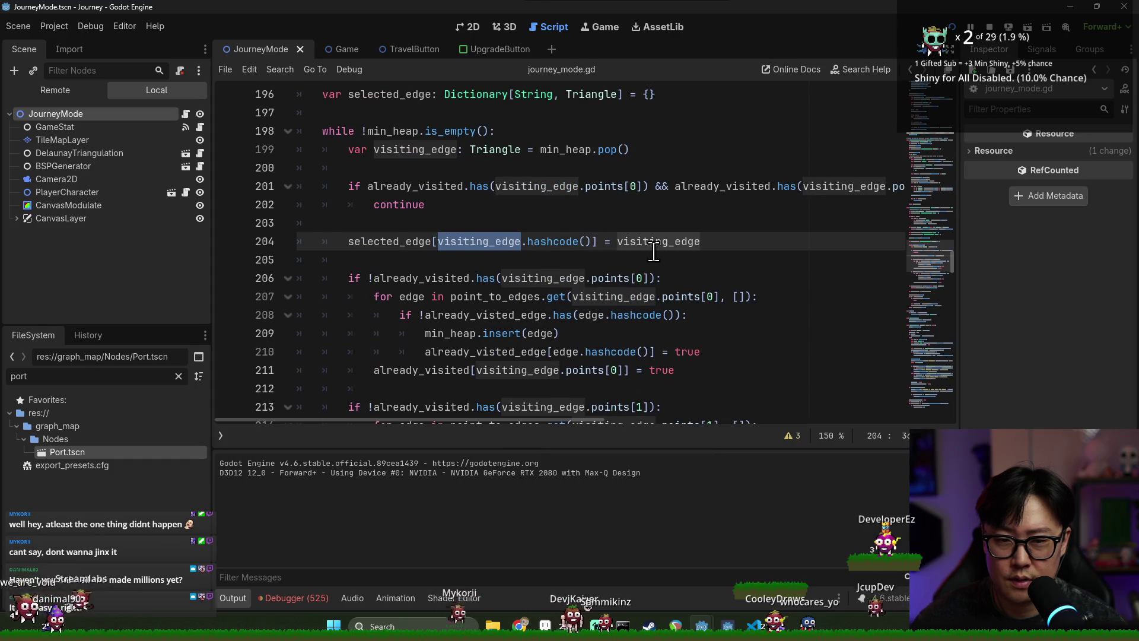
double_click(392, 242)
scroll(404, 201, up, 1)
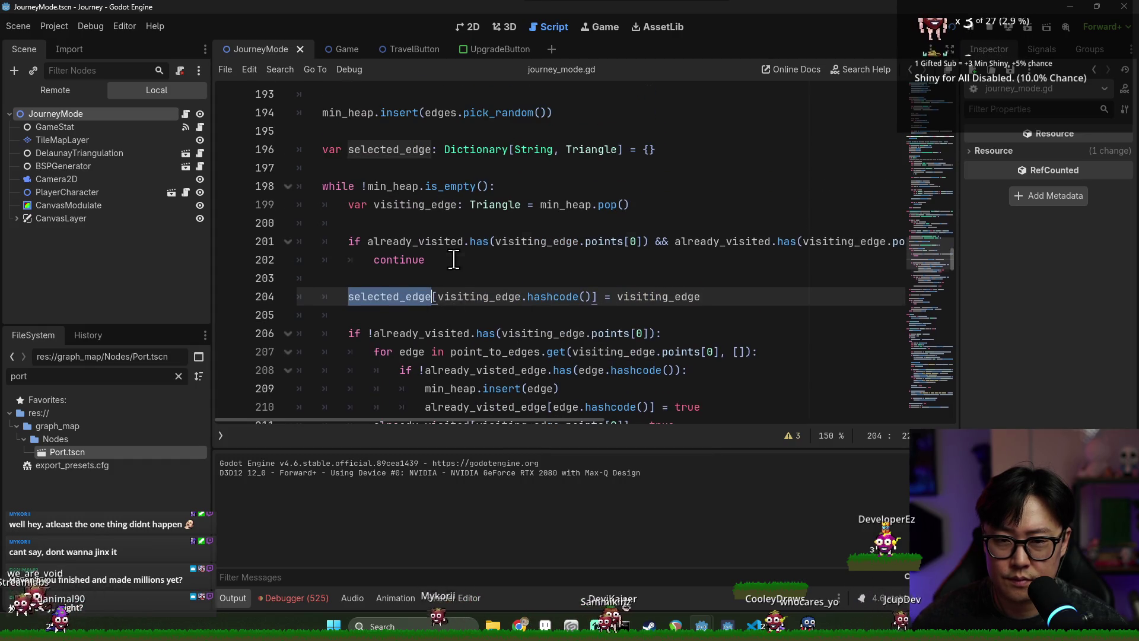
double_click(392, 186)
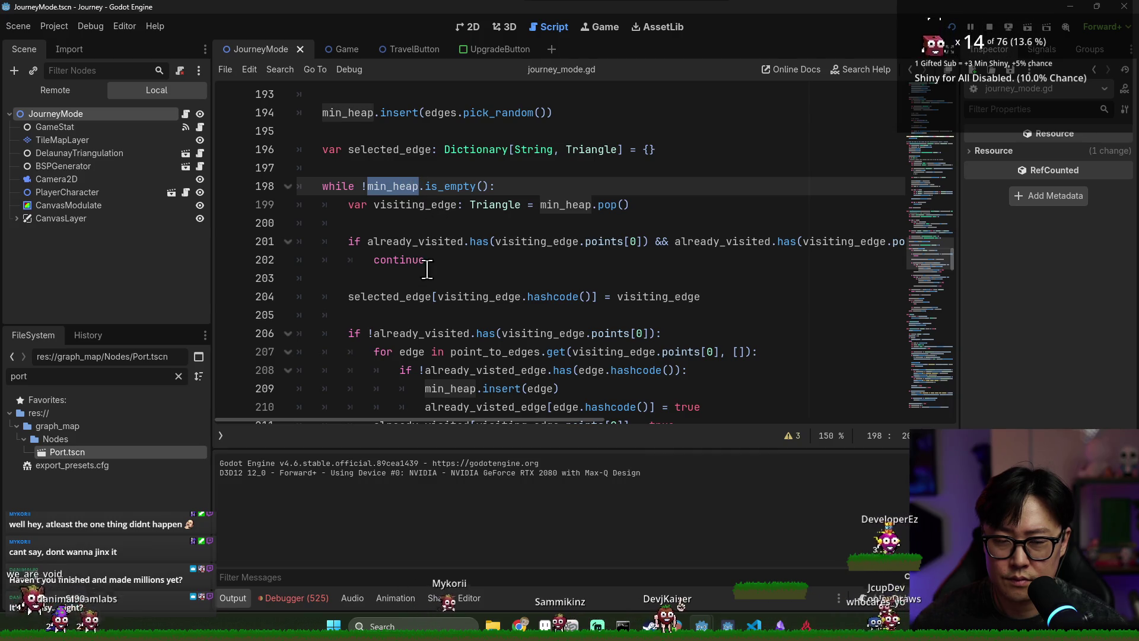
double_click(380, 297)
scroll(513, 284, down, 2)
double_click(658, 186)
- Set a breakpoint on line 227 and launch the game in debug mode
scroll(638, 207, down, 4)
scroll(628, 208, down, 3)
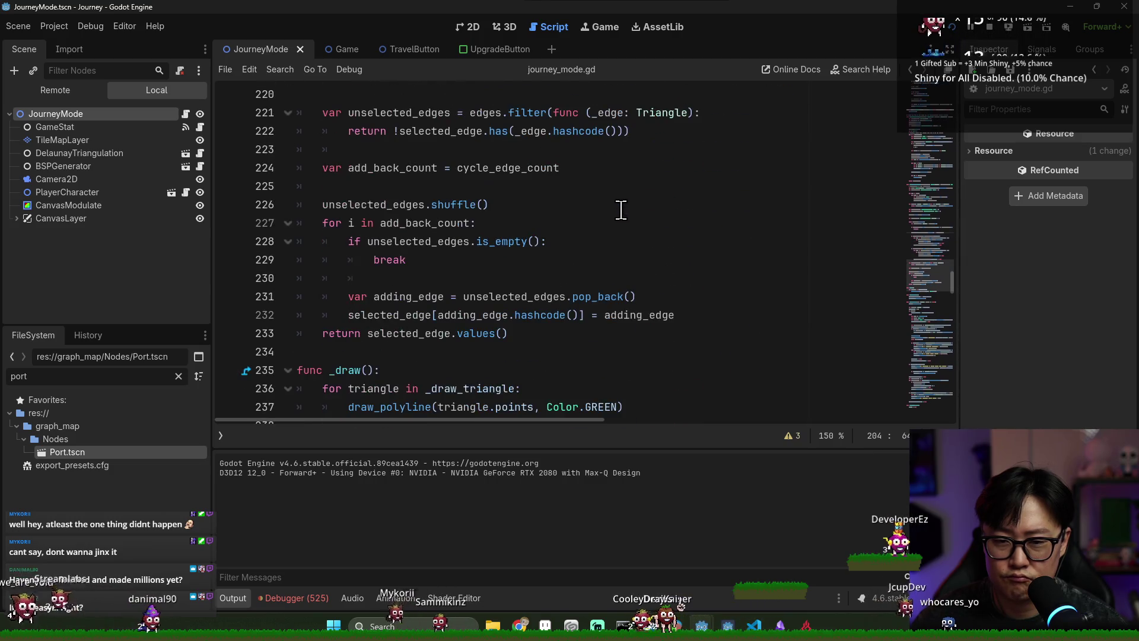
click(247, 222)
key(F5)
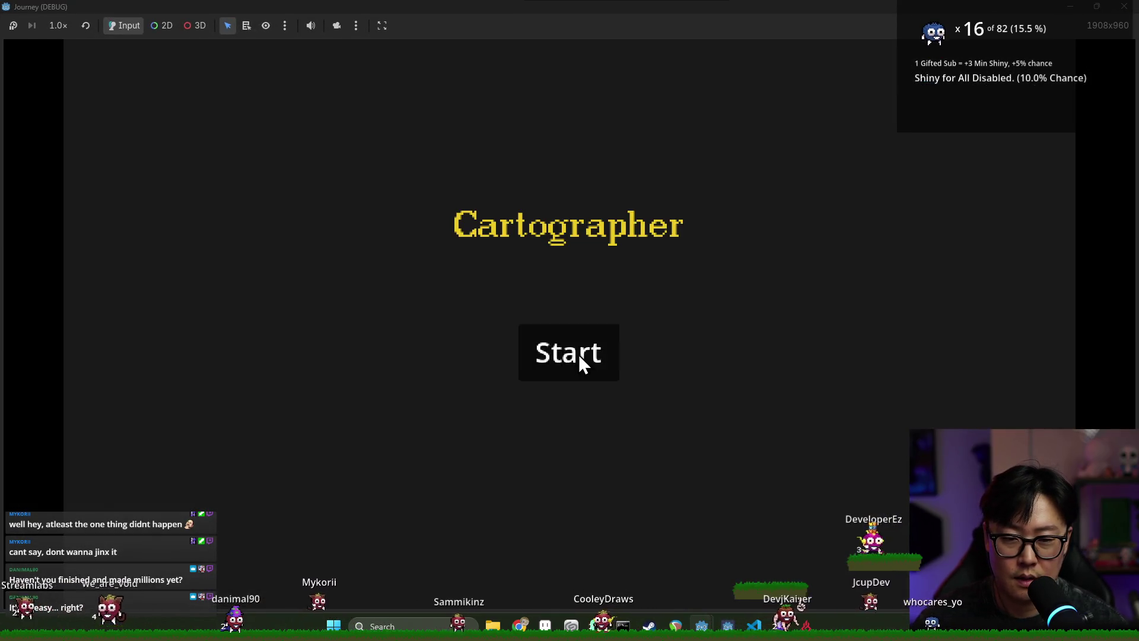
- Start a game to hit the line 227 breakpoint, confirm add_back_count is 0, and stop debugging
click(580, 359)
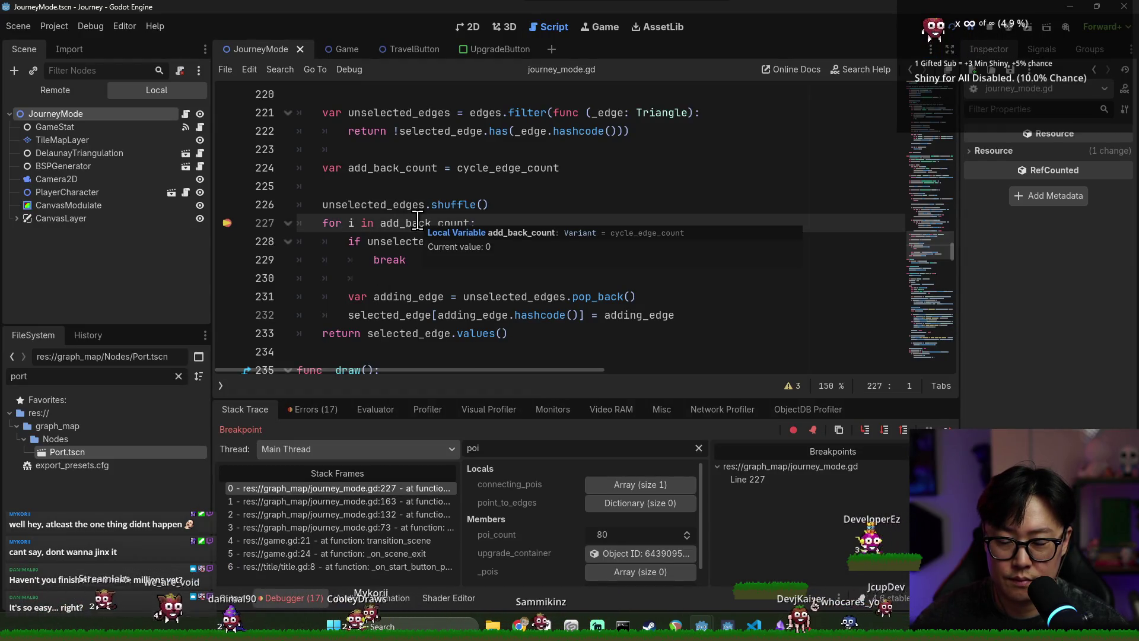
double_click(389, 205)
scroll(455, 260, up, 2)
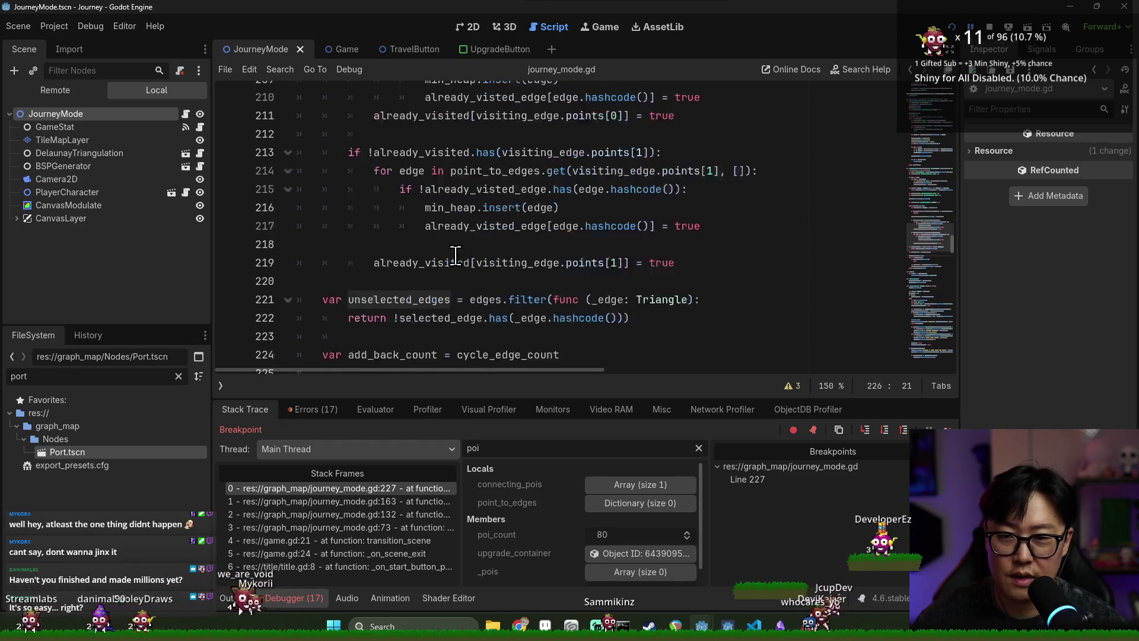
click(989, 26)
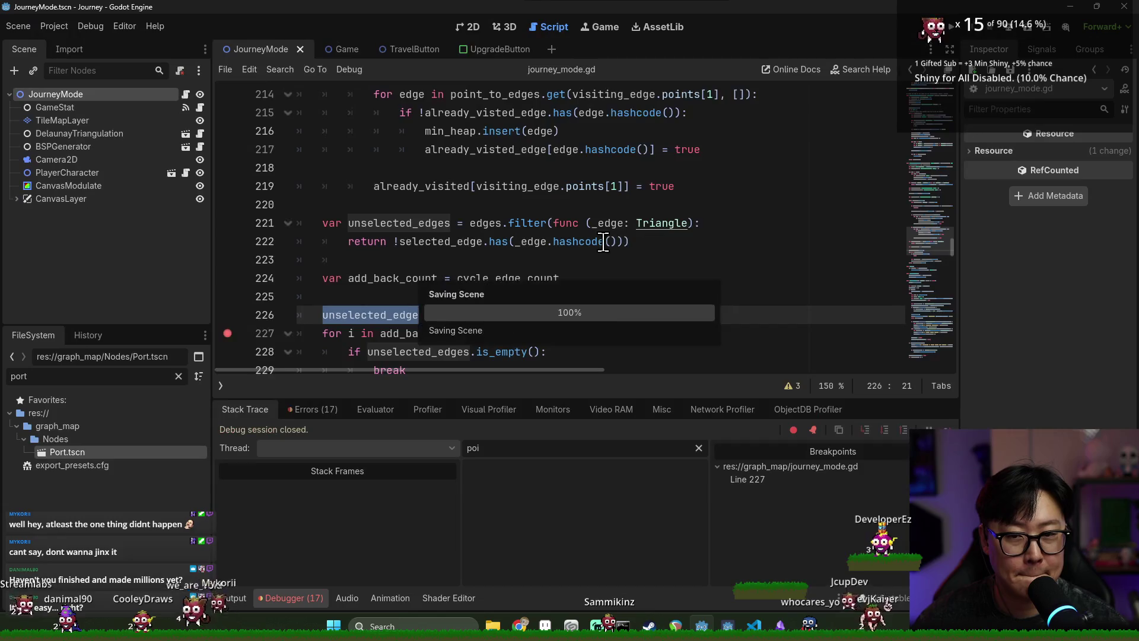
- Remove the line 227 breakpoint, hide the Debugger panel, and save journey_mode.gd
click(244, 337)
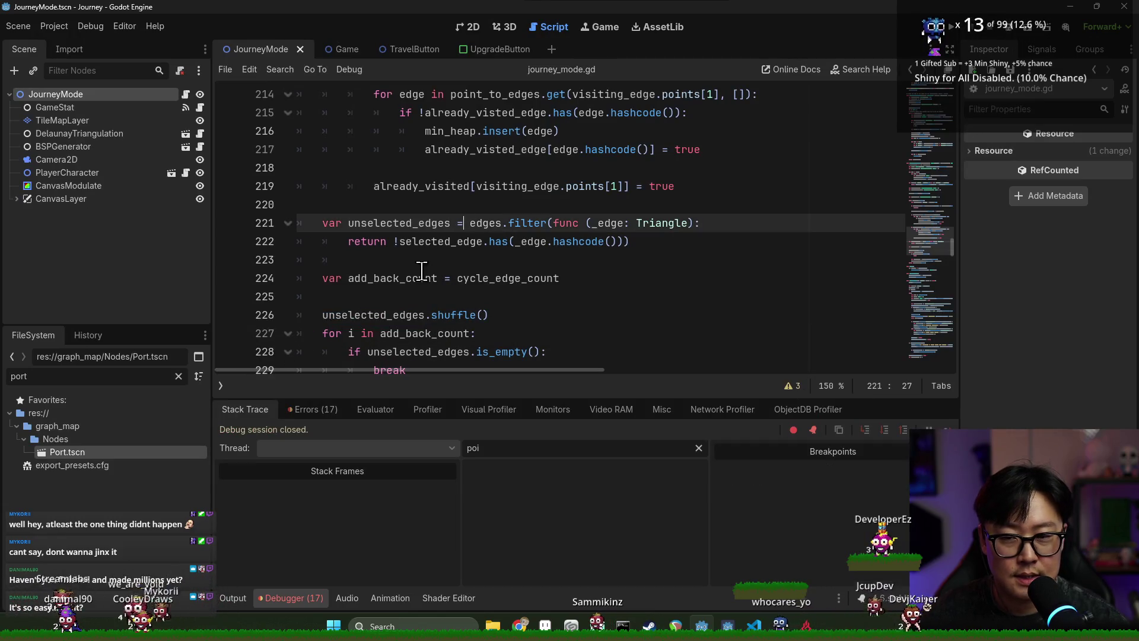
double_click(410, 229)
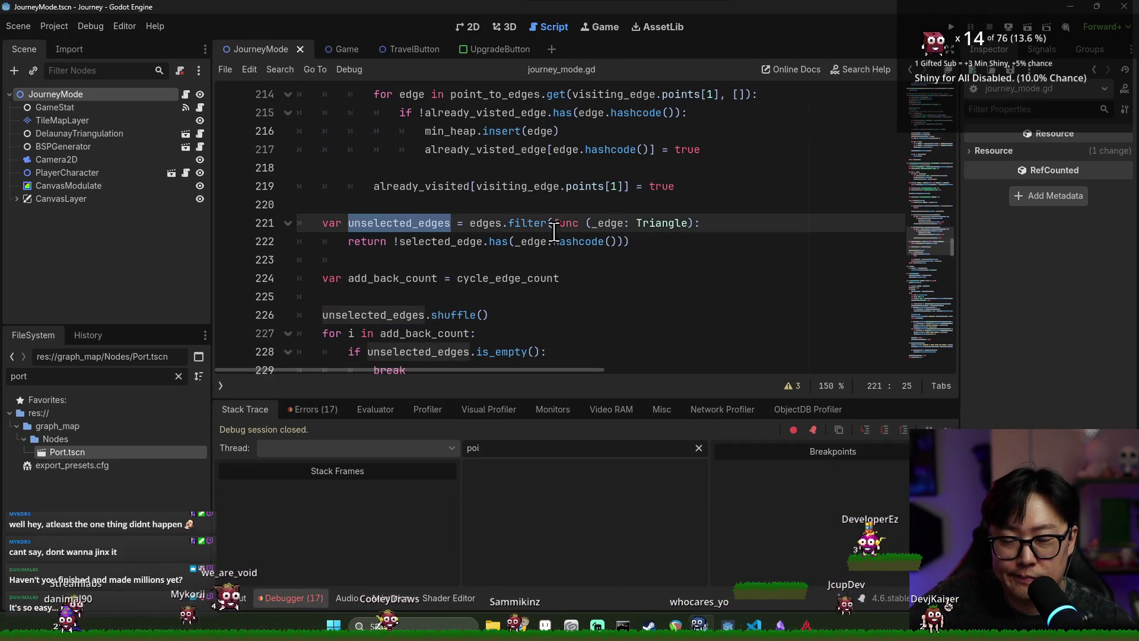
scroll(439, 262, up, 5)
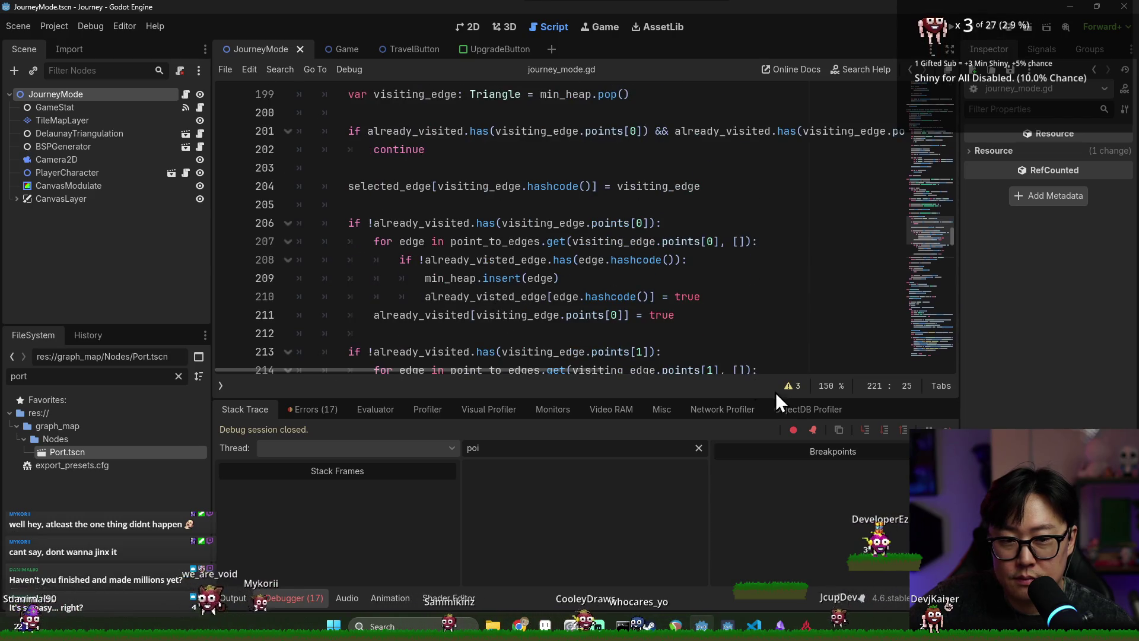
click(299, 597)
scroll(469, 342, up, 5)
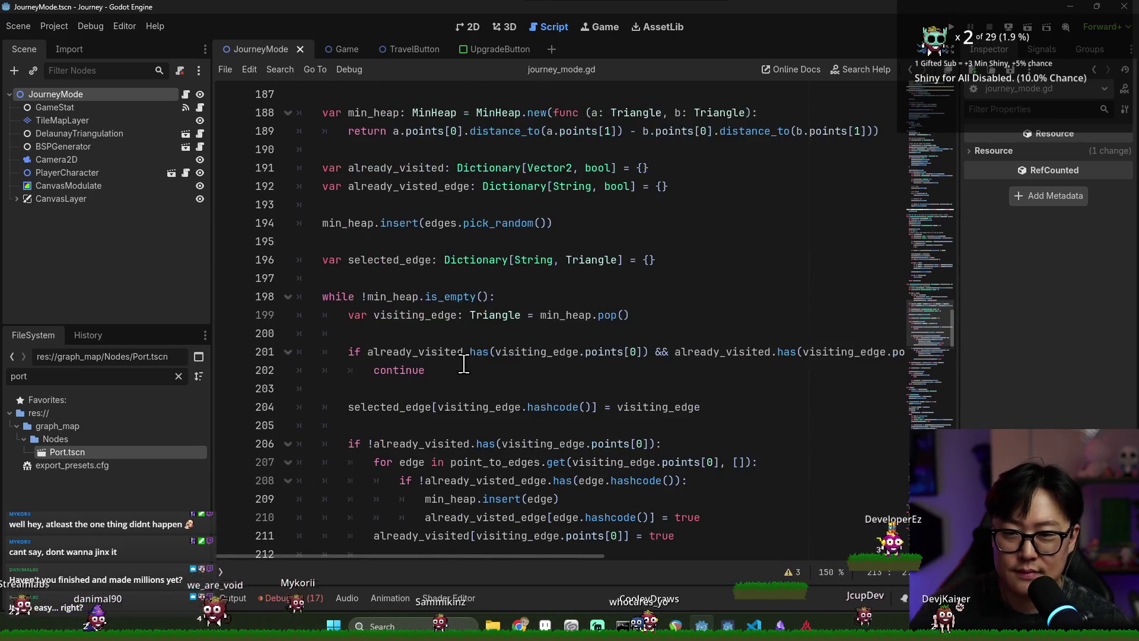
scroll(485, 350, up, 2)
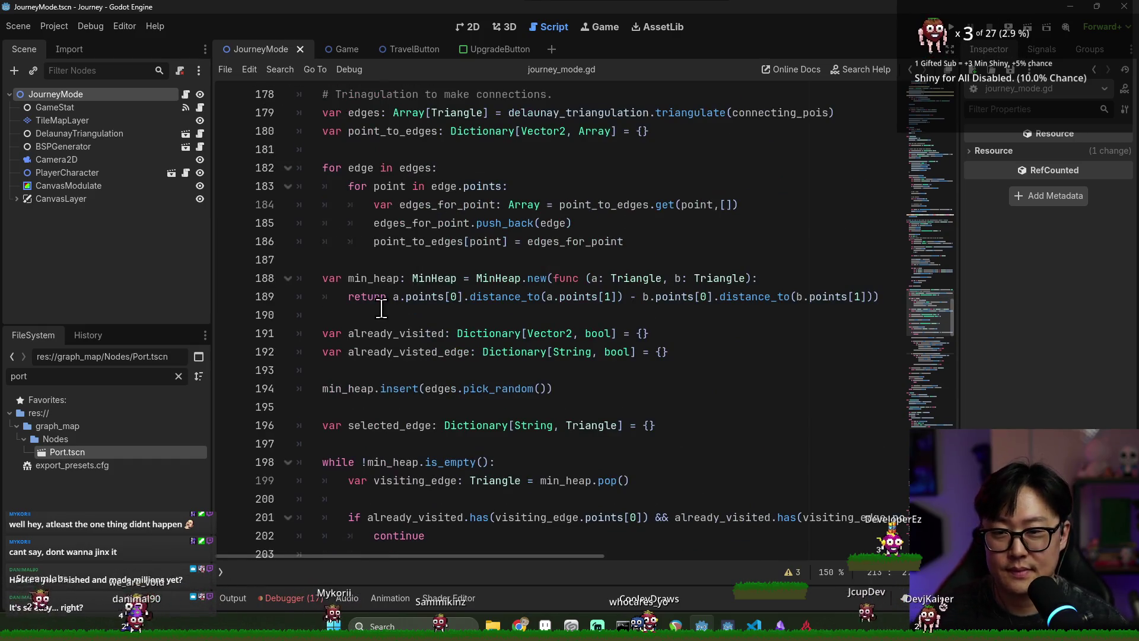
double_click(374, 278)
key(ctrl+s)
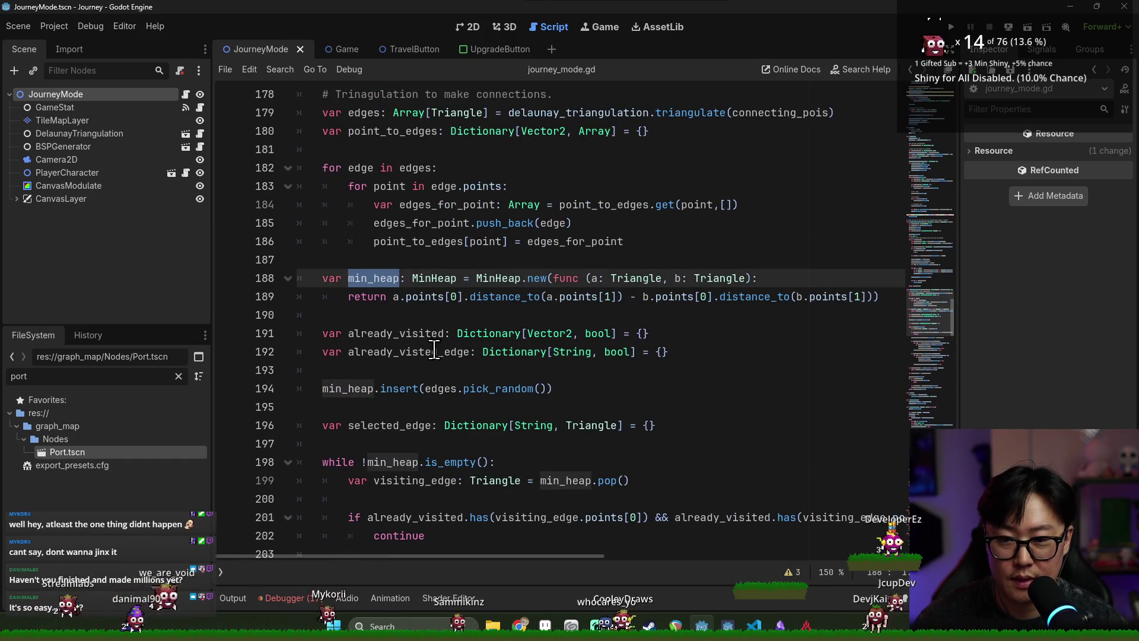
- Review the Debugger's errors, including the line 194 empty-array error, clear them, and hide the panel
click(305, 596)
click(306, 408)
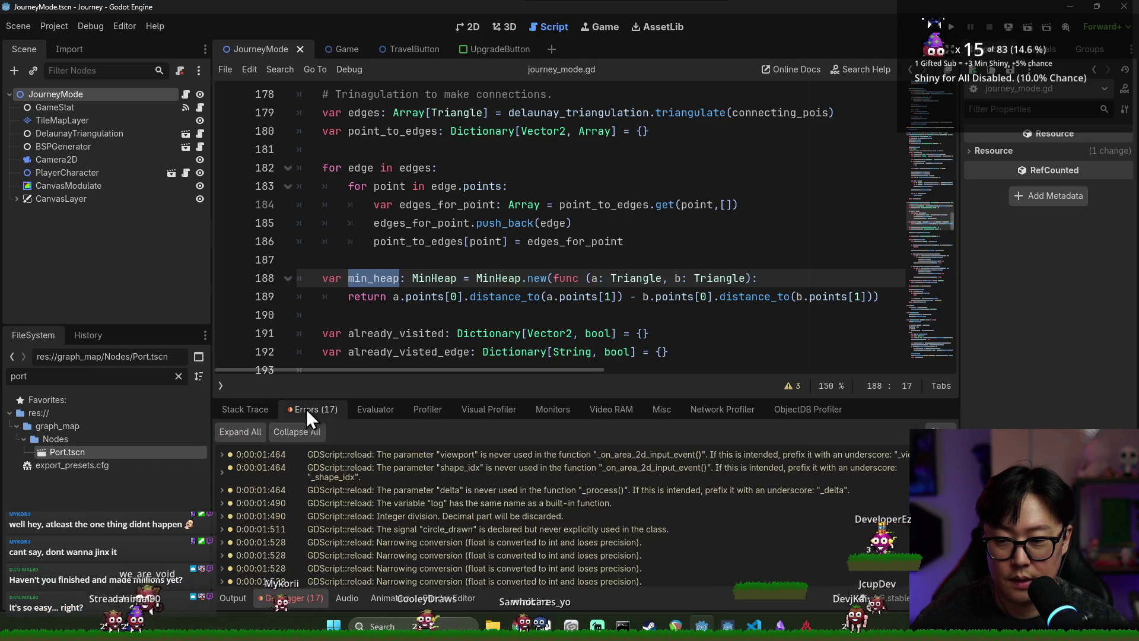
mouse_move(410, 581)
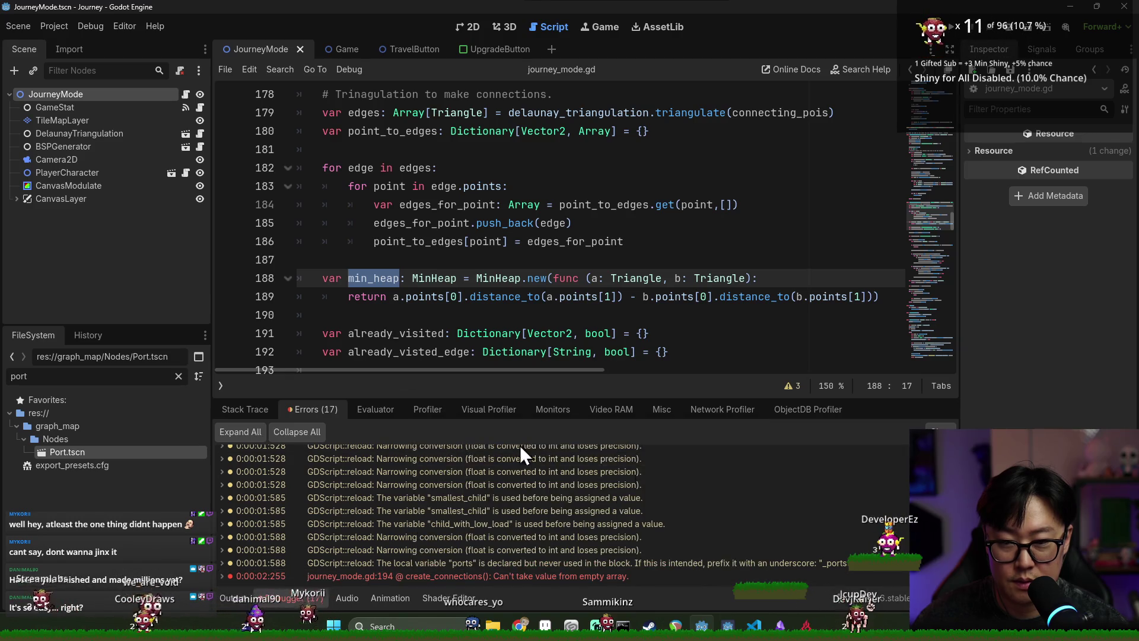
click(940, 431)
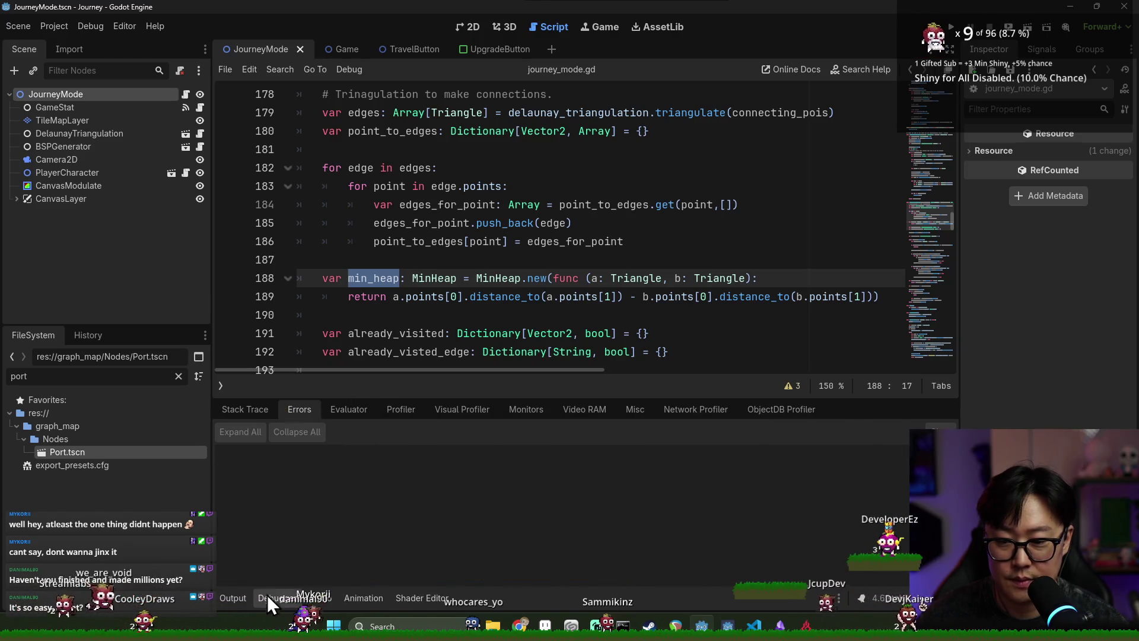
click(268, 595)
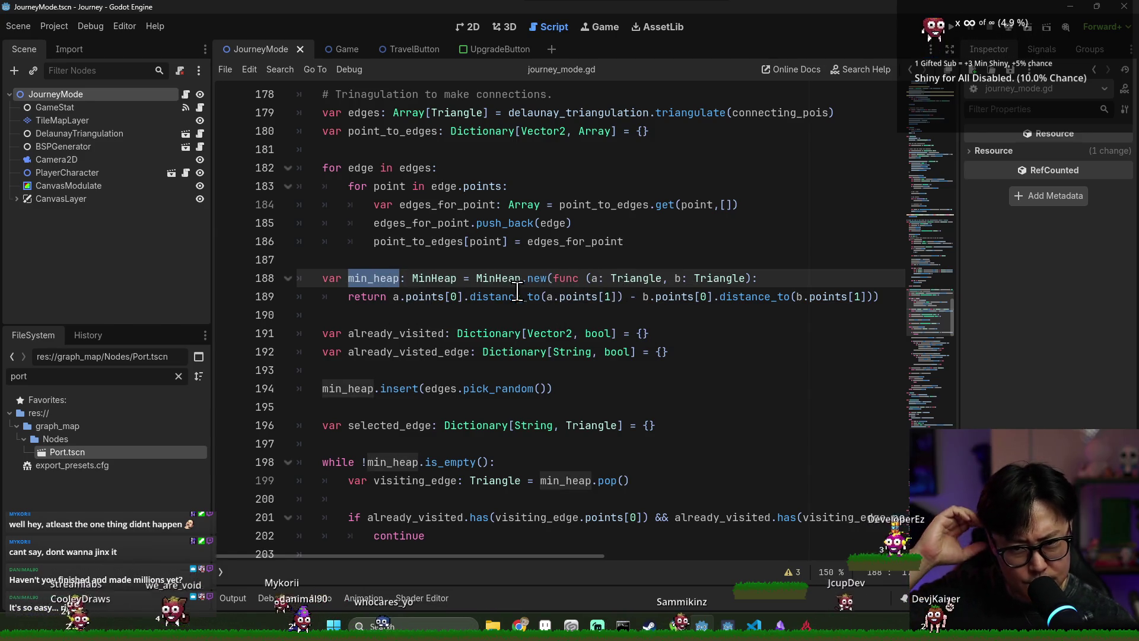
scroll(427, 276, up, 2)
click(411, 279)
double_click(411, 279)
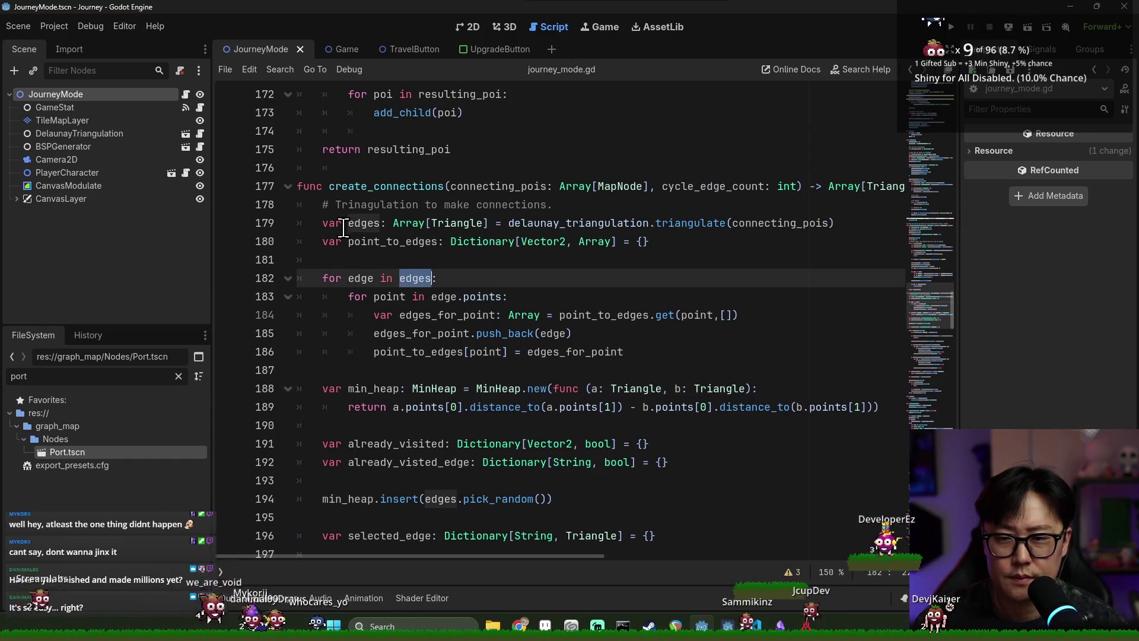
click(648, 220)
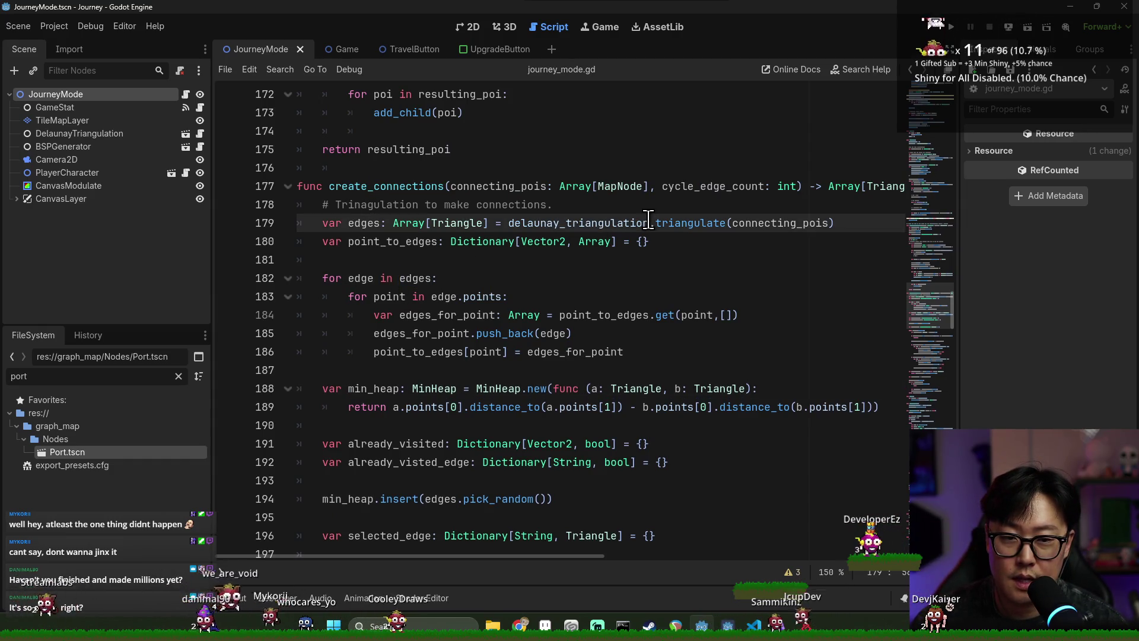
double_click(416, 279)
double_click(580, 226)
double_click(360, 279)
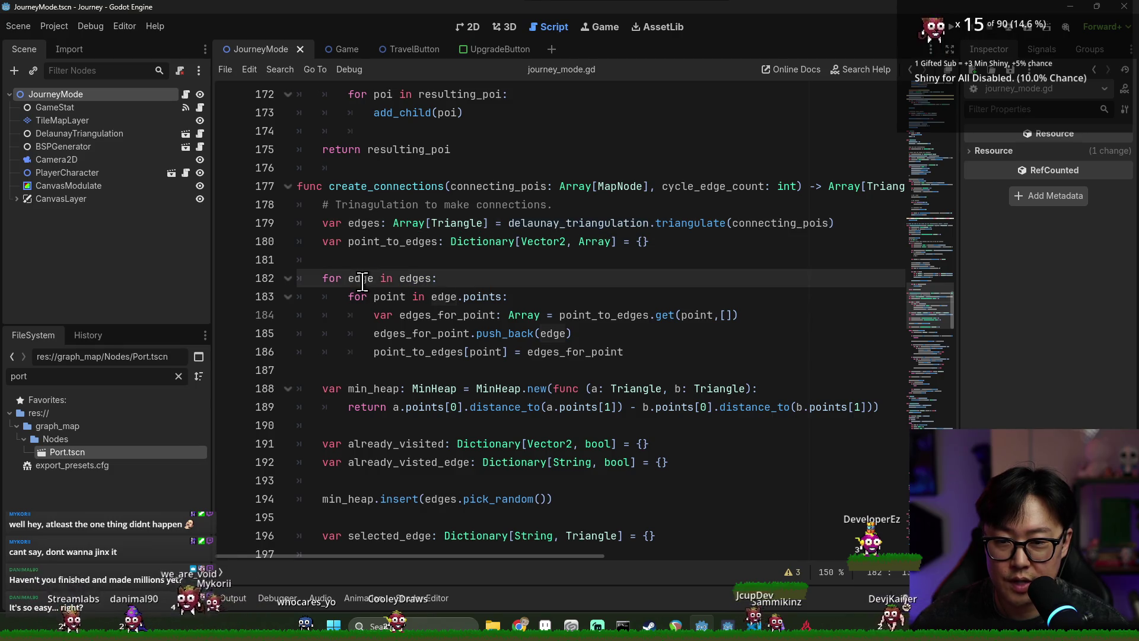
double_click(393, 295)
double_click(362, 279)
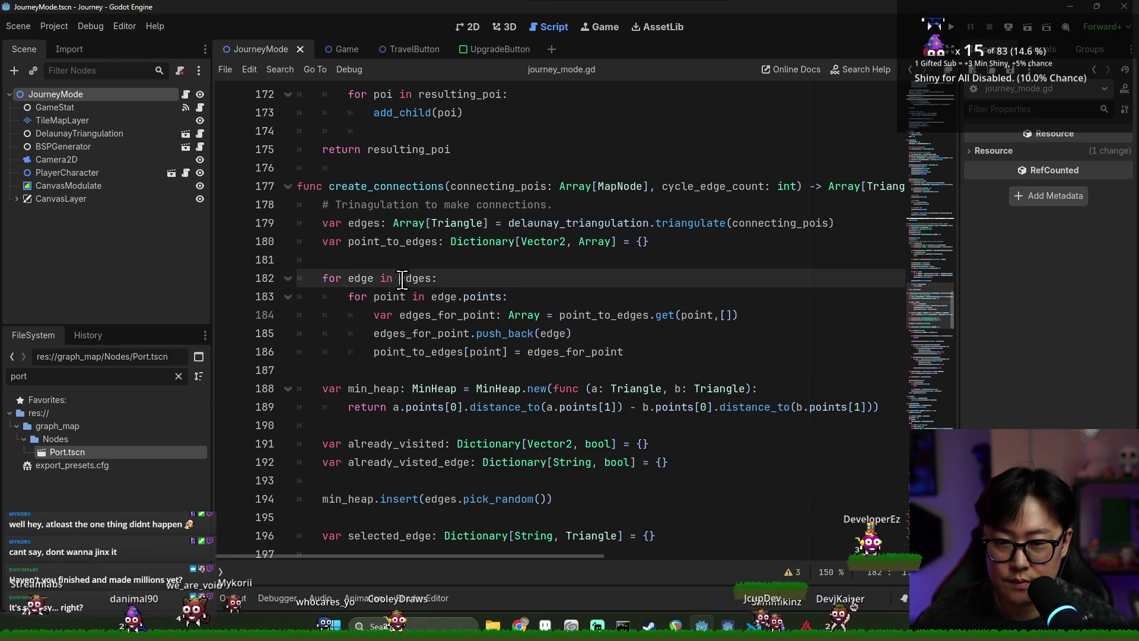
double_click(424, 333)
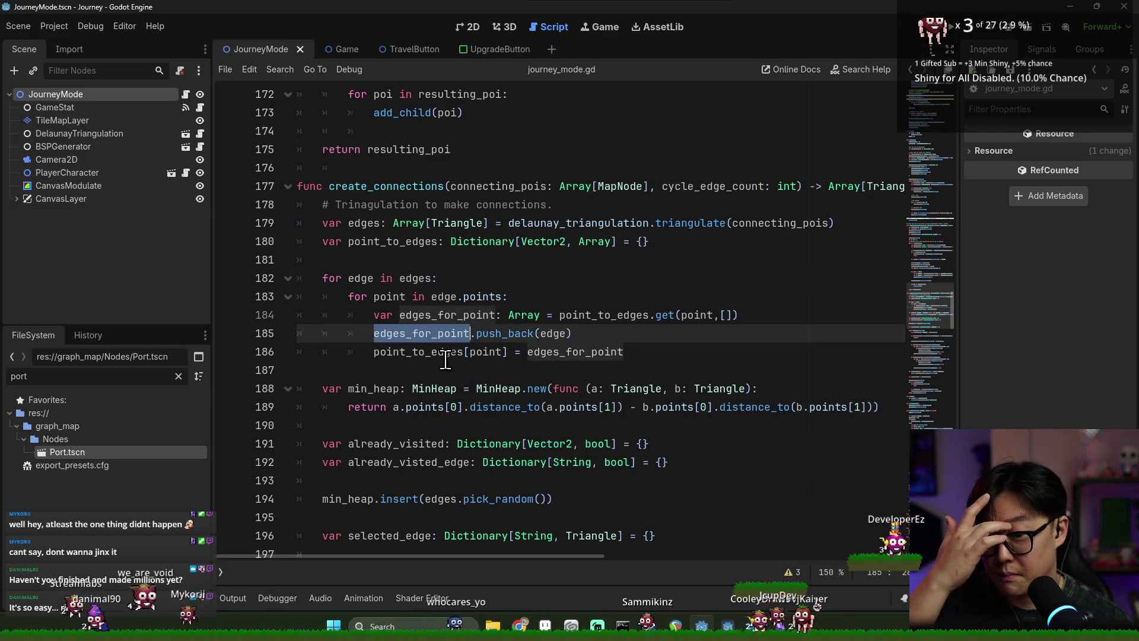
scroll(451, 359, down, 2)
double_click(382, 279)
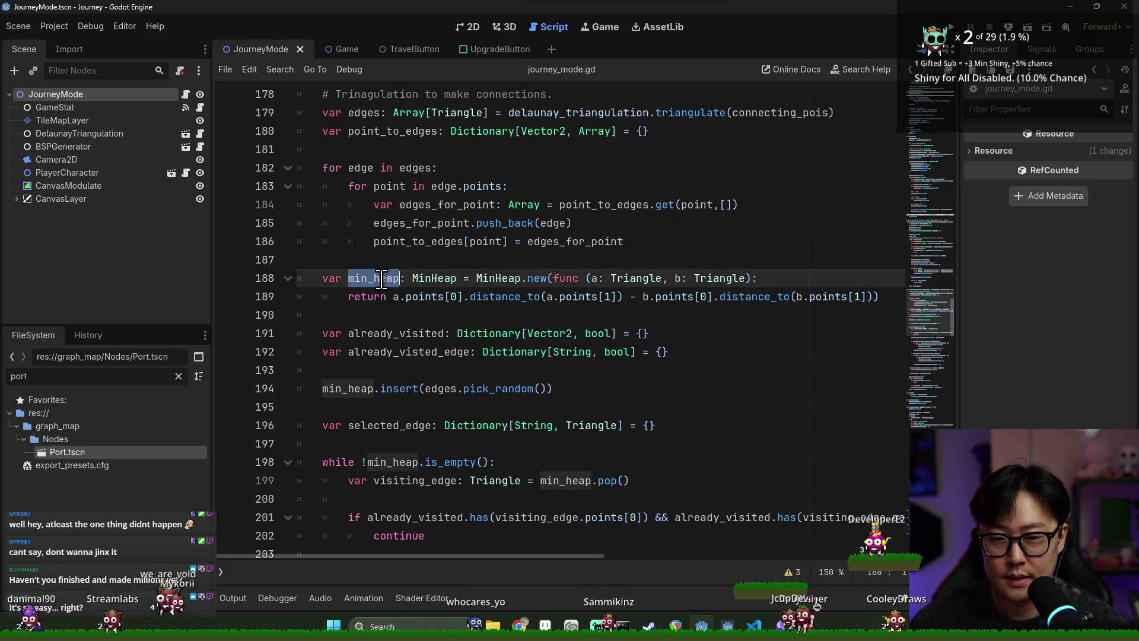
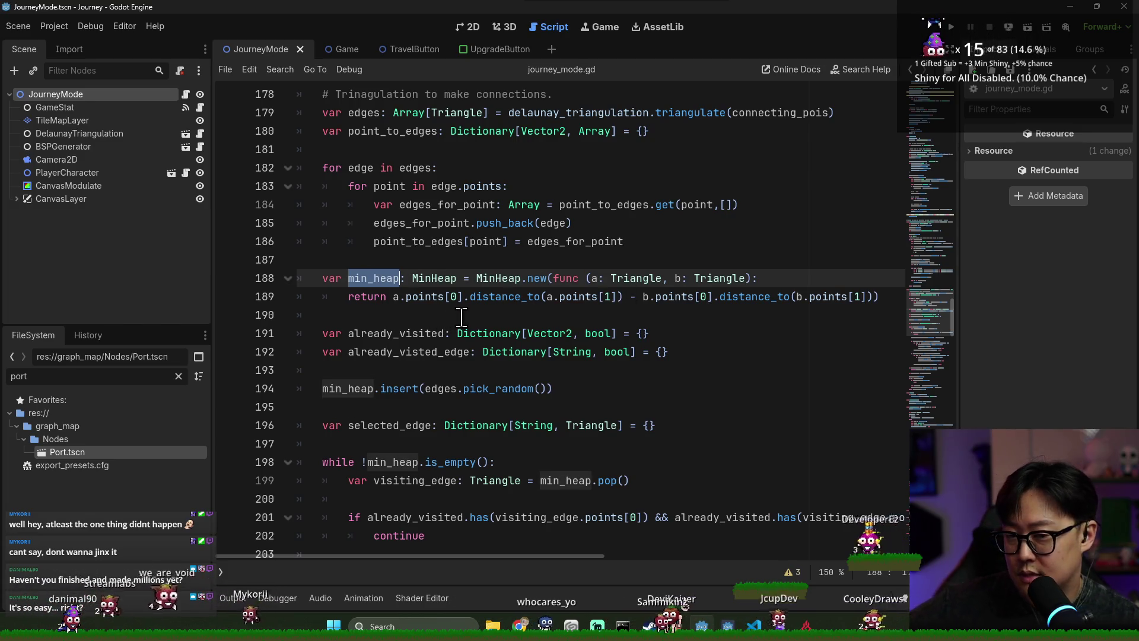
- Highlight min_heap and edges on line 194 and min_heap in the while condition
scroll(453, 319, down, 2)
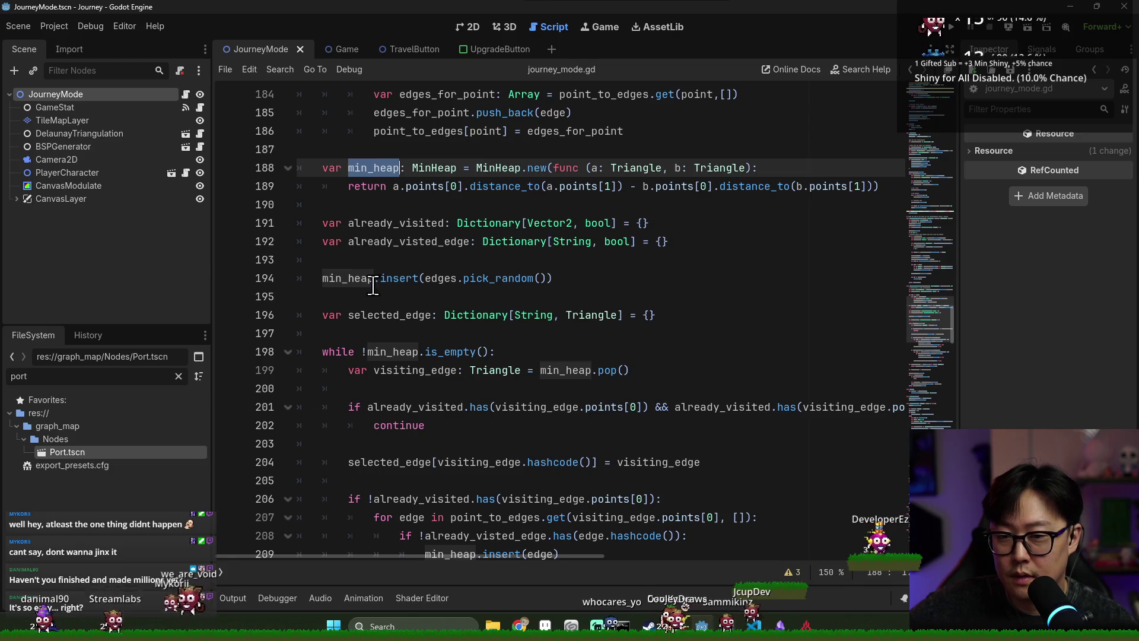
double_click(353, 284)
double_click(442, 278)
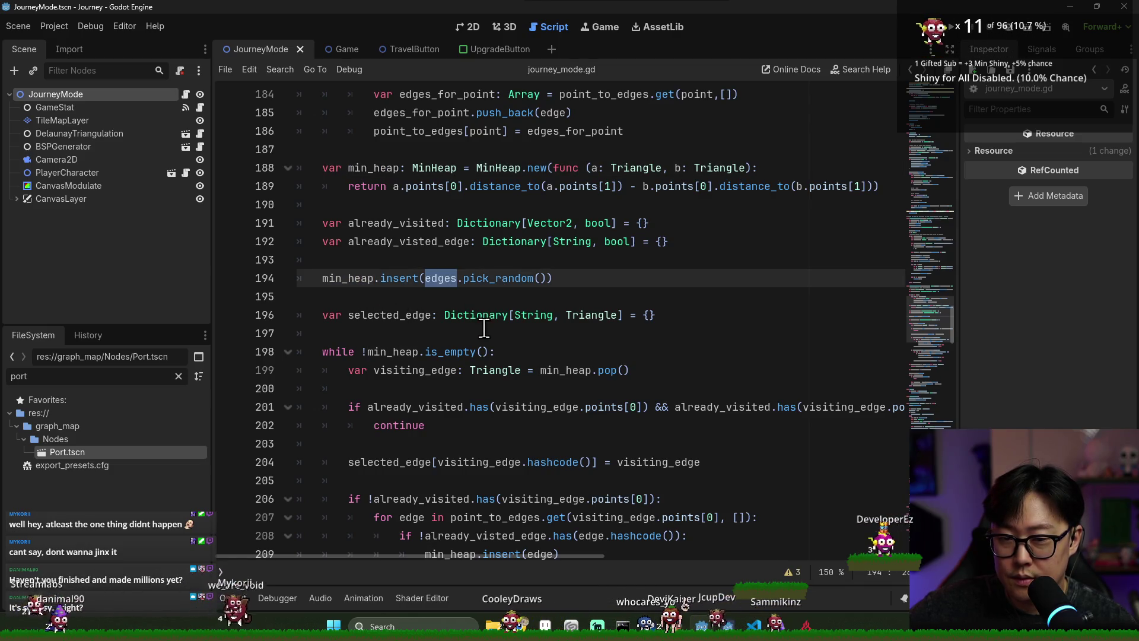
double_click(356, 282)
click(437, 280)
double_click(355, 279)
scroll(391, 296, down, 1)
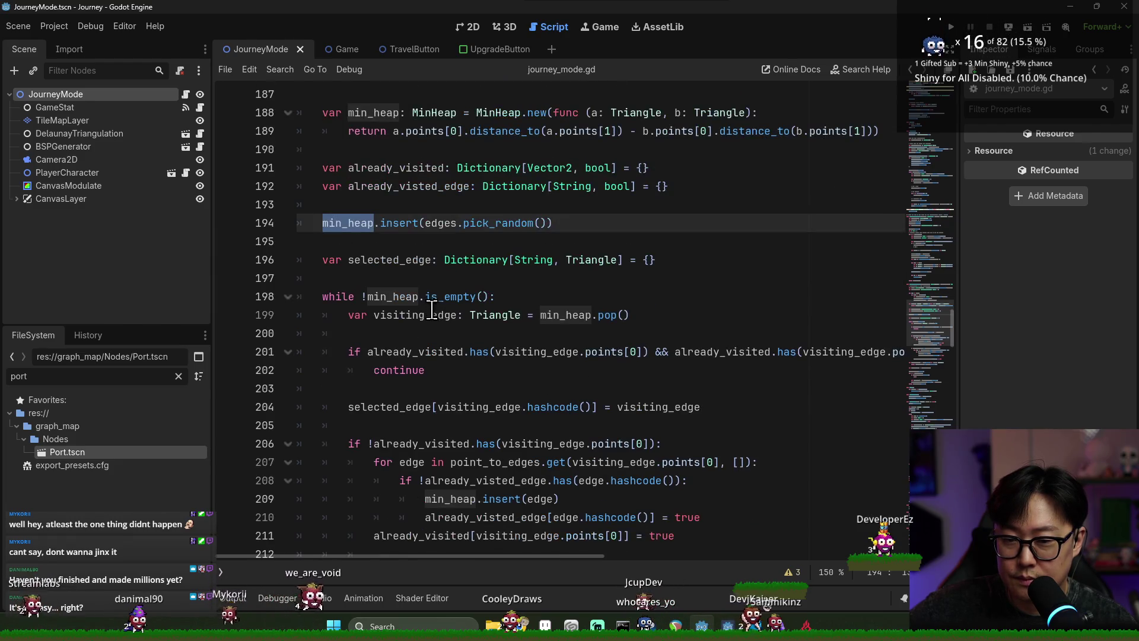
double_click(392, 296)
- Highlight visiting_edge, already_visited and points on lines 199–201 of the heap loop
double_click(421, 318)
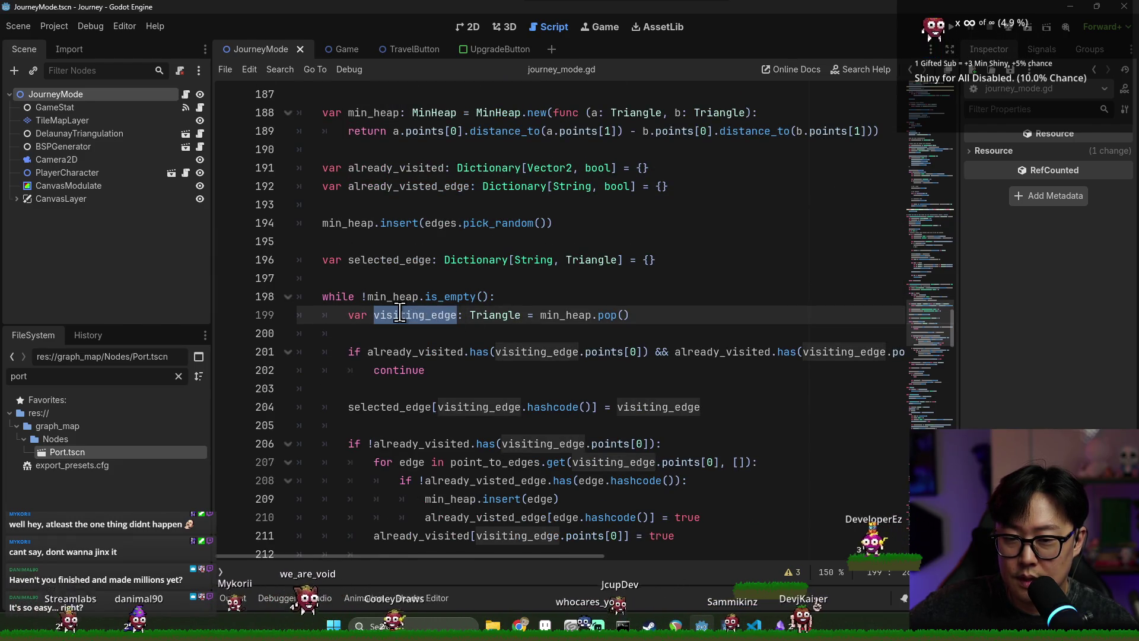
scroll(450, 325, down, 1)
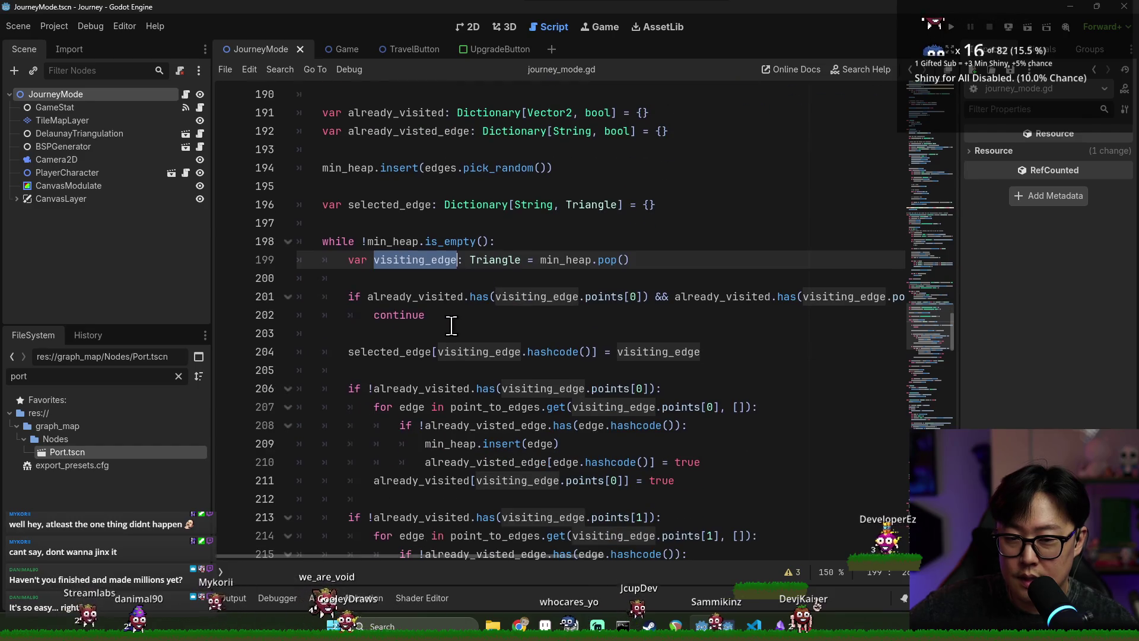
double_click(418, 297)
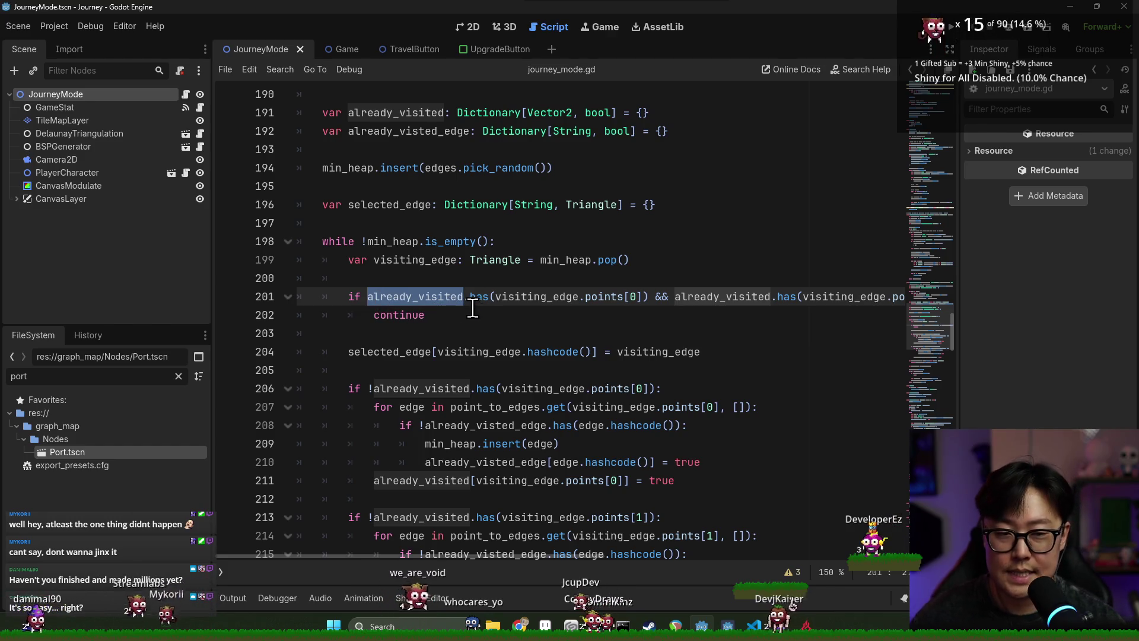
click(469, 300)
double_click(468, 300)
double_click(510, 296)
click(600, 298)
double_click(600, 298)
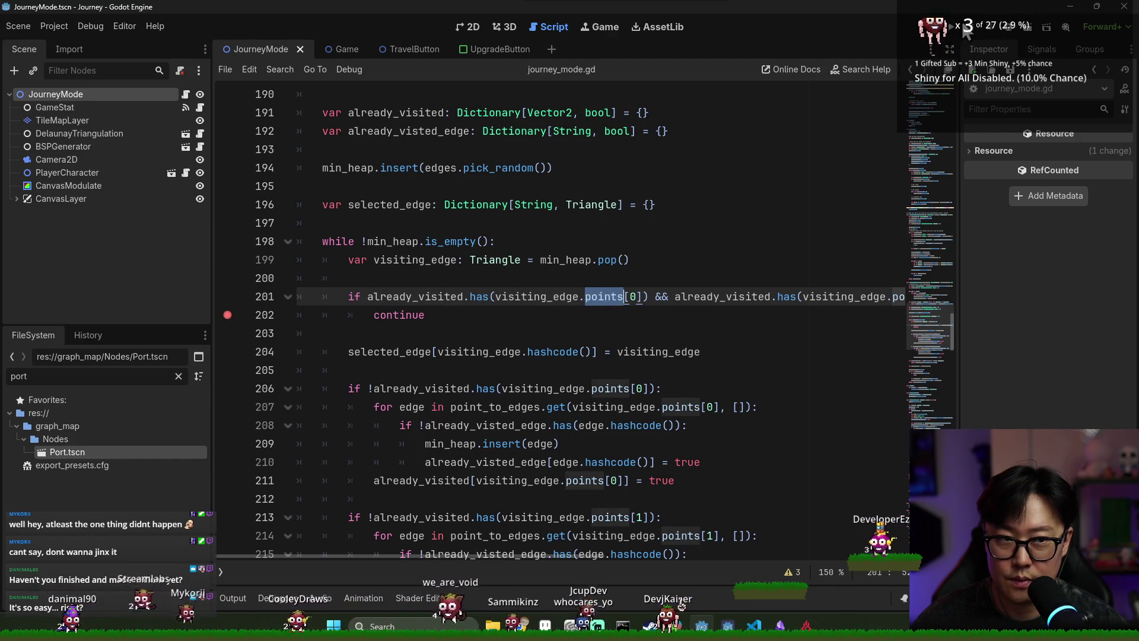
- Run the game in debug, start a journey, and inspect selected_edge at the line 202 pause
click(964, 31)
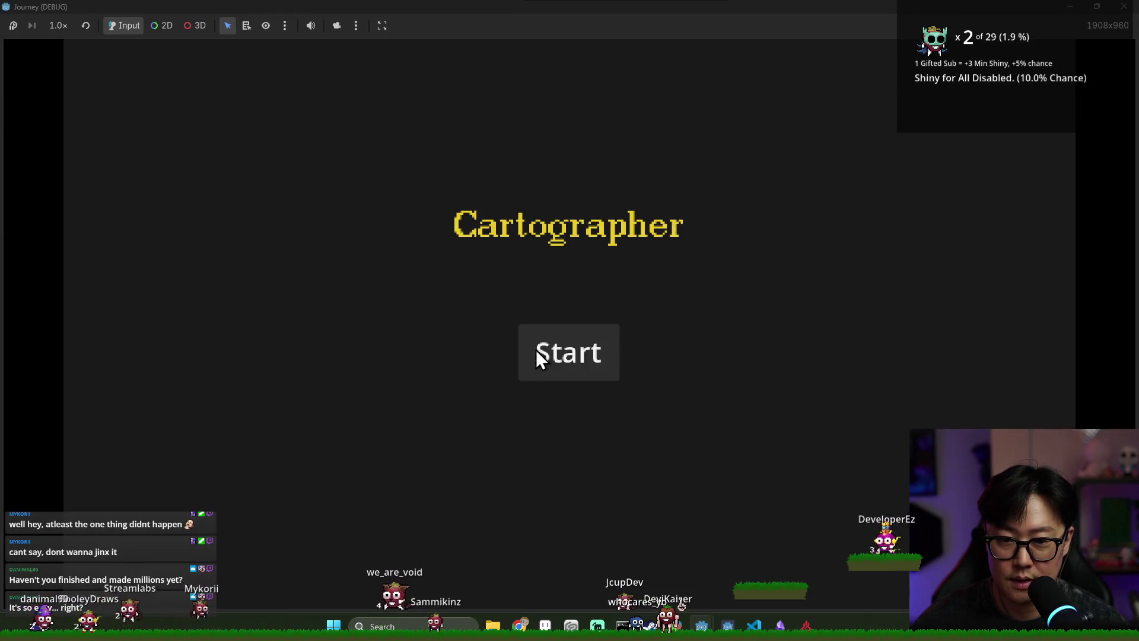
click(535, 350)
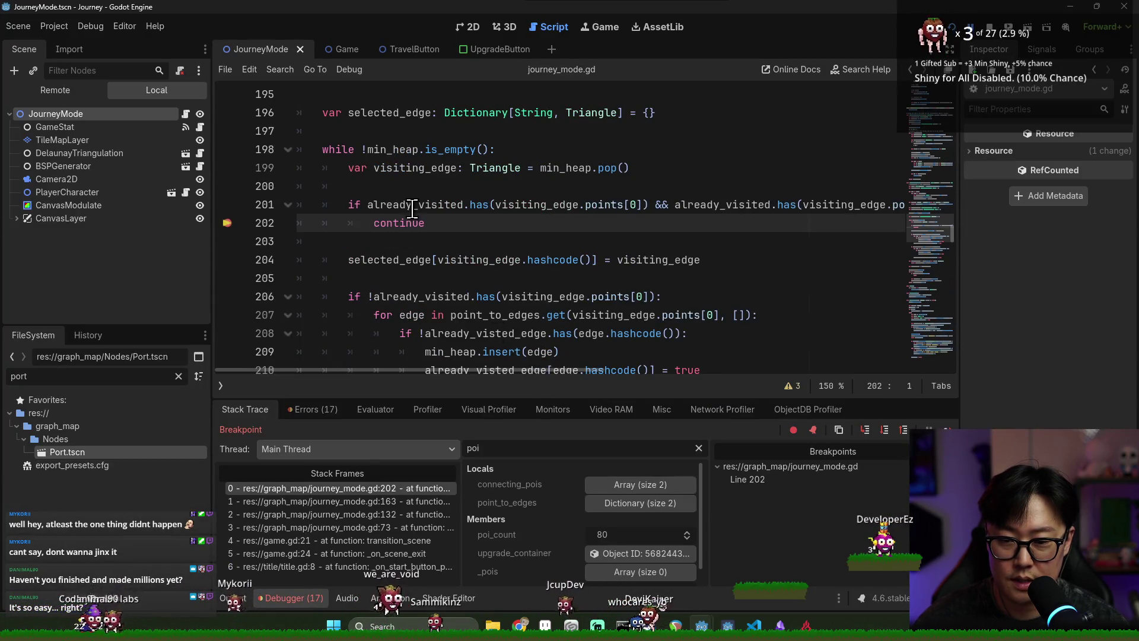
mouse_move(416, 199)
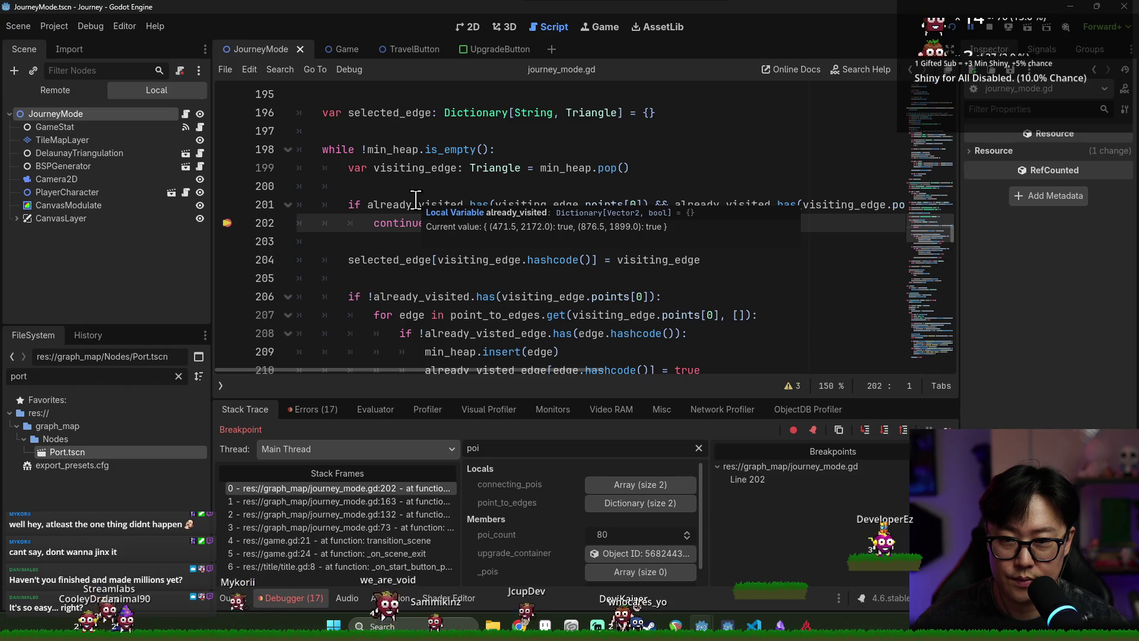
double_click(394, 259)
scroll(438, 287, down, 2)
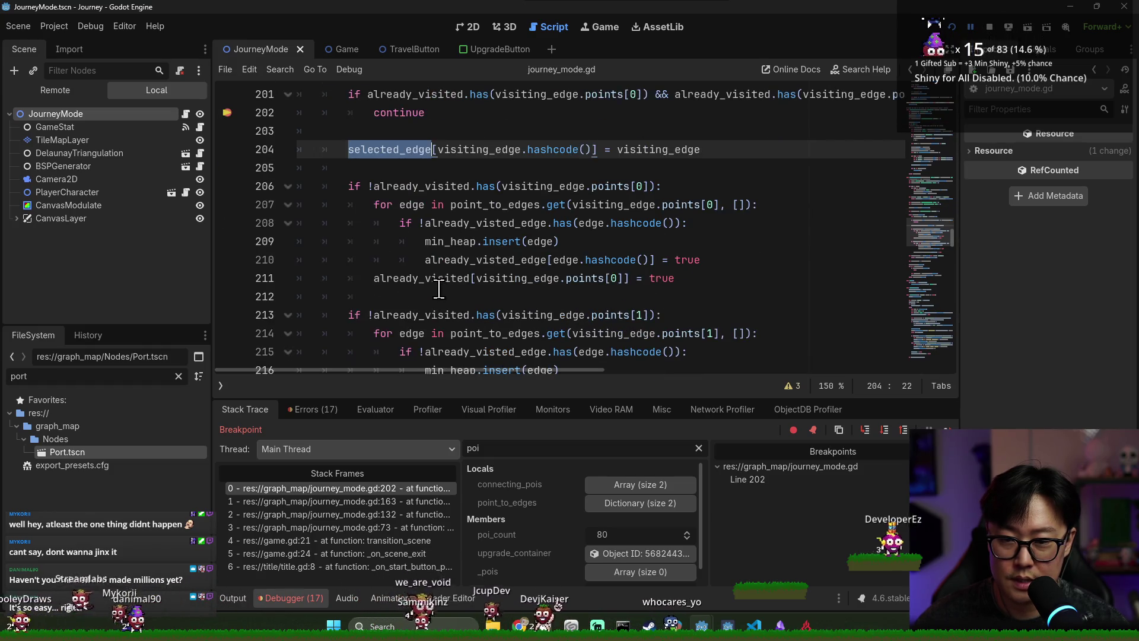
scroll(439, 289, down, 2)
scroll(442, 291, up, 2)
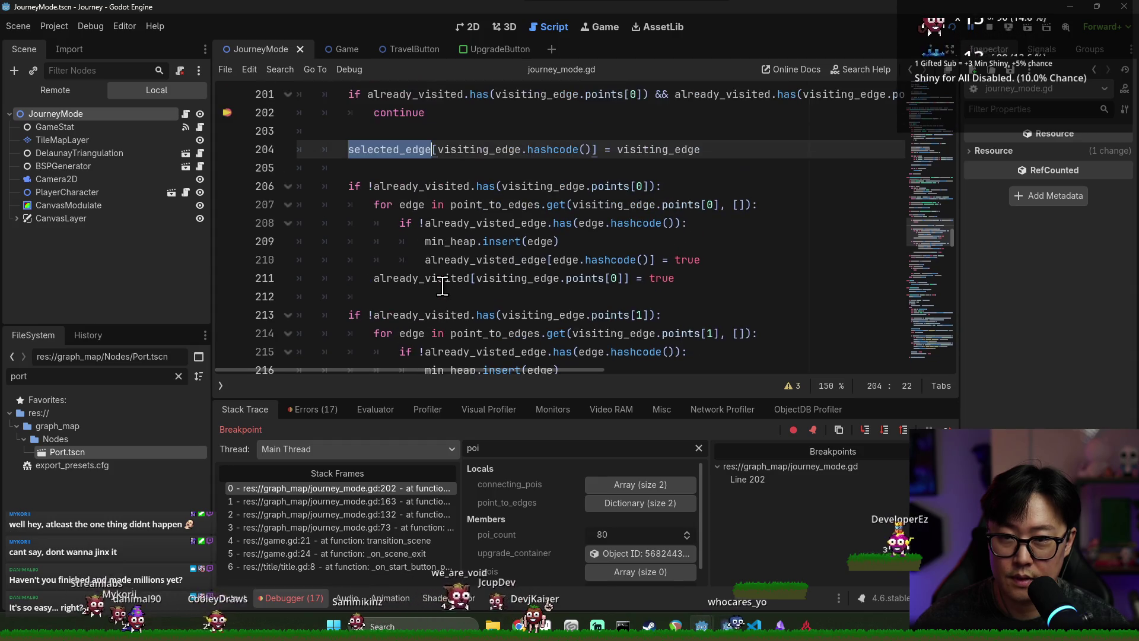
scroll(446, 278, down, 3)
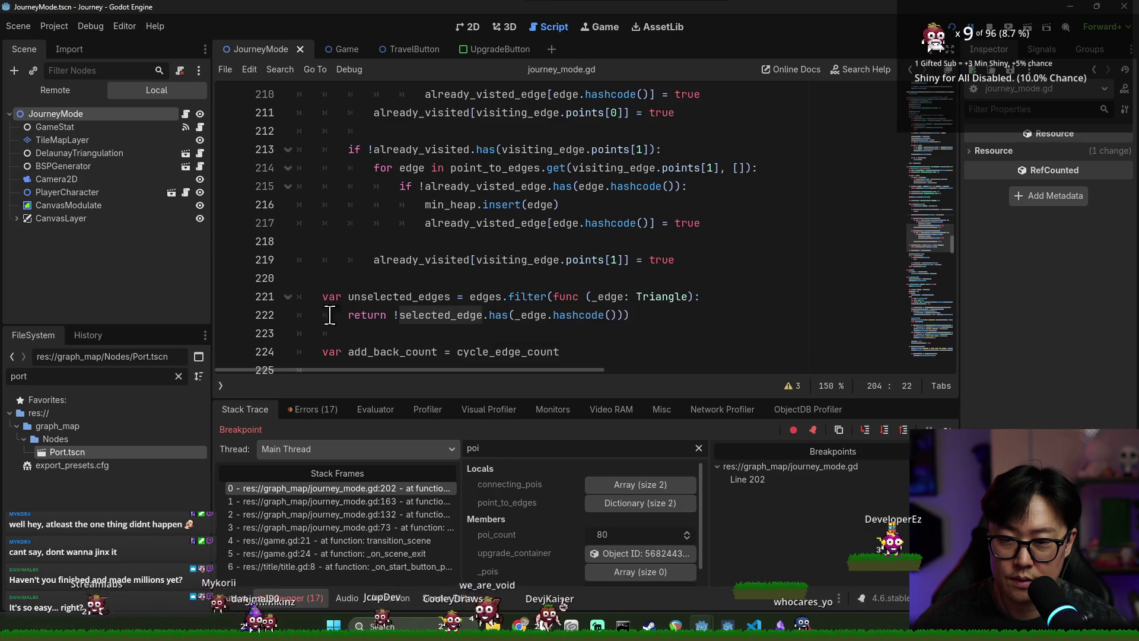
scroll(481, 297, down, 1)
- Add a line 224 breakpoint, then remove the 224 and 202 breakpoints while continuing execution
click(229, 297)
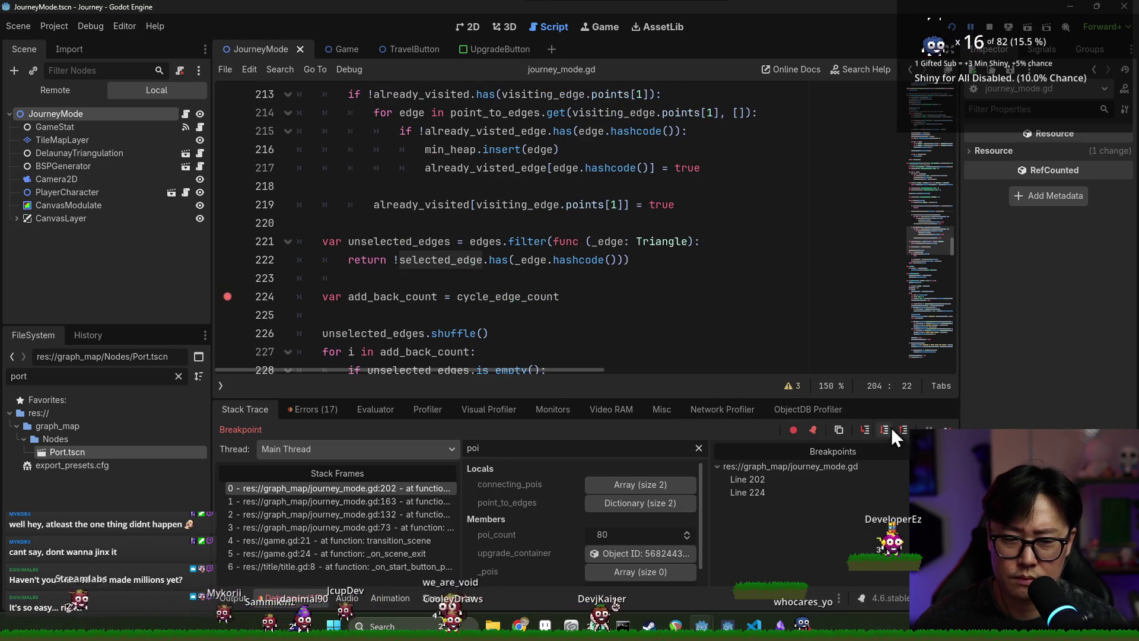
key(F12)
click(228, 224)
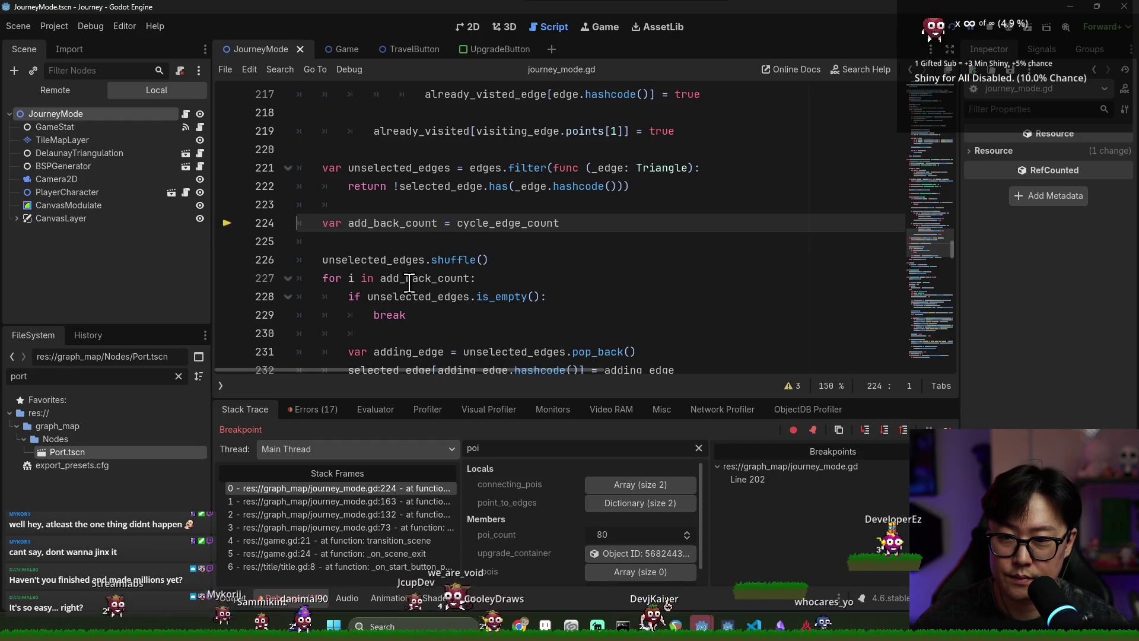
key(F12)
click(228, 223)
key(F12)
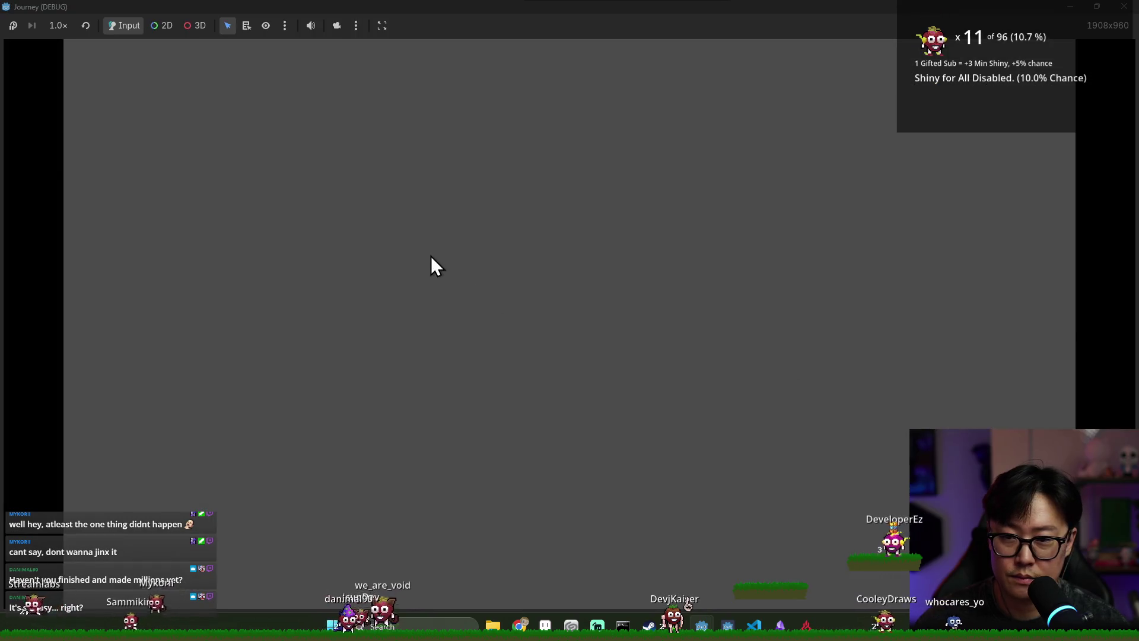
scroll(472, 277, down, 2)
scroll(472, 277, down, 7)
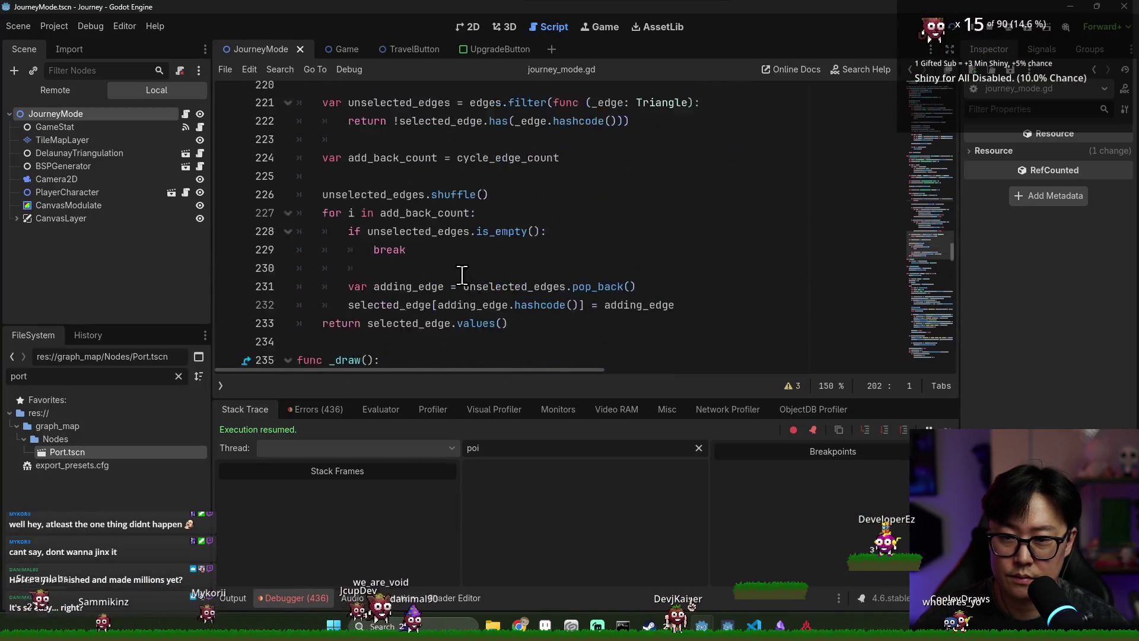
- Add a breakpoint on line 221, relaunch the game, start a journey, and step over
scroll(385, 273, up, 2)
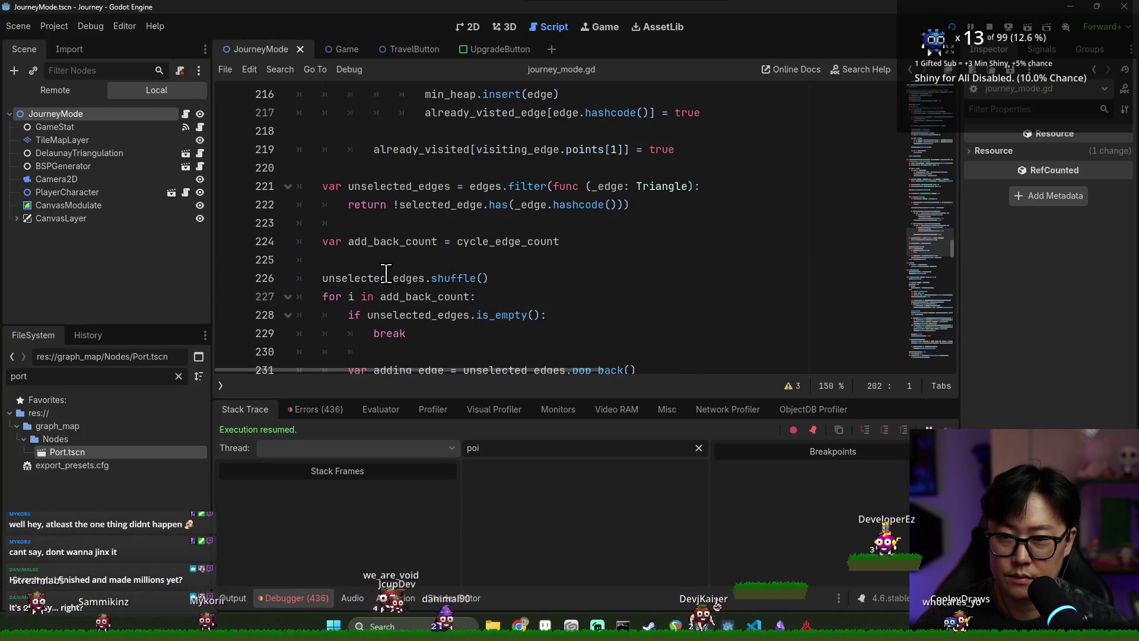
click(229, 188)
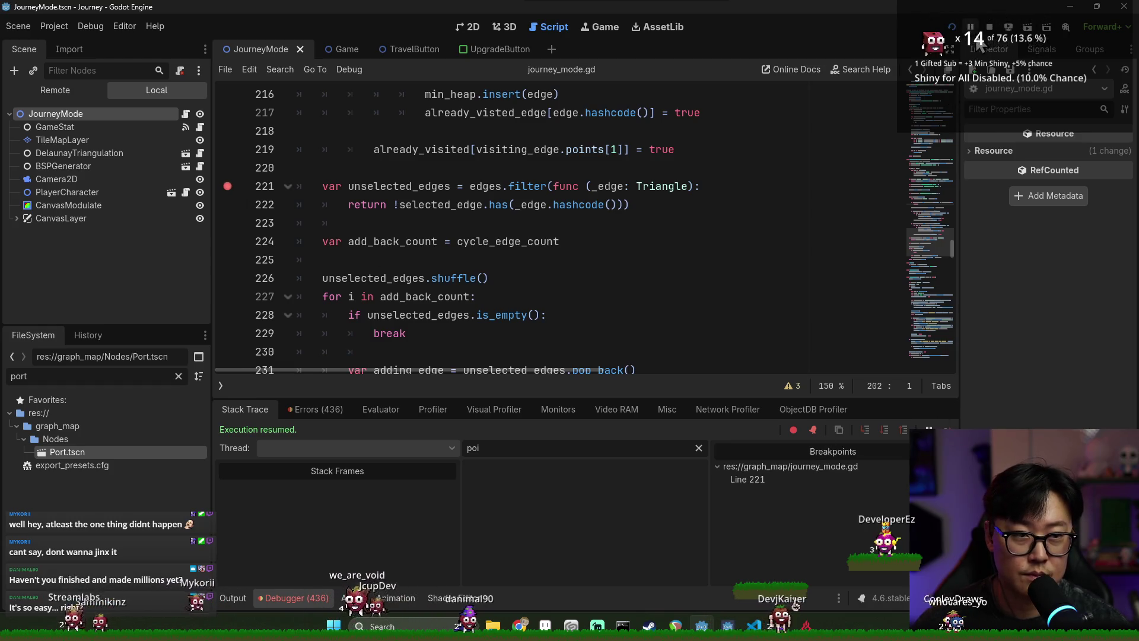
click(951, 27)
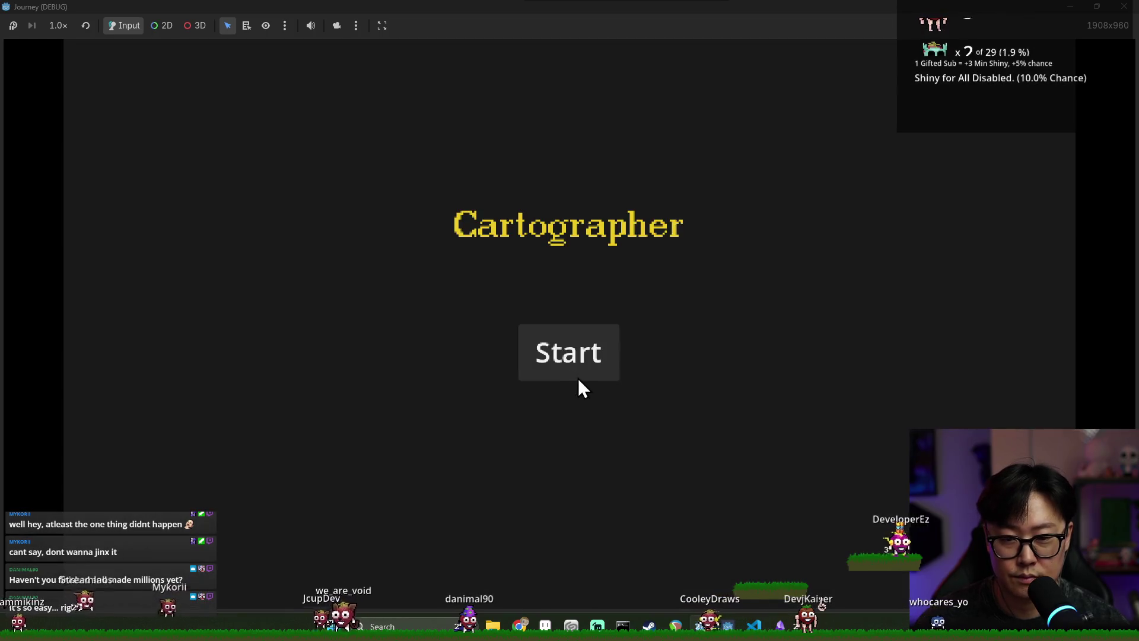
click(579, 379)
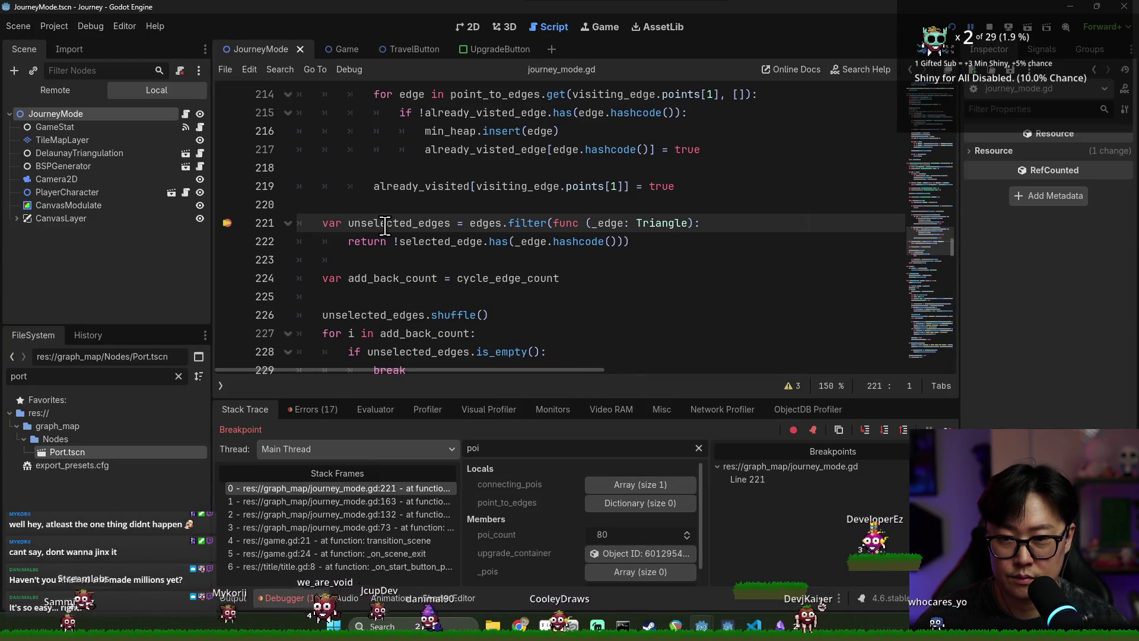
click(883, 430)
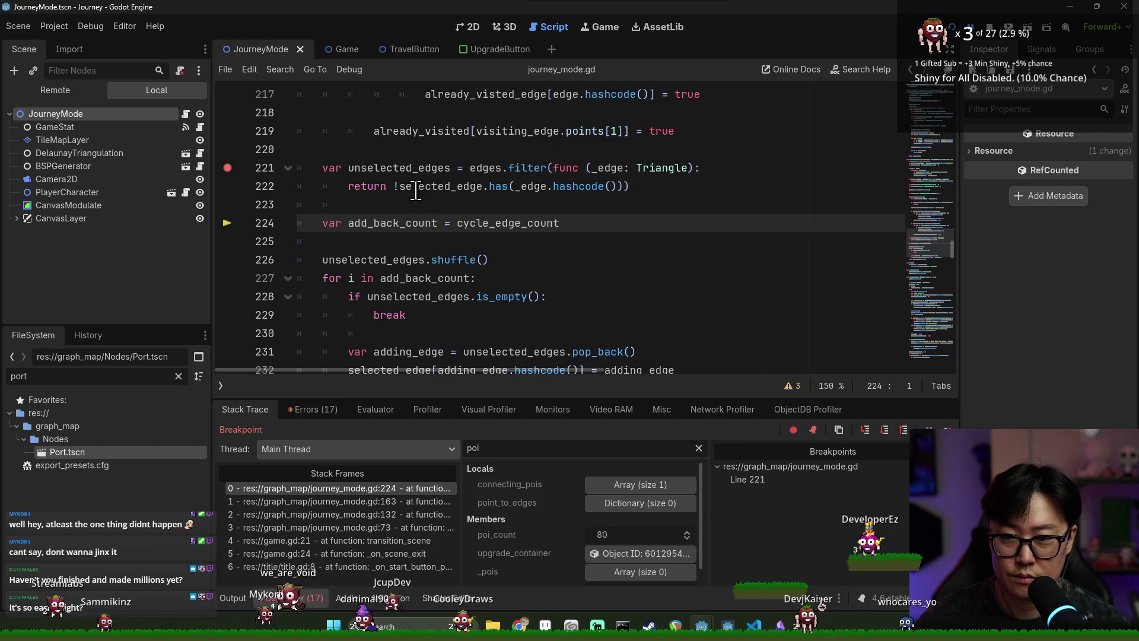
- Re-add the line 221 breakpoint and relaunch the game into a new journey
mouse_move(408, 168)
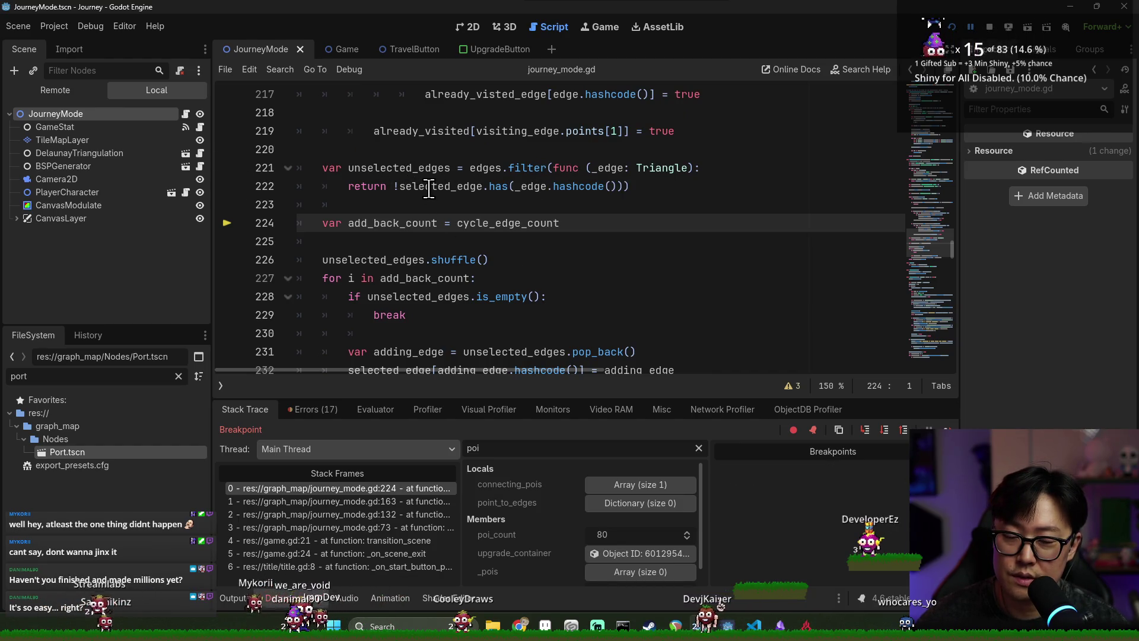
click(228, 168)
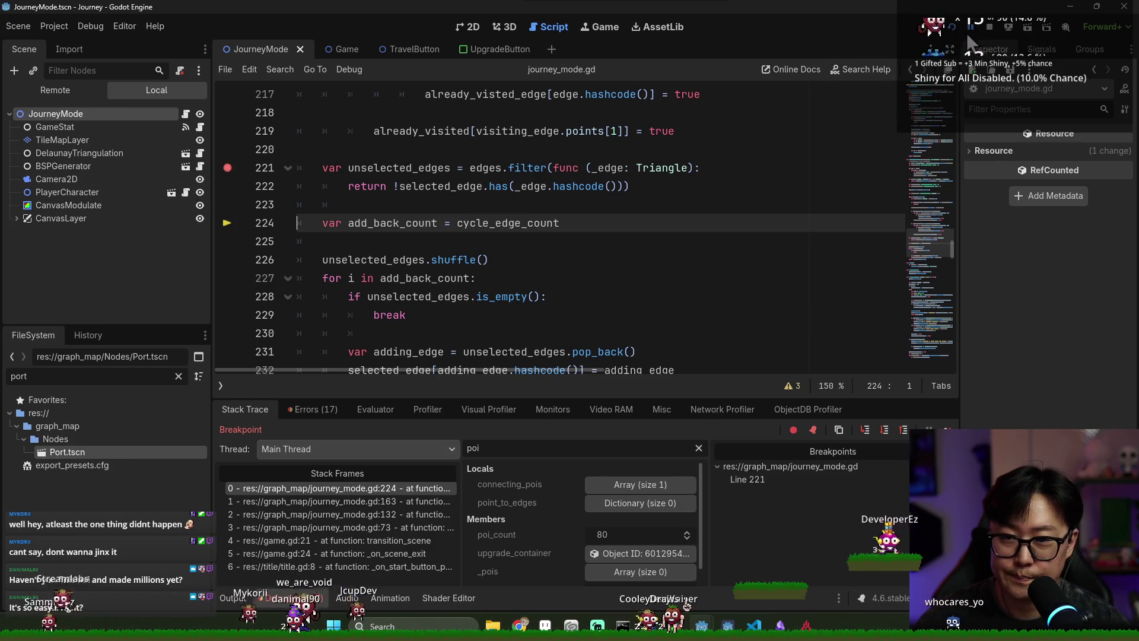
click(952, 27)
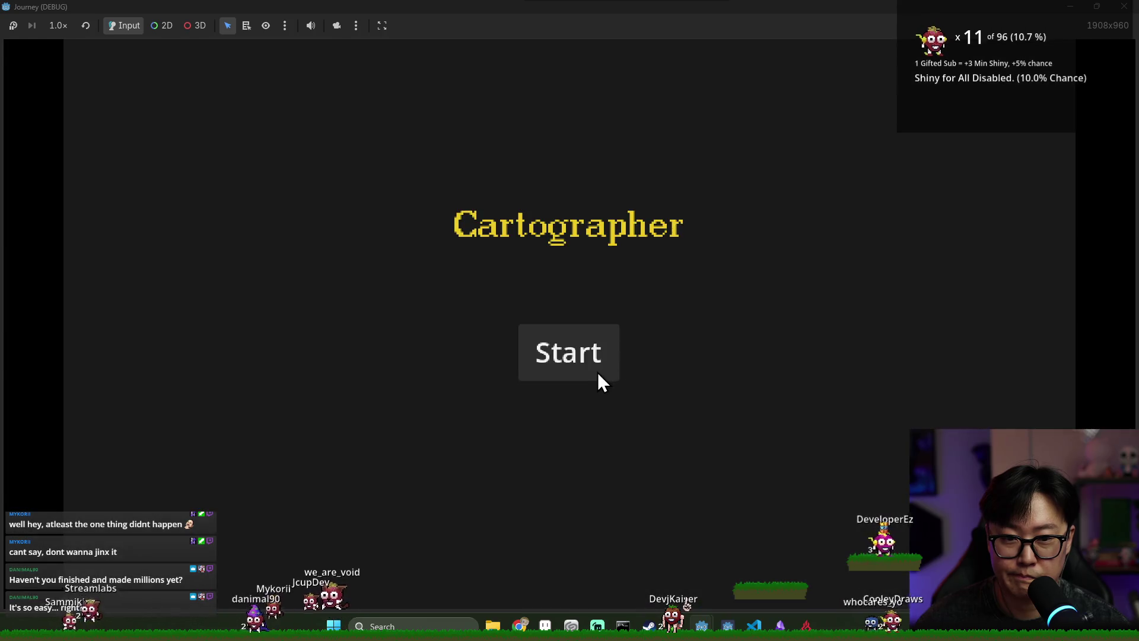
click(588, 356)
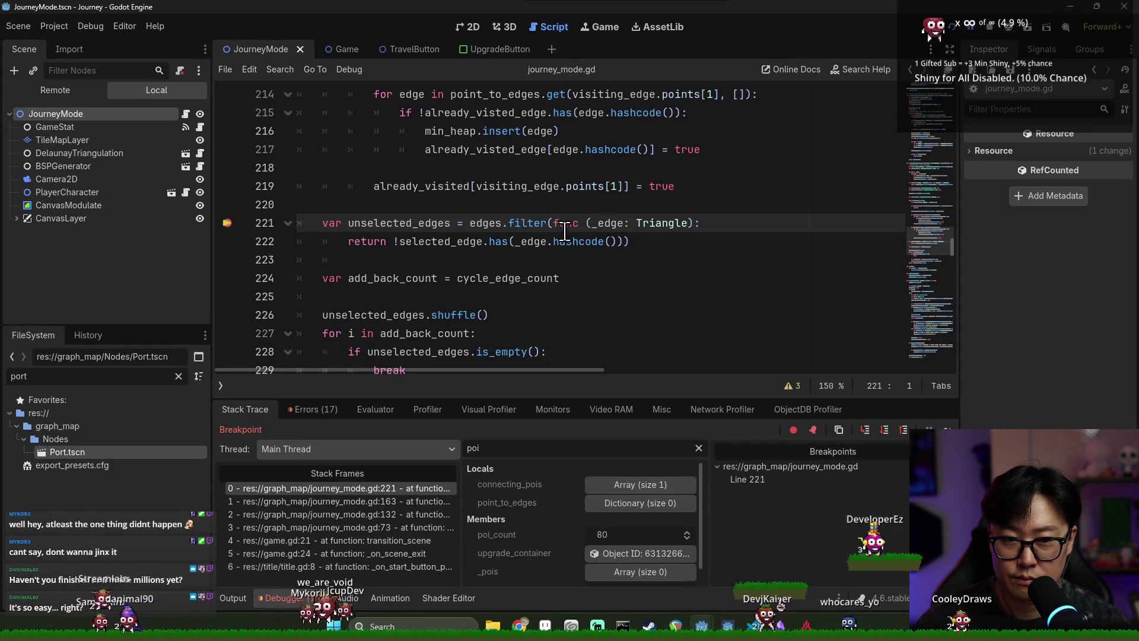
- Resume execution until the line 221 breakpoint hits again
mouse_move(535, 243)
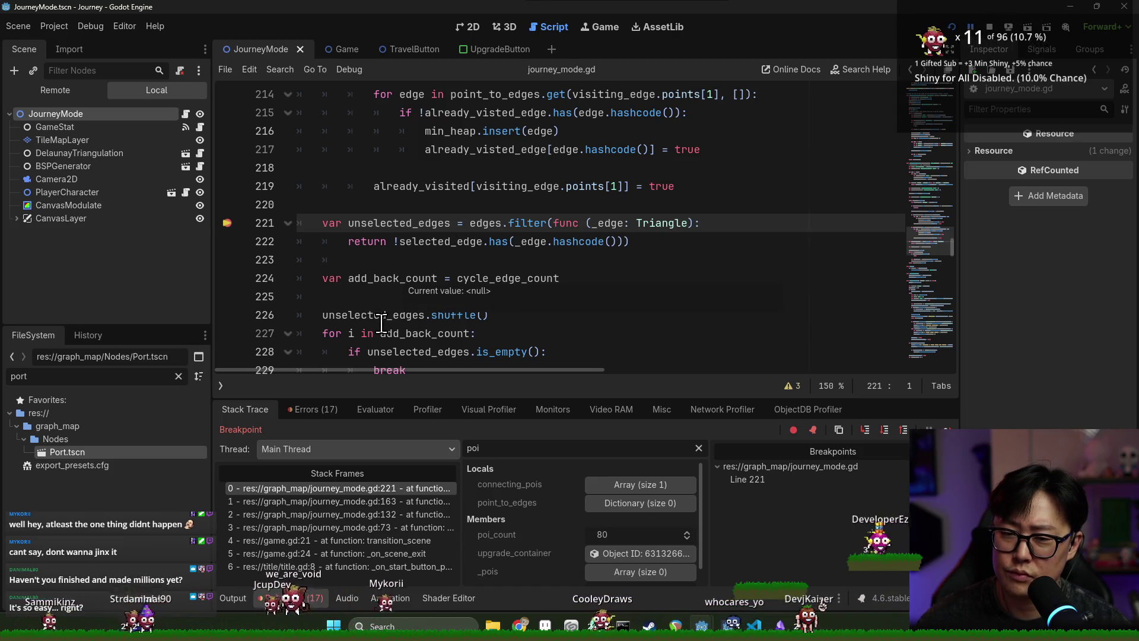
scroll(395, 324, down, 4)
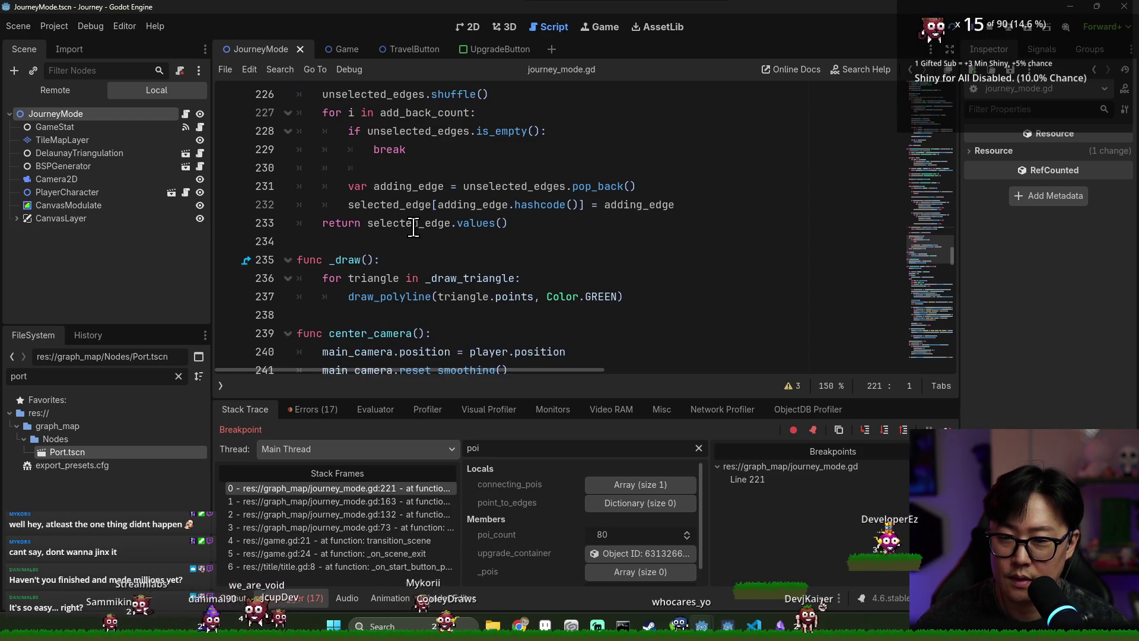
scroll(416, 229, up, 3)
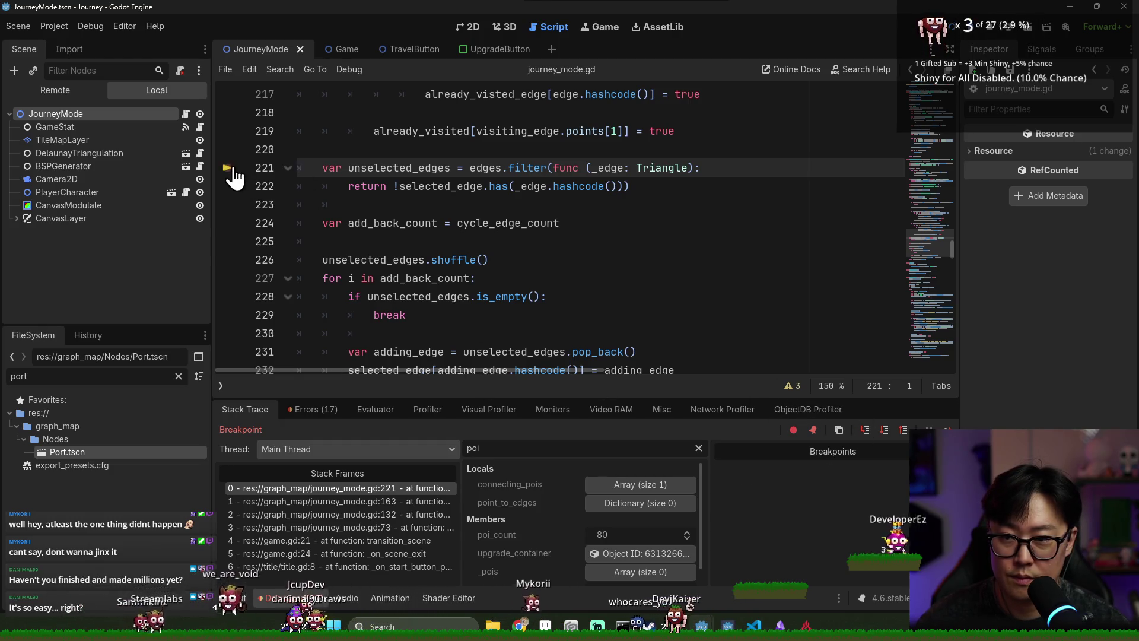
key(F12)
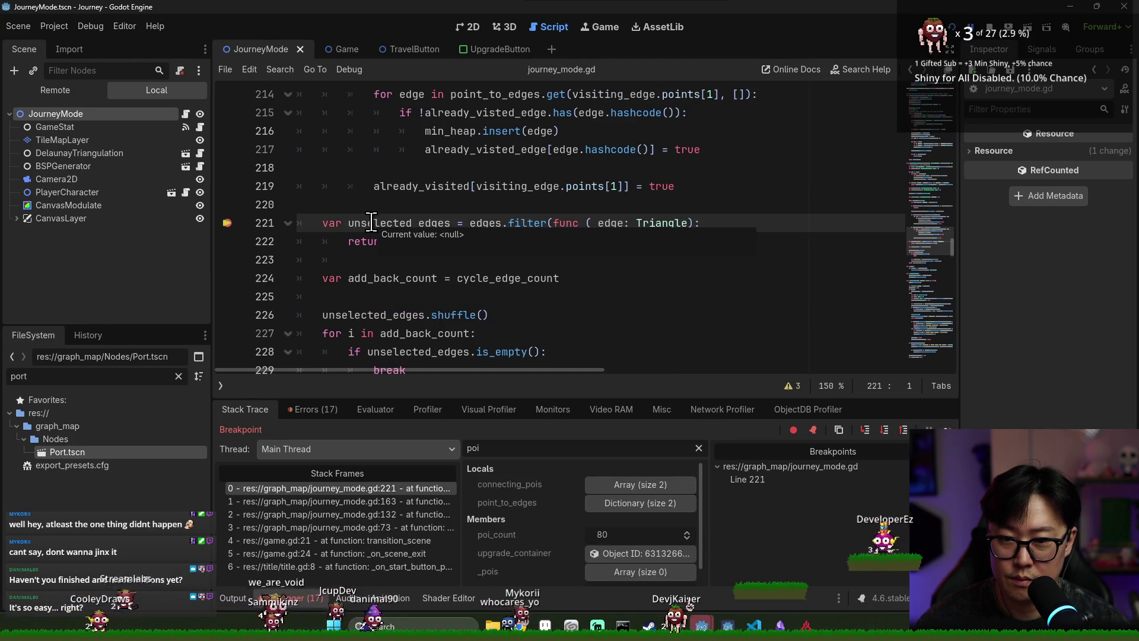
- Highlight selected_edge, fold the line 198 while loop, and select the line 163 stack frame
mouse_move(469, 240)
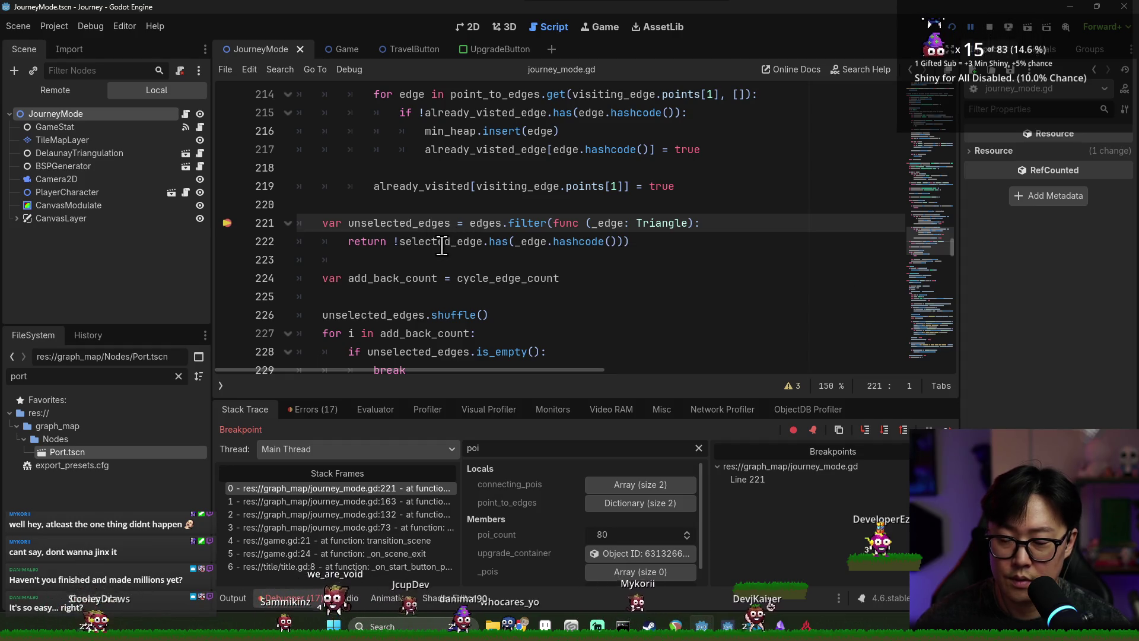
double_click(442, 242)
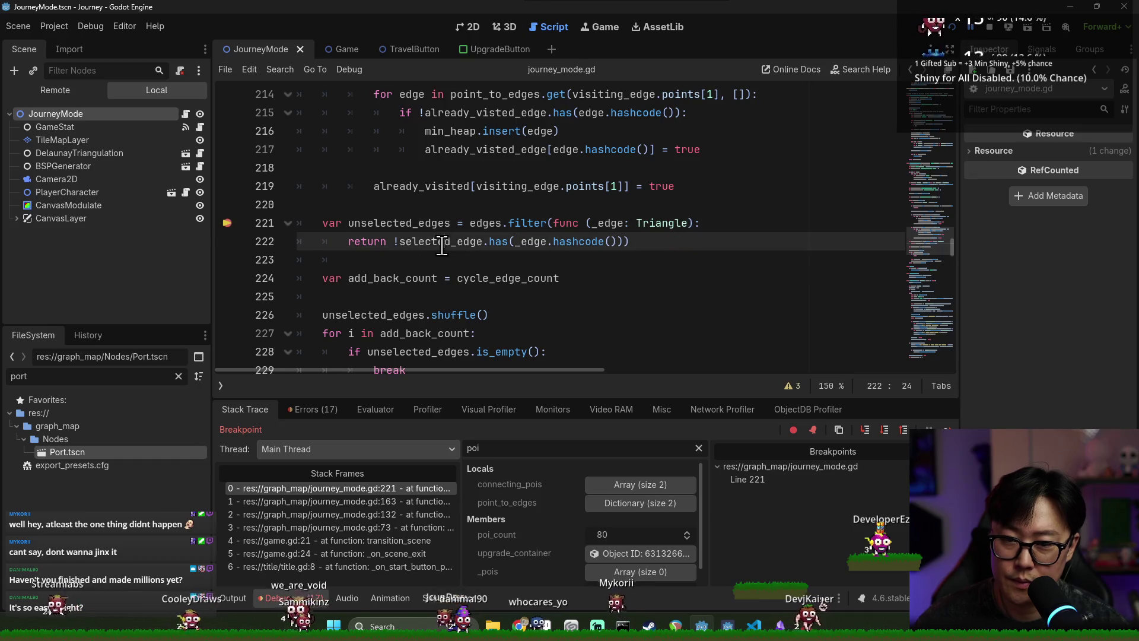
scroll(445, 255, up, 6)
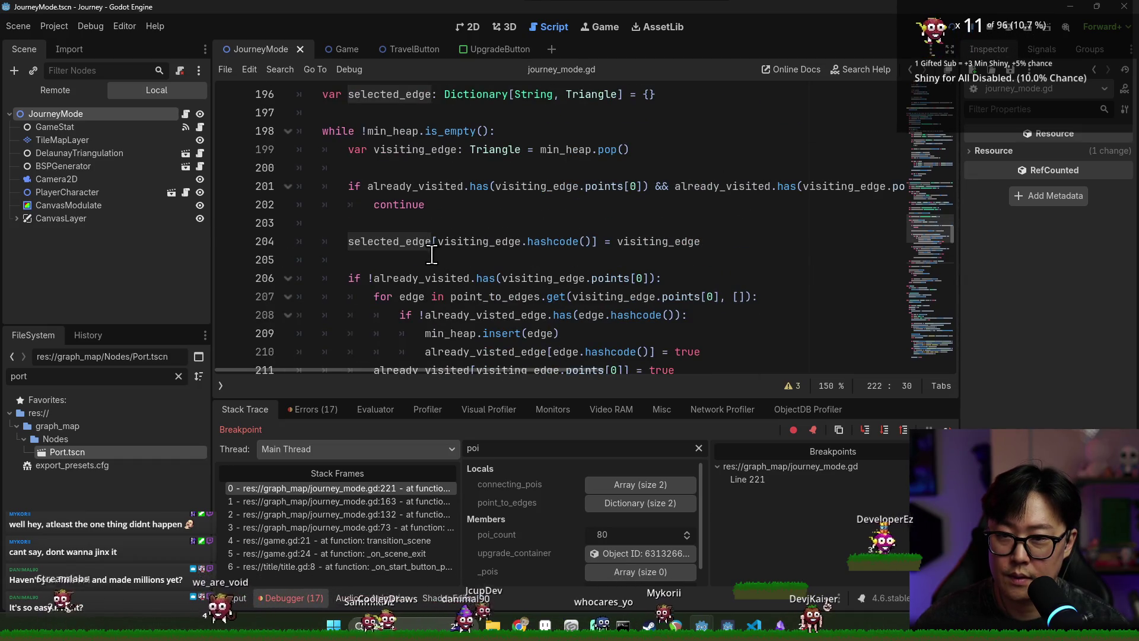
click(288, 131)
scroll(398, 217, up, 1)
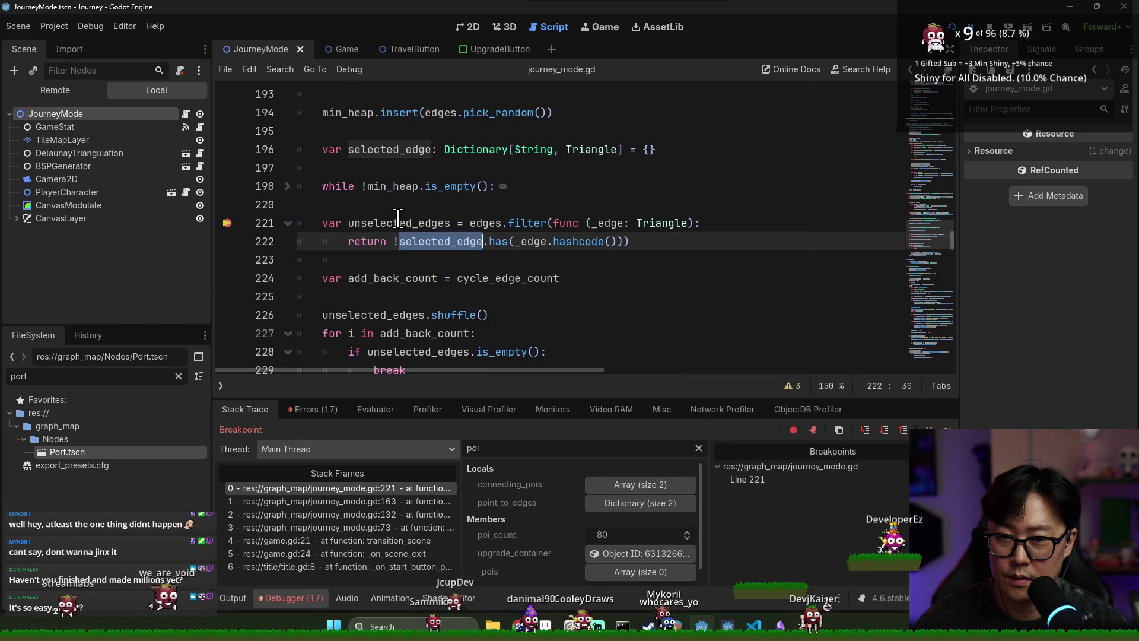
scroll(407, 221, up, 1)
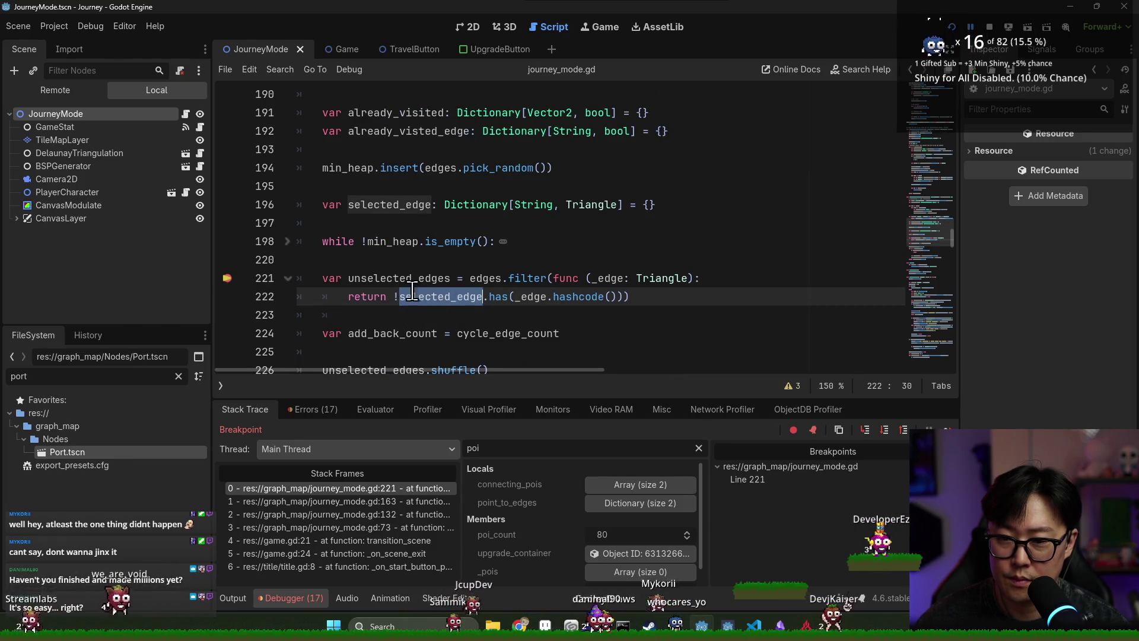
scroll(414, 300, up, 6)
scroll(450, 243, down, 6)
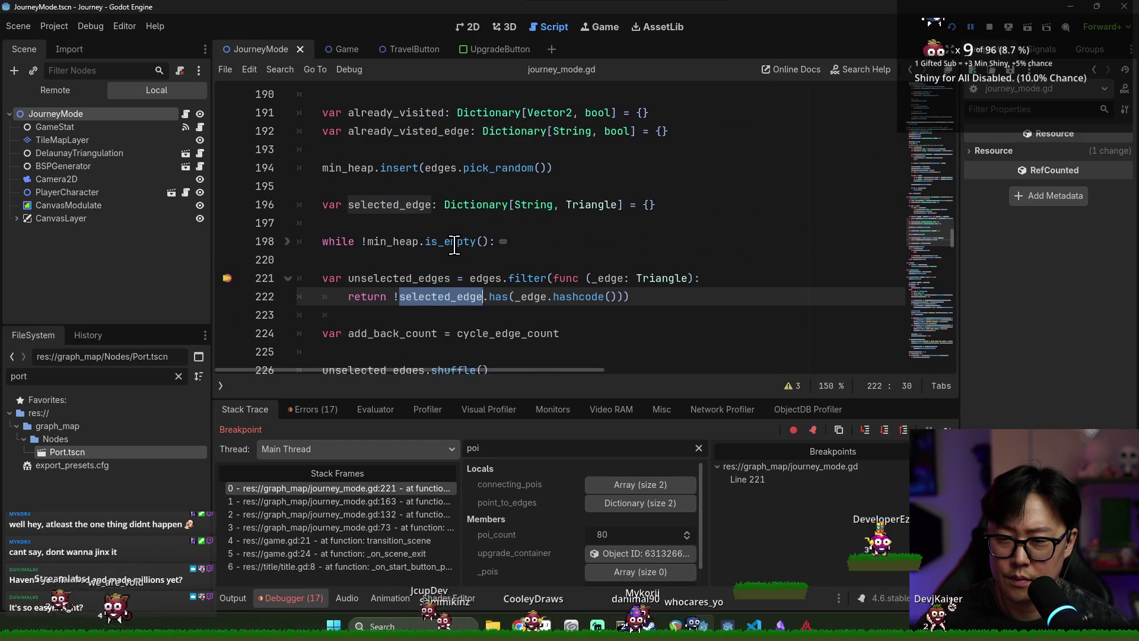
scroll(455, 245, down, 2)
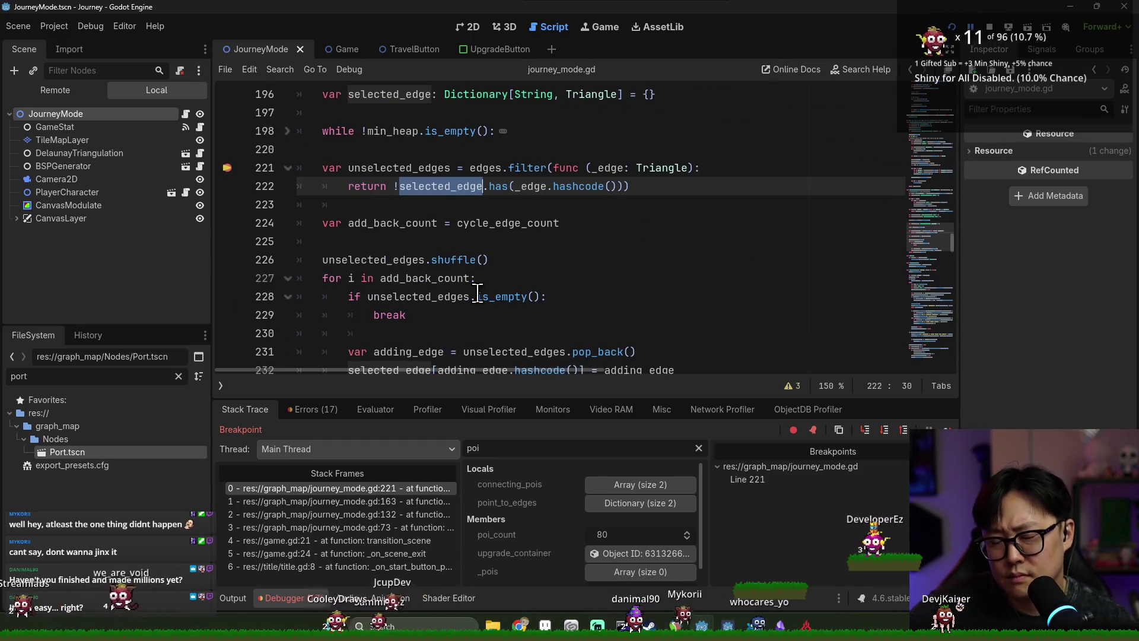
click(397, 501)
- Inspect resulting_poi and create_connections values at the line 163 call
scroll(423, 320, up, 2)
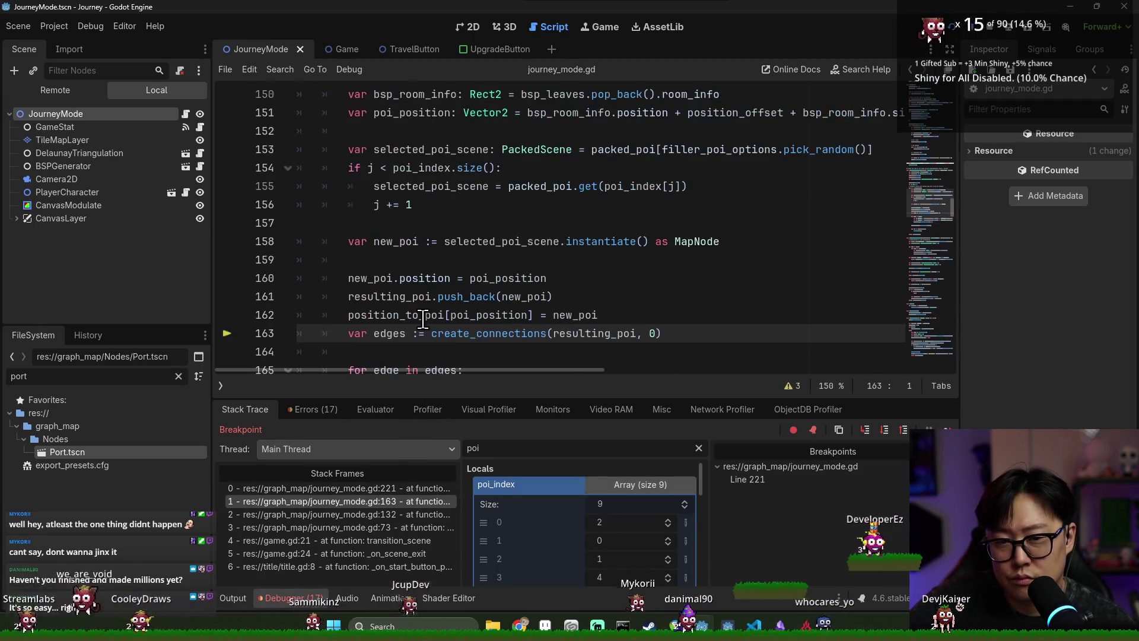
scroll(442, 297, down, 1)
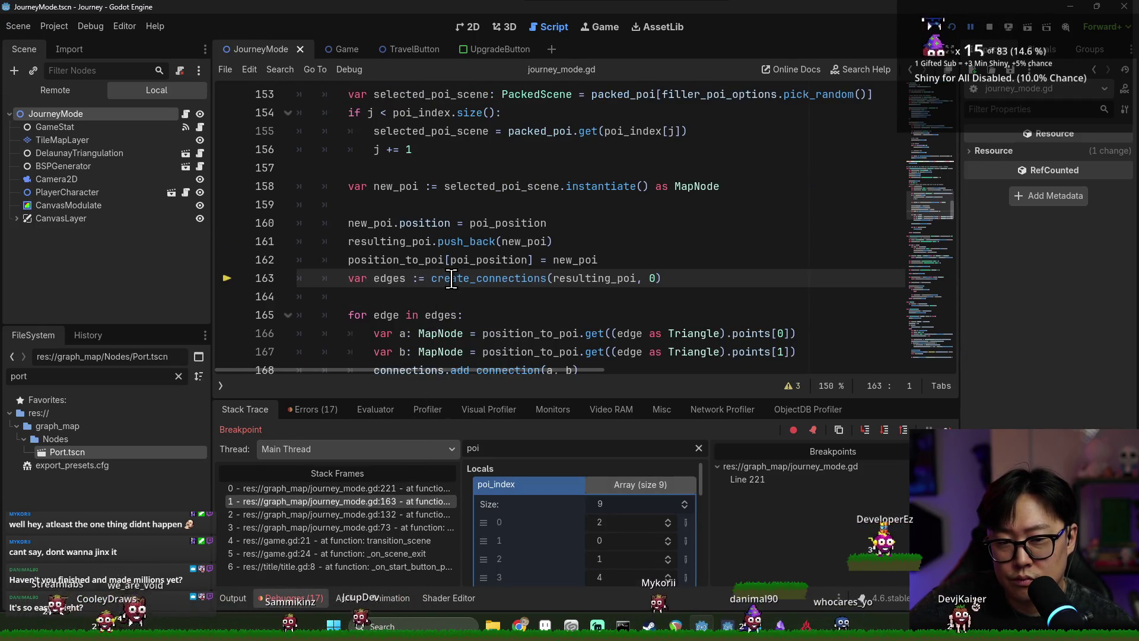
mouse_move(583, 283)
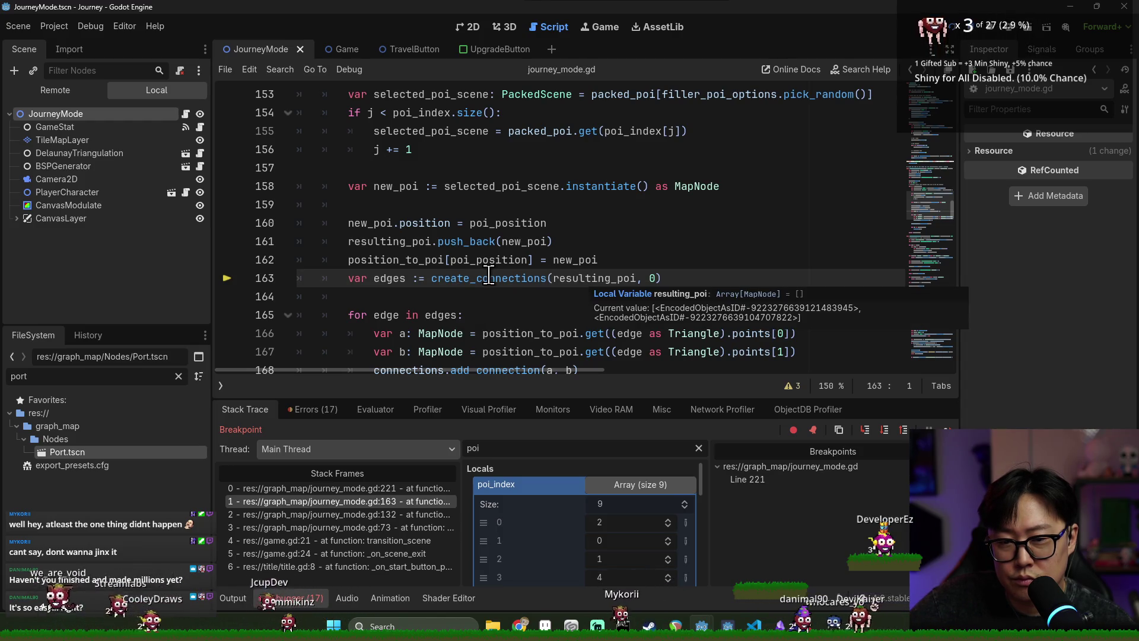
mouse_move(488, 276)
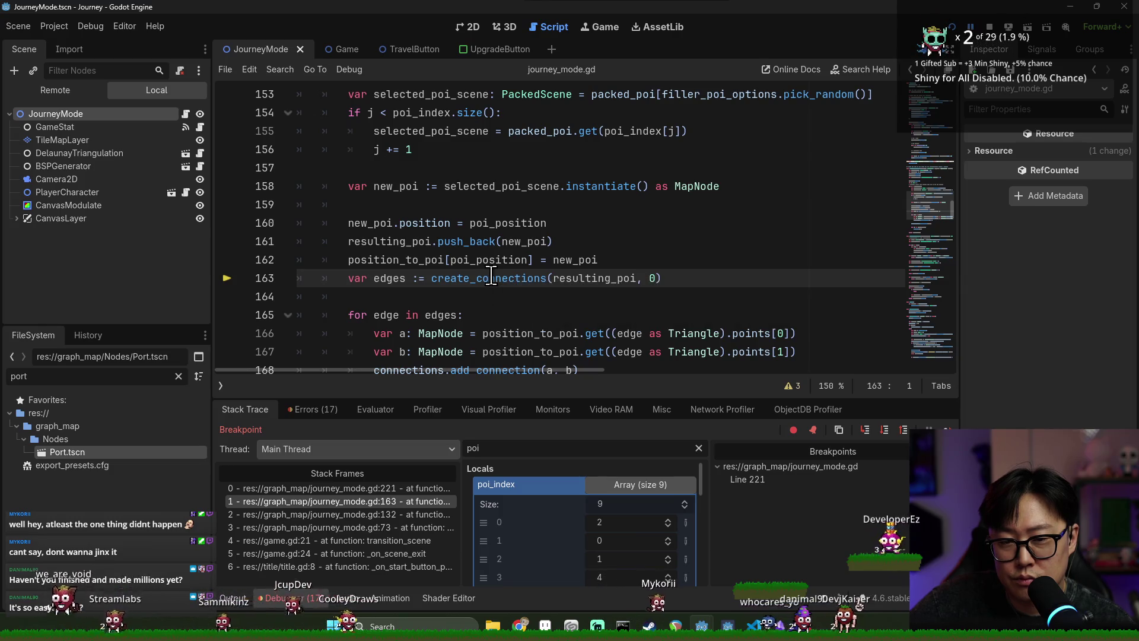
- Stop debugging, add a breakpoint on line 163, and rerun the game into a new journey
double_click(389, 279)
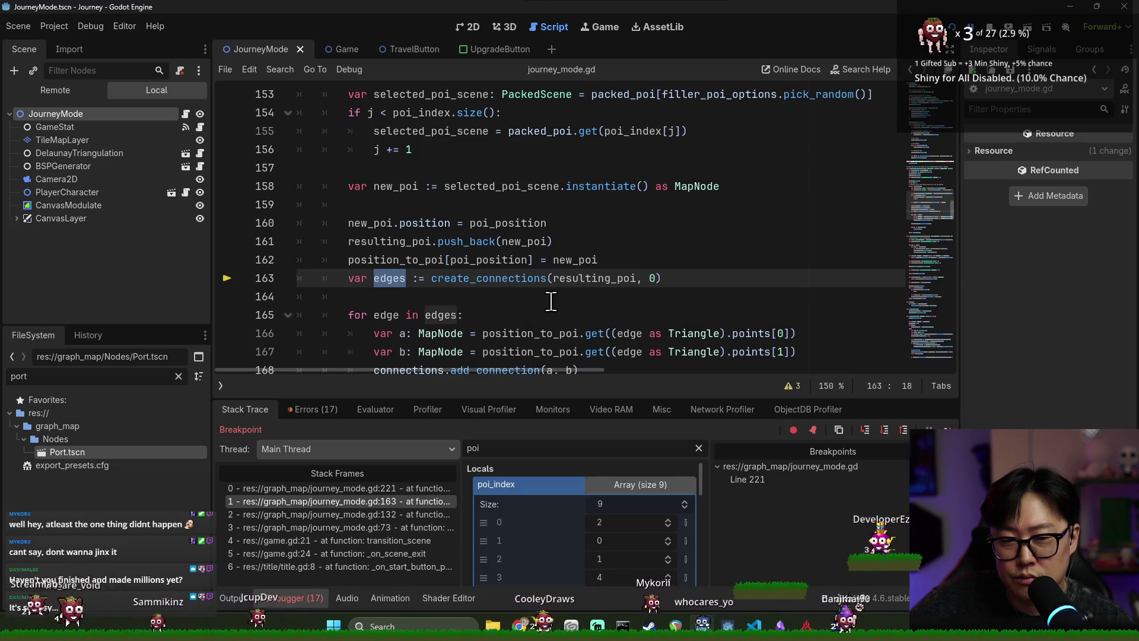
mouse_move(573, 285)
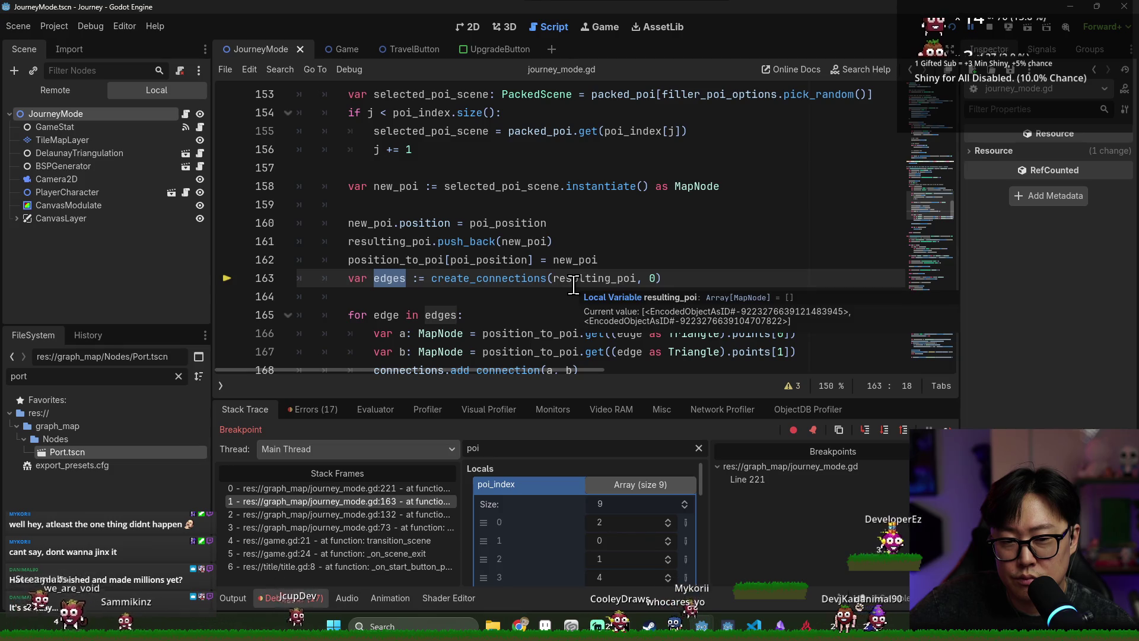
key(F8)
click(239, 282)
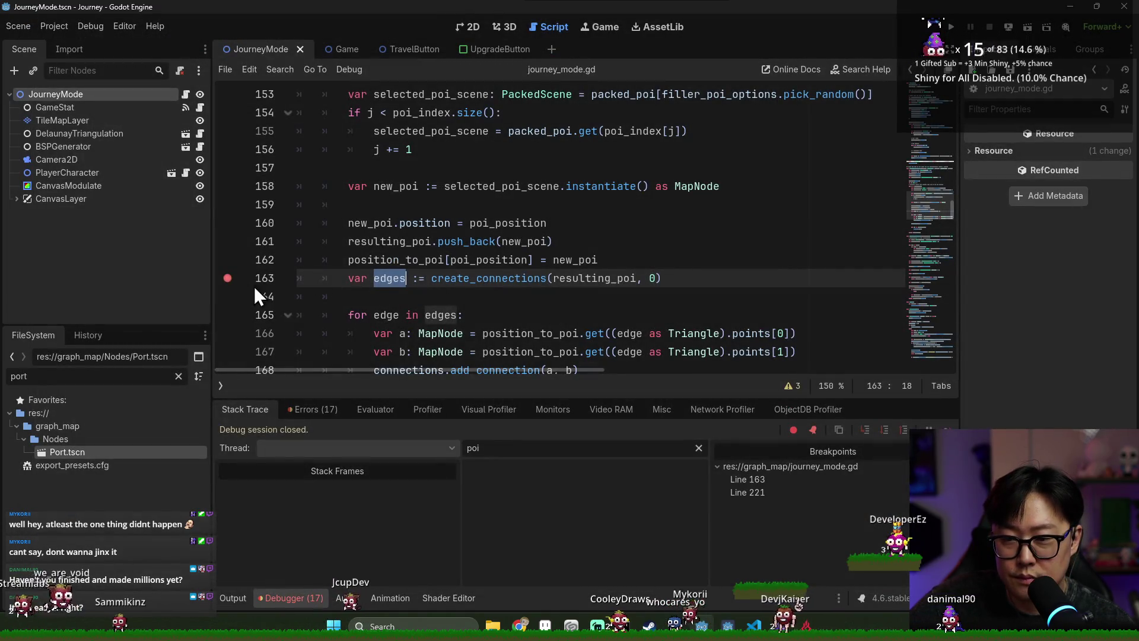
key(F5)
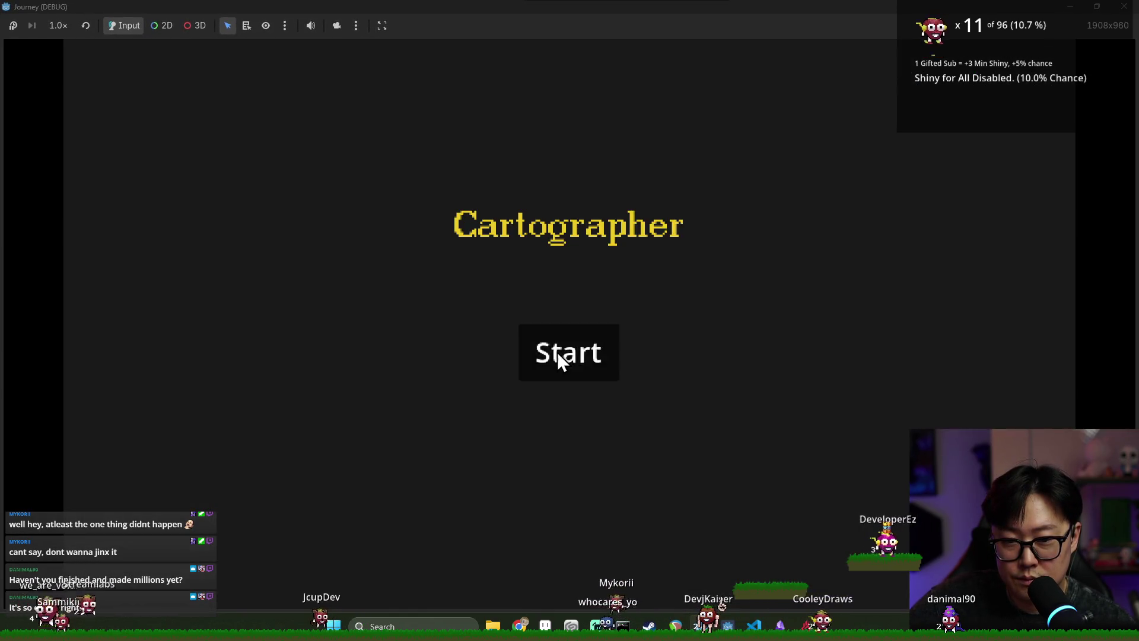
click(557, 352)
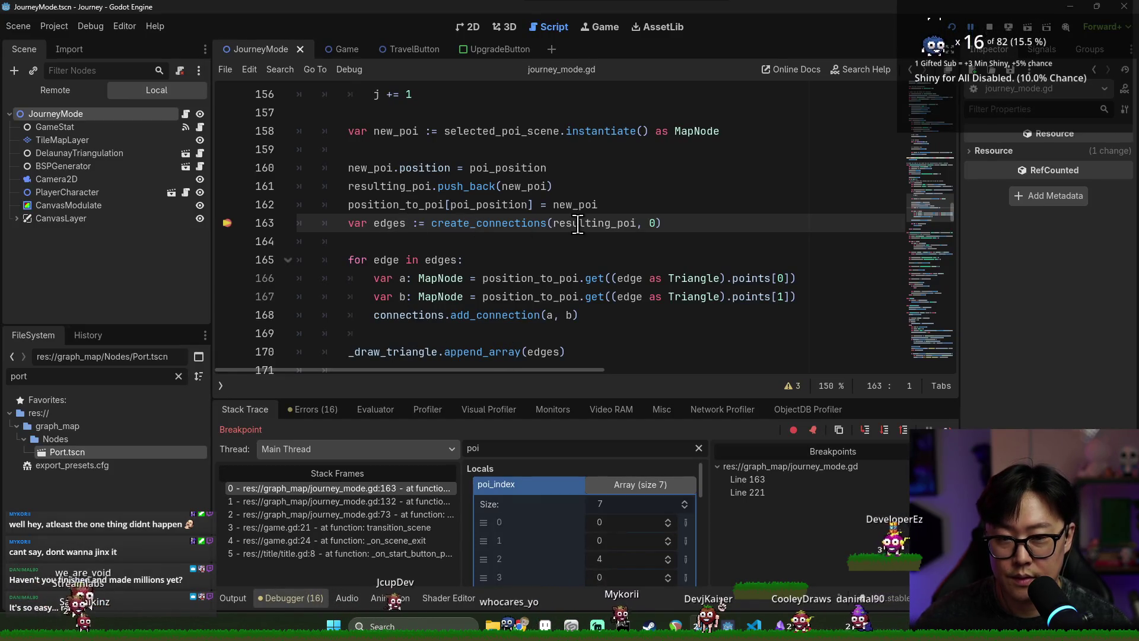
- Remove the line 163 breakpoint and trace where resulting_poi and create_connections are used
mouse_move(577, 224)
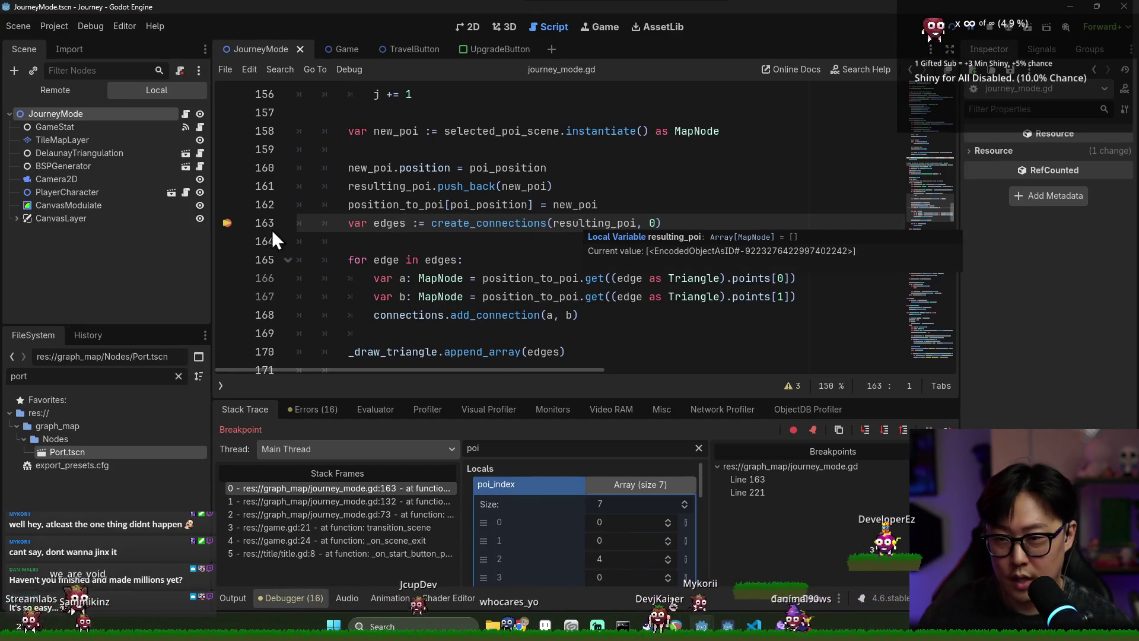
click(227, 223)
scroll(368, 296, up, 1)
double_click(459, 278)
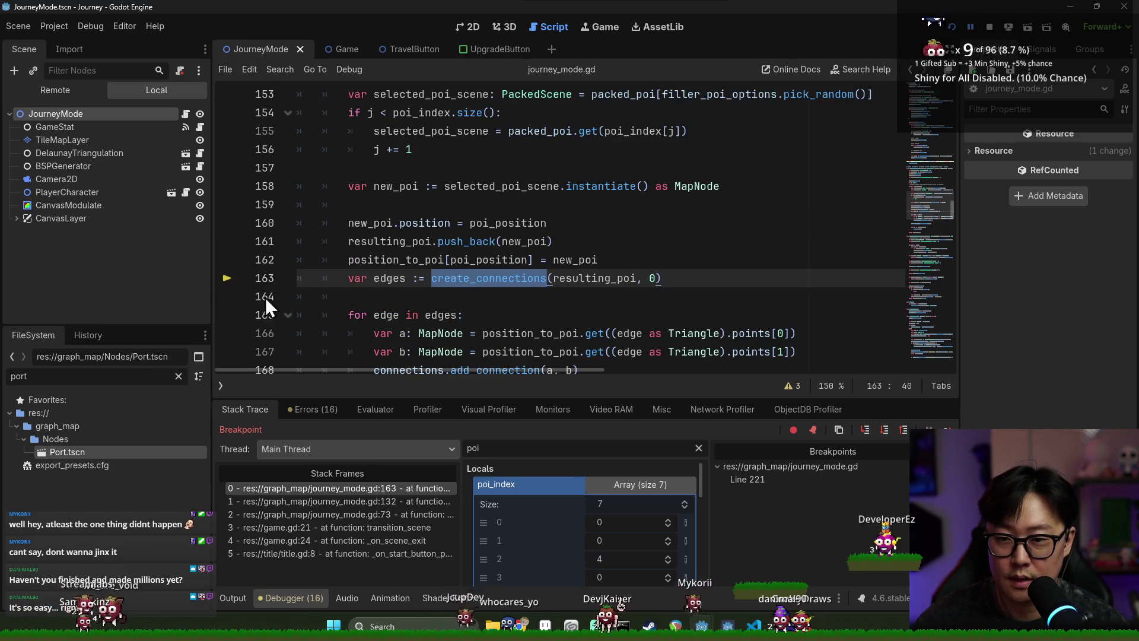
scroll(293, 295, up, 1)
double_click(586, 333)
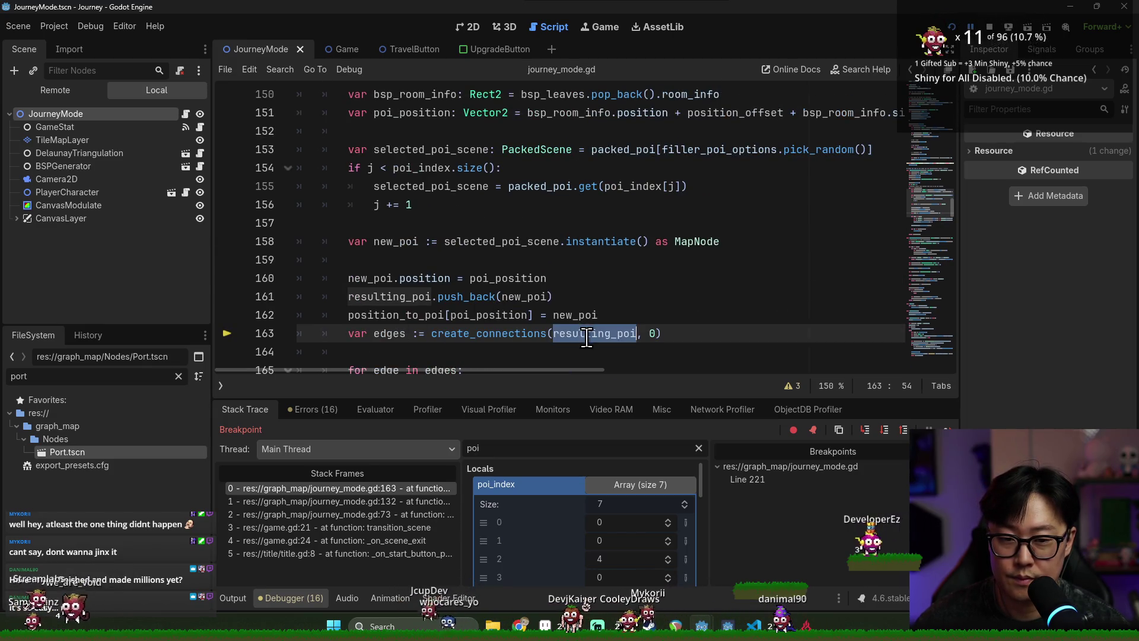
double_click(432, 297)
scroll(398, 319, up, 2)
scroll(399, 319, down, 2)
scroll(392, 273, down, 2)
- Dedent lines 163–173 out of the POI loop, save, and relaunch the game
click(380, 225)
scroll(380, 229, down, 2)
shift+click(409, 297)
key(shift+Tab)
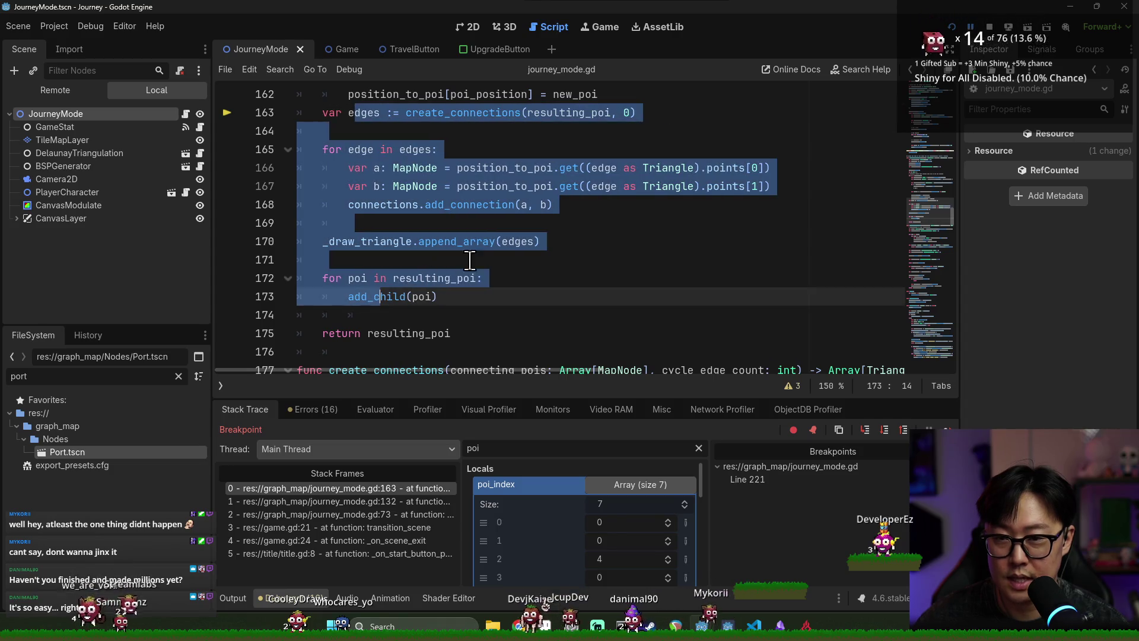
key(ctrl+s)
scroll(593, 178, up, 2)
click(624, 160)
key(Return)
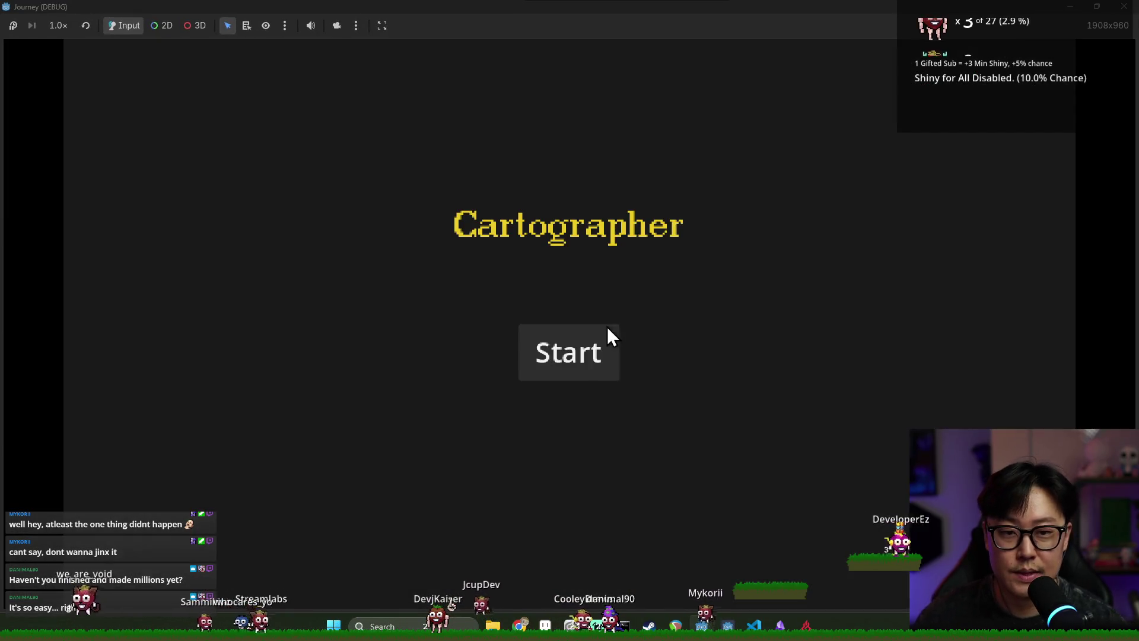
- Start a new game, continue past the line 222 breakpoint to the map, then save the script
click(606, 335)
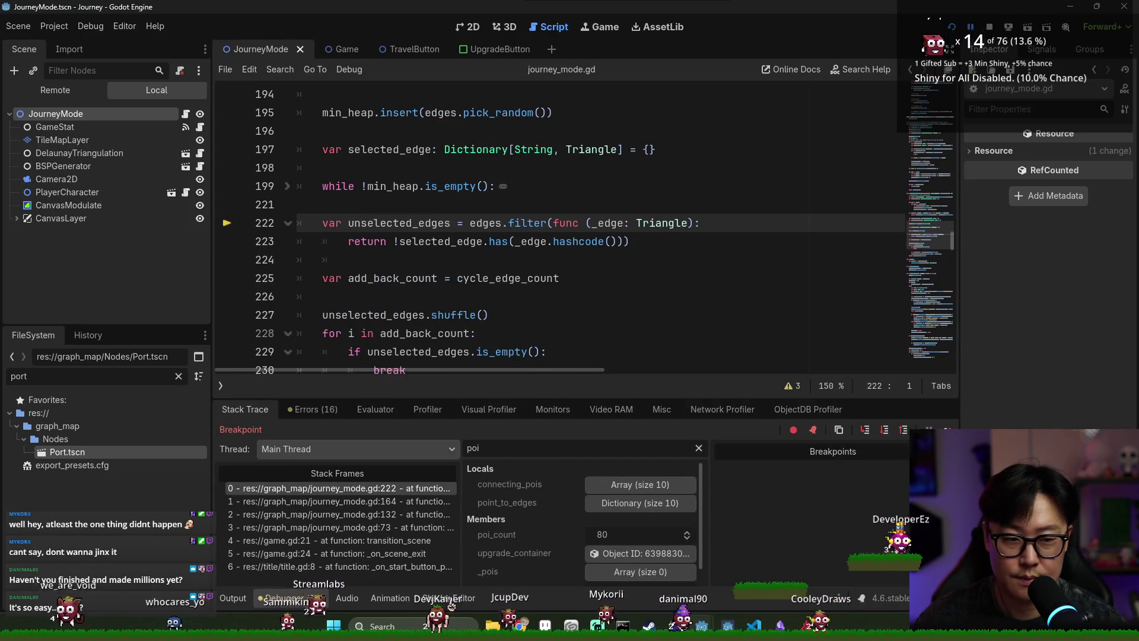
key(F12)
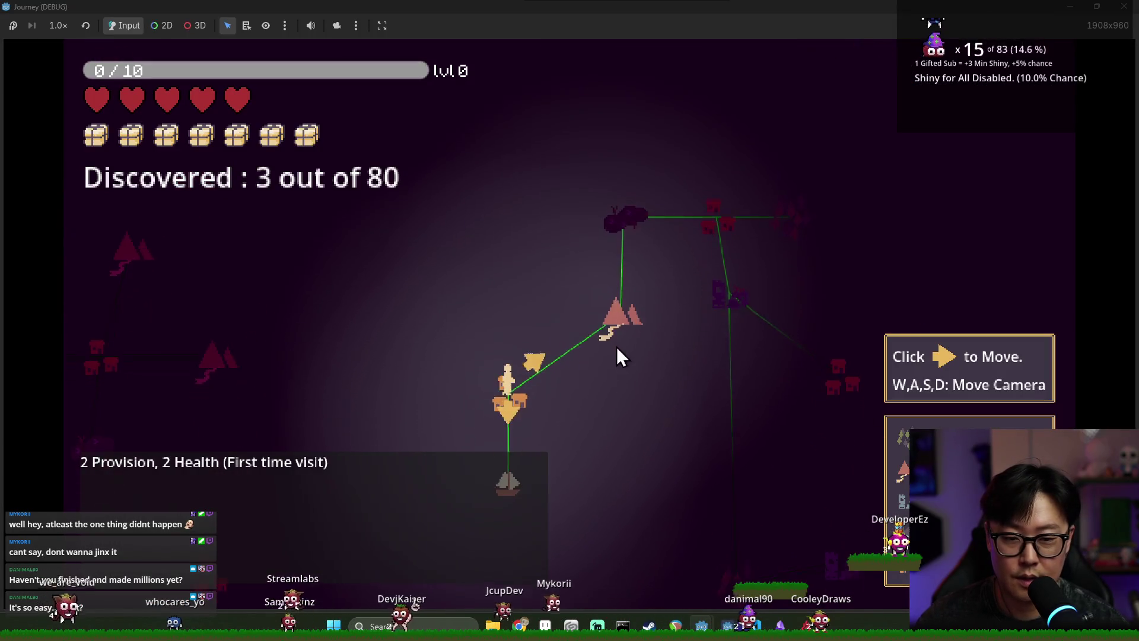
key(alt+Tab)
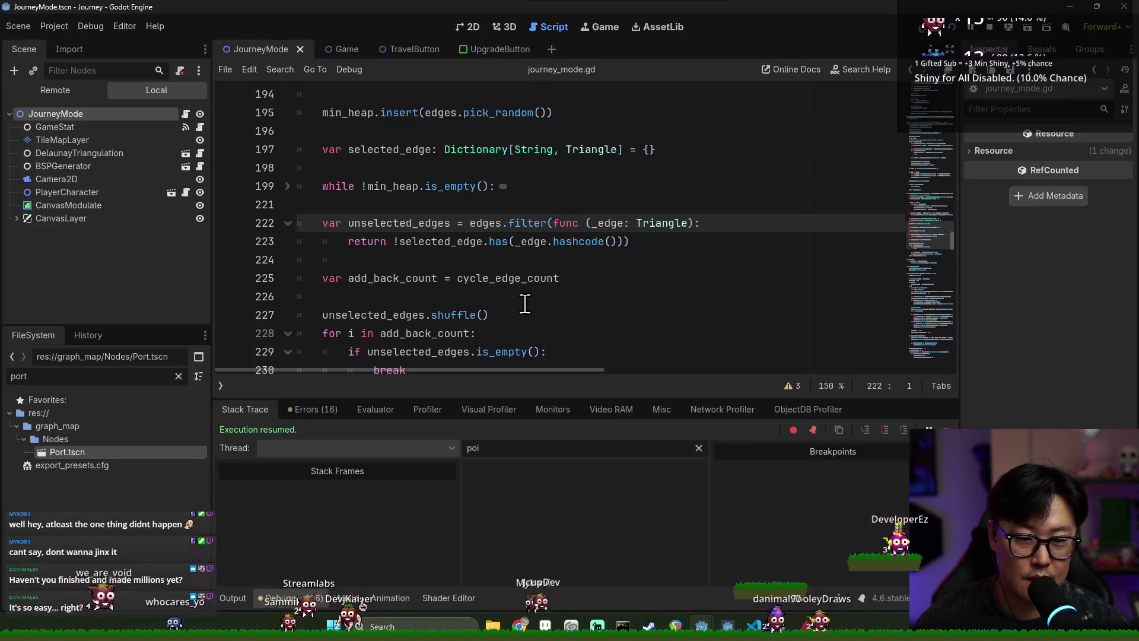
scroll(500, 256, down, 10)
key(ctrl+s)
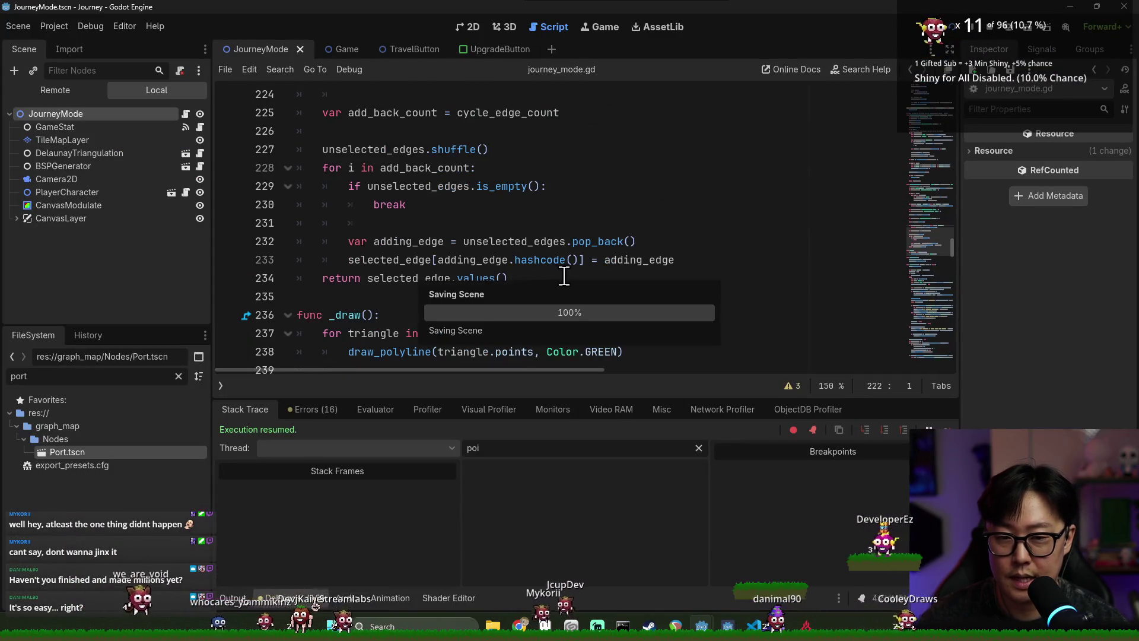
scroll(572, 280, up, 10)
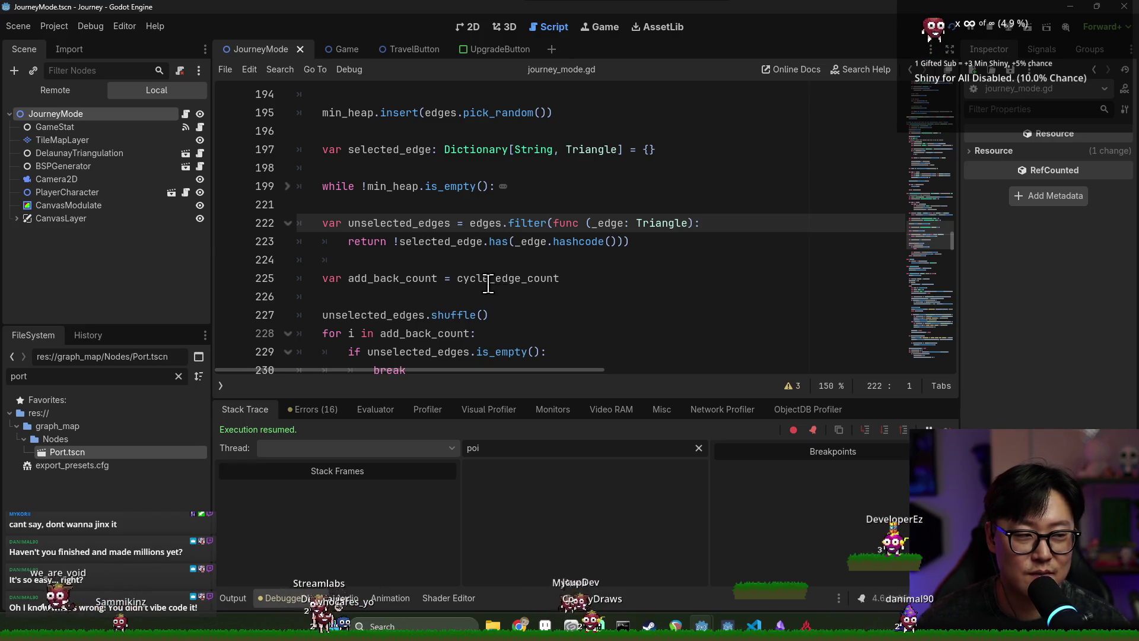
- Pass cluster_size/2 as create_connections' second argument on line 164, then save and run
scroll(492, 289, up, 7)
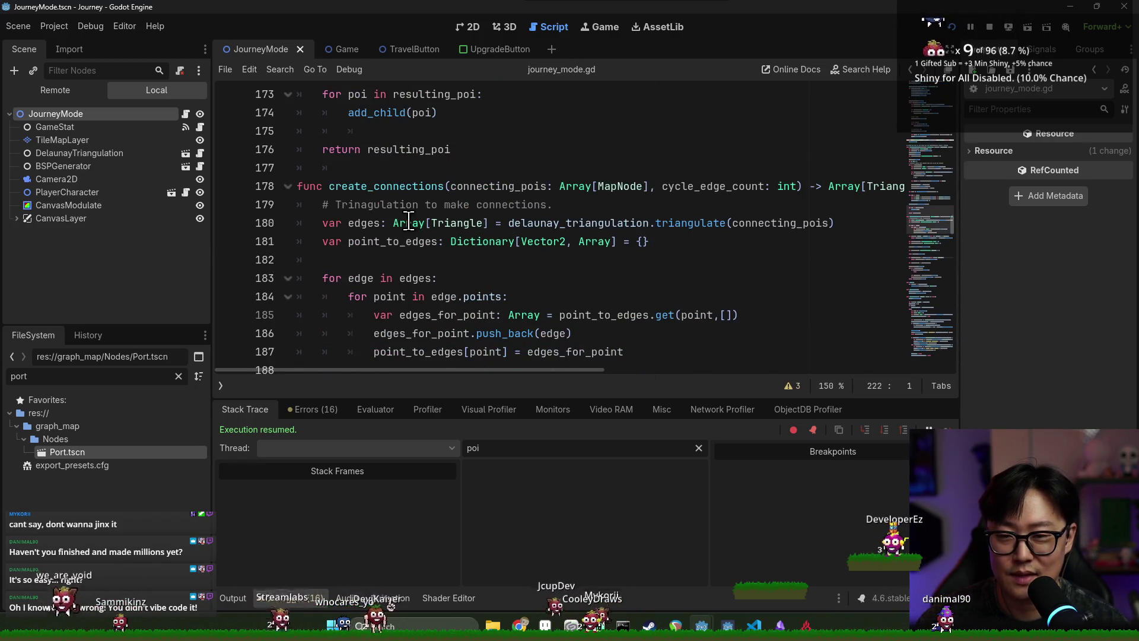
scroll(365, 199, up, 2)
double_click(386, 295)
scroll(601, 280, up, 1)
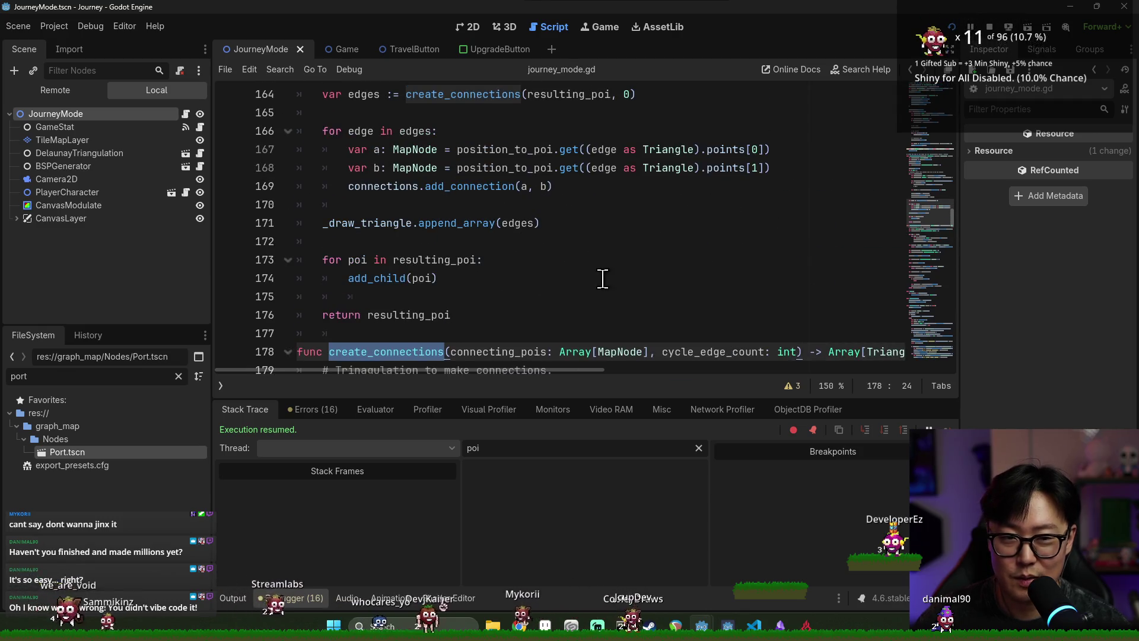
scroll(516, 244, up, 1)
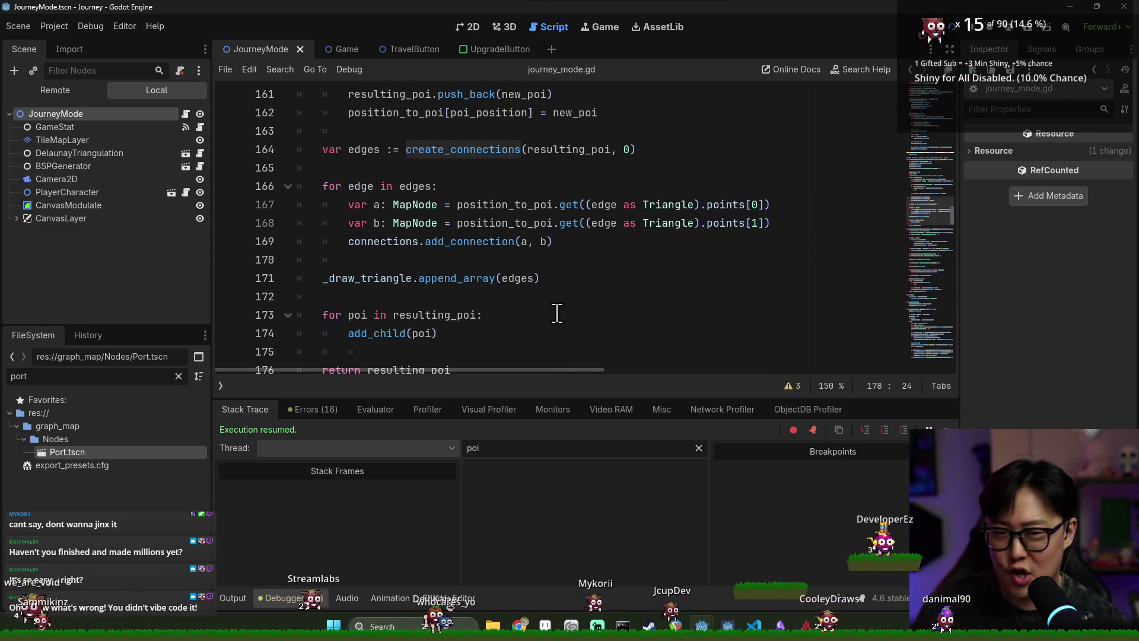
click(627, 148)
scroll(621, 186, up, 1)
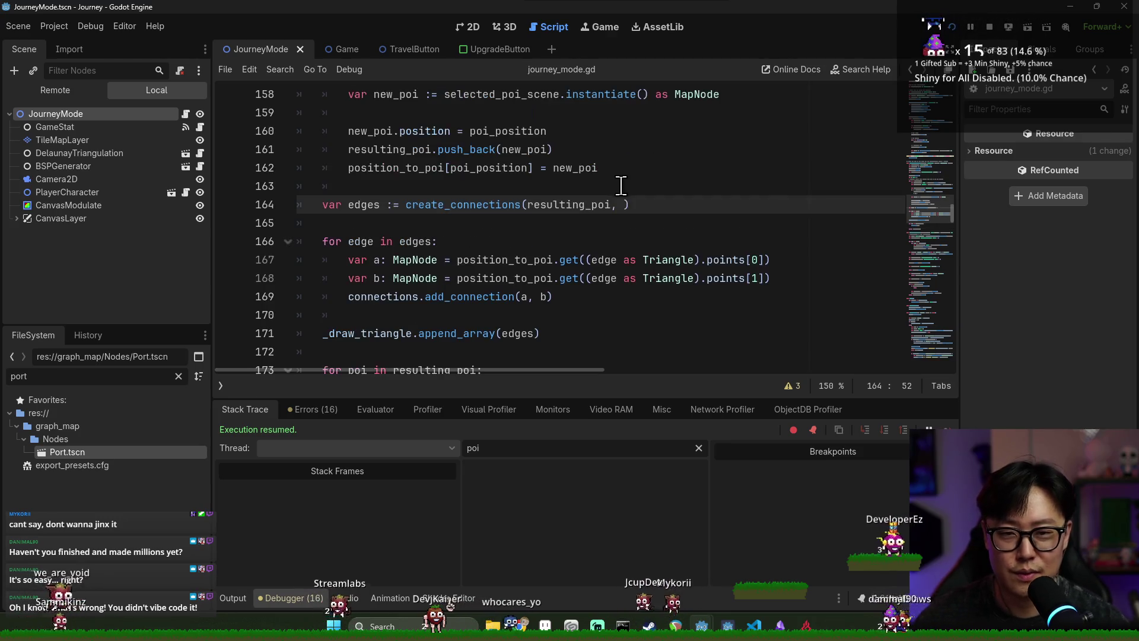
scroll(658, 253, up, 8)
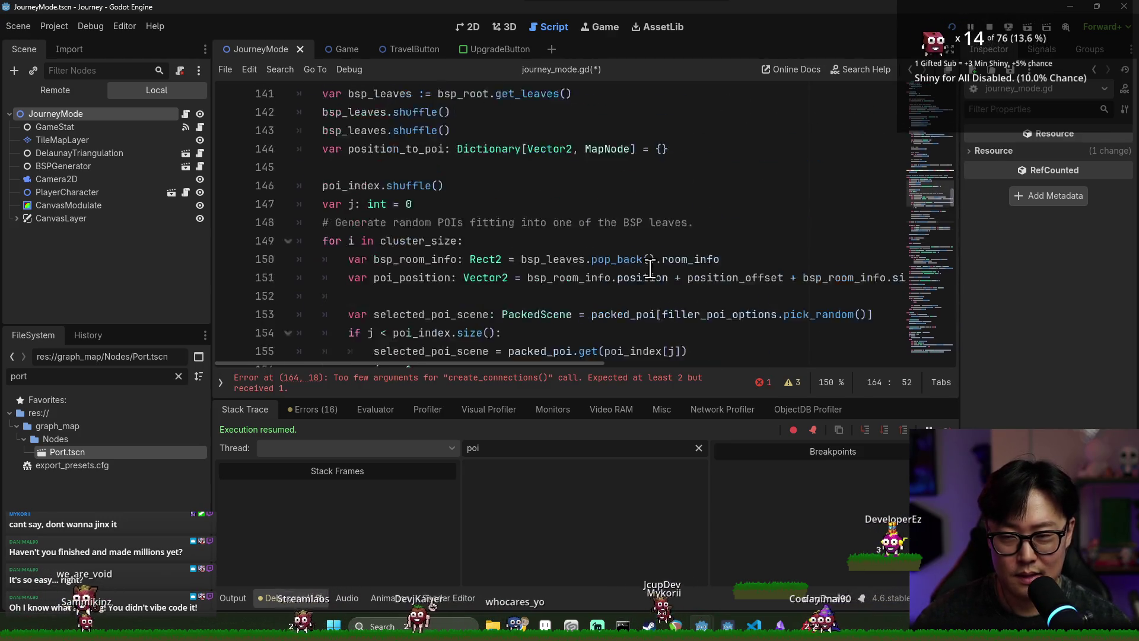
double_click(768, 187)
scroll(704, 279, down, 4)
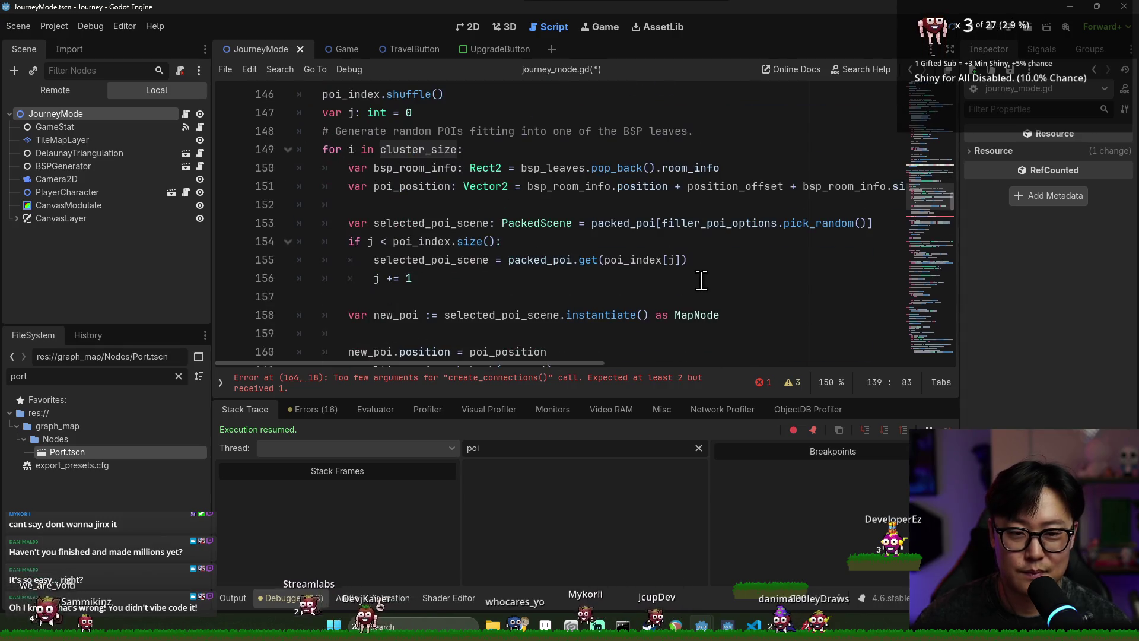
scroll(685, 263, down, 3)
click(622, 259)
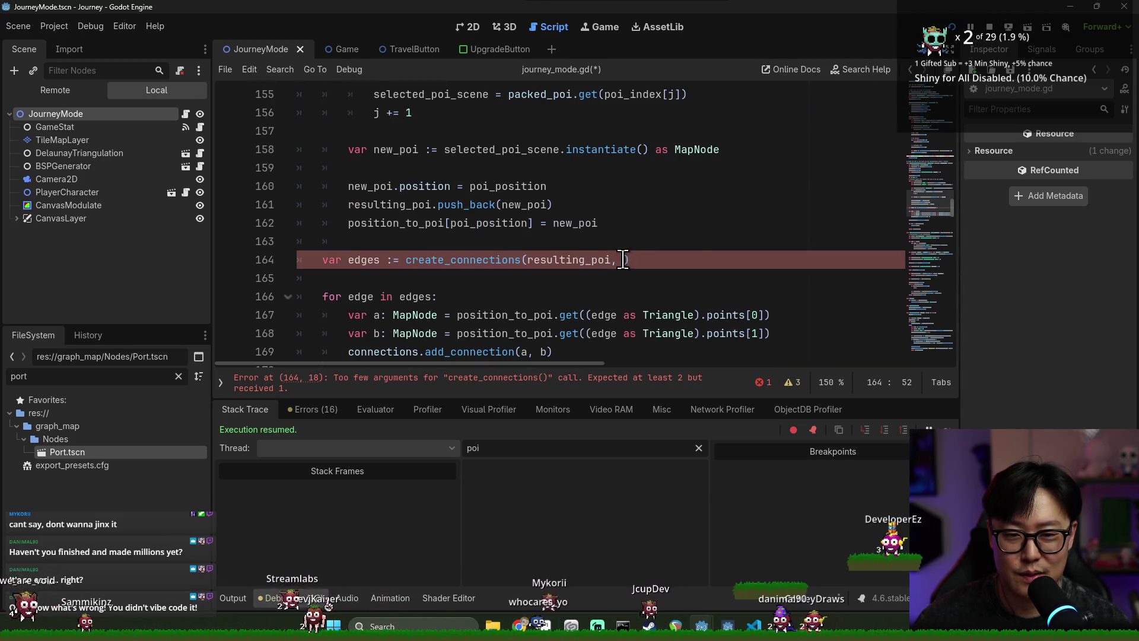
key(F5)
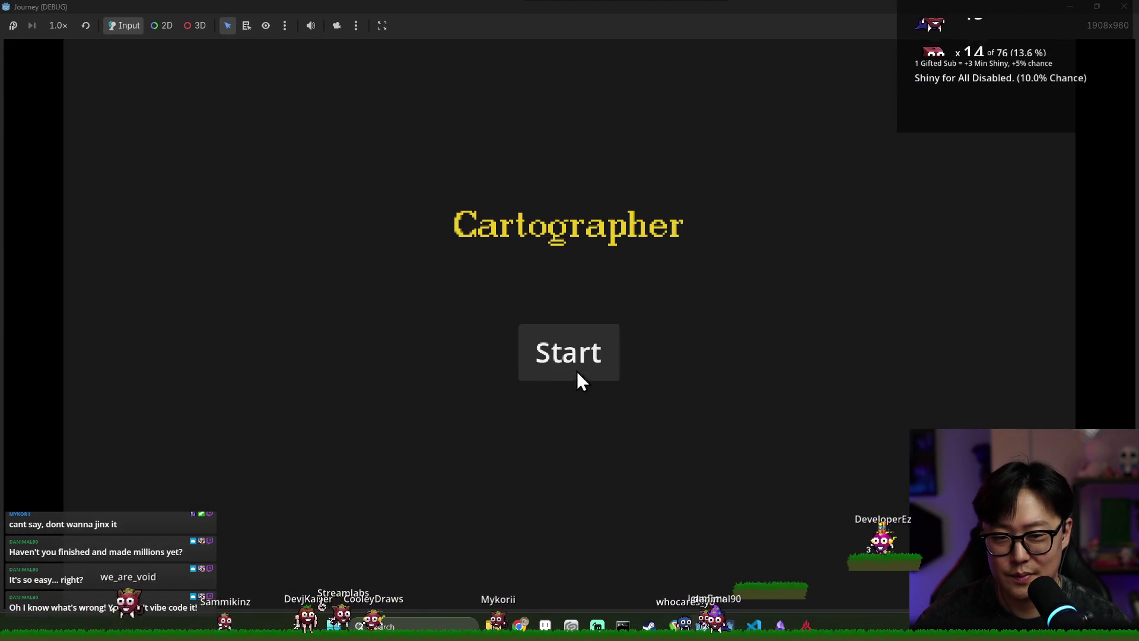
- Start a game, pan the map with S and W, travel across five connected locations, then stop
click(576, 372)
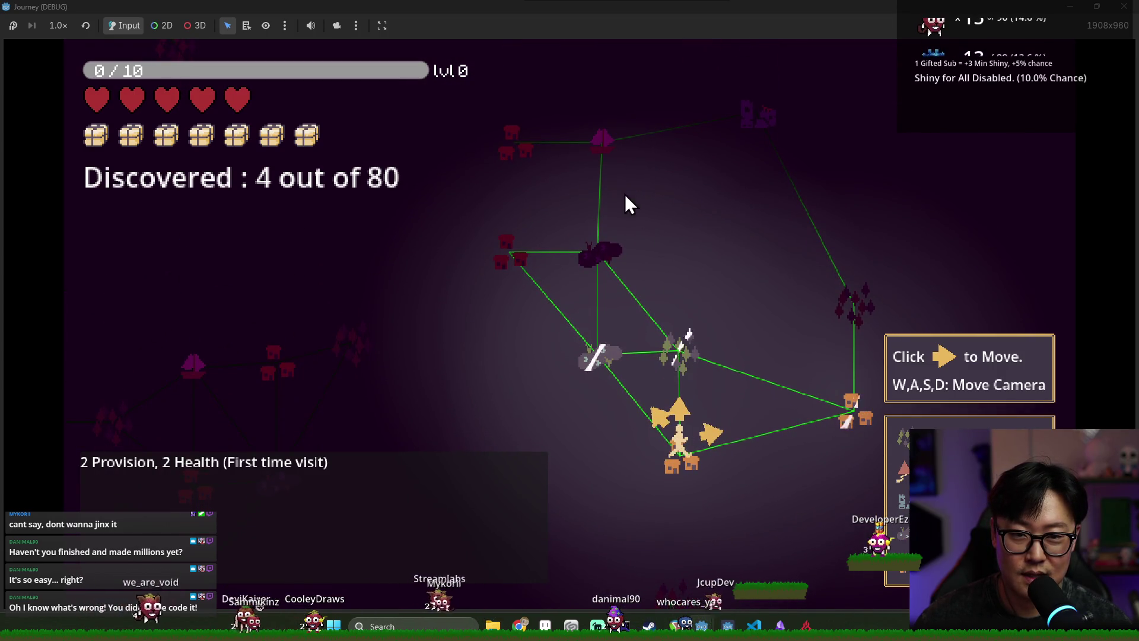
key(s)
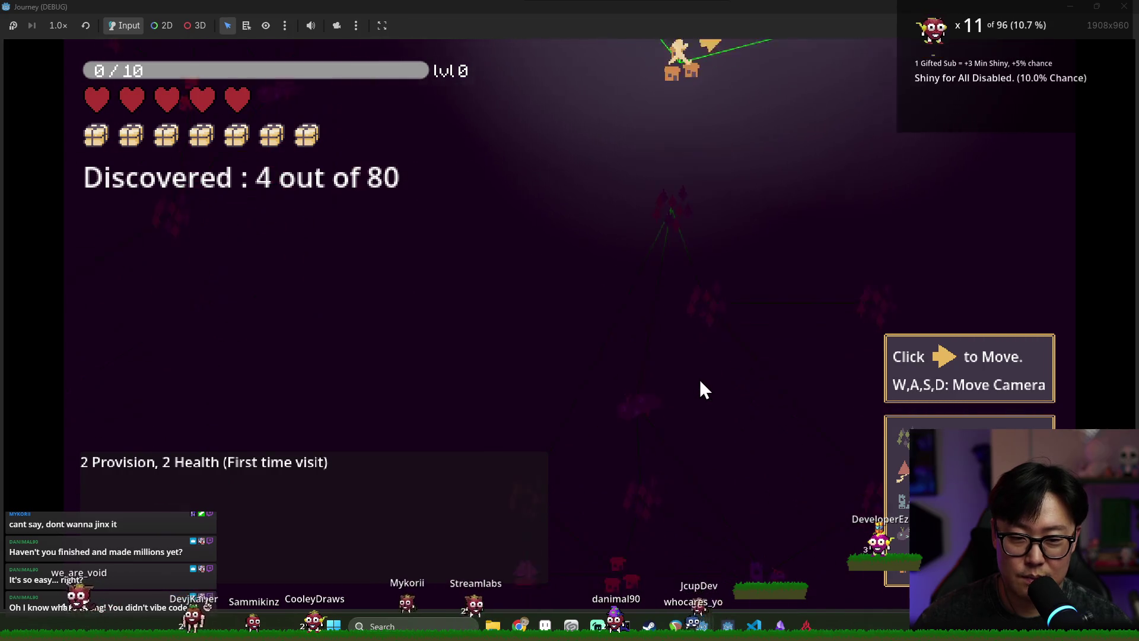
key(w)
key(w)
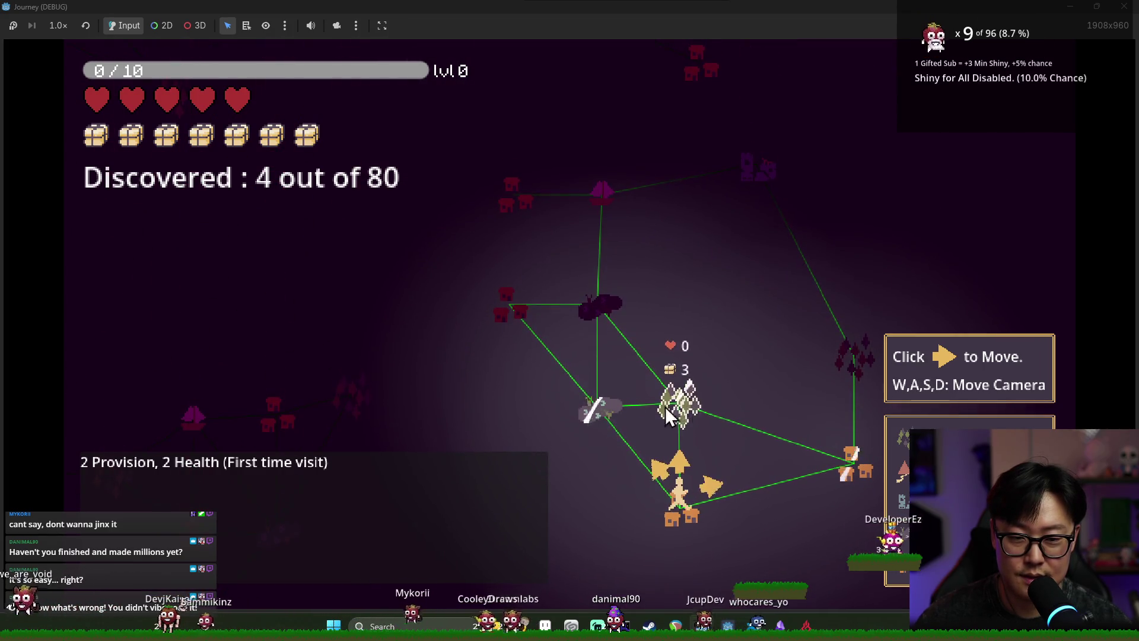
click(681, 461)
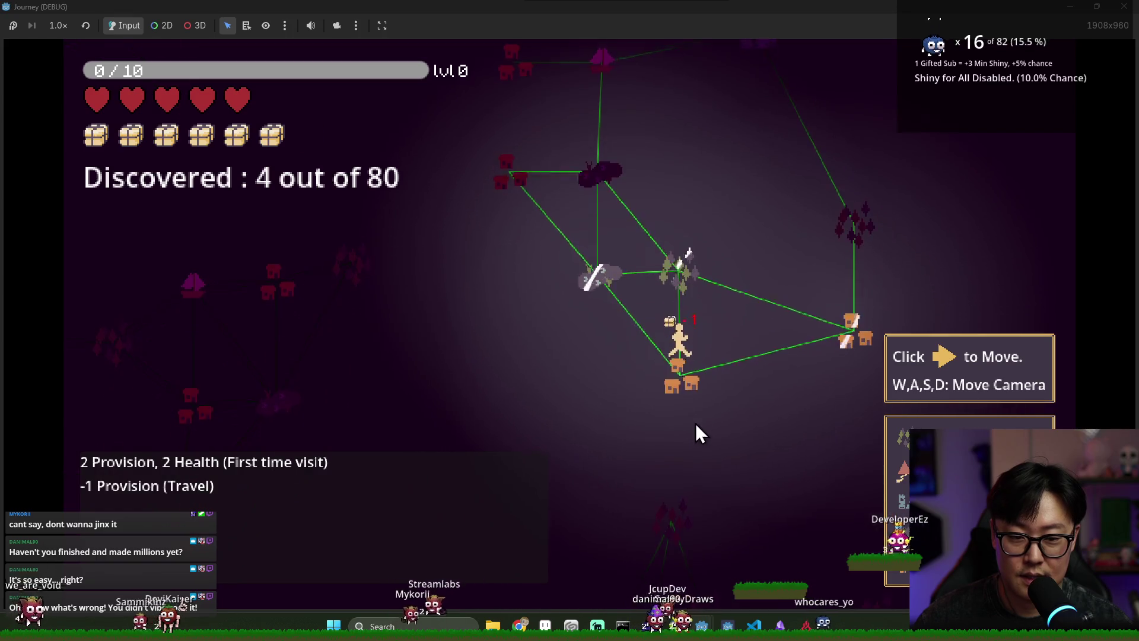
click(676, 335)
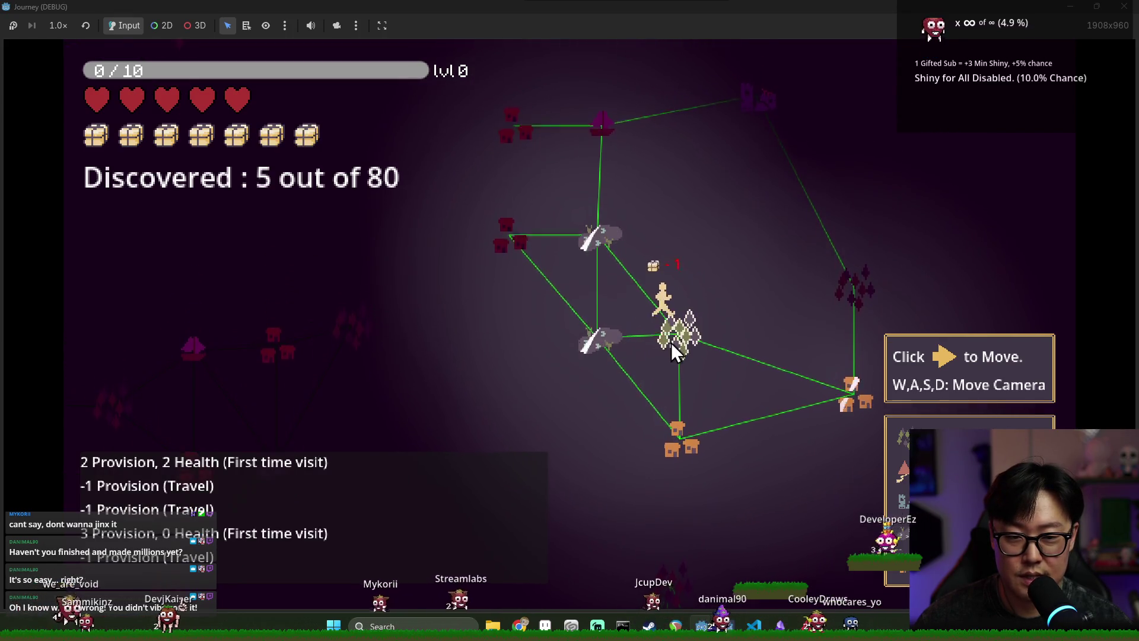
click(669, 342)
click(615, 275)
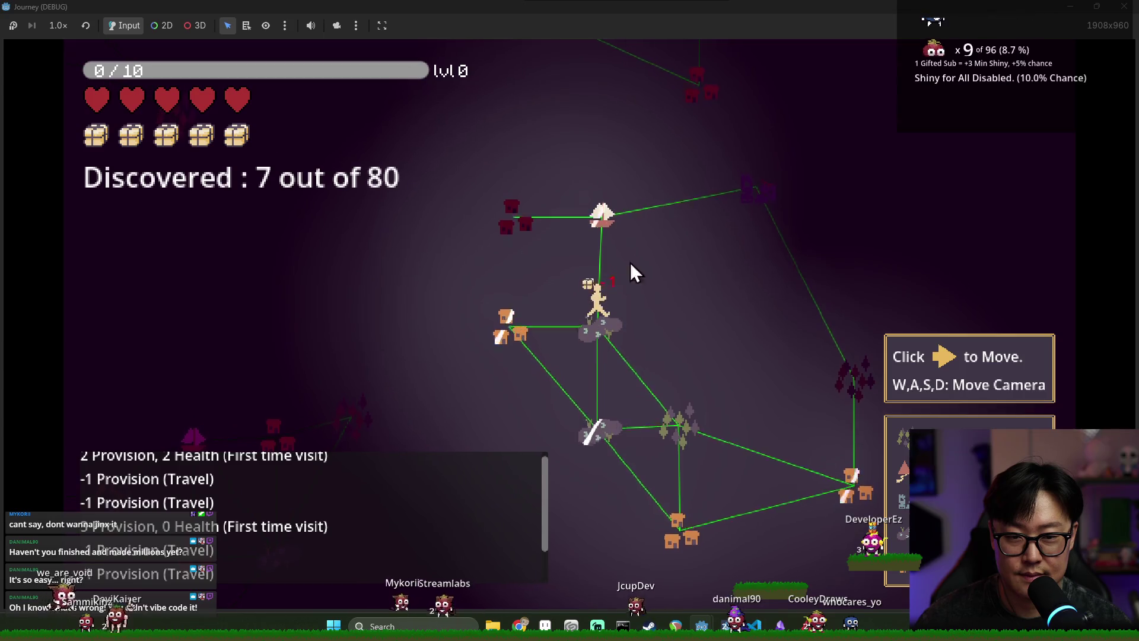
click(754, 303)
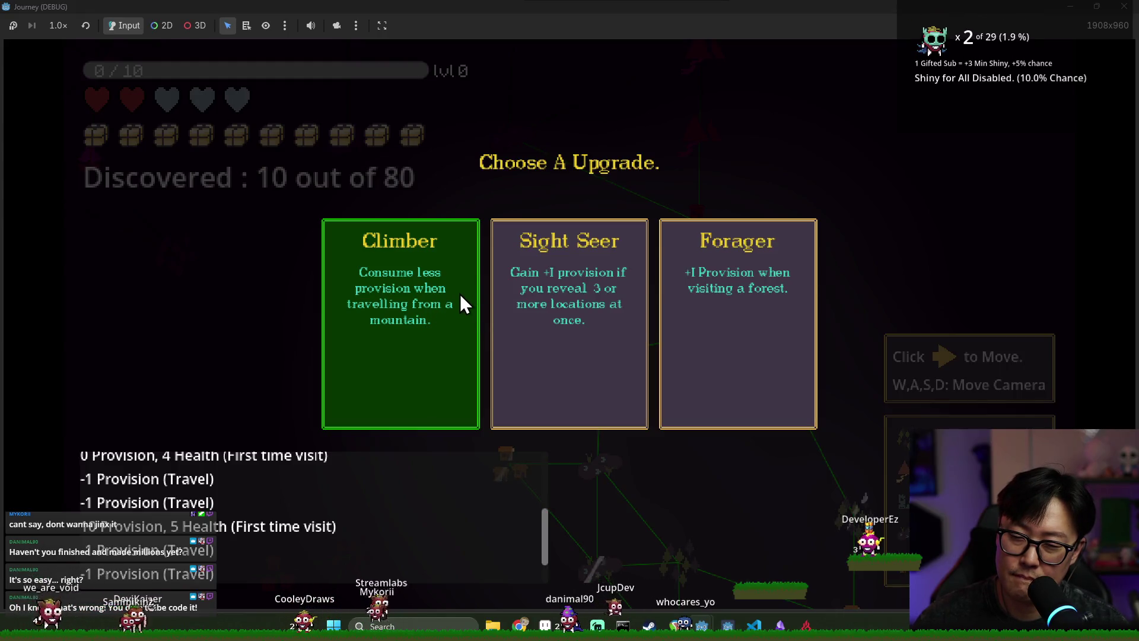
key(F8)
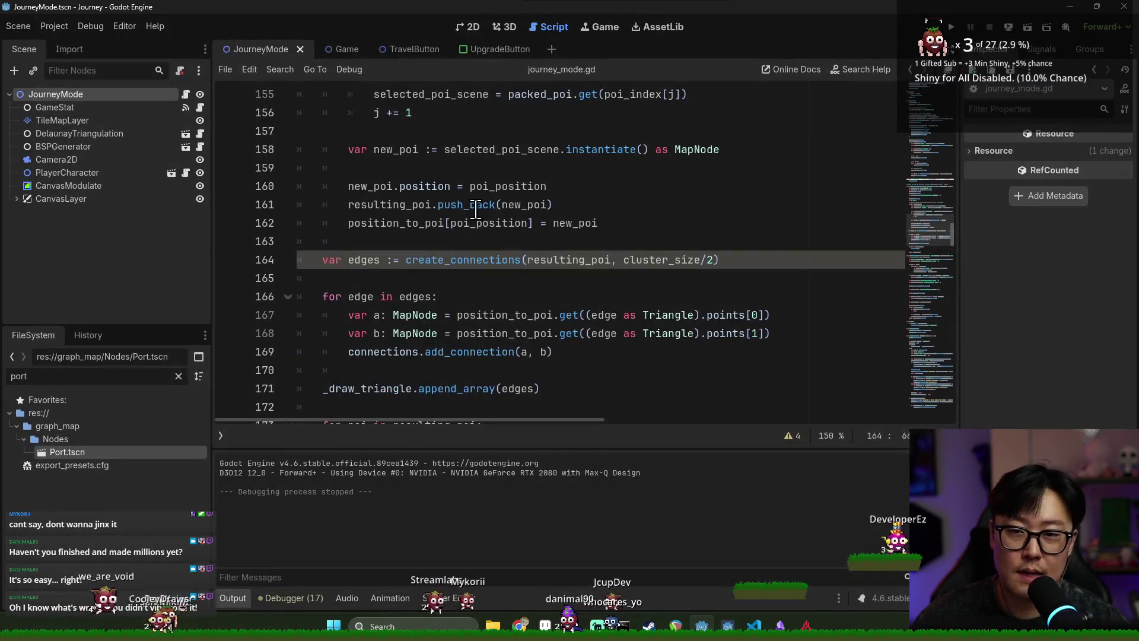
- Save the script and open Ruin.tscn by filtering the FileSystem for 'ruin'
click(471, 204)
key(ctrl+s)
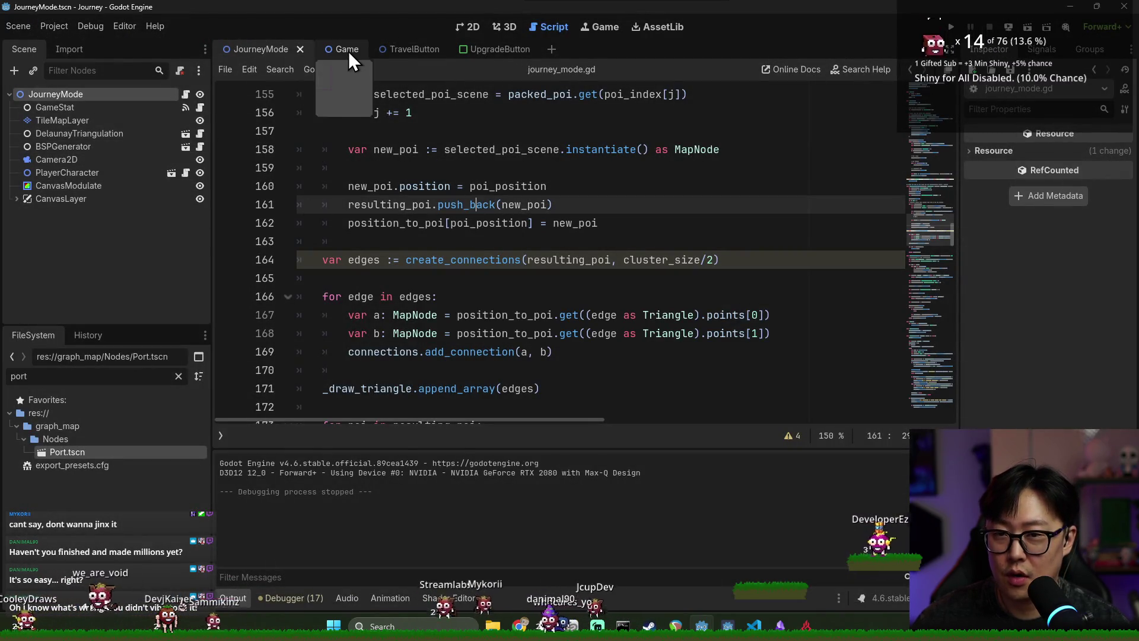
double_click(140, 375)
text(ruin)
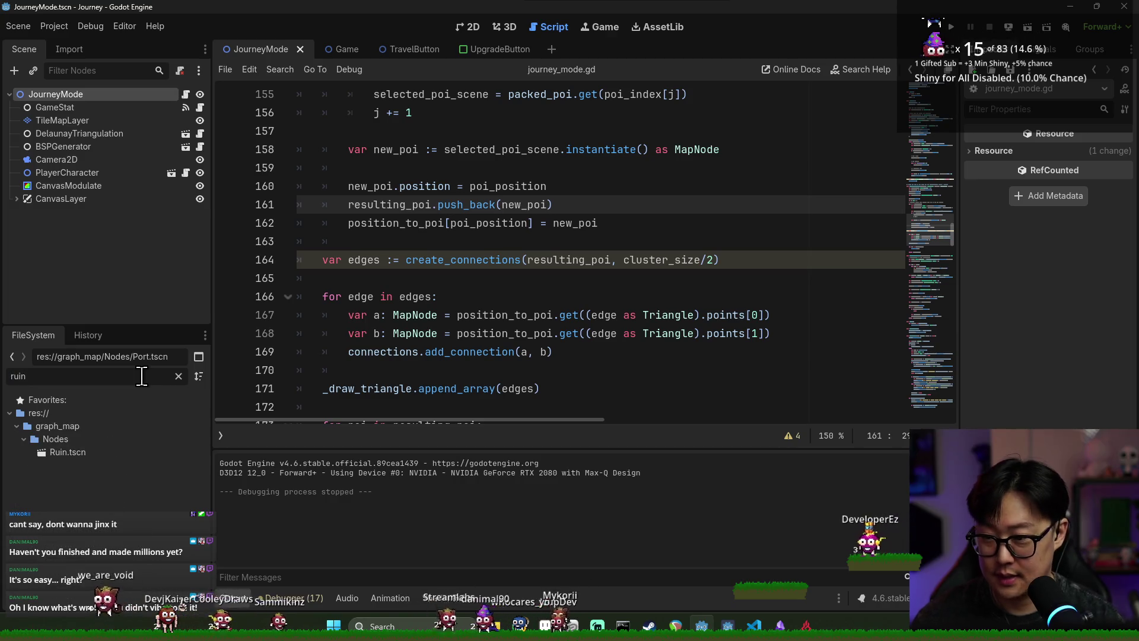
double_click(69, 454)
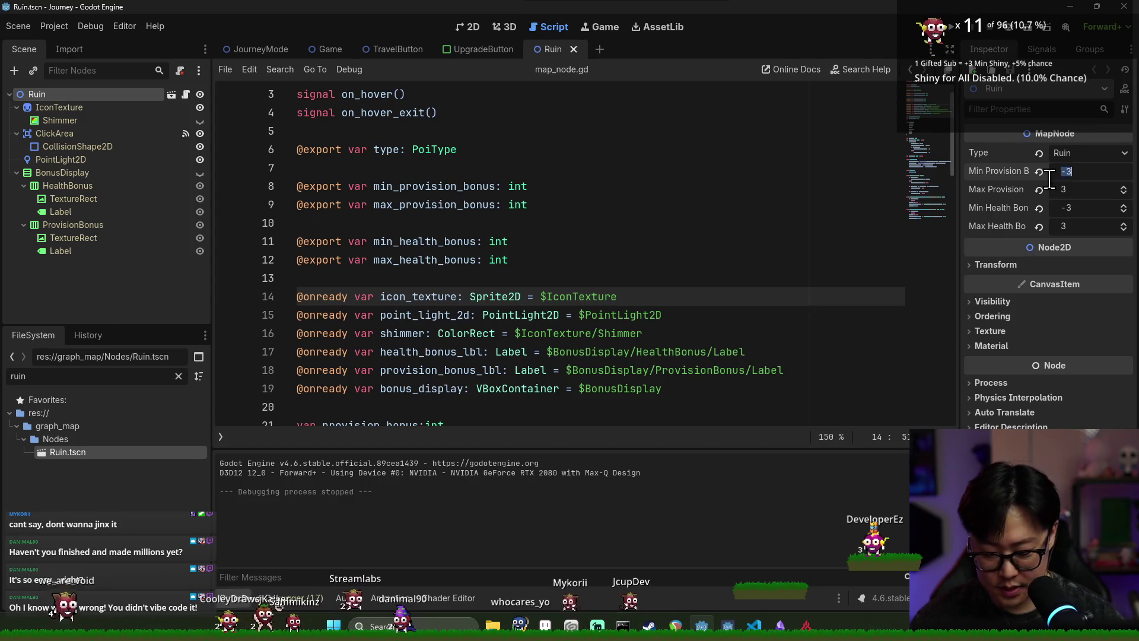
- Set Ruin's Min Provision, Max Provision and Min Health to -1, then launch the game
text(-1)
key(Tab)
text(-1)
key(Tab)
text(-1)
key(Tab)
text(-)
key(F5)
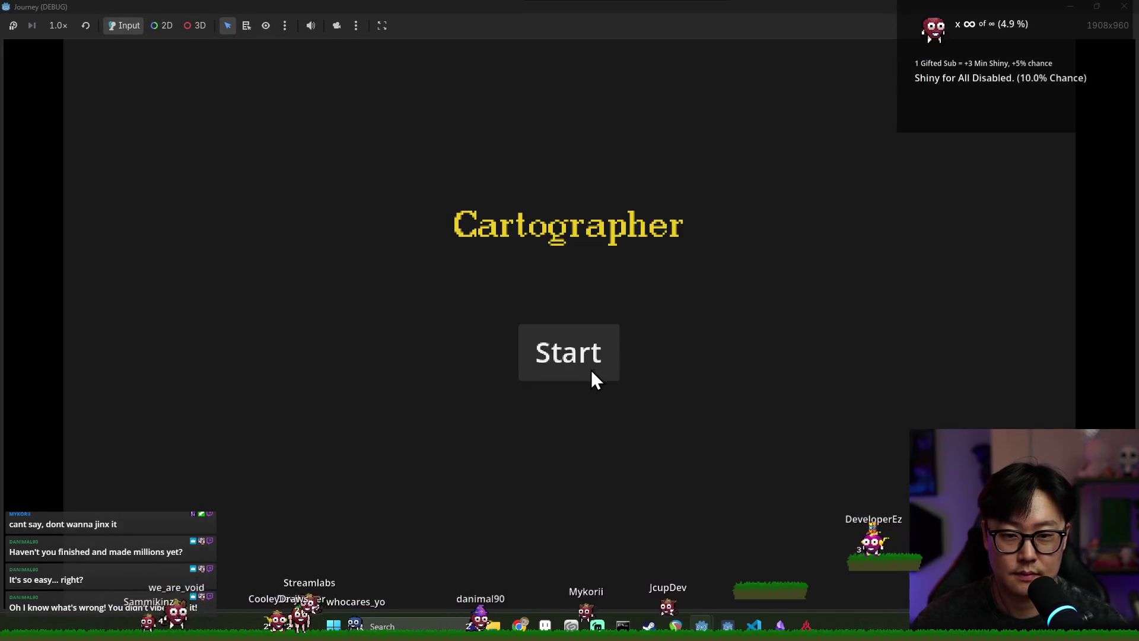
- Start a run and travel past the mountain, forest and ruins, taking the Climber upgrade
click(593, 369)
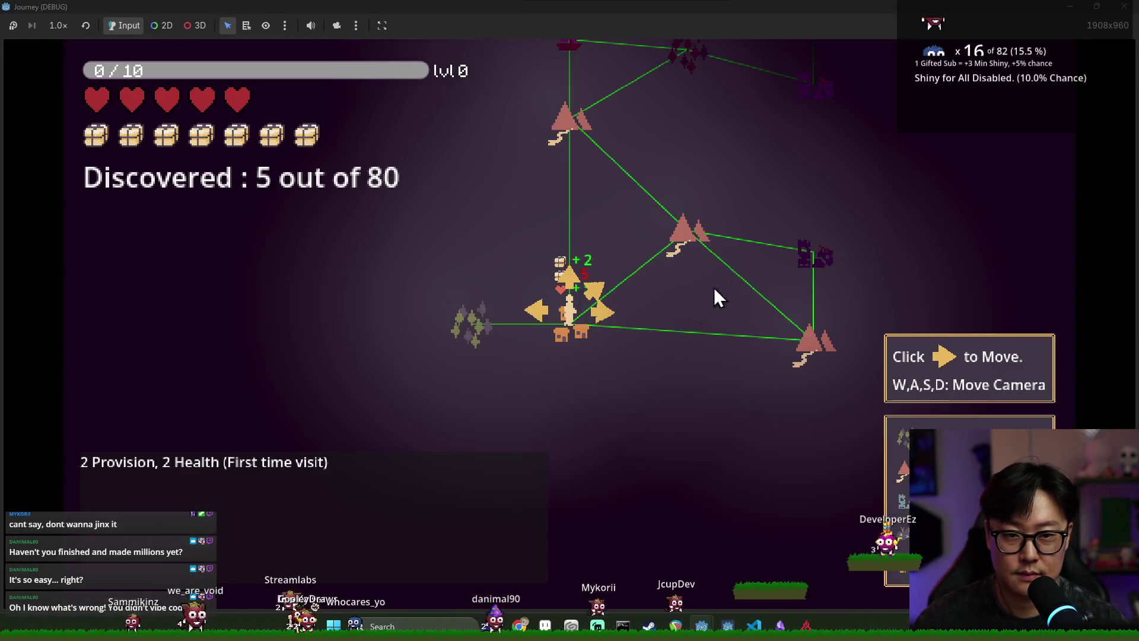
click(593, 291)
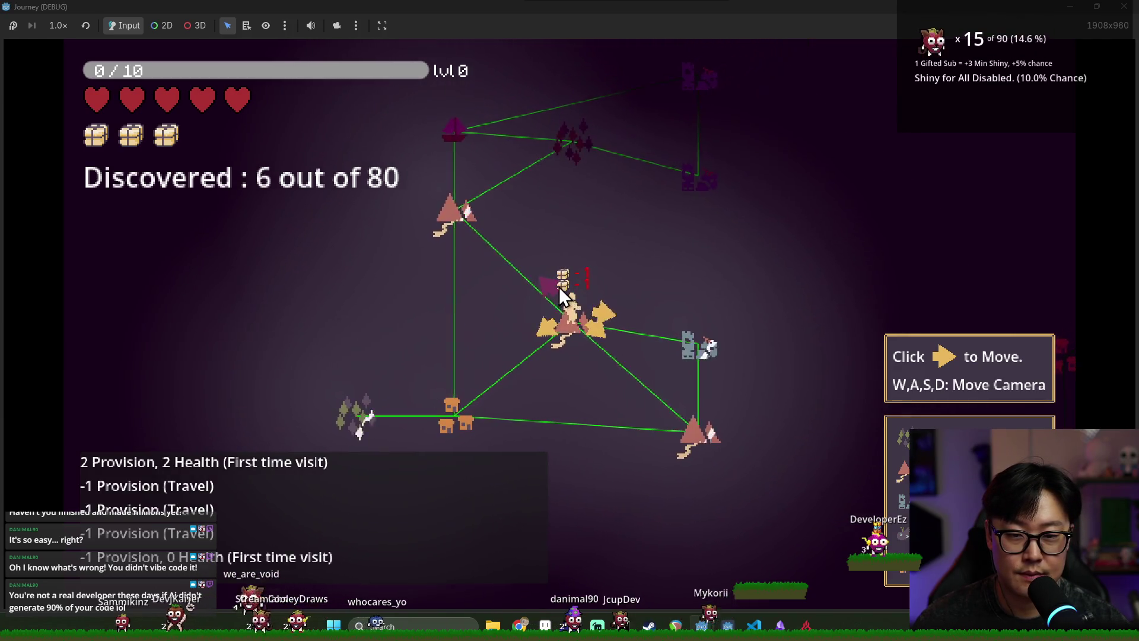
click(555, 287)
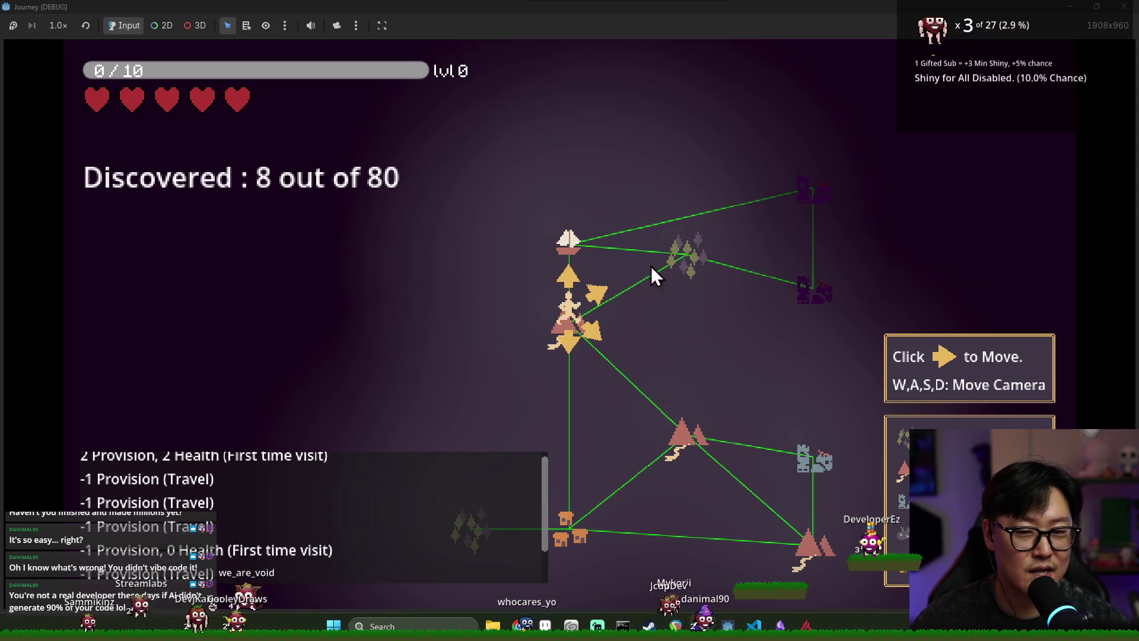
click(600, 293)
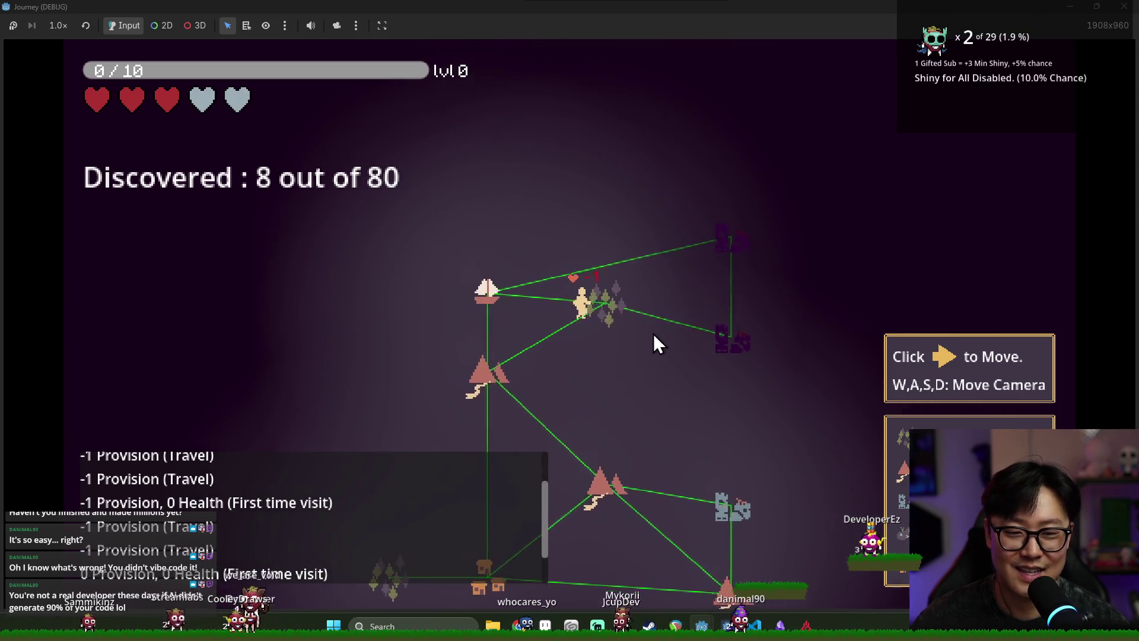
click(682, 350)
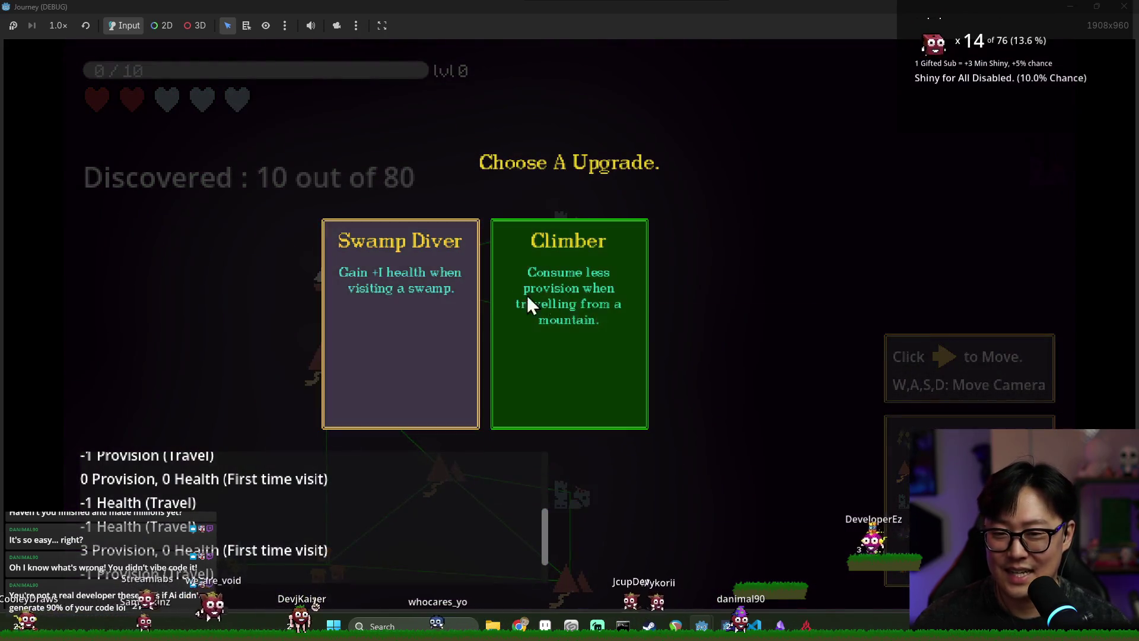
click(596, 317)
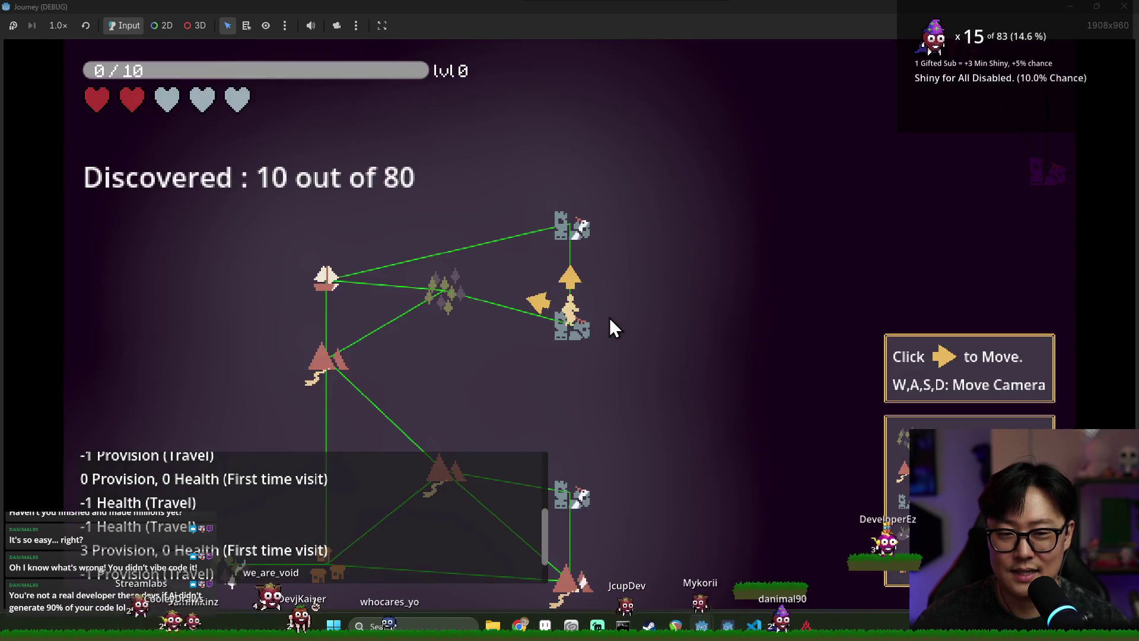
click(530, 306)
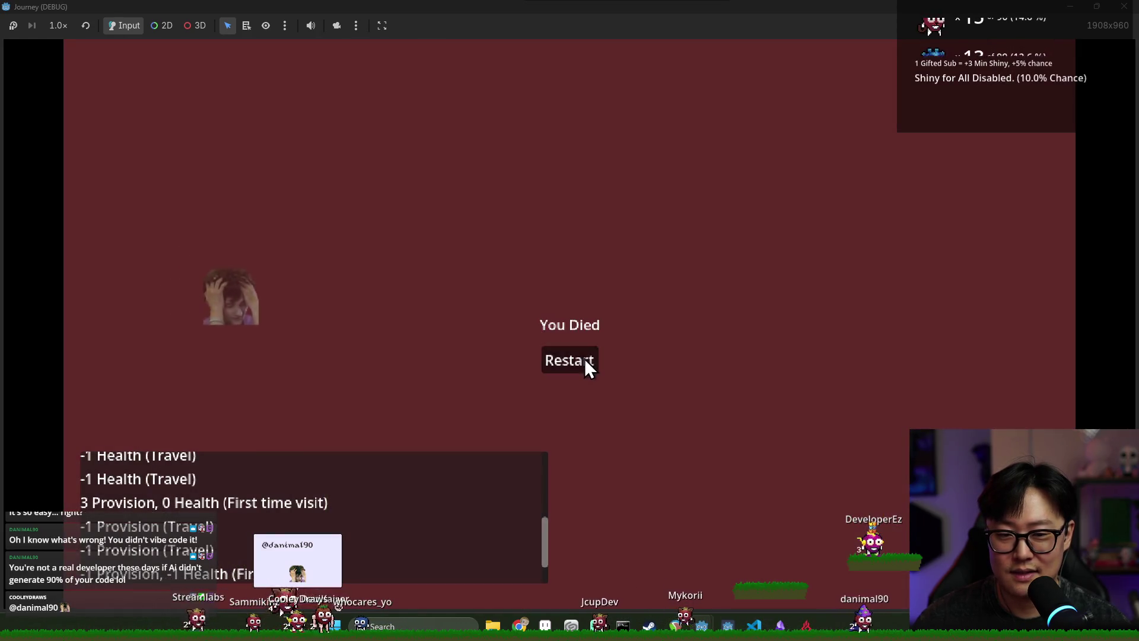
- Restart after the player dies, begin a fresh run, then close the game
click(585, 359)
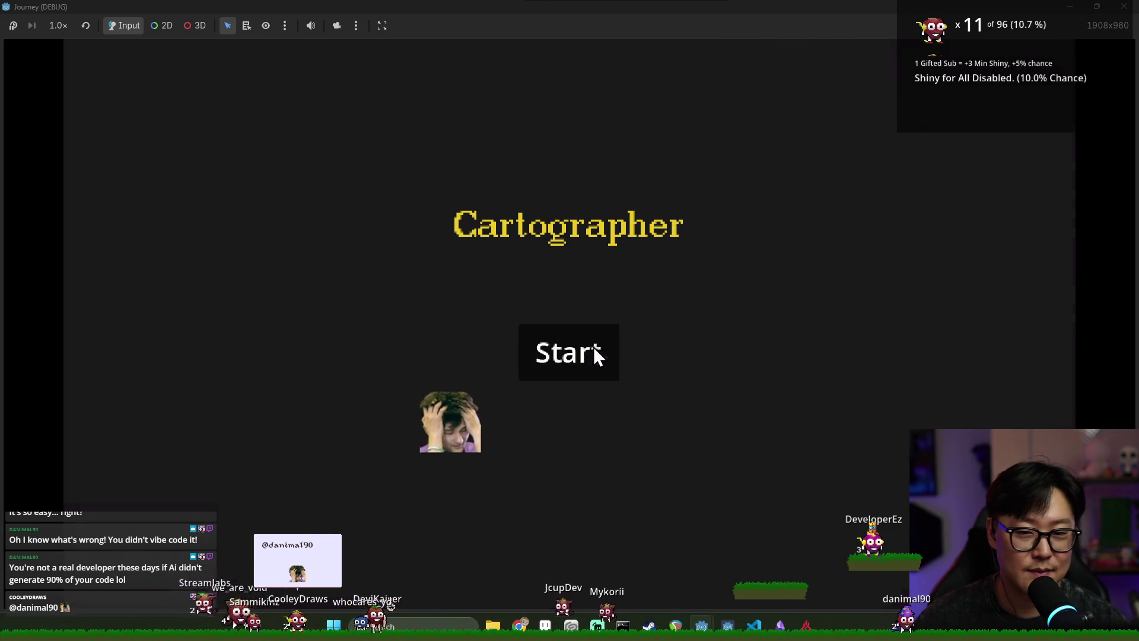
click(592, 345)
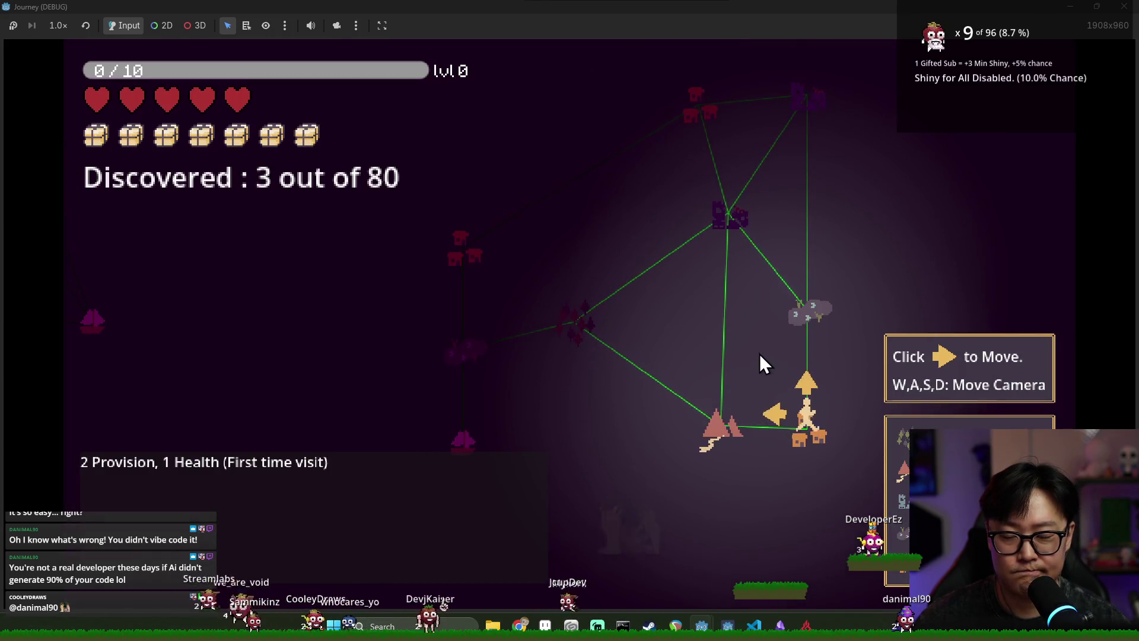
mouse_move(721, 429)
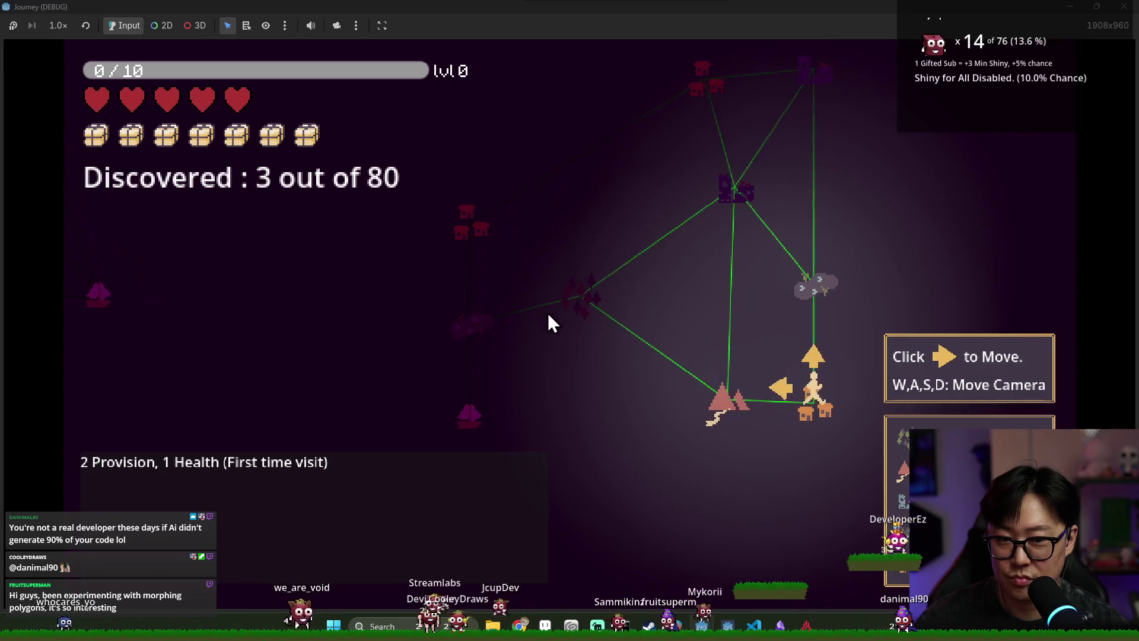
key(F8)
- Save the Ruin scene with all four bonus limits at -1 while reviewing map_node.gd
key(ctrl+s)
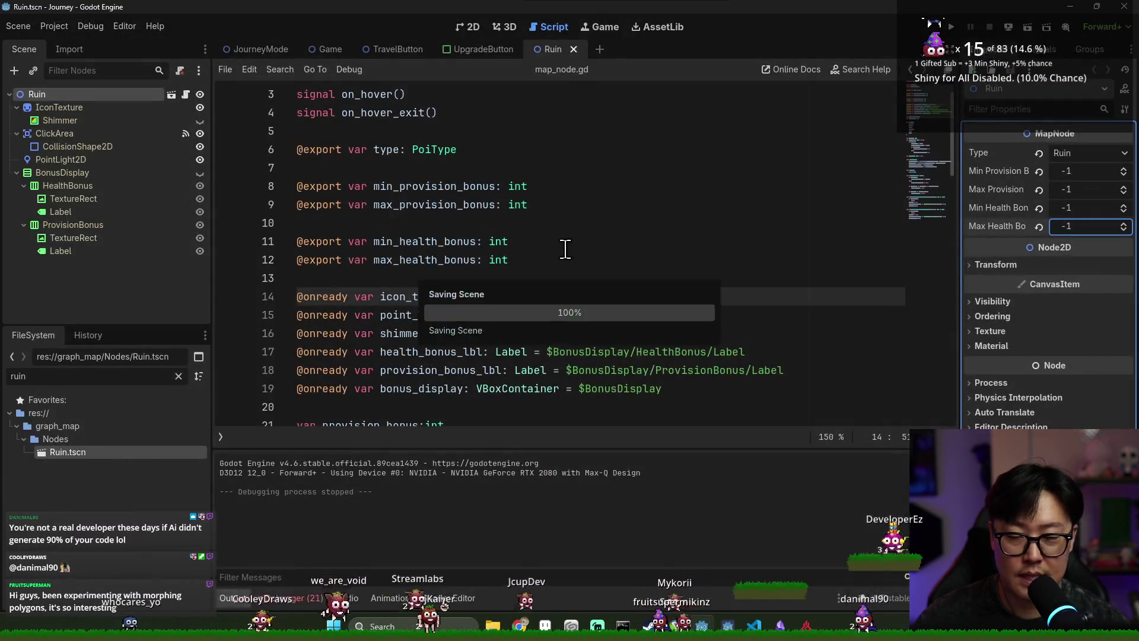
scroll(563, 255, down, 10)
scroll(557, 237, down, 2)
scroll(557, 232, up, 5)
key(ctrl+s)
scroll(560, 221, down, 6)
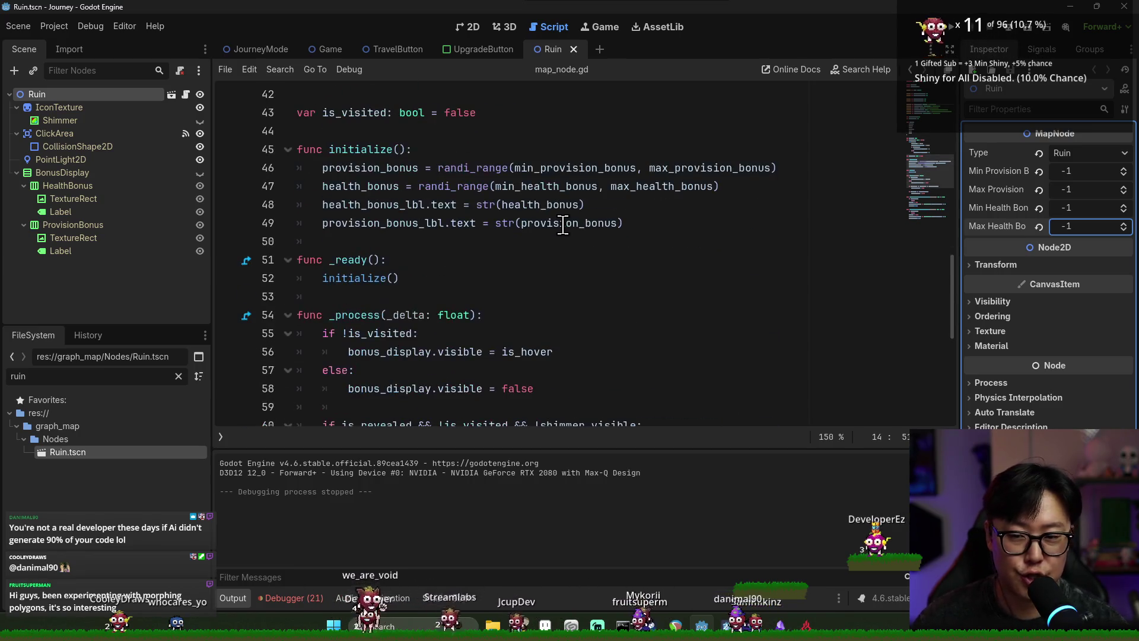
scroll(563, 221, down, 4)
scroll(564, 223, up, 2)
scroll(570, 228, down, 4)
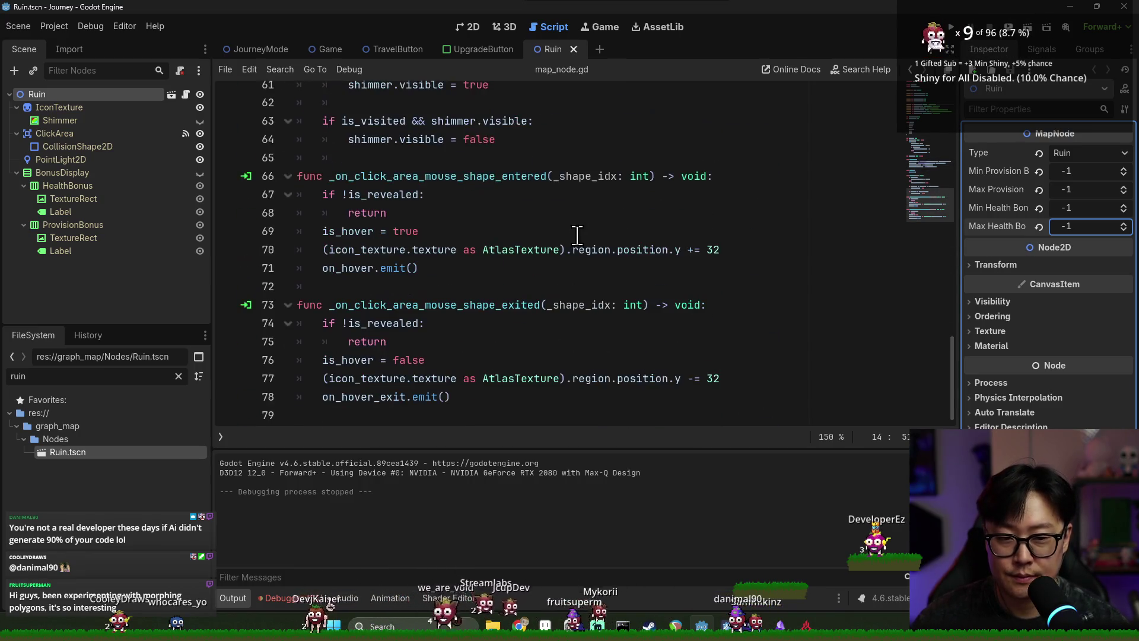
scroll(258, 217, up, 8)
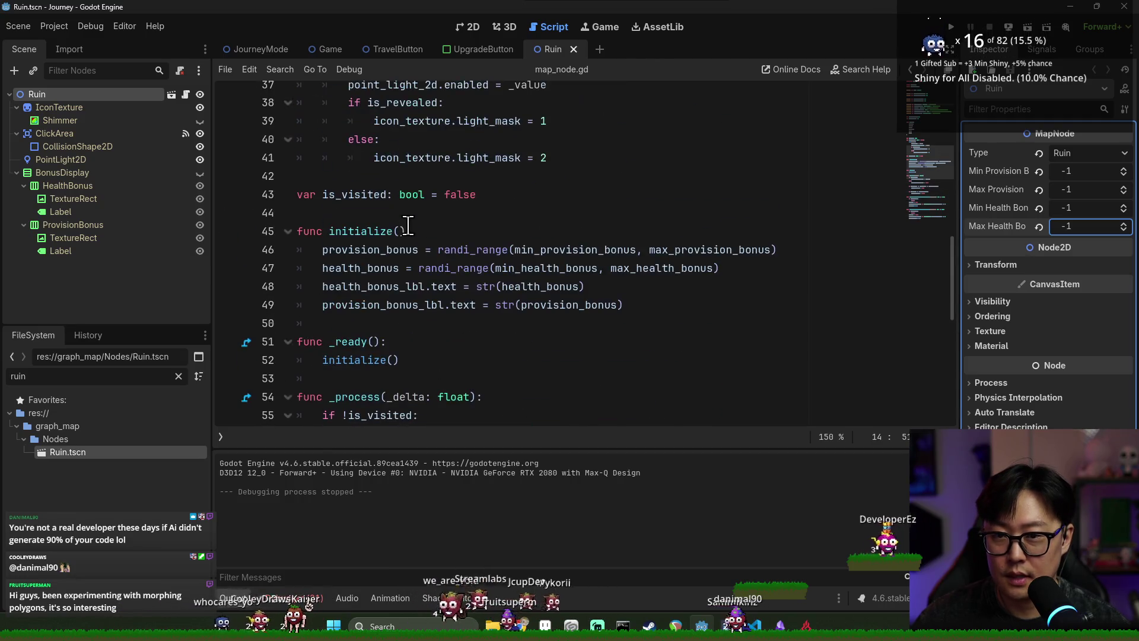
scroll(493, 225, up, 2)
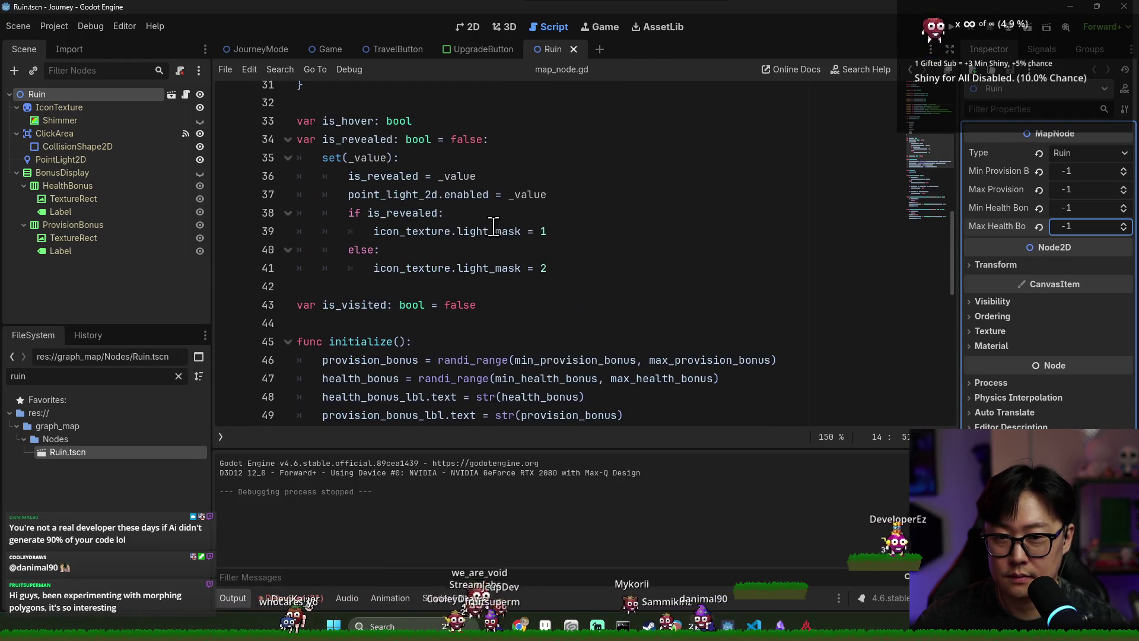
scroll(499, 241, up, 3)
key(ctrl+s)
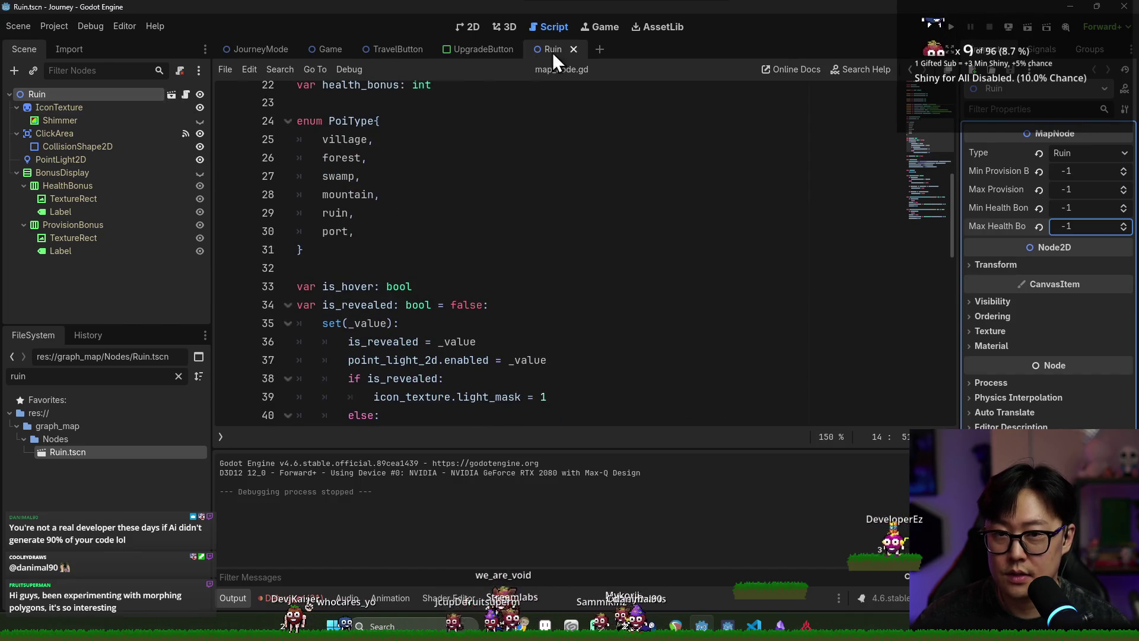
- Close the Ruin scene tab and save journey_mode.gd in the JourneyMode scene
middle_click(556, 52)
click(261, 48)
key(ctrl+s)
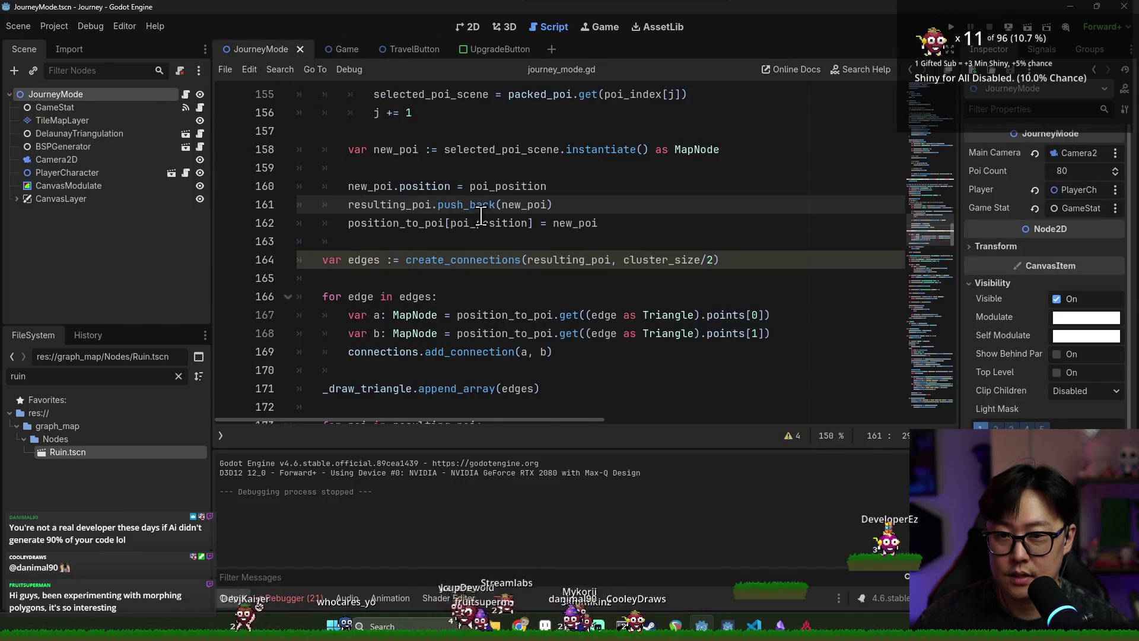
scroll(540, 248, up, 5)
key(ctrl+s)
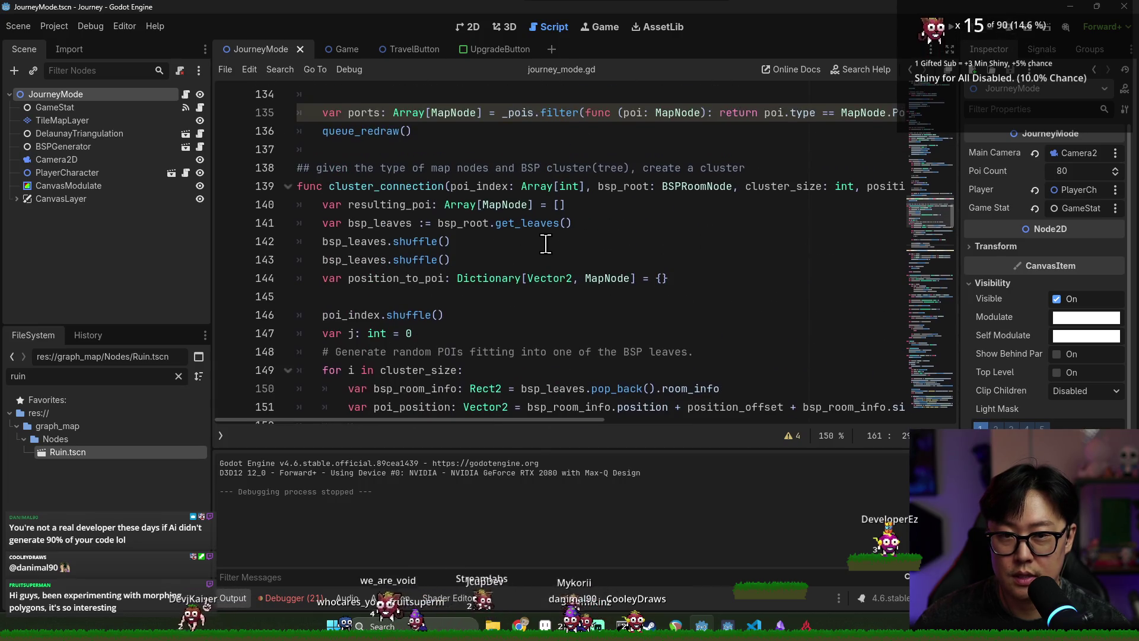
click(597, 186)
scroll(587, 202, down, 3)
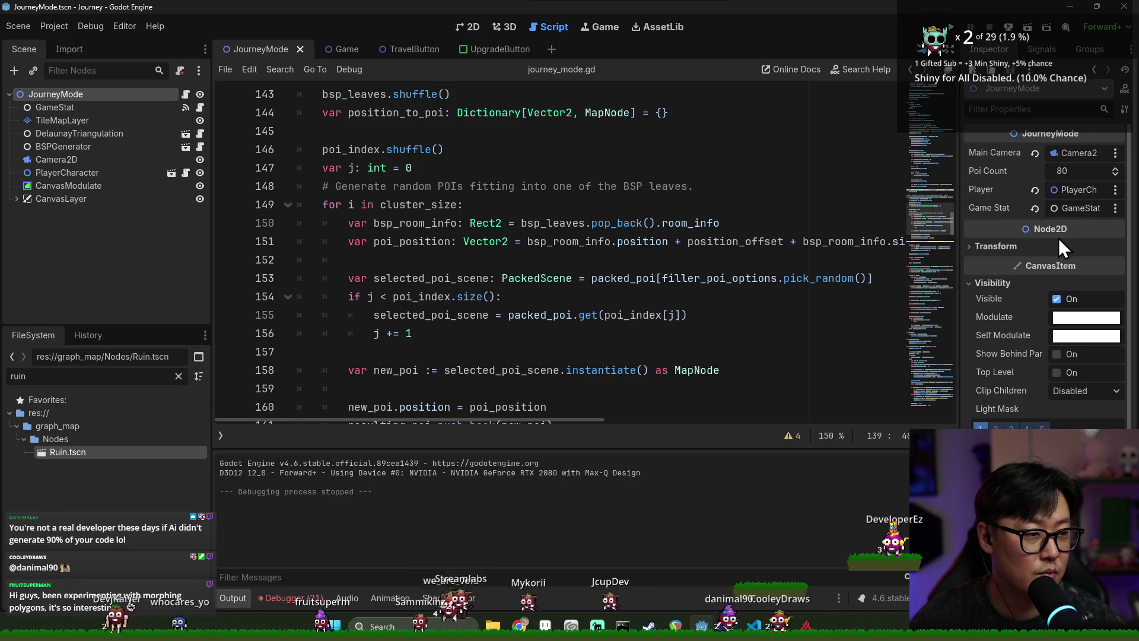
click(590, 243)
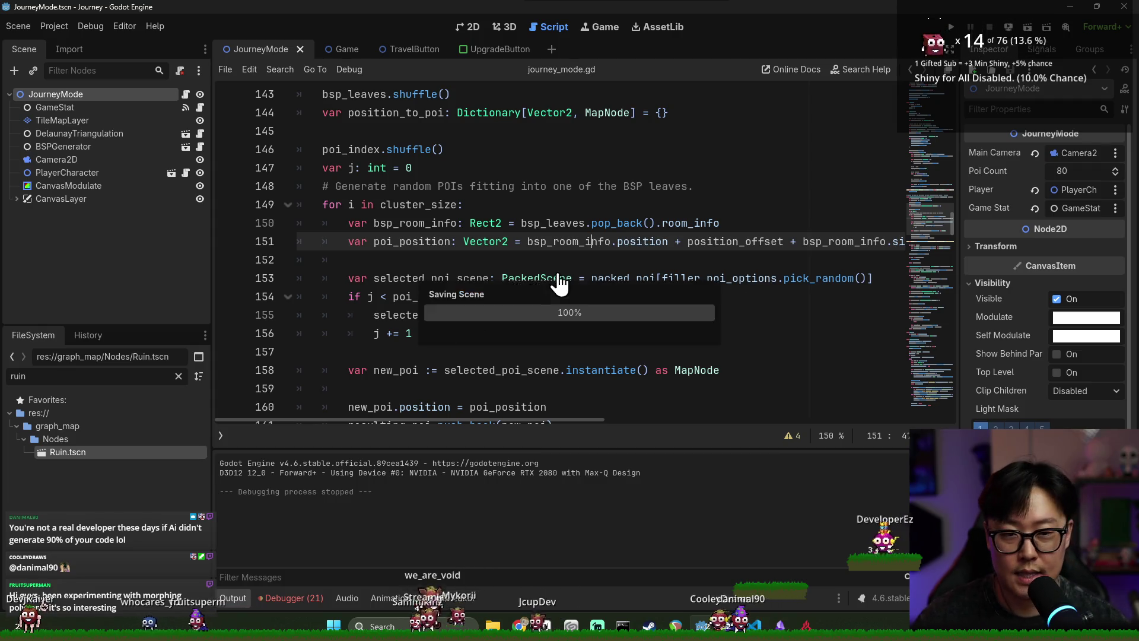
double_click(415, 241)
scroll(467, 228, down, 2)
scroll(467, 229, down, 3)
scroll(474, 234, up, 7)
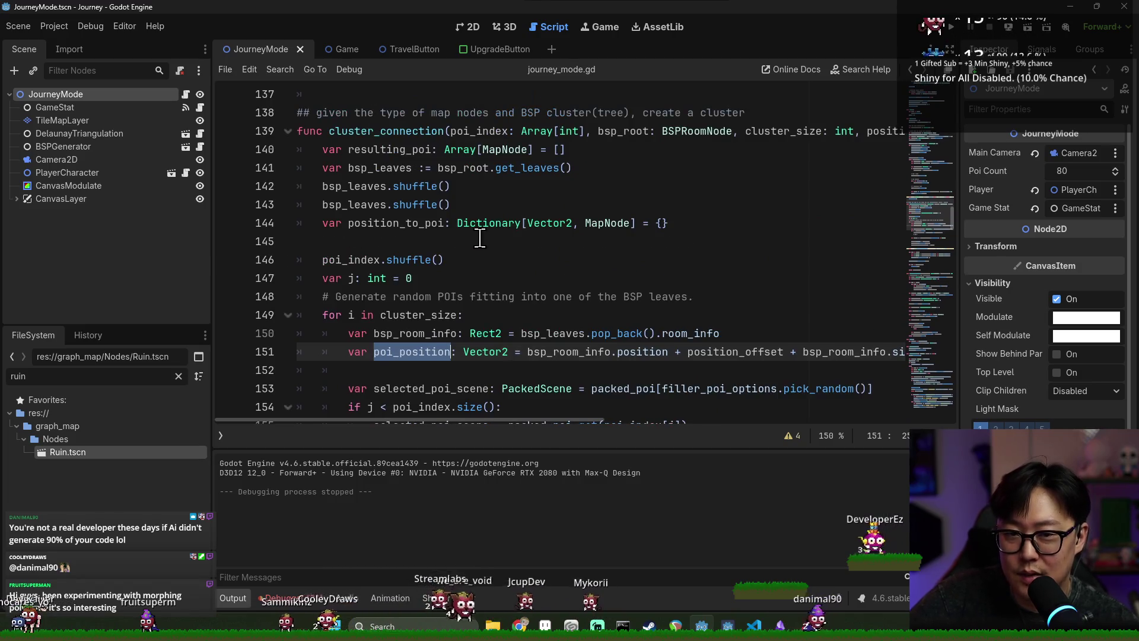
mouse_move(484, 220)
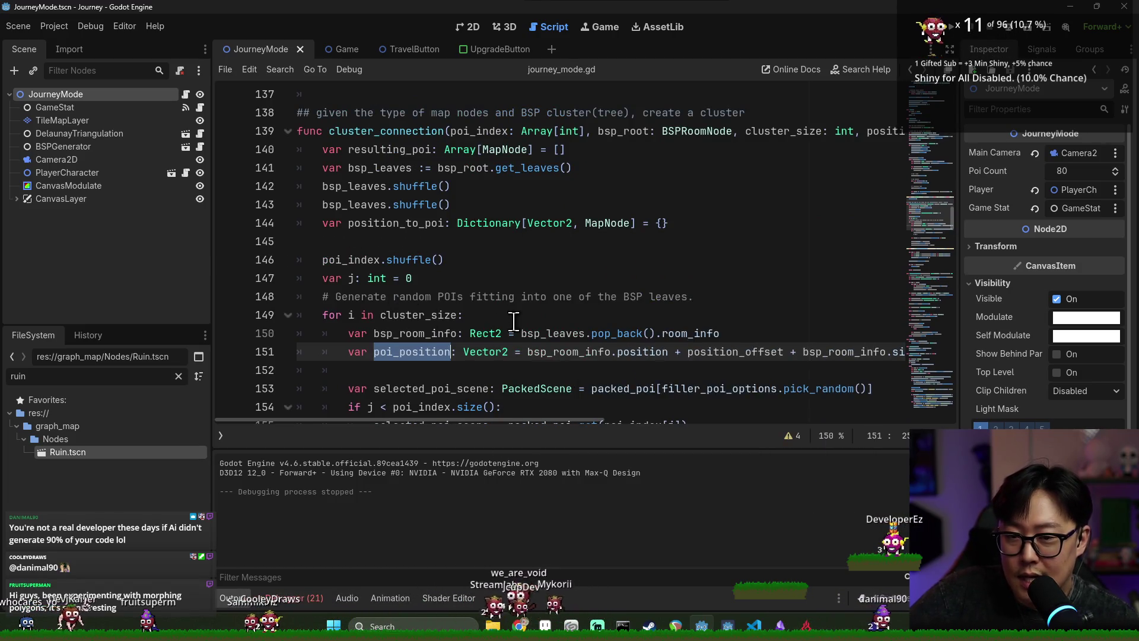
scroll(582, 314, down, 2)
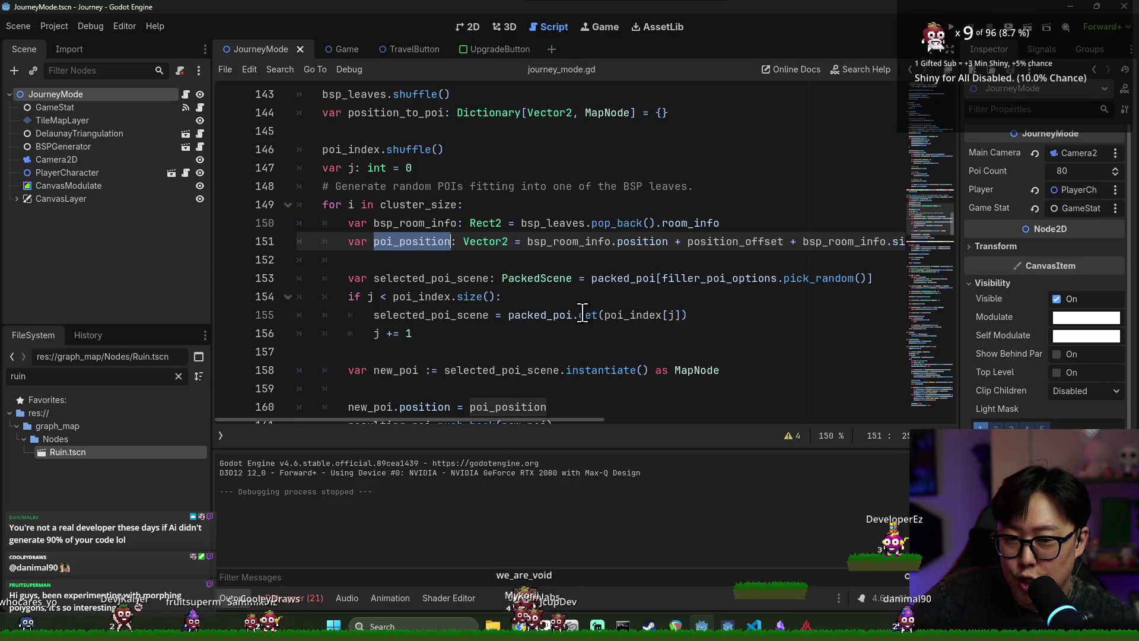
scroll(583, 315, up, 2)
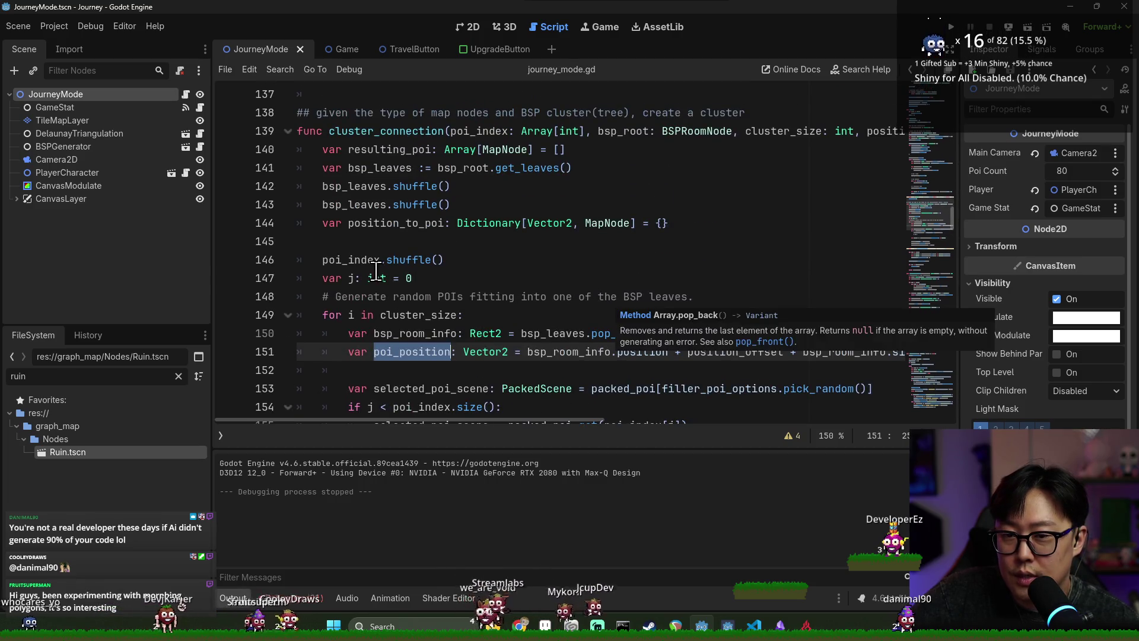
double_click(369, 260)
scroll(515, 262, up, 7)
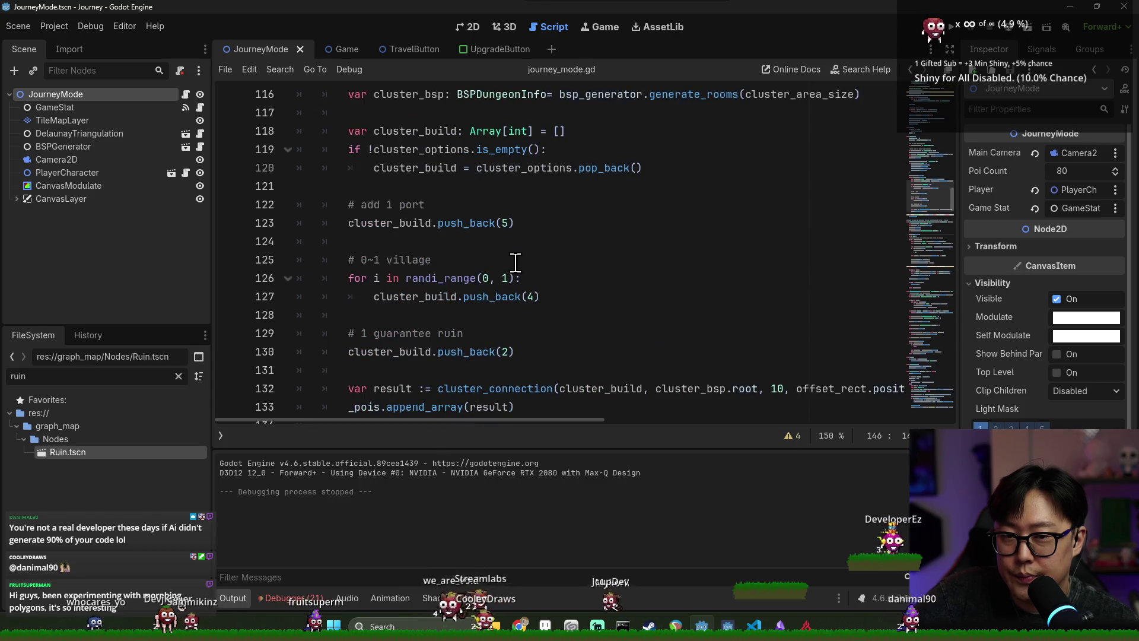
scroll(546, 259, down, 5)
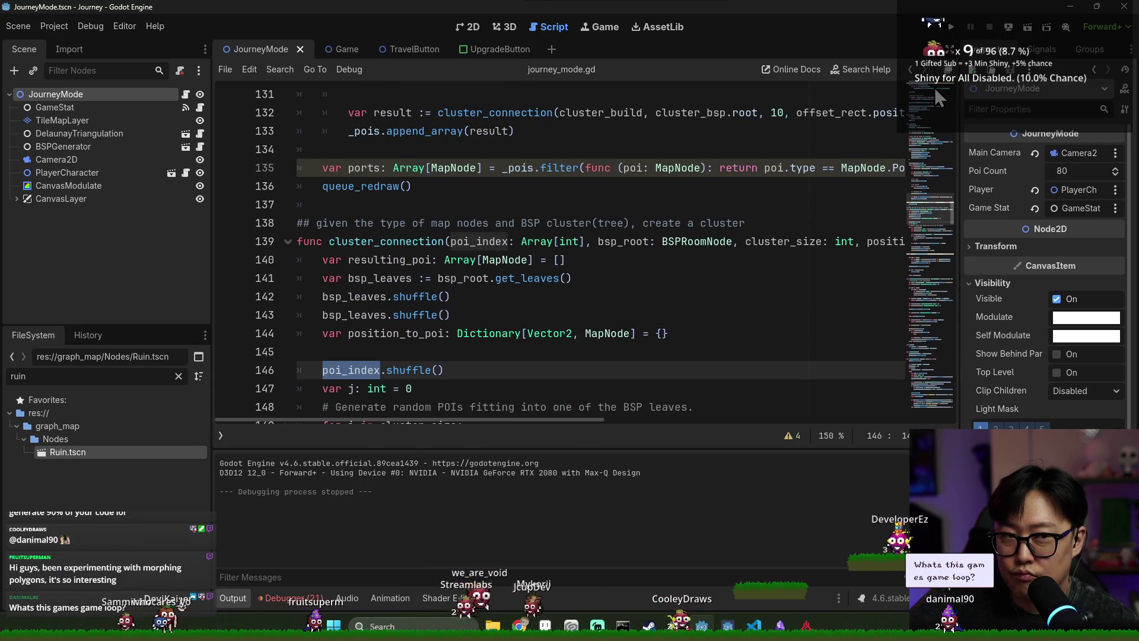
scroll(840, 194, down, 6)
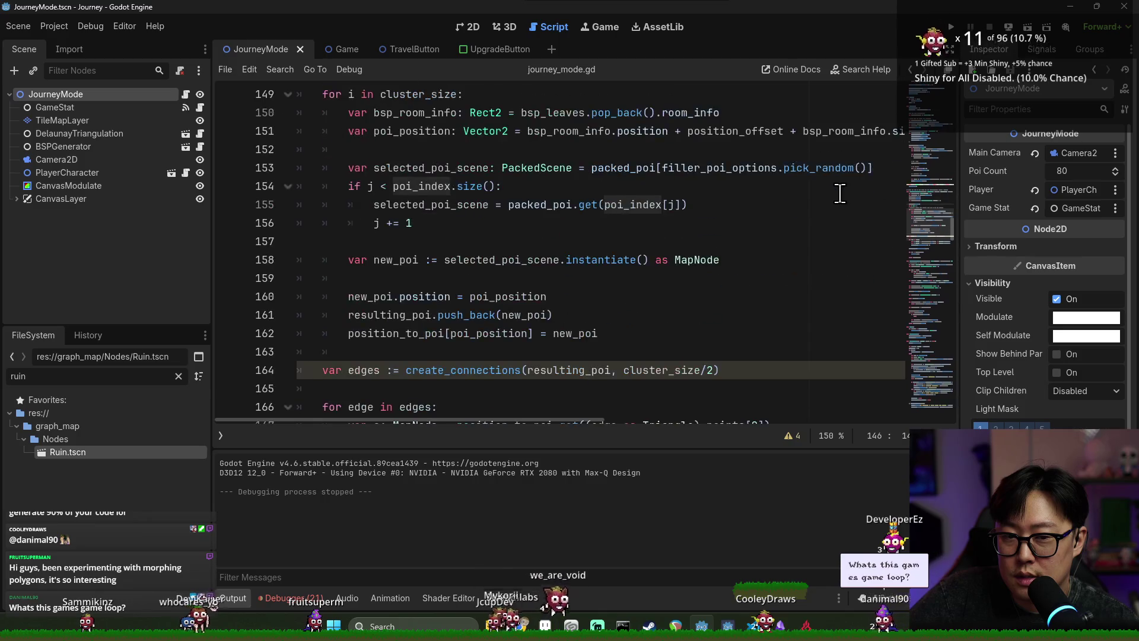
scroll(840, 193, down, 3)
scroll(837, 195, down, 3)
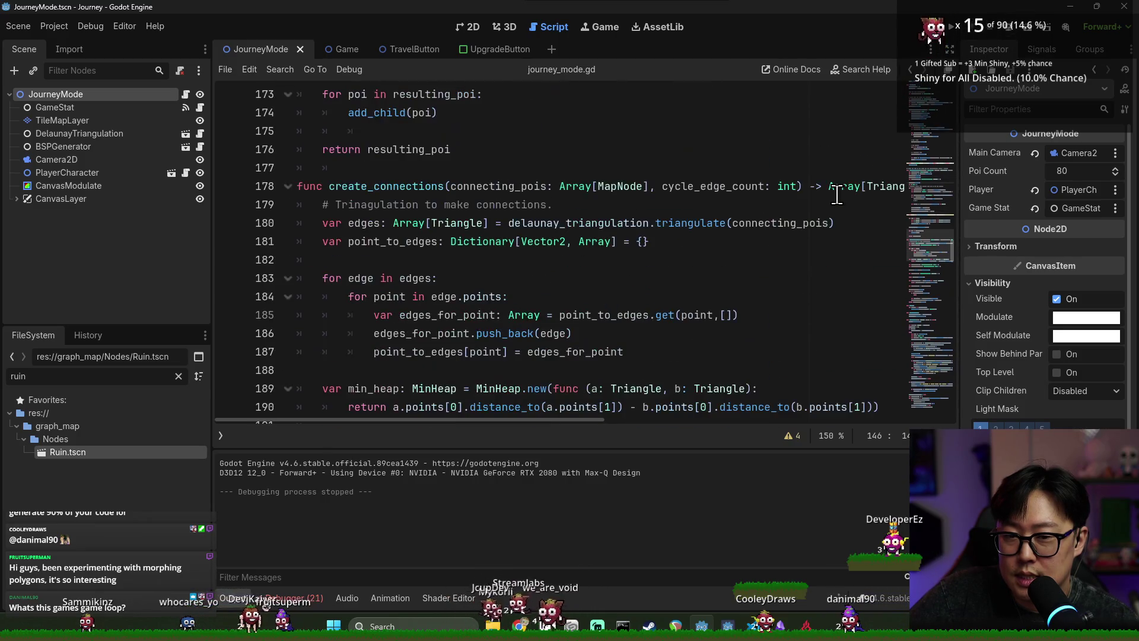
scroll(837, 194, down, 3)
scroll(833, 194, up, 9)
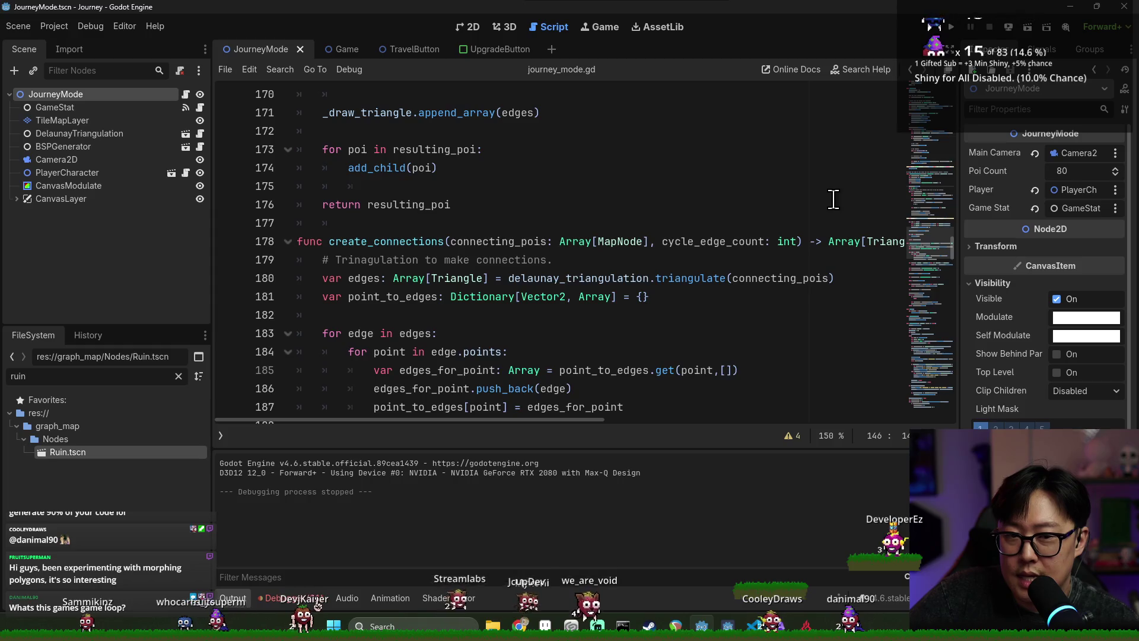
scroll(795, 198, down, 13)
scroll(777, 210, up, 4)
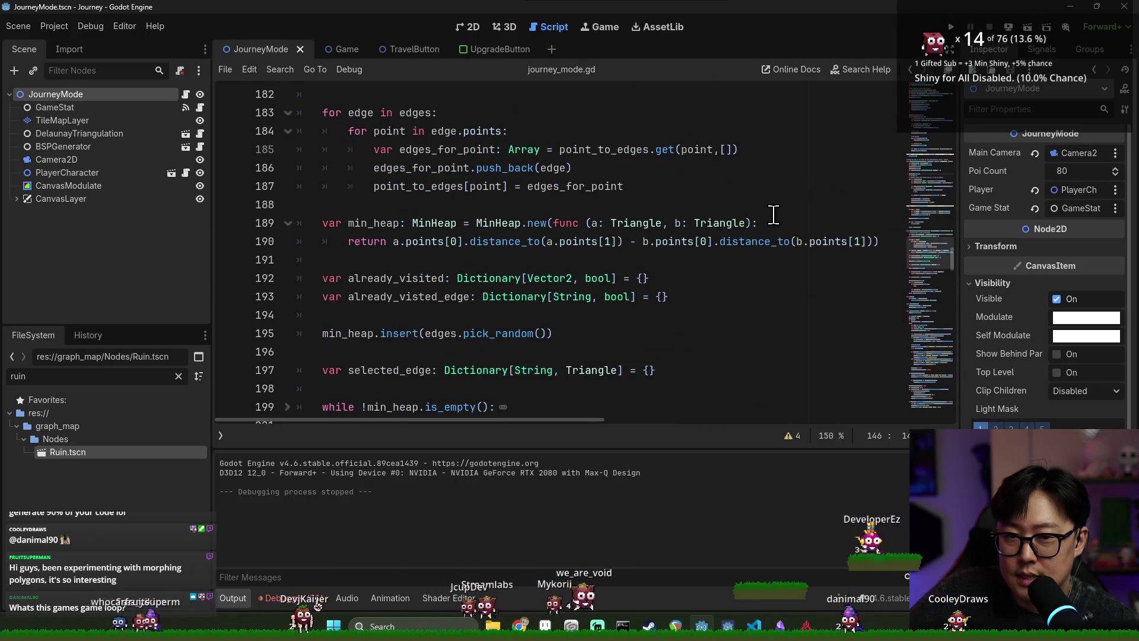
scroll(748, 222, down, 19)
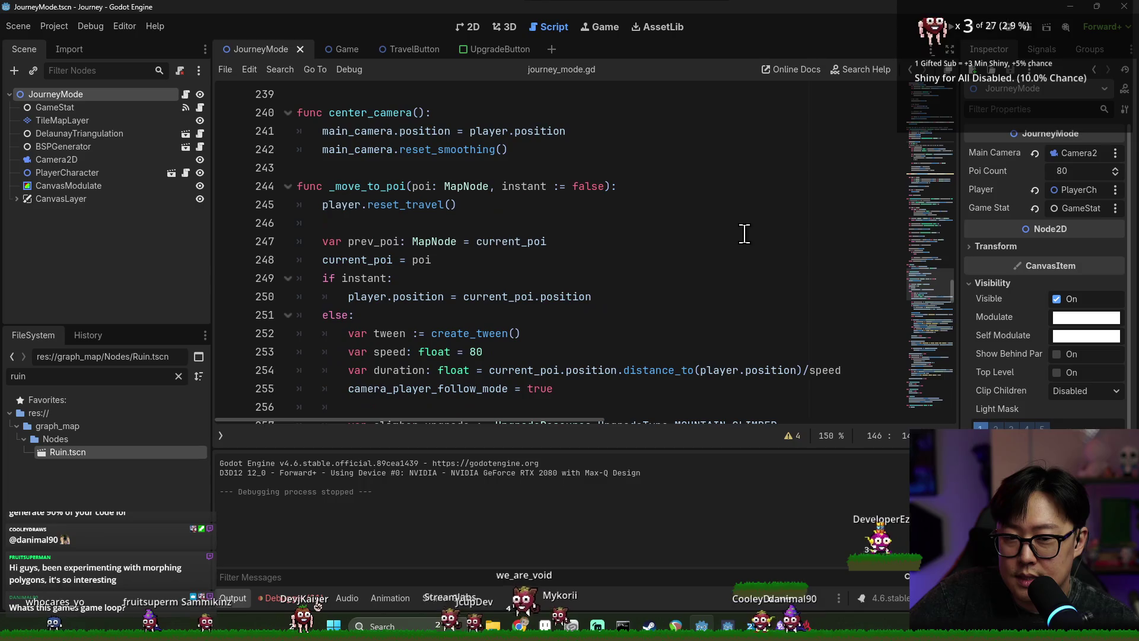
scroll(749, 236, up, 10)
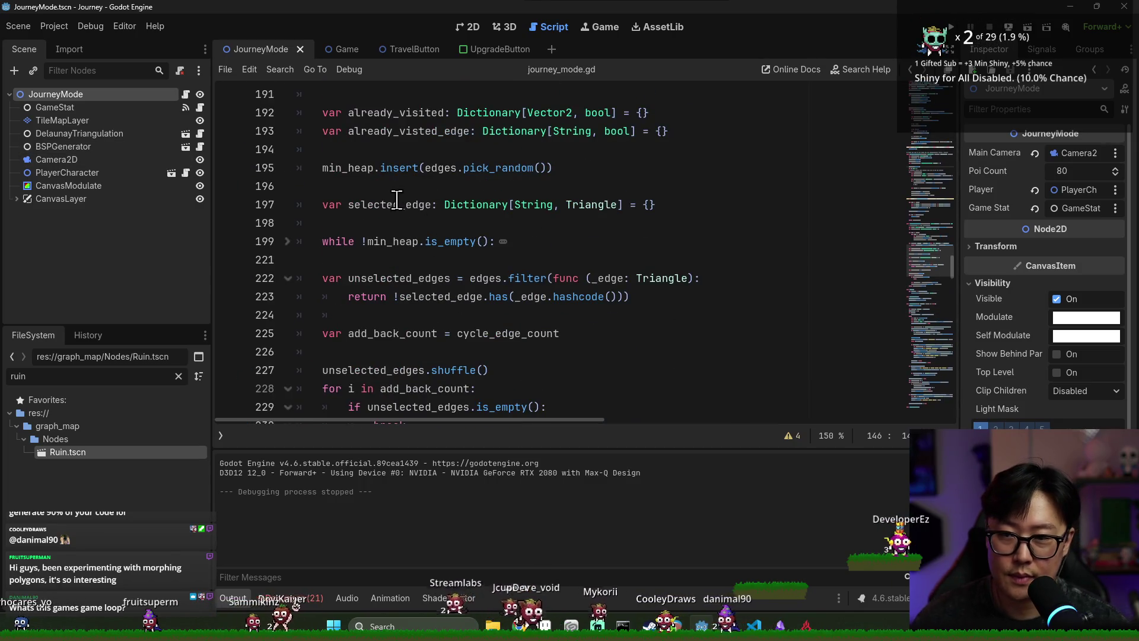
scroll(352, 192, up, 12)
scroll(423, 218, up, 6)
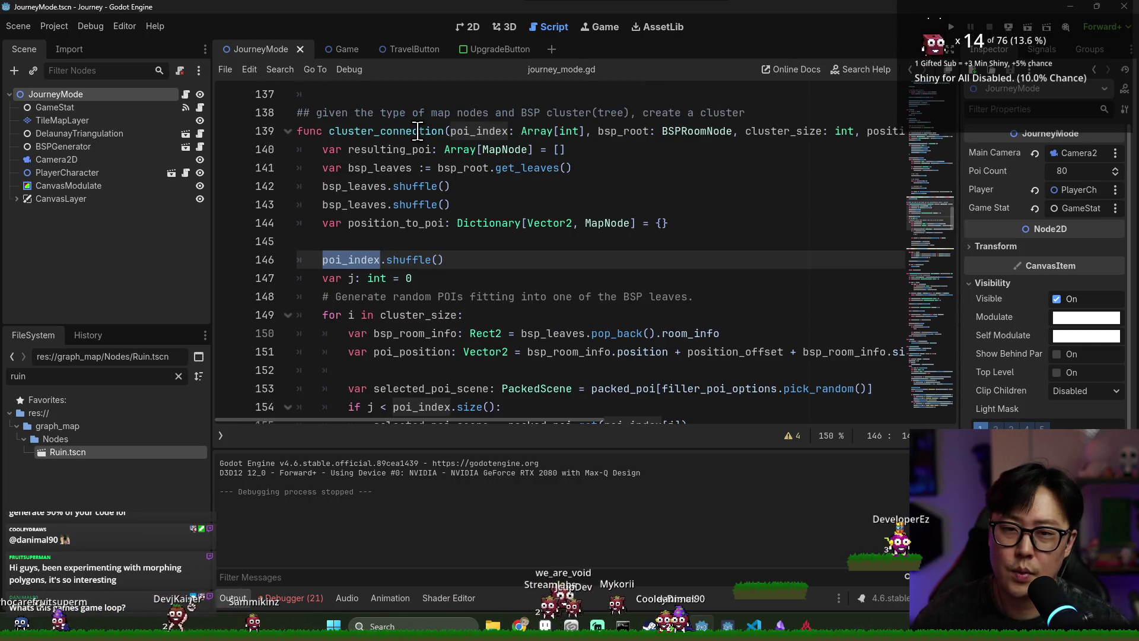
click(417, 131)
scroll(421, 180, up, 2)
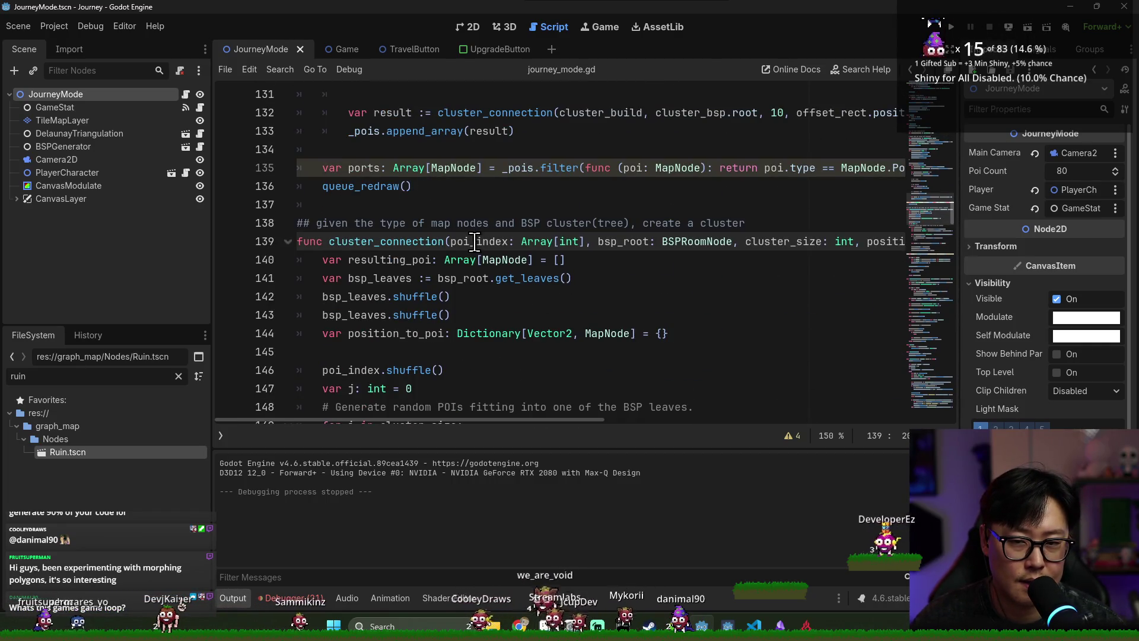
double_click(412, 241)
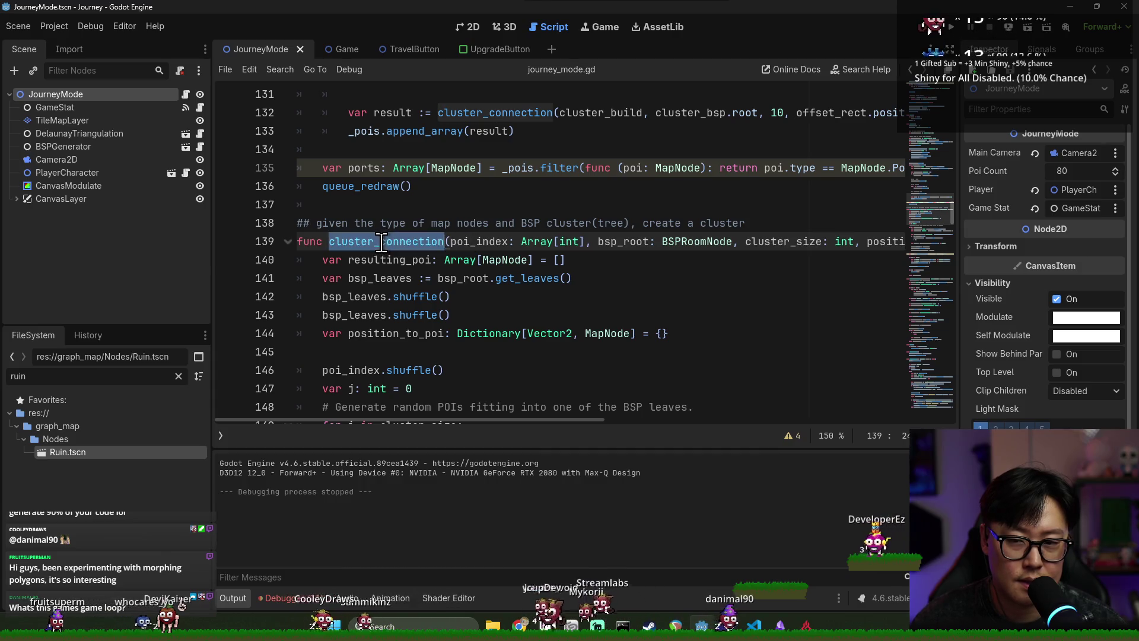
scroll(402, 242, up, 3)
scroll(409, 238, up, 7)
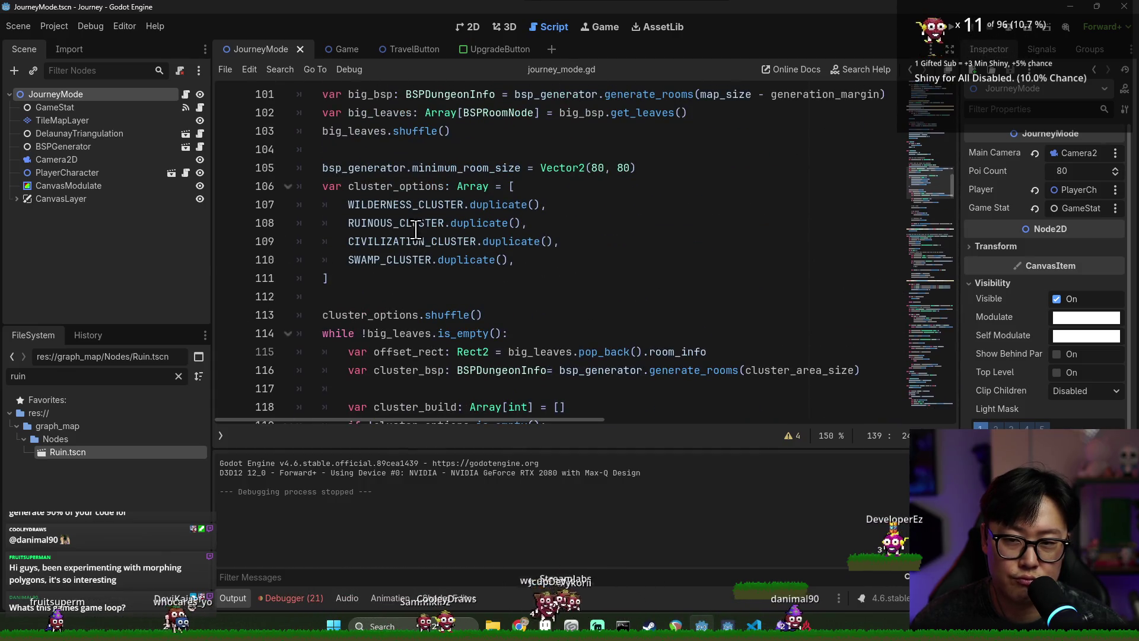
- Search journey_mode.gd for offset_rect and inspect the big_leaves declaration on line 102
click(409, 354)
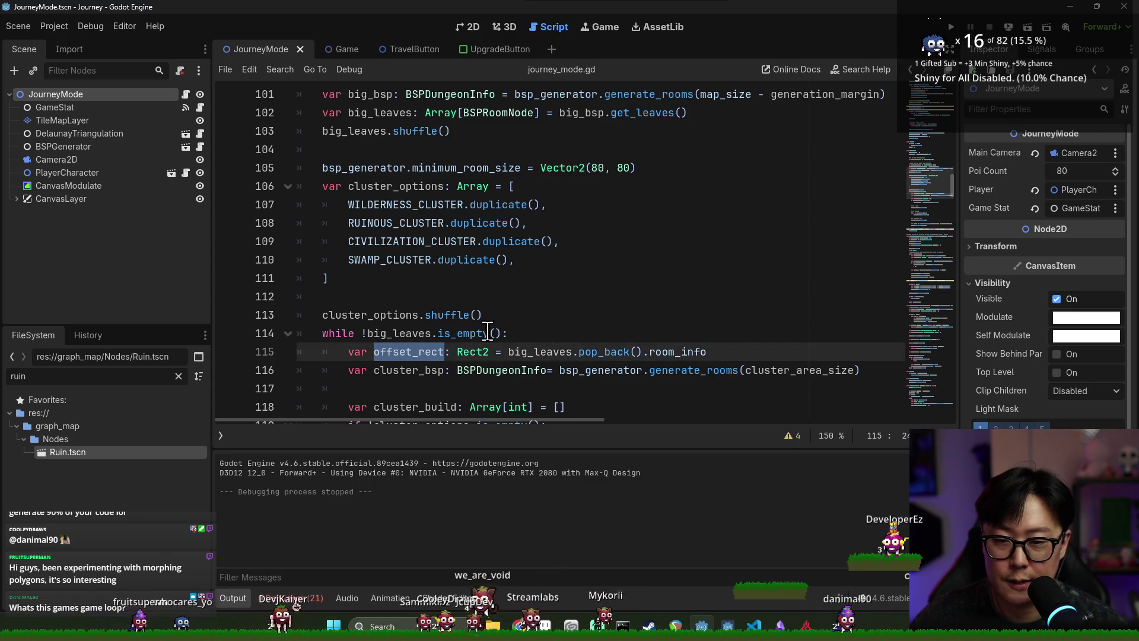
key(ctrl+f)
double_click(539, 352)
key(Escape)
scroll(564, 226, up, 2)
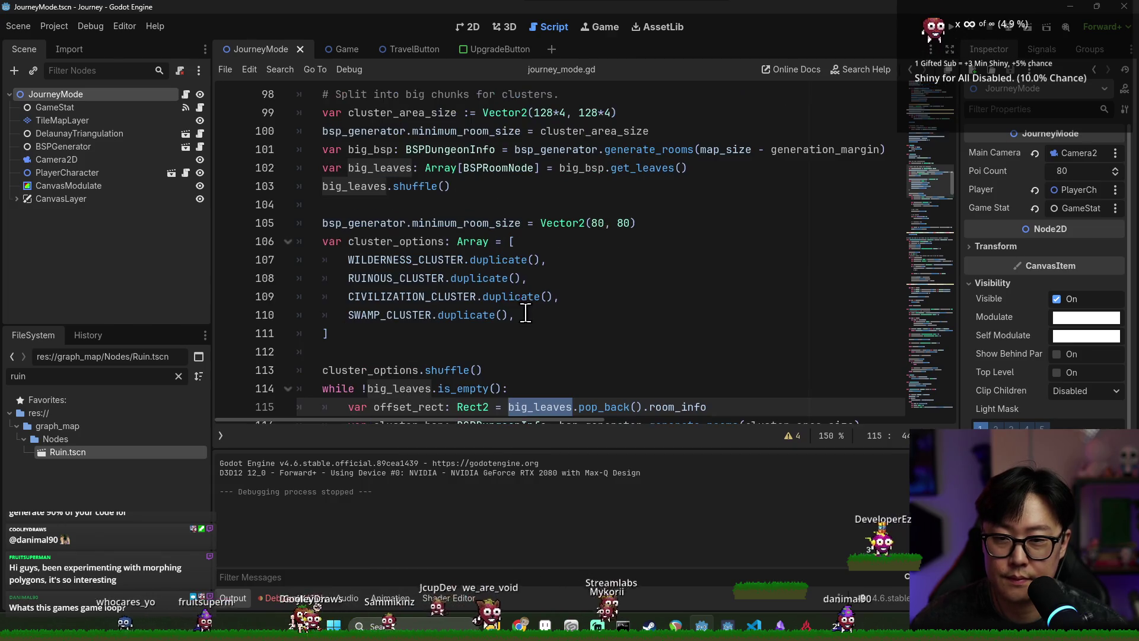
click(571, 225)
double_click(571, 225)
double_click(380, 223)
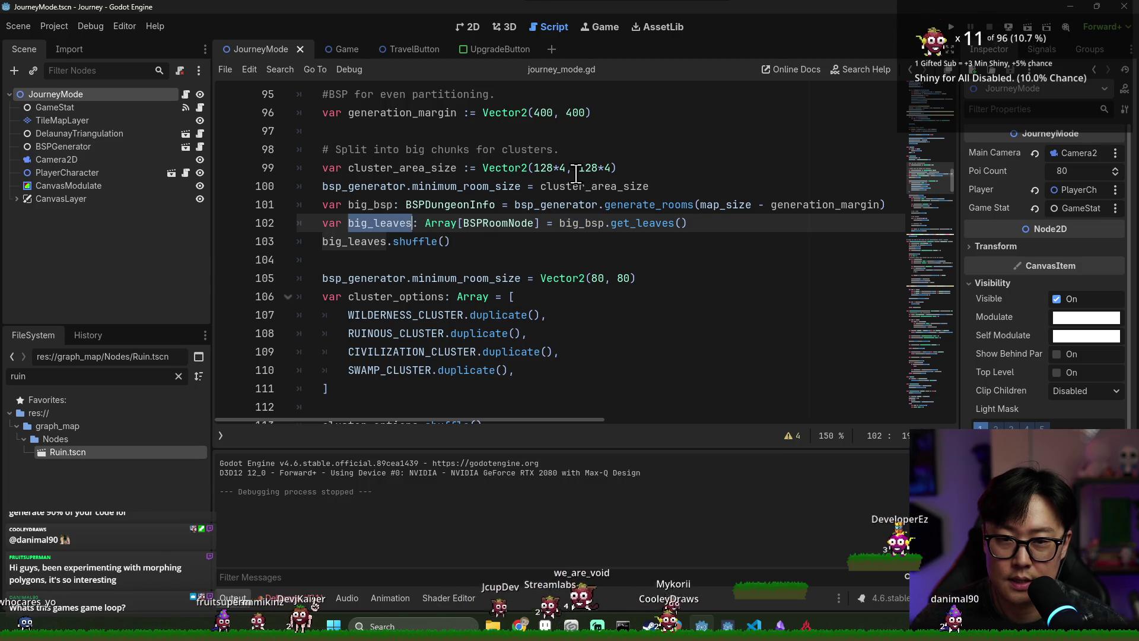
- Change cluster_area_size on line 99 to Vector2(128*5, 128*5), save, and run the project
click(565, 168)
key(BackSpace)
text(5)
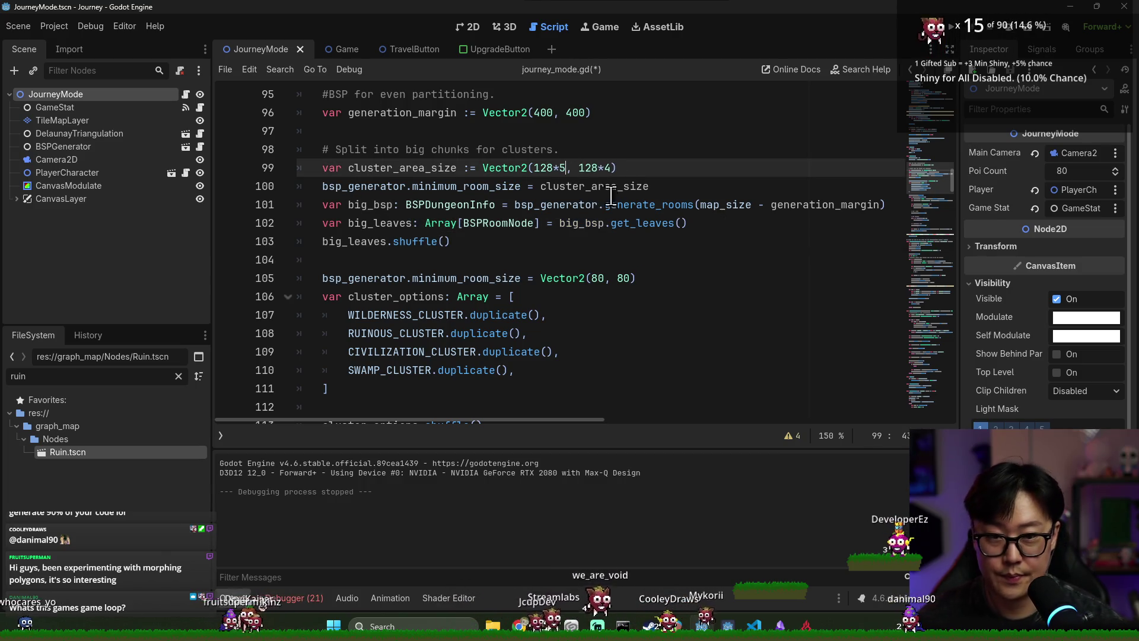
text(5)
key(ctrl+s)
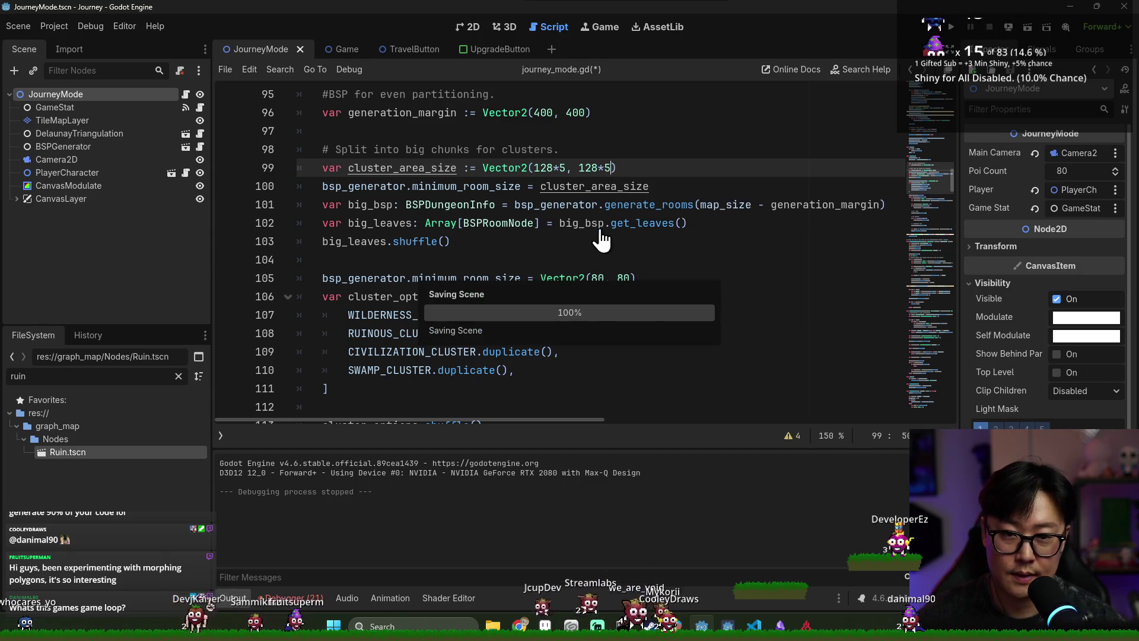
click(596, 224)
click(952, 29)
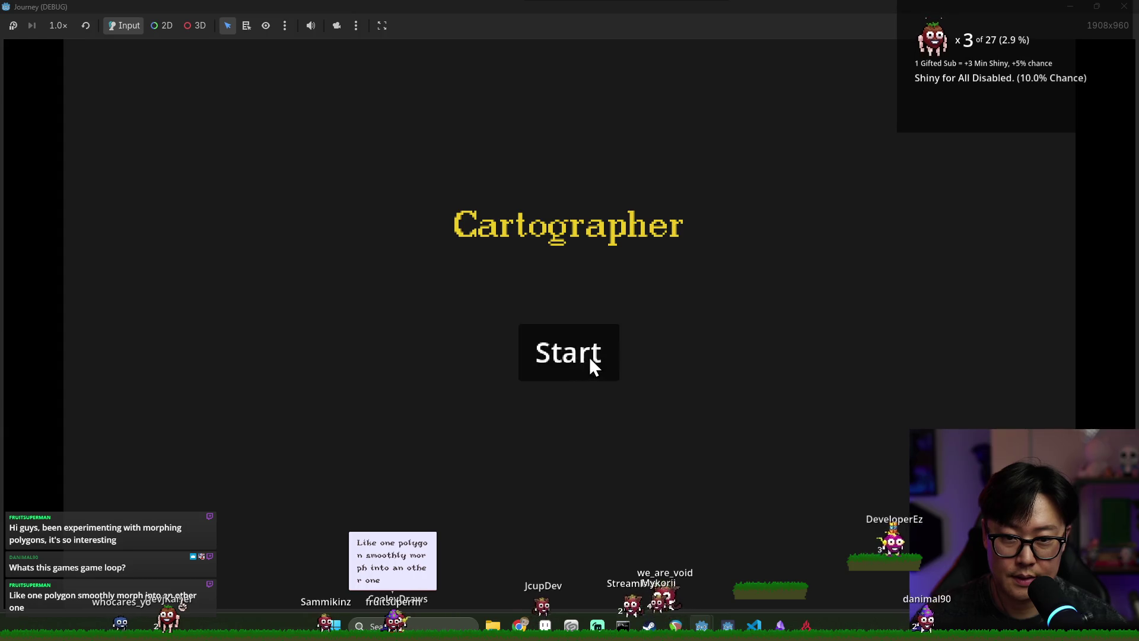
- Start a run to view the enlarged 80-location map, then stop the game
click(591, 359)
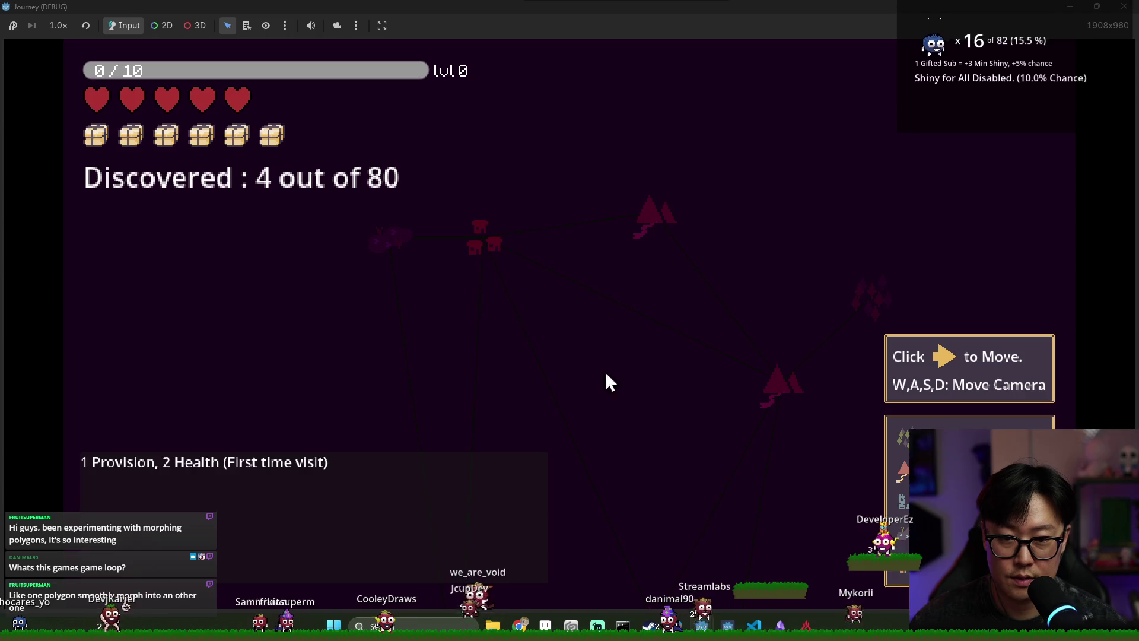
key(F8)
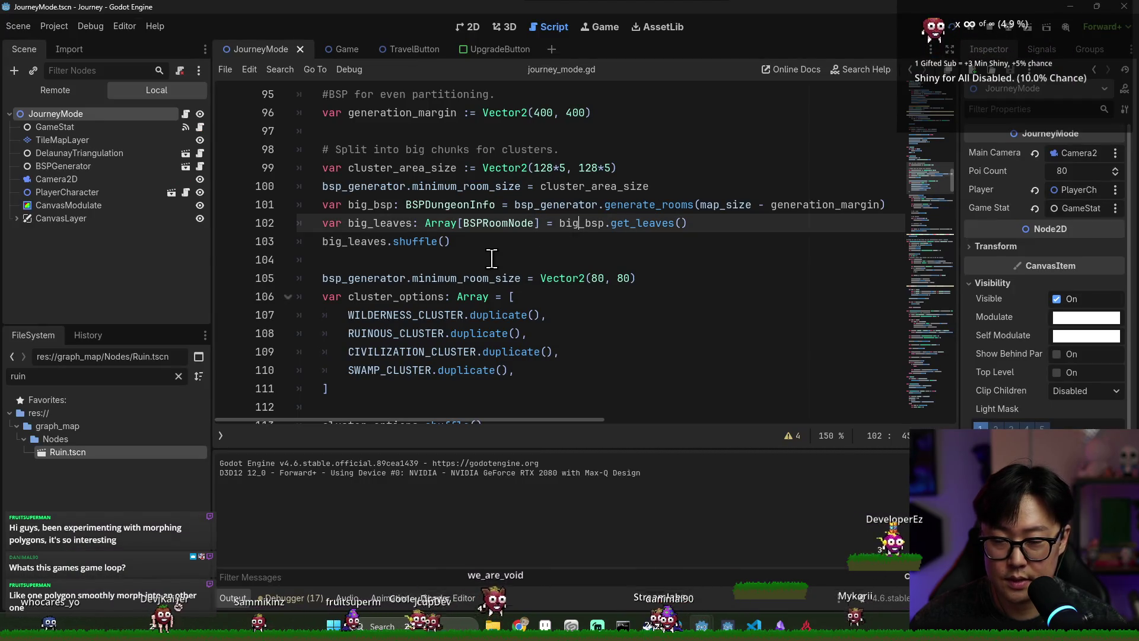
- Review cluster_connection and the create_connections call on line 164, then relaunch the game
scroll(564, 256, down, 6)
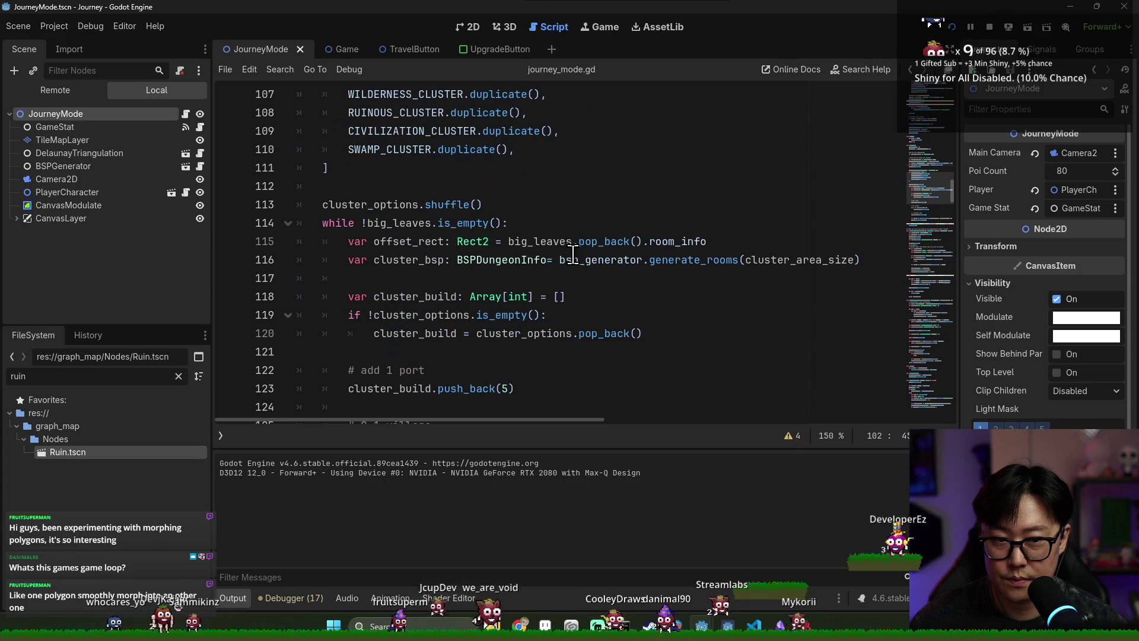
scroll(575, 266, down, 4)
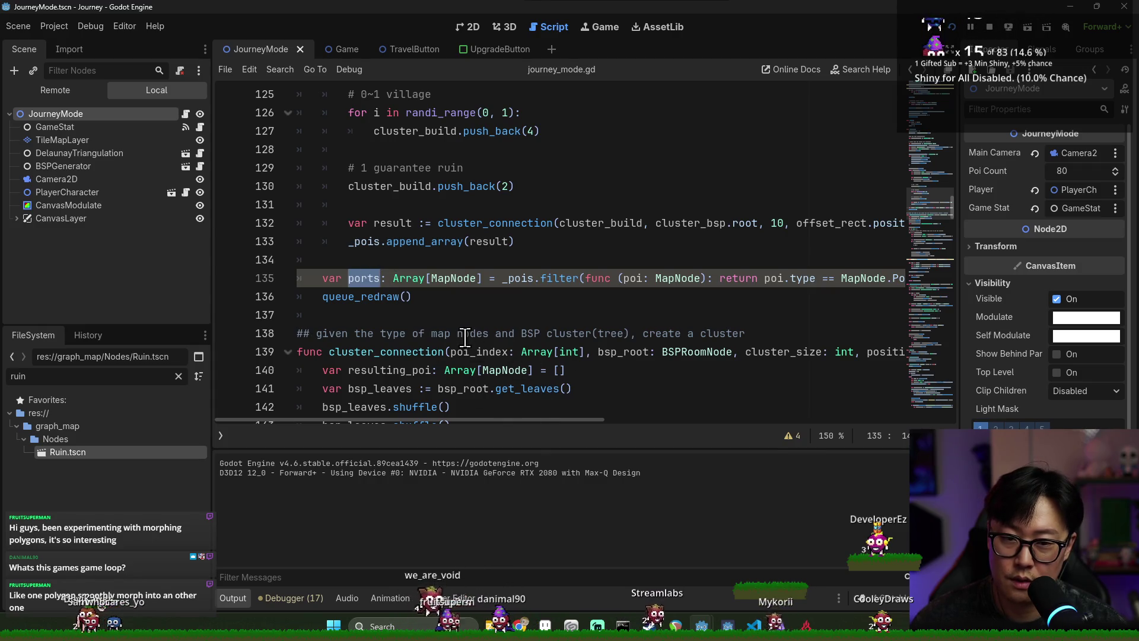
double_click(420, 352)
scroll(504, 332, down, 10)
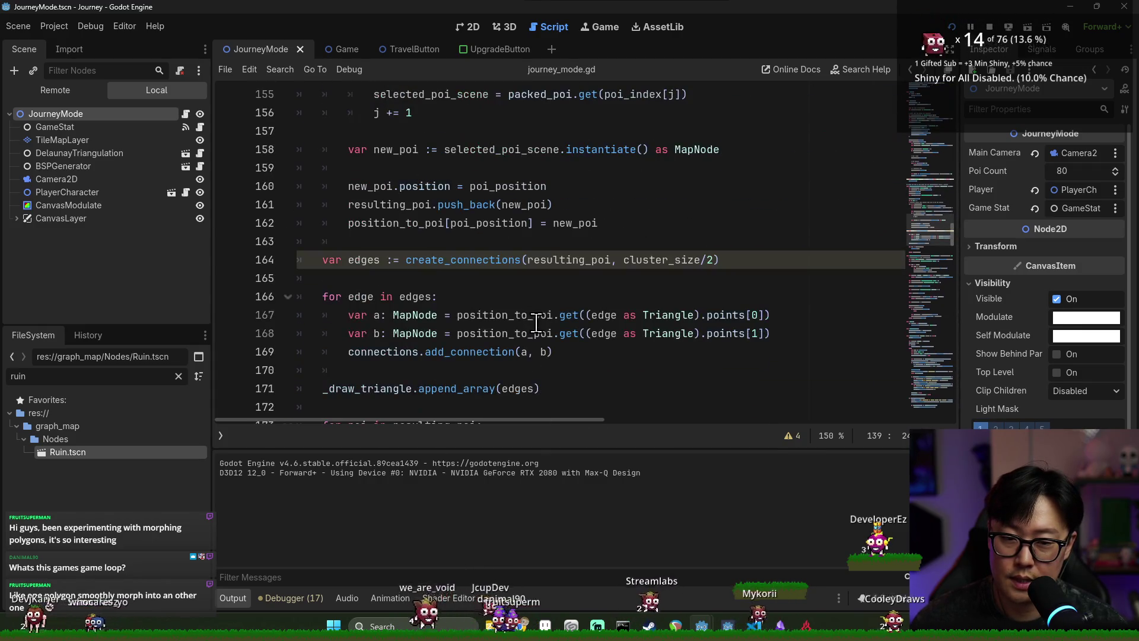
click(712, 261)
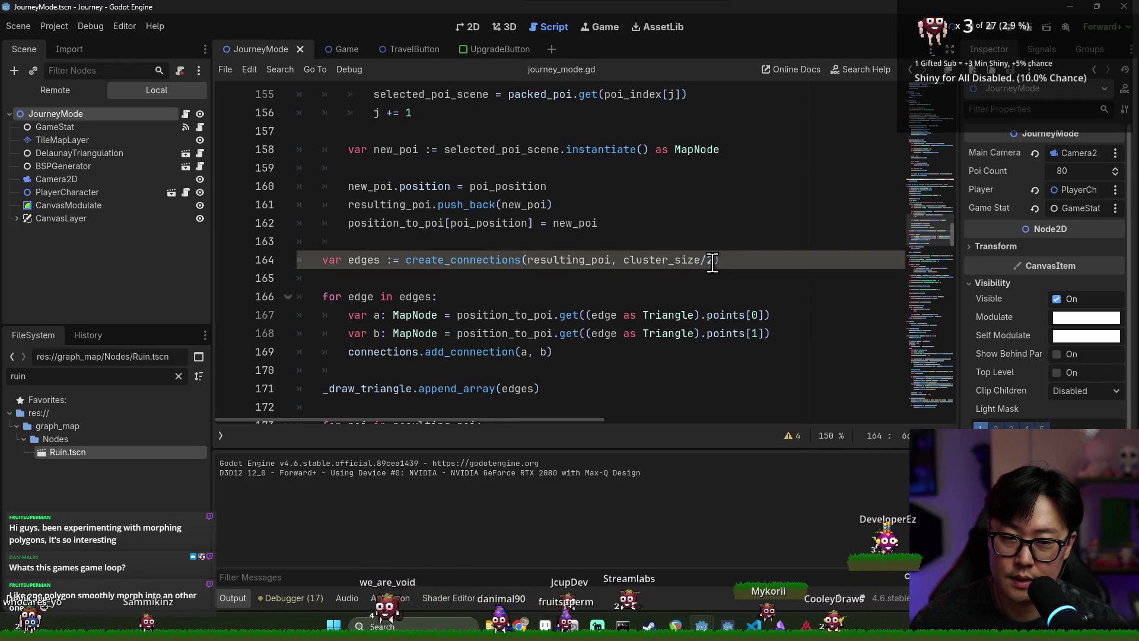
text(3)
key(F5)
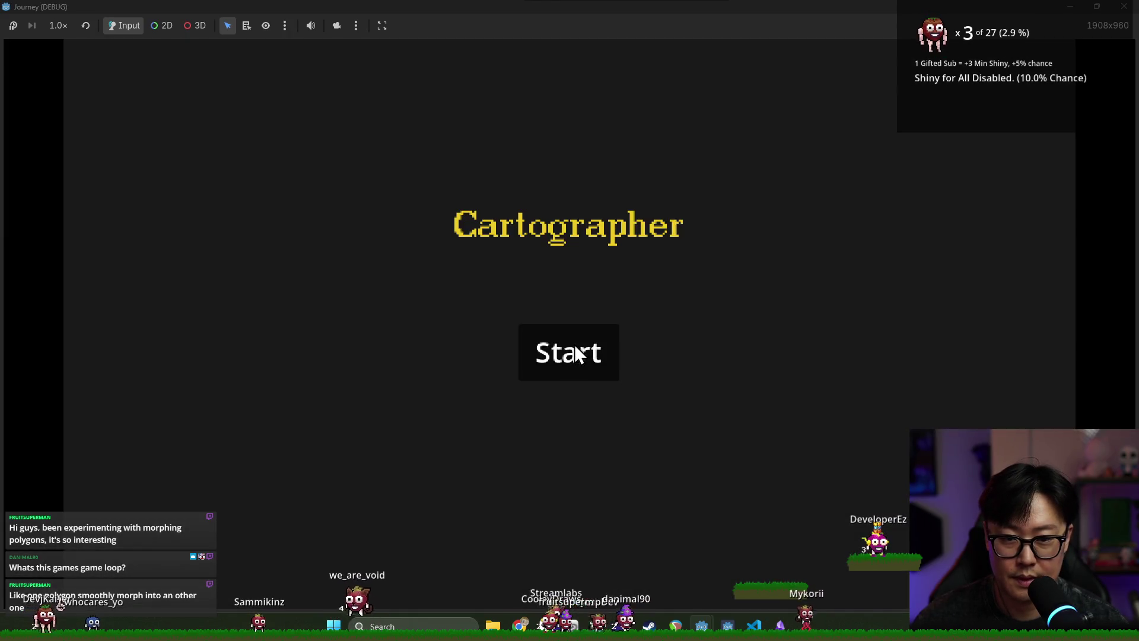
- Start a new game, pan around the map with W/S, travel toward the forest, then stop
click(574, 347)
key(w)
key(s)
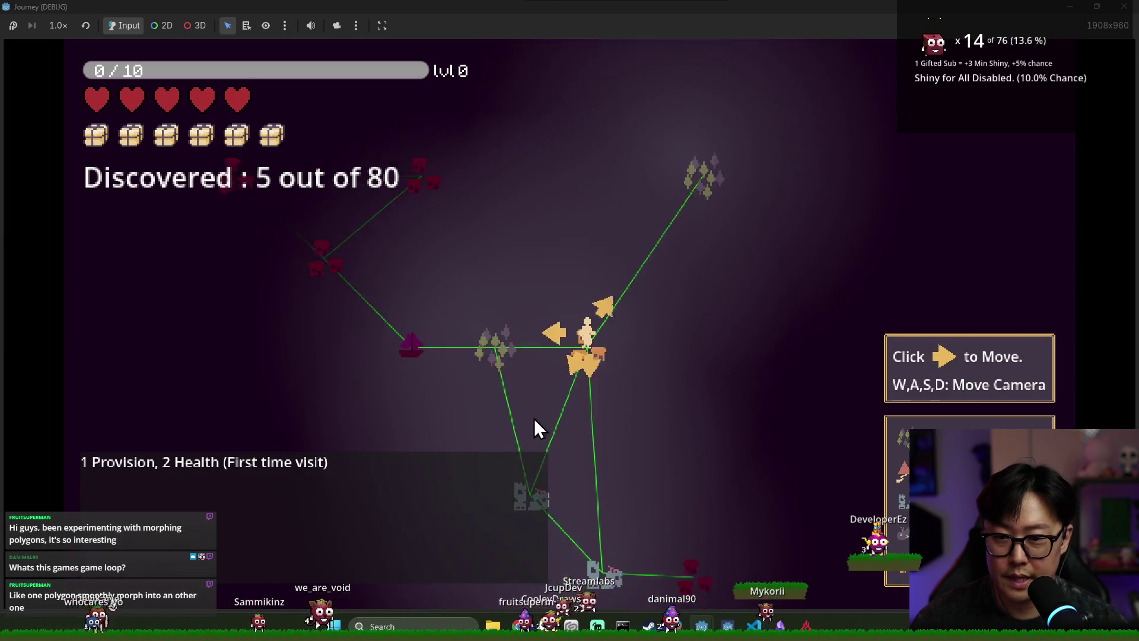
mouse_move(602, 461)
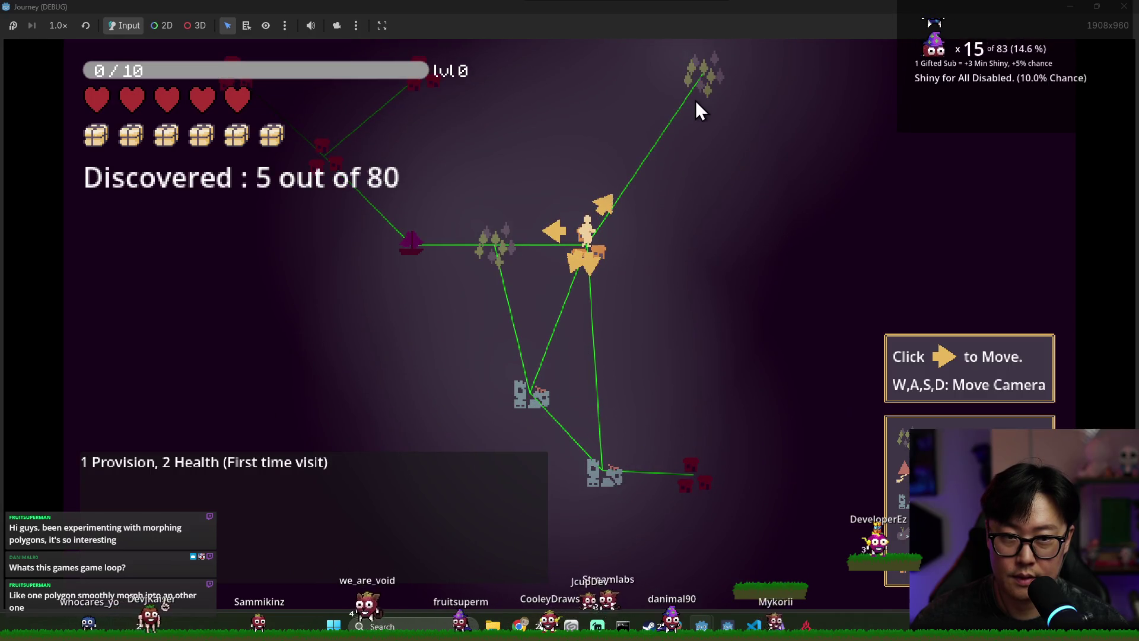
key(w)
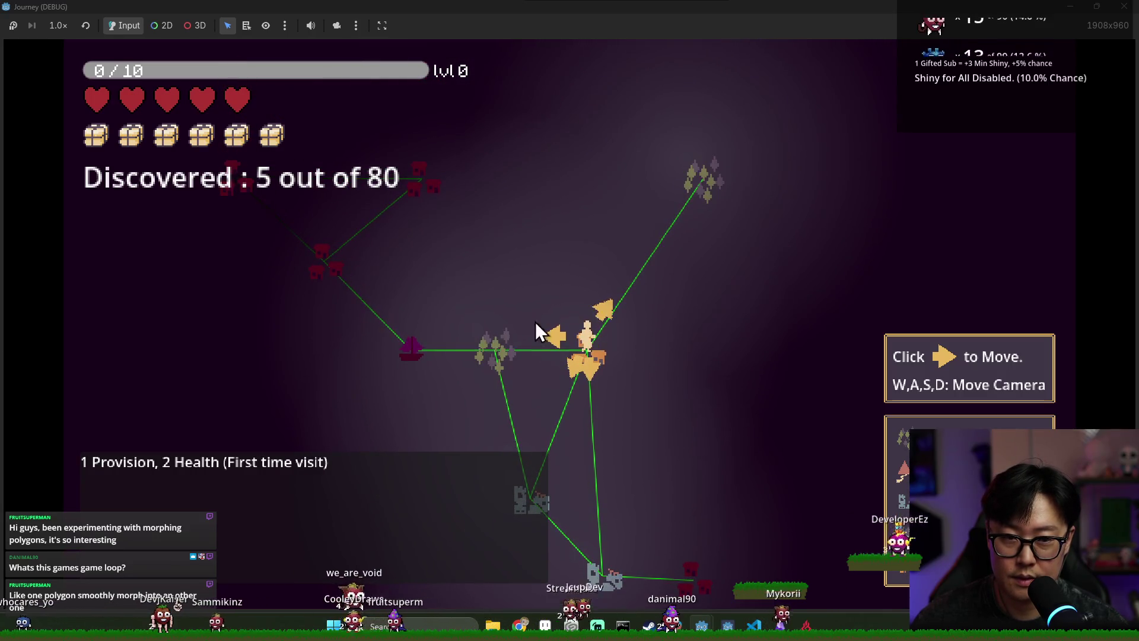
key(s)
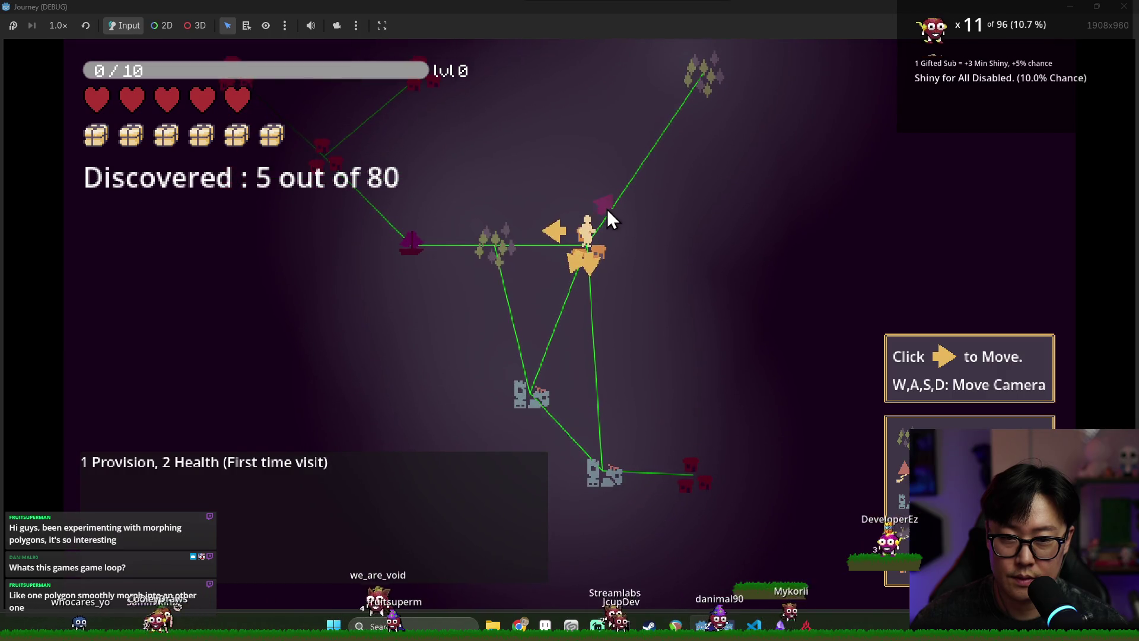
click(607, 211)
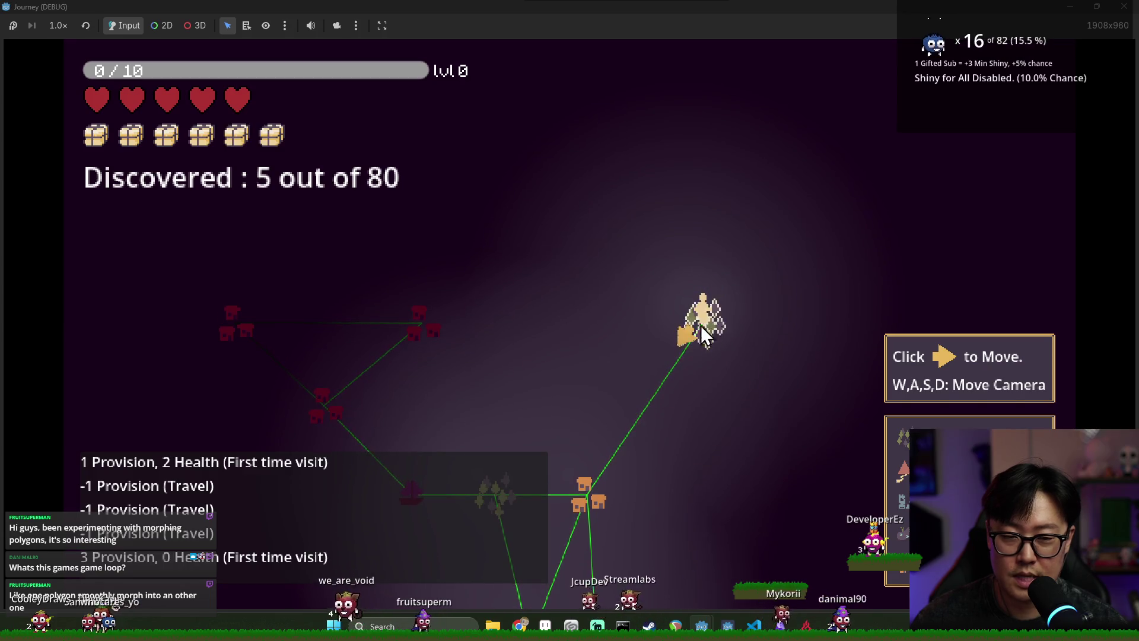
key(F8)
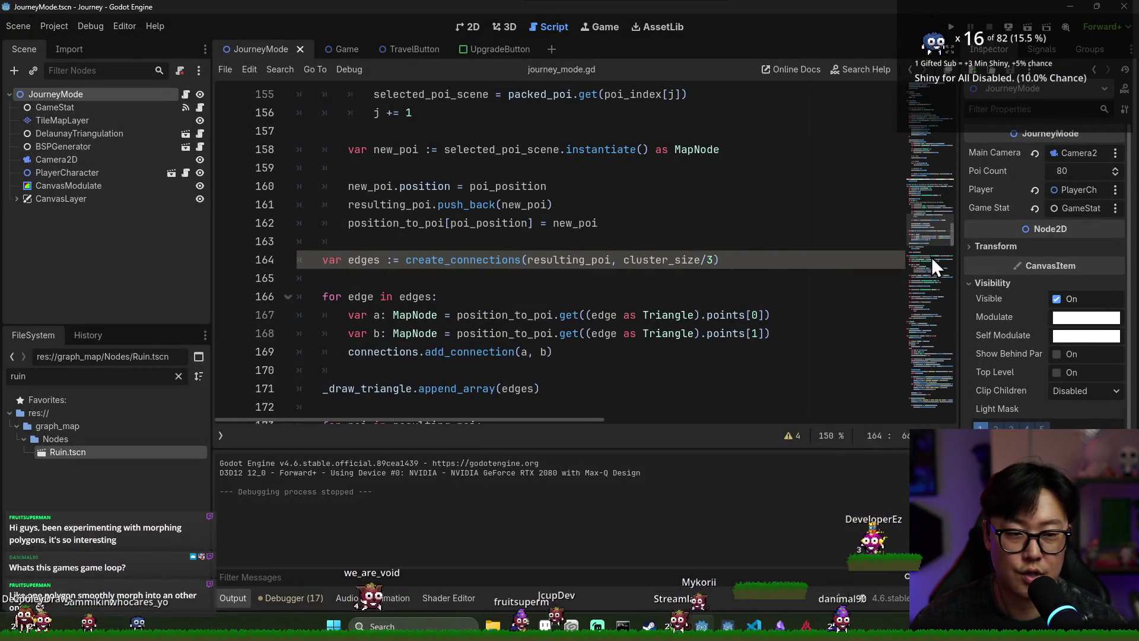
- Go to TRAVEL_PROVISION_PERIOD on line 20 of journey_mode.gd and relaunch the game
drag(953, 228, 952, 86)
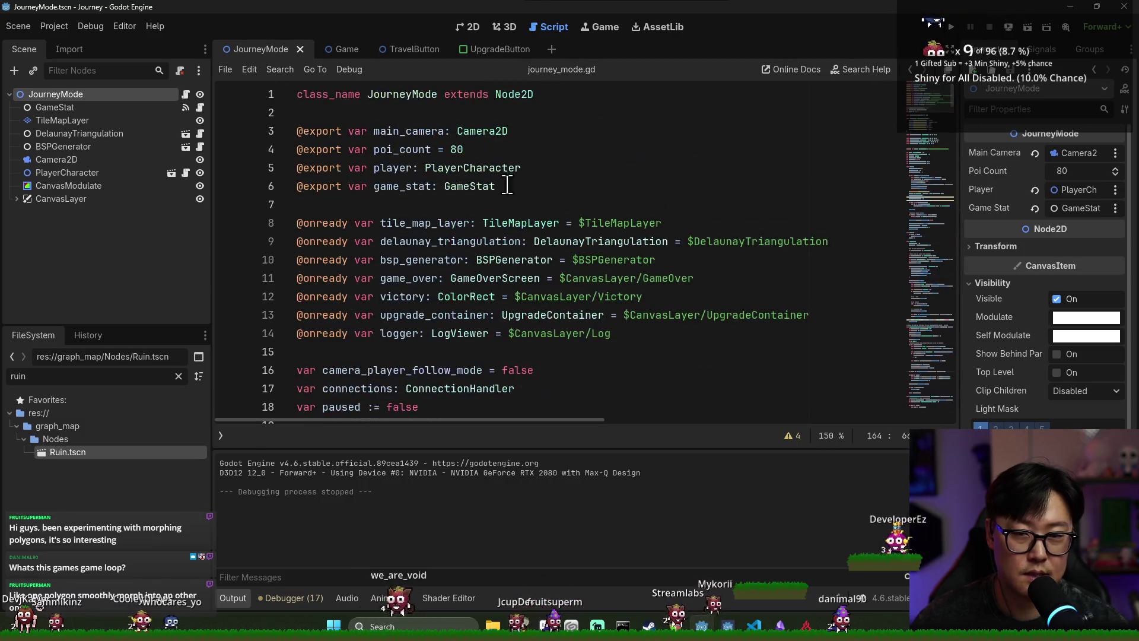
scroll(445, 239, down, 2)
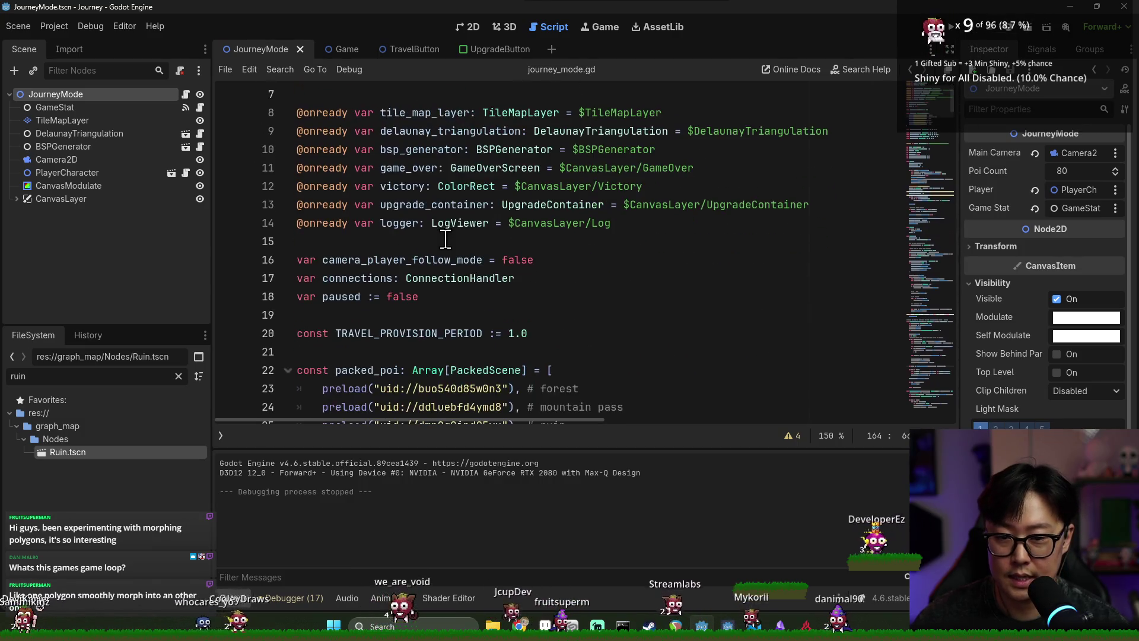
click(517, 339)
key(F5)
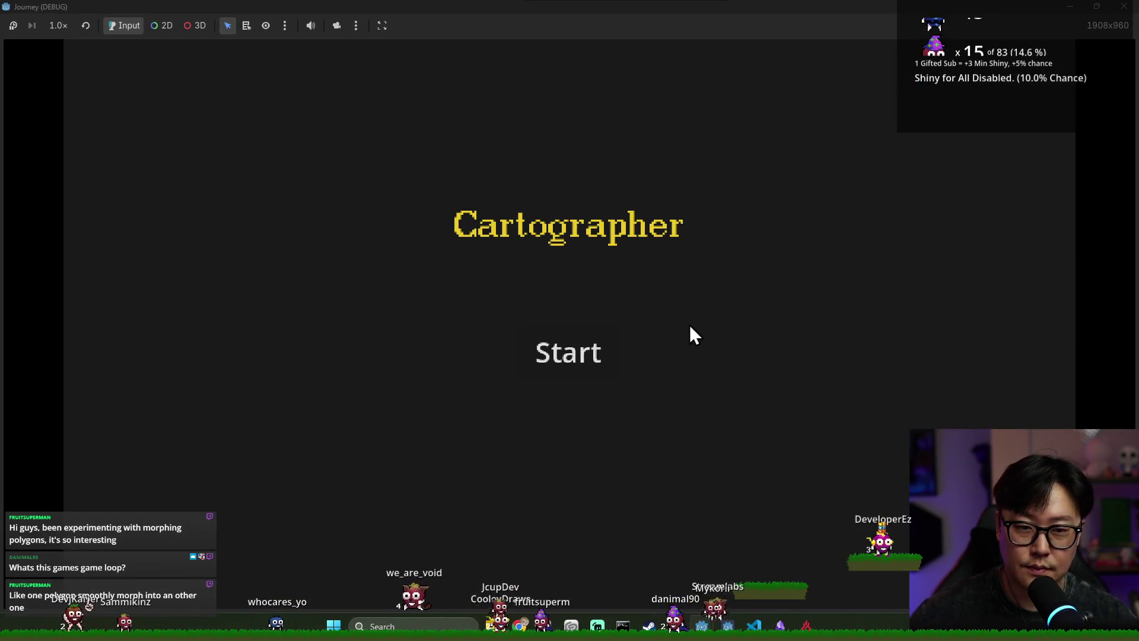
- Start a run, pan over to the port, travel through the town toward the castle, then stop
click(581, 372)
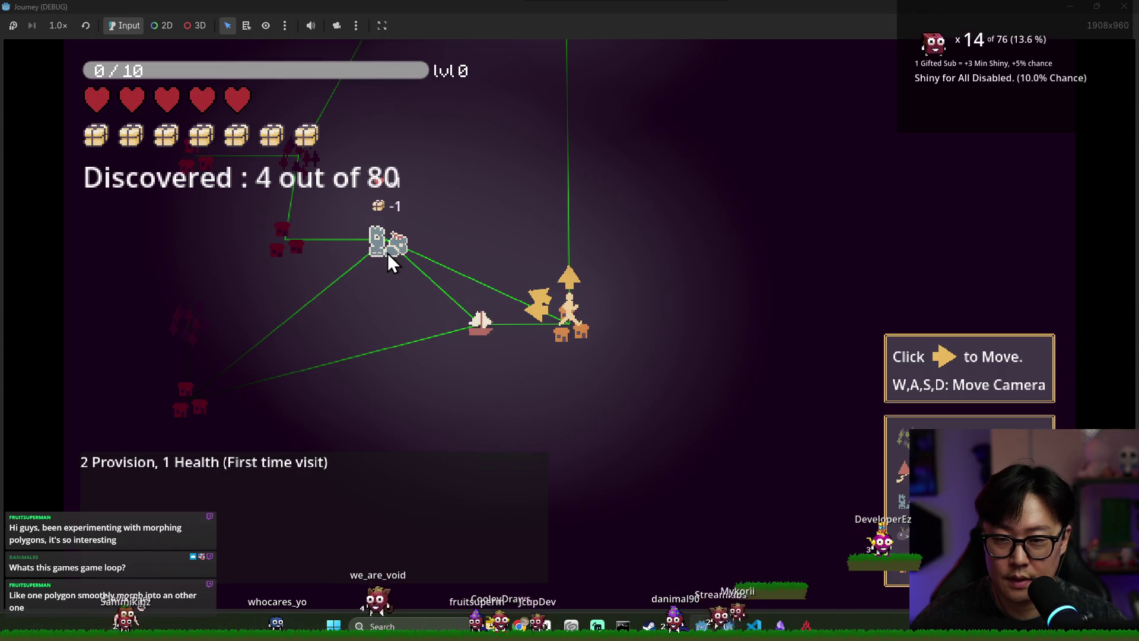
key(w)
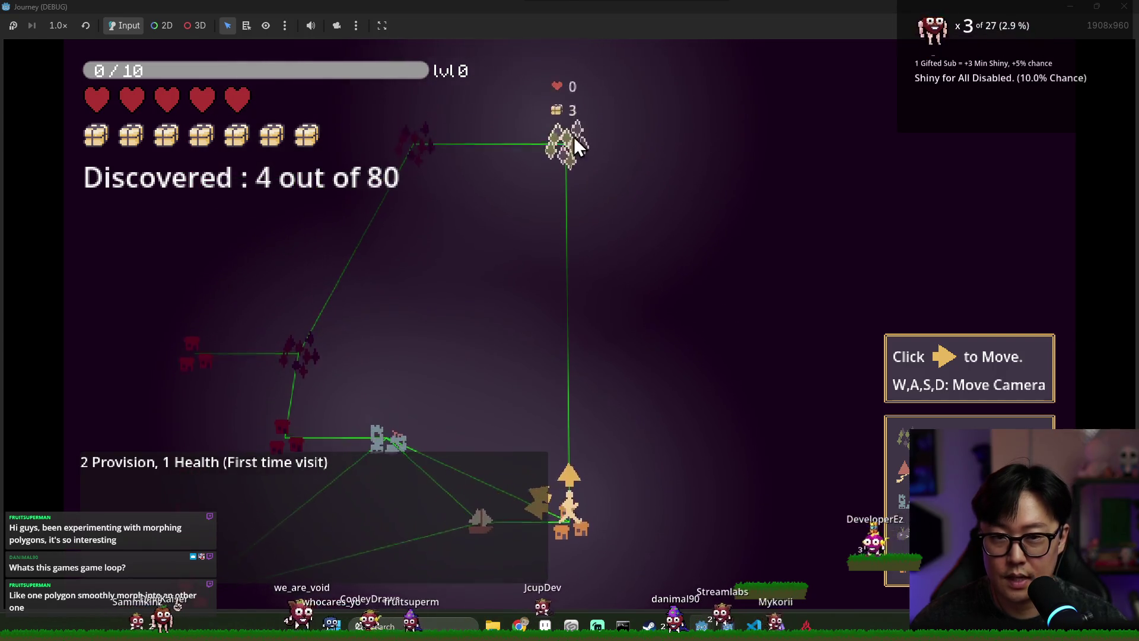
key(s)
key(a)
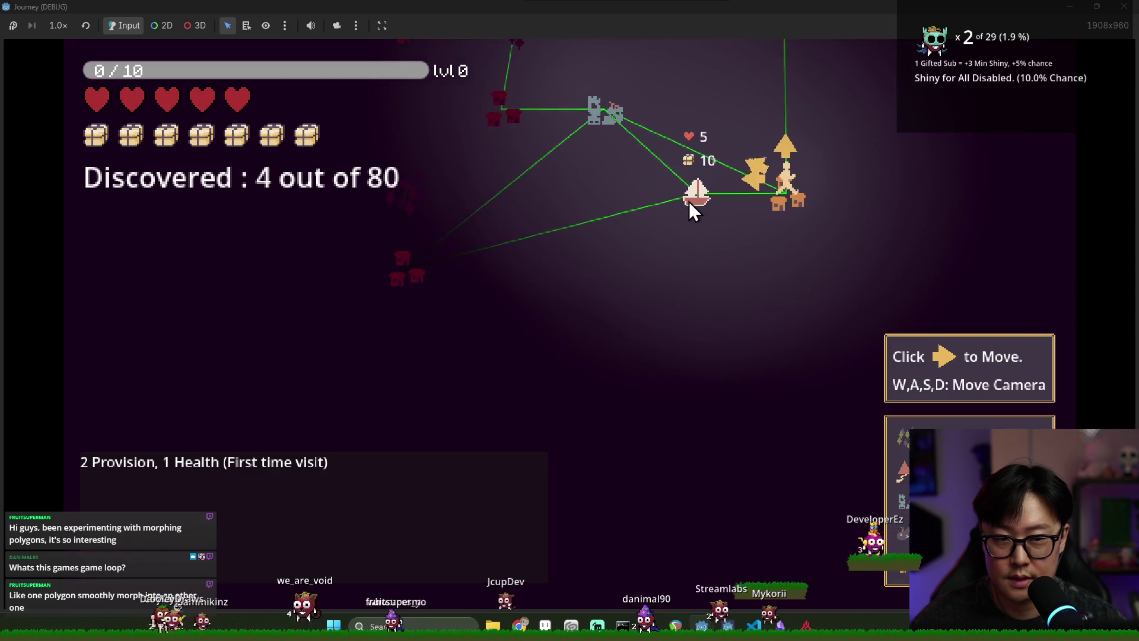
key(w)
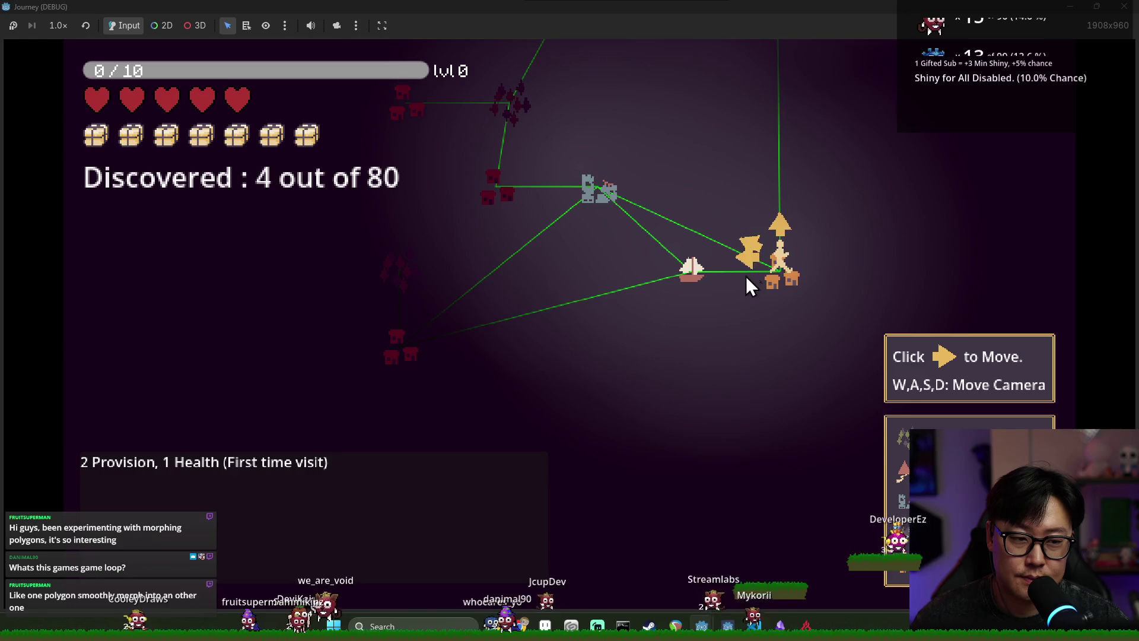
click(757, 246)
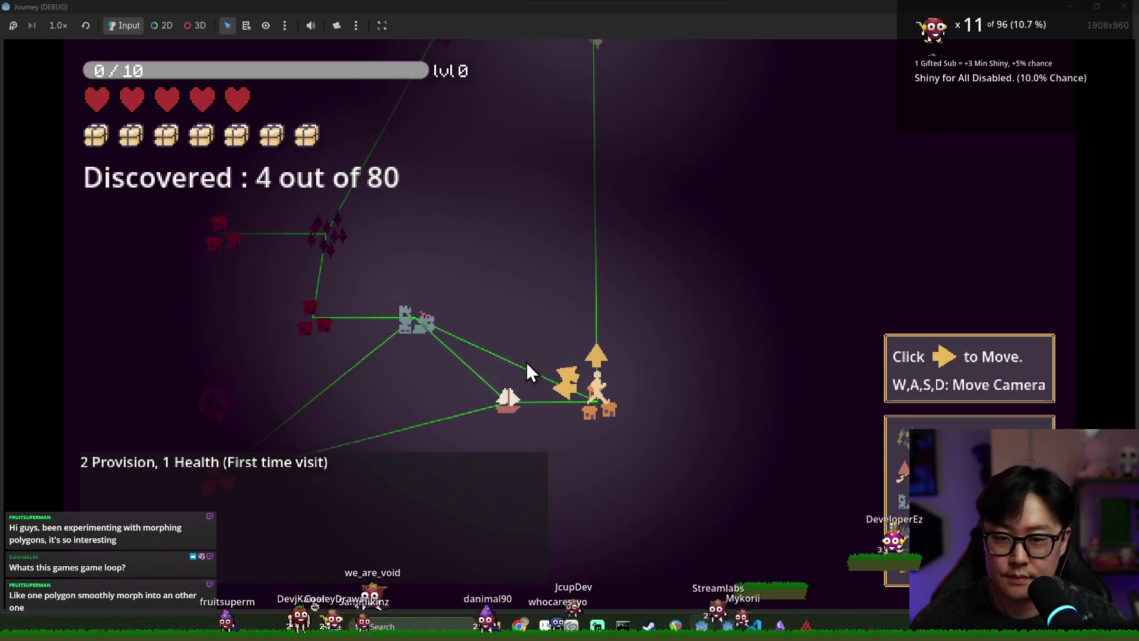
click(568, 364)
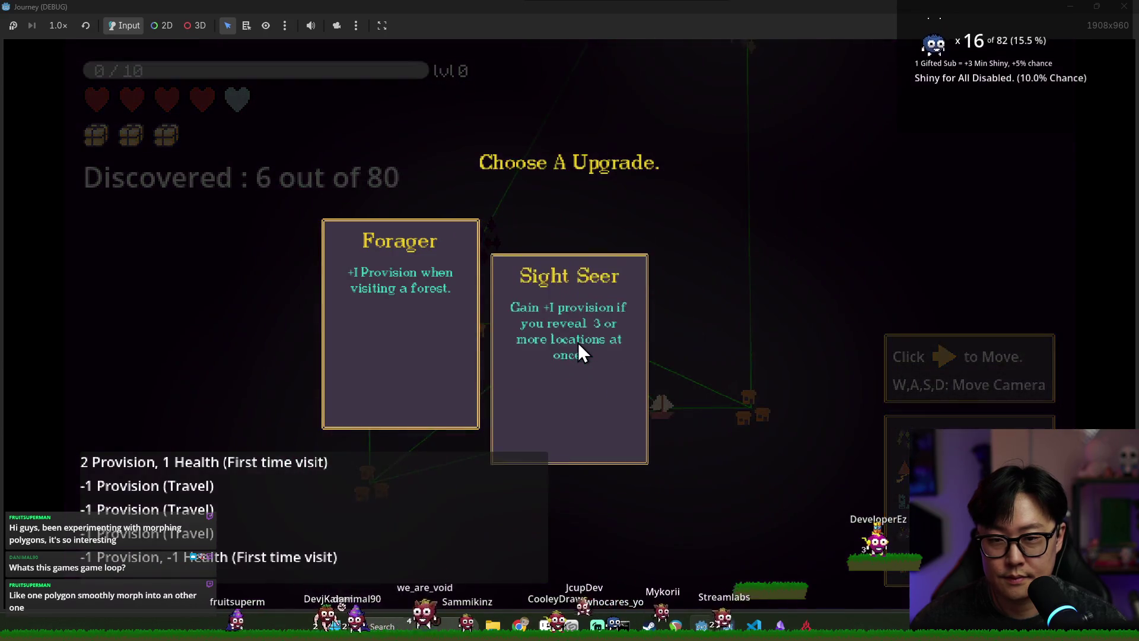
key(F8)
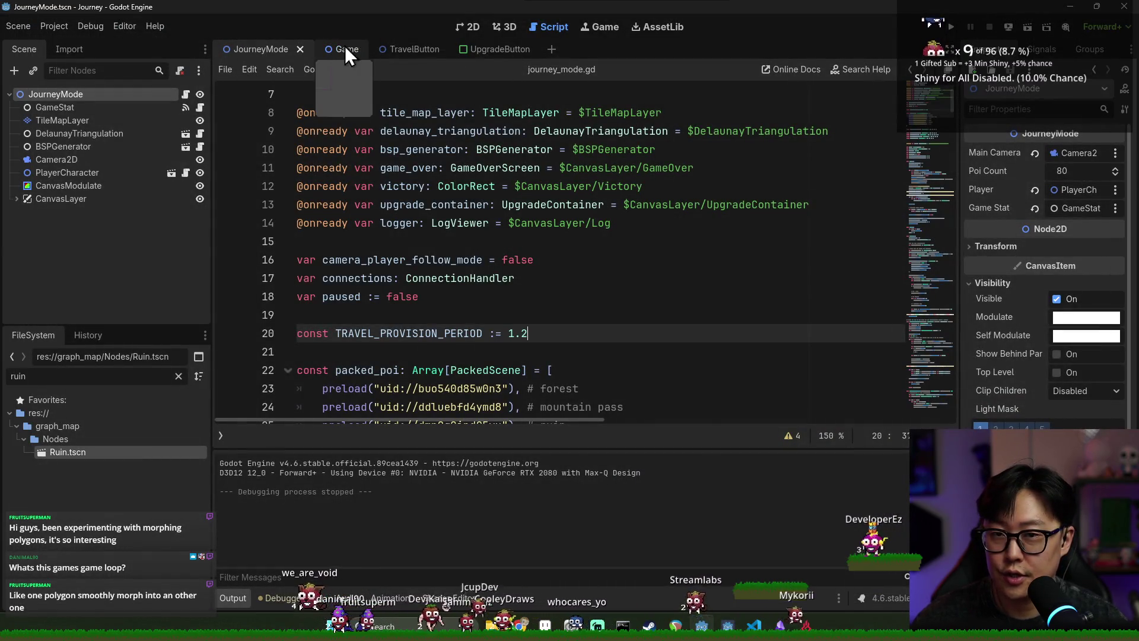
- Expand CanvasLayer, toggle the Upgrade node under StatBoard invisible, and run the game again
click(16, 198)
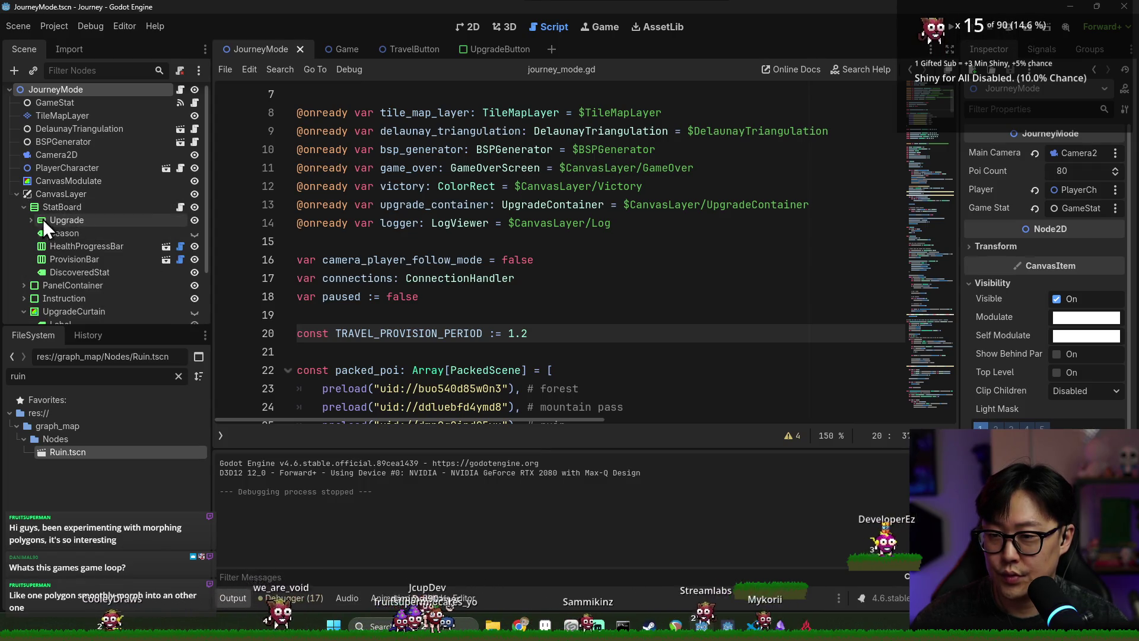
click(193, 220)
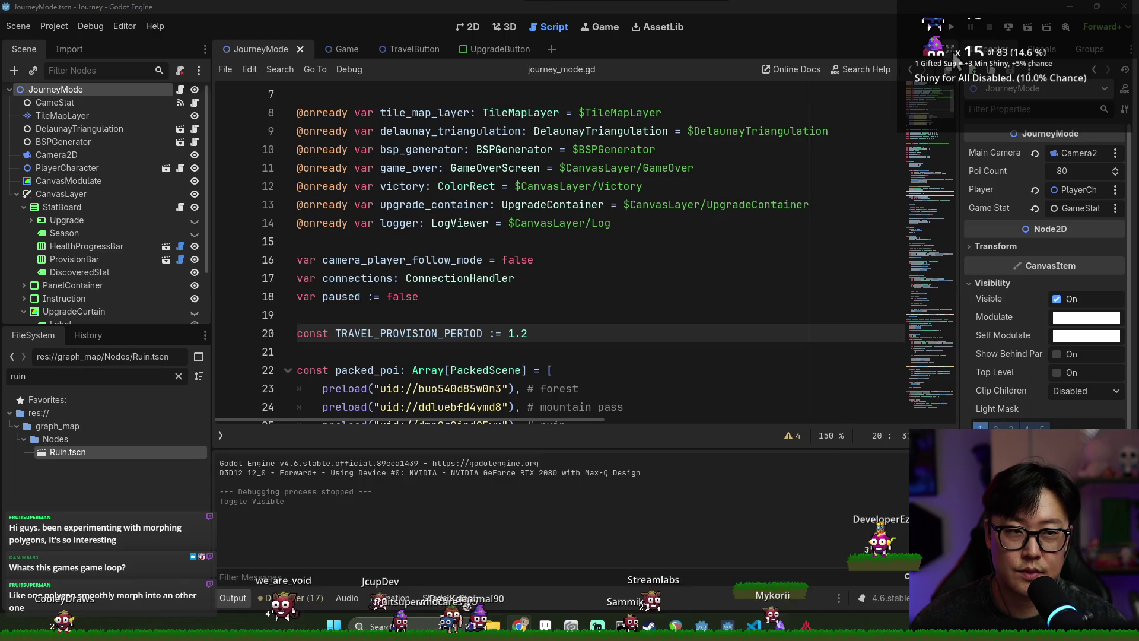
click(951, 26)
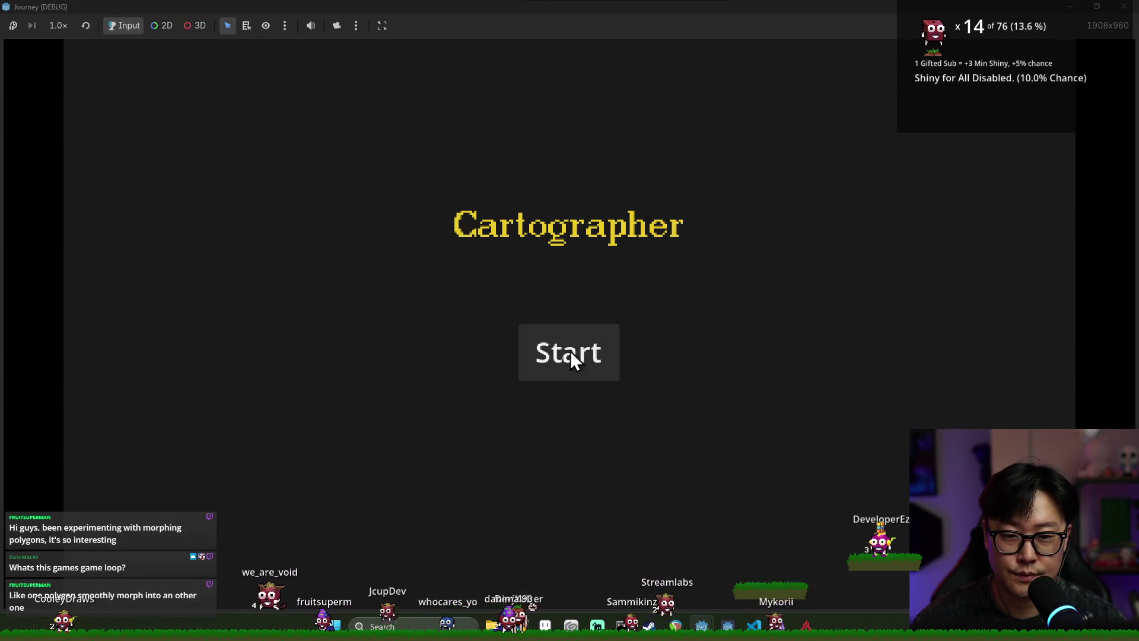
- Start a new game and travel from the village through the forest toward the port
click(570, 351)
key(w)
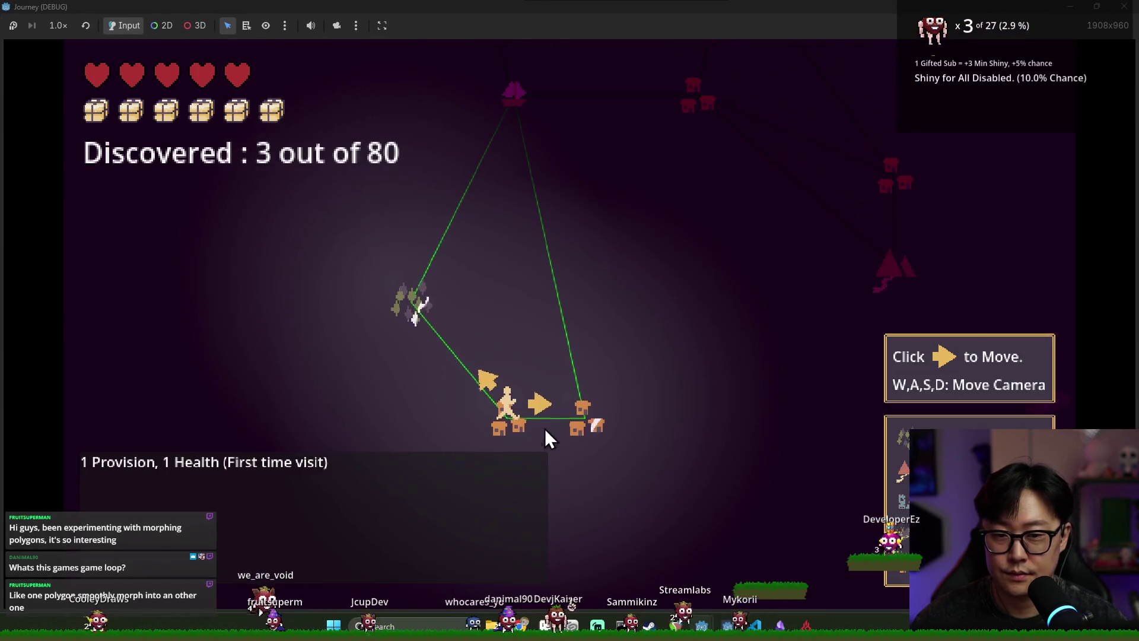
mouse_move(580, 433)
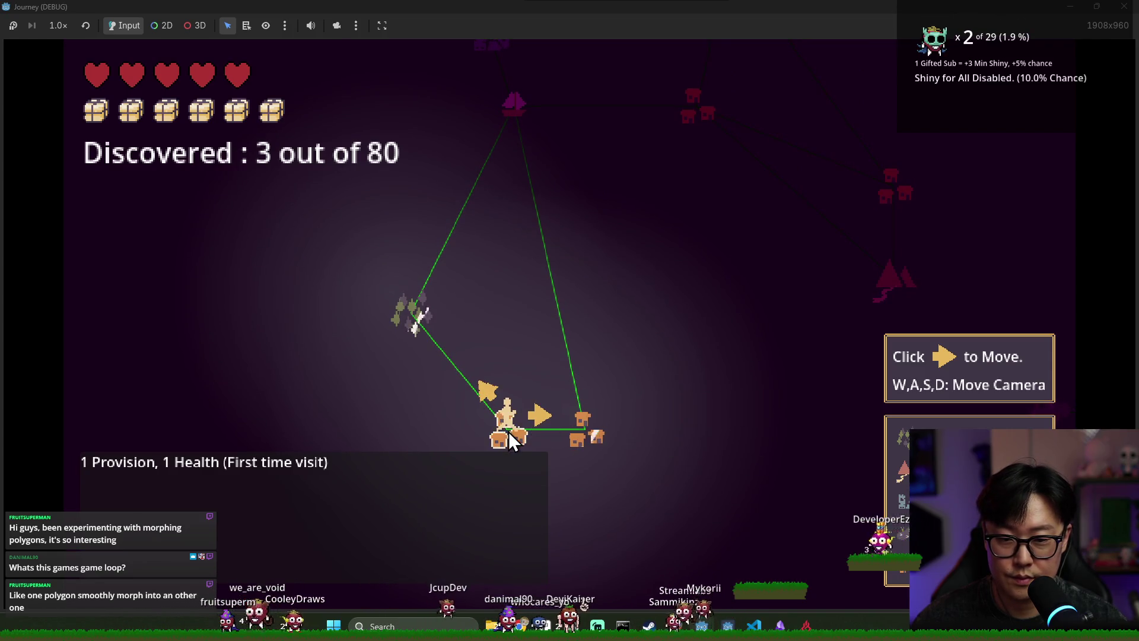
click(486, 389)
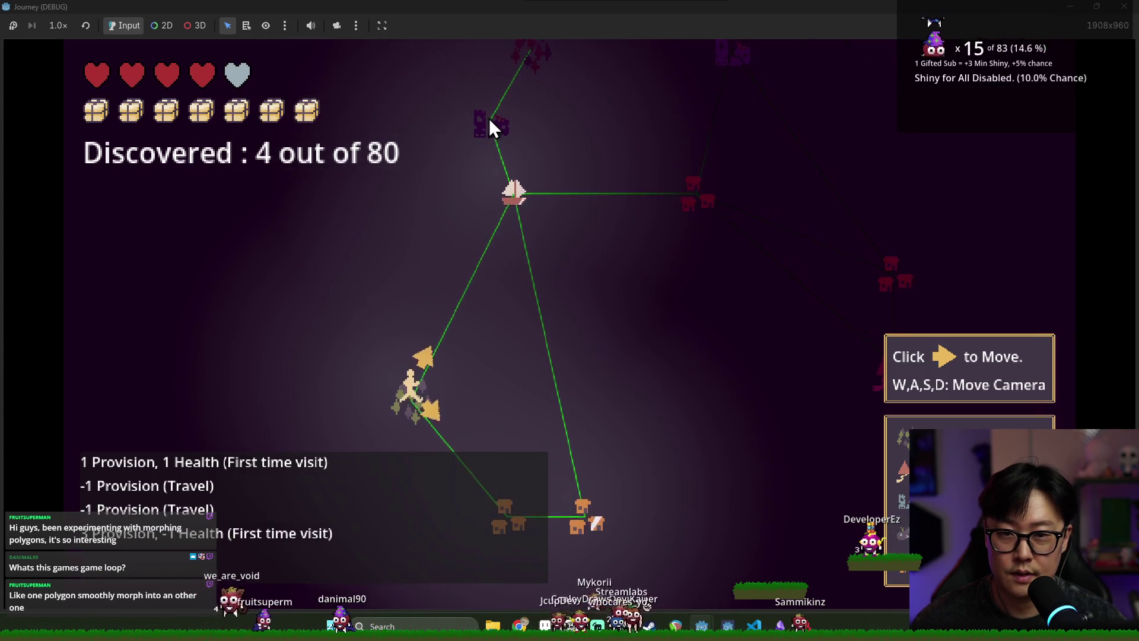
click(424, 311)
- Continue to the village east of the port and the tower, take the Climber upgrade, then stop the game
mouse_move(509, 150)
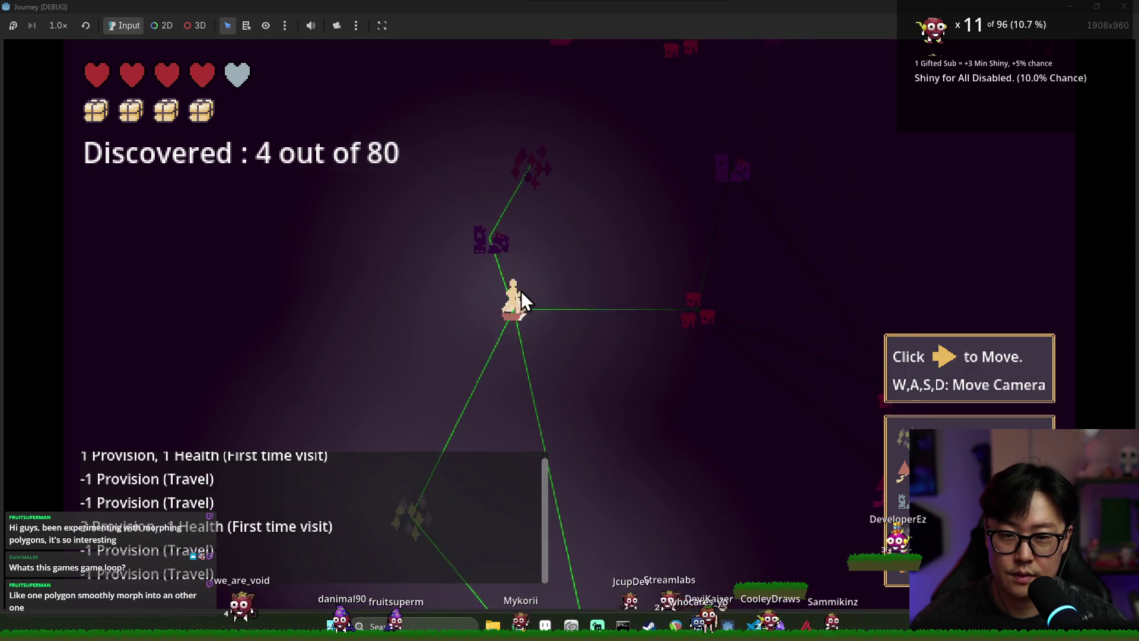
mouse_move(497, 257)
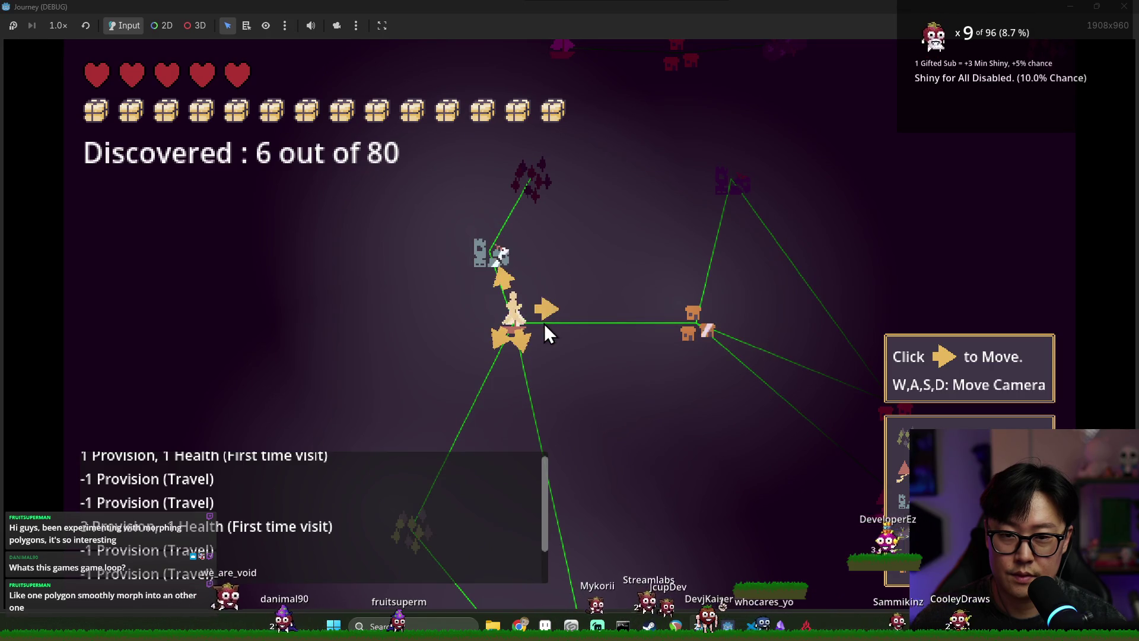
click(372, 318)
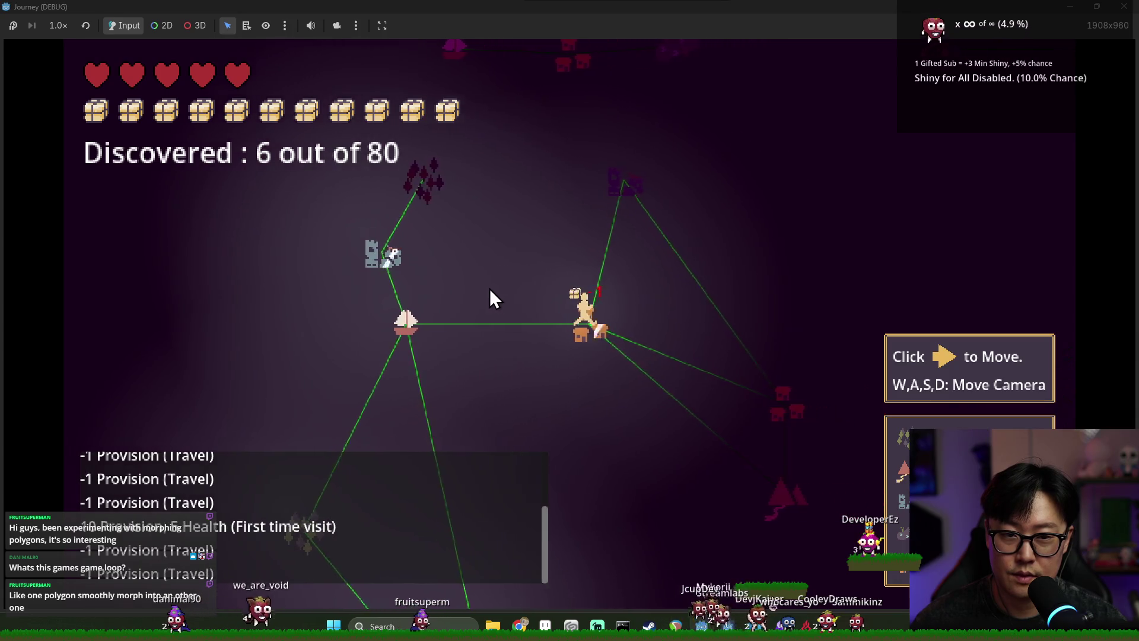
click(574, 285)
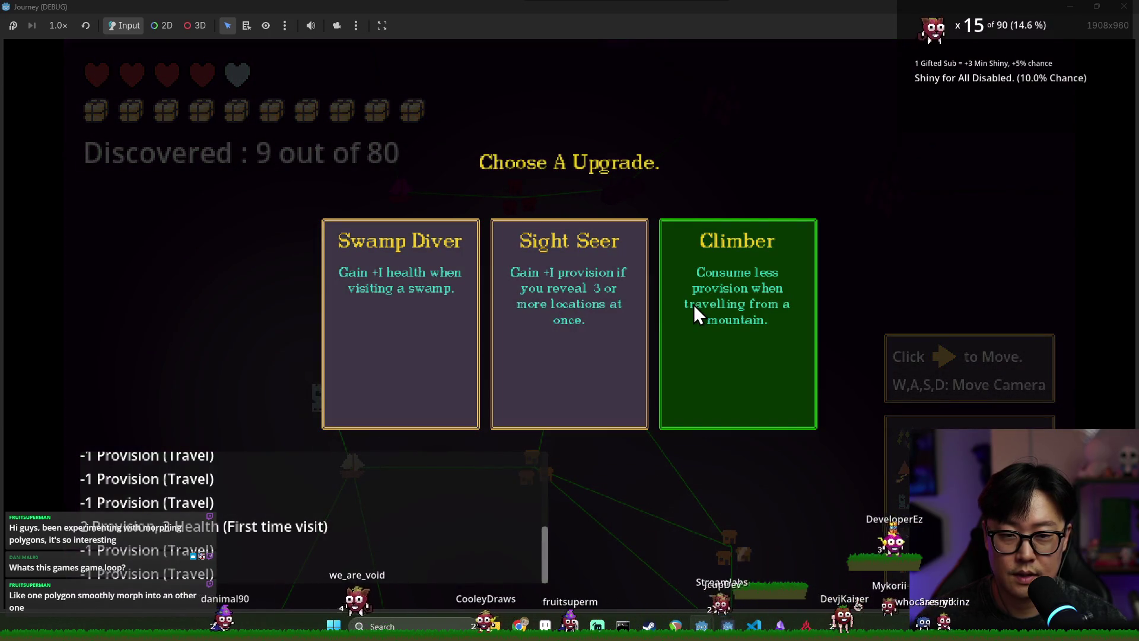
click(693, 304)
click(563, 390)
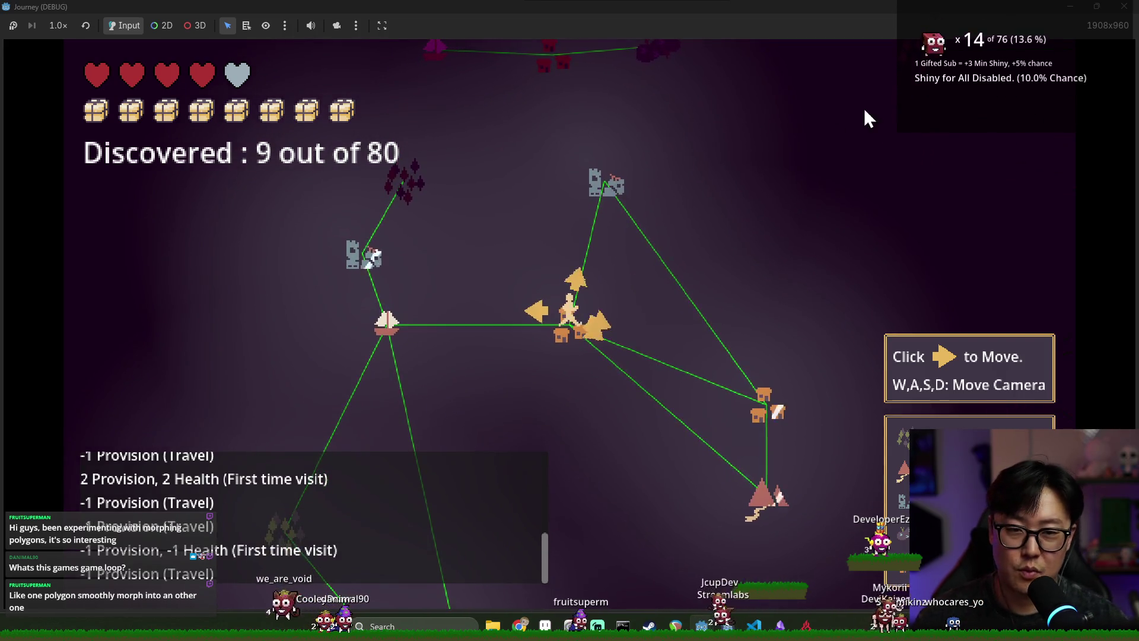
key(F8)
key(ctrl+s)
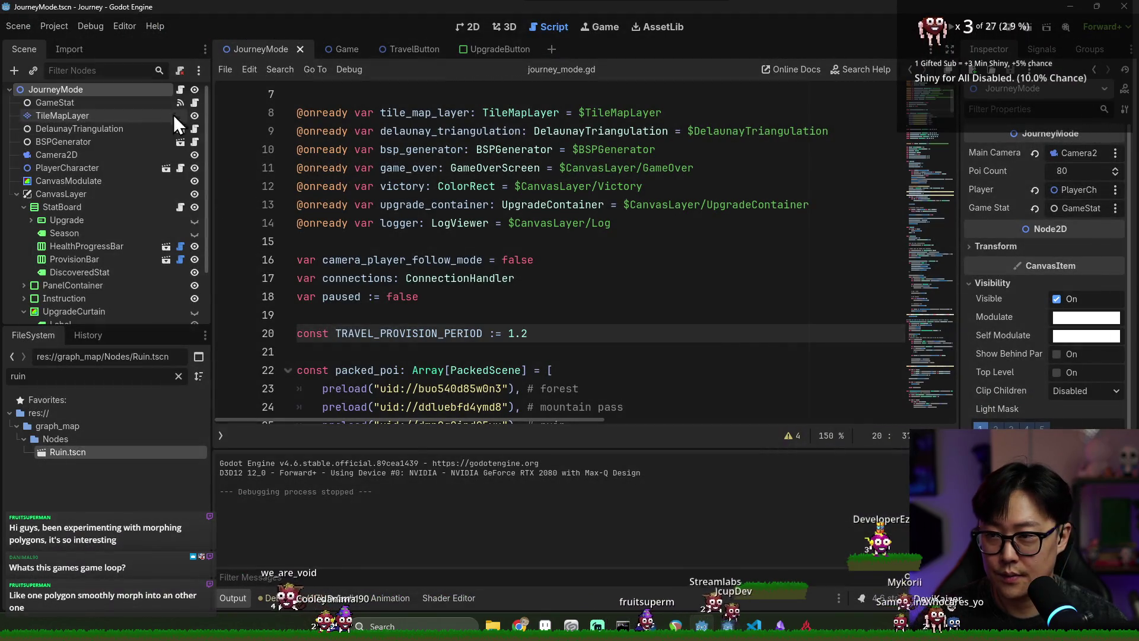
- Save the scene and scroll down through journey_mode.gd
scroll(403, 201, down, 5)
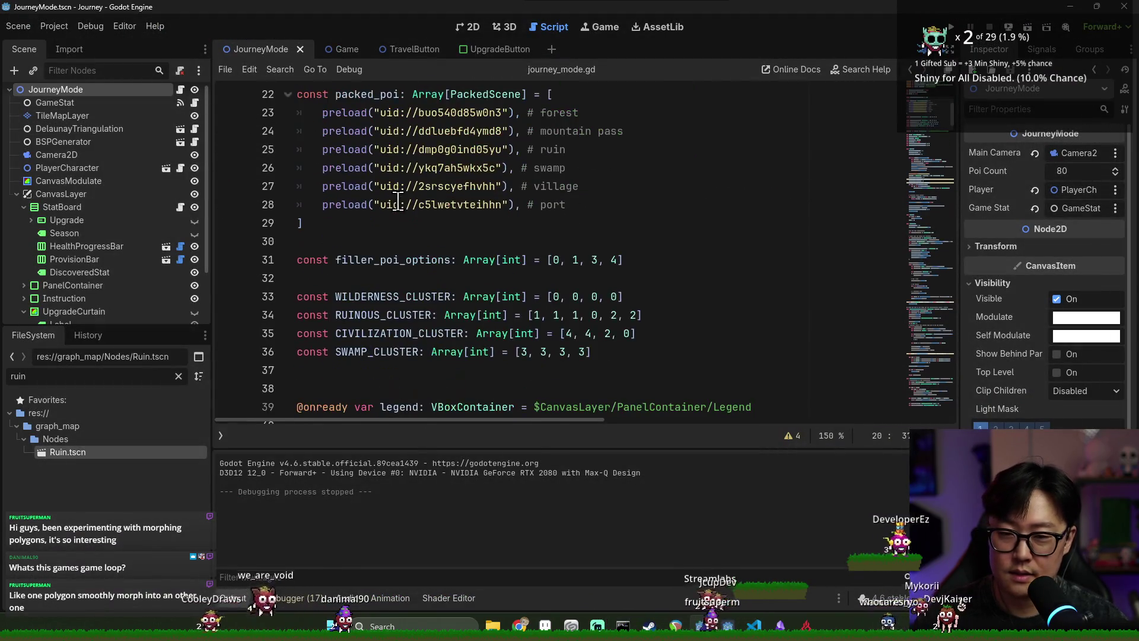
scroll(415, 202, down, 3)
scroll(415, 201, up, 1)
key(ctrl+s)
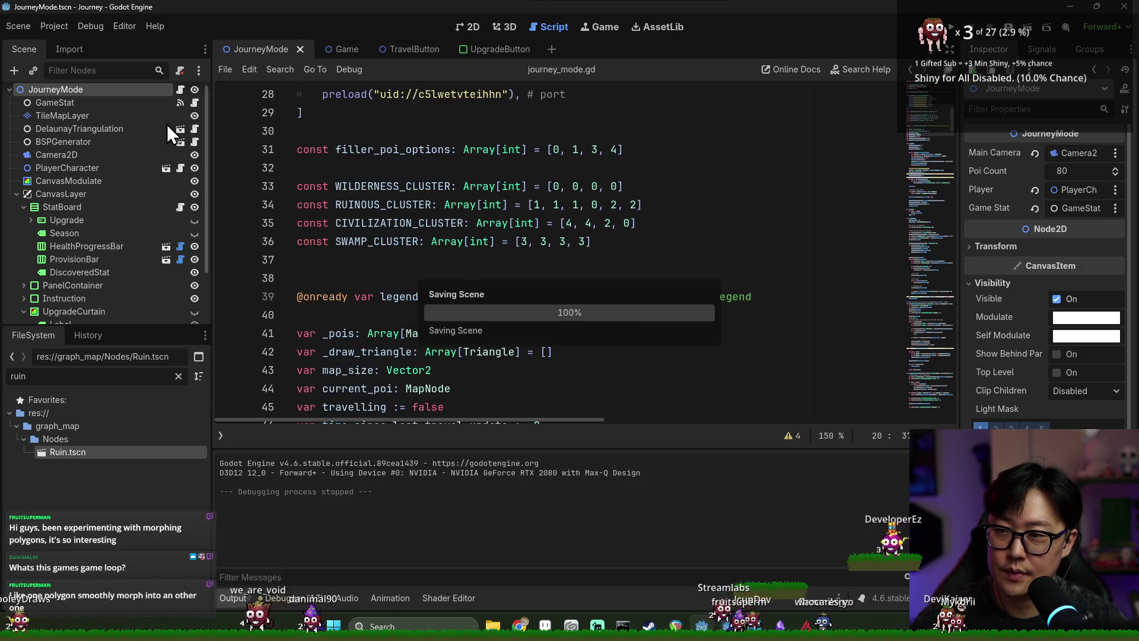
scroll(277, 124, down, 12)
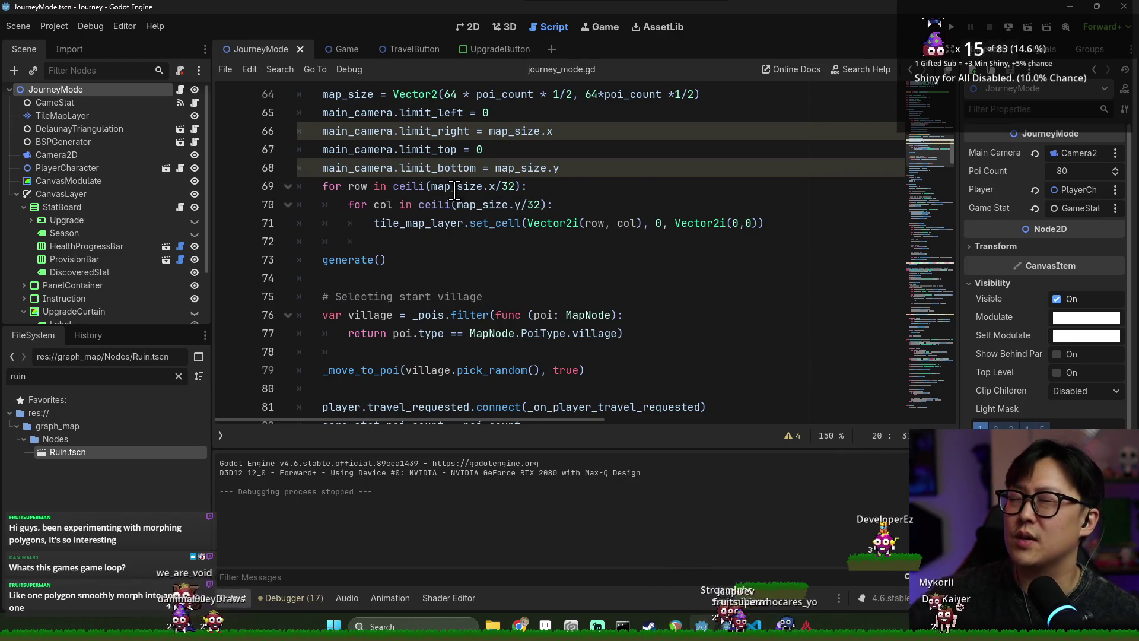
mouse_move(454, 190)
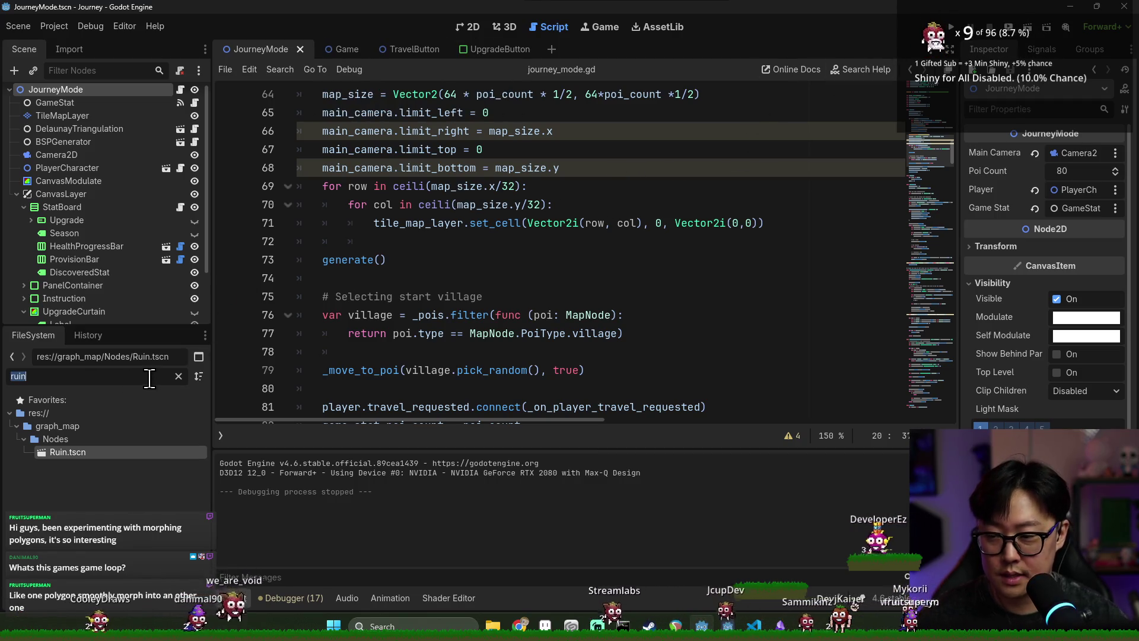
scroll(571, 253, down, 10)
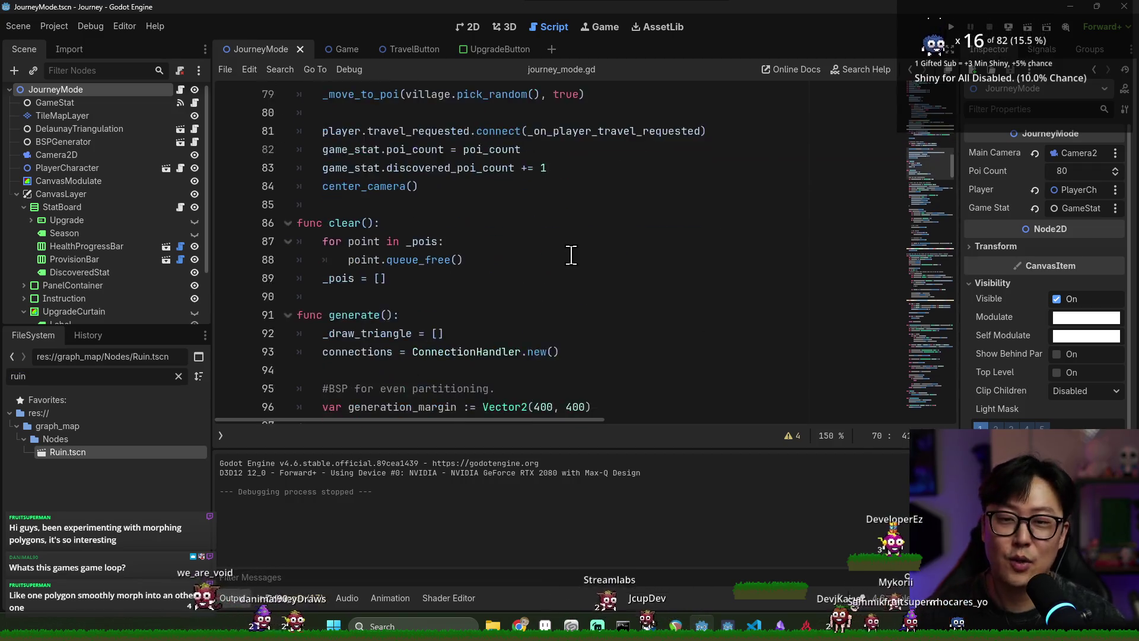
scroll(437, 333, down, 5)
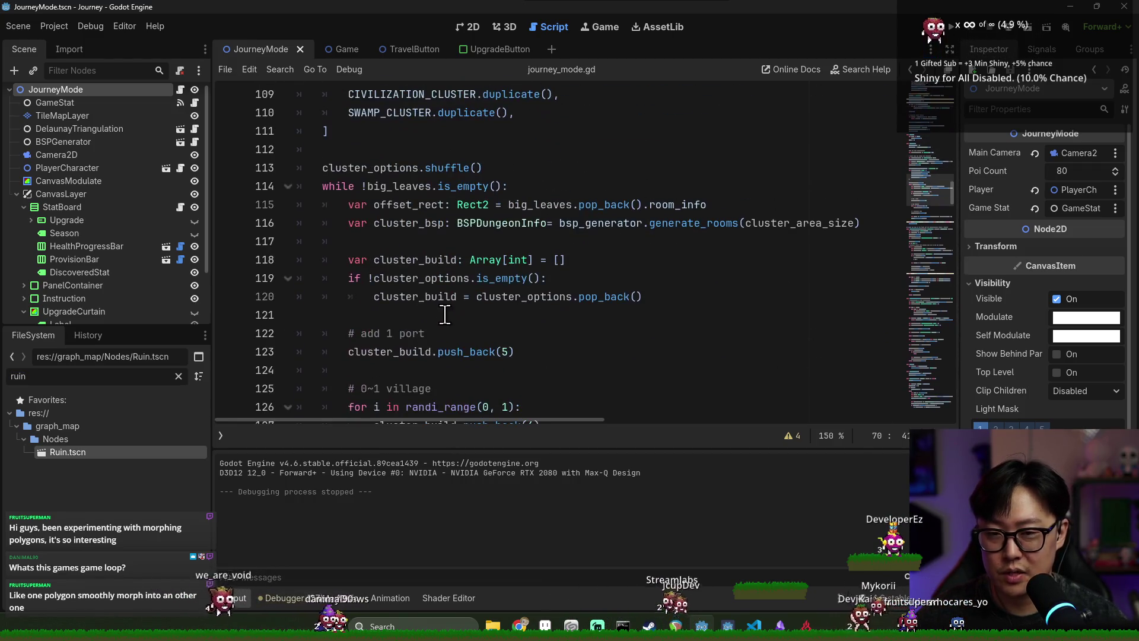
scroll(391, 196, down, 7)
- Locate the ports variable on line 135 and the create_connections call on line 165
double_click(359, 190)
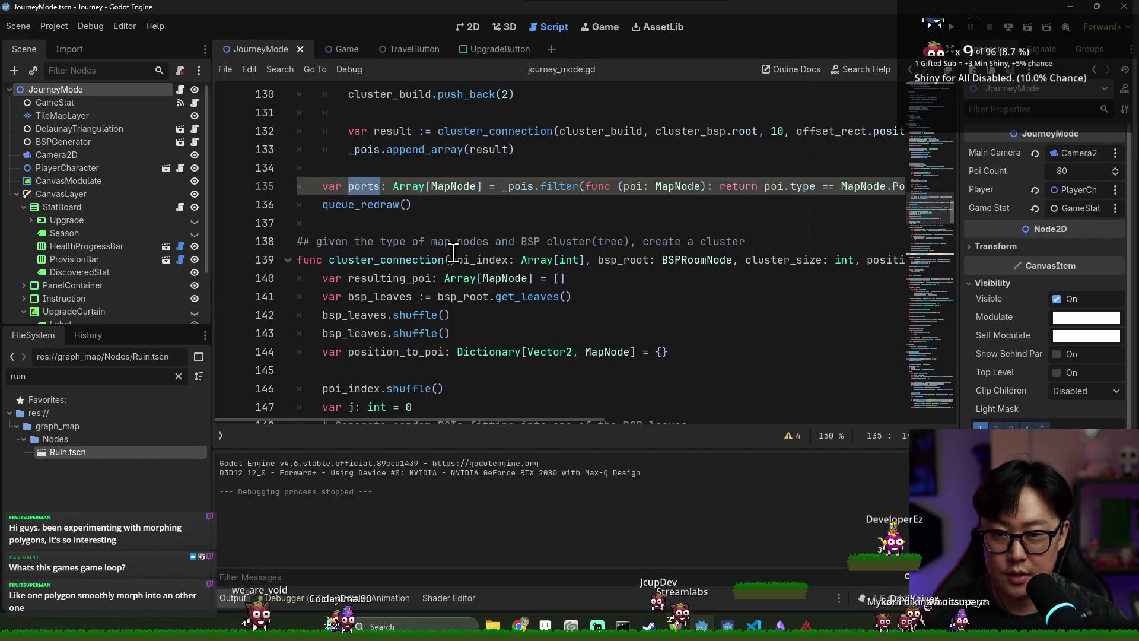
scroll(414, 249, down, 1)
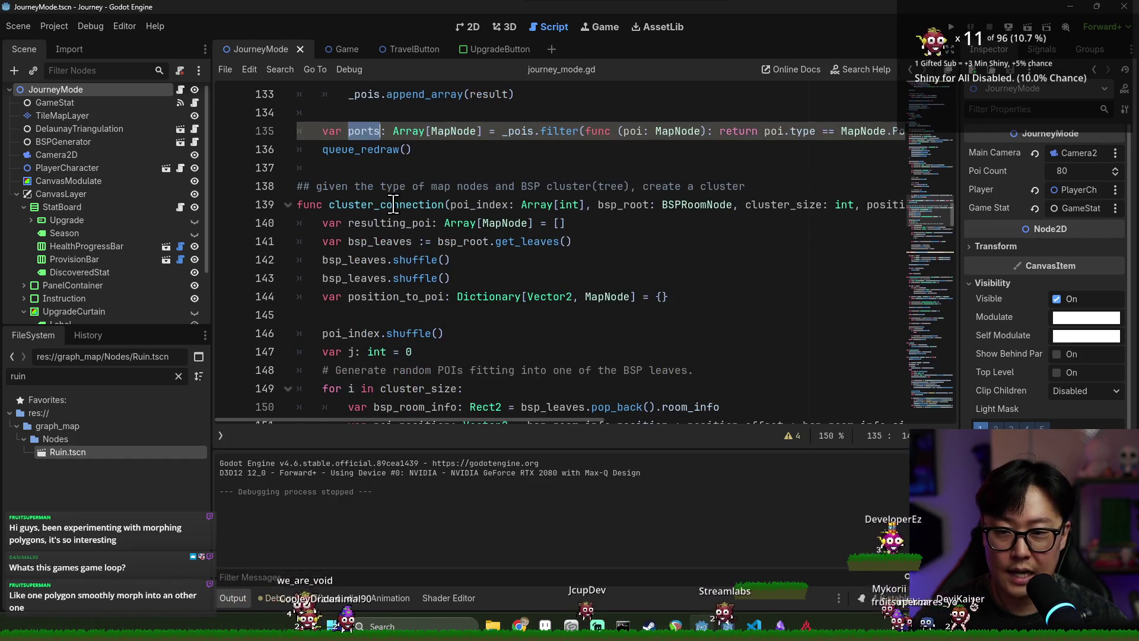
double_click(363, 133)
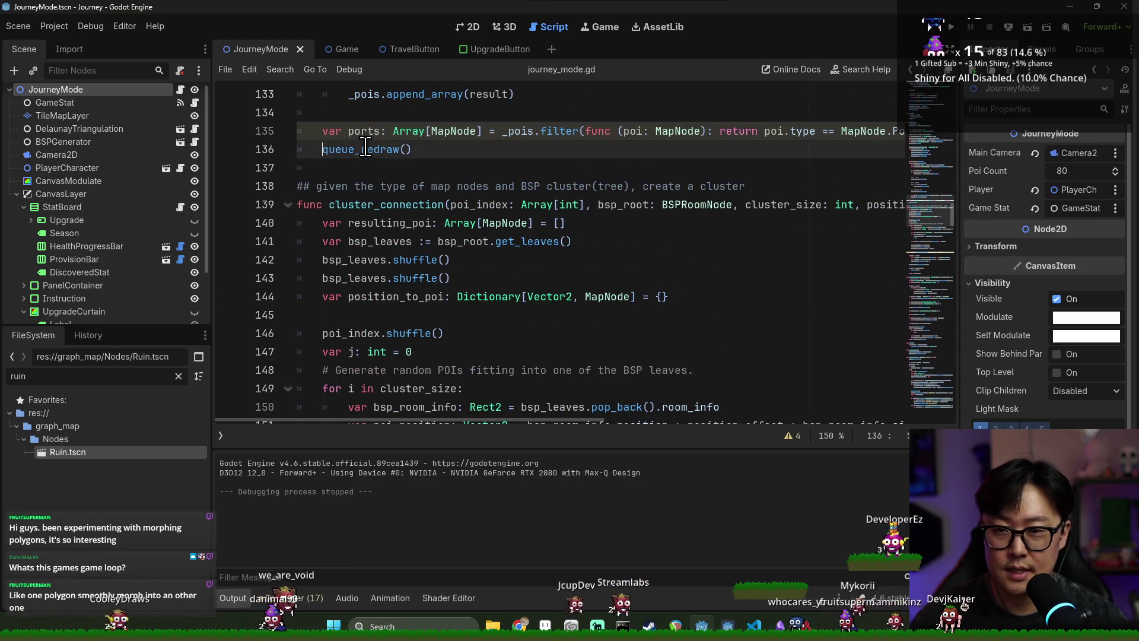
scroll(420, 267, down, 6)
scroll(420, 266, down, 2)
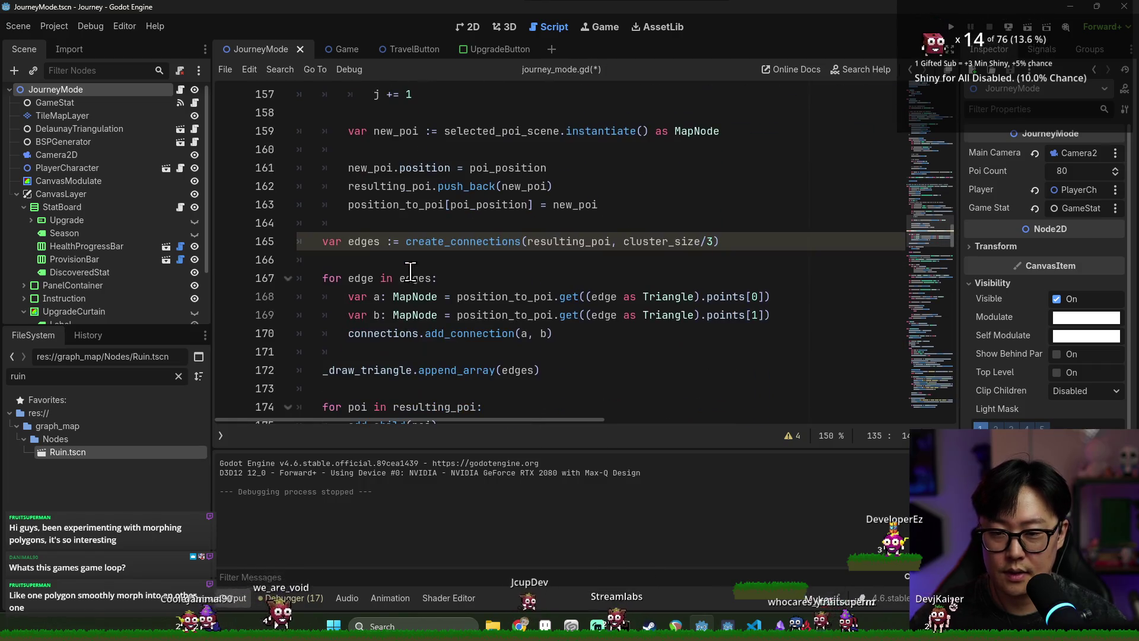
click(418, 242)
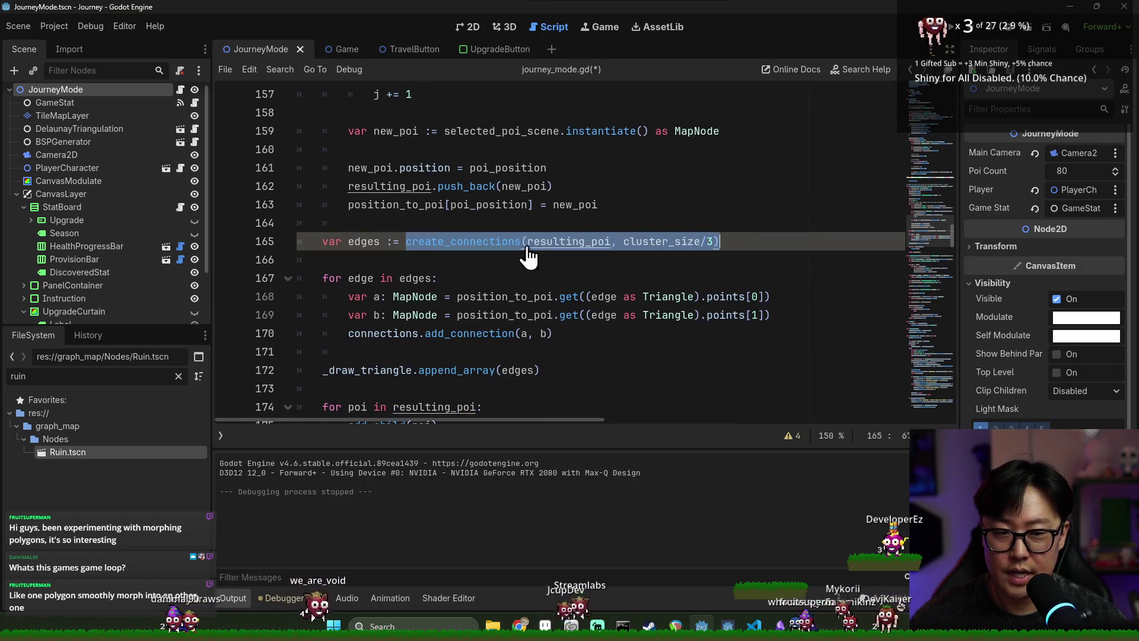
- Paste the create_connections call onto empty line 136
scroll(528, 255, up, 1)
scroll(497, 242, up, 7)
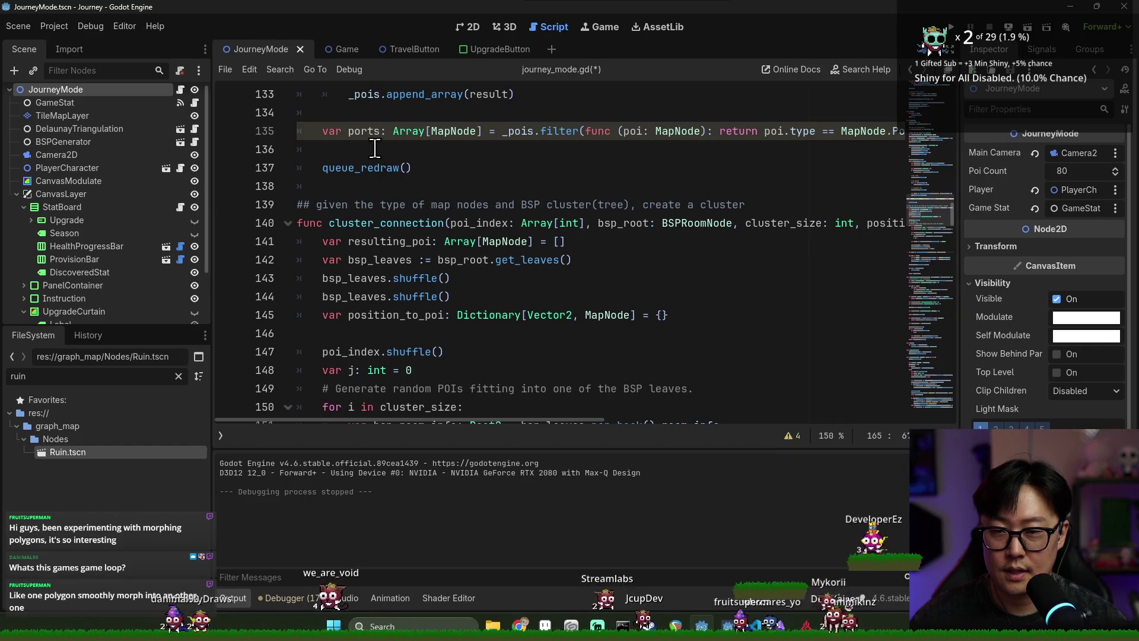
click(375, 149)
text(create_connections(resulting_poi, cluster_size/3))
click(475, 150)
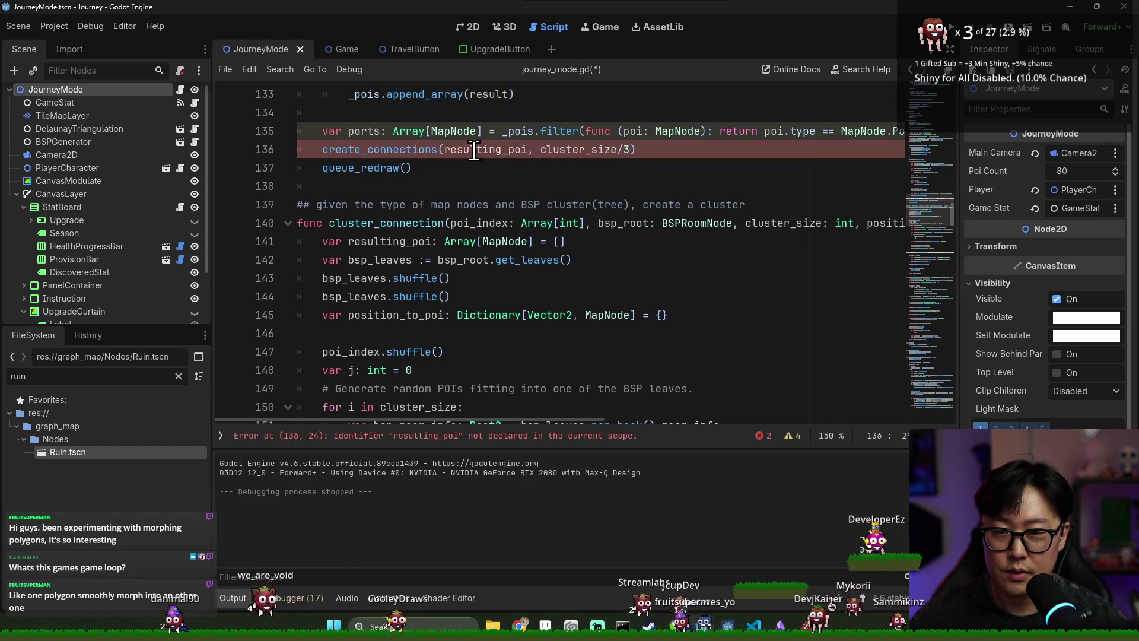
double_click(526, 149)
- Change the pasted call's arguments to ports and ports.size()
scroll(567, 231, up, 1)
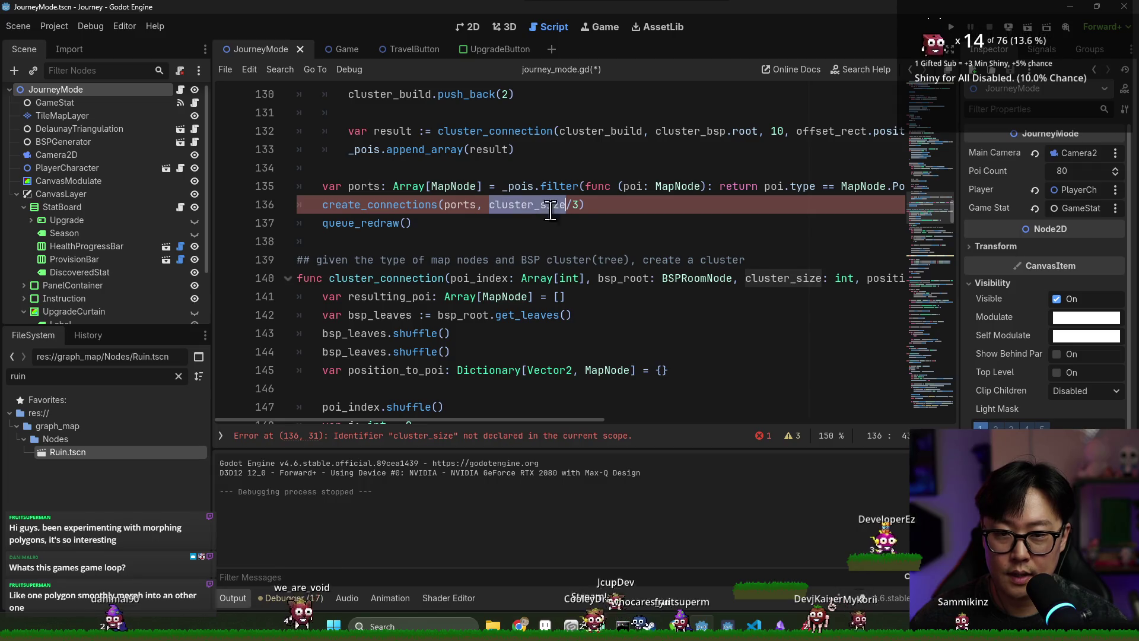
double_click(521, 207)
click(500, 204)
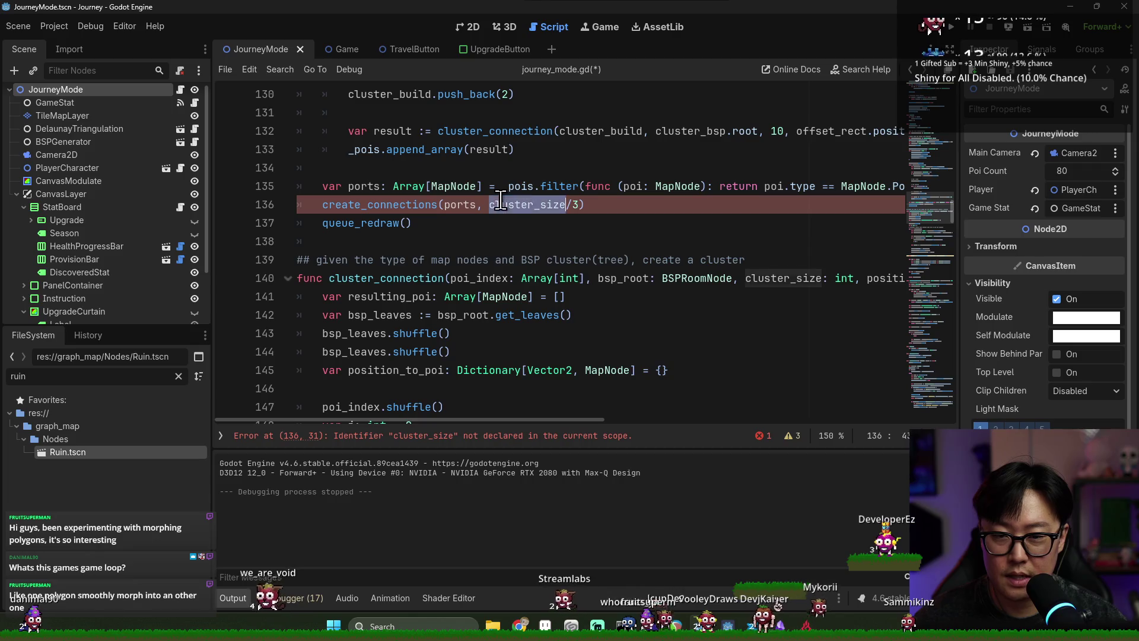
text(port.)
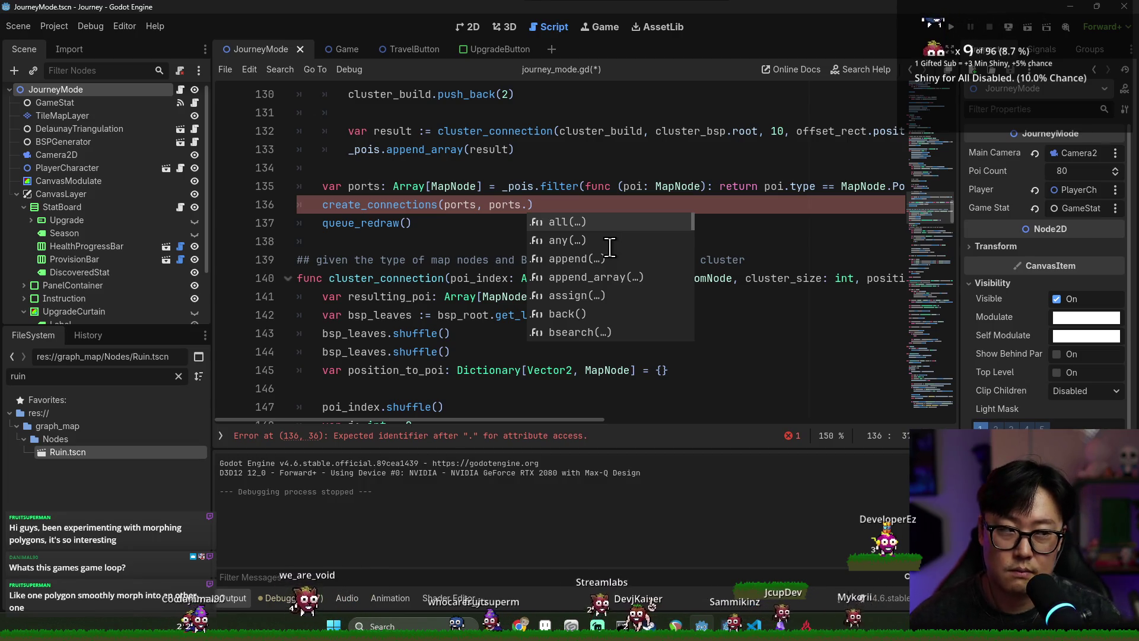
key(BackSpace)
key(BackSpace)
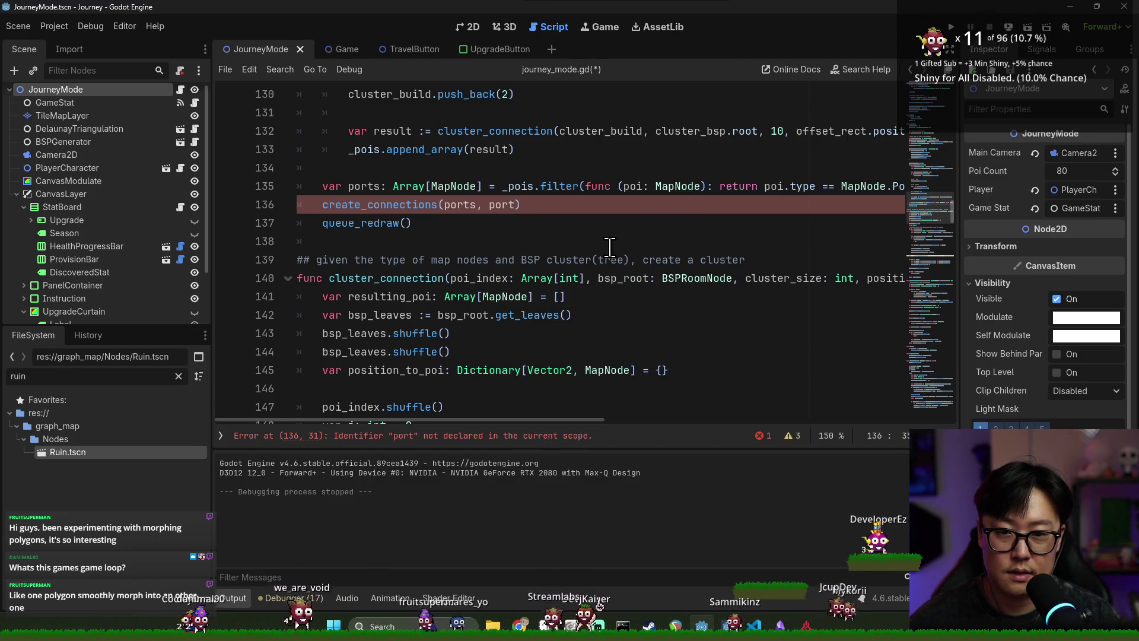
text(s.size)
key(Return)
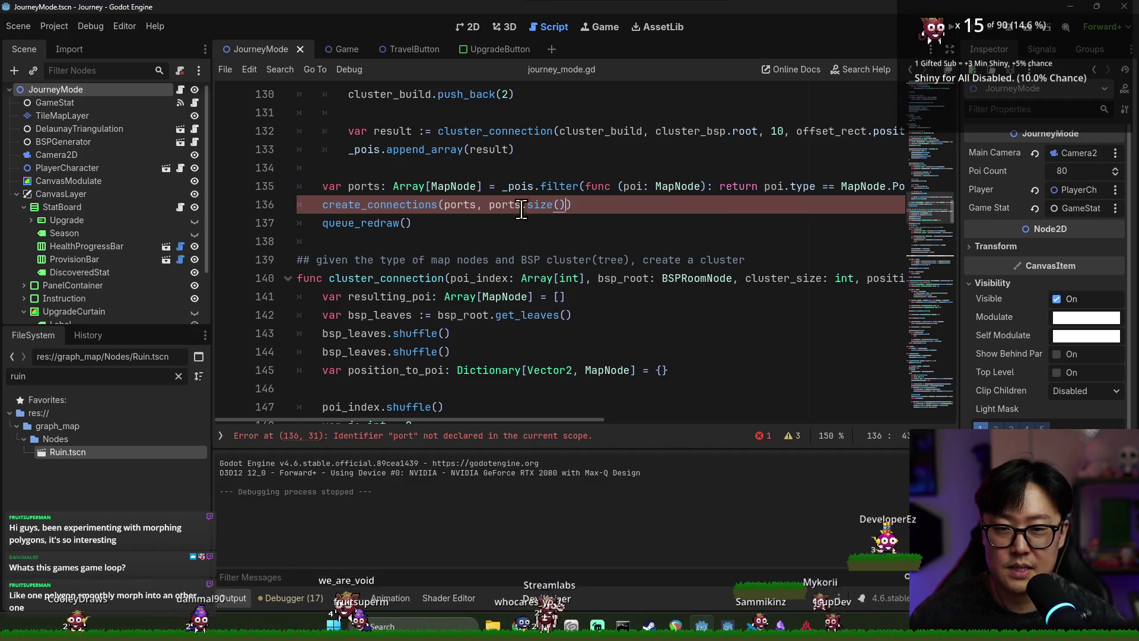
- Save, then prefix line 136 with 'var port_connections:' to keep the result
key(ctrl+s)
click(442, 241)
double_click(385, 205)
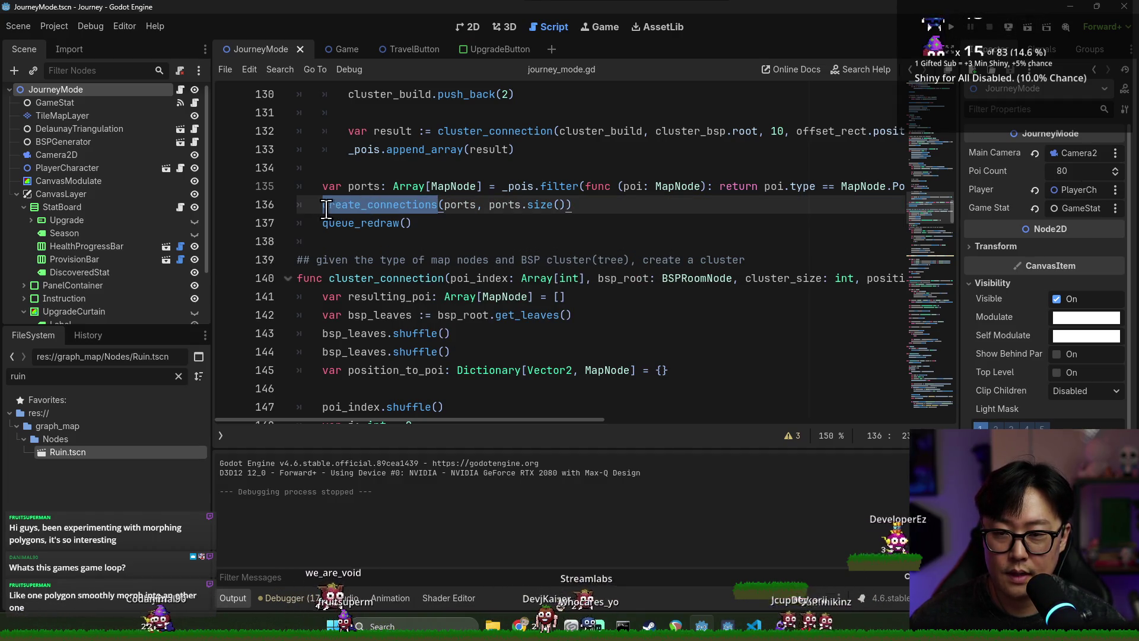
key(Left)
text(var port_conn)
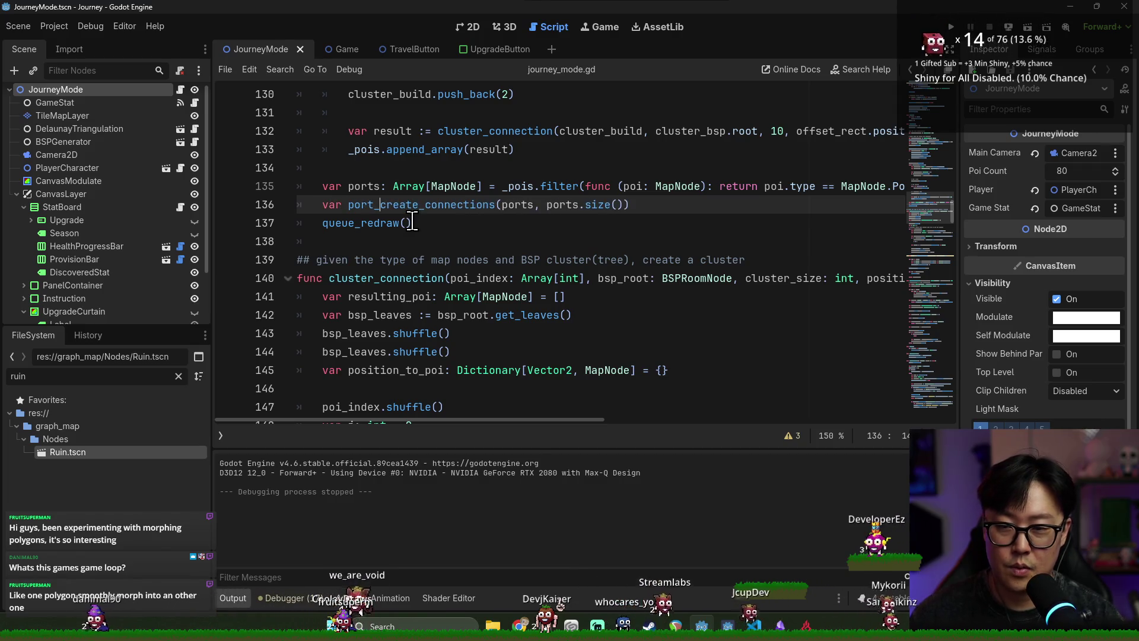
text(ections:)
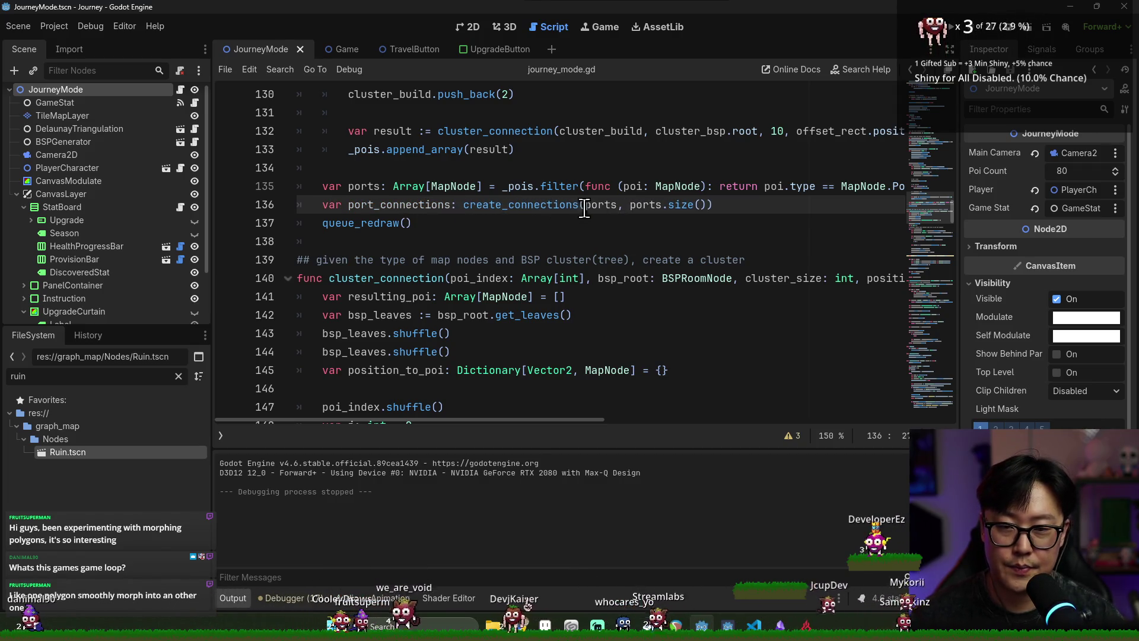
- Inspect the create_connections definition and the edges variable used on lines 165–167
ctrl+click(513, 204)
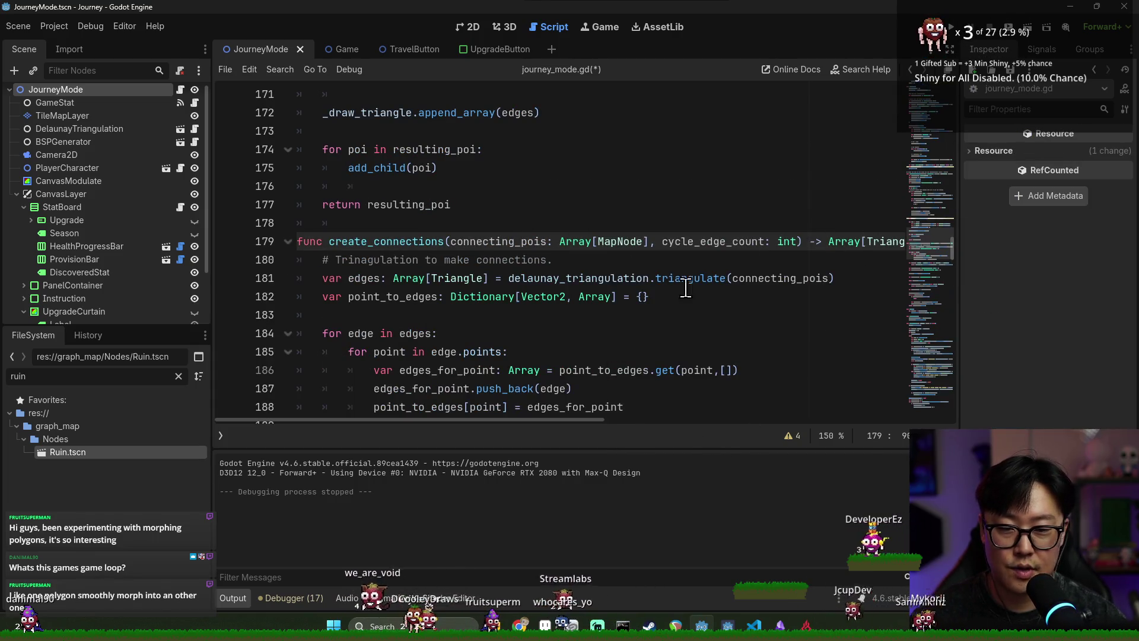
scroll(687, 288, up, 10)
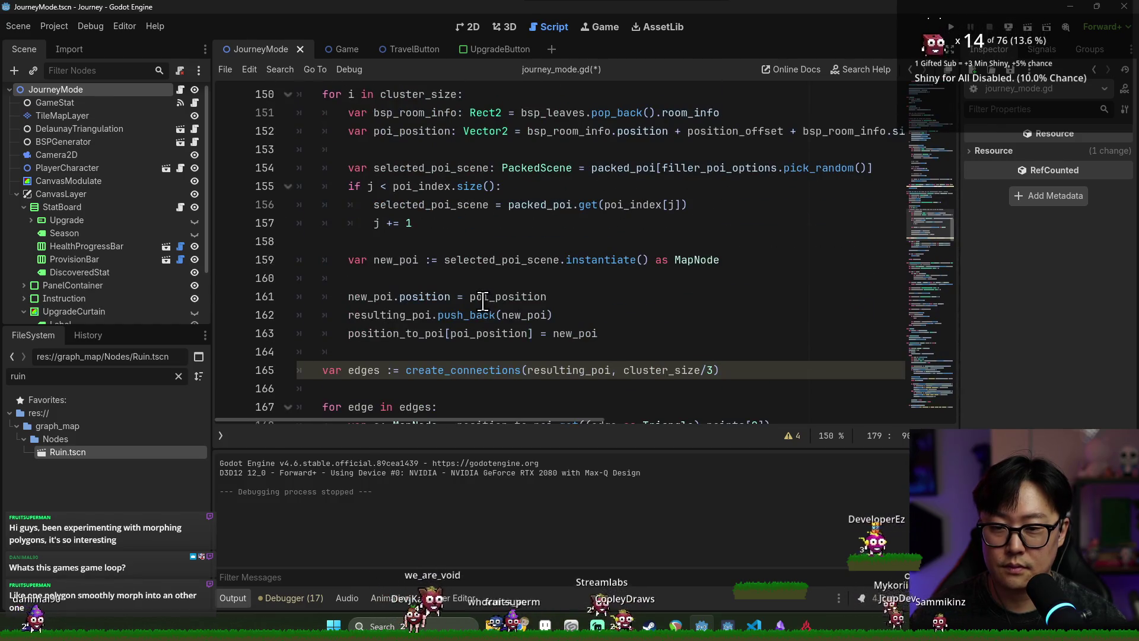
scroll(482, 301, up, 7)
click(400, 223)
scroll(445, 244, down, 9)
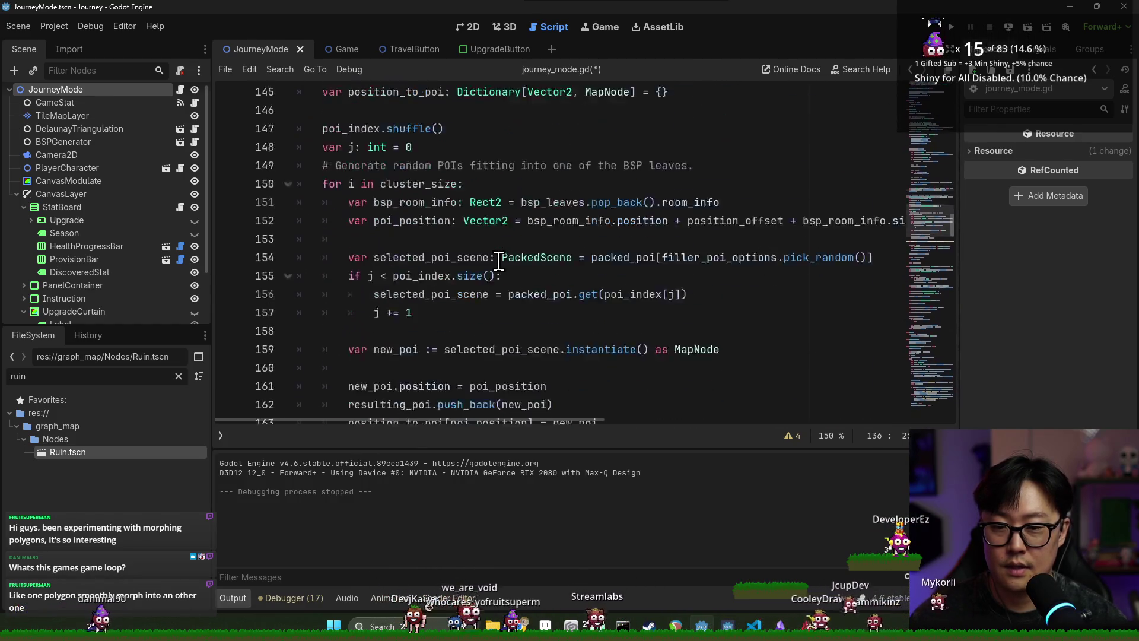
double_click(470, 259)
double_click(370, 261)
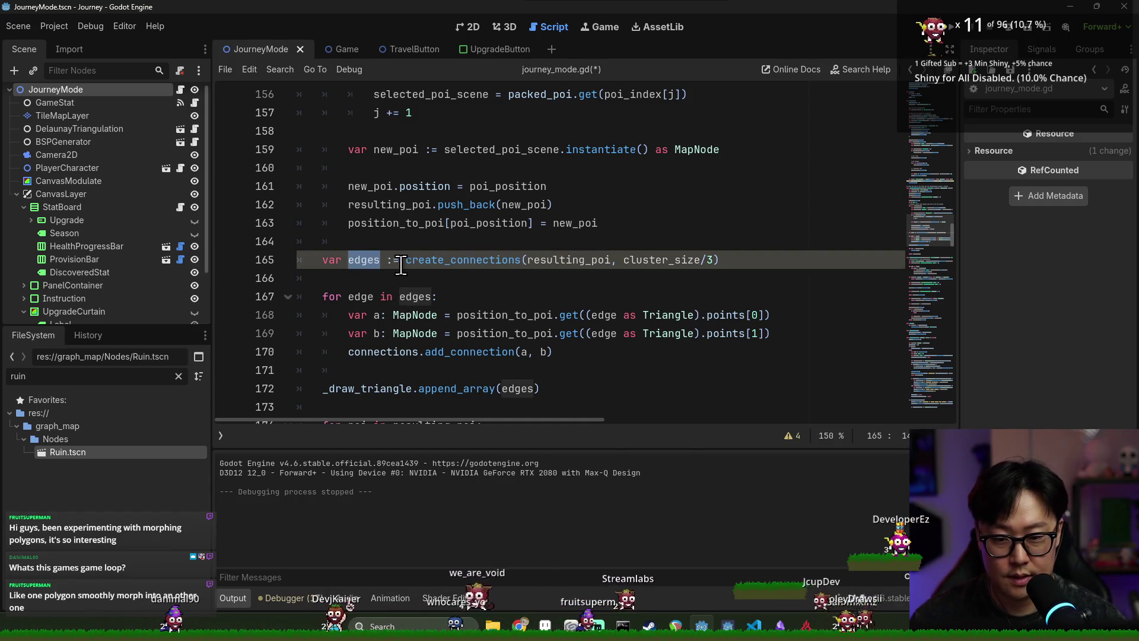
double_click(420, 296)
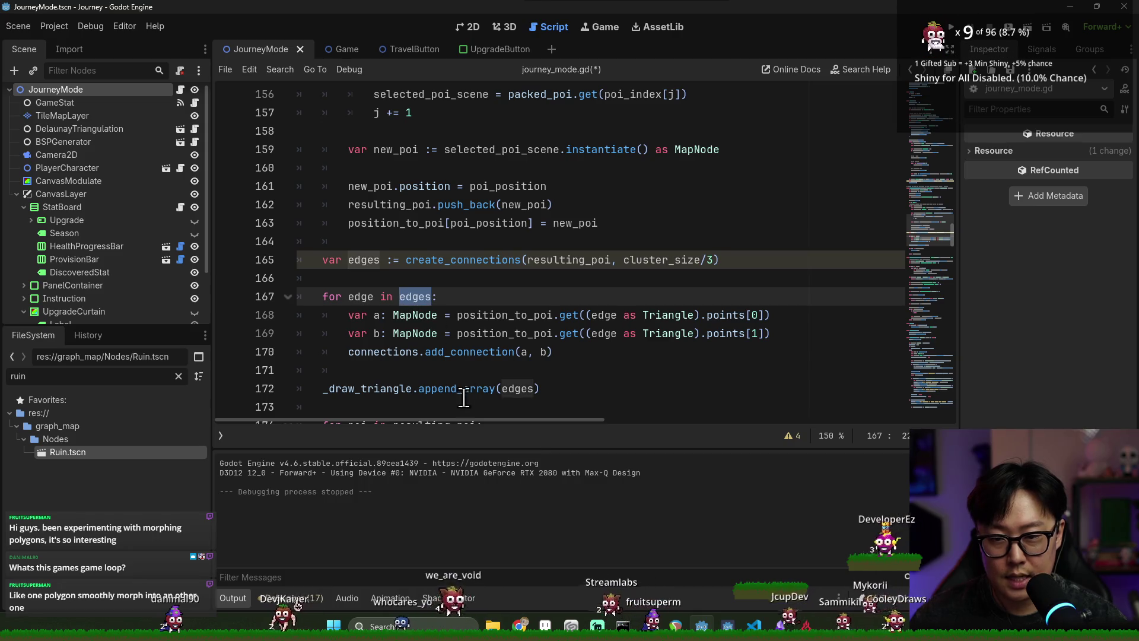
- Ignore the INTEGER_DIVISION warning on the line 165 edges line and save the script
click(788, 439)
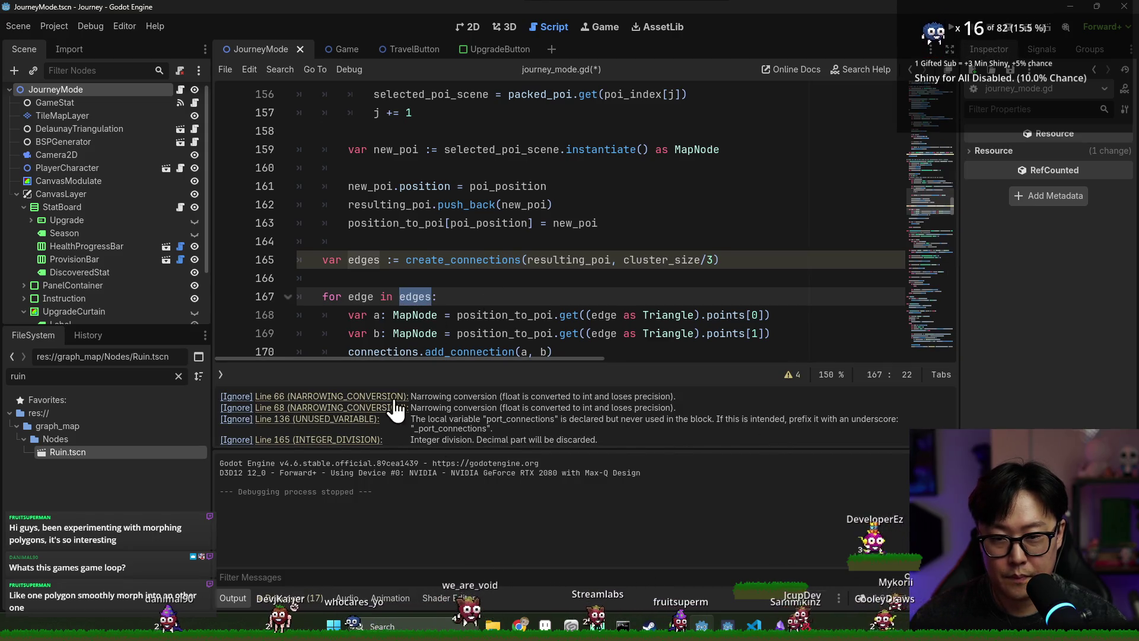
scroll(356, 438, down, 1)
click(354, 440)
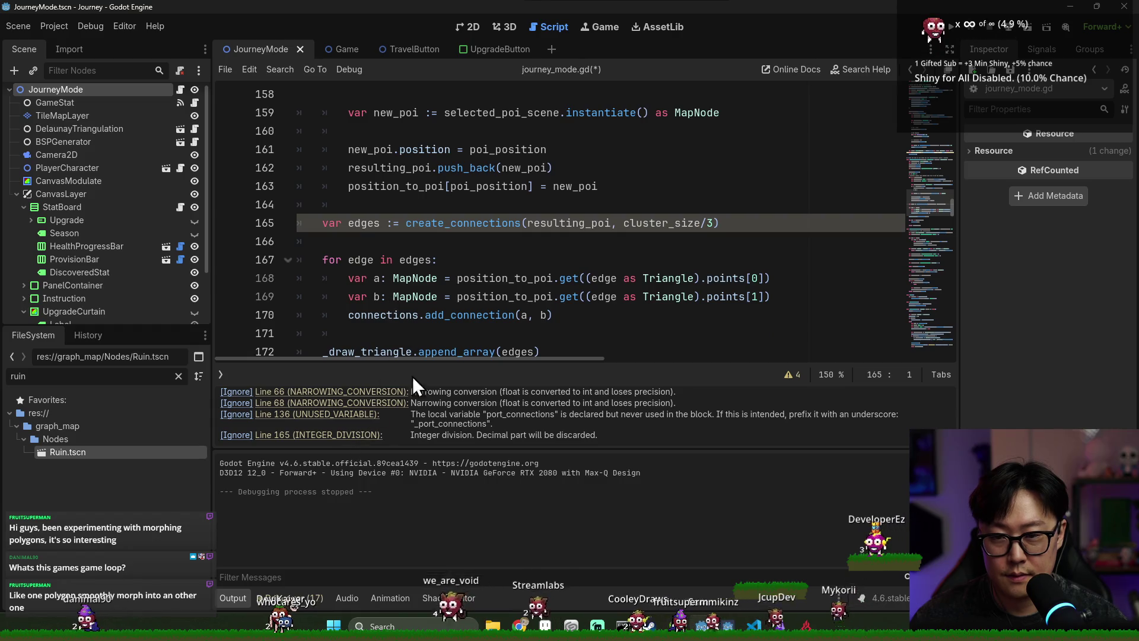
key(ctrl+s)
- Select the edge-connection loop on lines 168–171
click(394, 261)
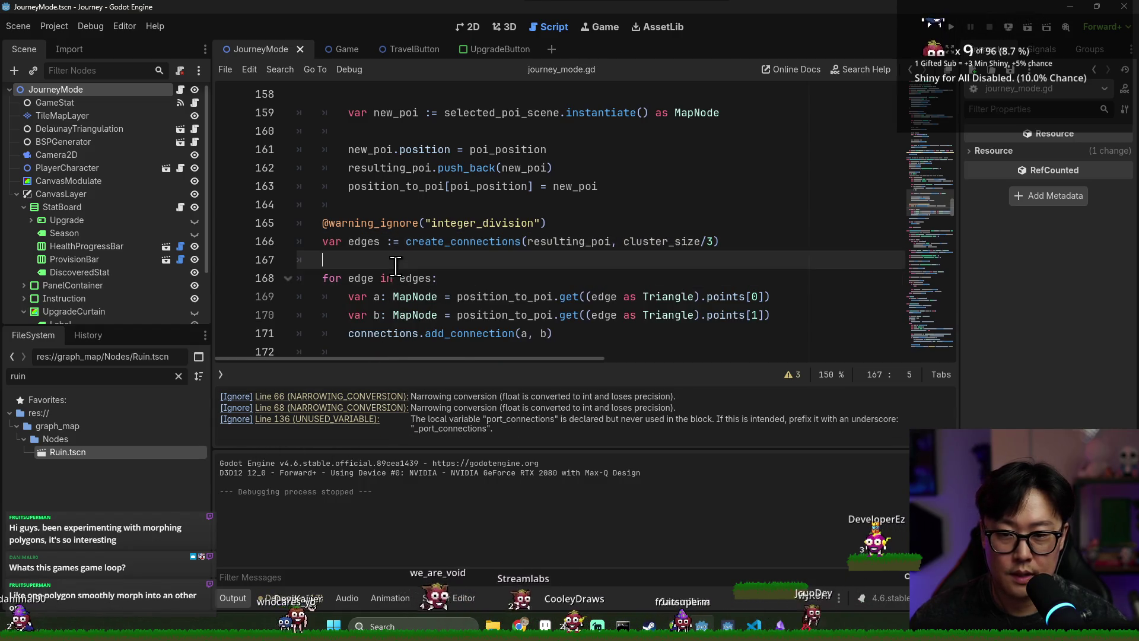
scroll(415, 249, down, 2)
click(484, 218)
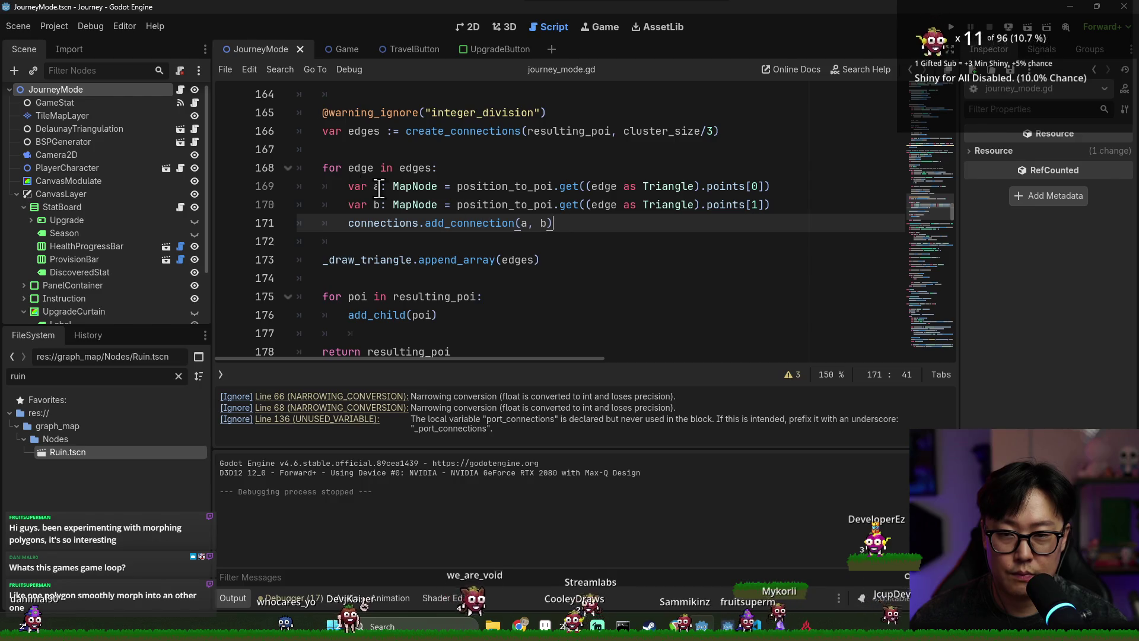
mouse_move(314, 168)
mouse_down()
mouse_move(509, 257)
mouse_move(567, 224)
mouse_up()
key(ctrl+c)
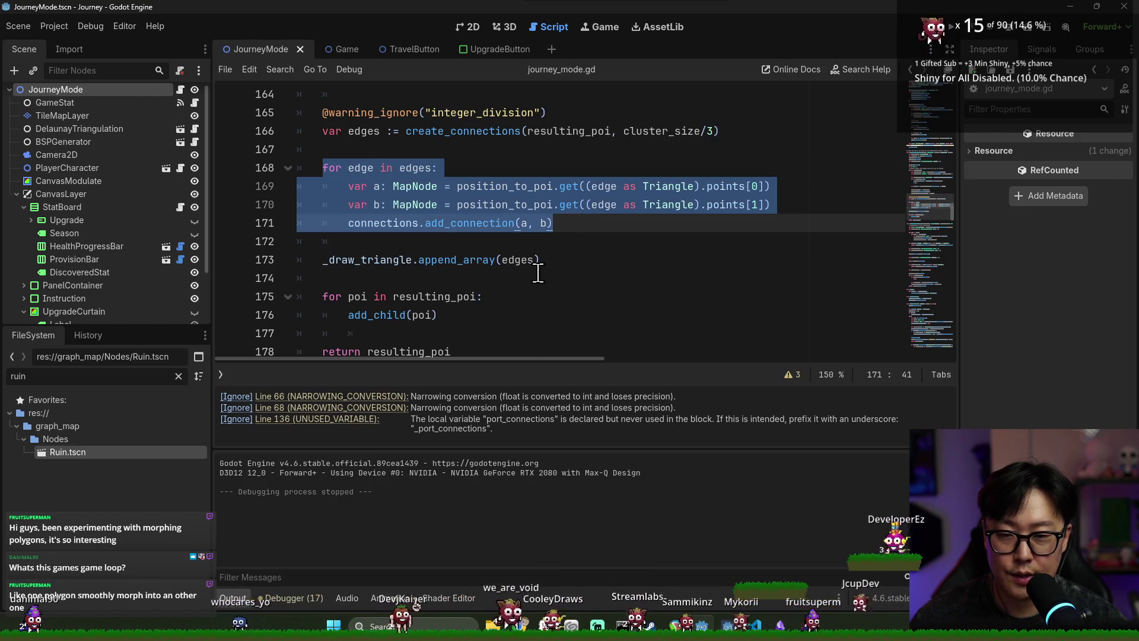
double_click(367, 260)
click(546, 260)
double_click(409, 261)
drag(502, 260, 532, 260)
double_click(407, 260)
click(562, 230)
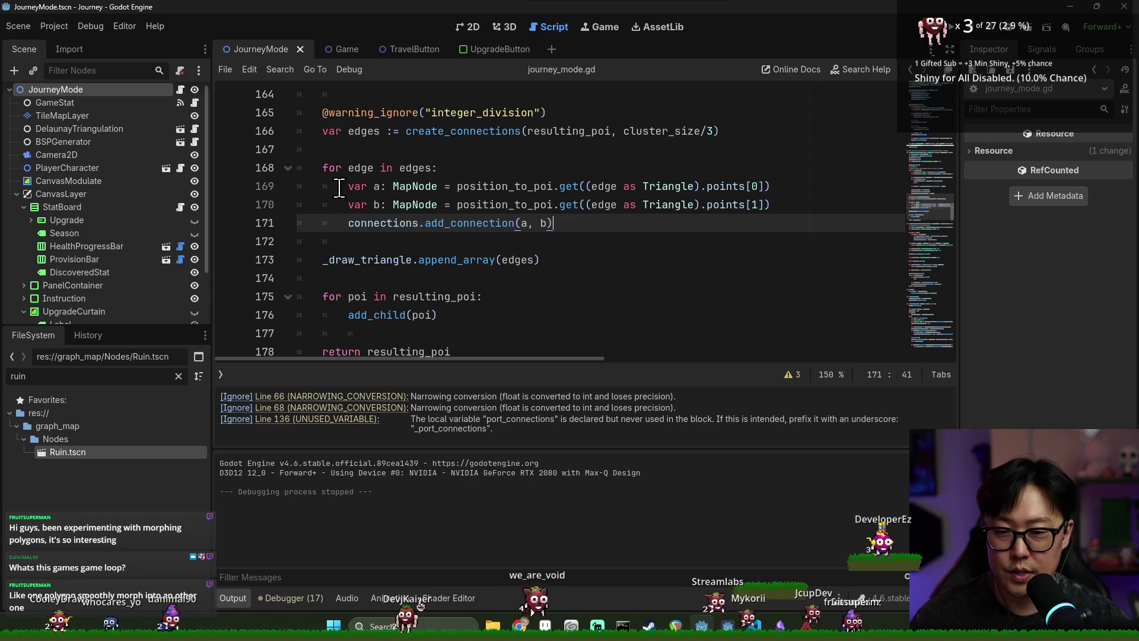
- Paste the connection loop on a new line below the port call on line 136 and save
shift+click(323, 168)
scroll(504, 239, up, 2)
scroll(504, 239, up, 8)
scroll(393, 207, up, 1)
click(748, 242)
key(Return)
key(ctrl+v)
key(ctrl+s)
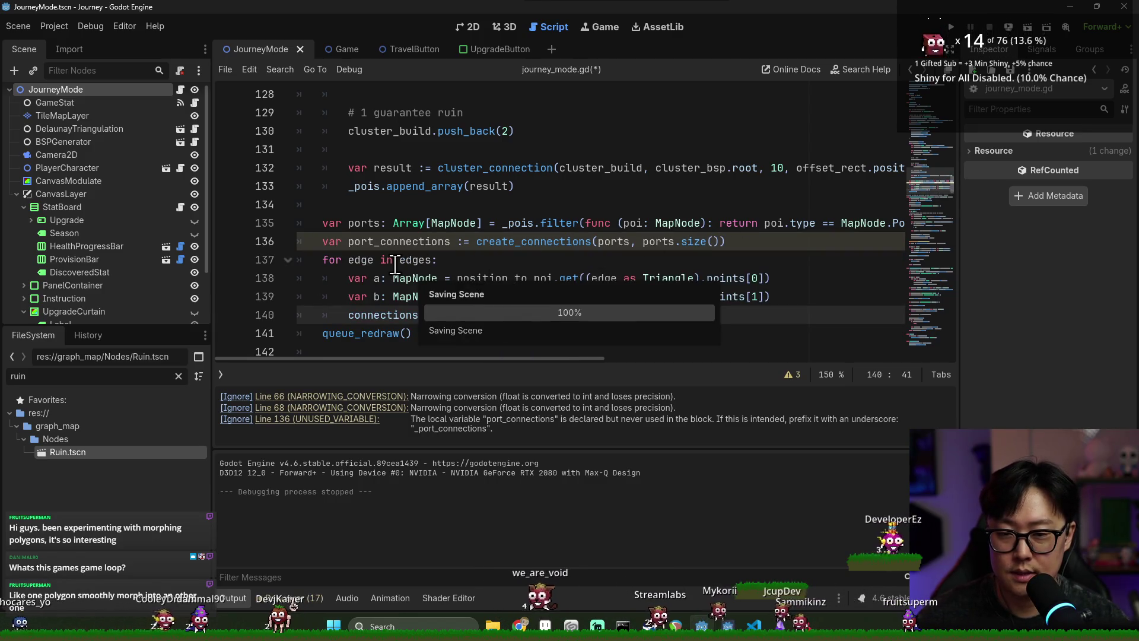
- Rename the loop variable to port_edge and save
click(588, 299)
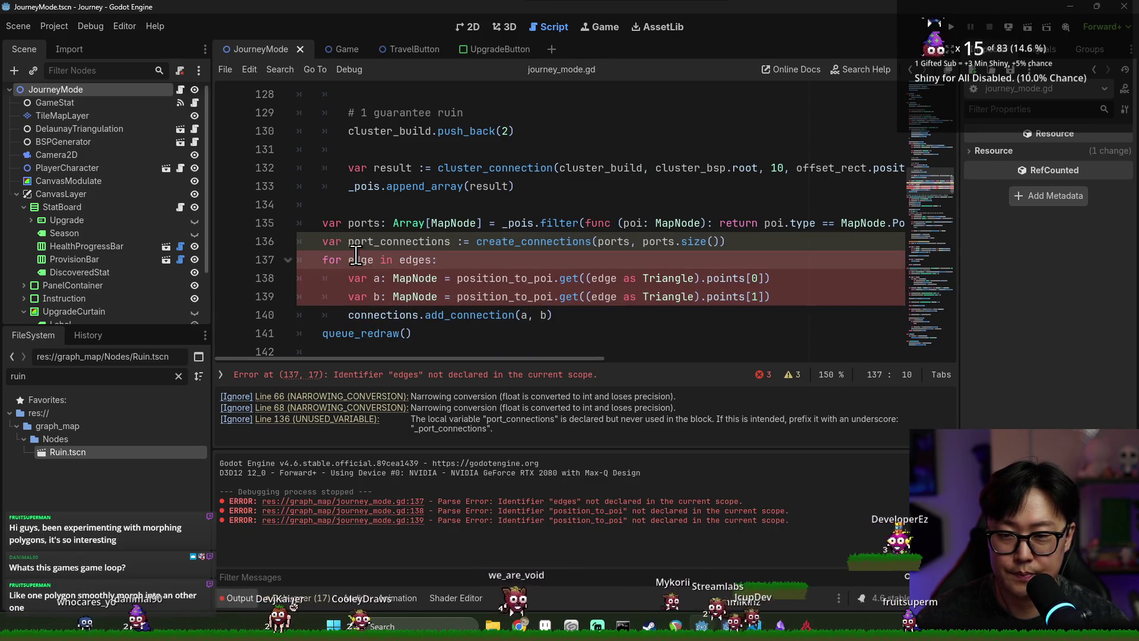
double_click(411, 260)
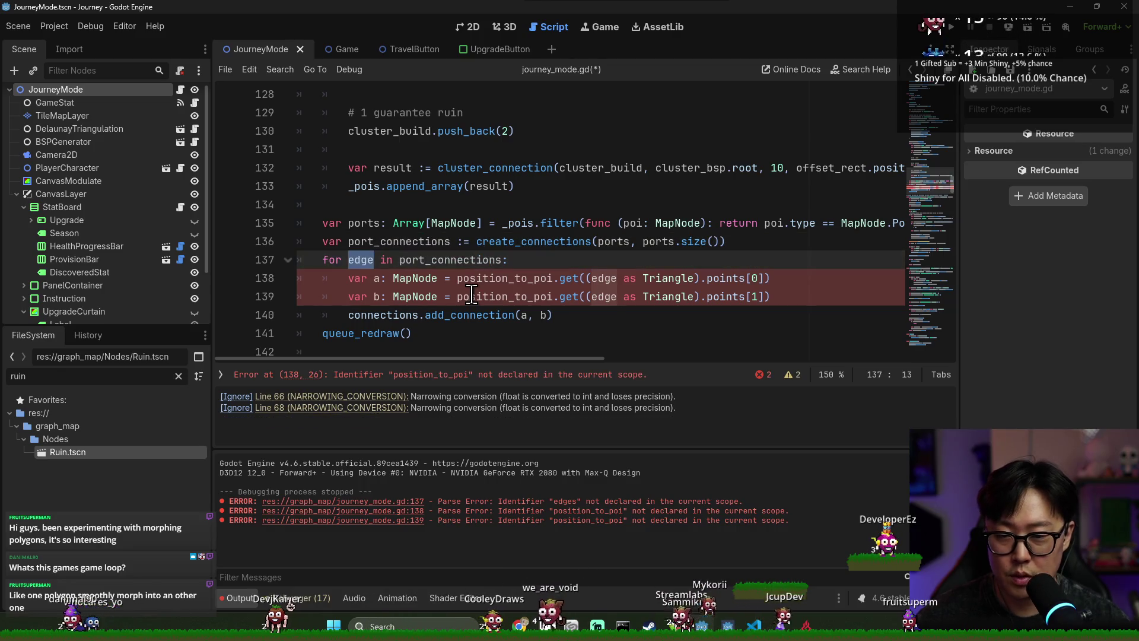
text(port_edge)
key(ctrl+s)
- Check port_connections and position_to_poi in the loop, then add a blank line above it
double_click(462, 259)
double_click(505, 278)
scroll(595, 237, down, 2)
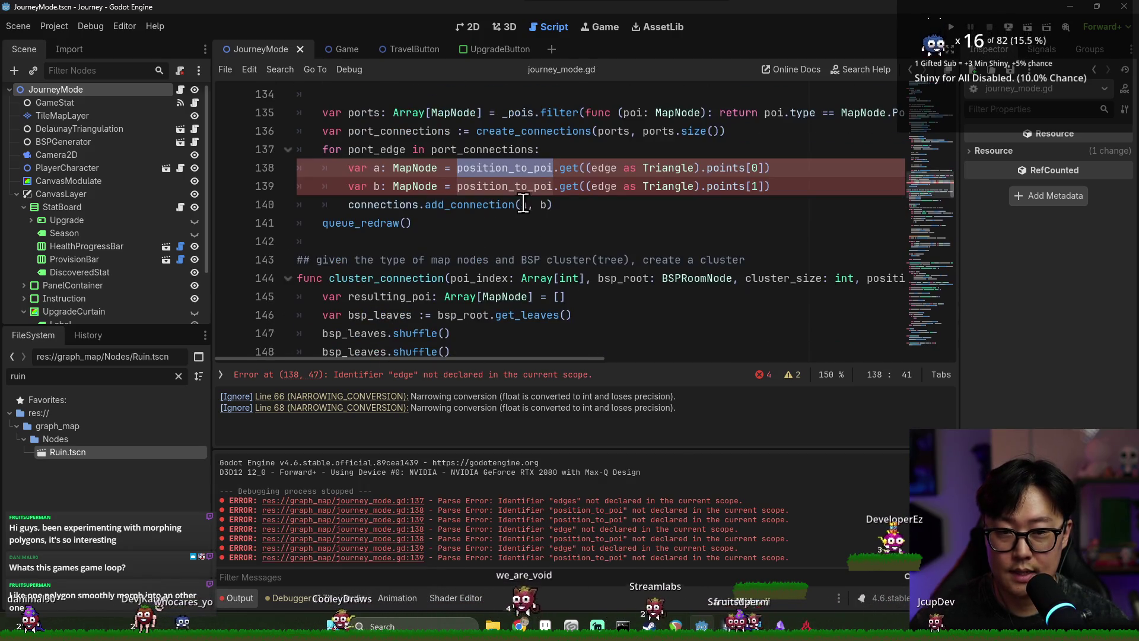
key(Up)
key(Up)
key(End)
key(Return)
- Save and review where position_to_poi and port_edge are used in the loop
scroll(409, 261, up, 1)
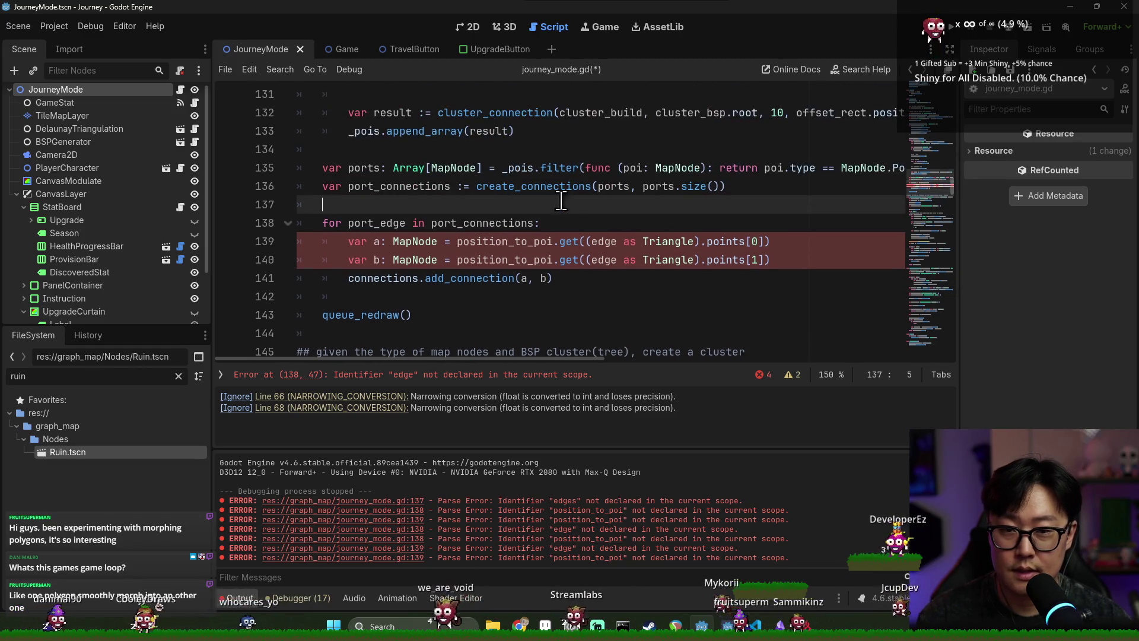
click(504, 241)
key(ctrl+s)
double_click(504, 241)
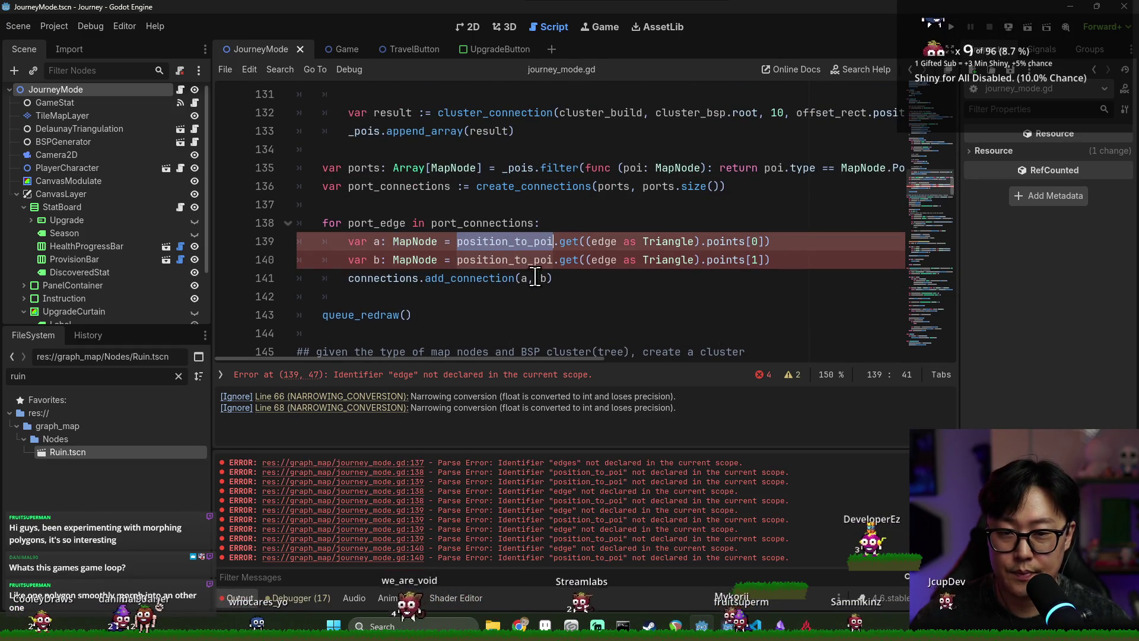
double_click(377, 223)
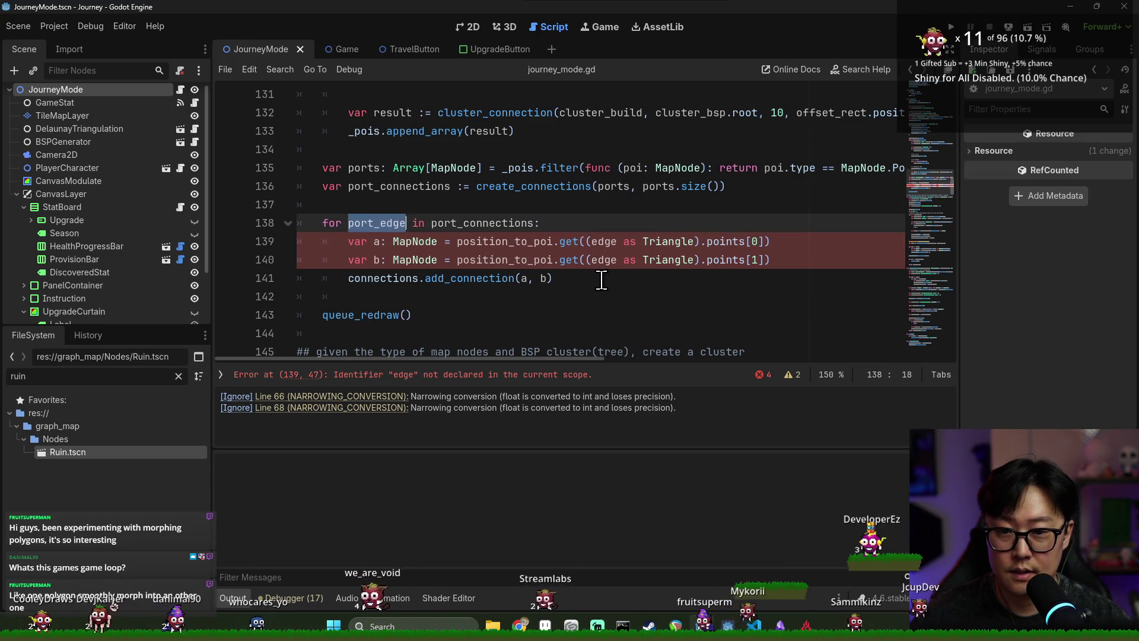
double_click(505, 241)
key(ctrl+c)
key(Up)
key(Up)
key(Up)
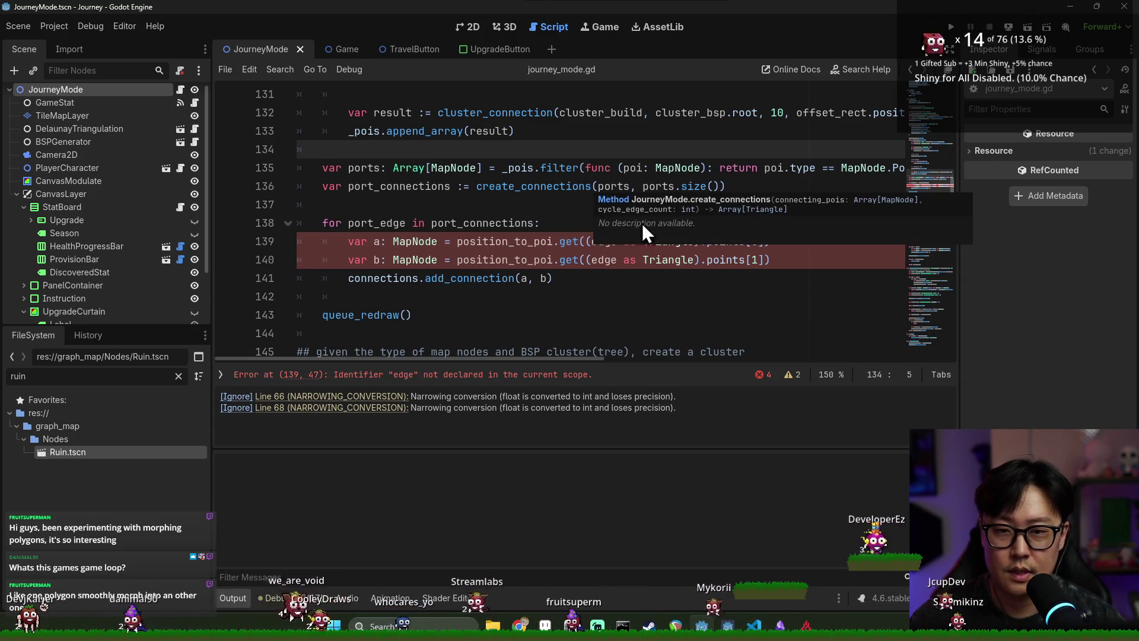
- Declare 'var position_to_port: Dictionary[Vector2, MapNode] = {}'
key(Return)
key(ctrl+v)
text(.)
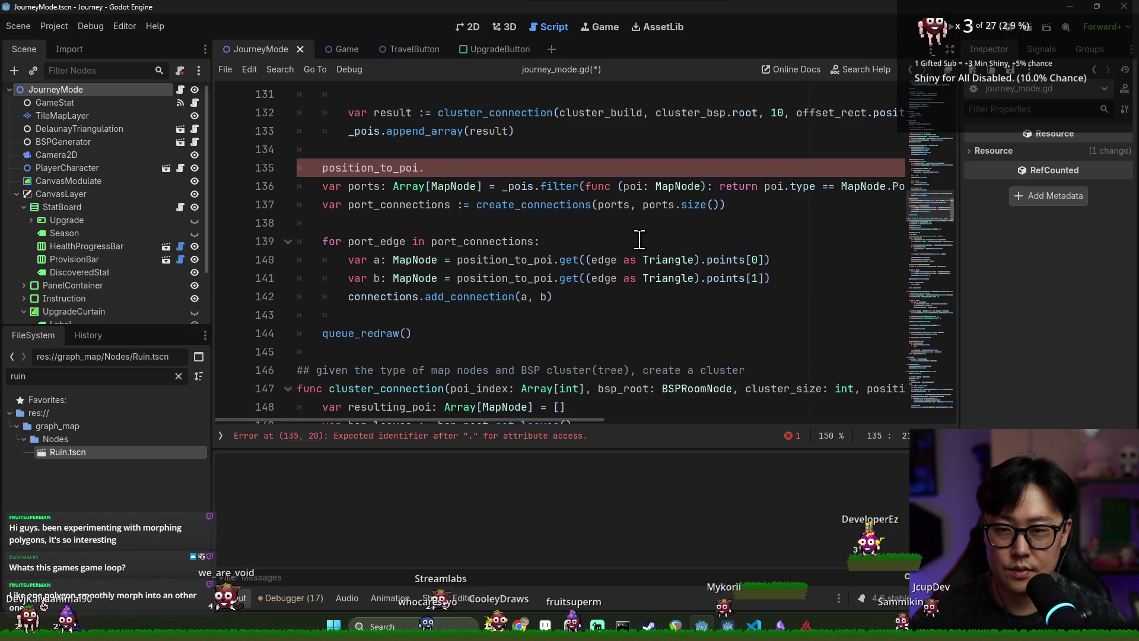
key(ctrl+BackSpace)
text(var po)
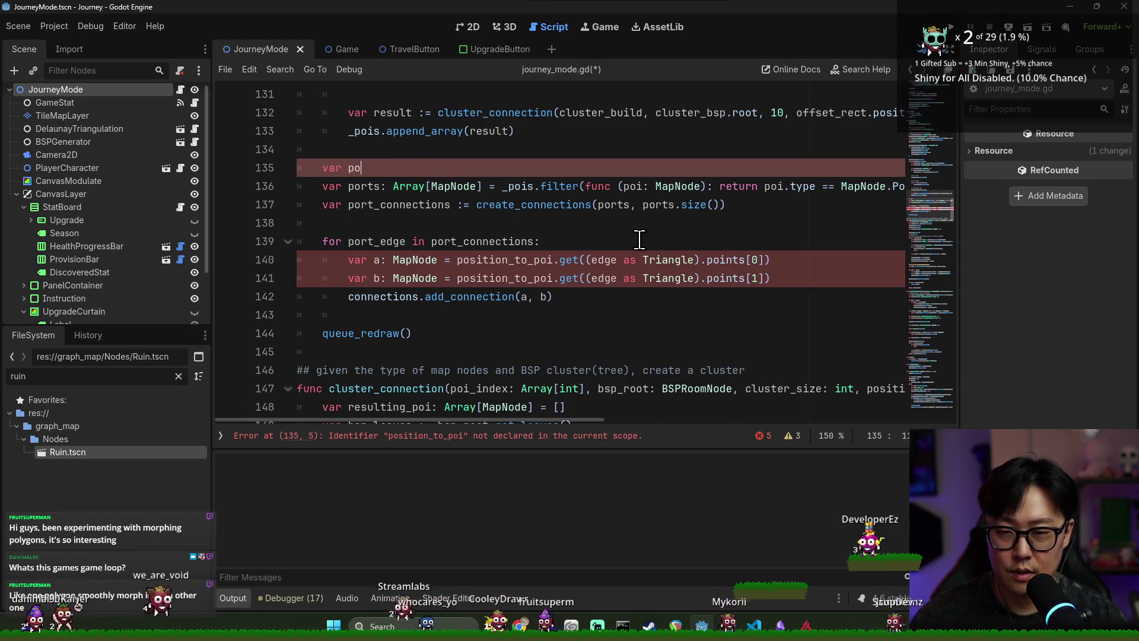
text(sition_to)
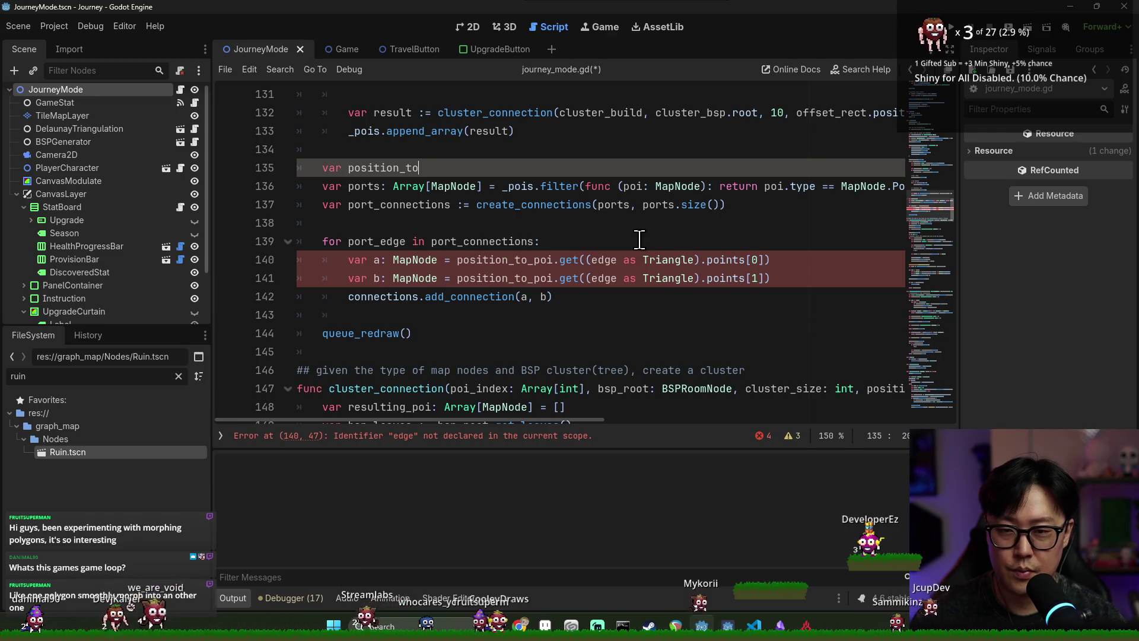
text(_port: Diction)
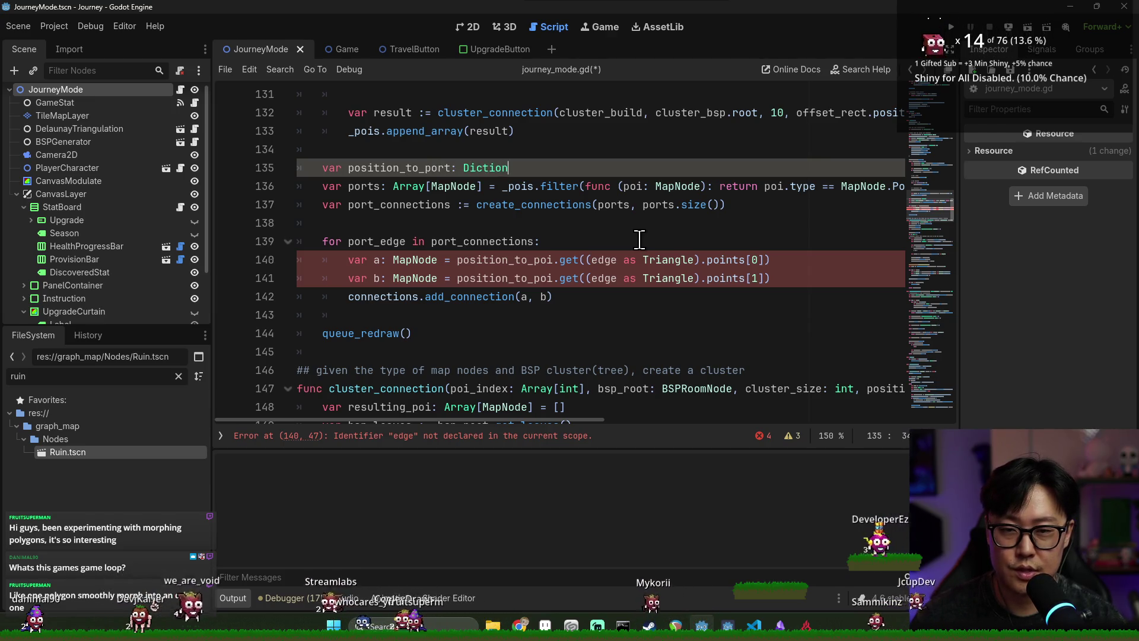
text(ary[Vector2)
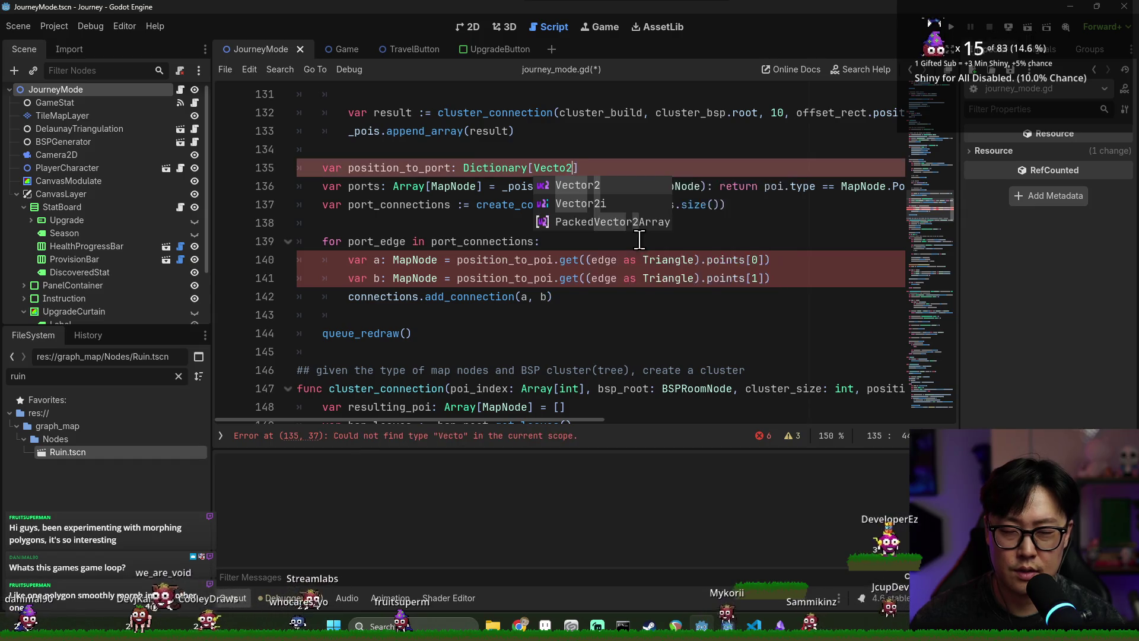
text(,)
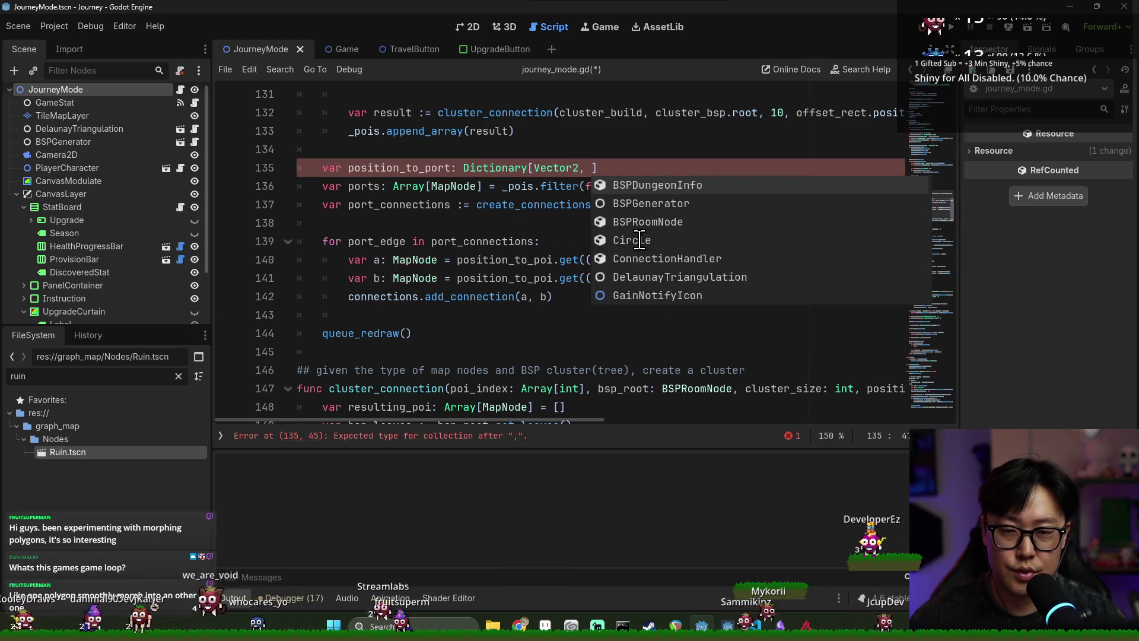
click(501, 189)
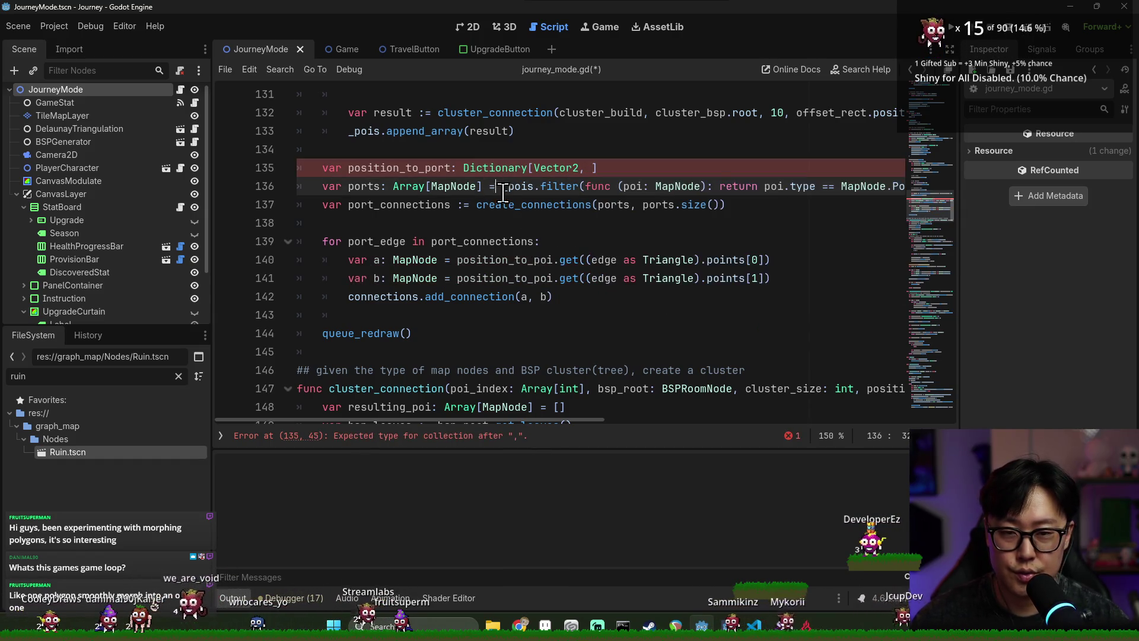
click(593, 167)
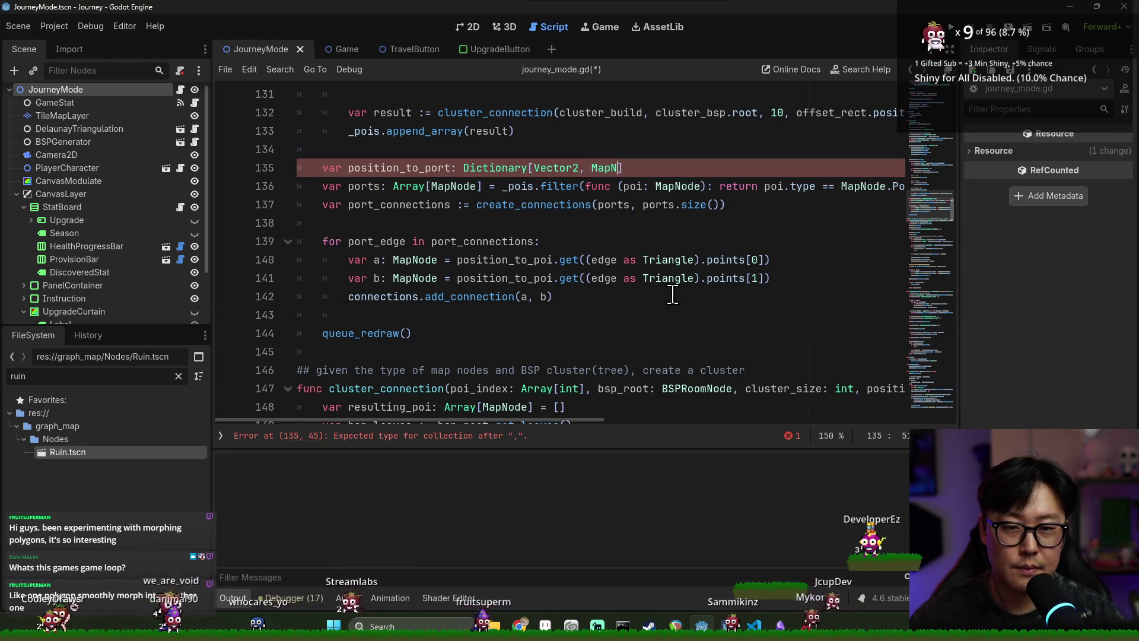
text({})
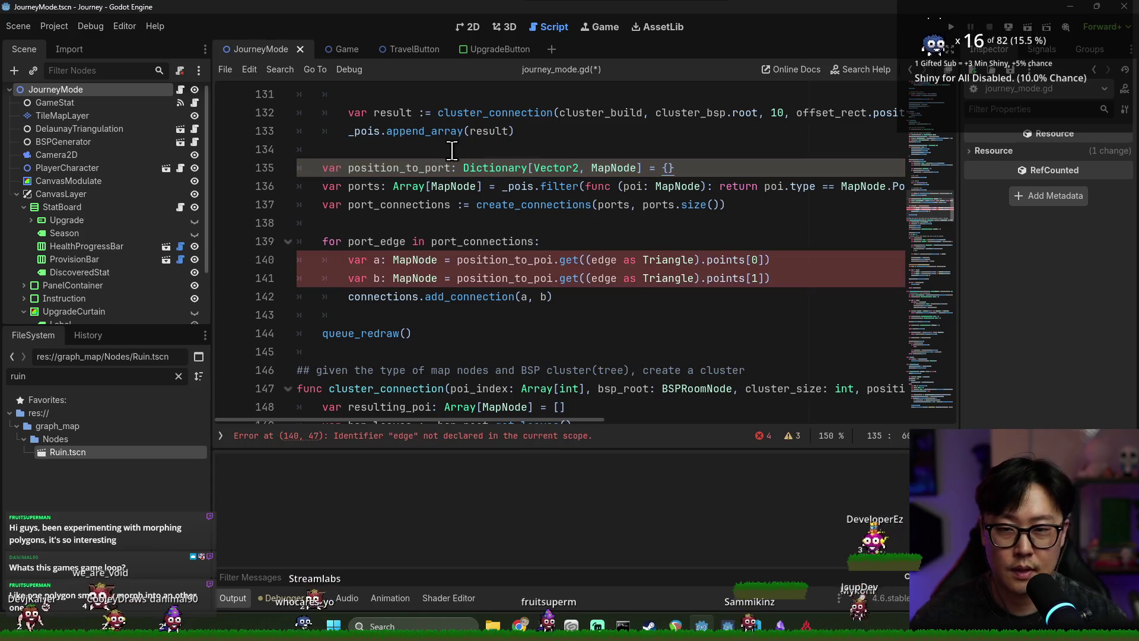
- Add a 'for port in ports' loop setting position_to_port[port.position] = port, and save
click(411, 234)
click(552, 224)
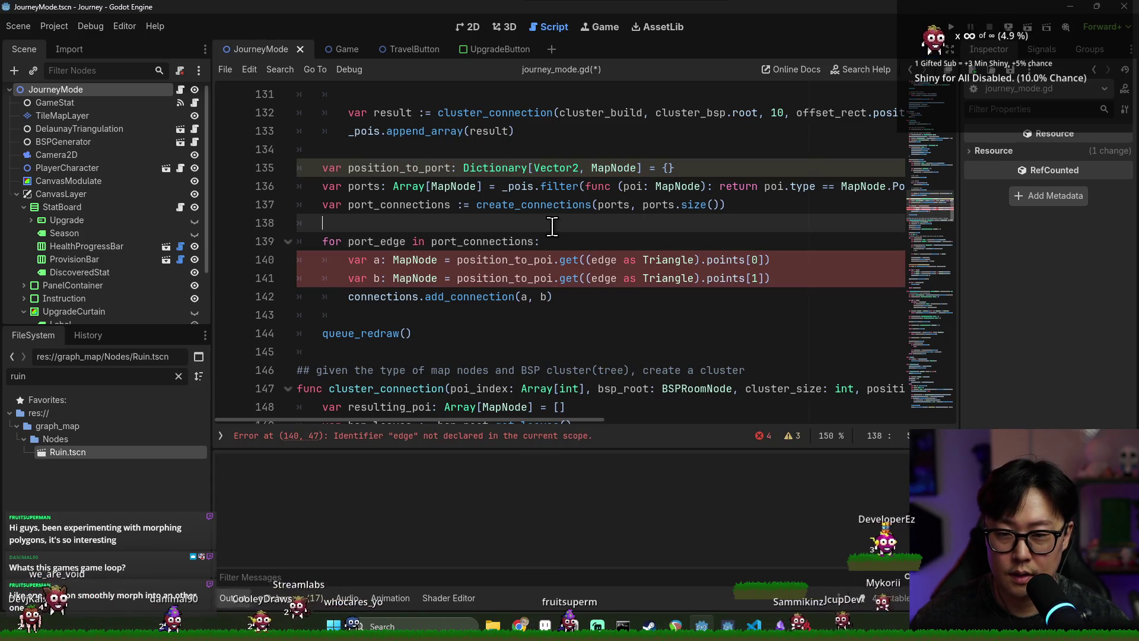
double_click(368, 188)
click(329, 204)
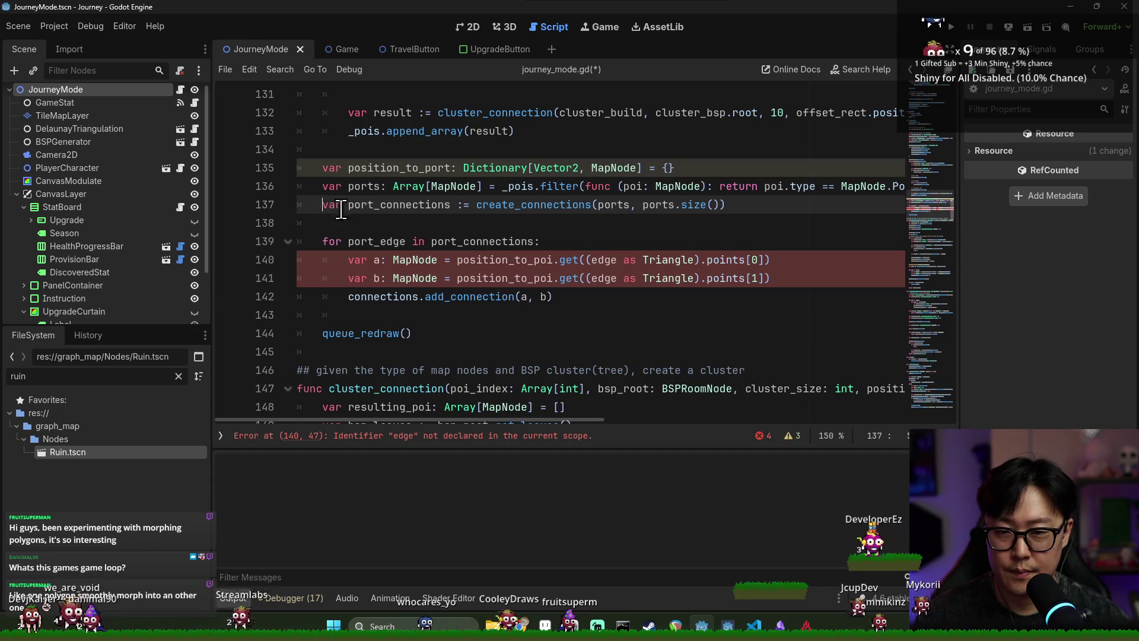
key(Return)
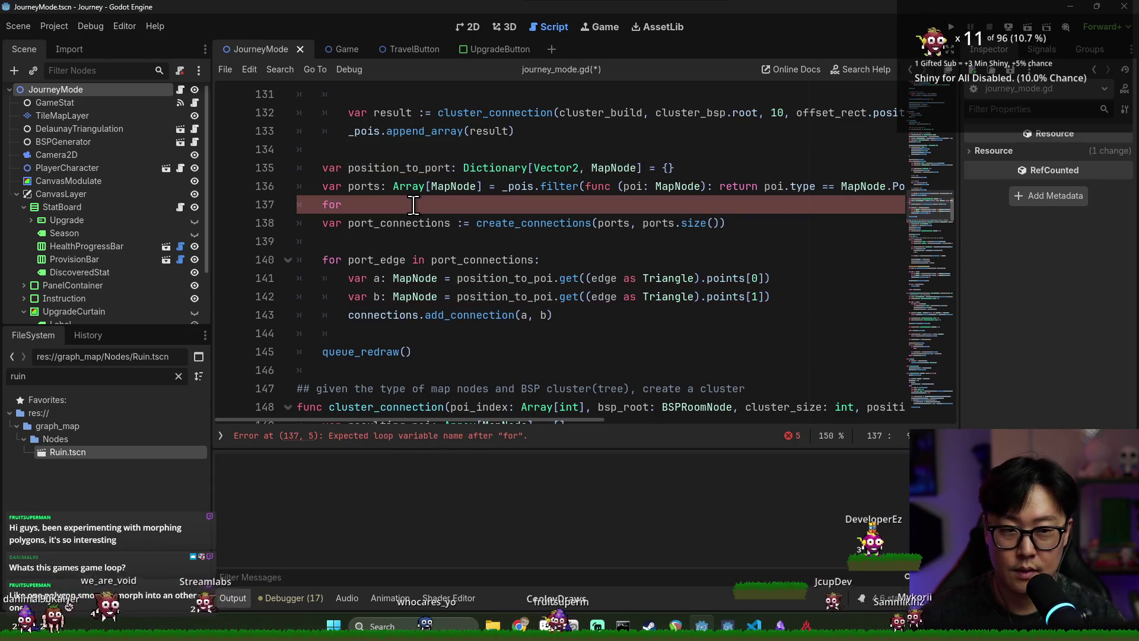
text(for port)
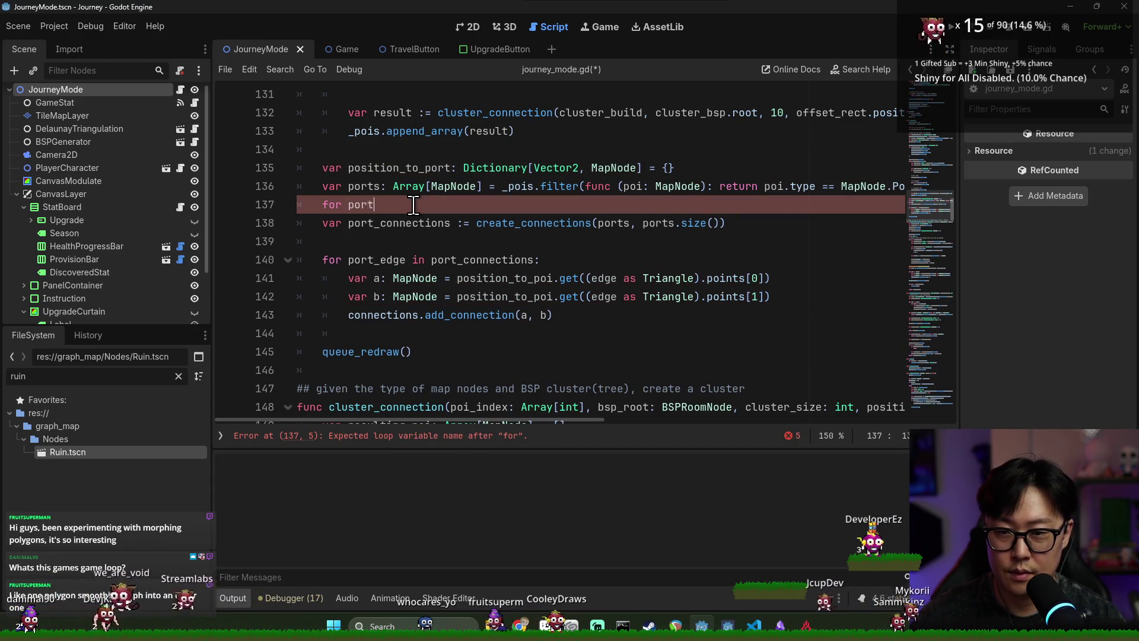
text( in ports:)
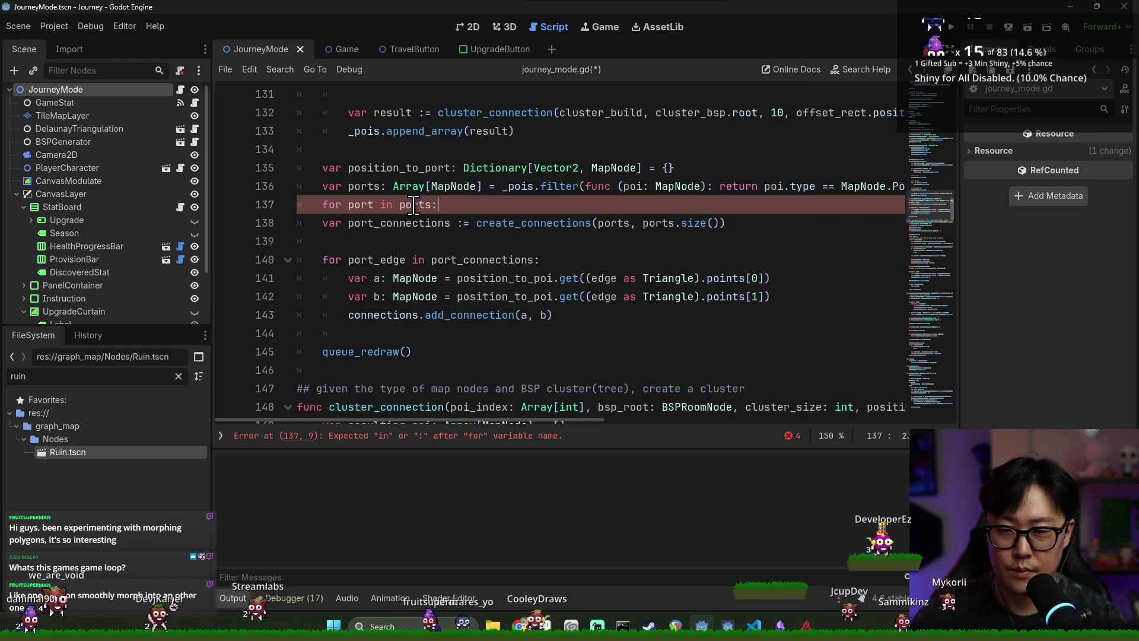
key(Return)
text(position_to_port[p)
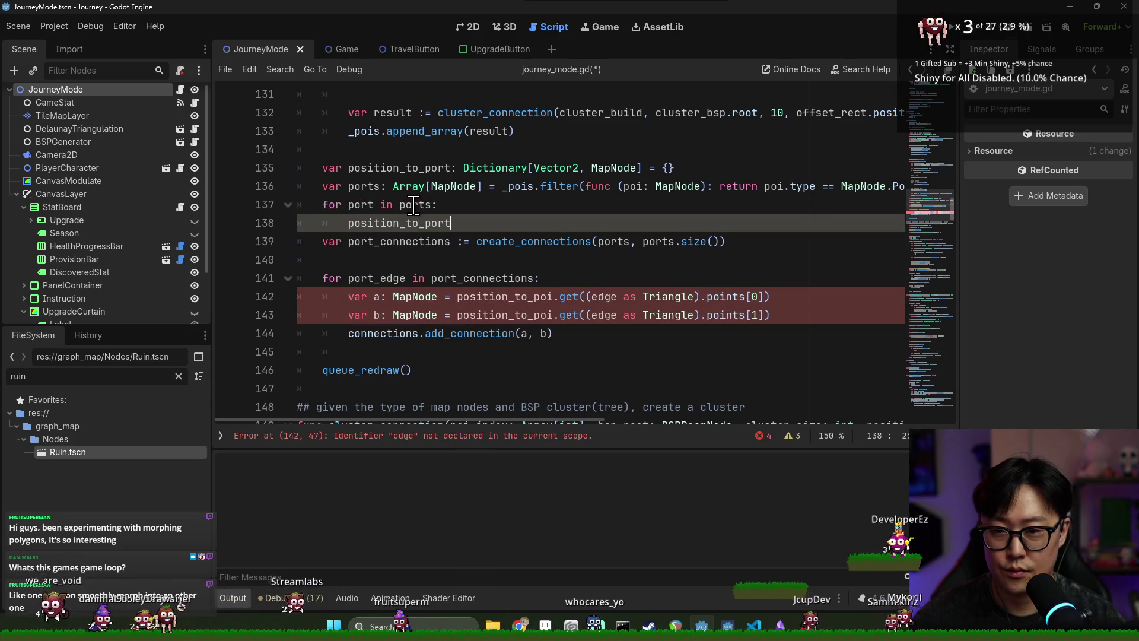
text(ort.)
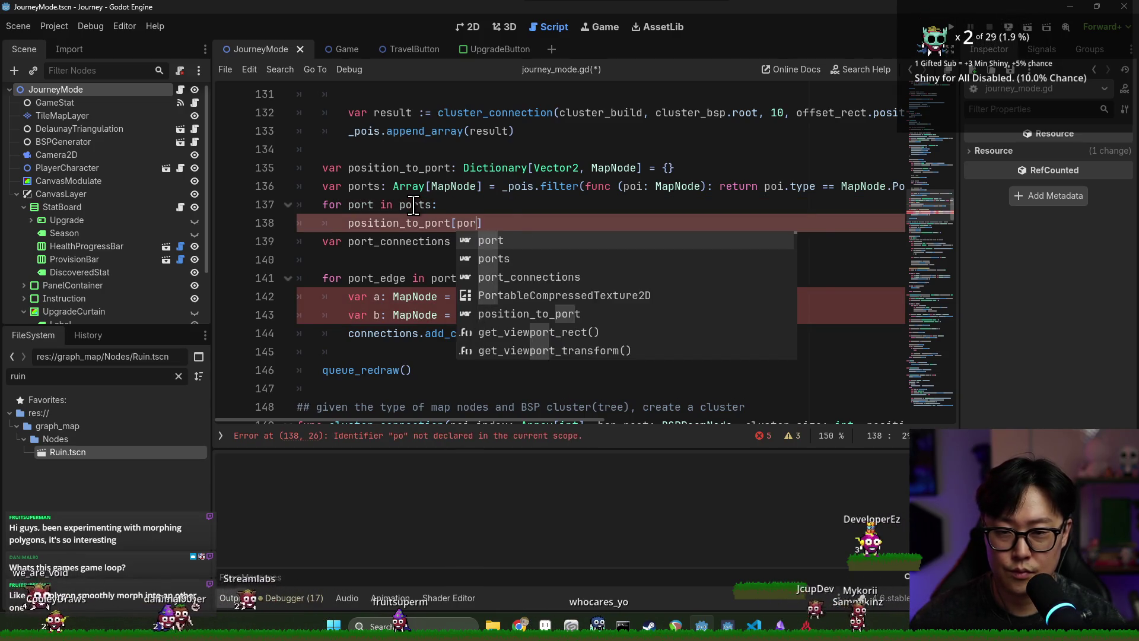
text(position] = )
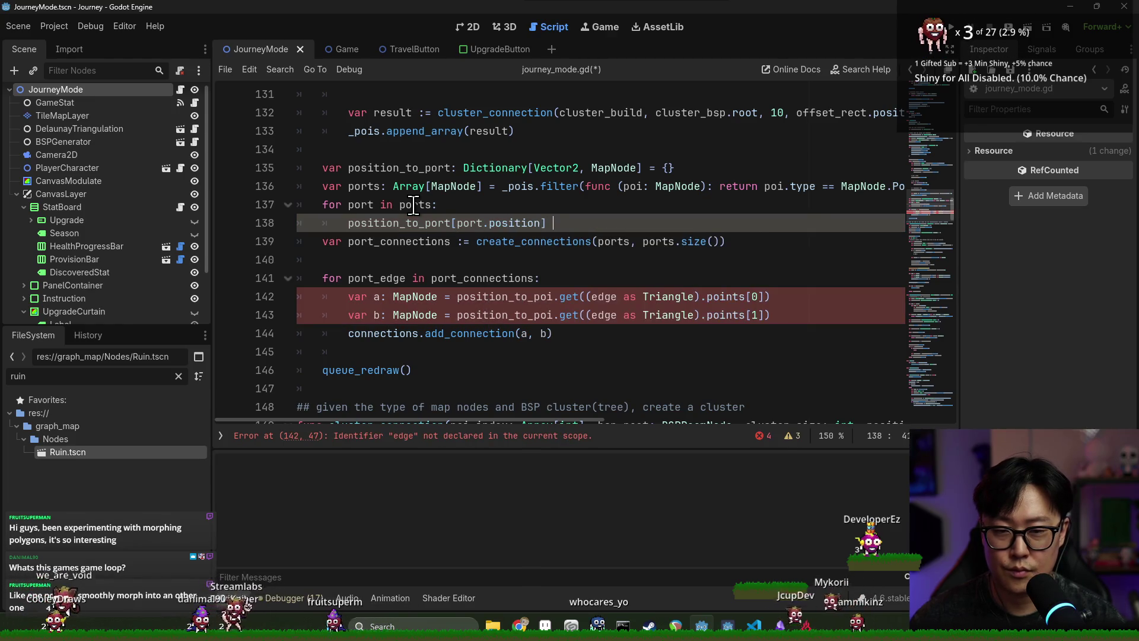
text(port)
key(ctrl+s)
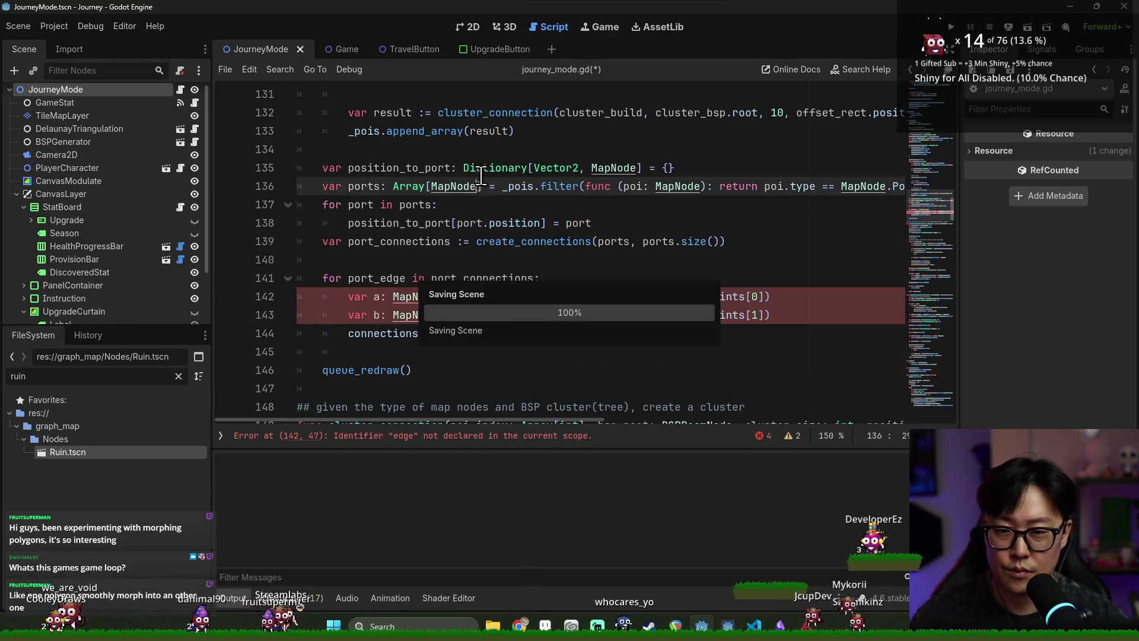
- Replace position_to_poi with position_to_port on lines 142–143, save, and open a line for a comment
double_click(379, 223)
key(ctrl+c)
double_click(501, 297)
key(ctrl+v)
double_click(391, 223)
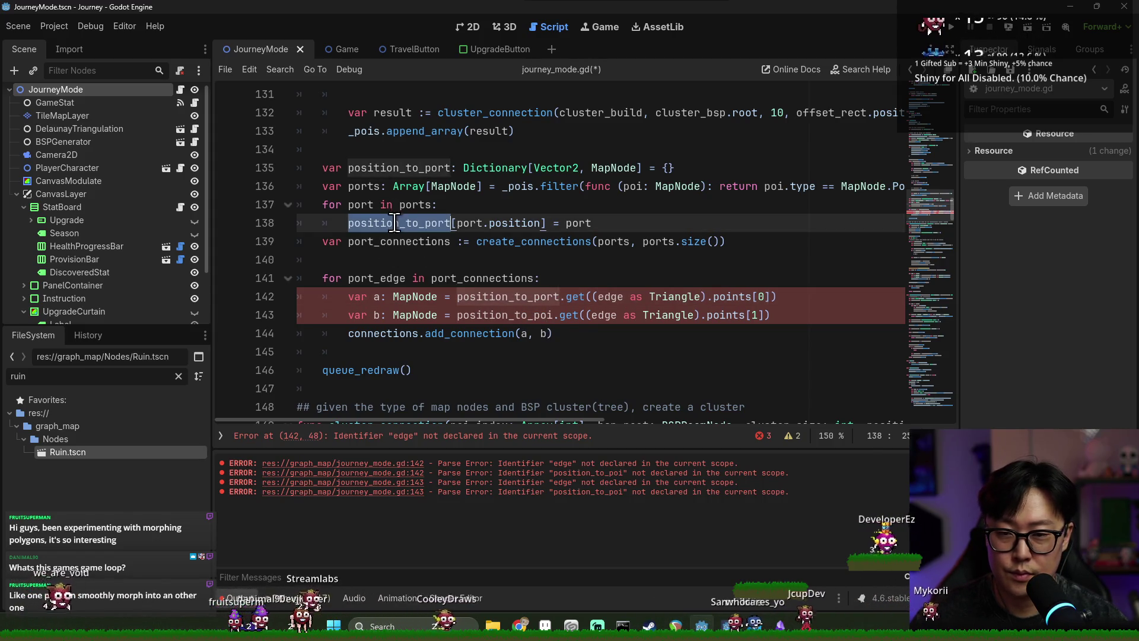
double_click(504, 315)
key(ctrl+v)
key(ctrl+s)
click(550, 260)
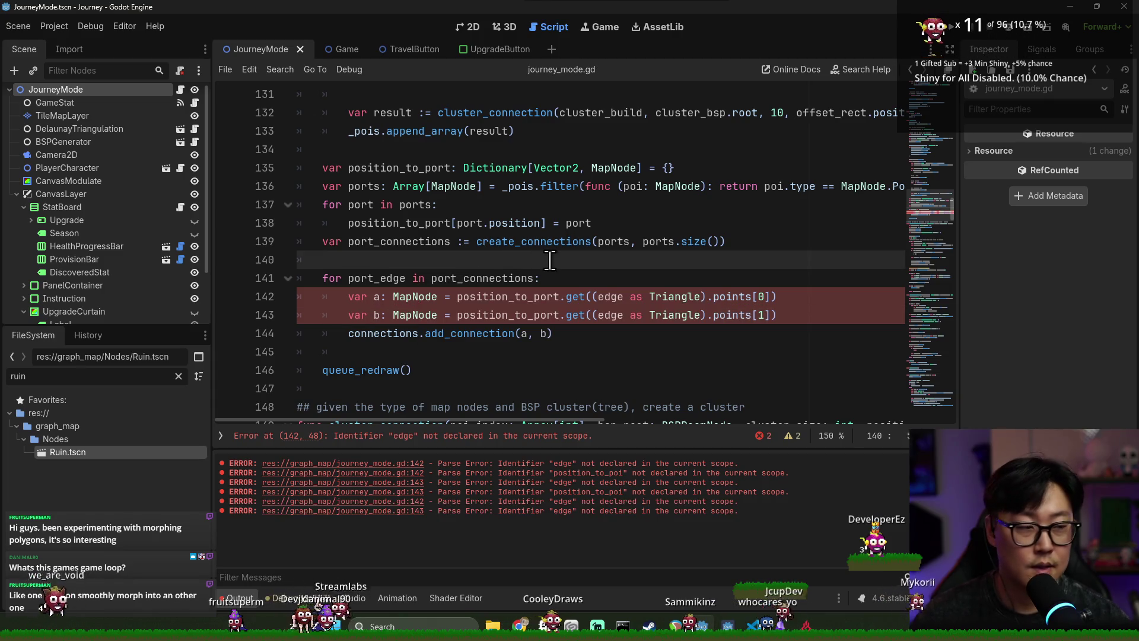
click(465, 149)
key(Return)
text(# Make port connections)
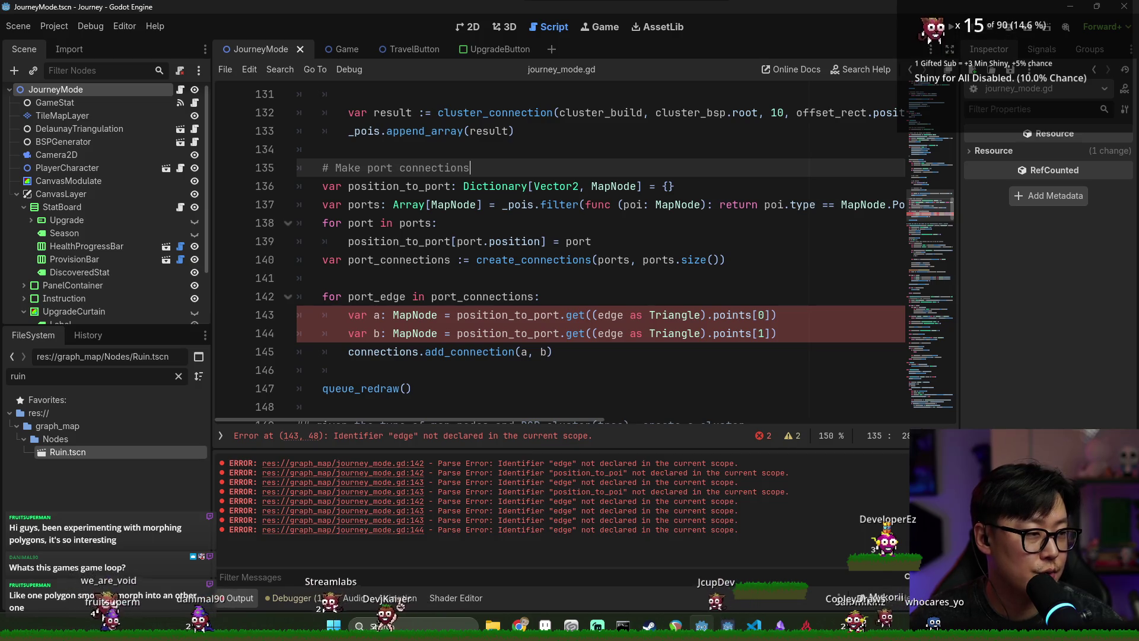
- Save the port code, comment out the whole port_edge loop, and launch the game
click(645, 188)
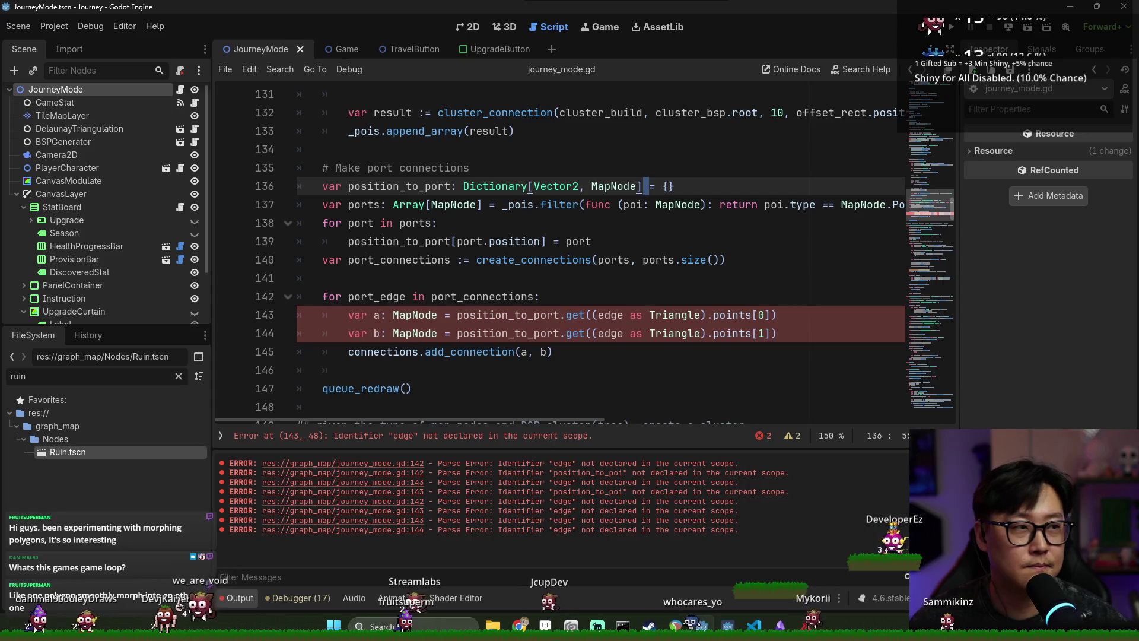
click(676, 204)
key(ctrl+s)
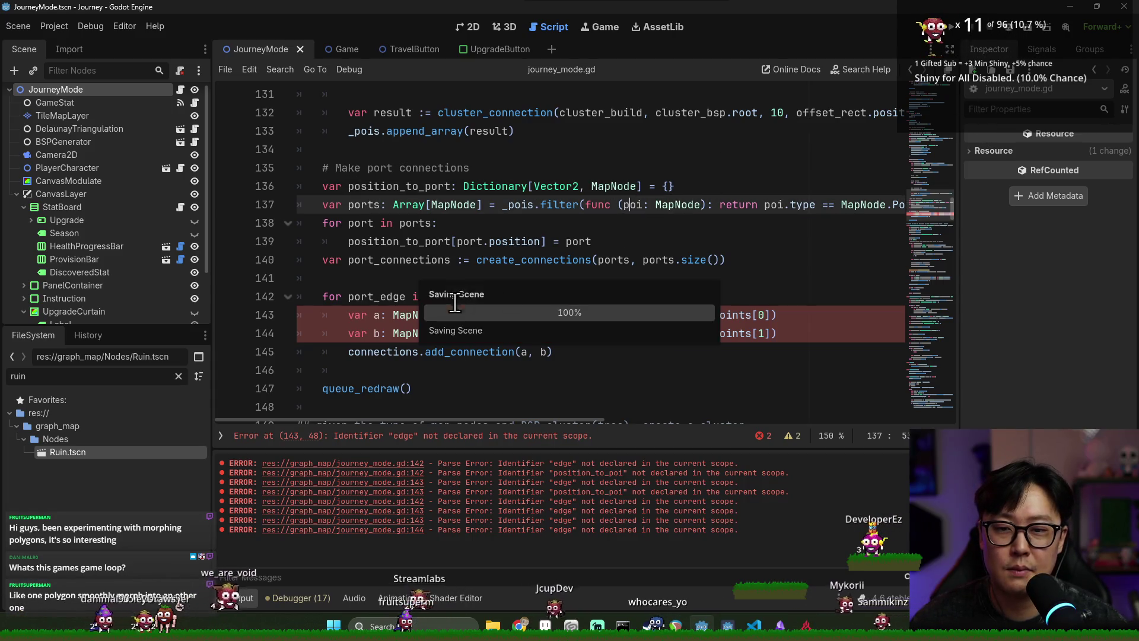
click(474, 278)
shift+click(466, 351)
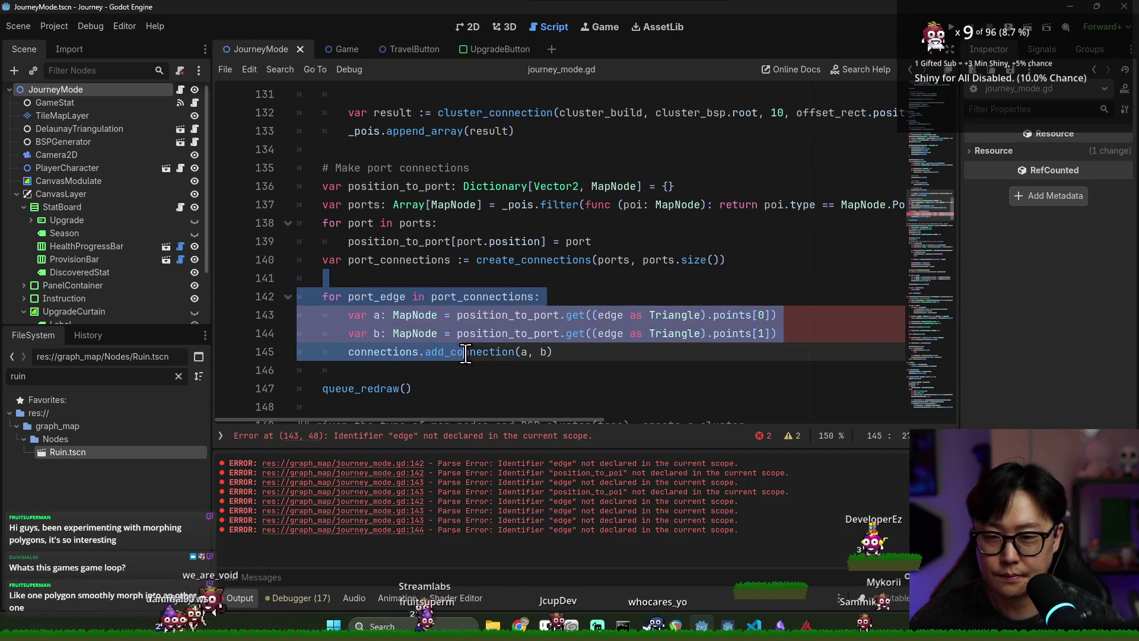
key(ctrl+s)
key(ctrl+k)
click(826, 128)
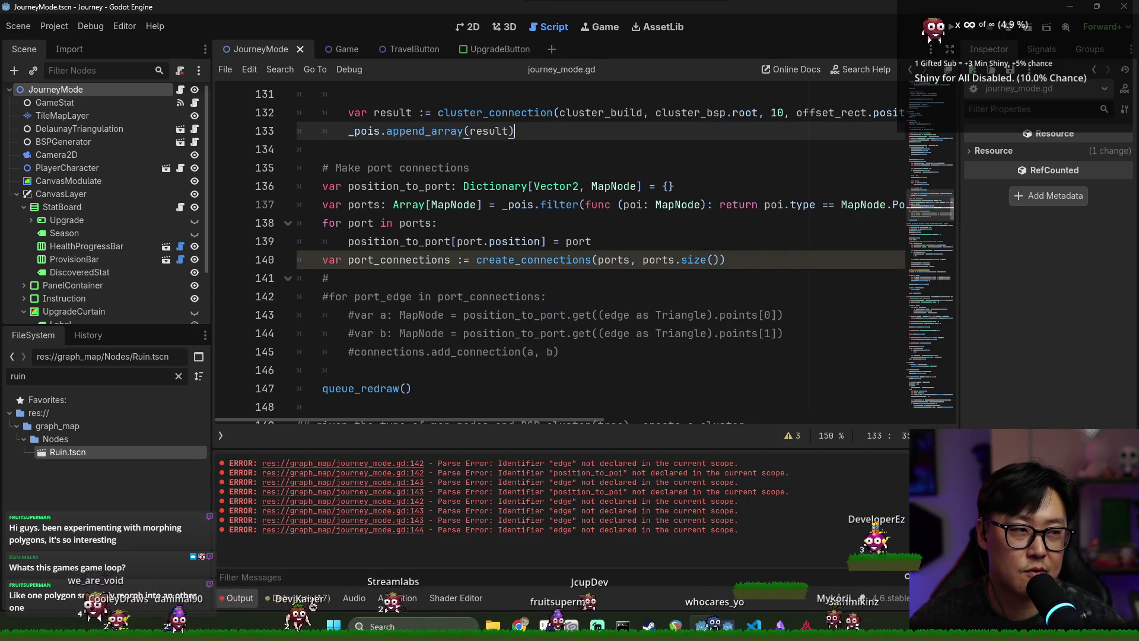
click(951, 27)
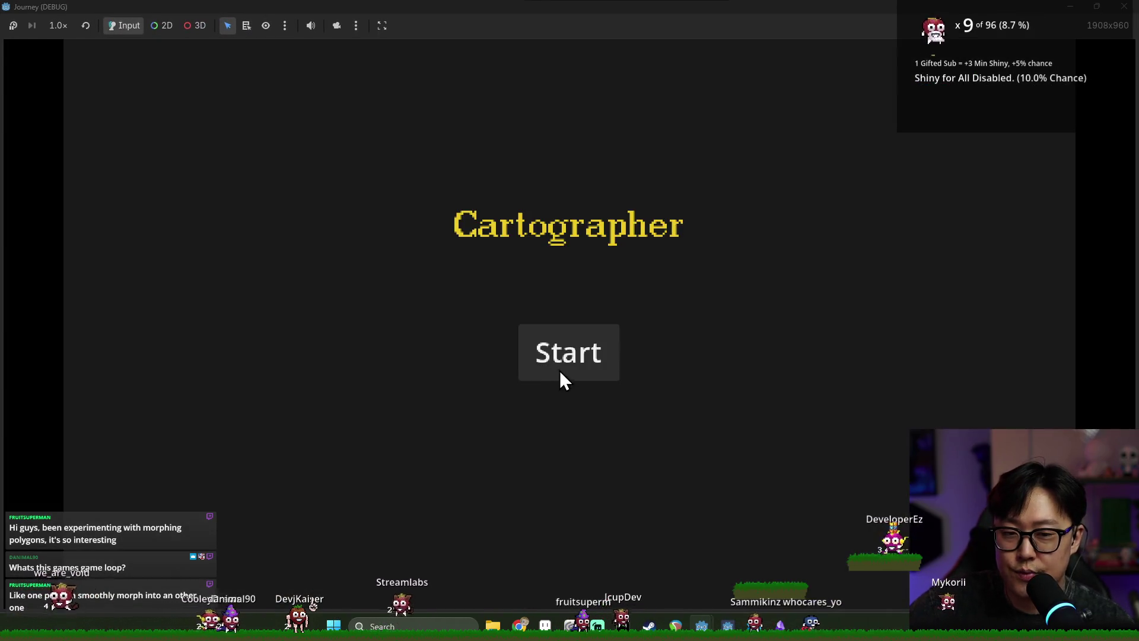
- Start a run and travel to a neighbouring node, the mountain node, then the next connected node
click(561, 374)
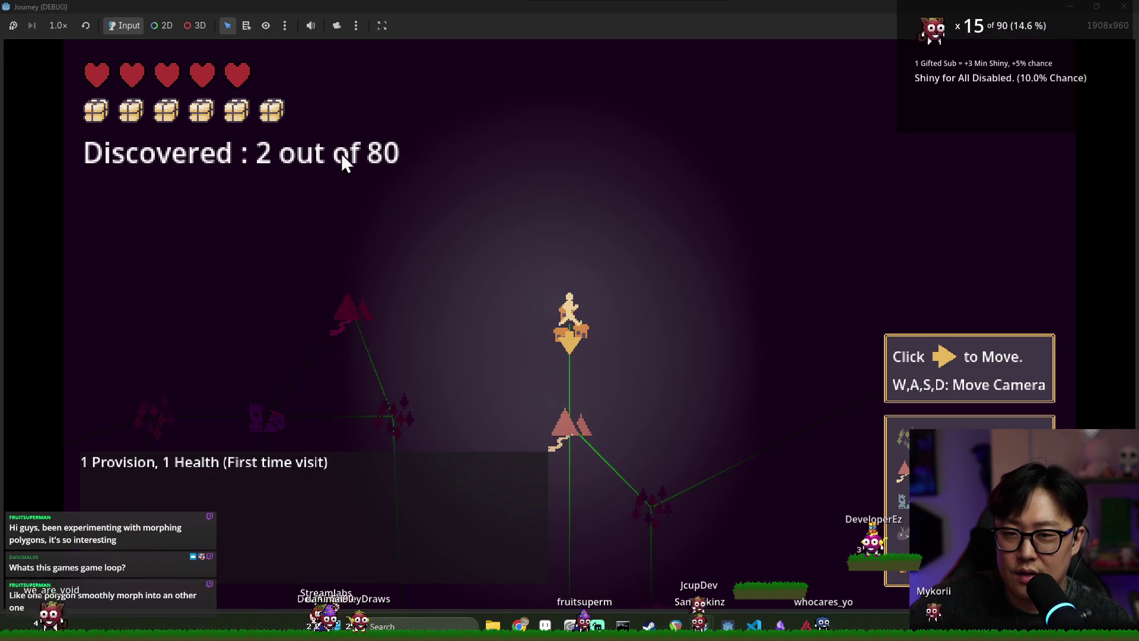
key(s)
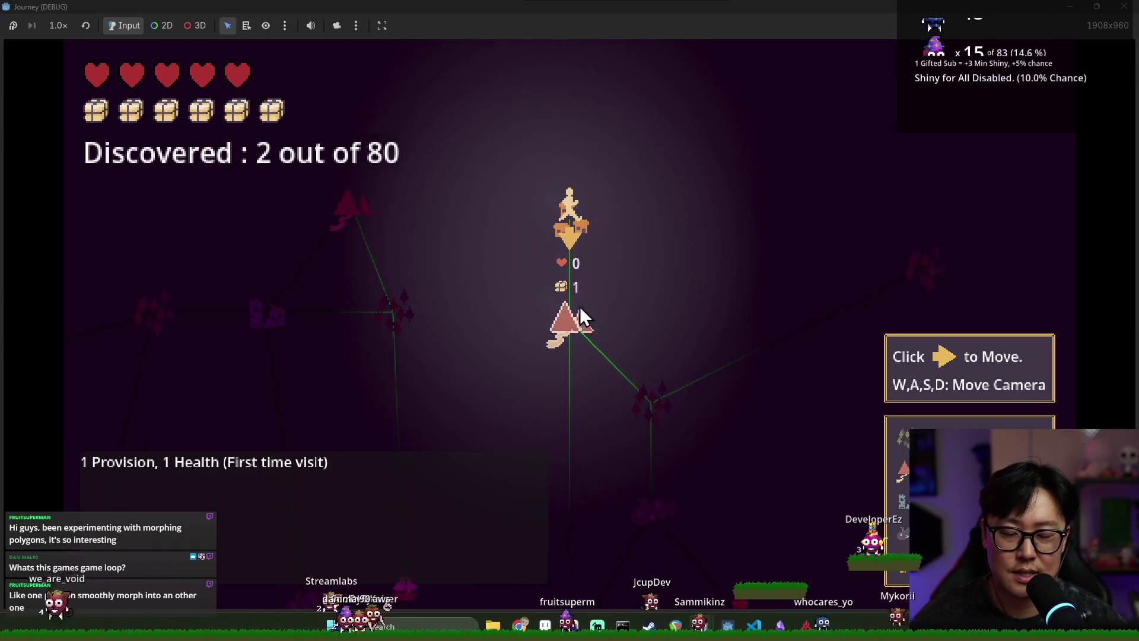
key(s)
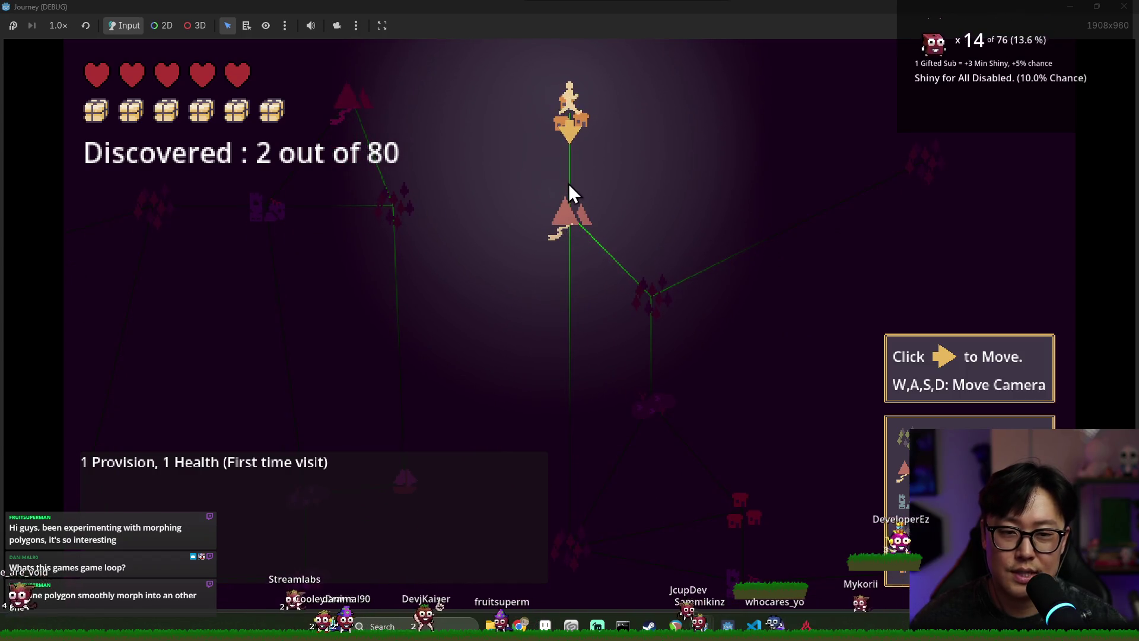
click(574, 133)
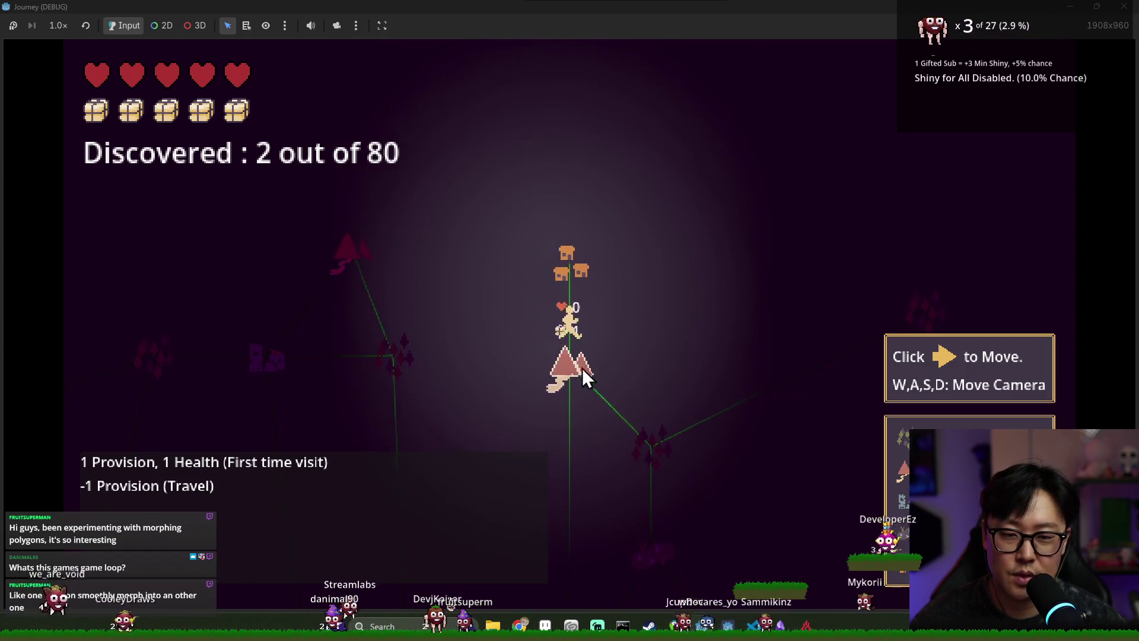
click(552, 332)
key(s)
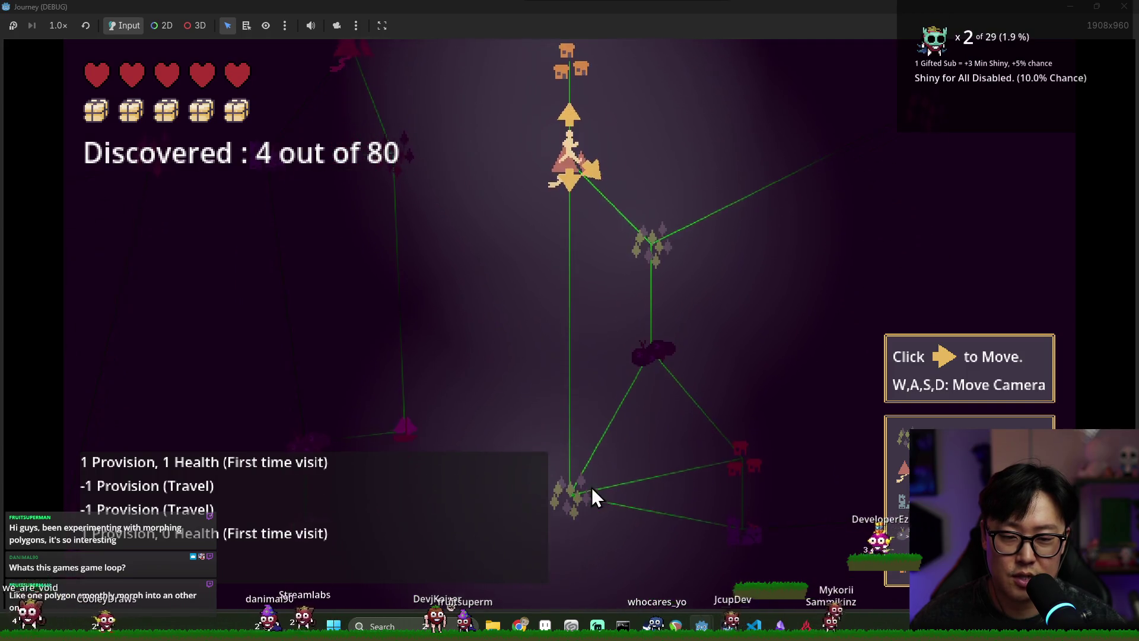
mouse_move(648, 248)
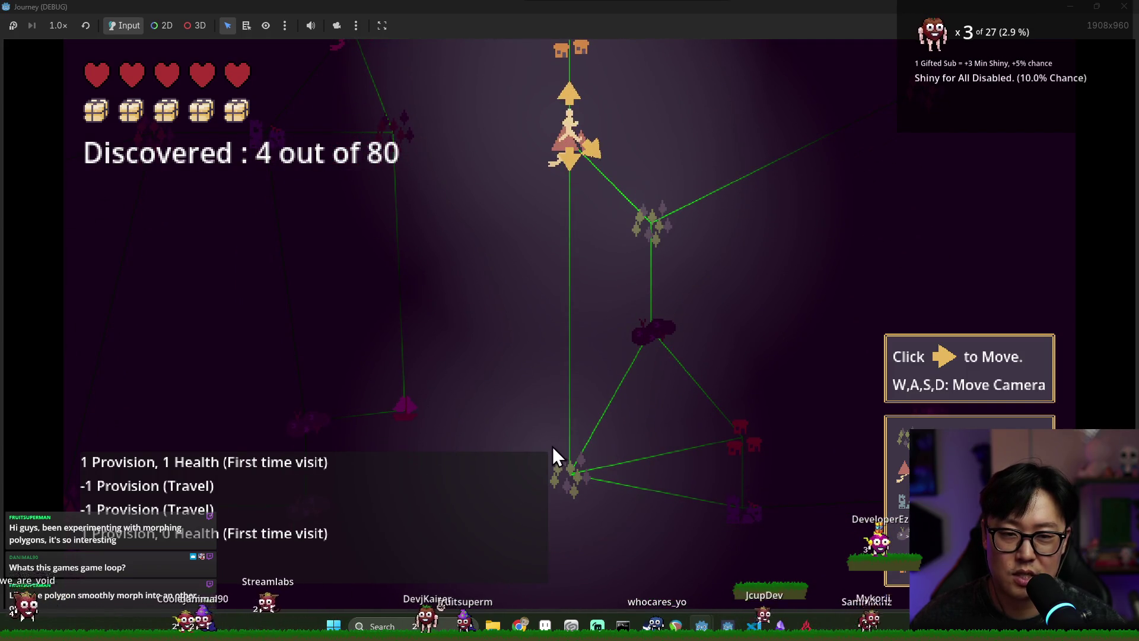
mouse_move(609, 215)
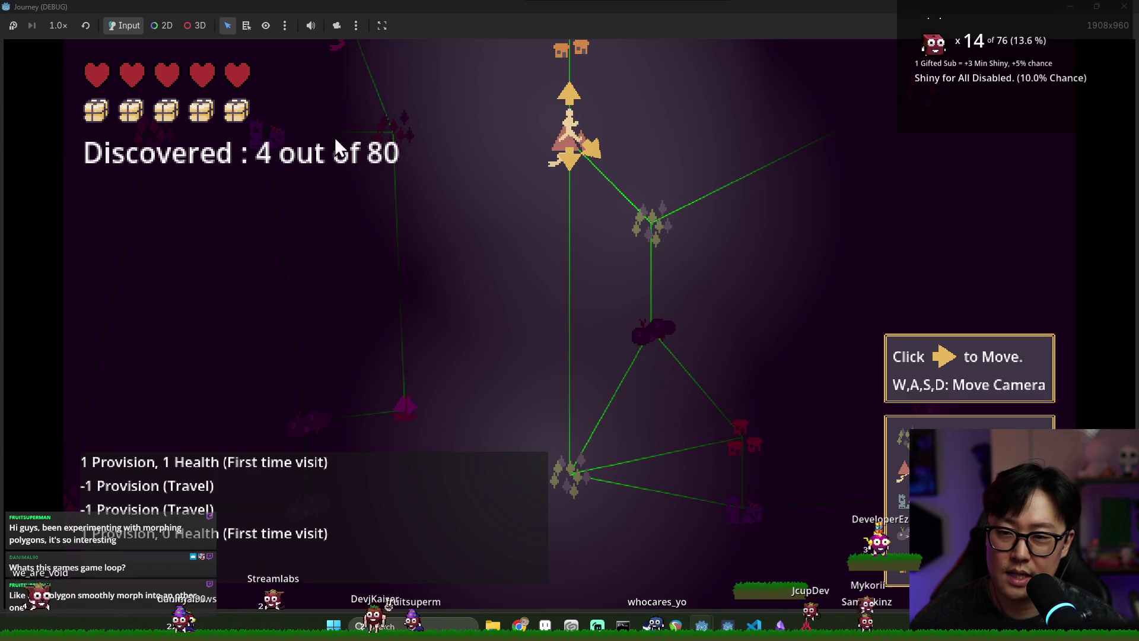
key(w)
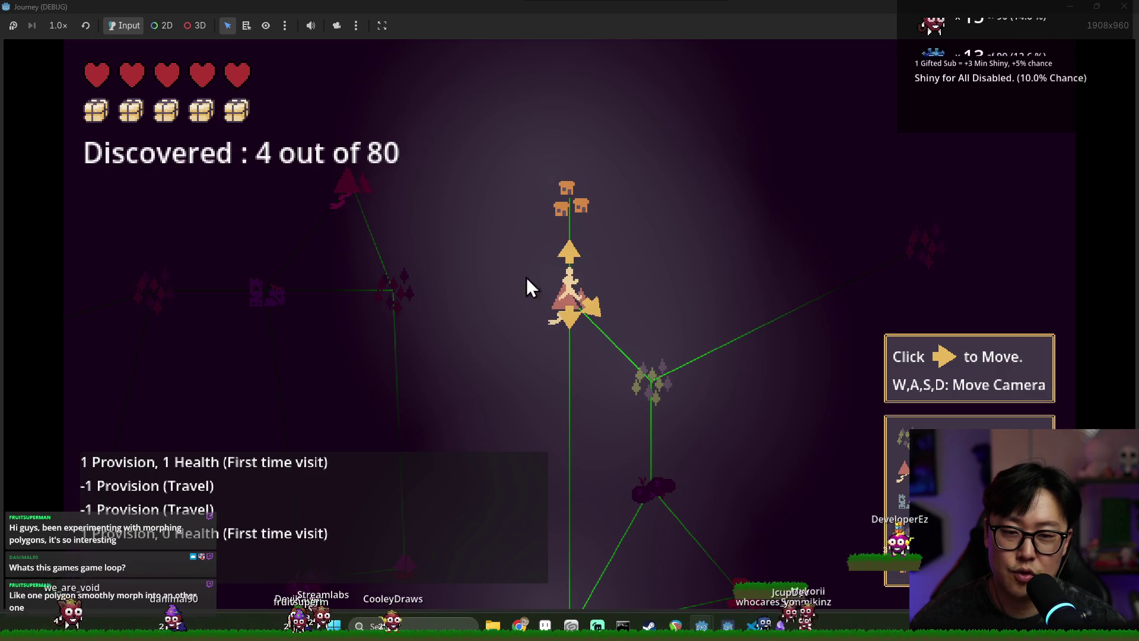
click(591, 308)
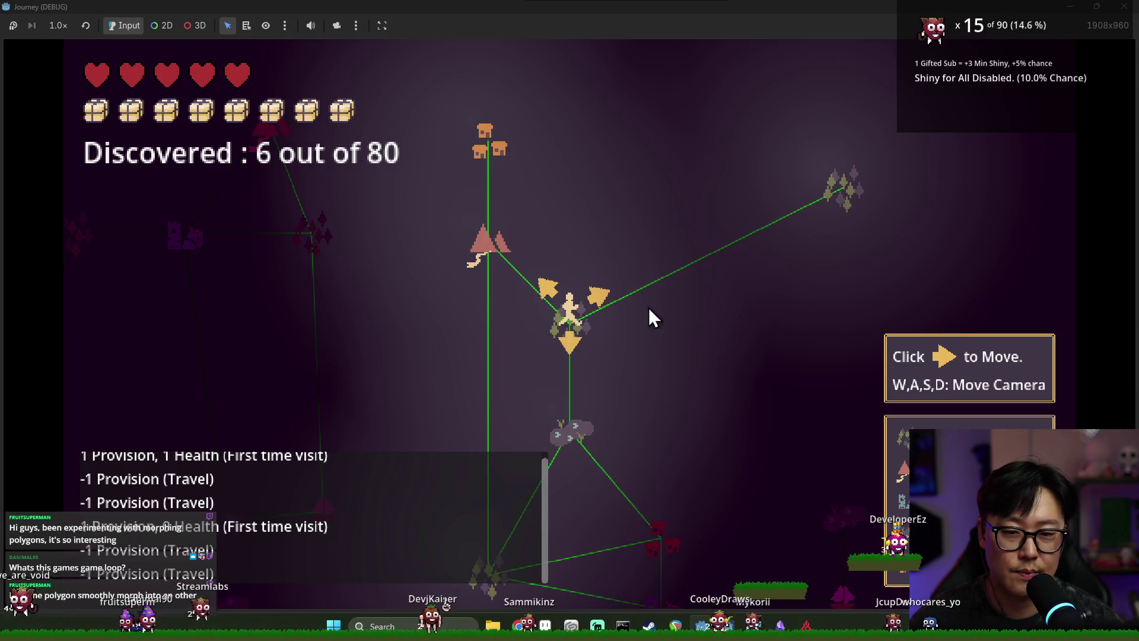
- Survey the lower part of the map and travel down two connected nodes
key(s)
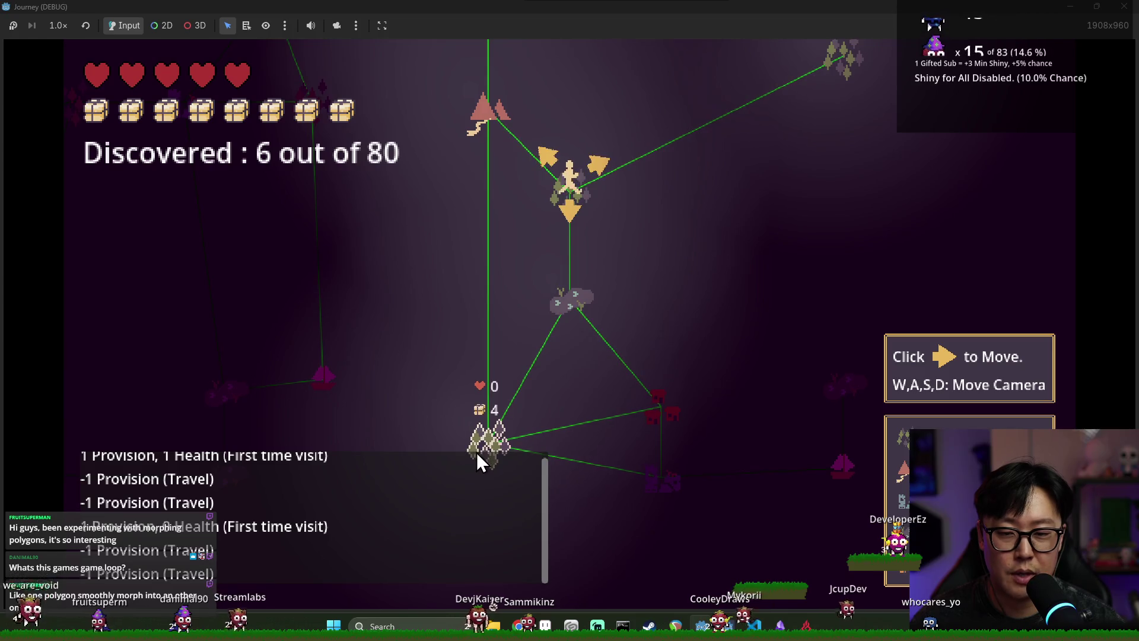
key(w)
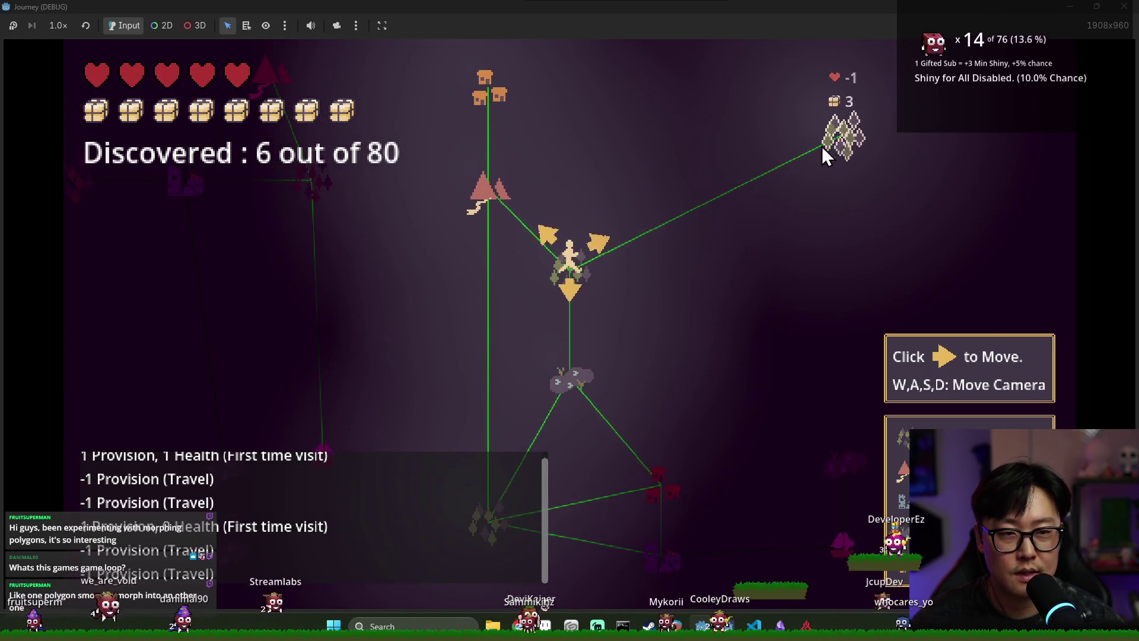
key(s)
key(s)
key(w)
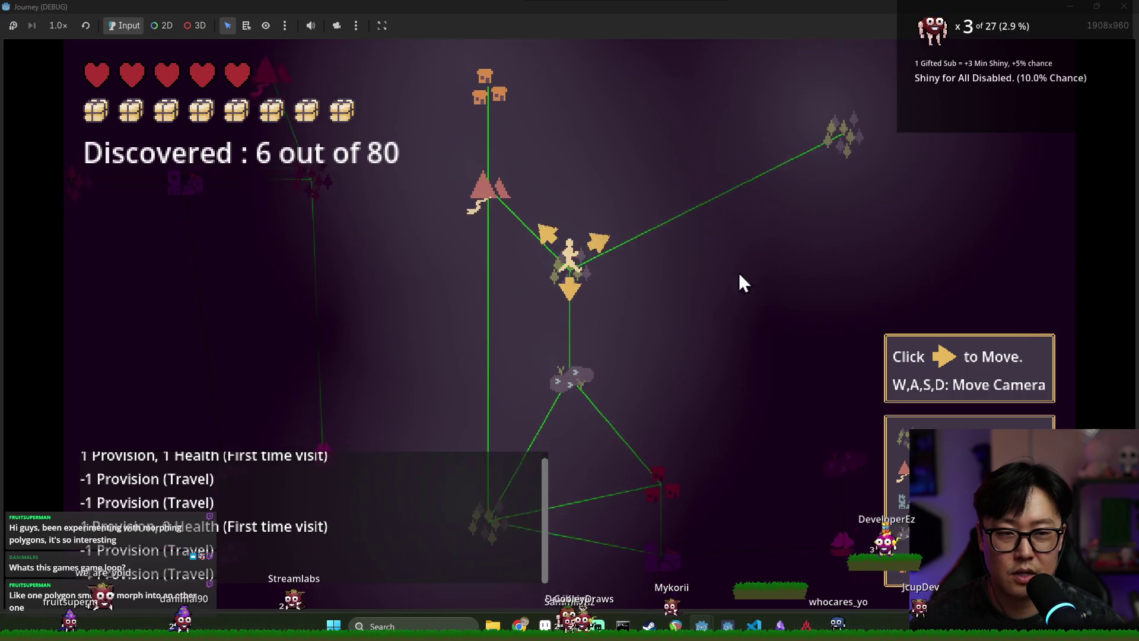
key(s)
key(s)
key(w)
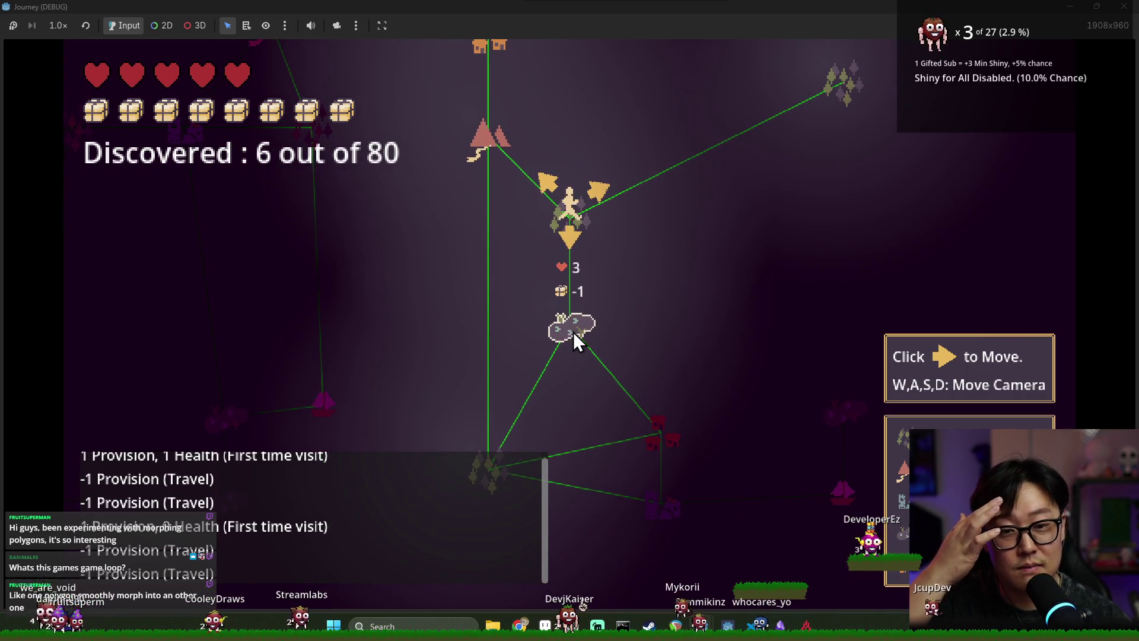
scroll(415, 496, down, 2)
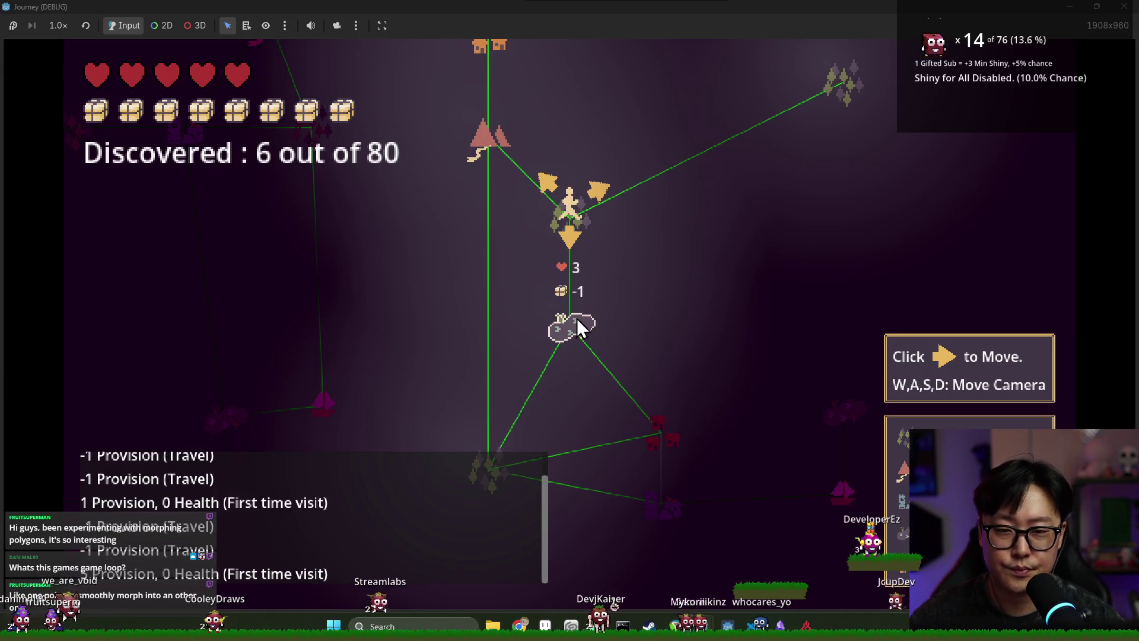
key(s)
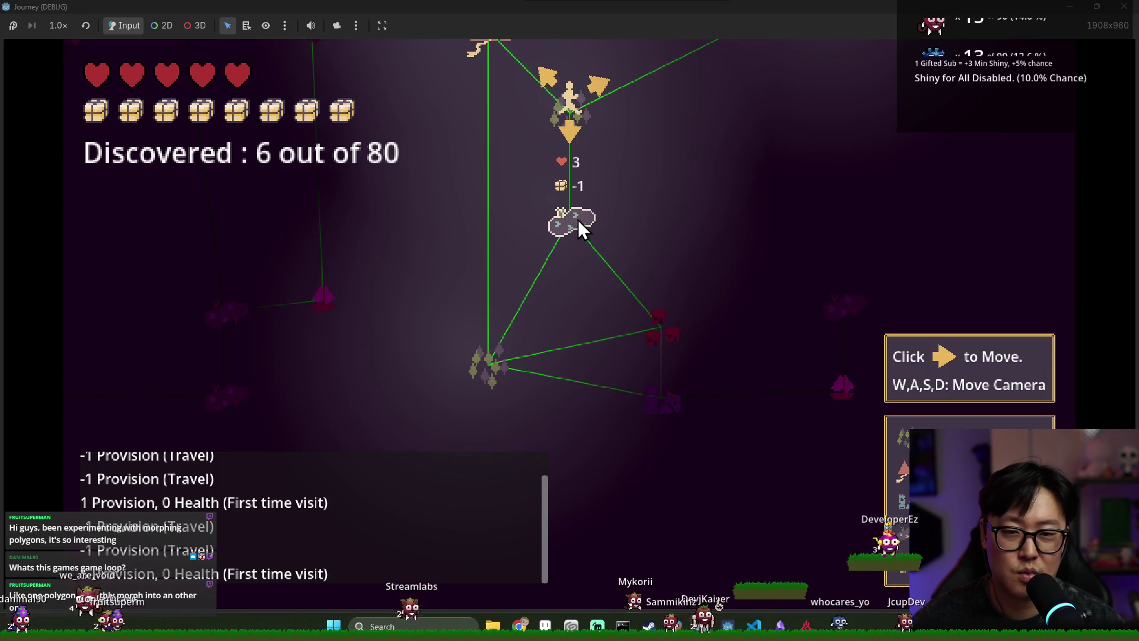
click(568, 147)
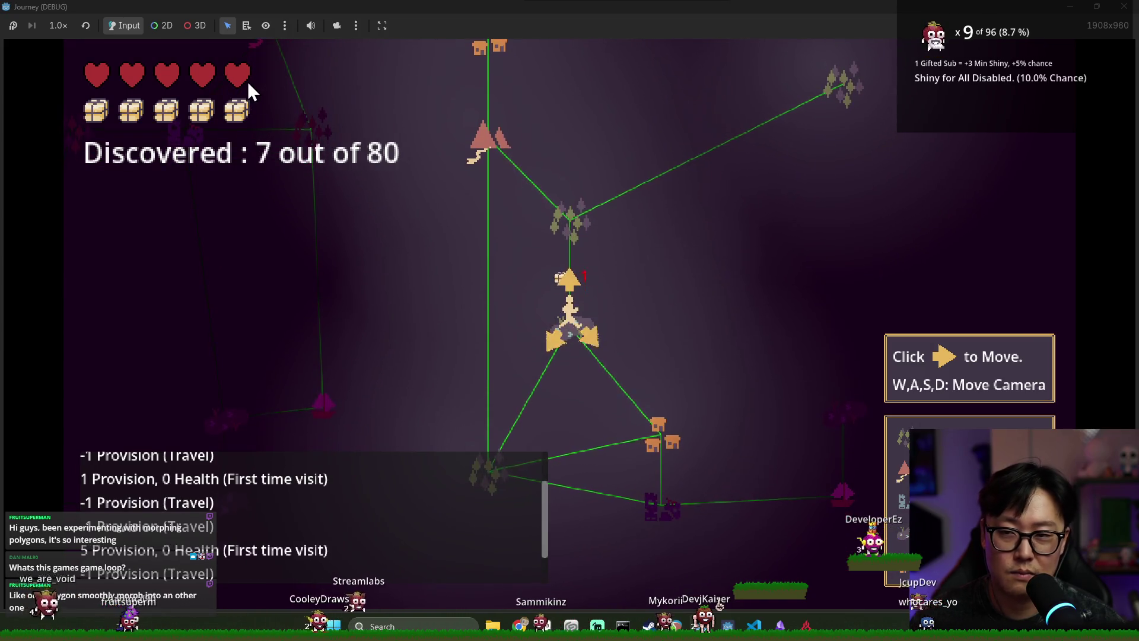
click(656, 428)
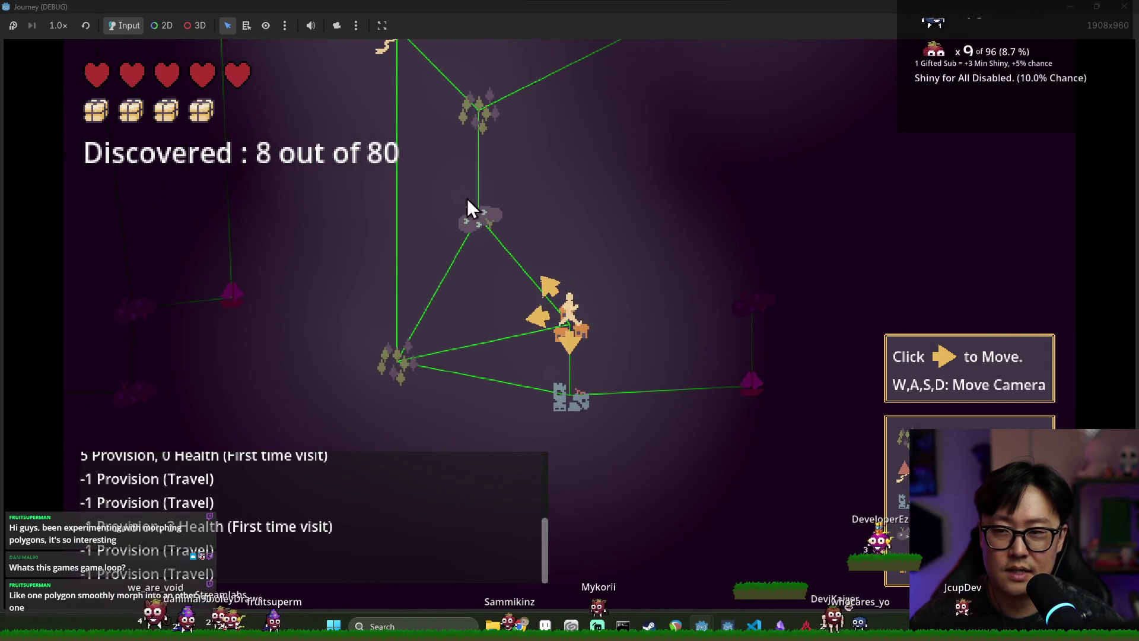
- Look over the surrounding nodes, then travel to the castle node below
key(w)
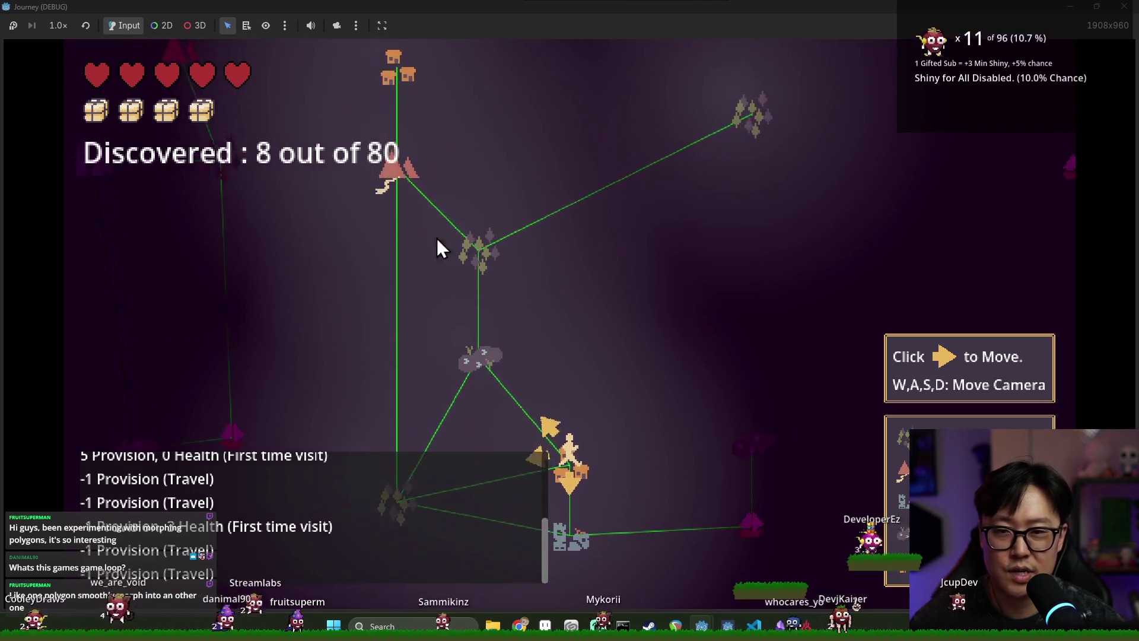
key(s)
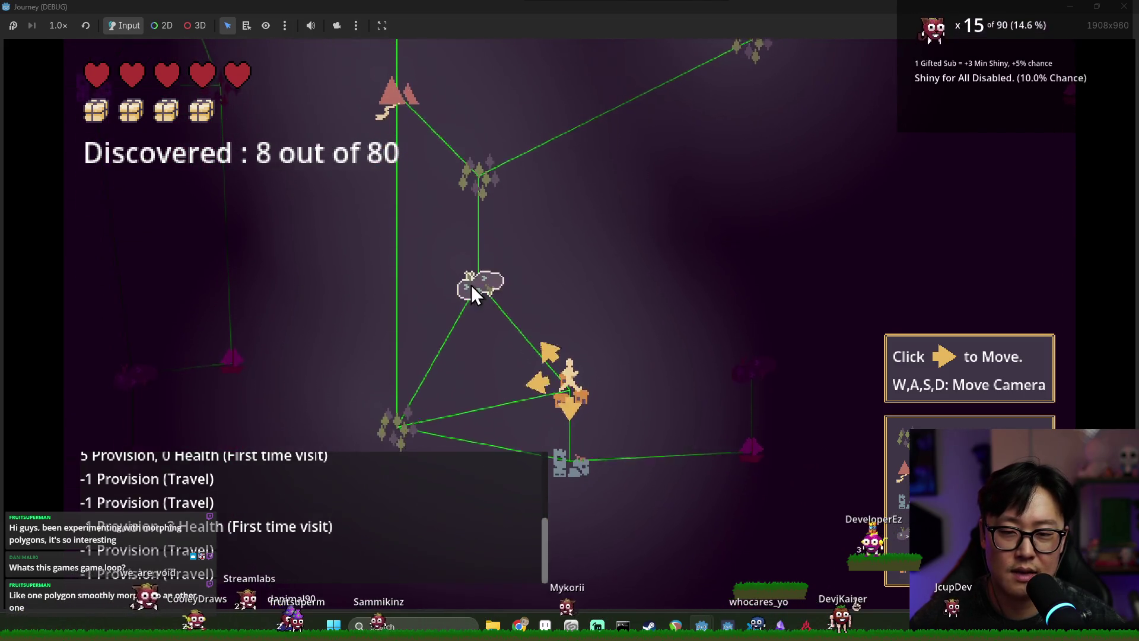
mouse_move(395, 411)
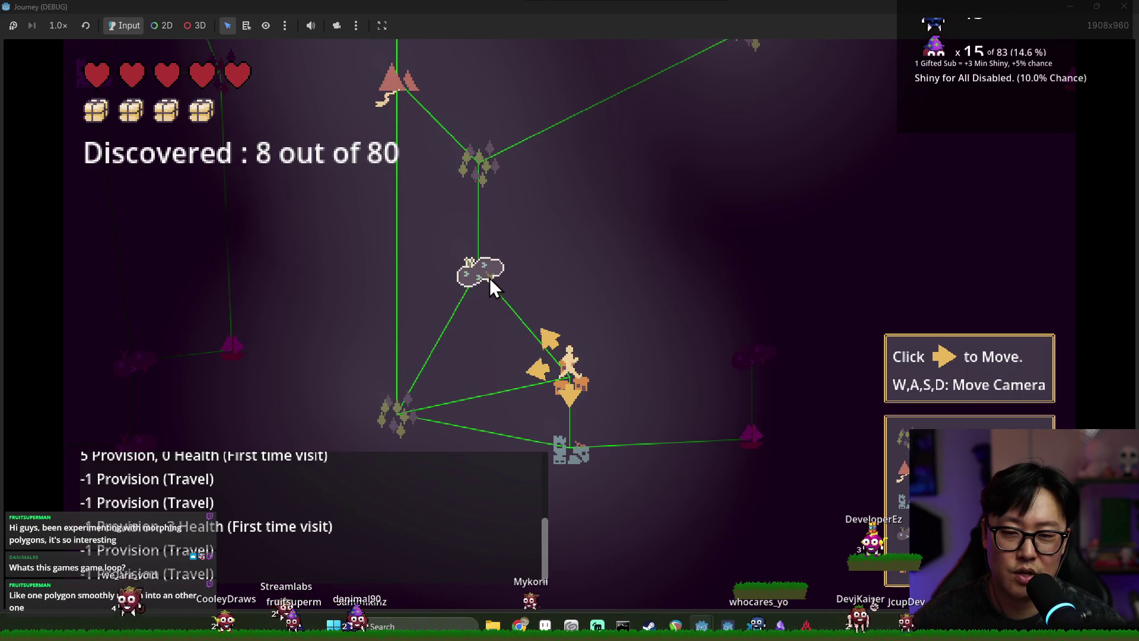
key(w)
key(w)
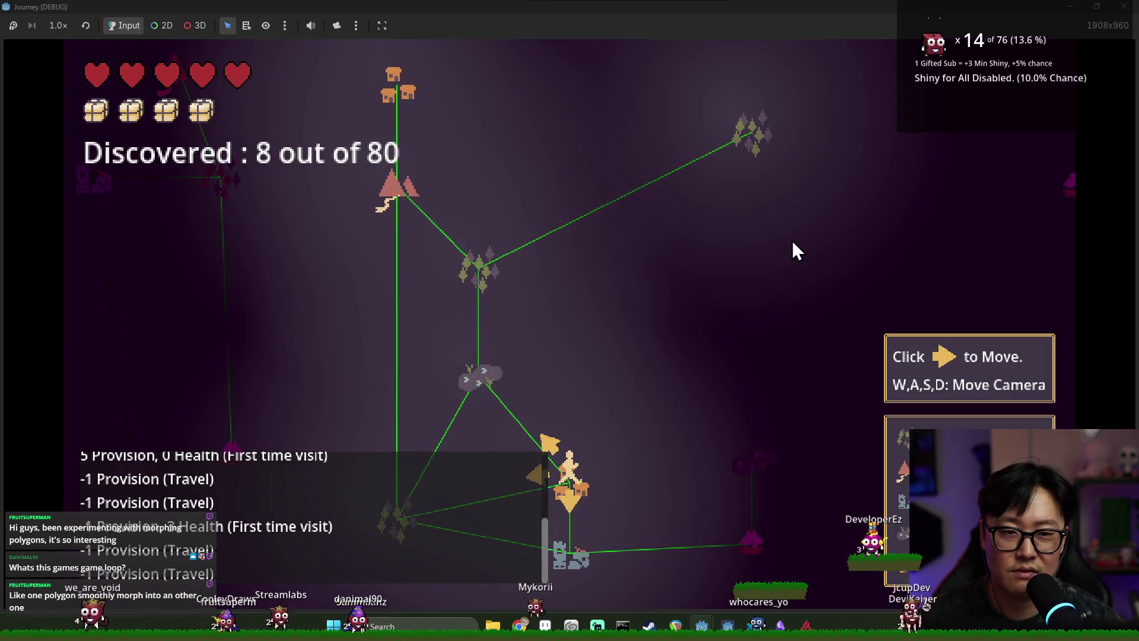
key(s)
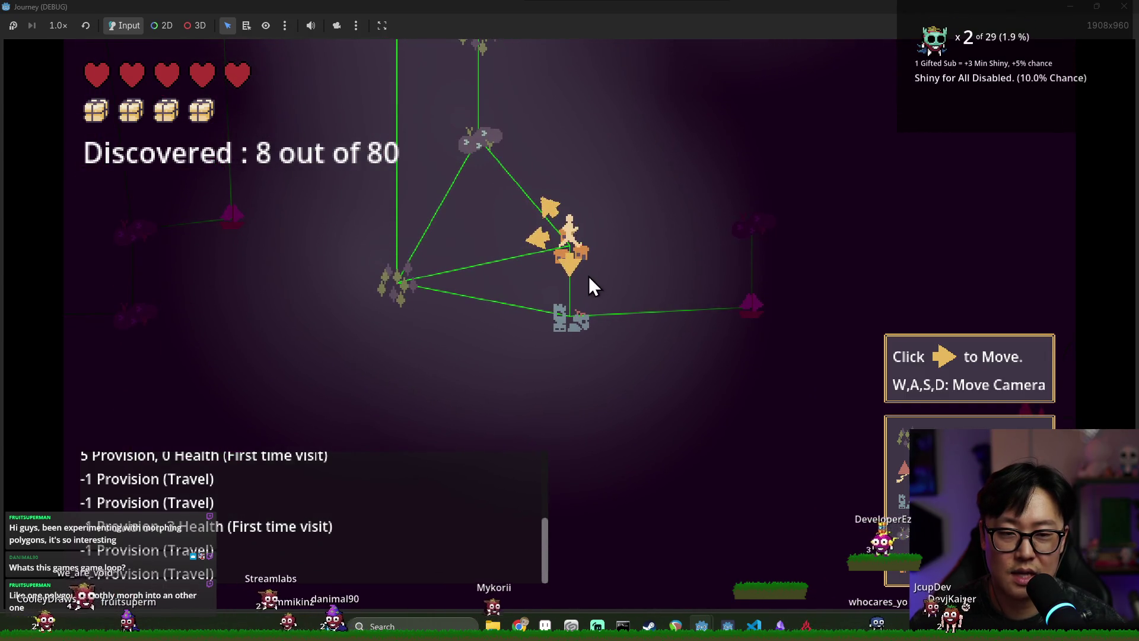
click(571, 264)
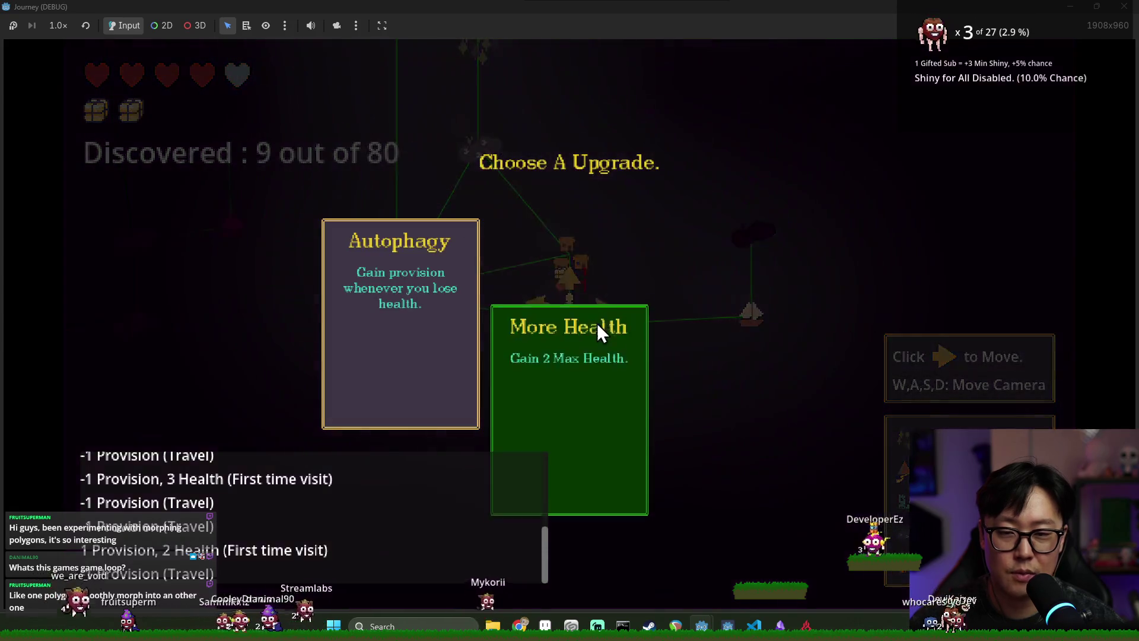
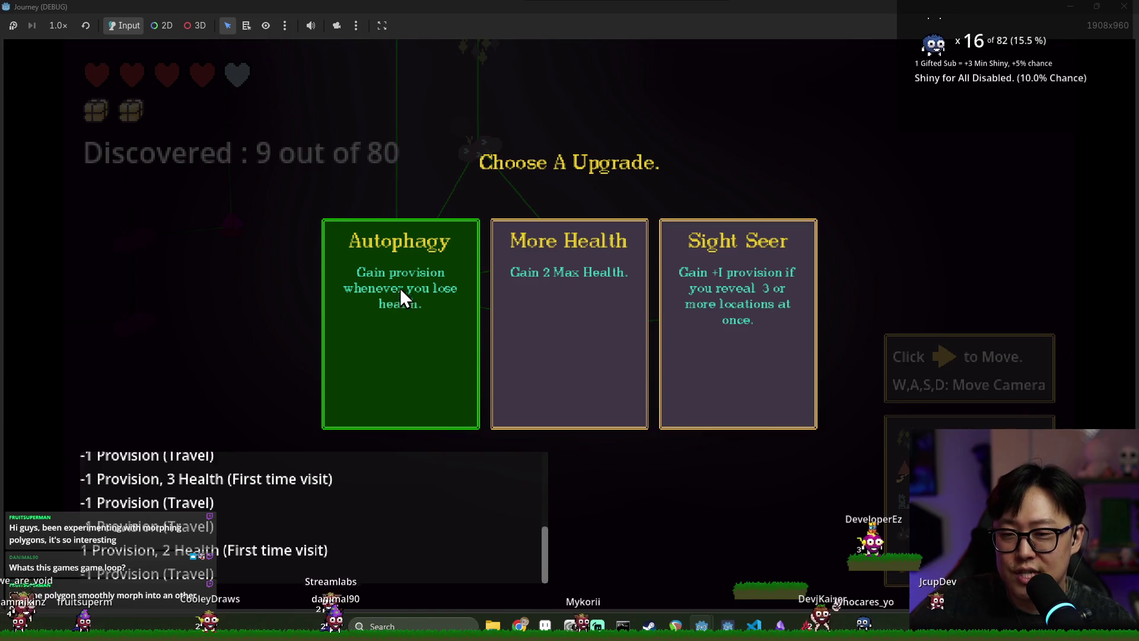
- Take the Autophagy upgrade and travel right to the boat node
click(414, 310)
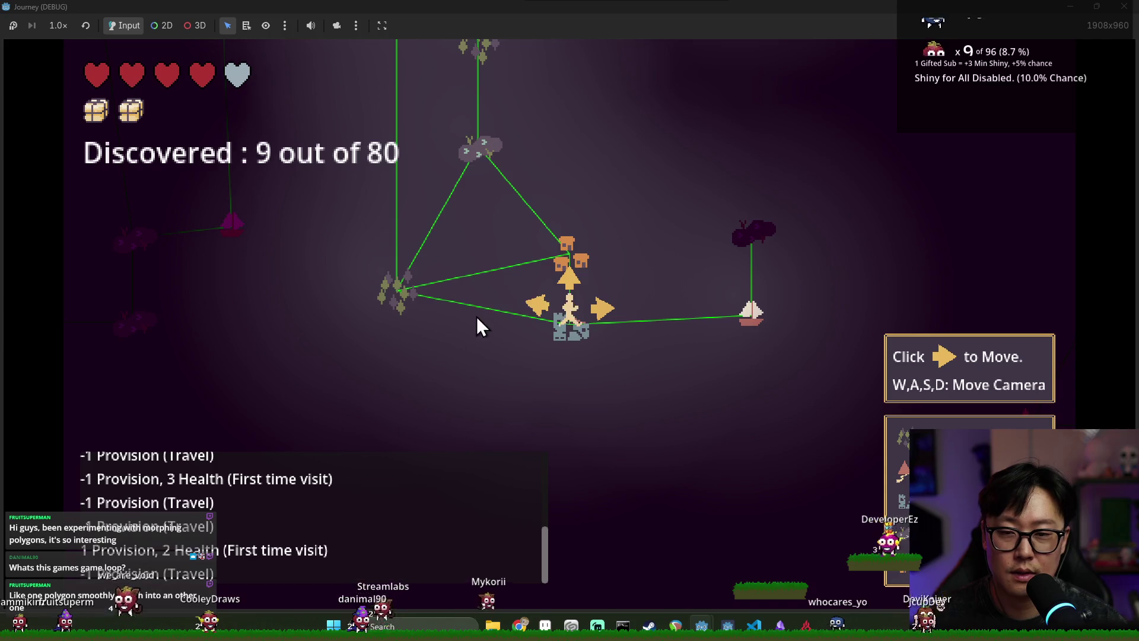
click(604, 309)
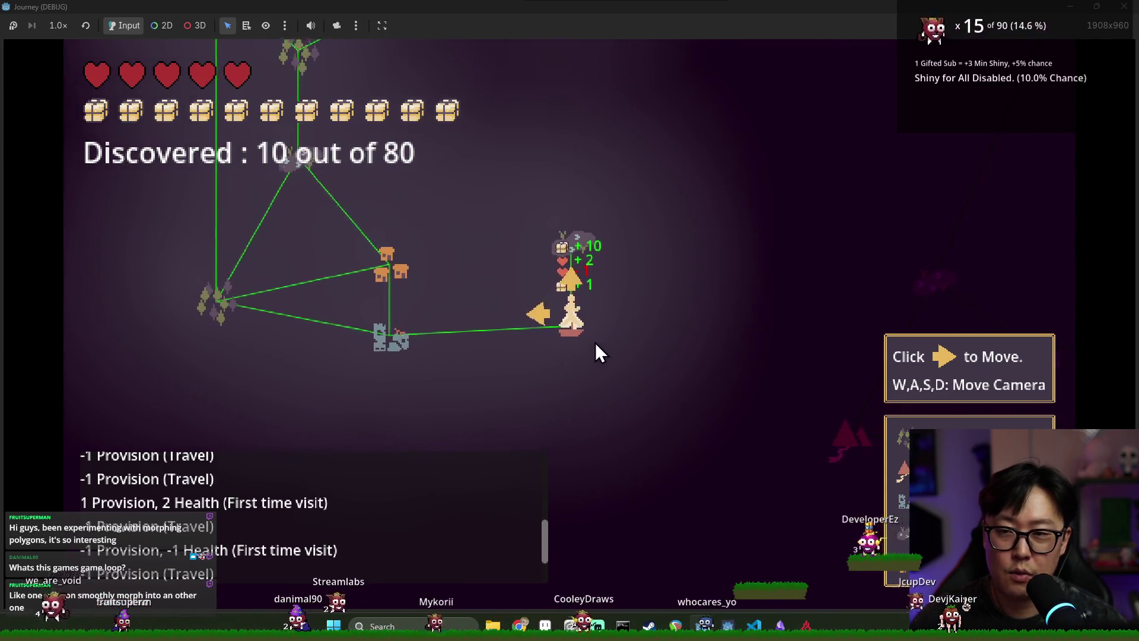
key(w)
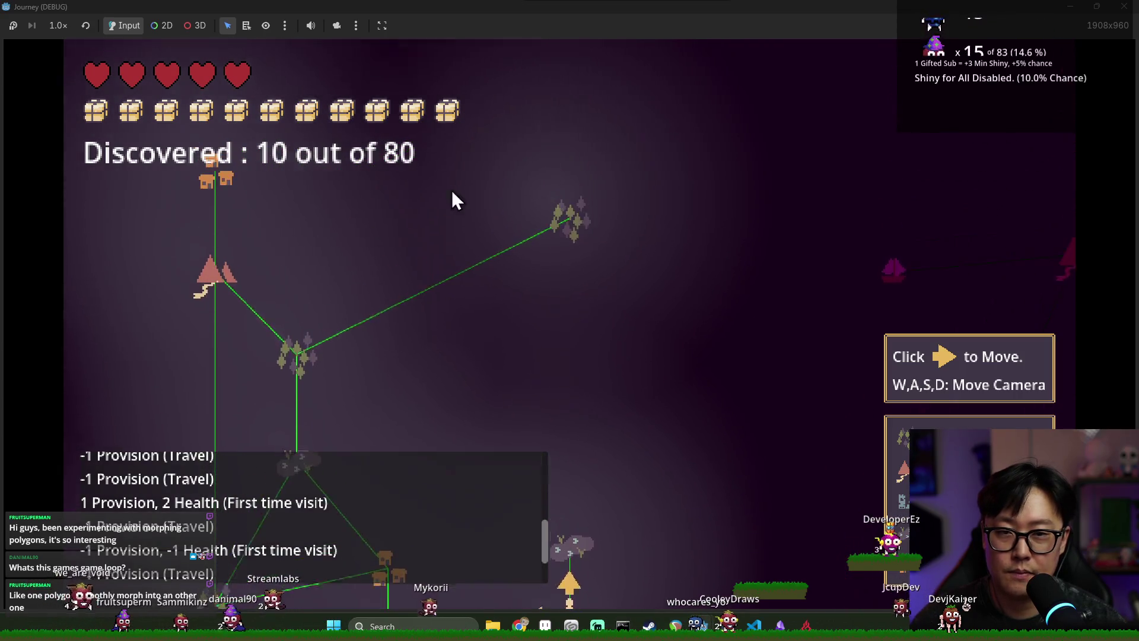
key(a)
key(s)
key(d)
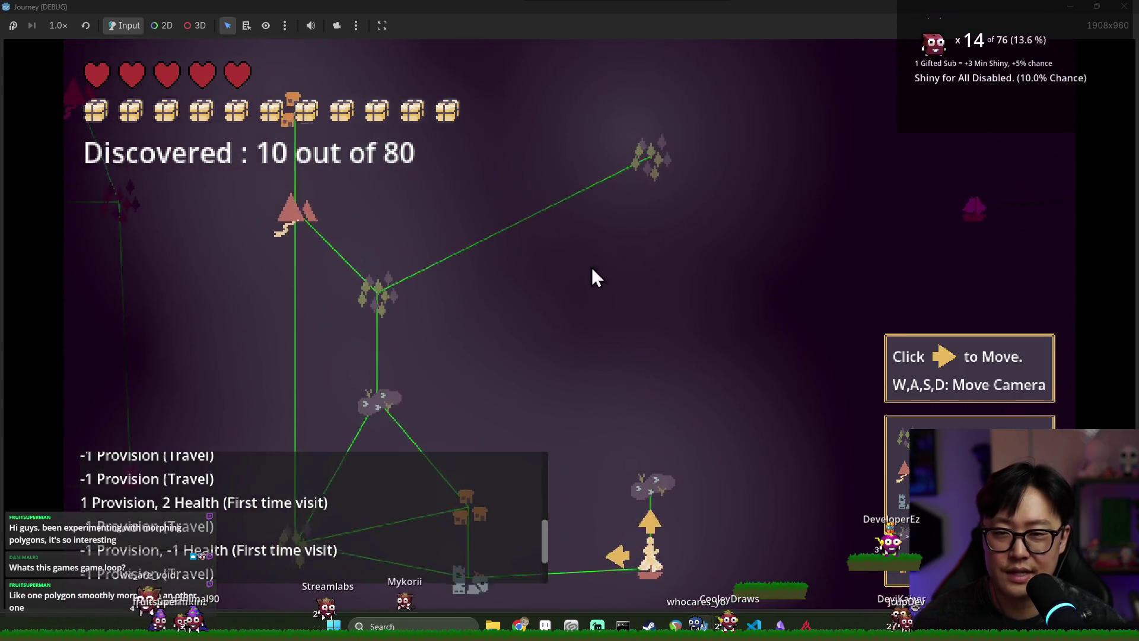
key(s)
key(d)
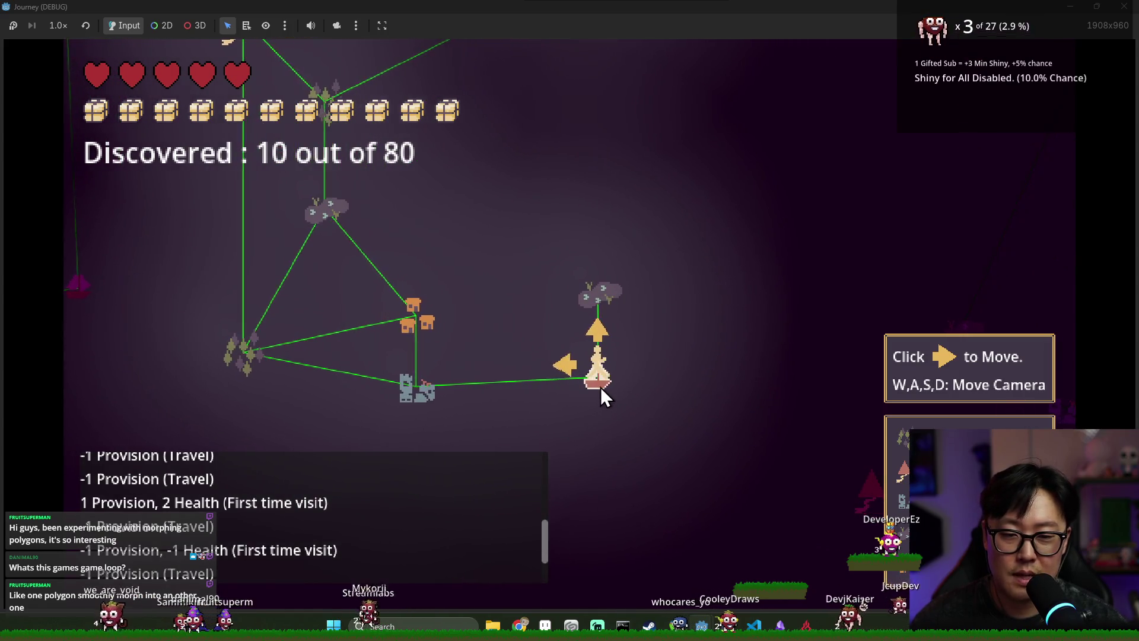
key(d)
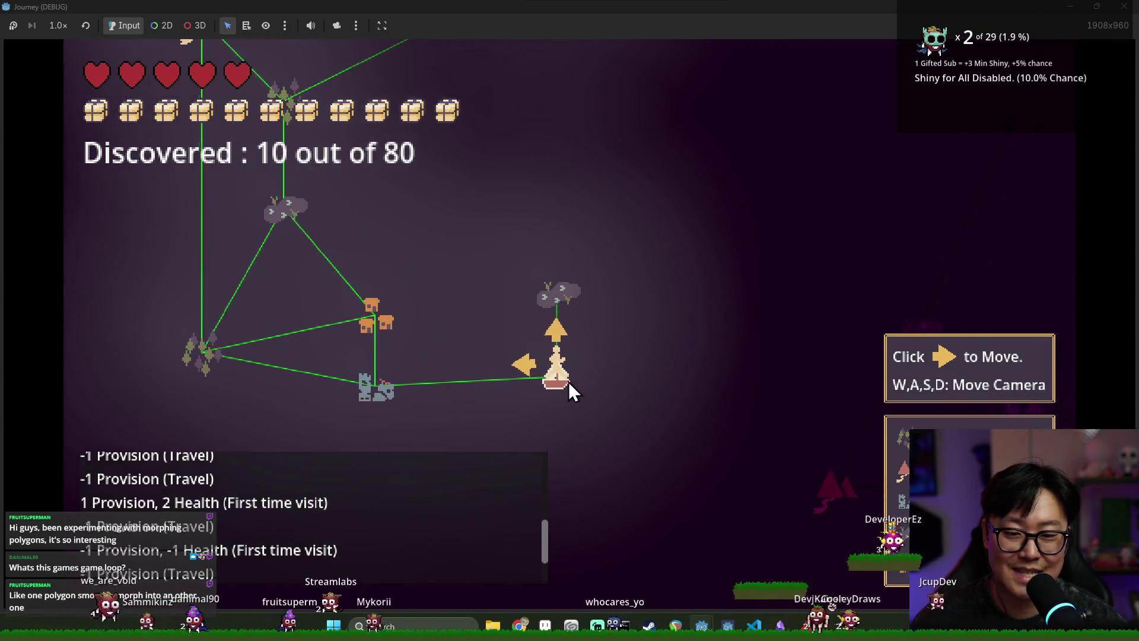
key(a)
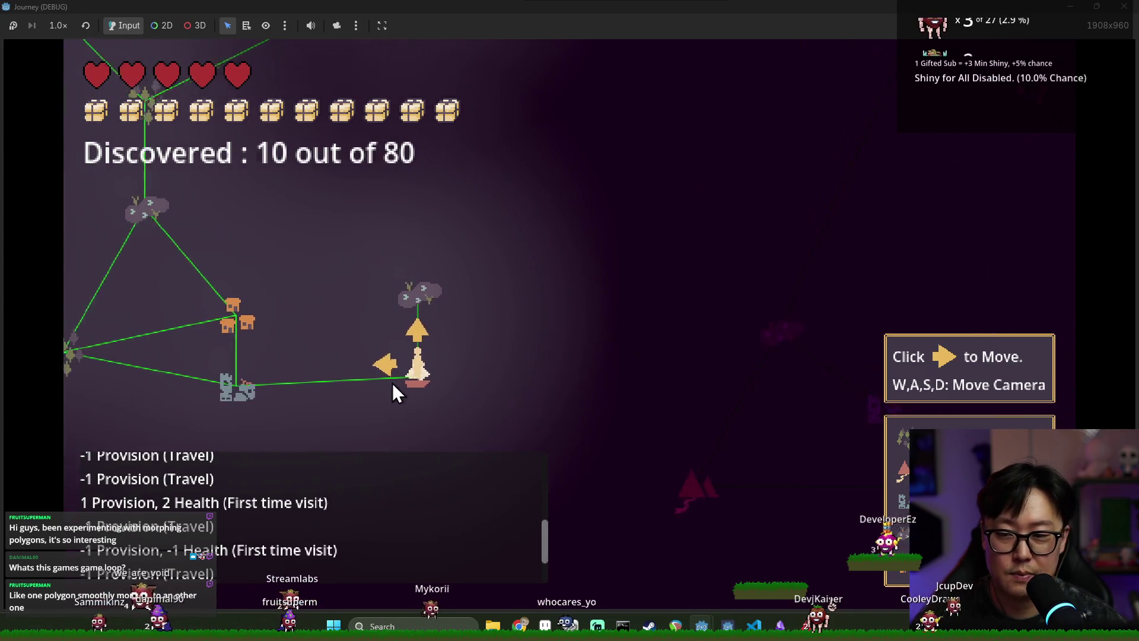
key(a)
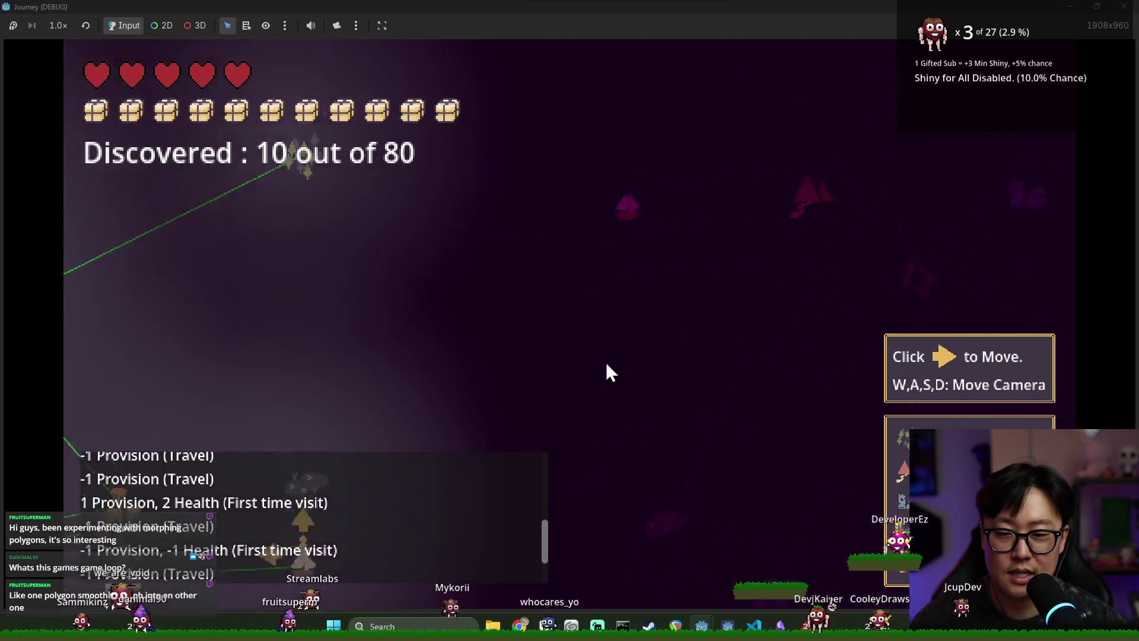
key(w)
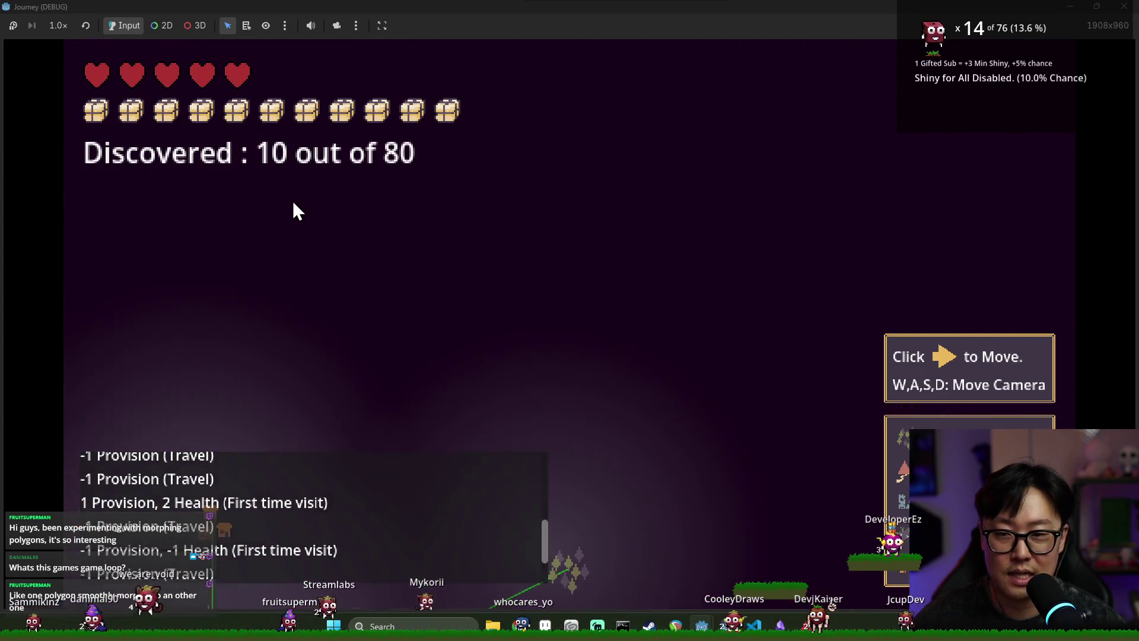
key(s)
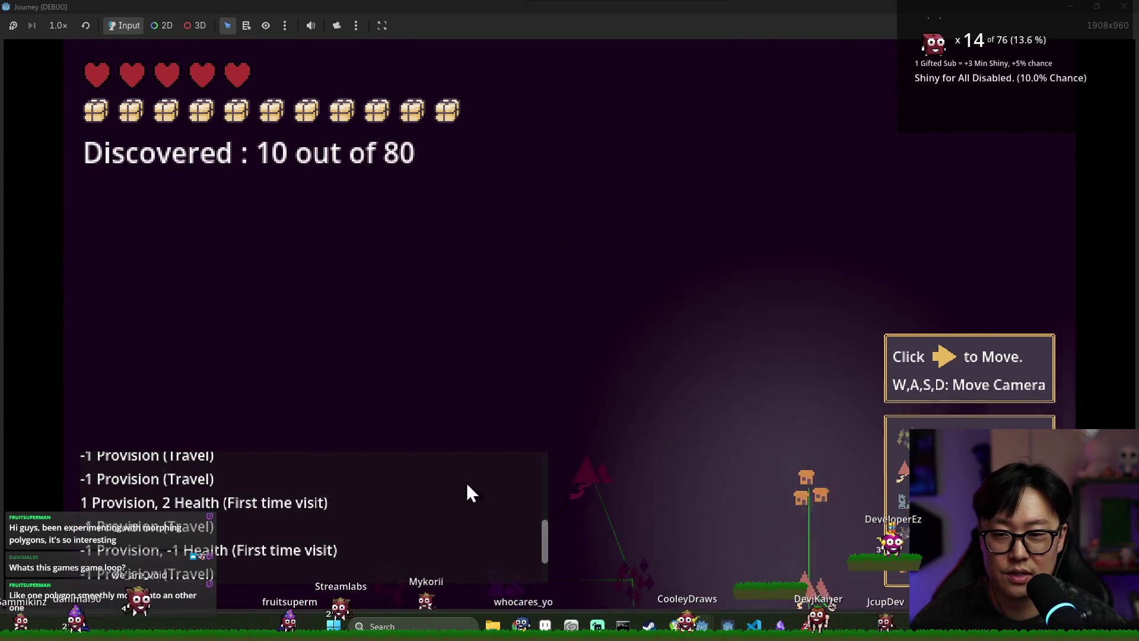
key(d)
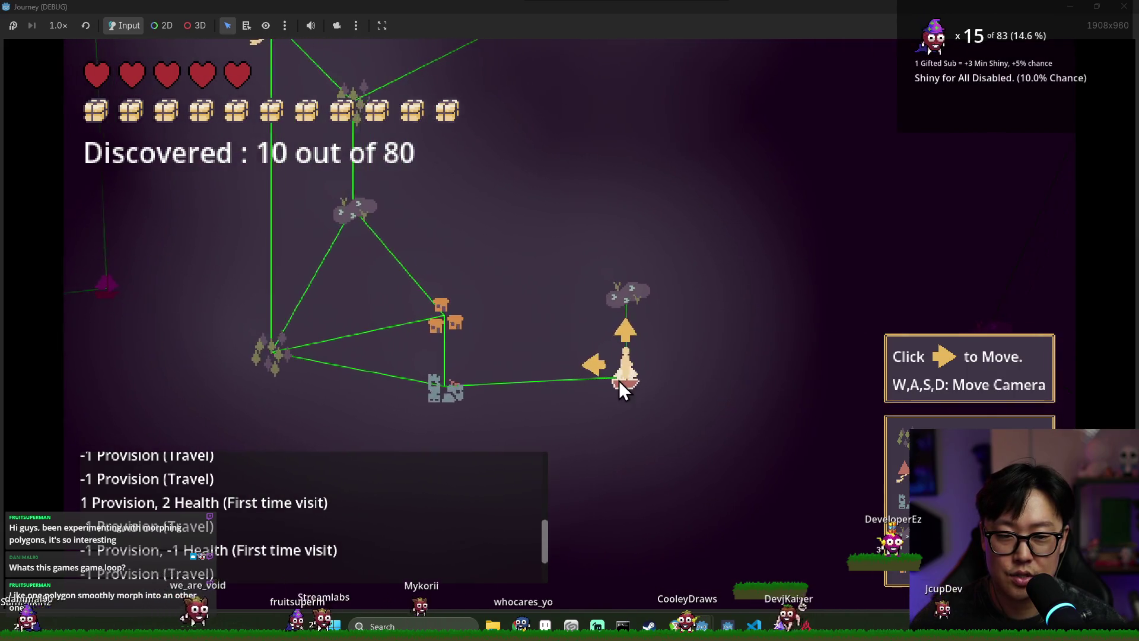
key(d)
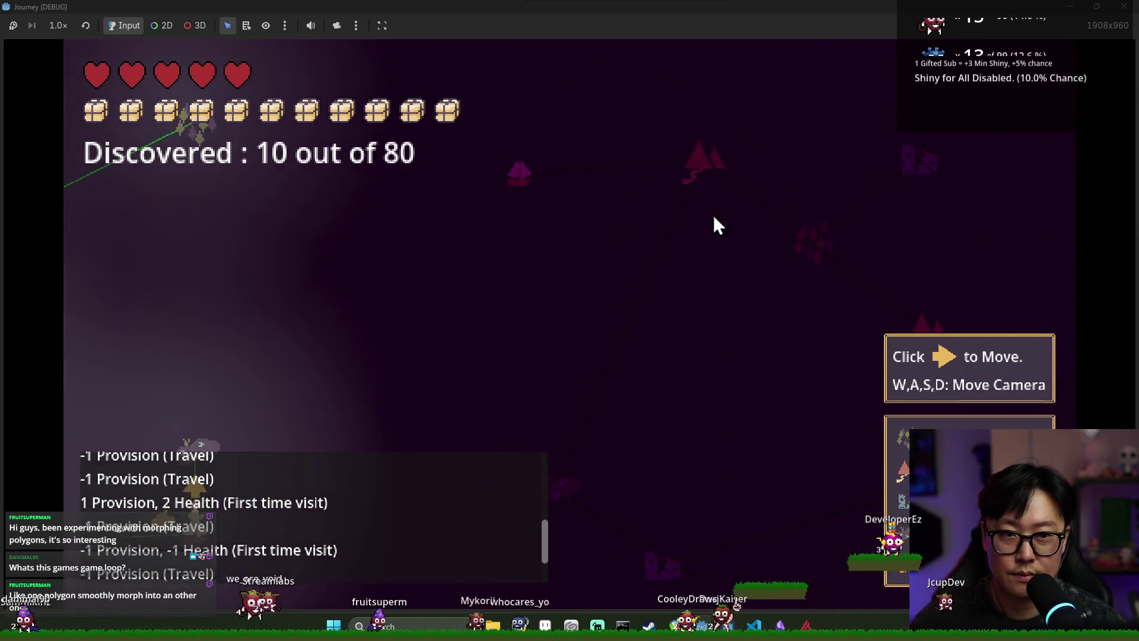
- Survey the undiscovered nodes, then travel from the boat back toward the forest node
key(a)
key(s)
key(a)
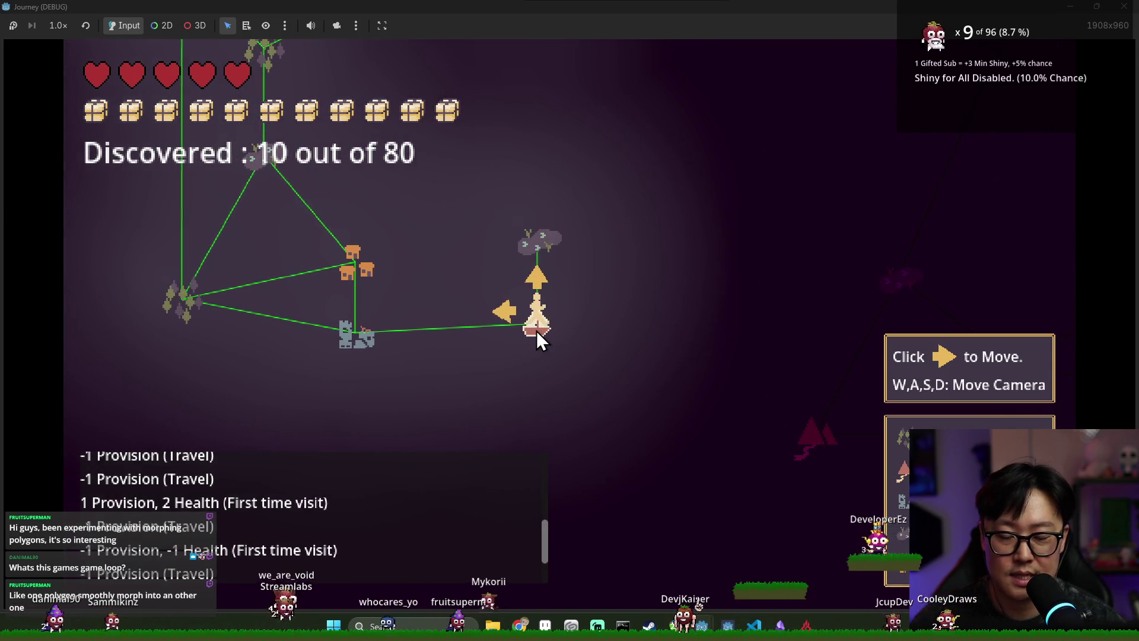
key(w)
key(a)
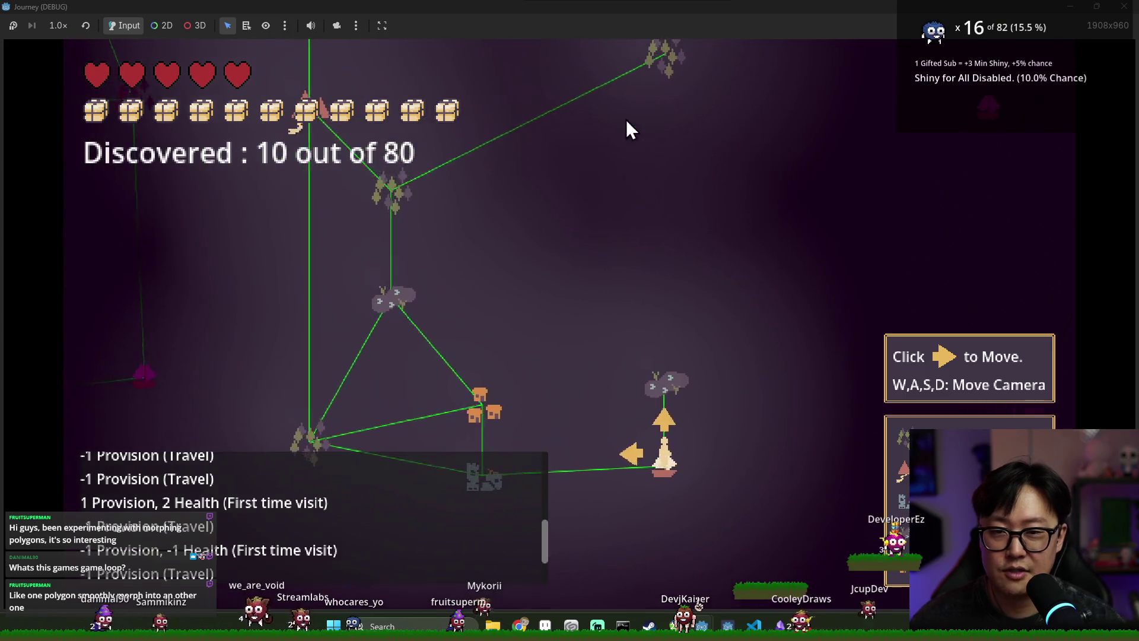
key(w)
key(s)
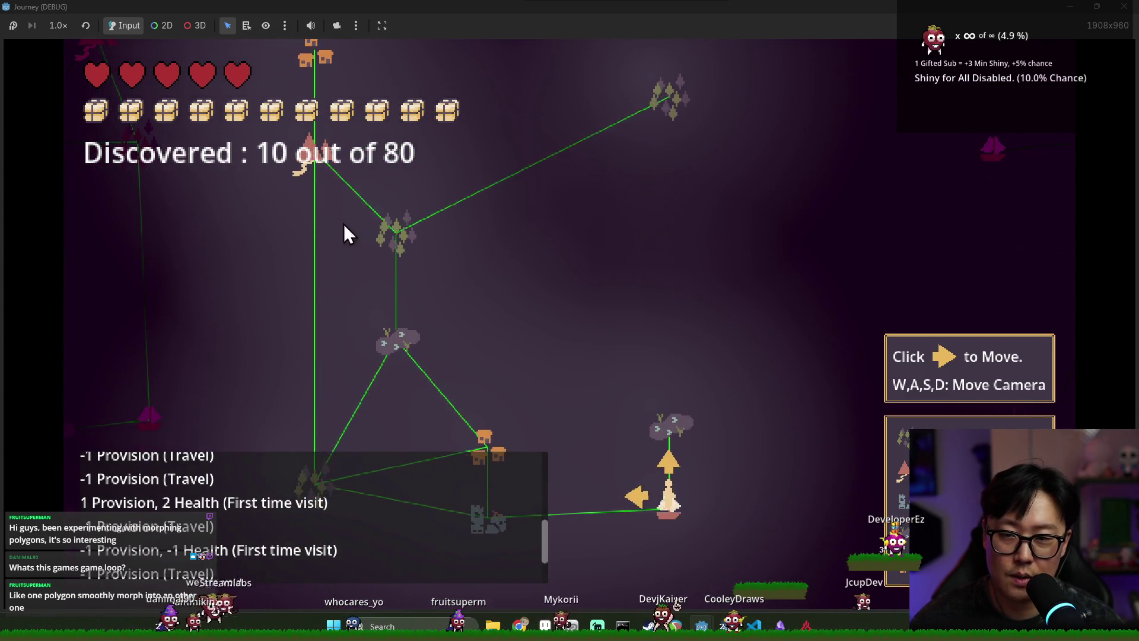
key(s)
key(d)
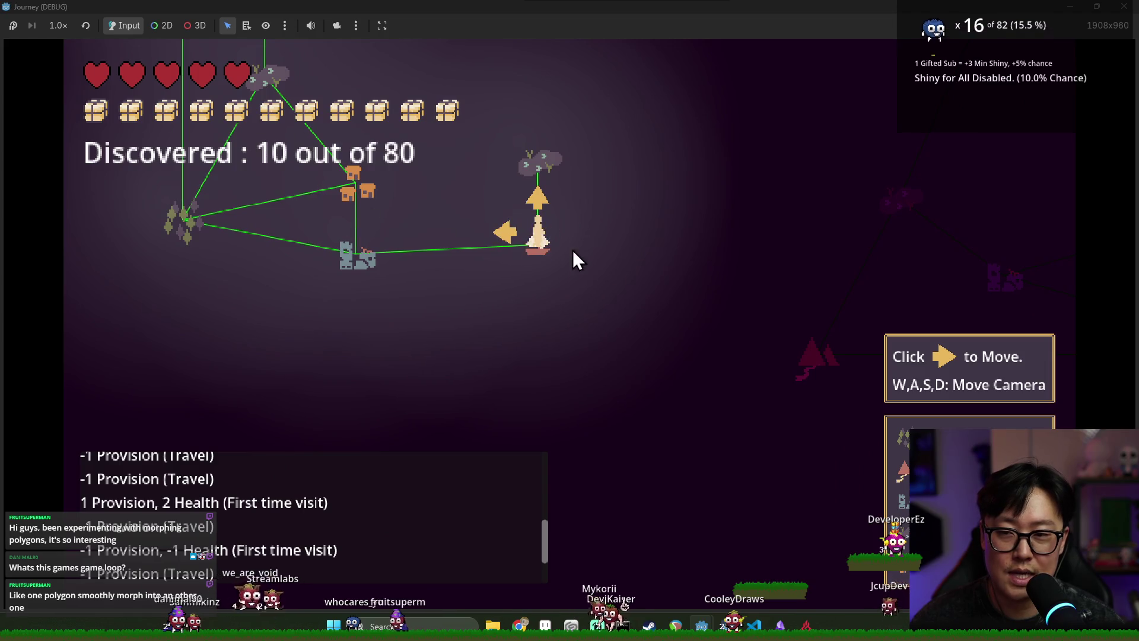
key(w)
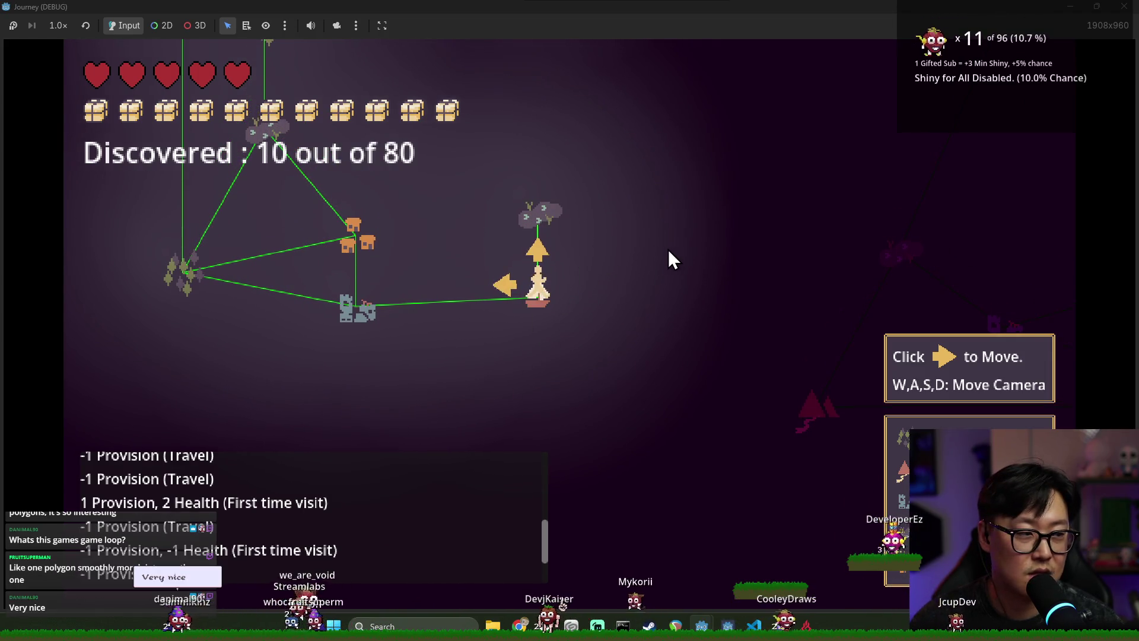
key(d)
key(w)
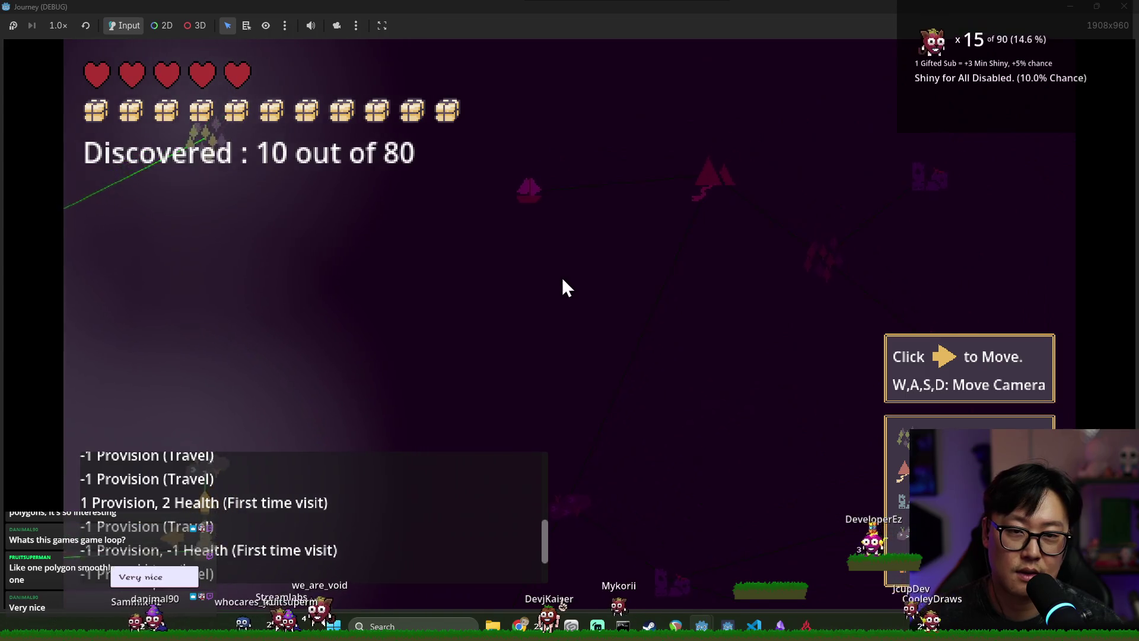
key(a)
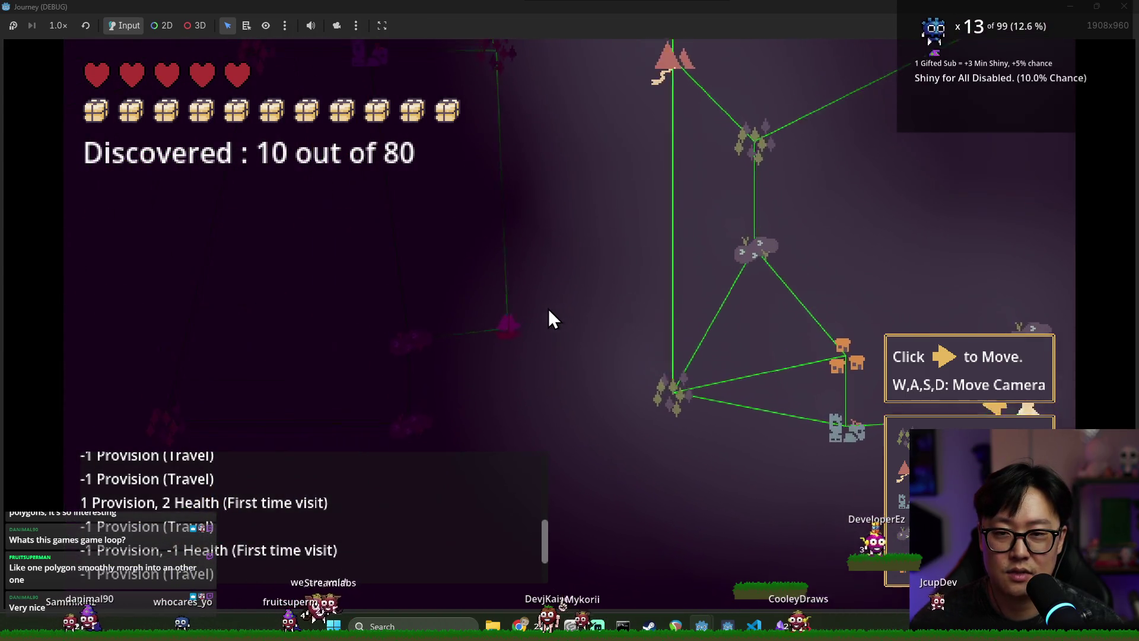
key(d)
key(s)
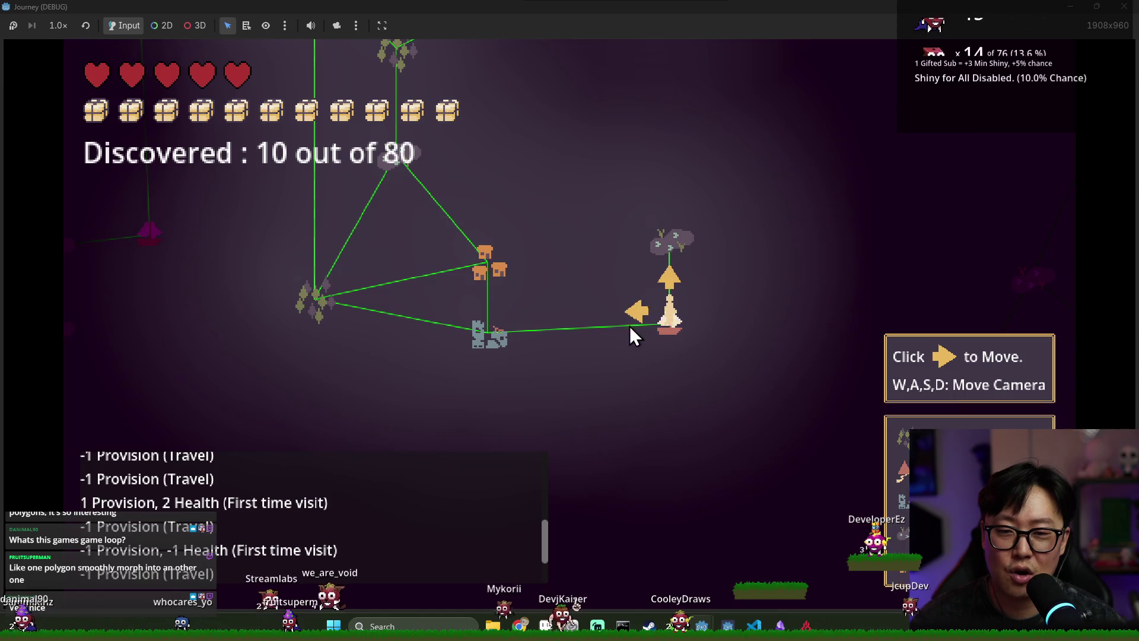
click(638, 311)
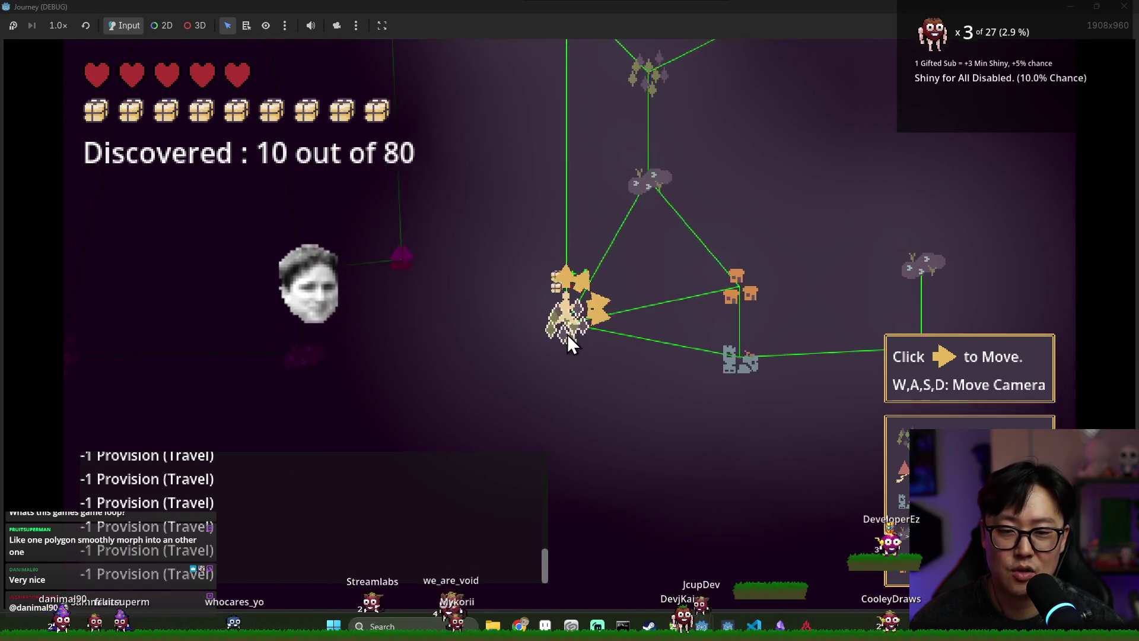
- Pan around the map once more, then switch back to the Godot editor
key(w)
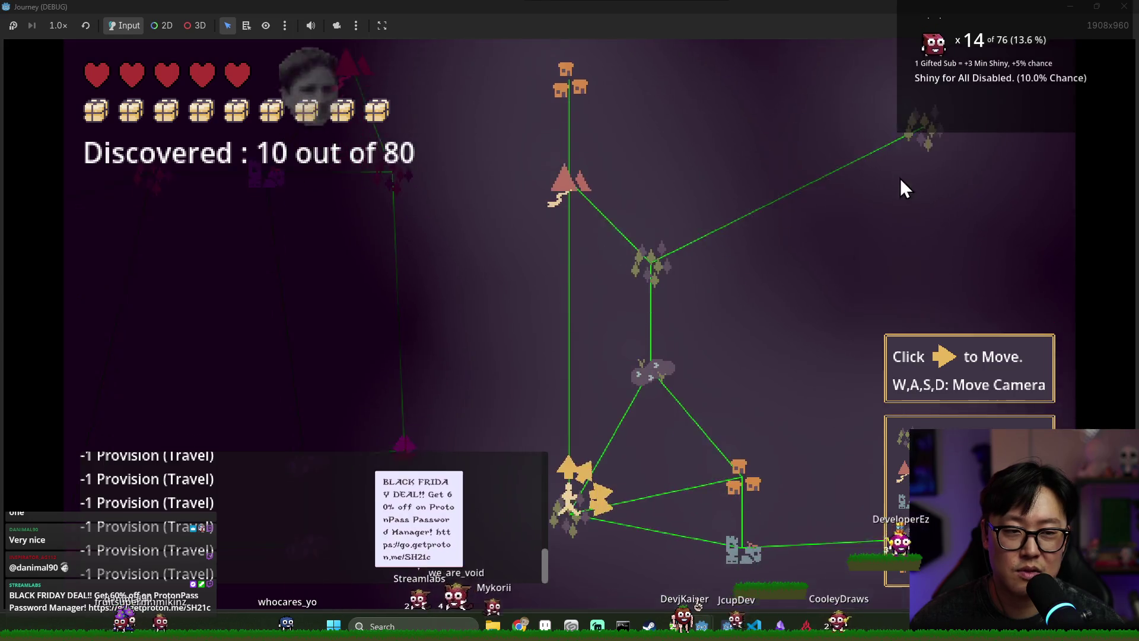
mouse_move(760, 88)
mouse_down()
mouse_move(597, 117)
mouse_move(563, 98)
mouse_move(574, 100)
mouse_up()
key(a)
key(s)
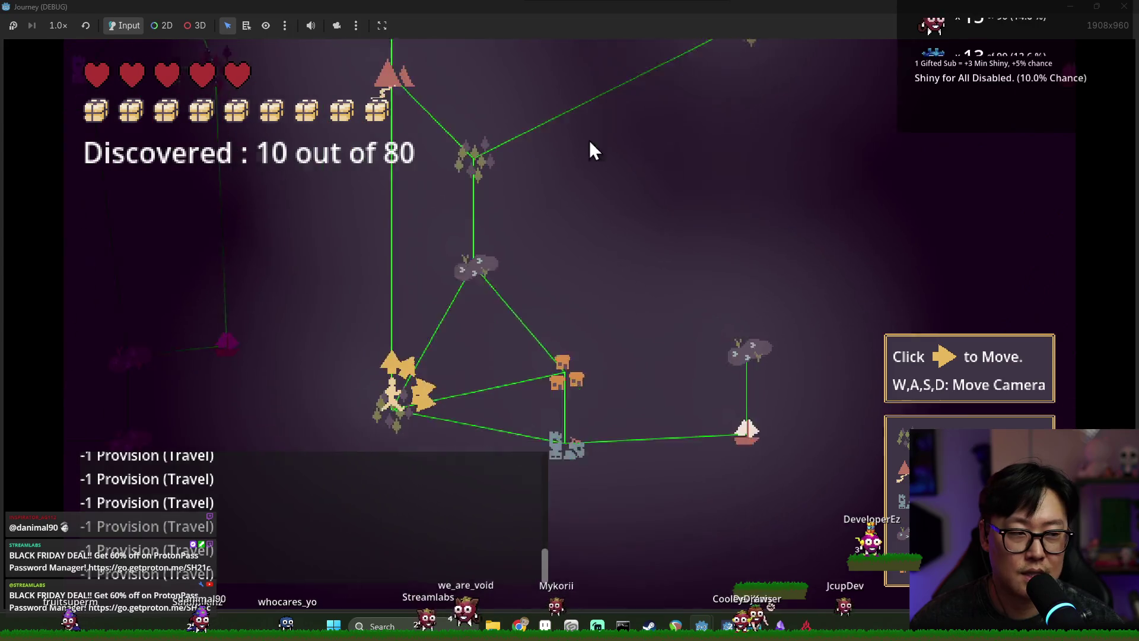
key(w)
key(d)
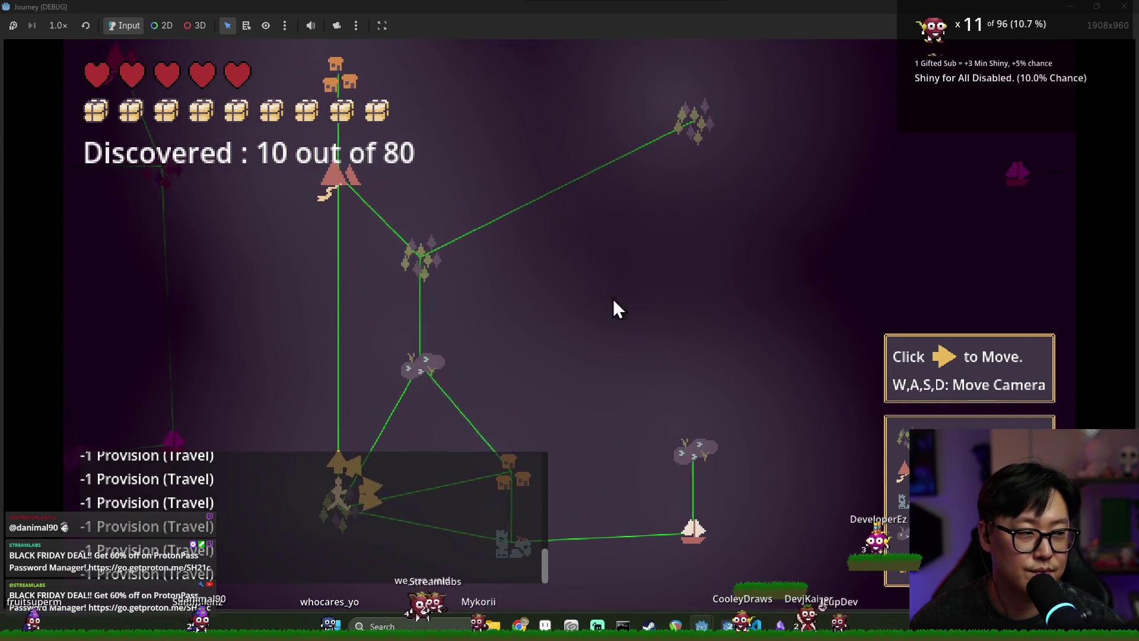
key(a)
key(s)
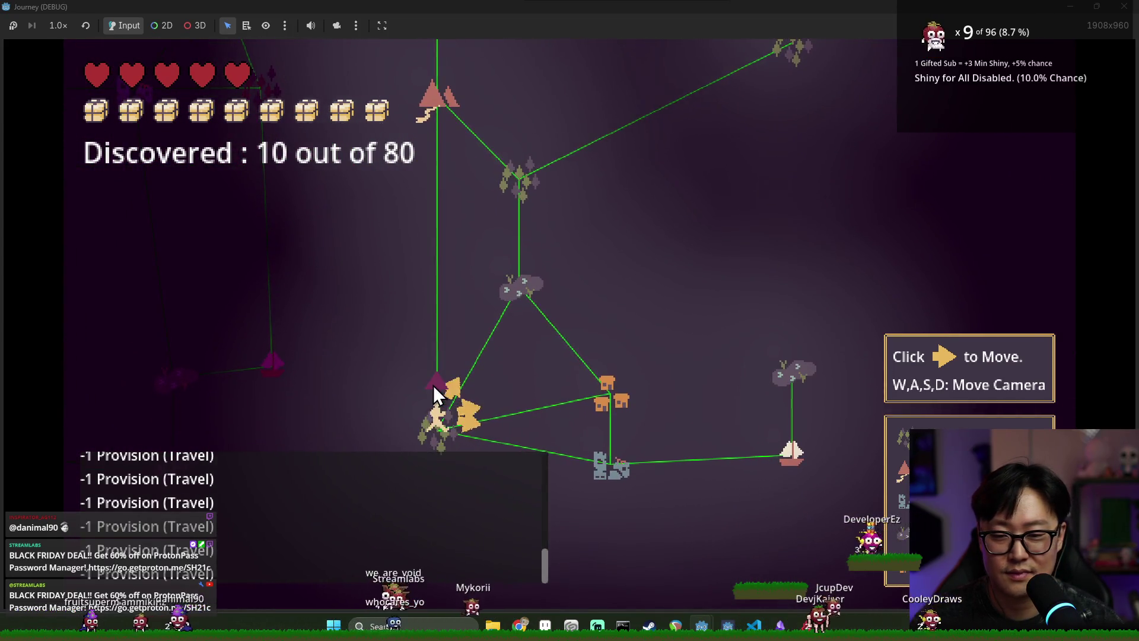
key(F8)
key(alt+Tab)
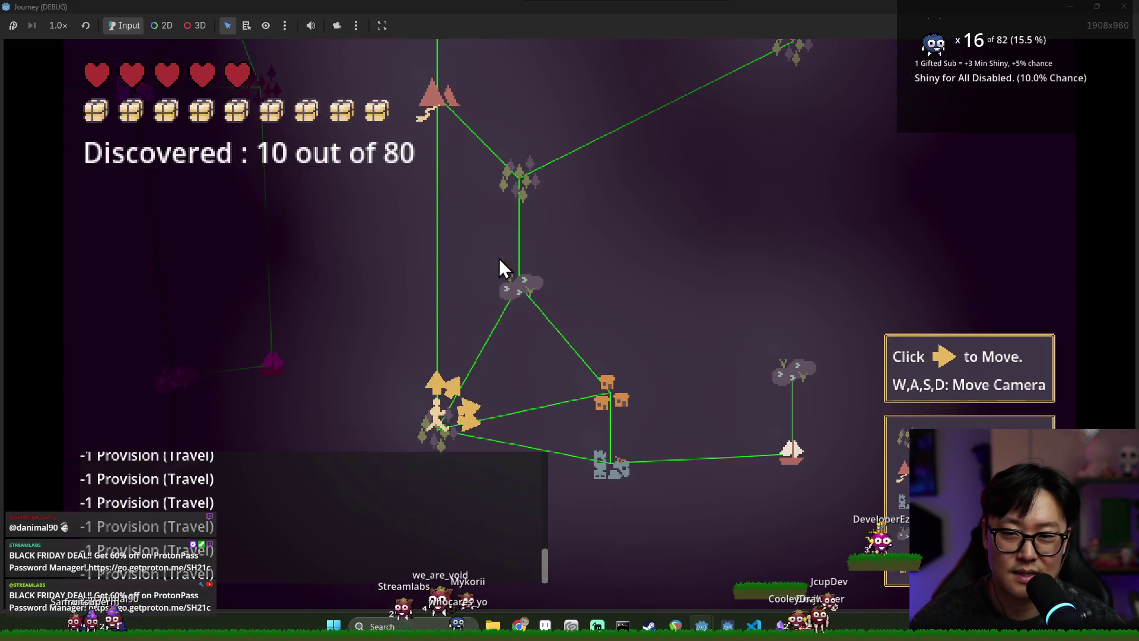
key(w)
key(a)
key(d)
key(alt+Tab)
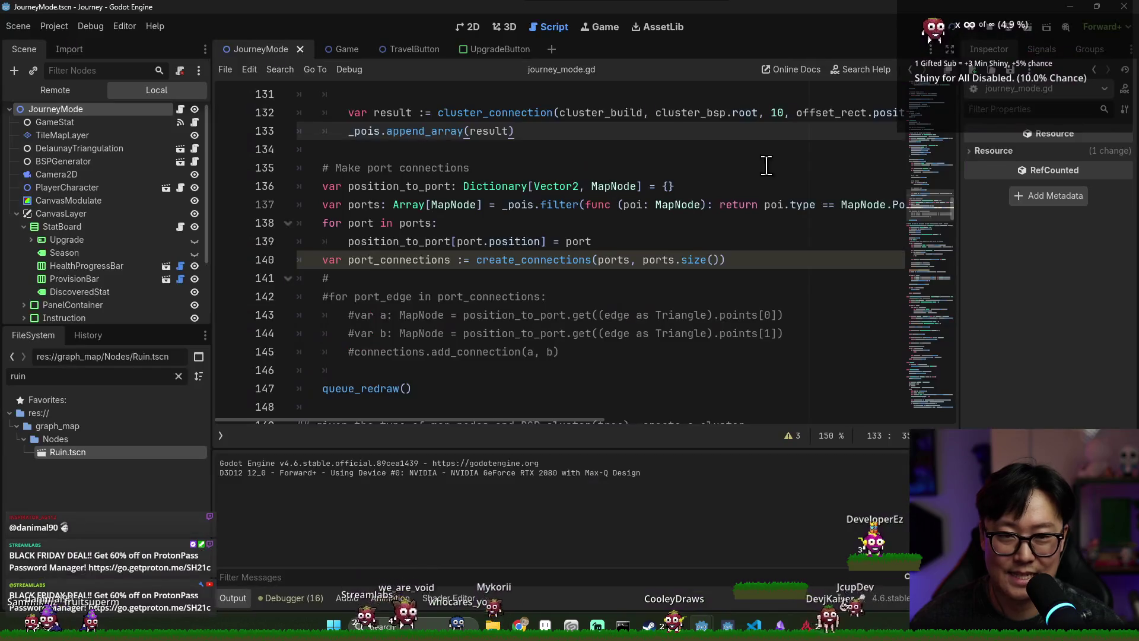
- Bring the Godot editor to the front and stop the running game with F8
key(alt+Tab)
key(alt+Tab)
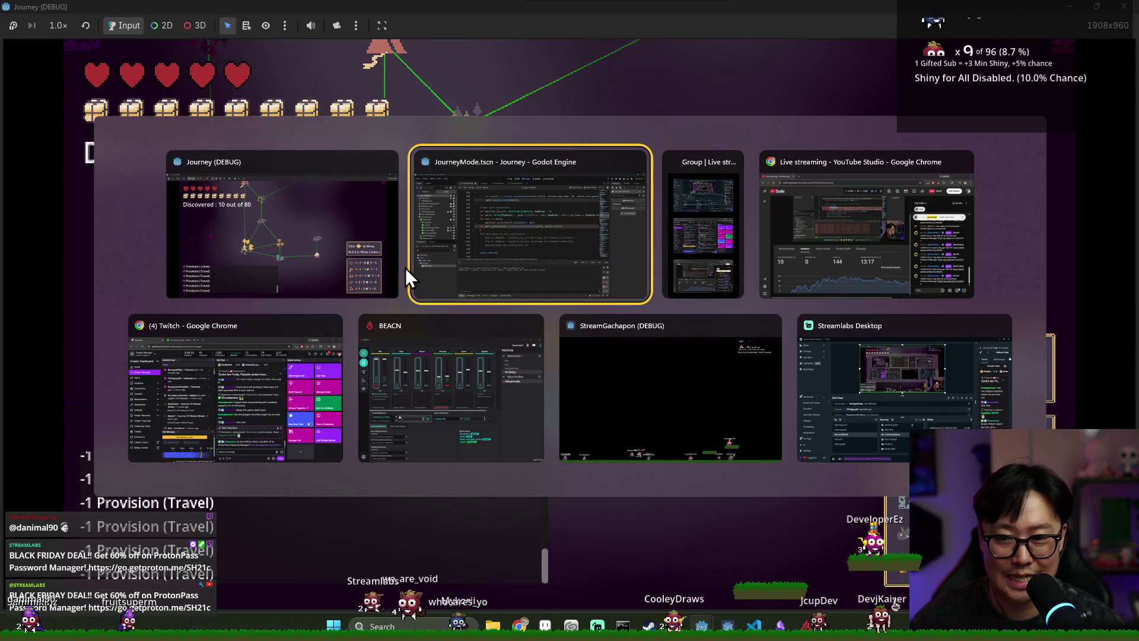
click(522, 237)
key(F8)
click(508, 241)
key(ctrl+s)
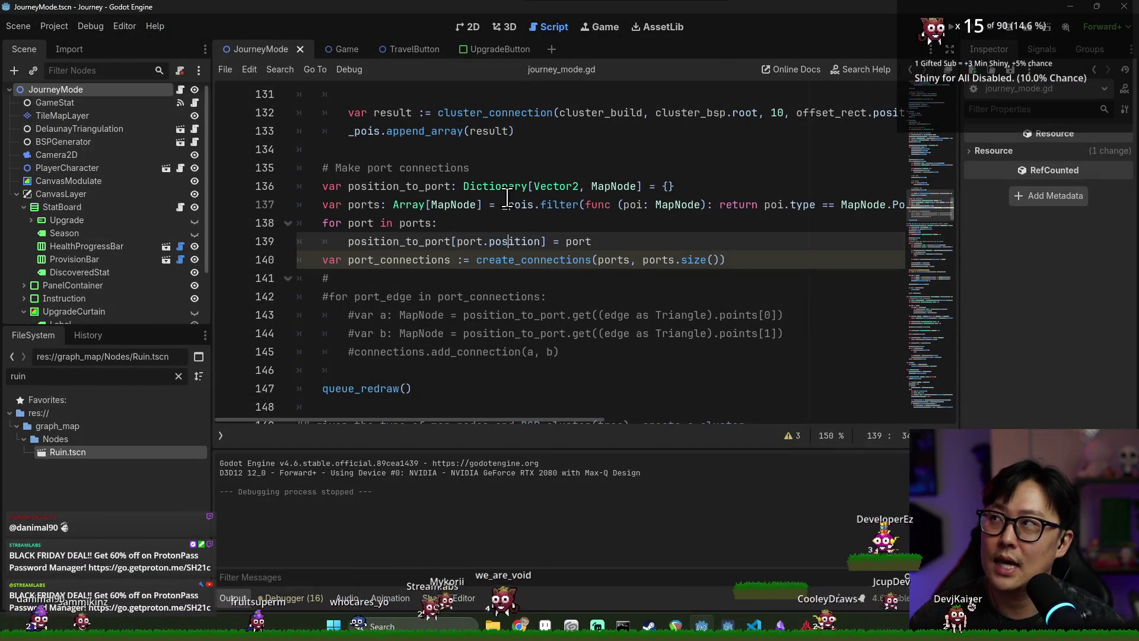
click(497, 181)
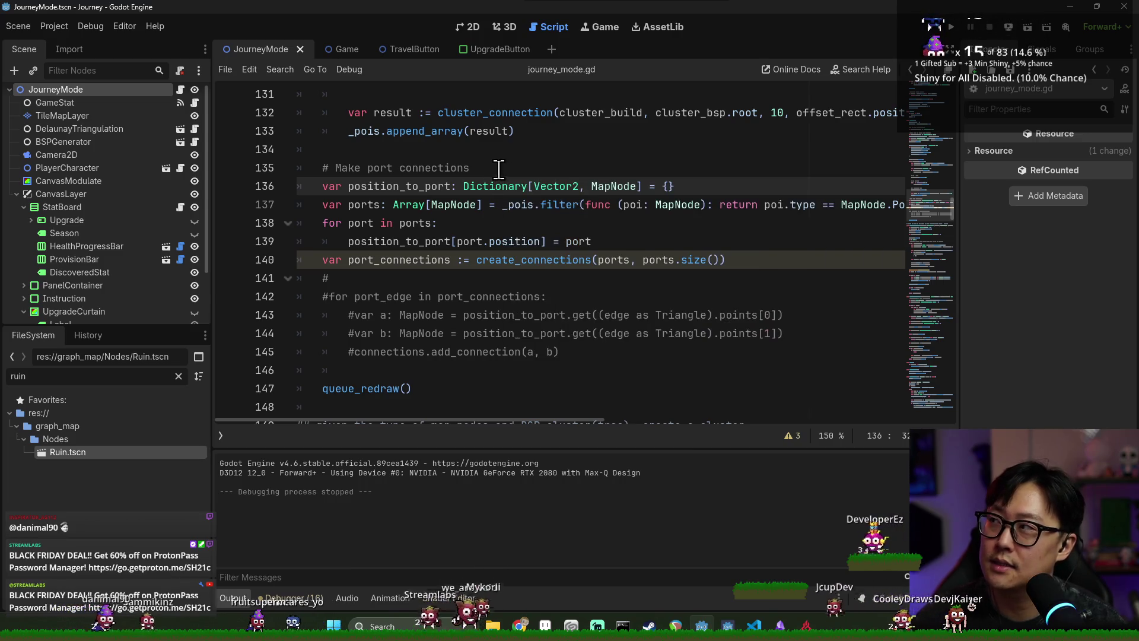
click(493, 174)
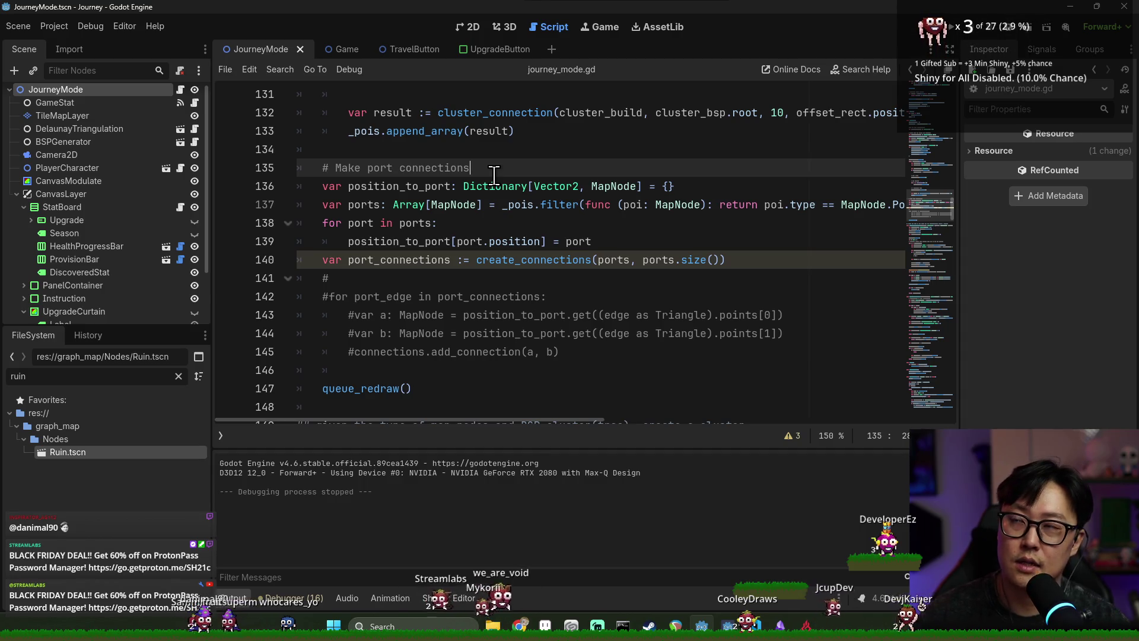
click(446, 147)
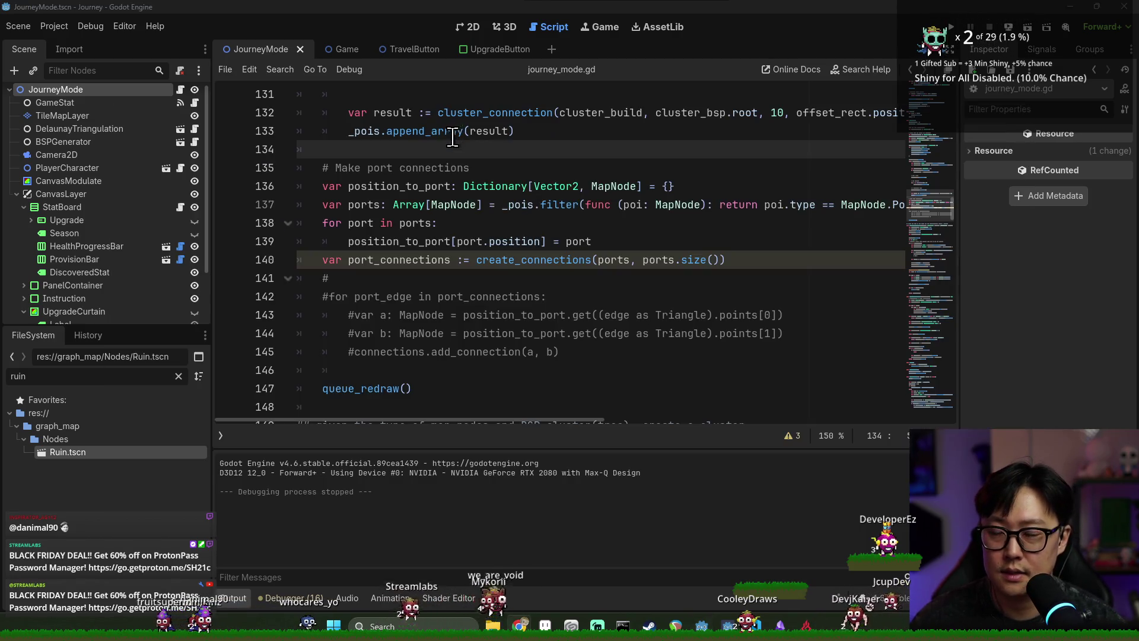
- Jump from the create_connections call on line 140 to its definition in connection_handler.gd
key(super+Tab)
key(Right)
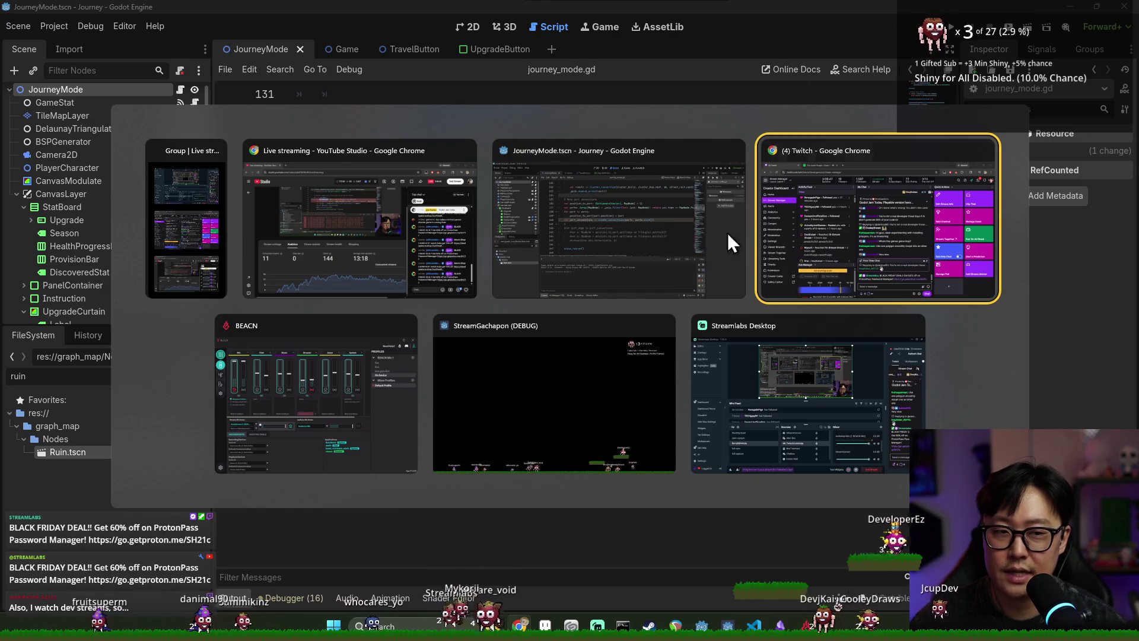
key(Escape)
key(alt+Tab)
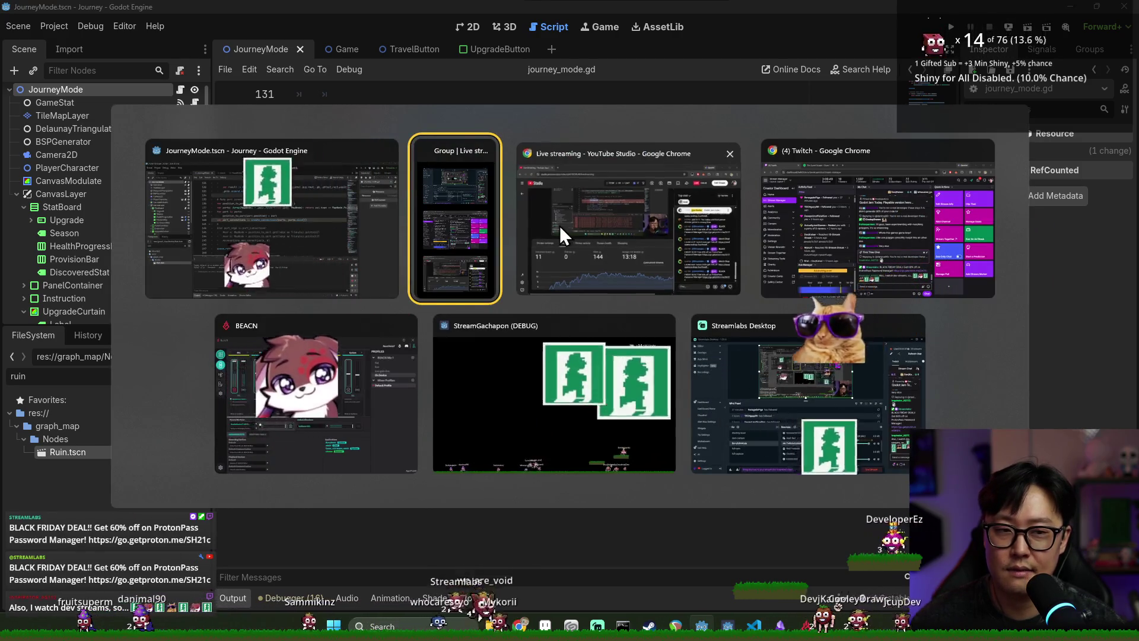
key(Escape)
click(538, 230)
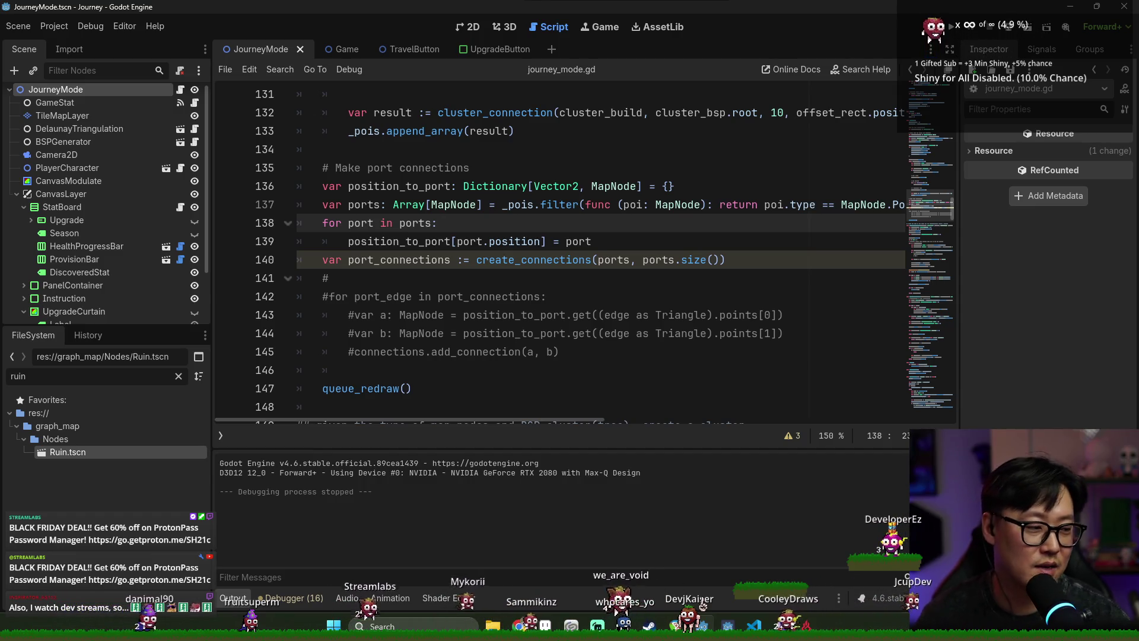
click(585, 252)
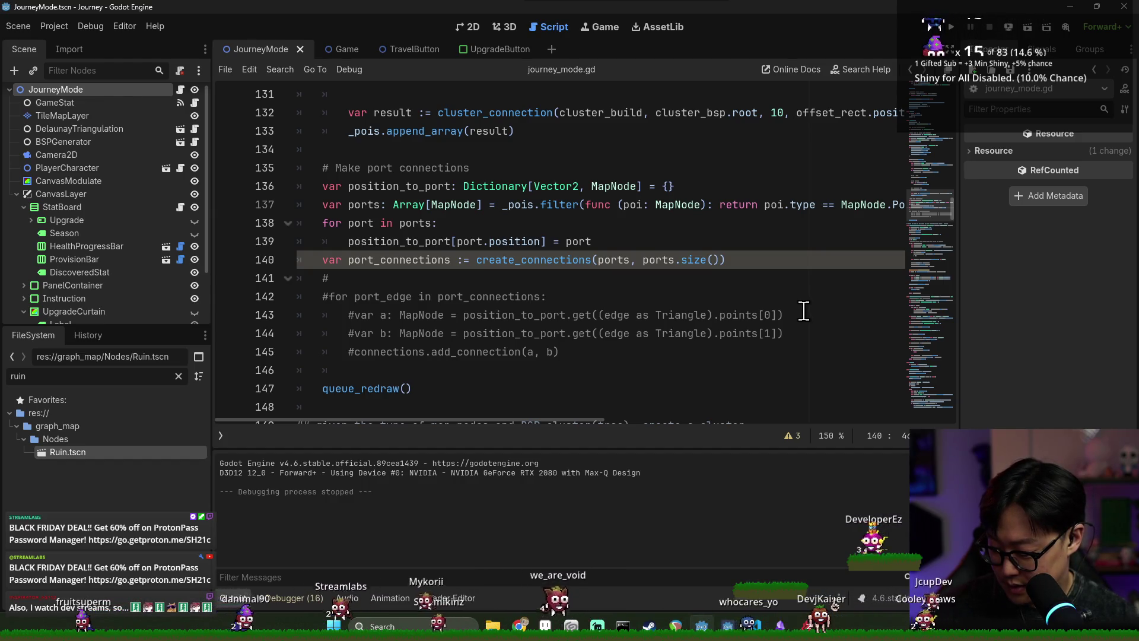
ctrl+click(585, 261)
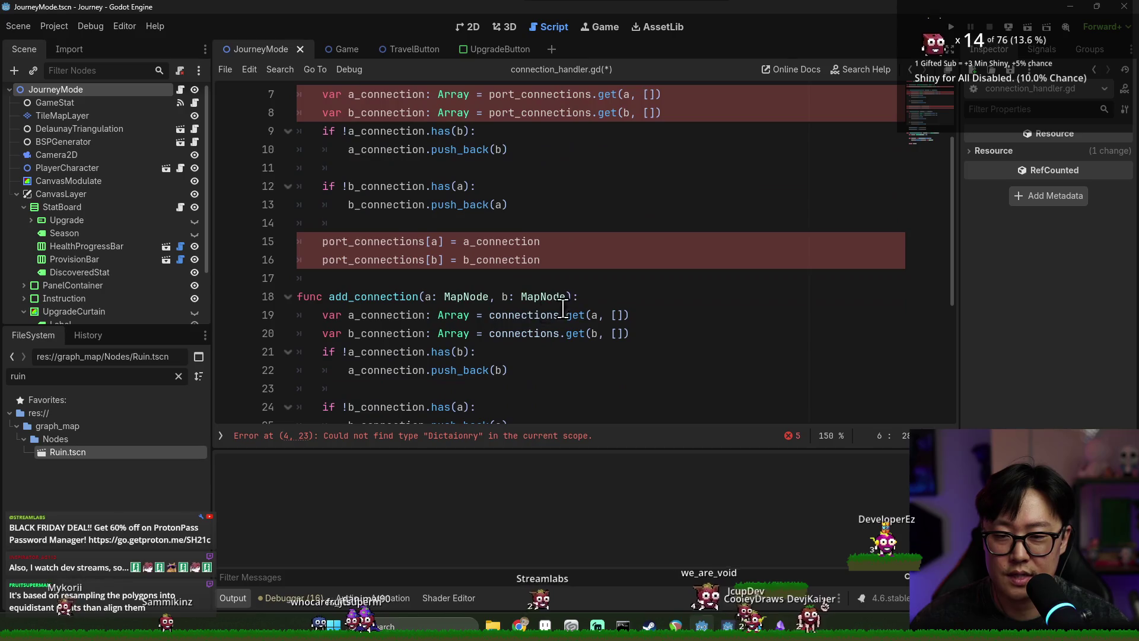
- Give add_connection an is_locked := false parameter and save
click(567, 297)
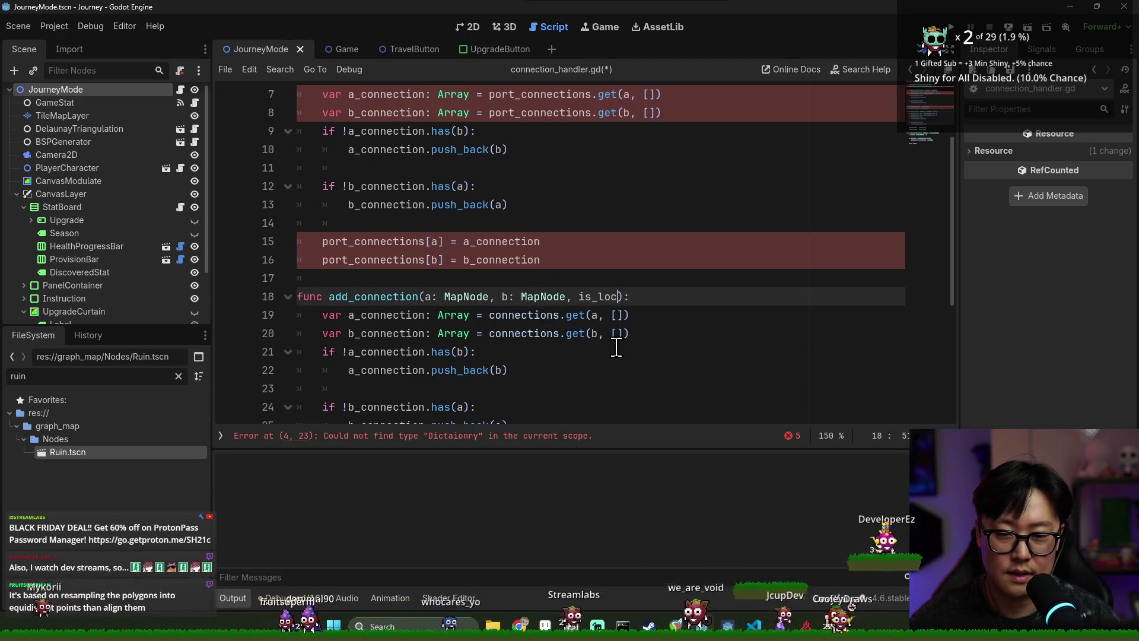
text(ked:= fals)
key(ctrl+s)
click(563, 264)
double_click(627, 295)
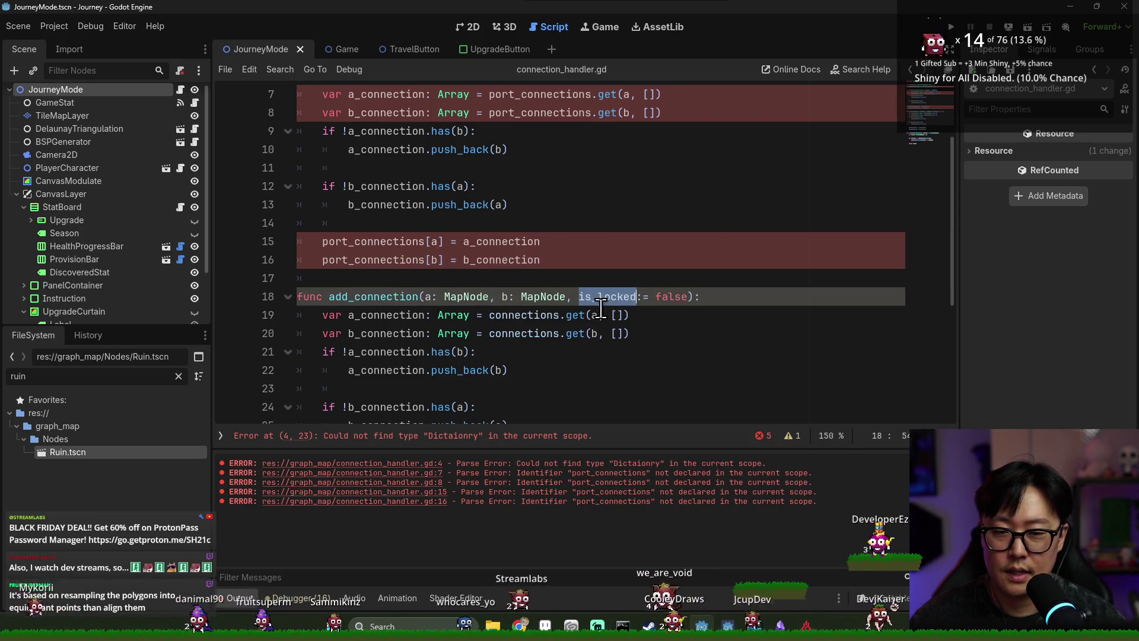
key(Return)
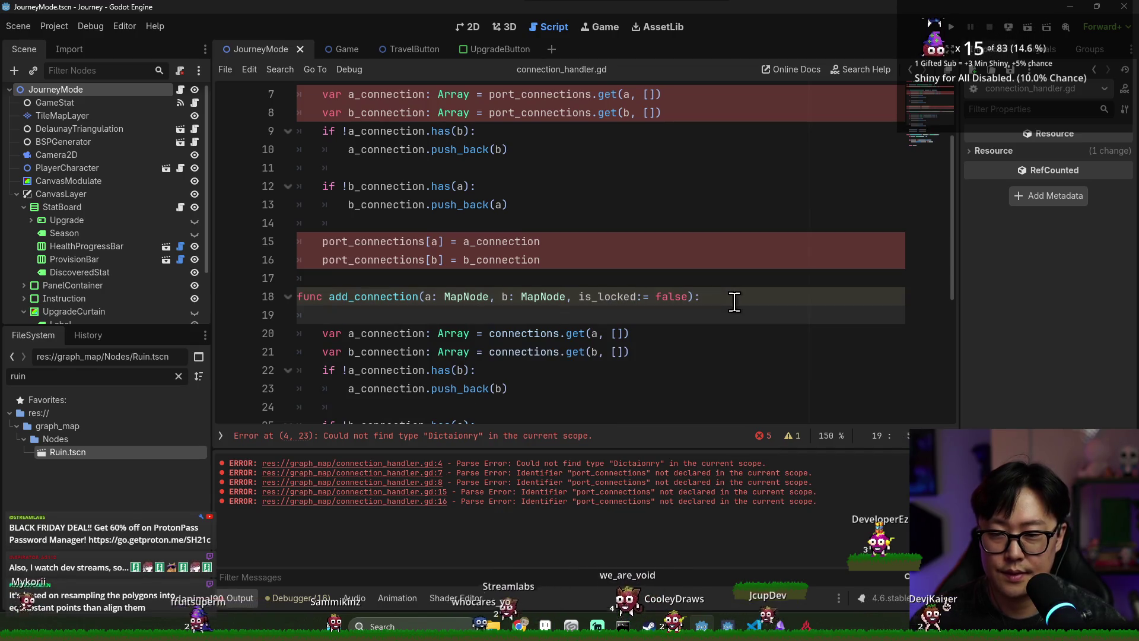
- Declare connection_pool as locked_connections if is_locked else connections
scroll(487, 230, up, 2)
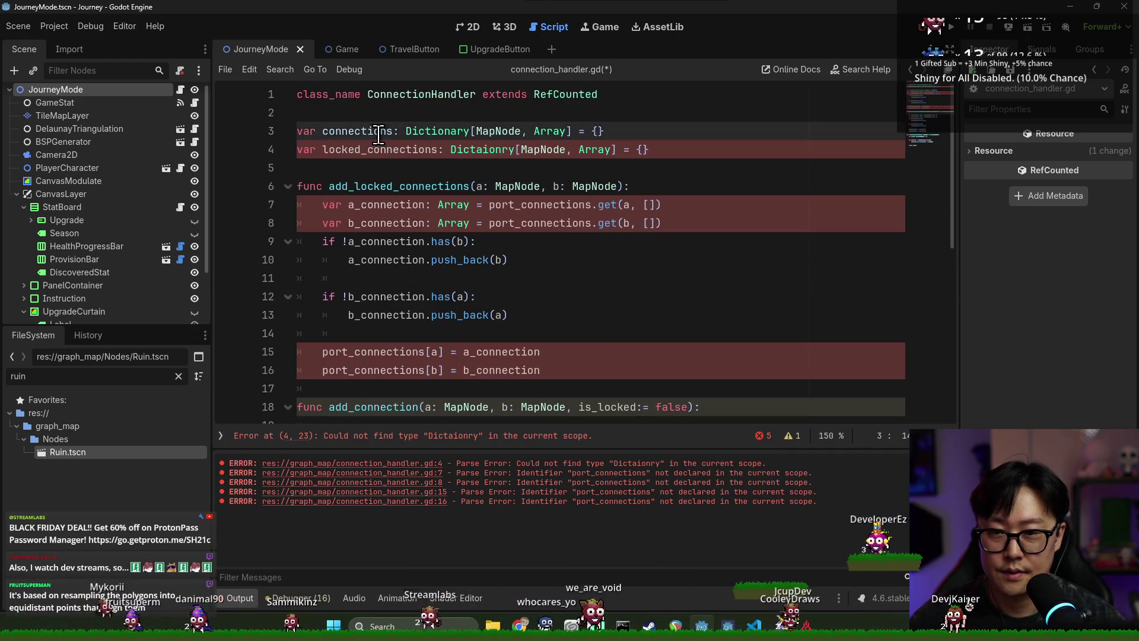
scroll(374, 249, down, 3)
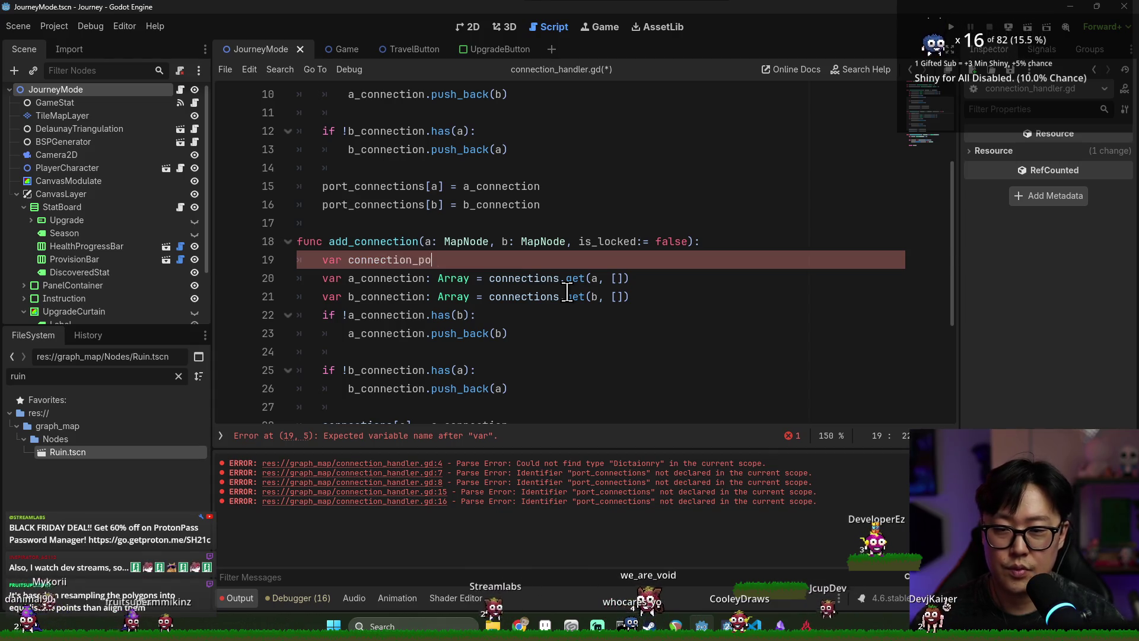
text(ol =)
scroll(453, 236, up, 3)
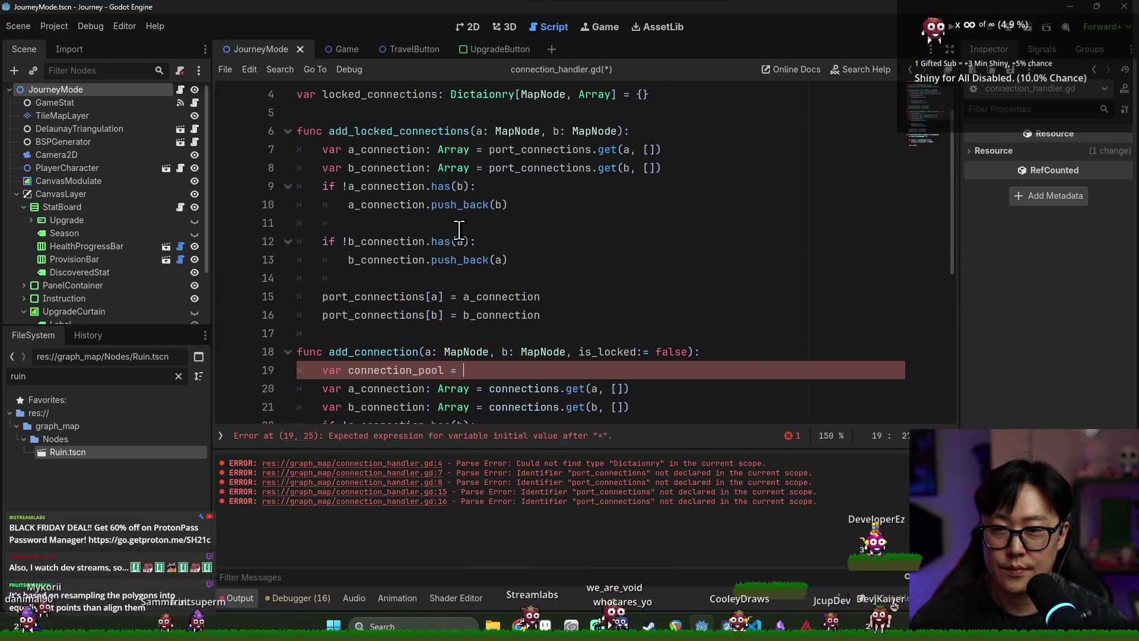
double_click(372, 129)
scroll(493, 375, down, 2)
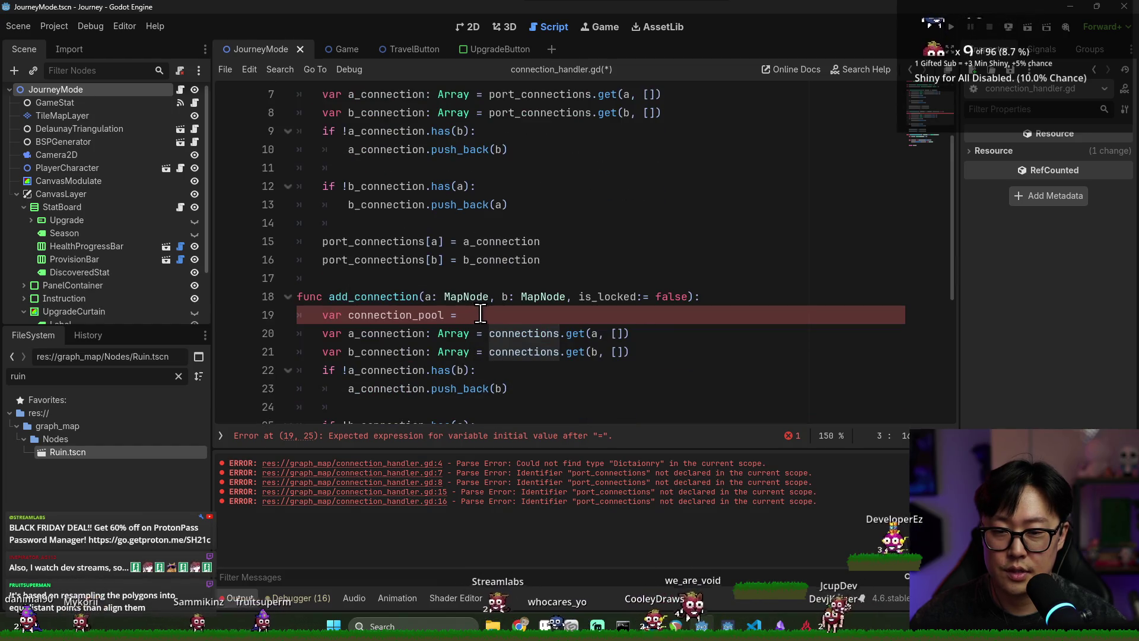
scroll(428, 213, up, 2)
double_click(379, 149)
key(ctrl+c)
scroll(501, 330, down, 2)
click(496, 314)
key(ctrl+v)
text(f is_locked)
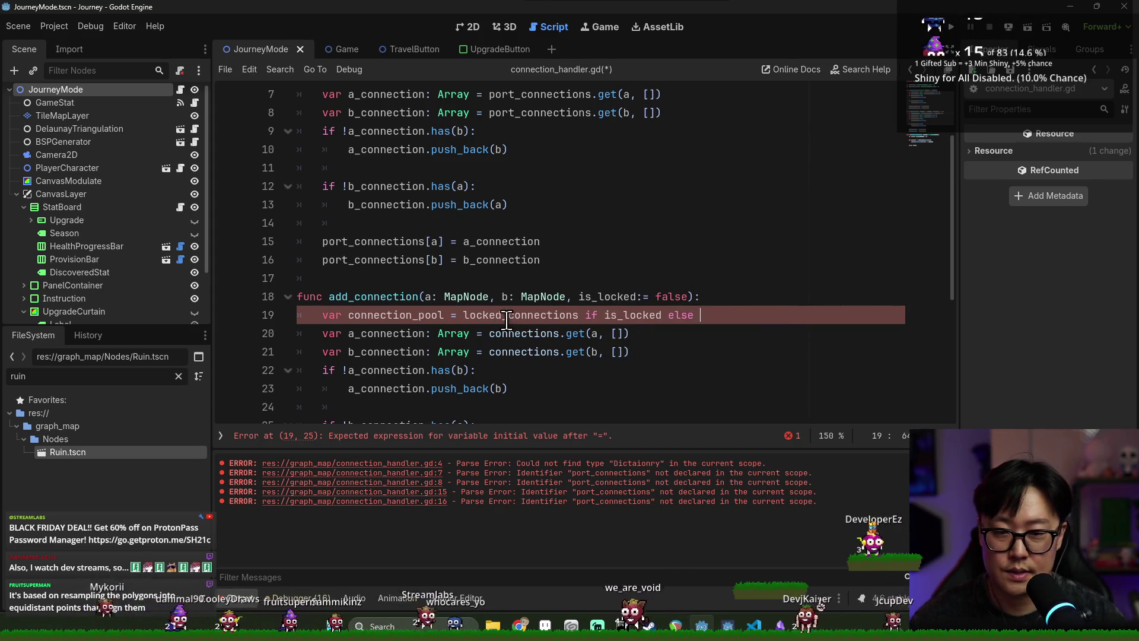
scroll(414, 220, up, 2)
double_click(378, 131)
key(ctrl+c)
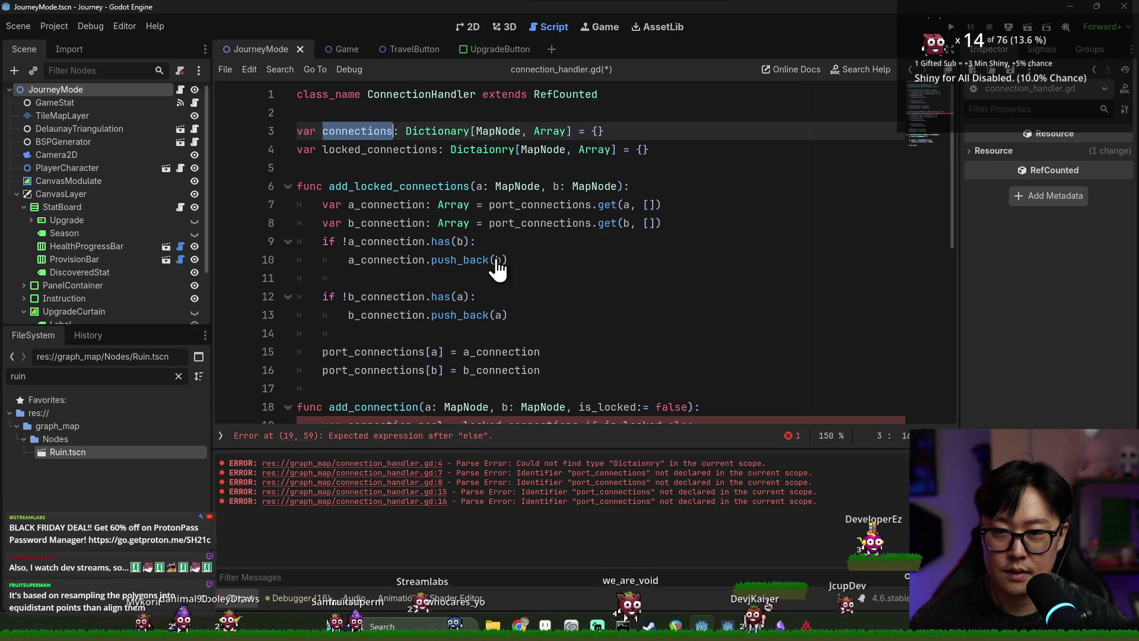
scroll(496, 261, down, 2)
click(710, 314)
key(ctrl+v)
key(ctrl+s)
- Replace the connections references in add_connection with connection_pool and save
double_click(369, 313)
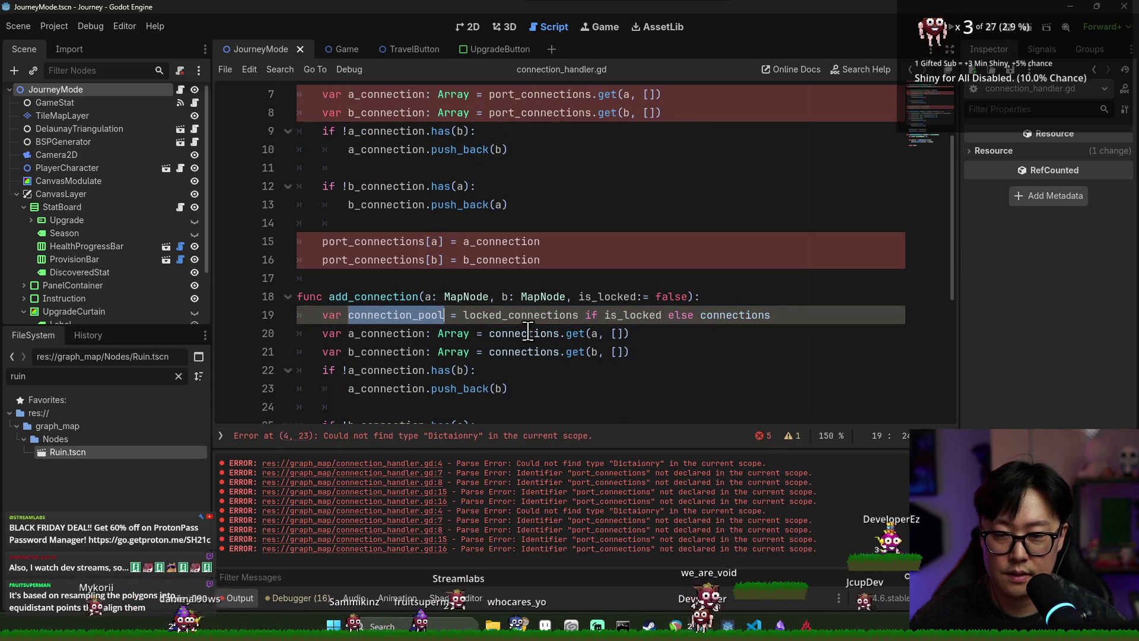
key(ctrl+c)
double_click(532, 332)
key(ctrl+v)
double_click(531, 351)
key(ctrl+v)
scroll(531, 351, down, 2)
double_click(373, 370)
key(ctrl+v)
double_click(368, 388)
key(ctrl+v)
key(ctrl+s)
- Delete the old add_locked_connections function and save the script
scroll(439, 224, up, 1)
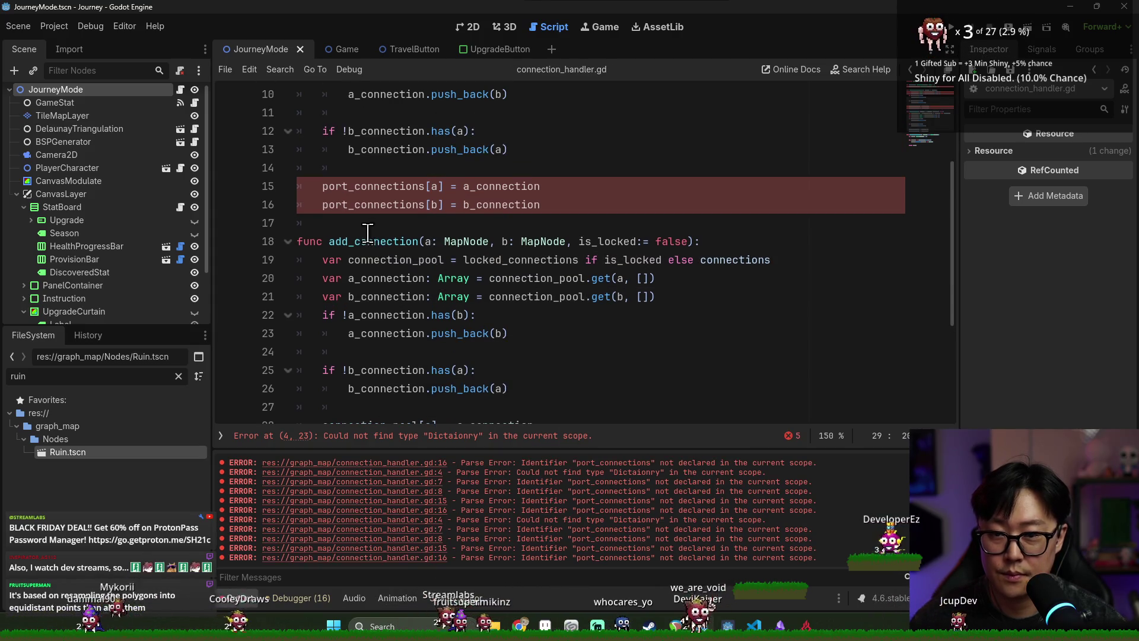
scroll(368, 232, up, 3)
drag(356, 391, 331, 168)
key(BackSpace)
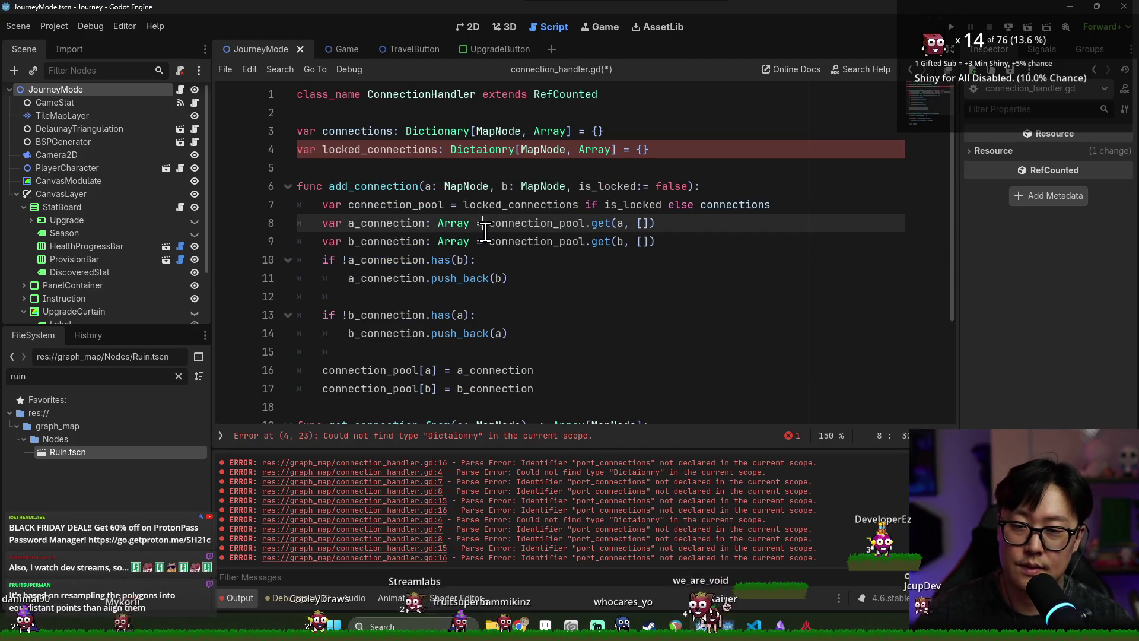
key(ctrl+s)
- Fix the misspelled Dictaionry type of locked_connections to Dictionary and save
click(627, 255)
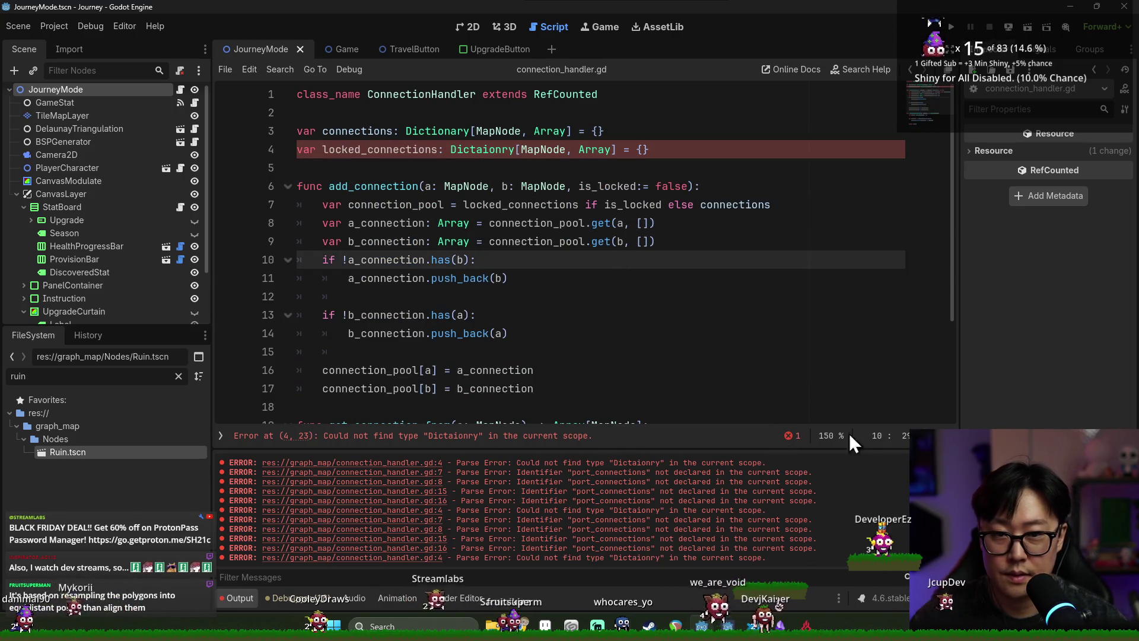
double_click(542, 150)
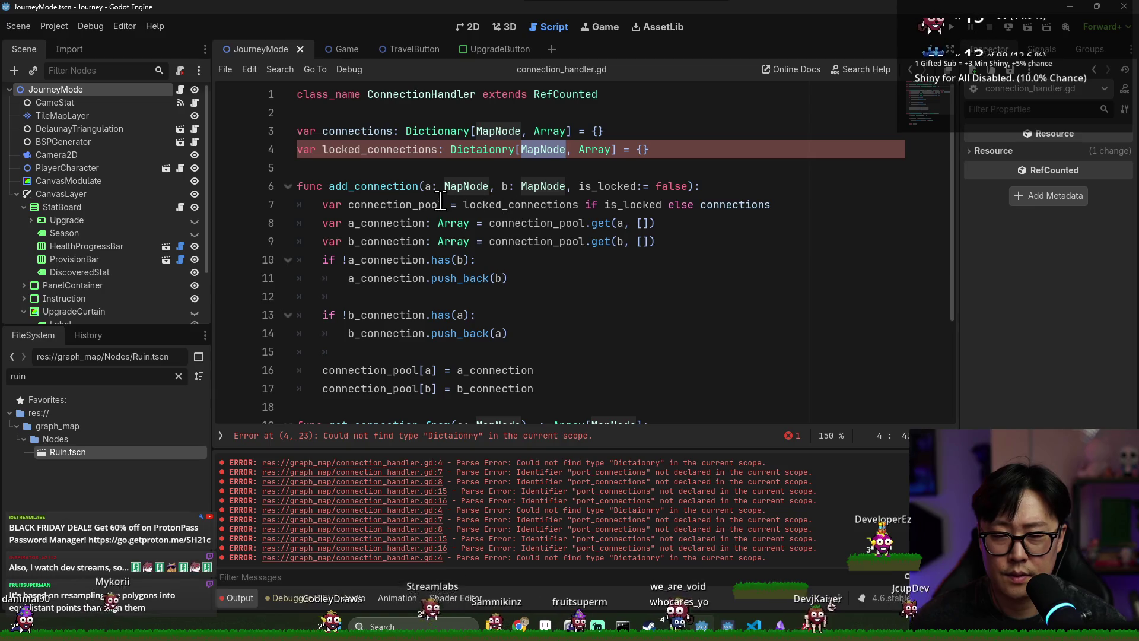
click(508, 436)
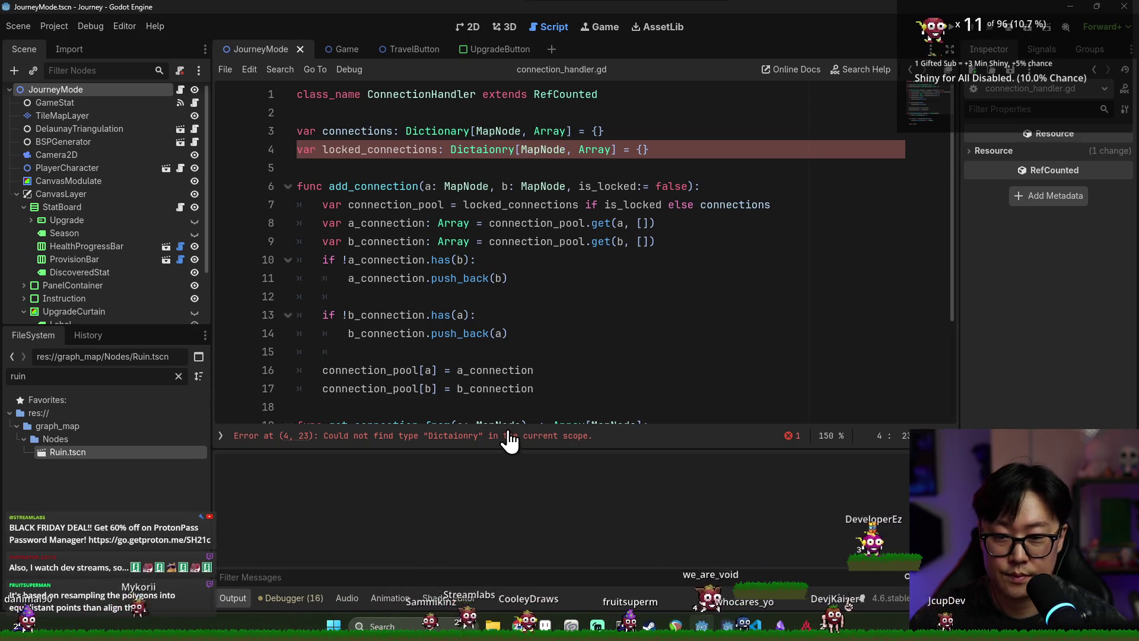
drag(514, 149, 469, 150)
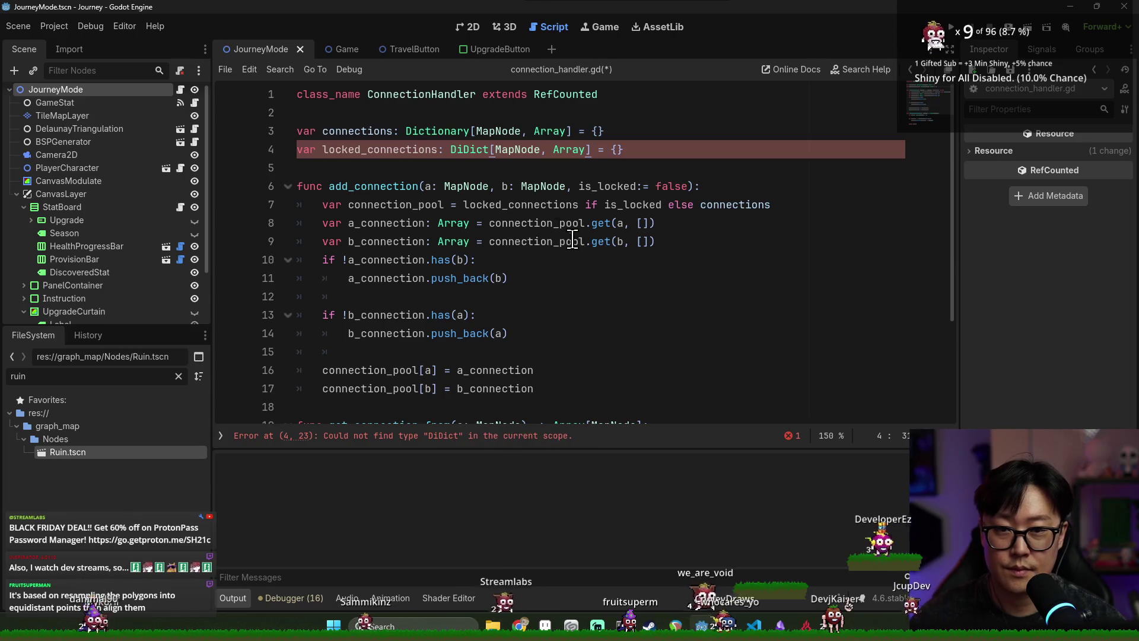
double_click(433, 132)
key(BackSpace)
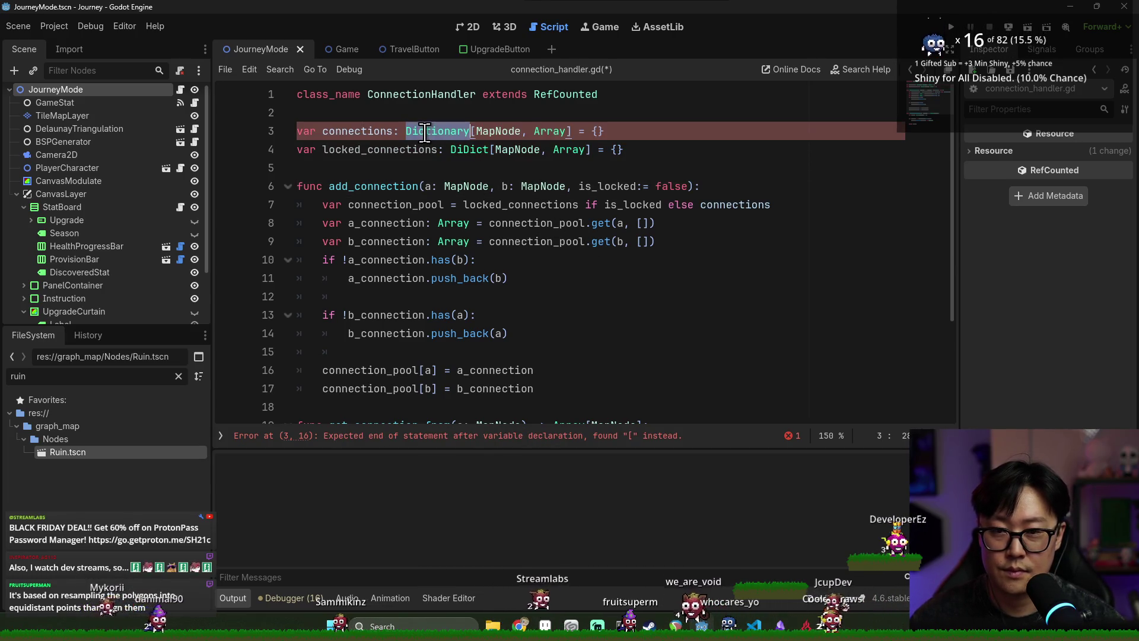
key(ctrl+c)
double_click(469, 150)
key(ctrl+v)
key(ctrl+s)
- Return to journey_mode.gd and save it
click(380, 223)
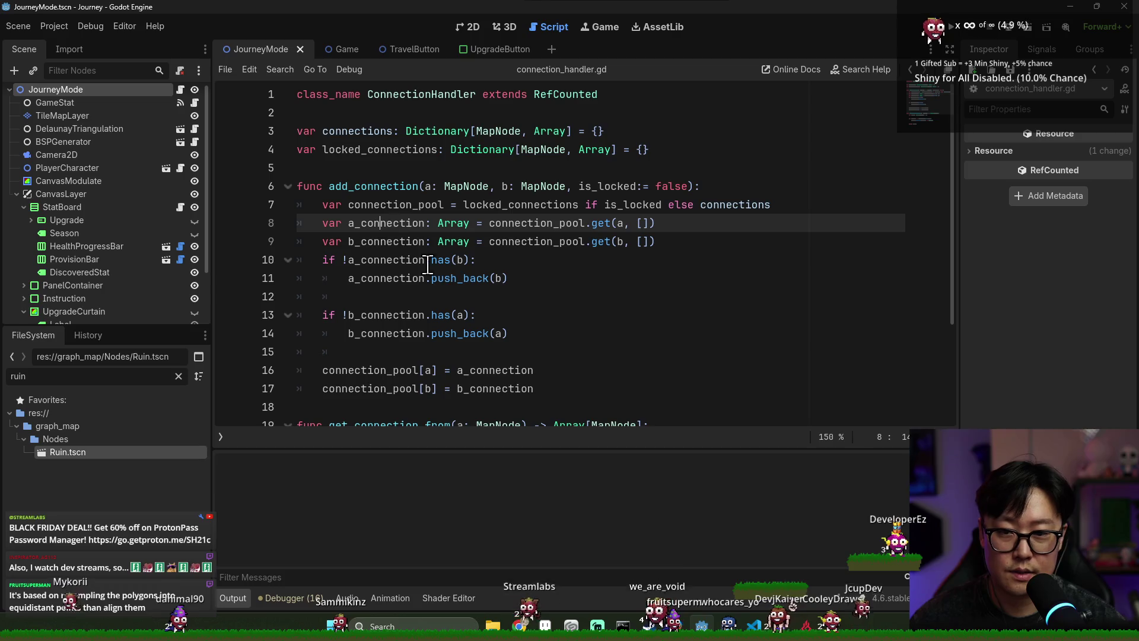
double_click(383, 206)
key(alt+Left)
key(ctrl+s)
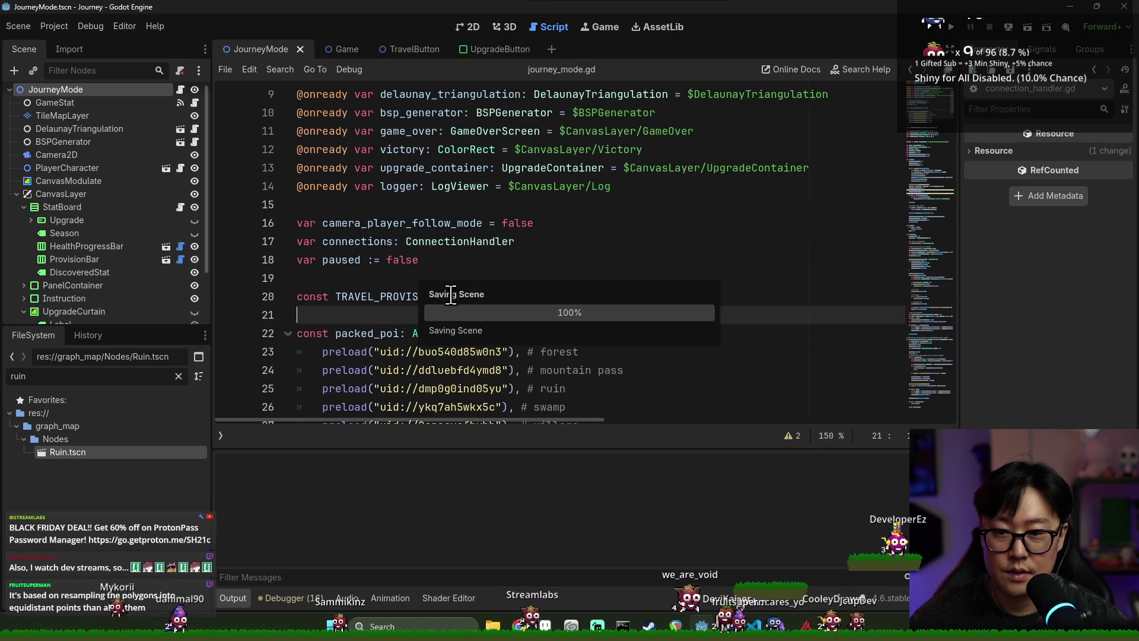
- Change line 145's add_port_connection call to add_connection(a, b, true) and save
scroll(334, 219, down, 14)
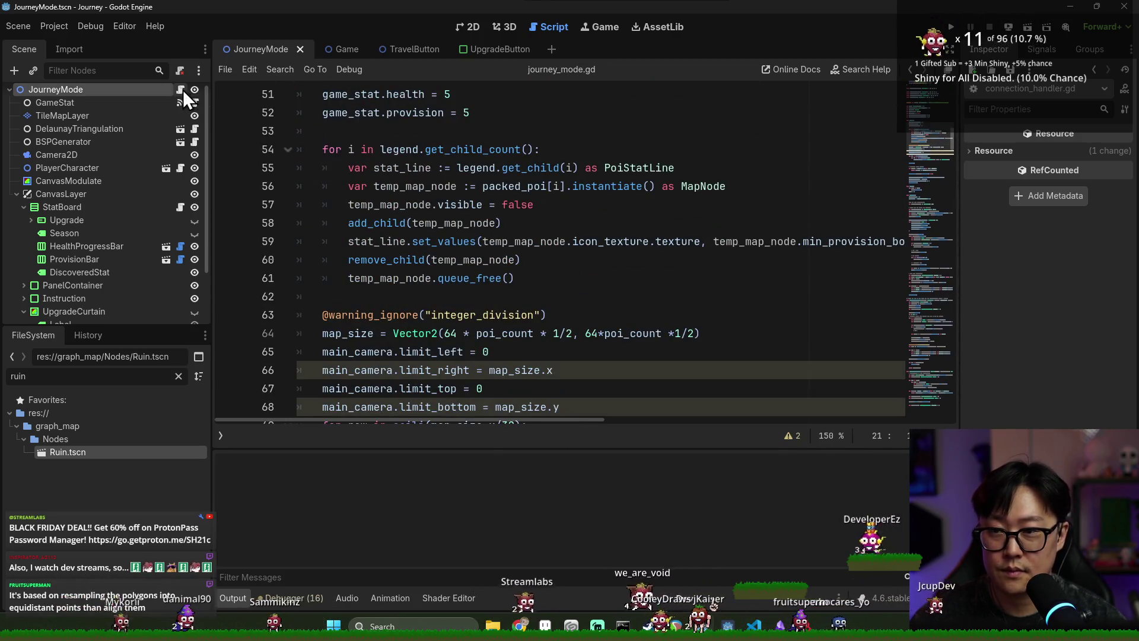
scroll(492, 291, down, 6)
scroll(502, 294, down, 10)
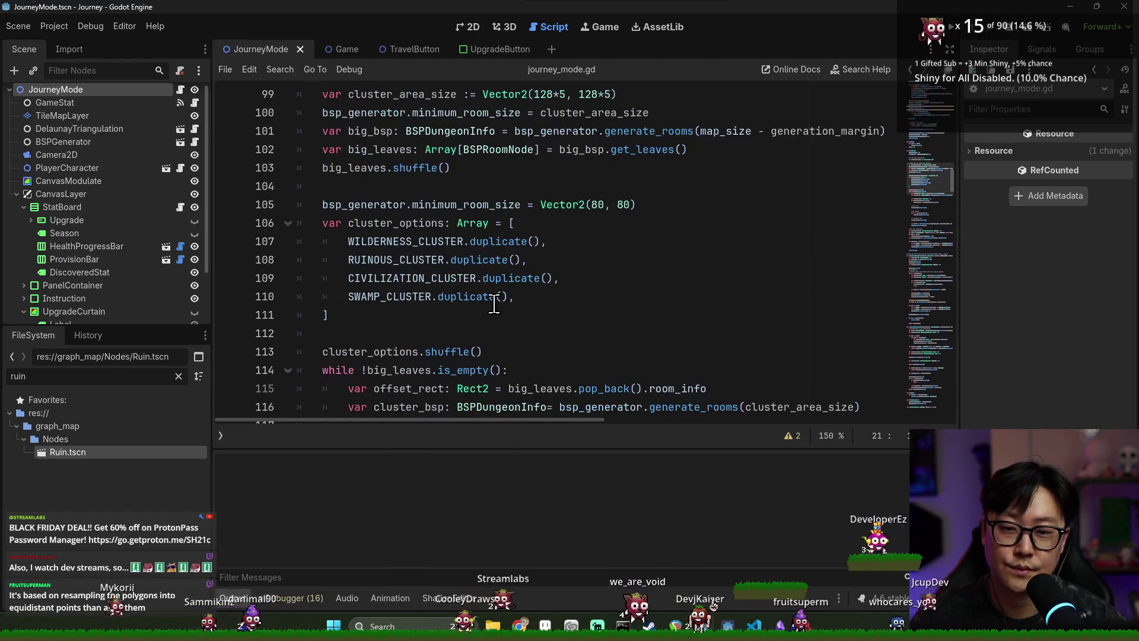
scroll(500, 302, up, 8)
scroll(500, 304, up, 3)
scroll(492, 314, down, 13)
scroll(492, 332, down, 3)
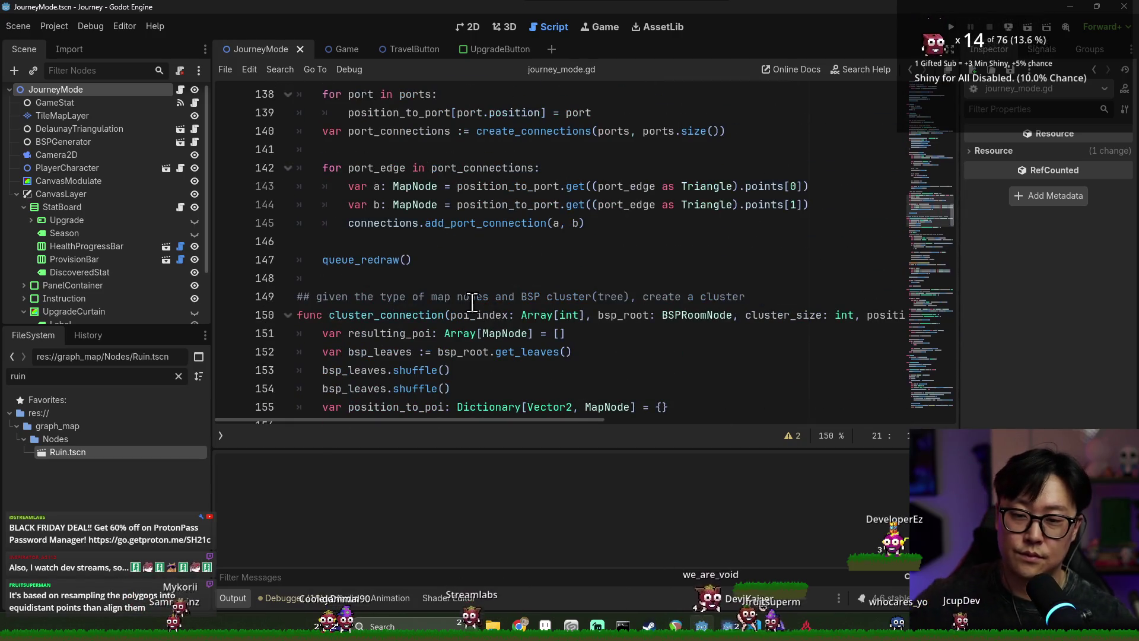
double_click(544, 225)
text(add)
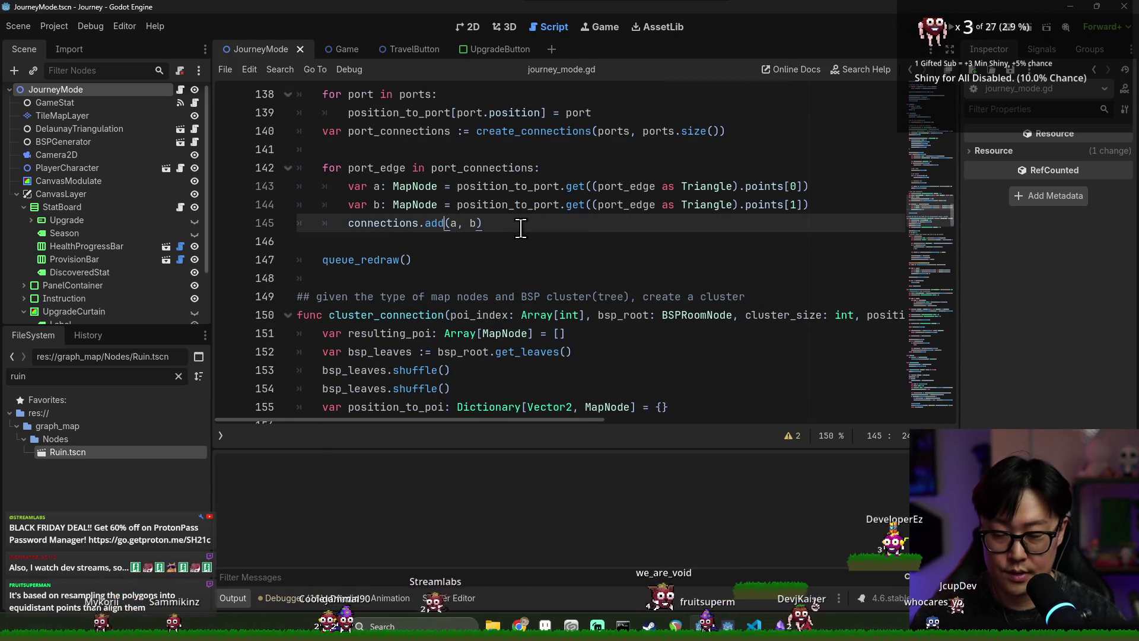
key(Return)
key(Right)
key(Right)
key(Right)
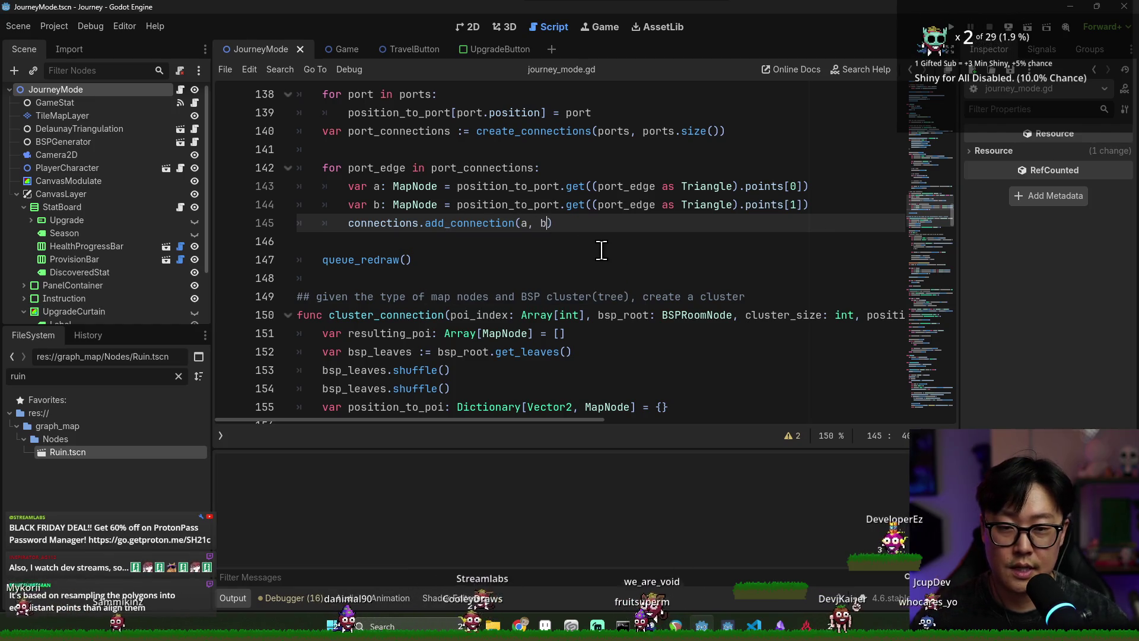
text(, true)
key(ctrl+s)
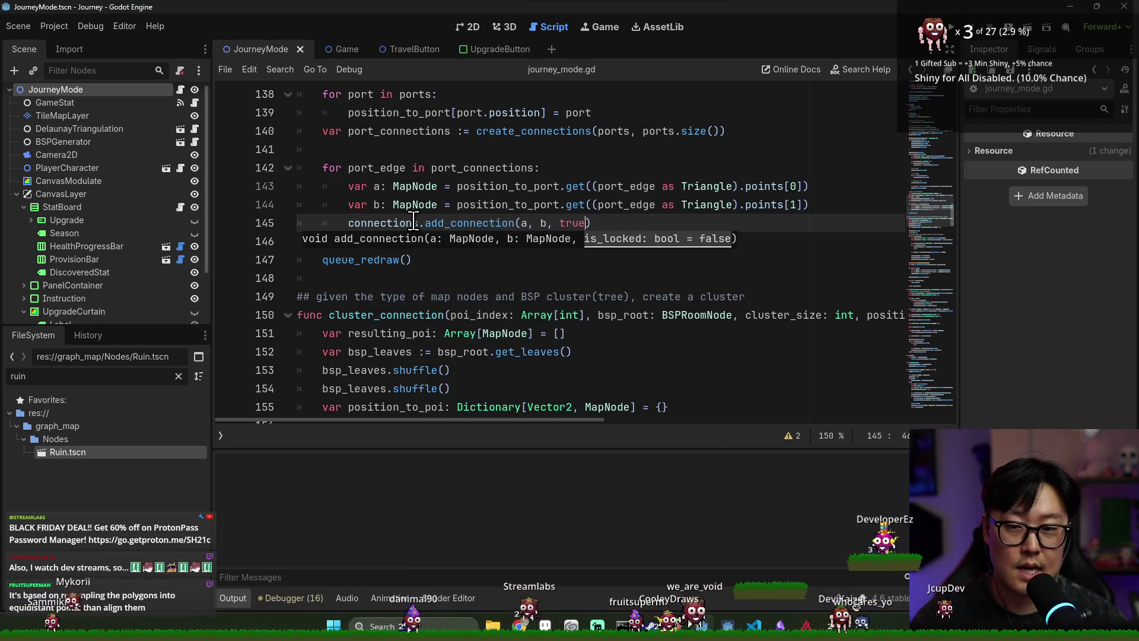
- Check the add_connection signature, then return to review journey_mode.gd through its end
ctrl+click(480, 223)
key(alt+Left)
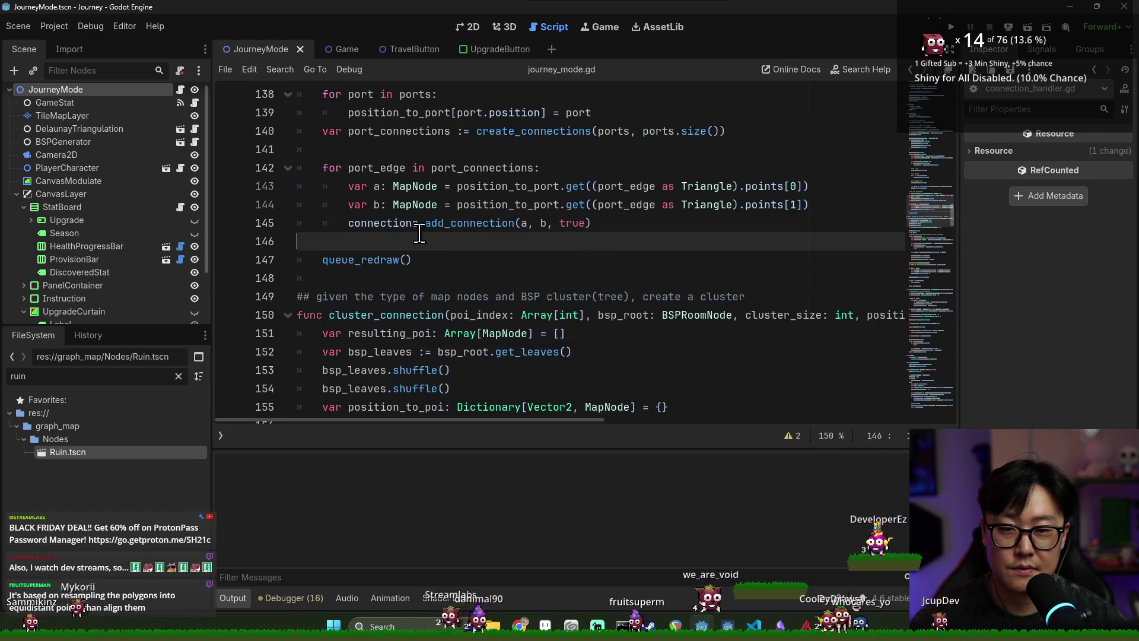
double_click(394, 230)
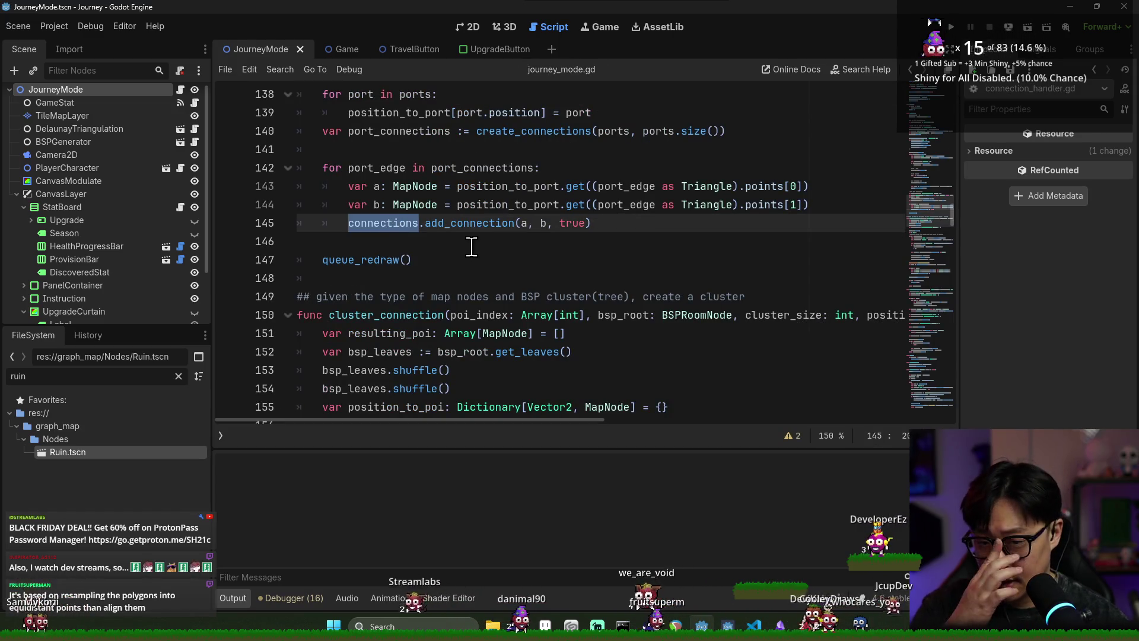
double_click(395, 261)
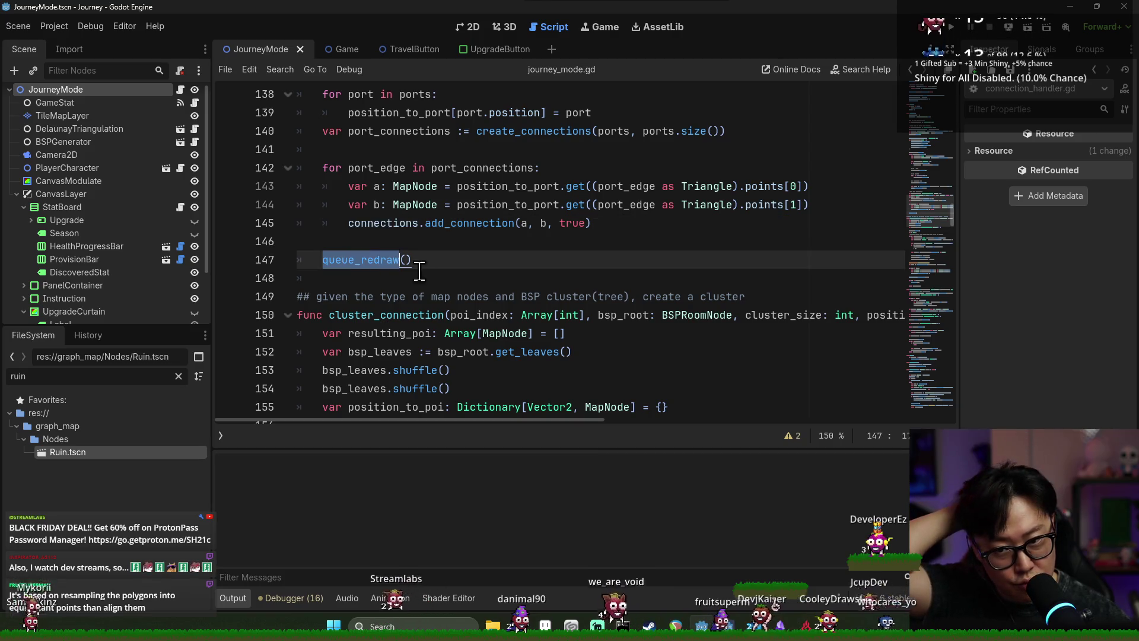
click(380, 261)
click(941, 416)
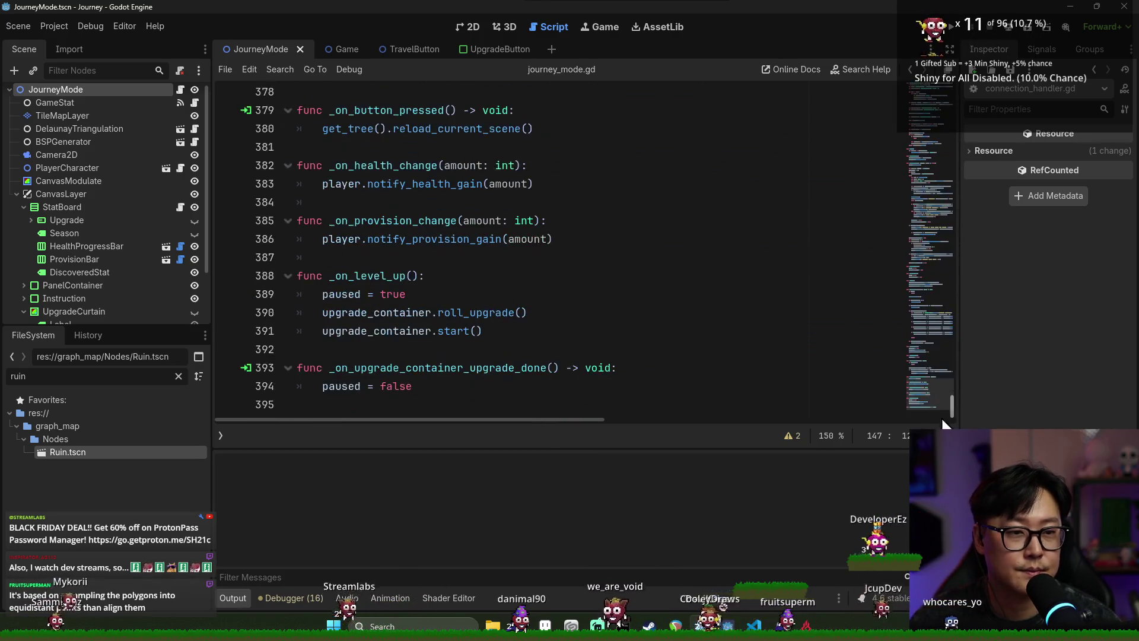
- Find the _draw() function and add blank lines after its draw_polyline call
scroll(515, 343, up, 2)
key(ctrl+f)
text(_draw())
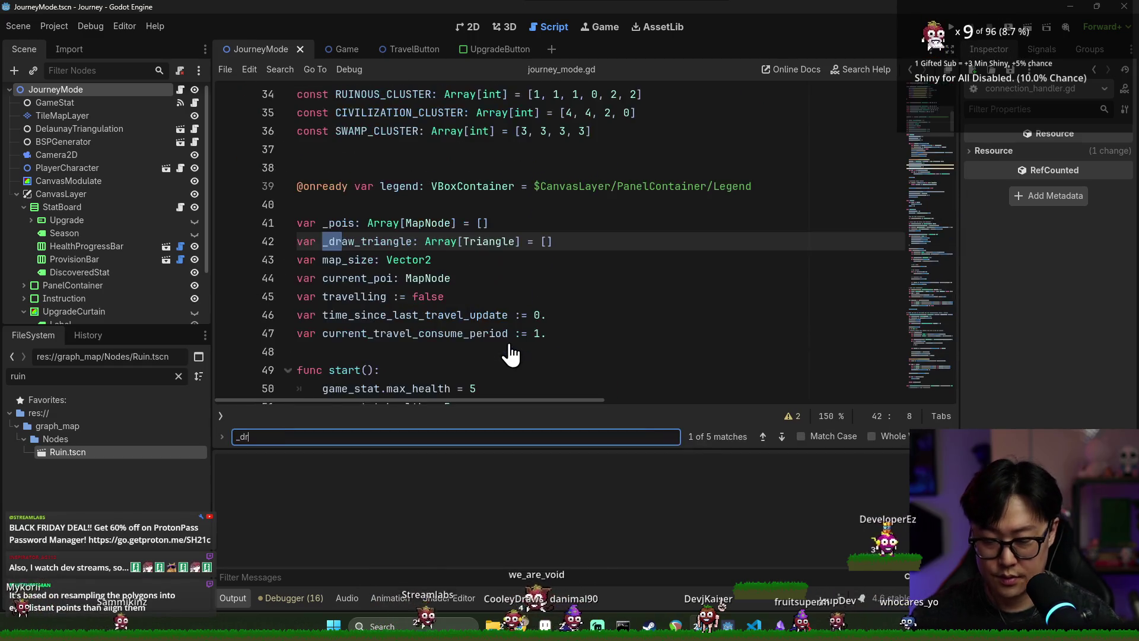
click(409, 284)
click(366, 260)
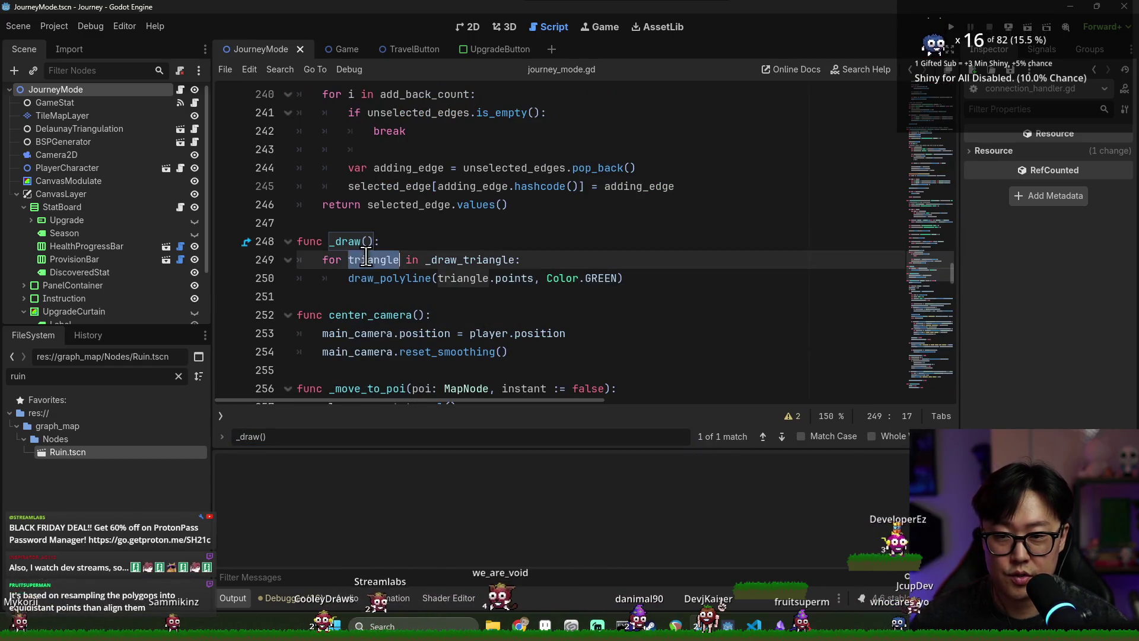
double_click(389, 278)
key(Return)
key(Return)
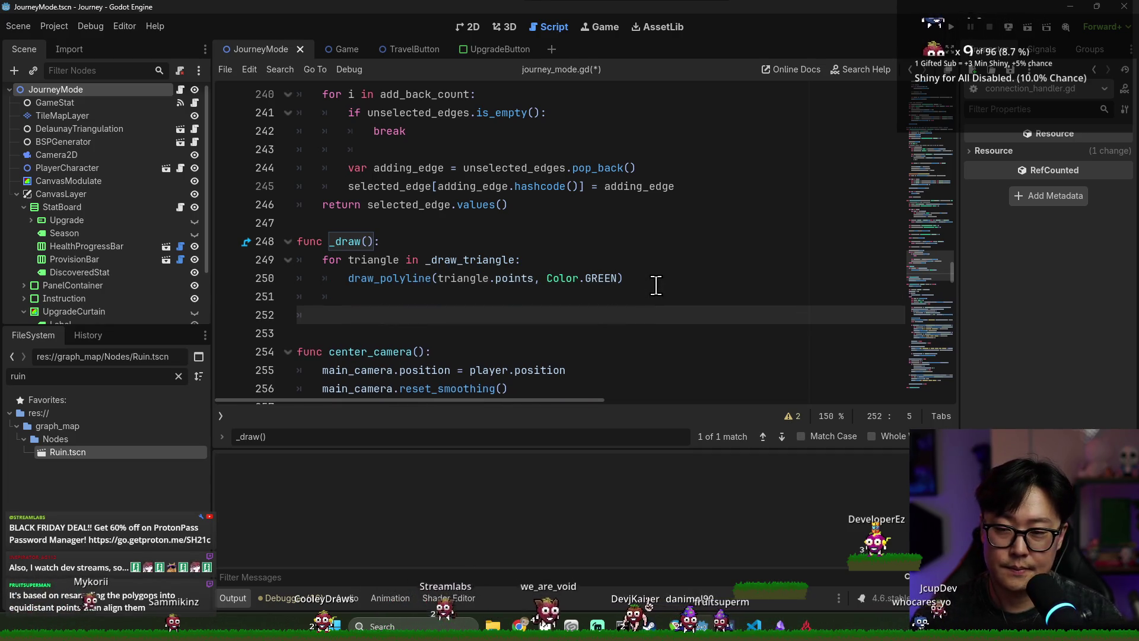
- Inspect the triangle and points arguments in _draw's loop, then save journey_mode.gd
double_click(465, 278)
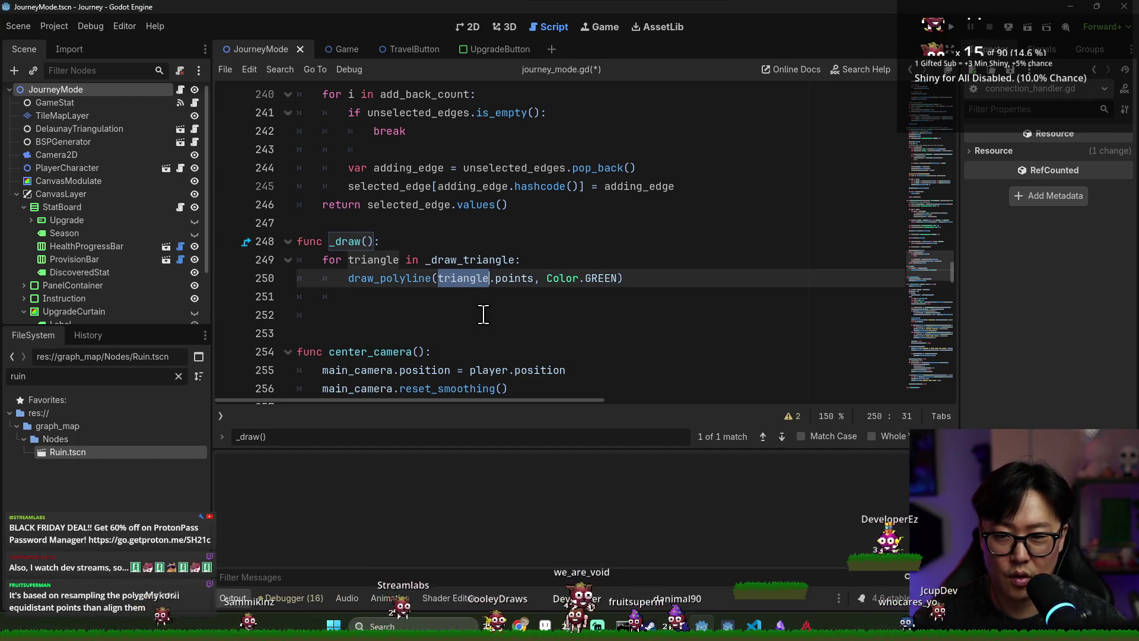
double_click(510, 283)
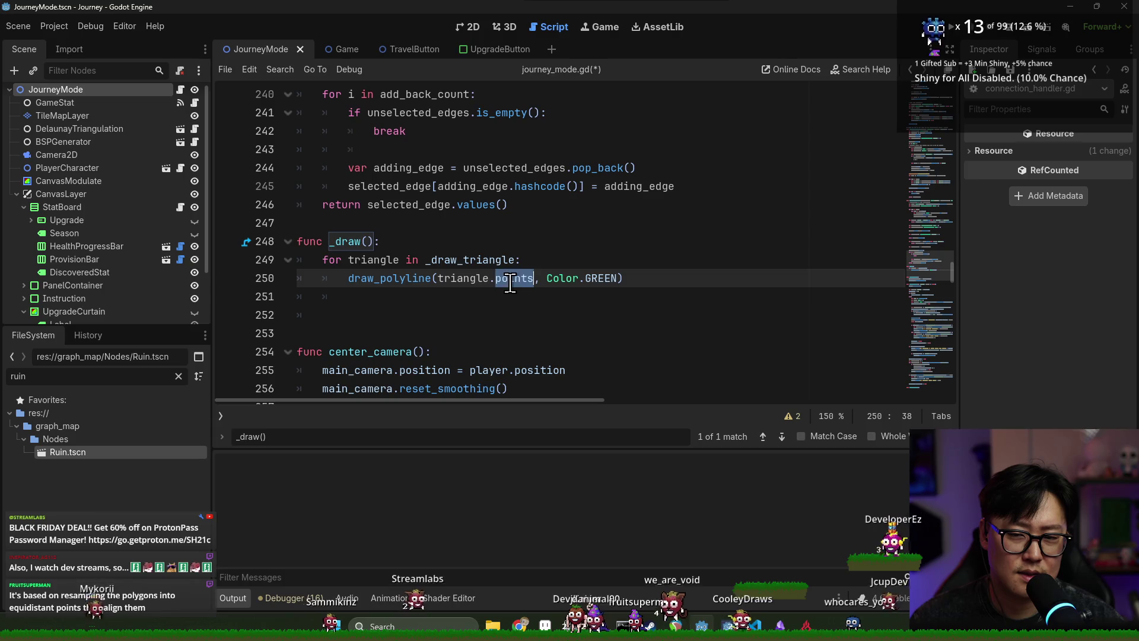
double_click(468, 279)
double_click(356, 260)
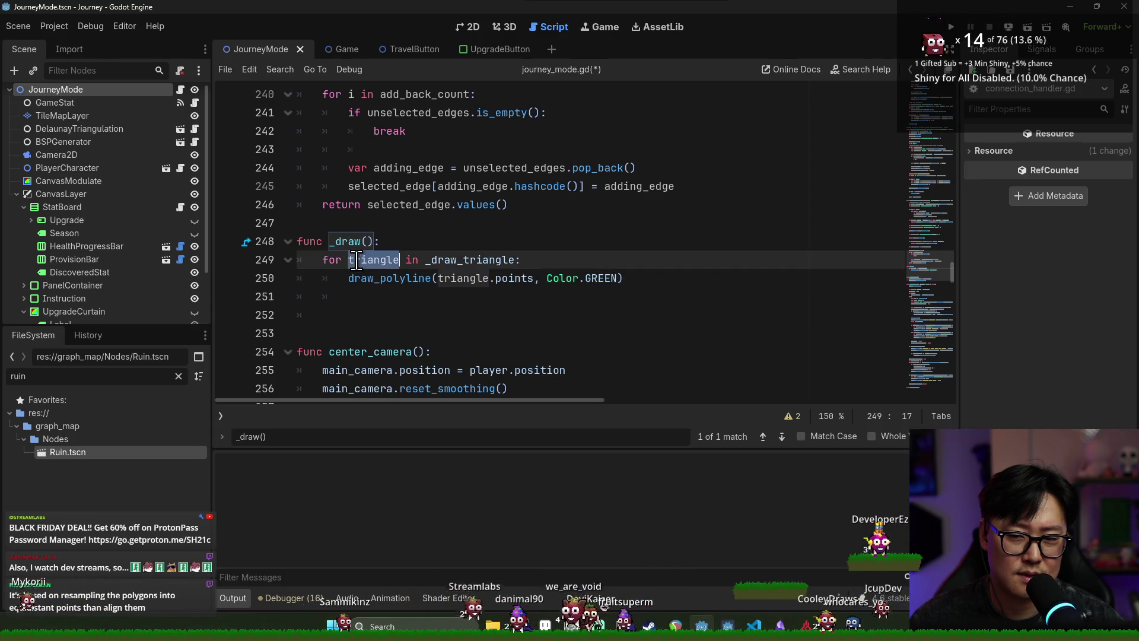
click(386, 309)
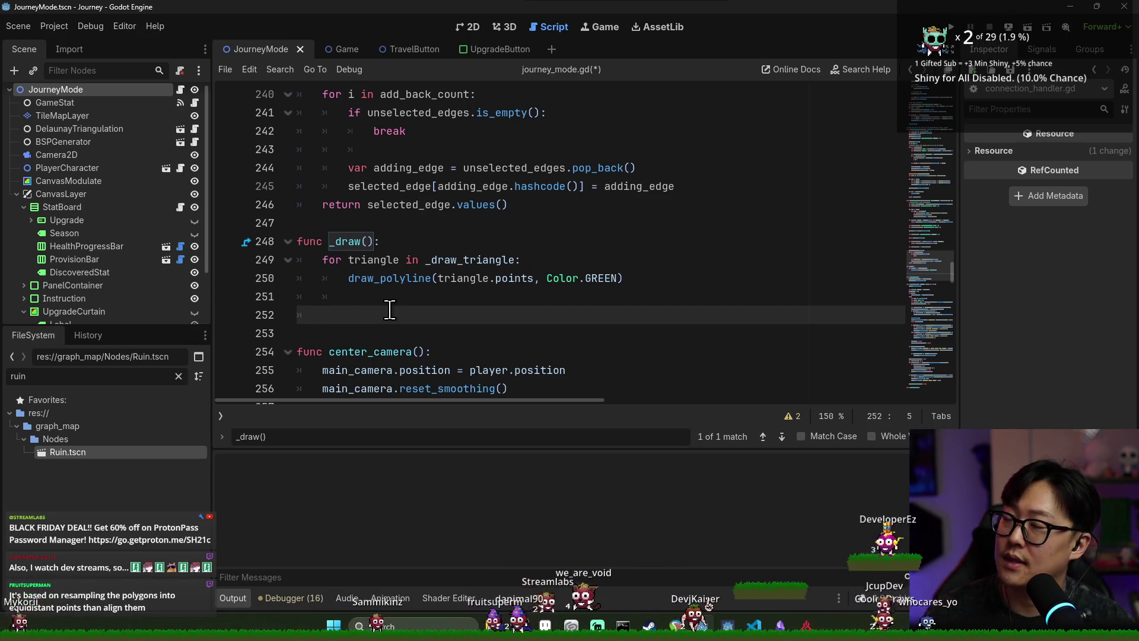
key(ctrl+s)
- Discard a half-written 'for c' loop in _draw, save, and search for ConnectionHandler
double_click(374, 260)
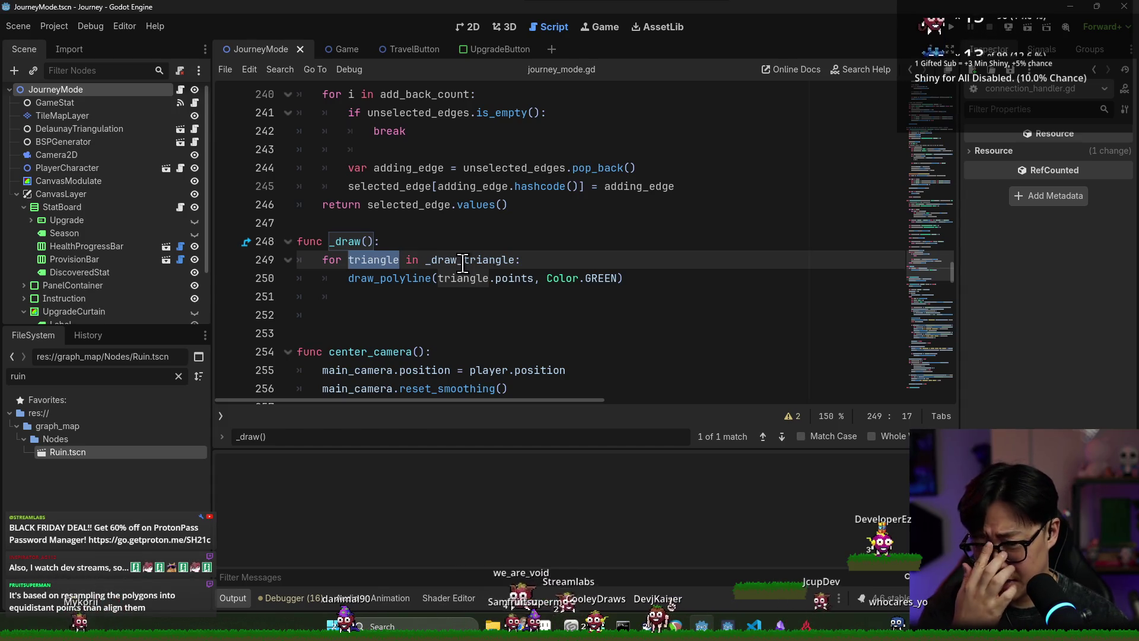
click(391, 304)
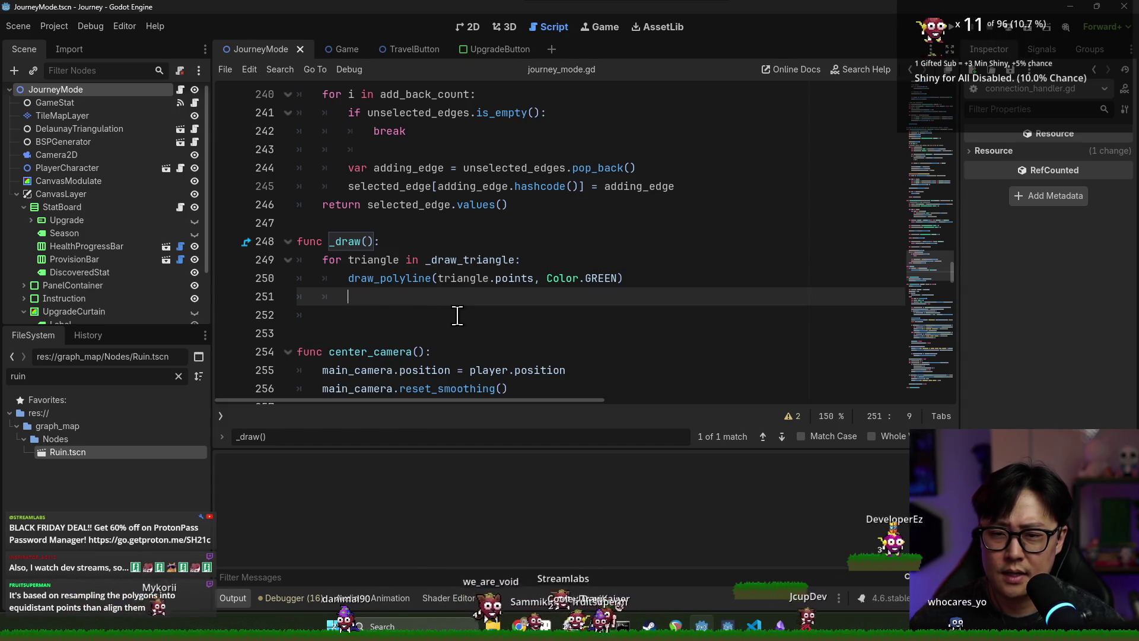
key(BackSpace)
text(for c)
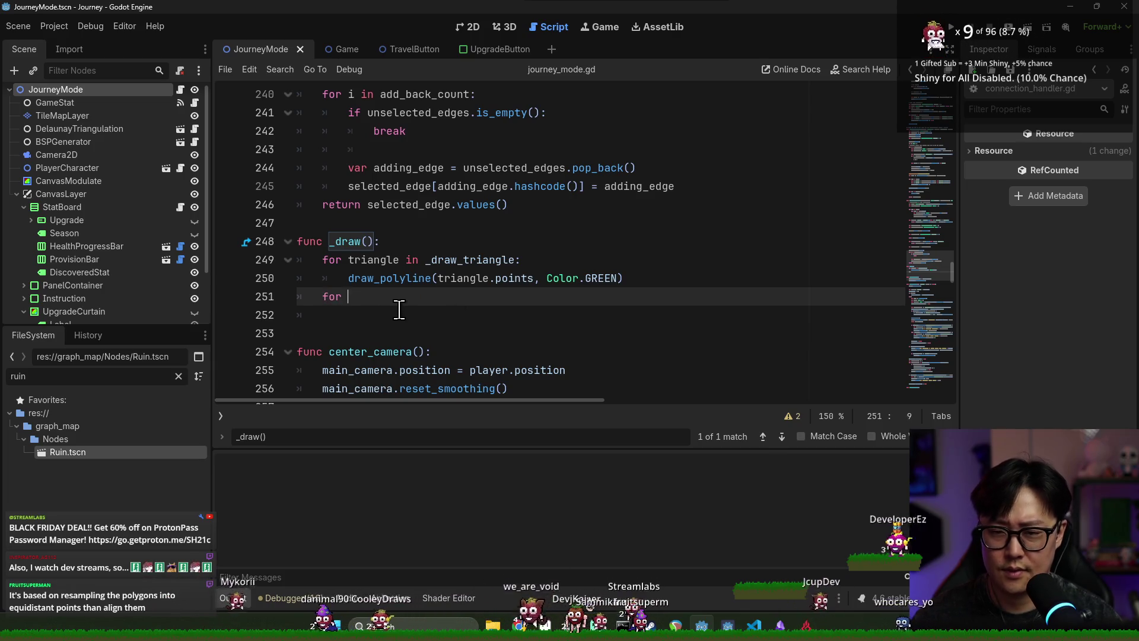
key(BackSpace)
key(BackSpace)
key(BackSpace)
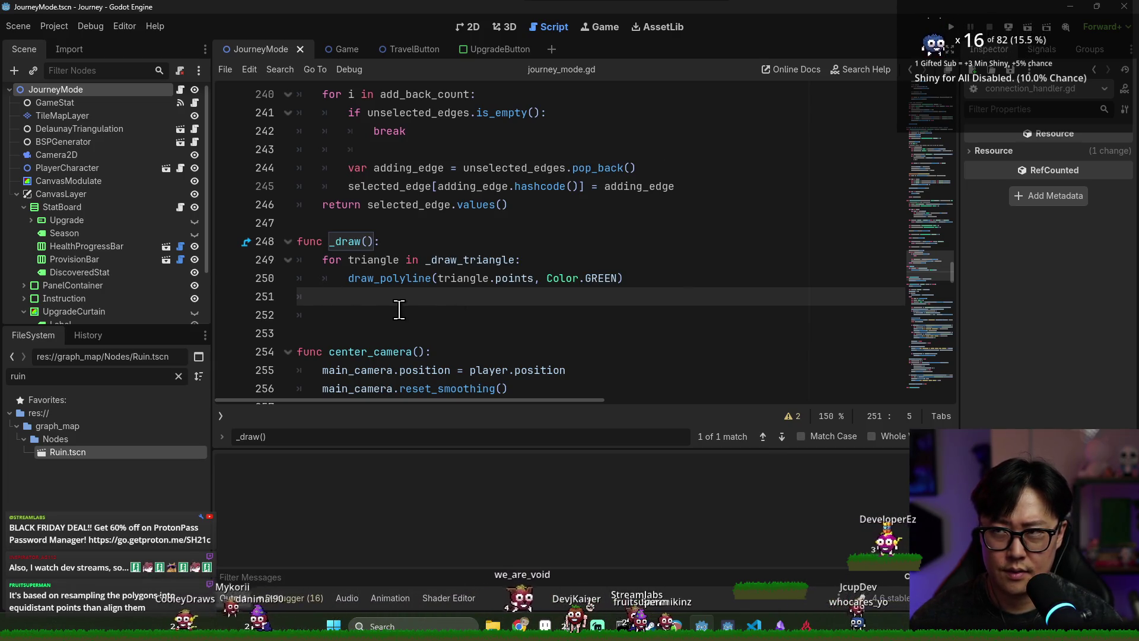
key(Return)
key(ctrl+s)
click(461, 261)
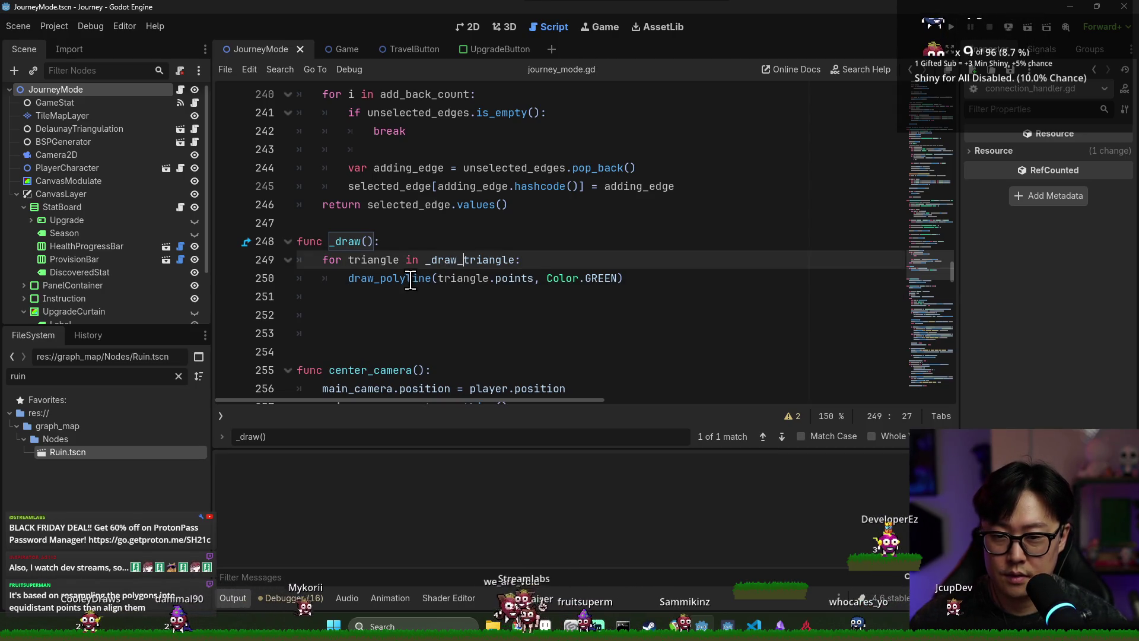
key(ctrl+s)
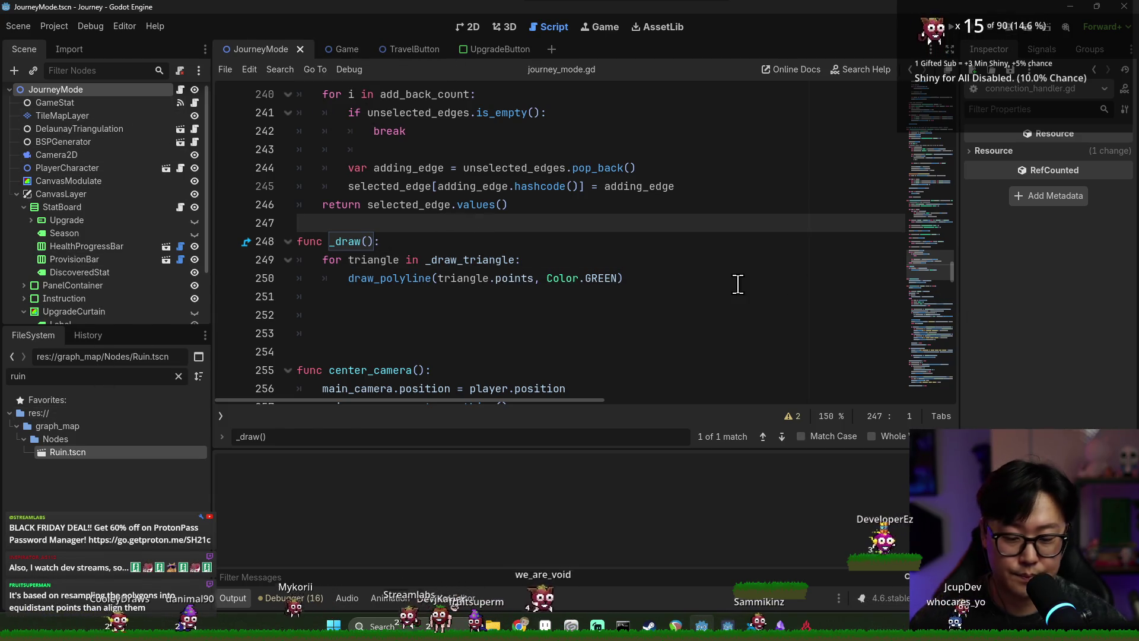
key(ctrl+f)
text(connectionhelp)
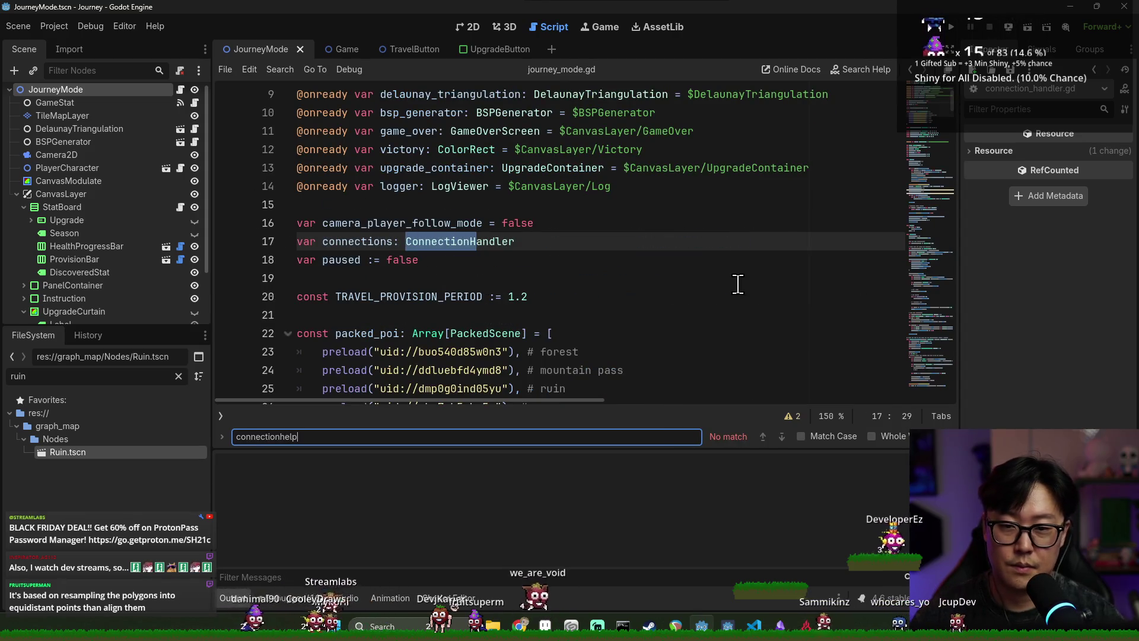
- Open connection_handler.gd and begin a new draw function at the end of the file
ctrl+click(457, 241)
click(495, 292)
scroll(416, 297, down, 3)
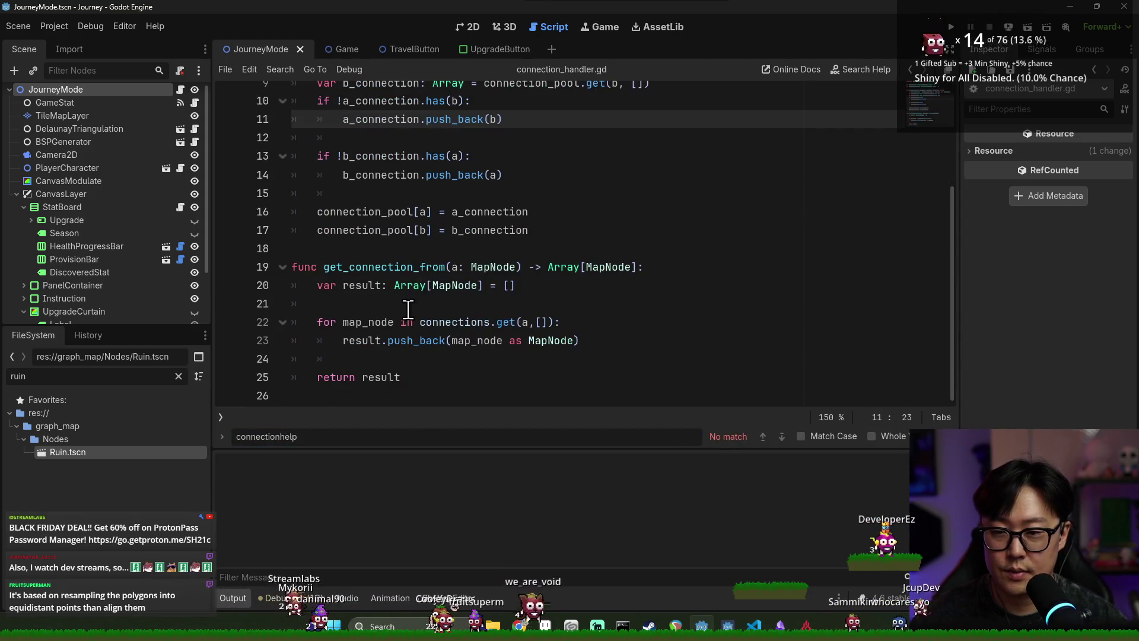
click(463, 392)
key(Return)
text(func get_)
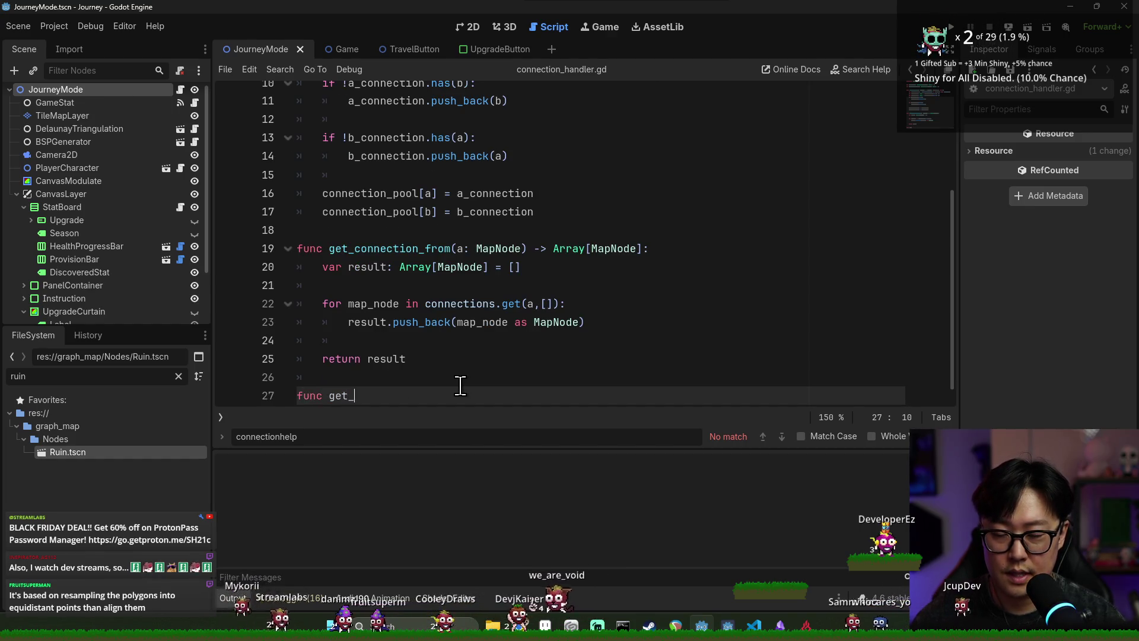
text(draw)
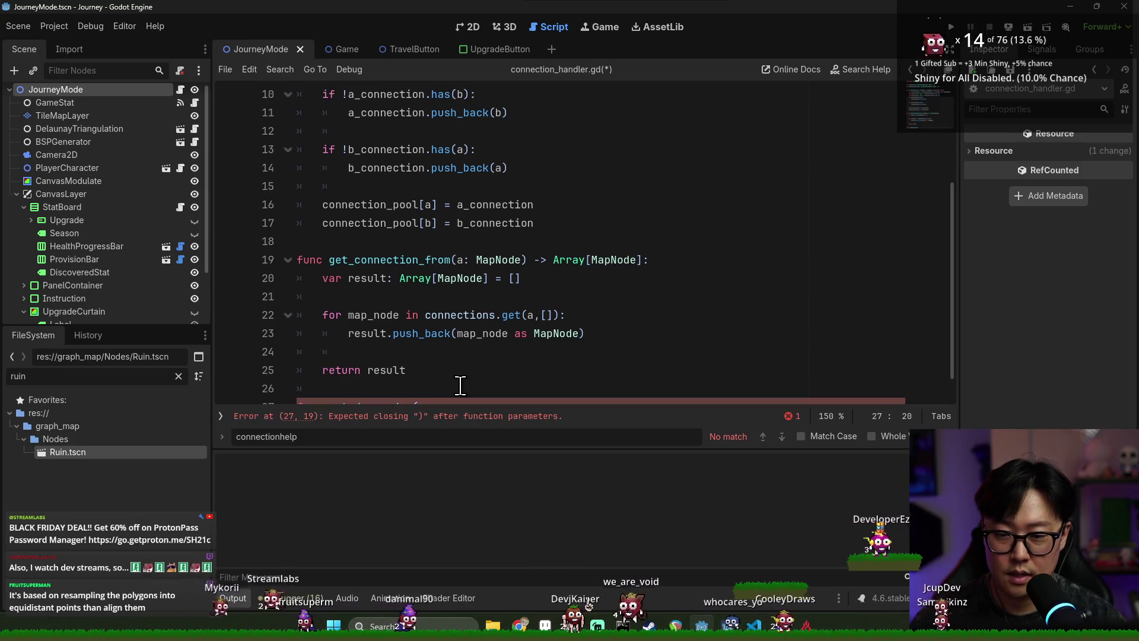
- Finish the get_draw_edge() -> Array[Triangle] stub and save connection_handler.gd
scroll(415, 374, down, 1)
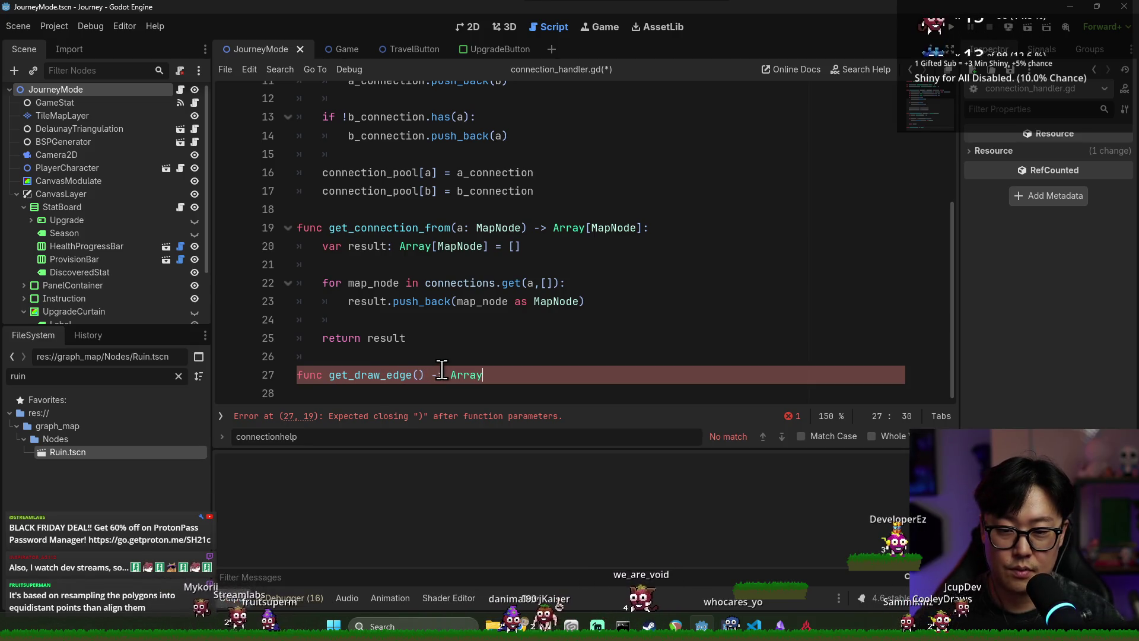
text([Trian)
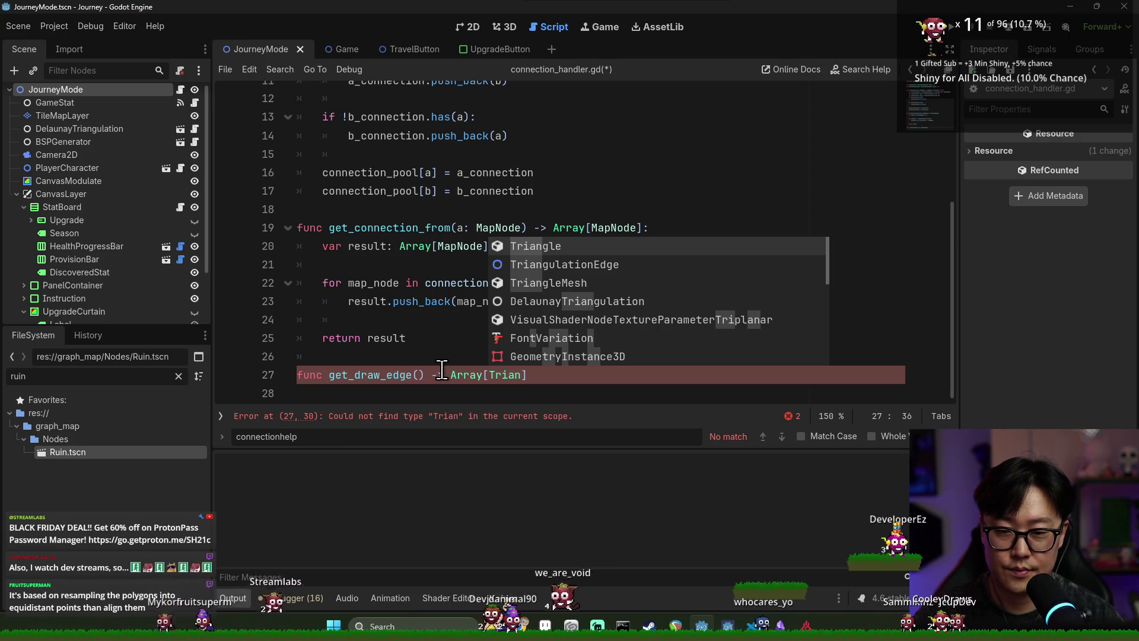
key(Return)
text(:)
key(Return)
text(return [])
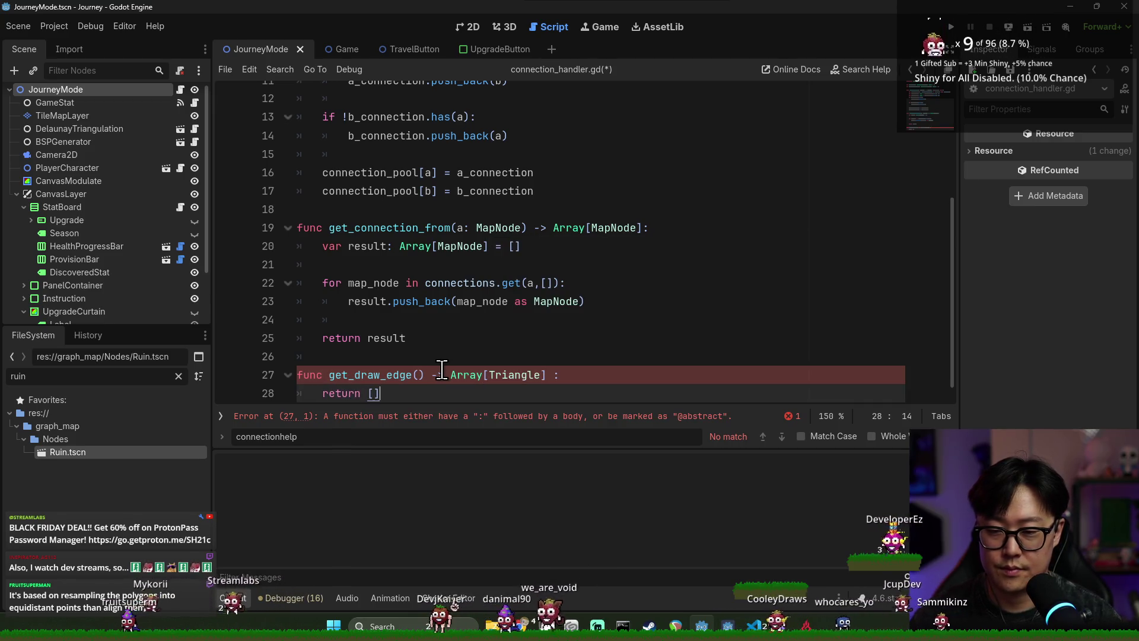
click(441, 246)
key(ctrl+s)
- Switch back to journey_mode.gd, save, and move down to line 74
scroll(652, 296, down, 1)
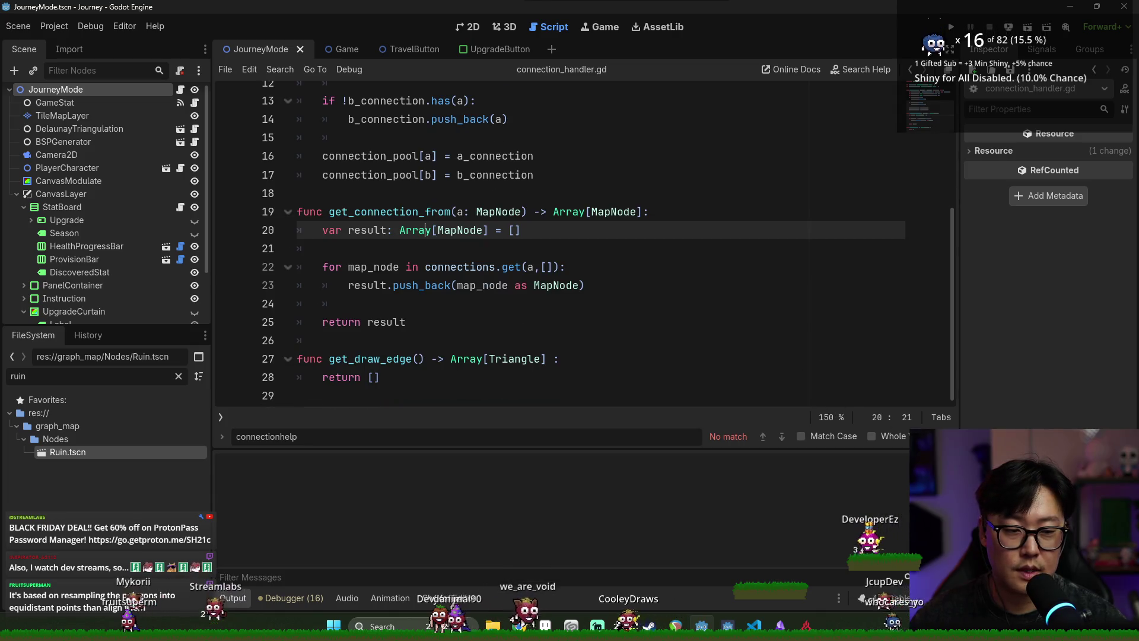
scroll(462, 267, up, 1)
click(461, 285)
click(180, 89)
key(ctrl+s)
scroll(465, 249, down, 10)
scroll(399, 248, down, 7)
click(434, 248)
key(ctrl+f)
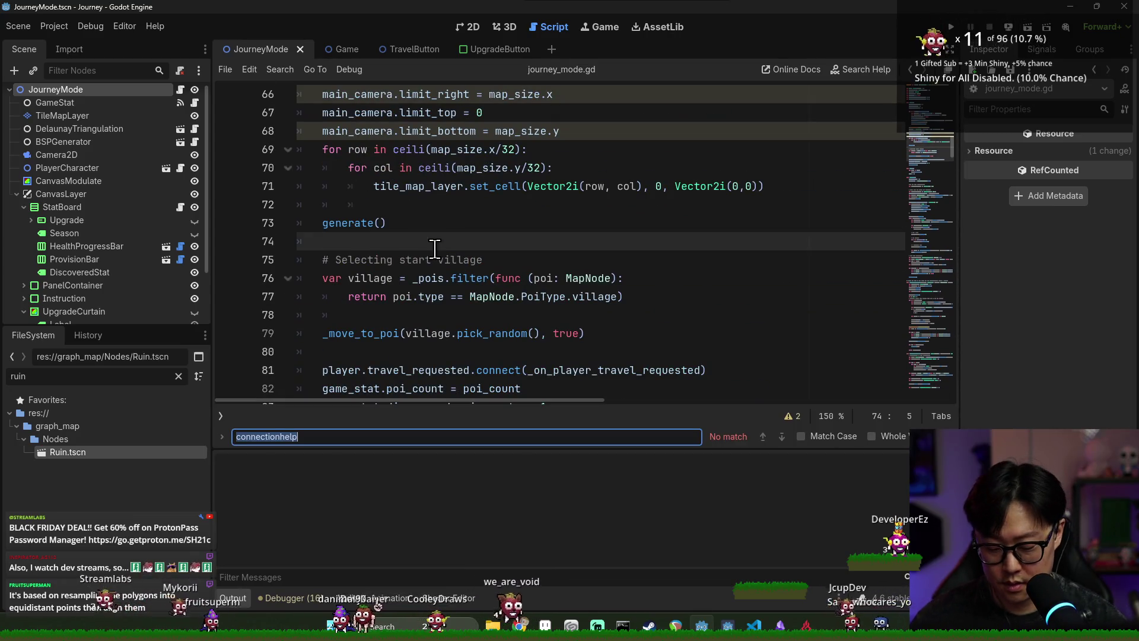
- Delete the _draw_triangle reset line and its variable declaration, saving after each
text(_draw)
triple_click(369, 242)
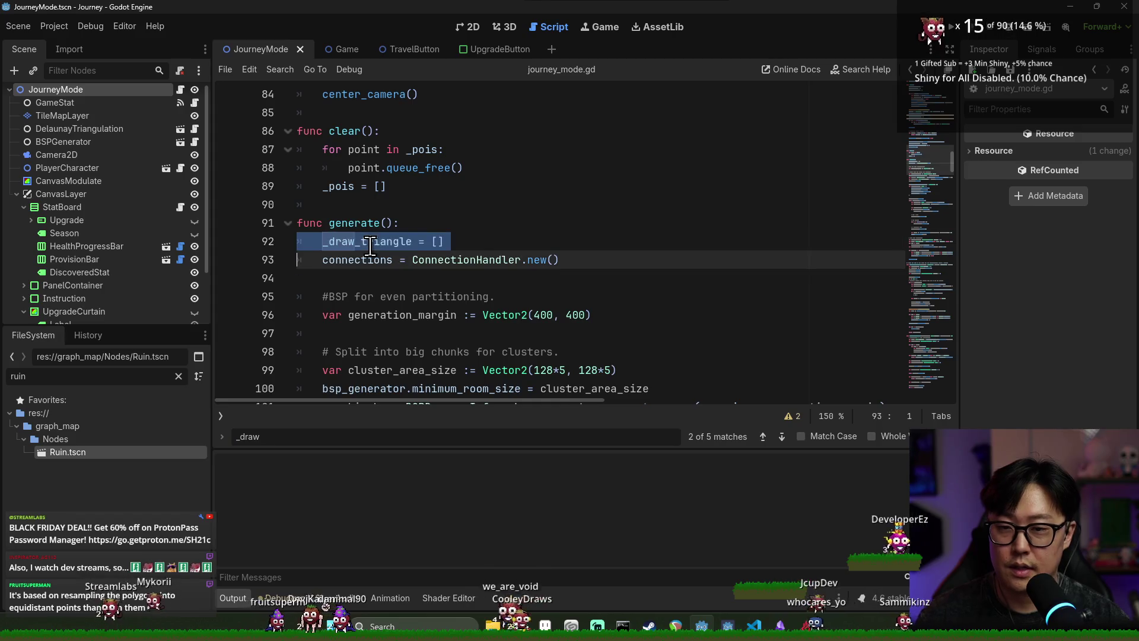
key(BackSpace)
key(ctrl+s)
key(F3)
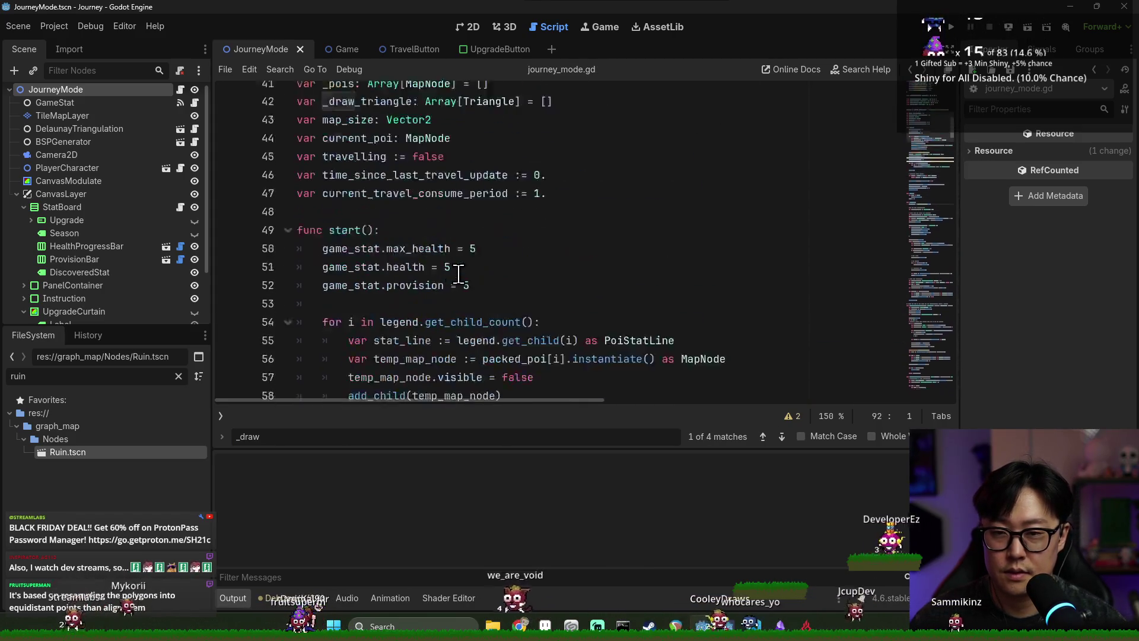
key(ctrl+shift+k)
key(ctrl+s)
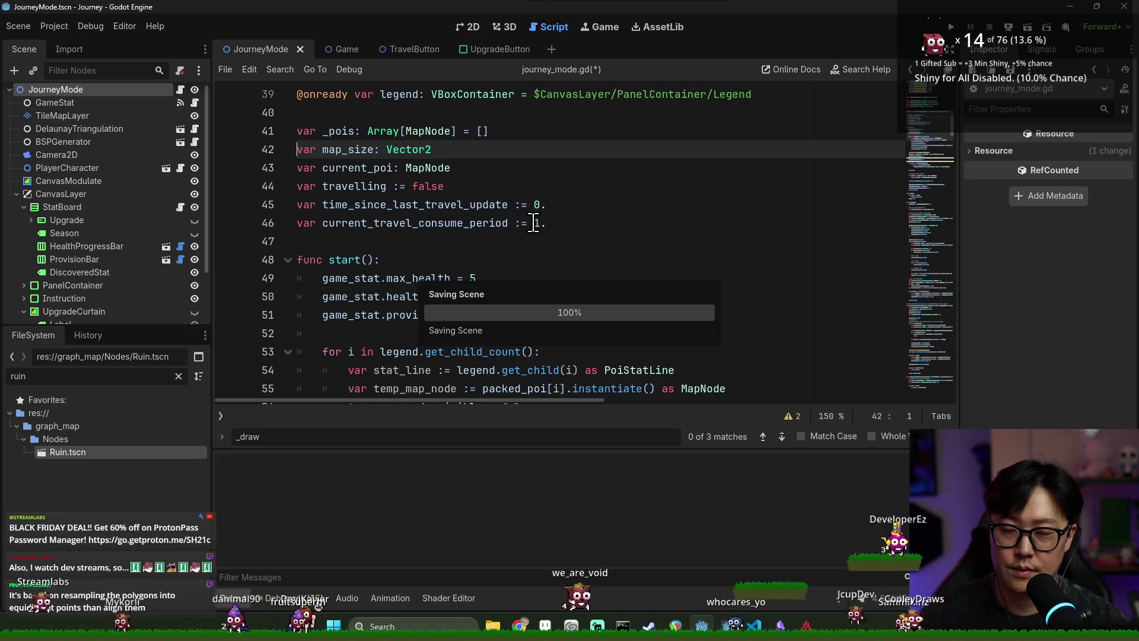
- Jump to the _draw_triangle error on line 181 and examine edges and add_connection
click(569, 418)
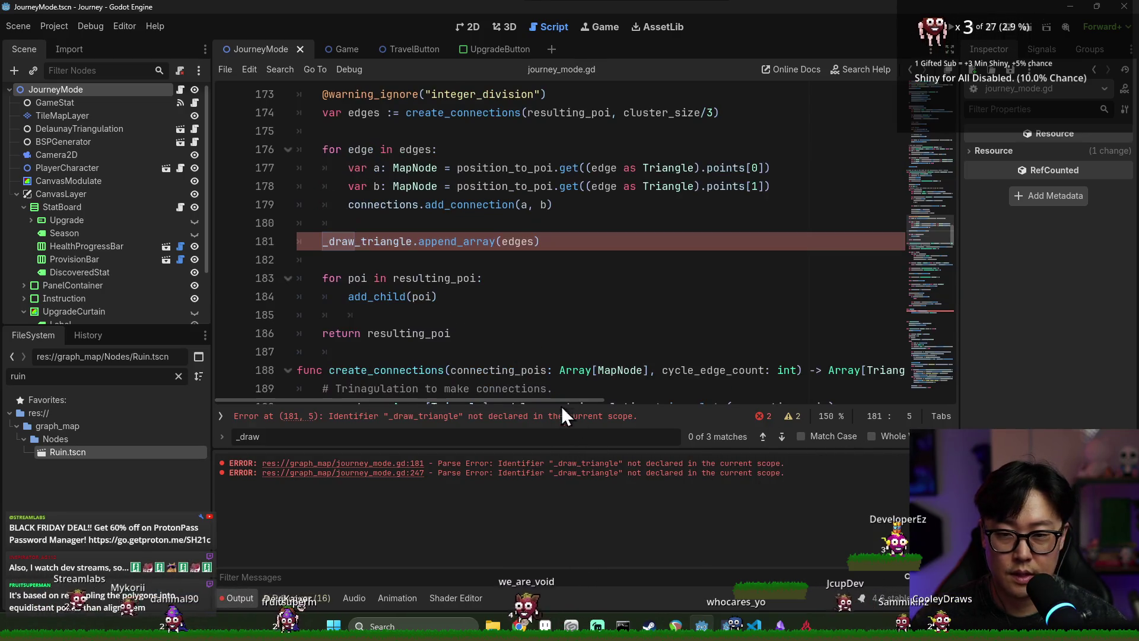
double_click(517, 241)
scroll(484, 279, up, 1)
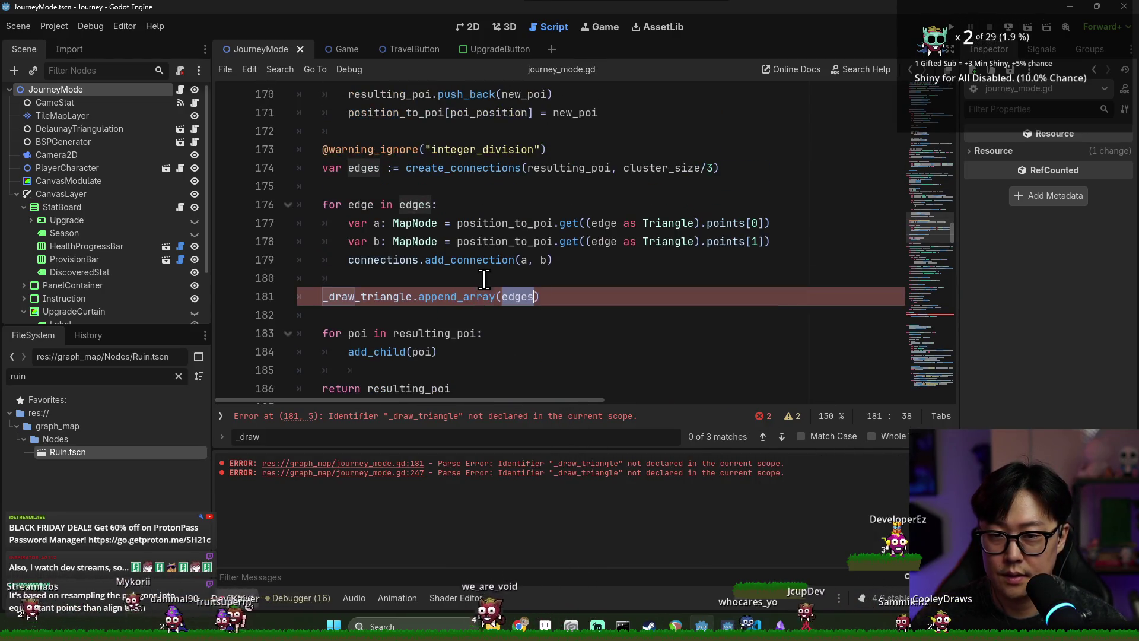
mouse_move(512, 297)
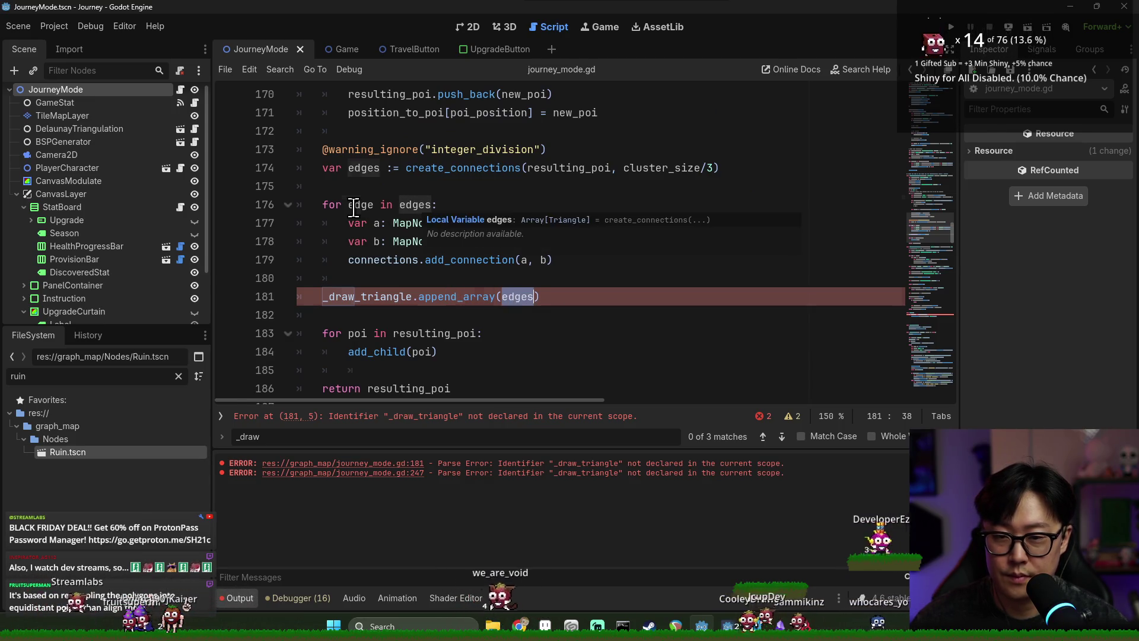
click(416, 205)
click(461, 260)
double_click(461, 260)
- Re-examine the edges loop and add_connection on lines 176-179, then save
click(427, 223)
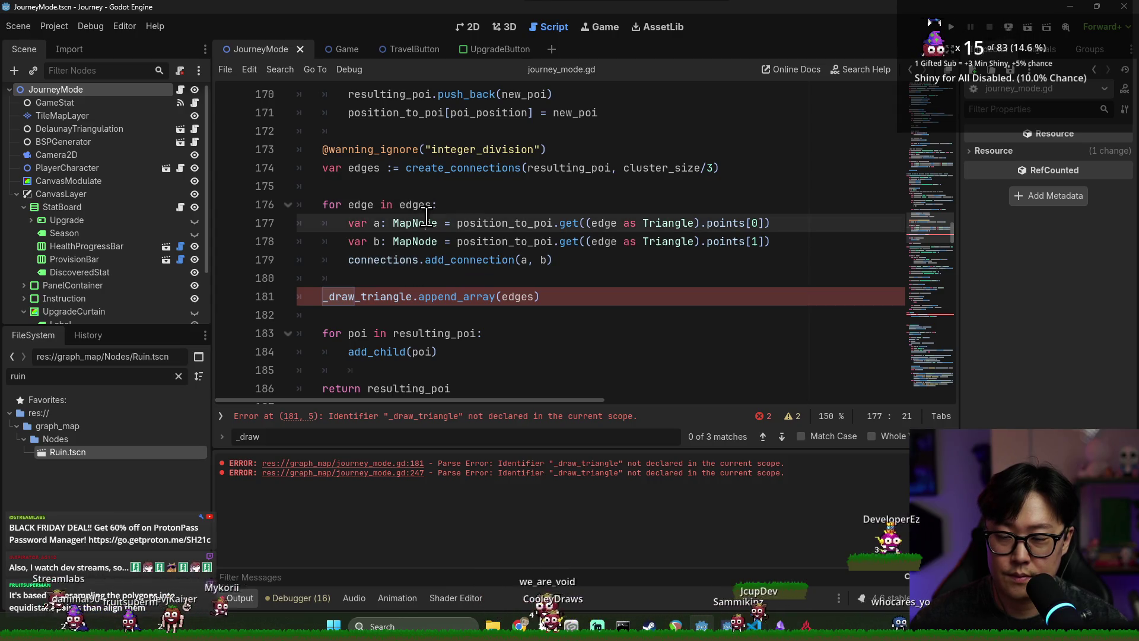
double_click(422, 206)
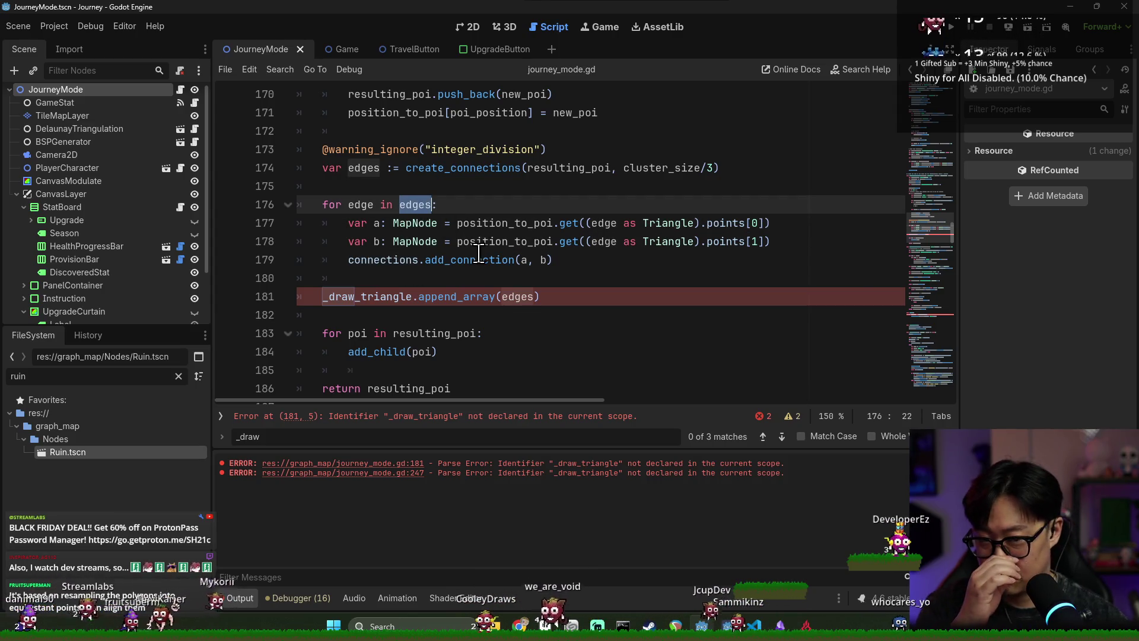
mouse_move(479, 253)
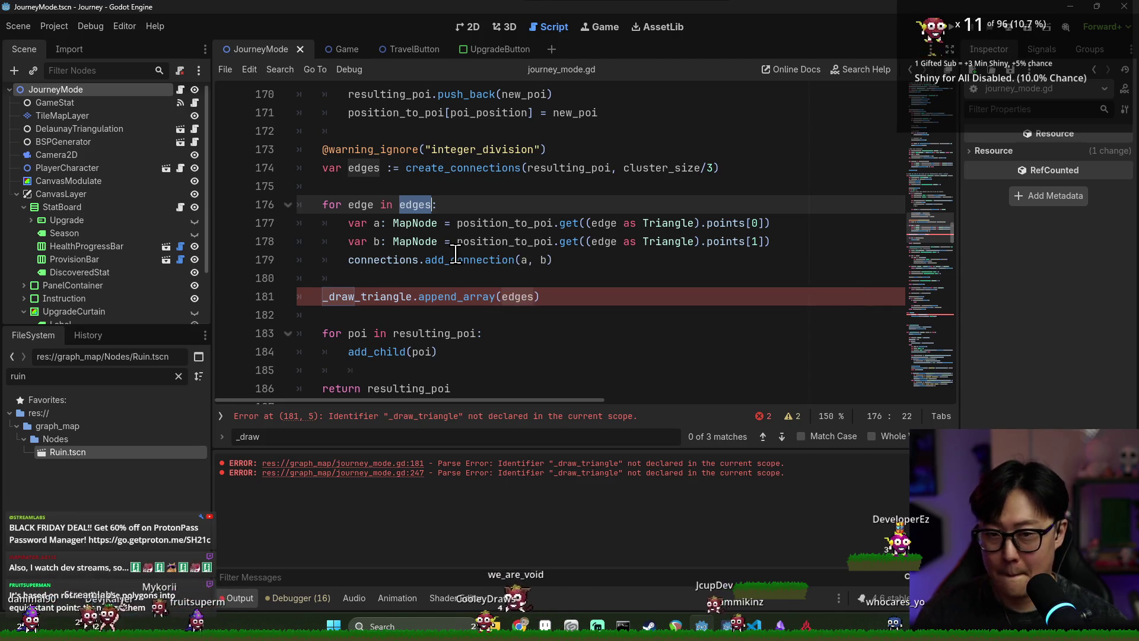
double_click(461, 260)
click(356, 278)
key(ctrl+s)
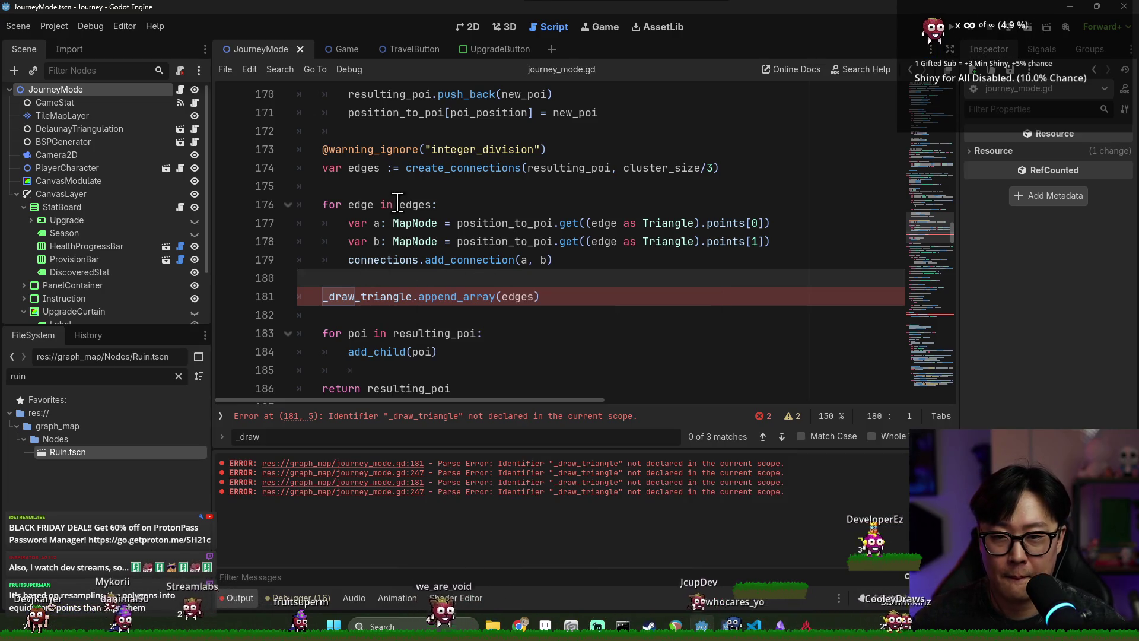
- Examine the edge variable and position_to_poi call on lines 176-178
double_click(364, 206)
double_click(477, 241)
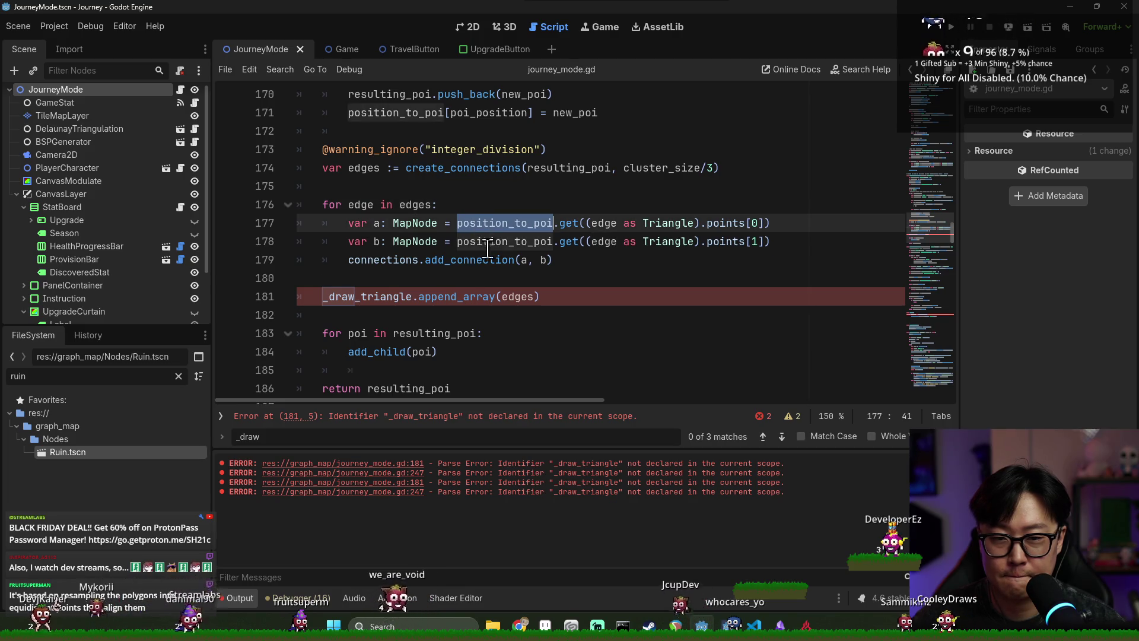
double_click(610, 242)
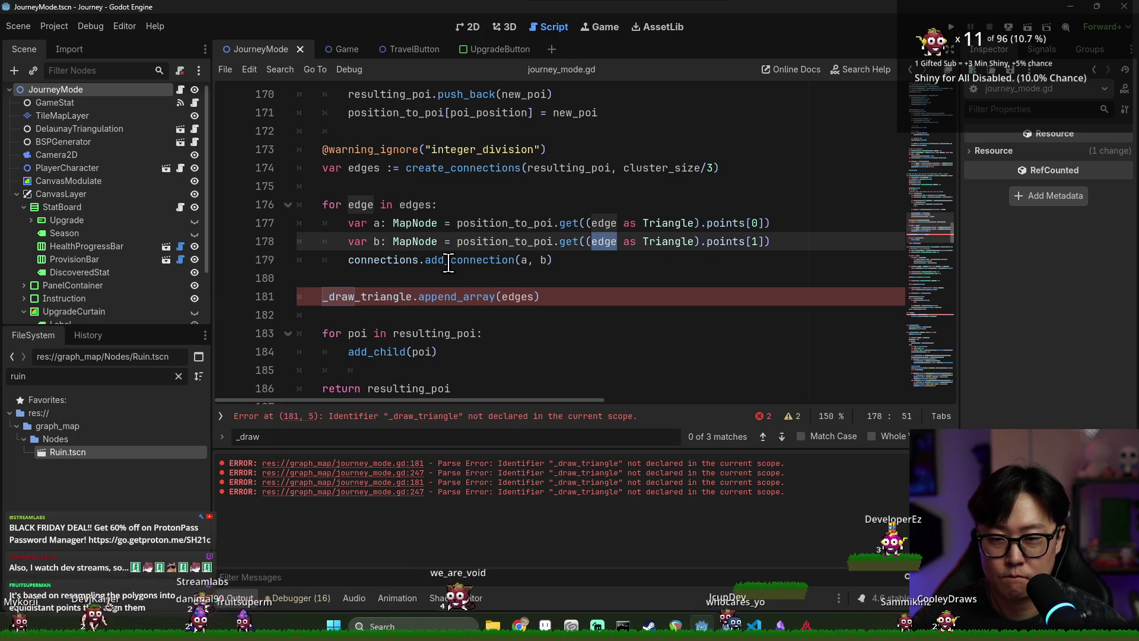
click(358, 281)
double_click(603, 243)
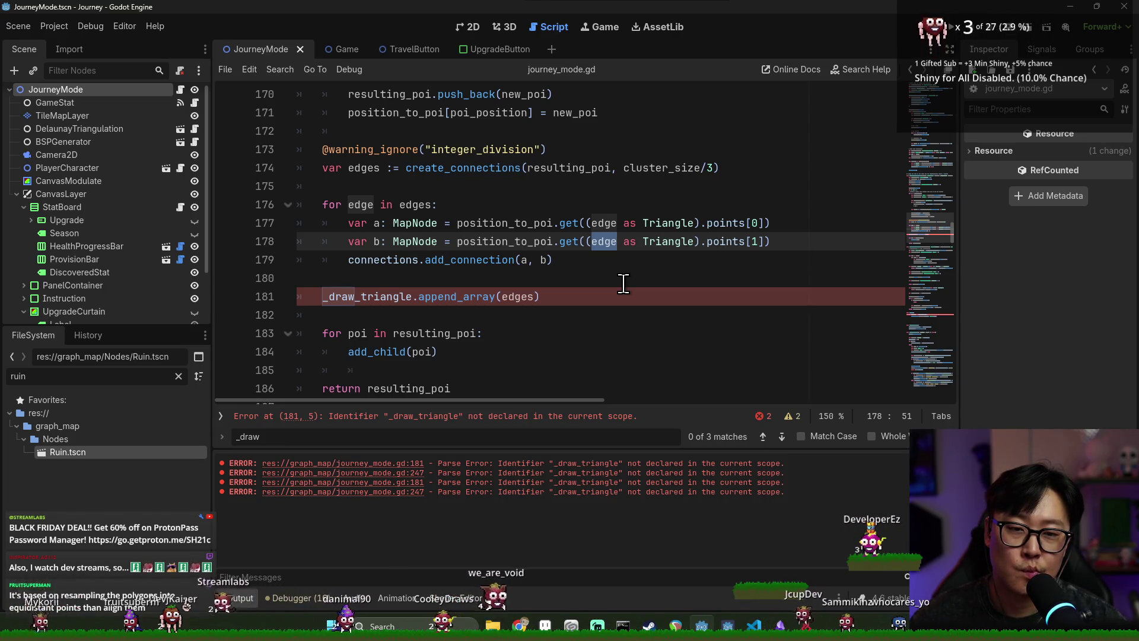
click(425, 286)
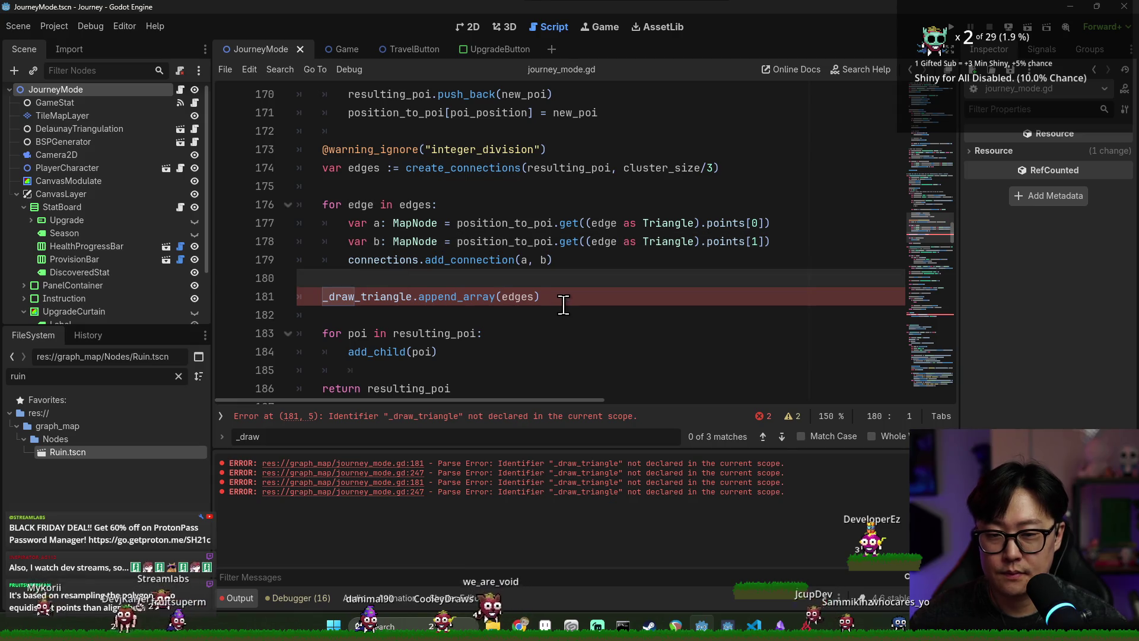
- Delete the _draw_triangle append line and its leftover blank line, then save
key(Down)
key(ctrl+shift+k)
key(ctrl+s)
key(Up)
key(BackSpace)
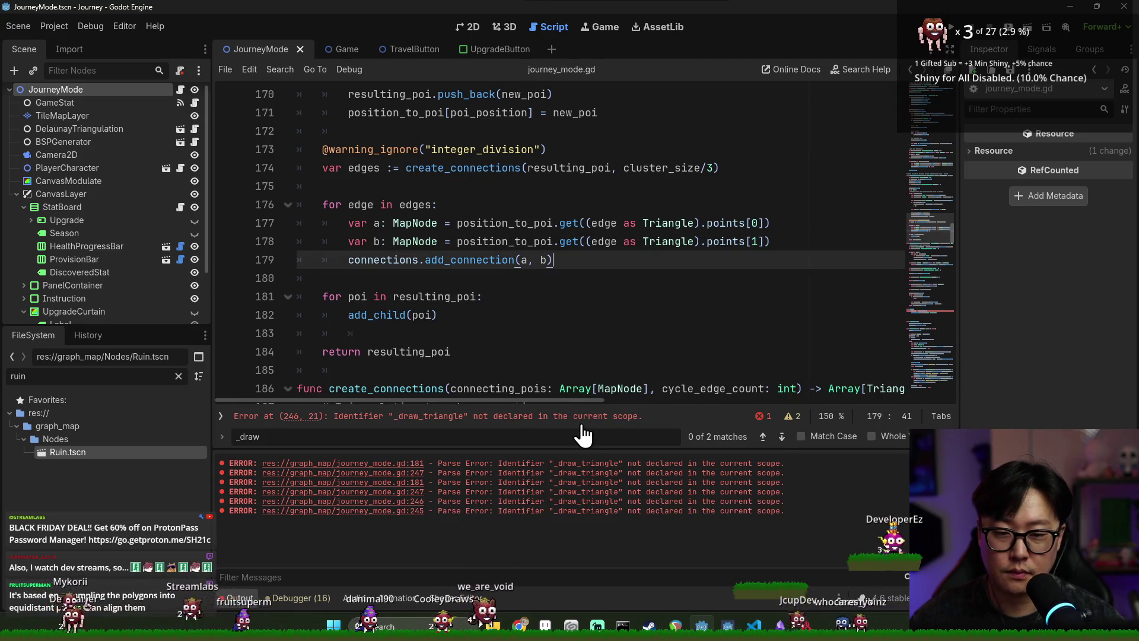
- Replace _draw_triangle in the _draw loop with connections.get_draw_edge() and save
click(582, 423)
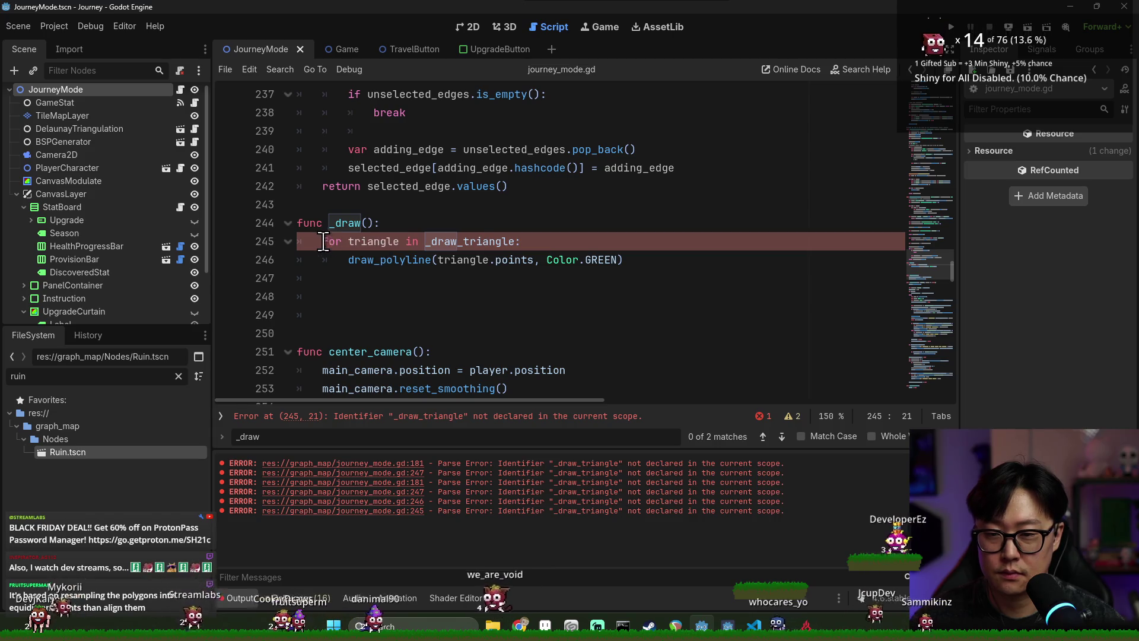
key(BackSpace)
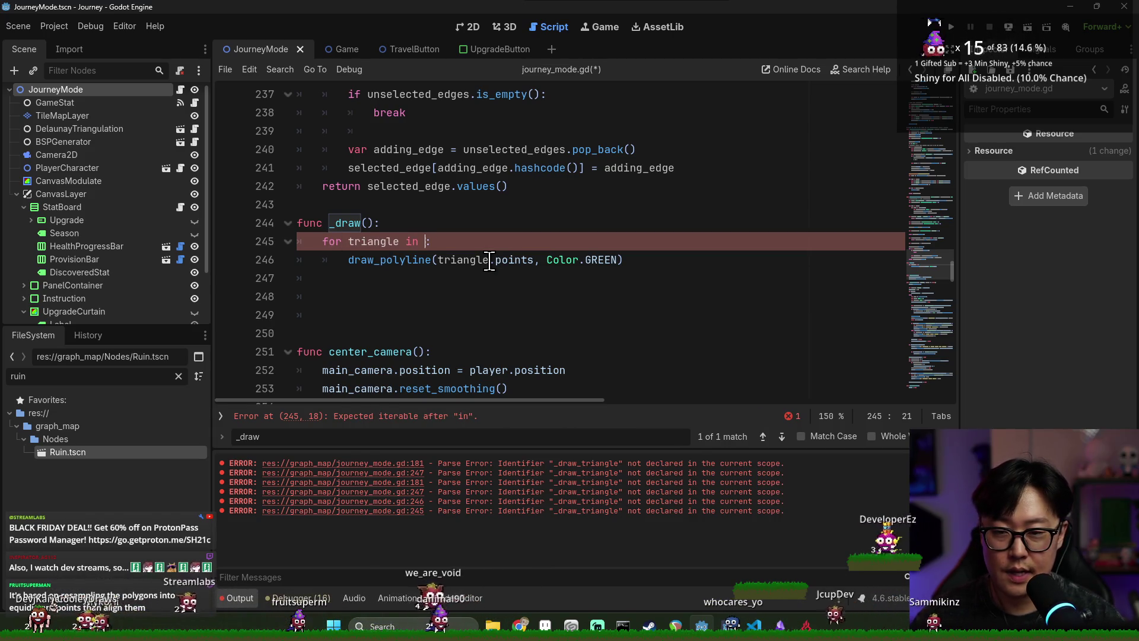
text(connections.get)
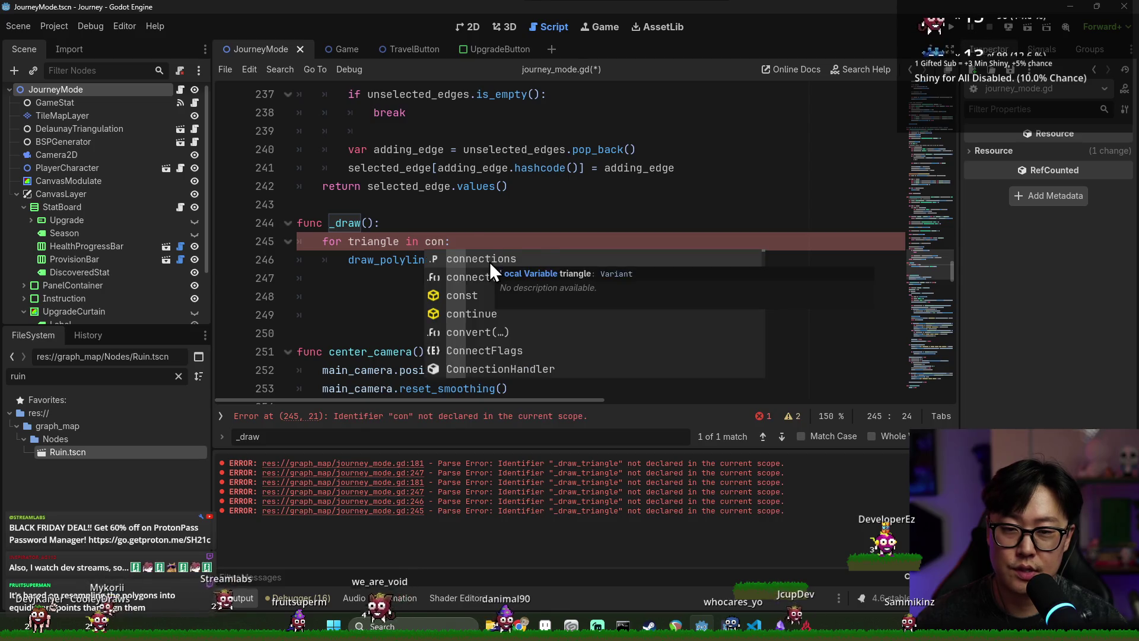
text(_dr)
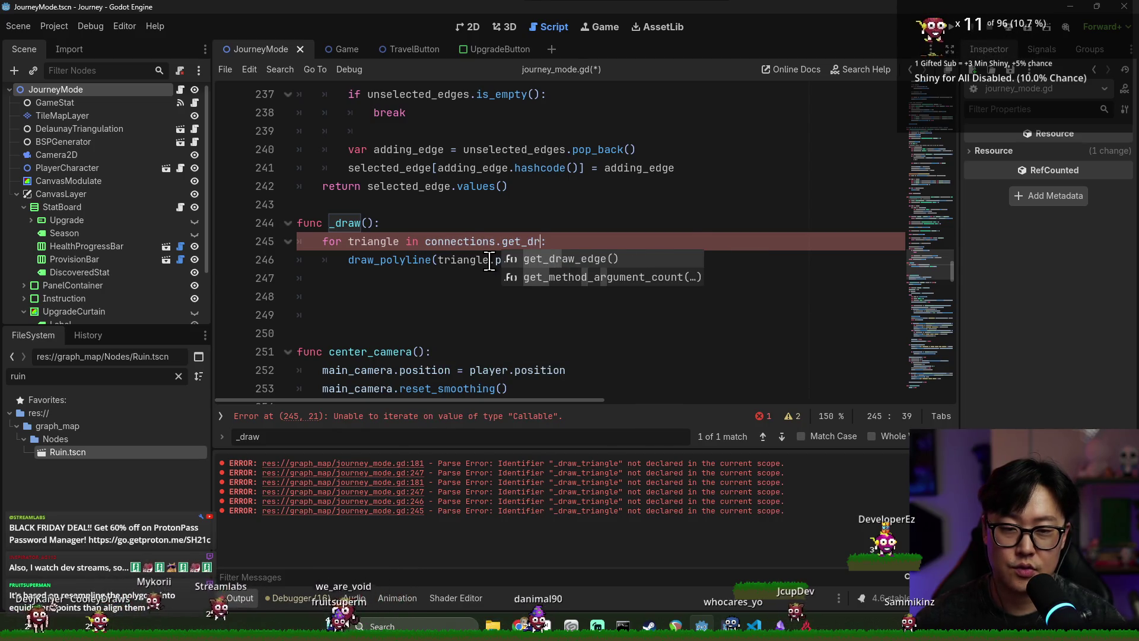
key(Return)
key(ctrl+s)
ctrl+click(520, 240)
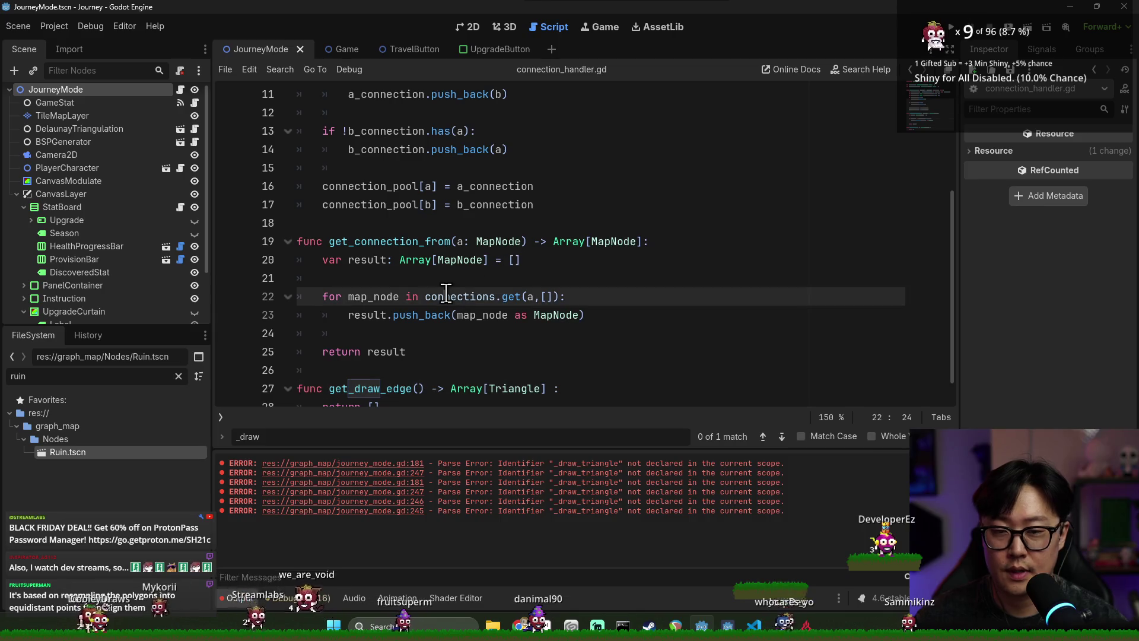
- Save and check the connections dictionary's name at the top of connection_handler.gd
click(596, 359)
key(ctrl+s)
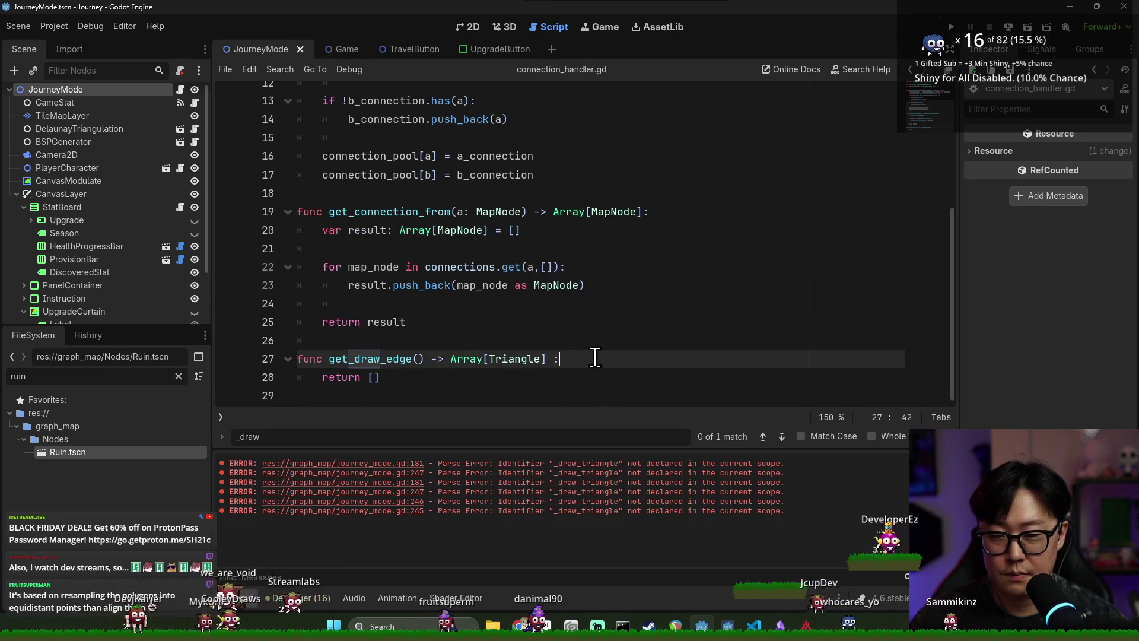
scroll(488, 308, up, 4)
double_click(380, 131)
scroll(534, 255, down, 4)
click(575, 359)
- Start get_draw_edge's body with a for loop over connections.keys()
key(Return)
text(f)
scroll(567, 353, up, 2)
scroll(563, 349, down, 2)
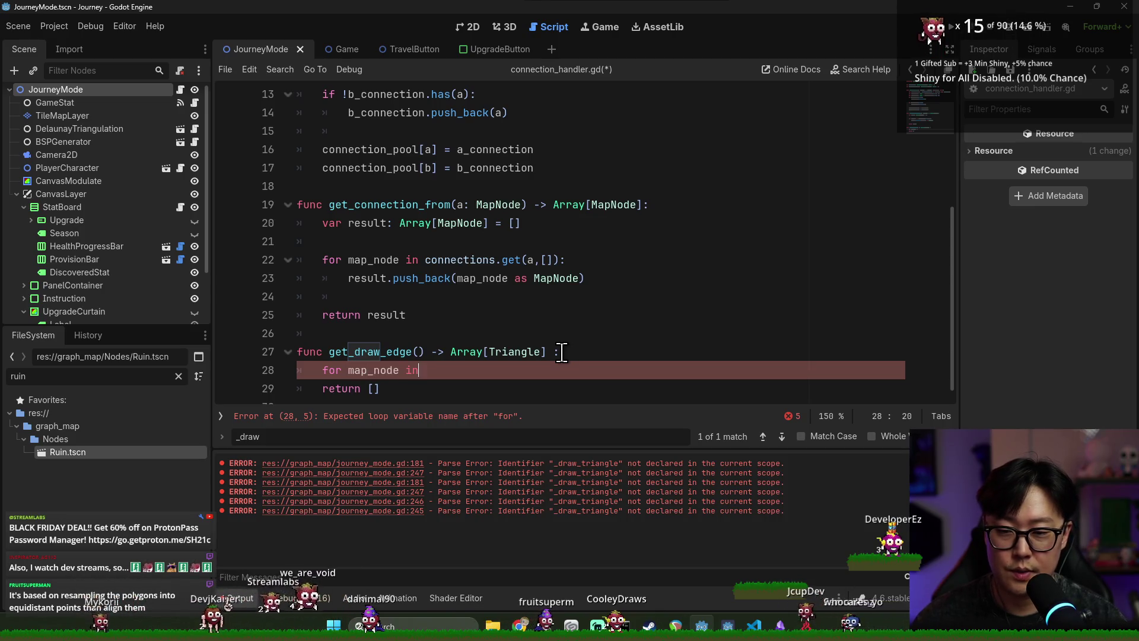
text(.keys():)
key(Return)
- Add a connections.get(map_node) call inside the loop, pasting the copied loop variable
scroll(427, 344, down, 1)
text(connections.)
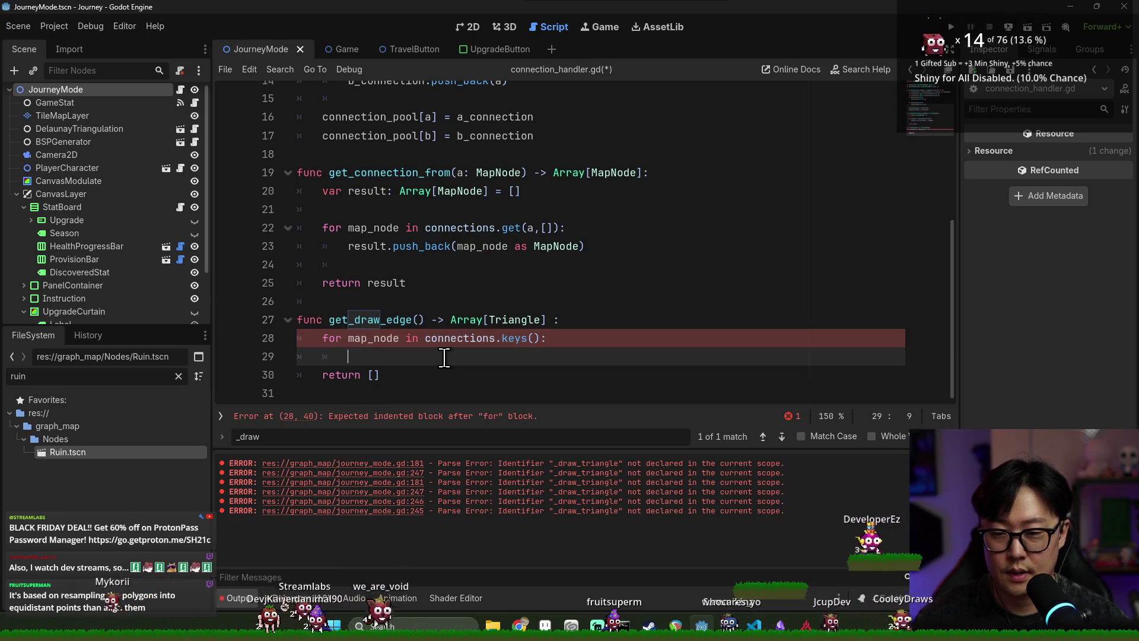
text(get(connections)_)
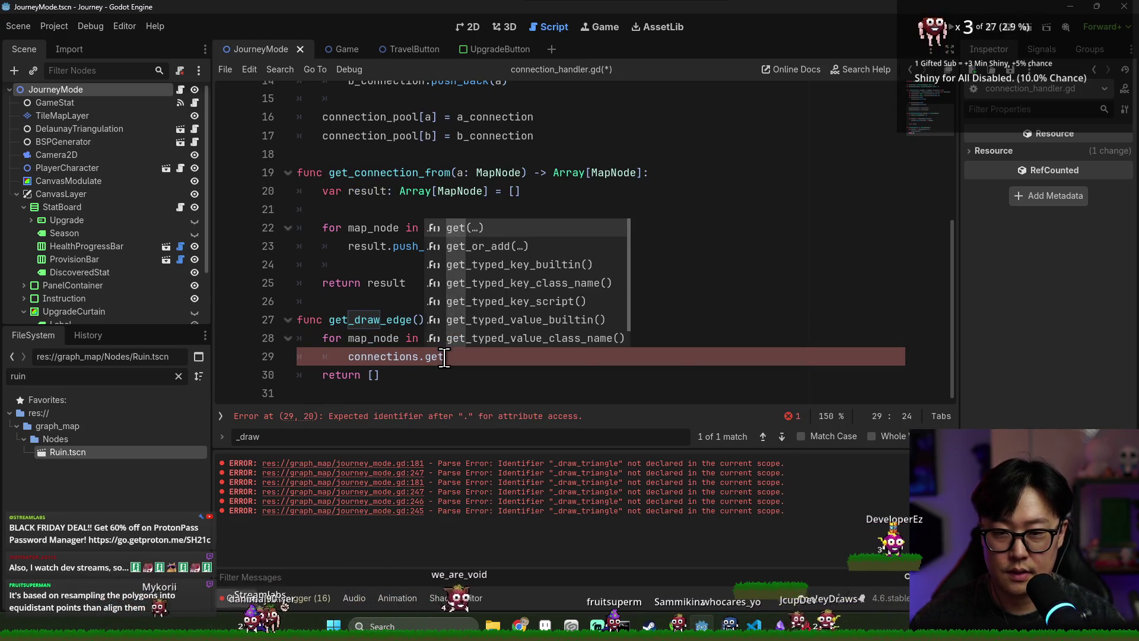
double_click(373, 337)
key(ctrl+c)
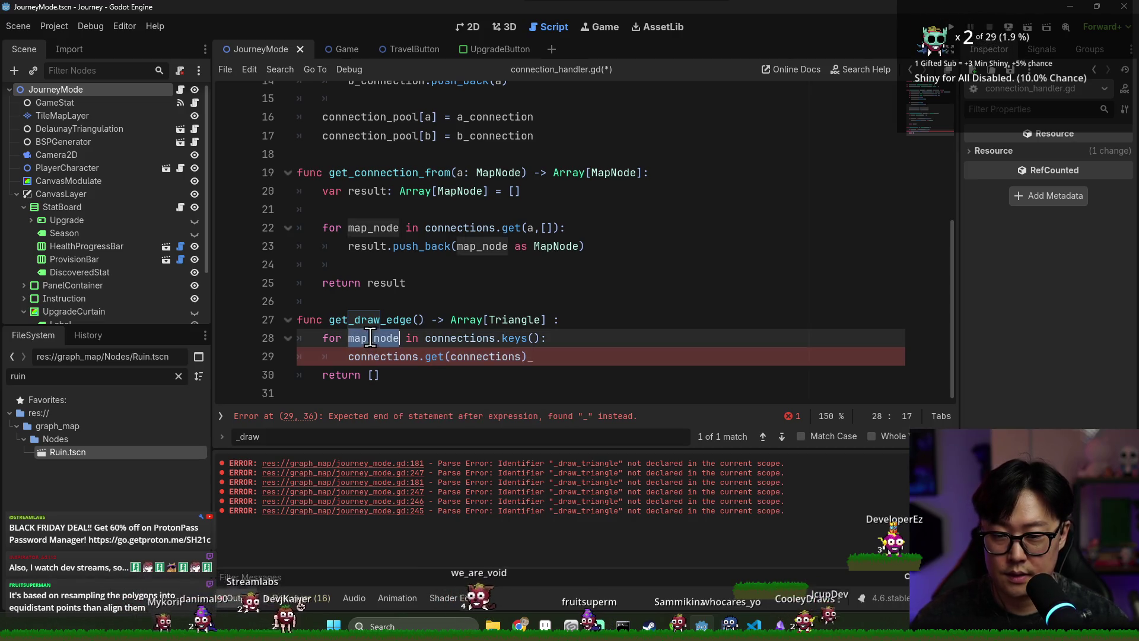
double_click(485, 356)
key(ctrl+v)
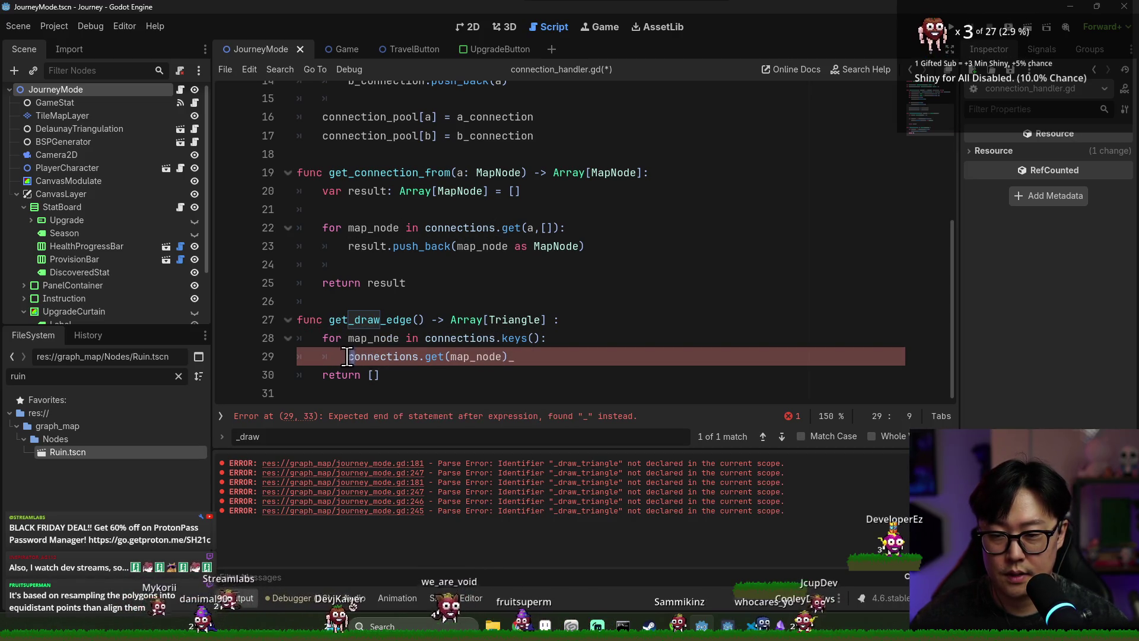
- Turn it into an inner 'for b' loop and rename the outer loop variable to a
text(for b)
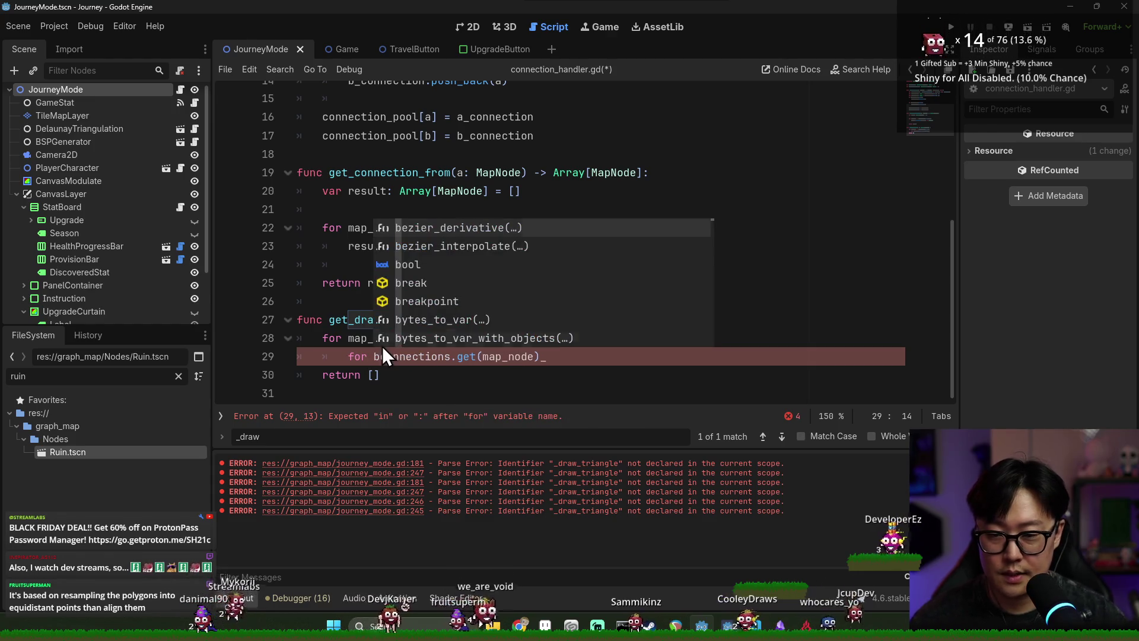
double_click(371, 338)
text(a)
click(380, 356)
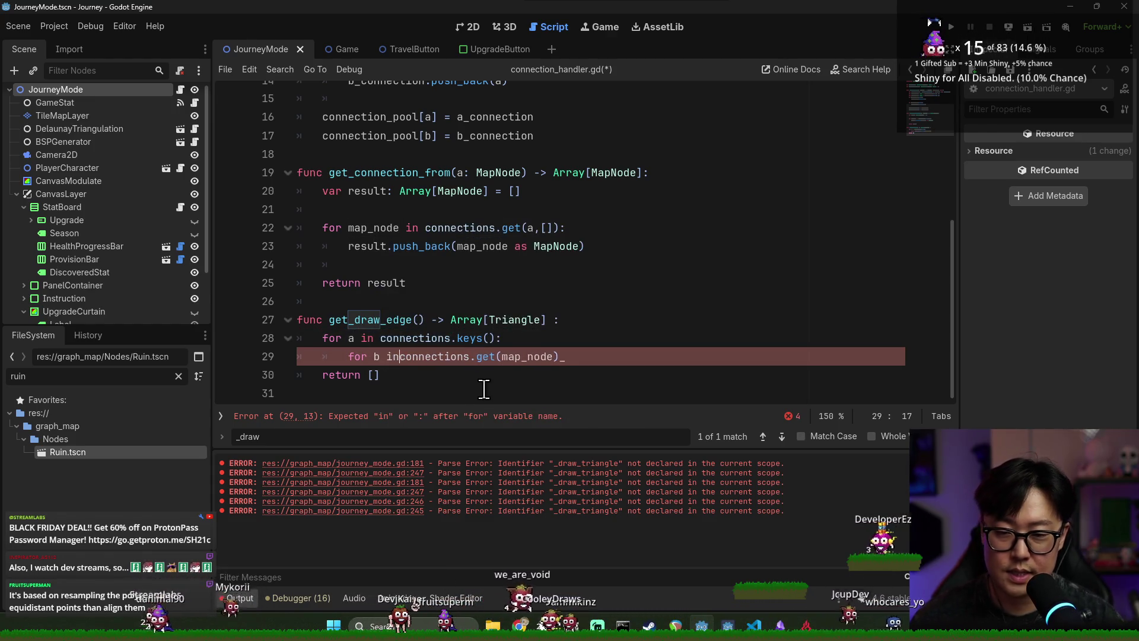
text(:)
- Create a Triangle.new() inside the inner loop
key(Return)
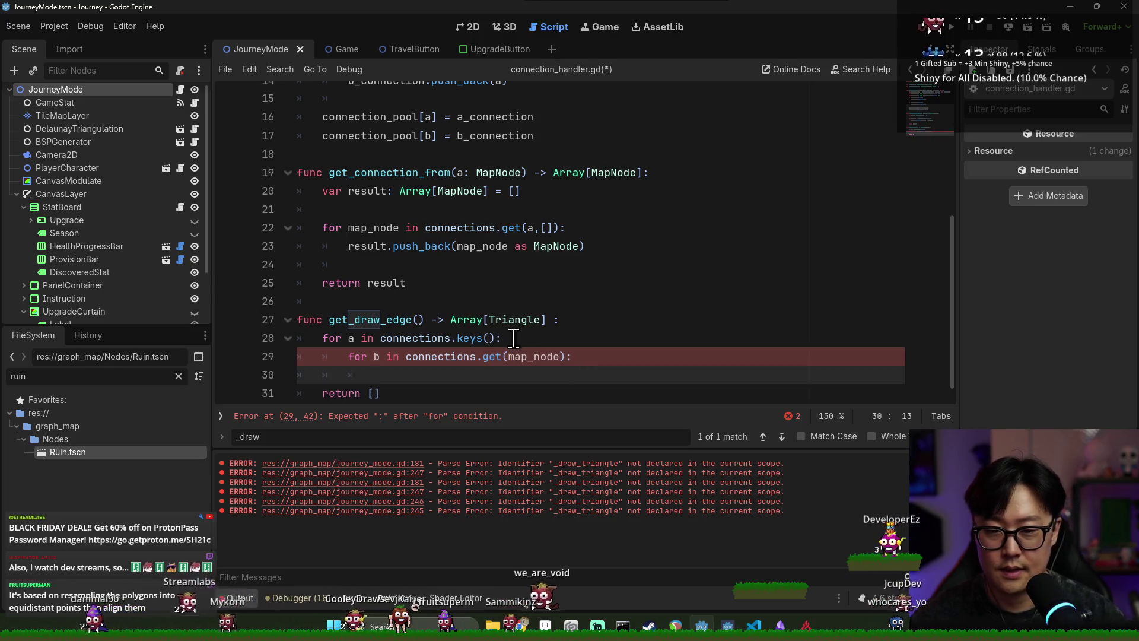
text(Tri)
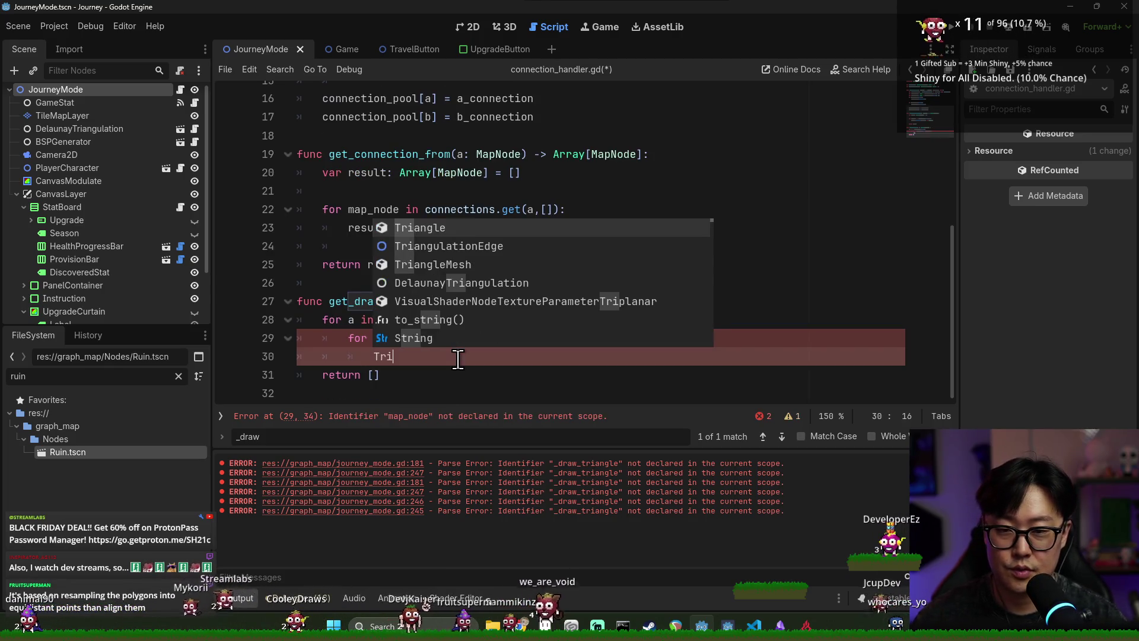
key(Return)
text(.new()
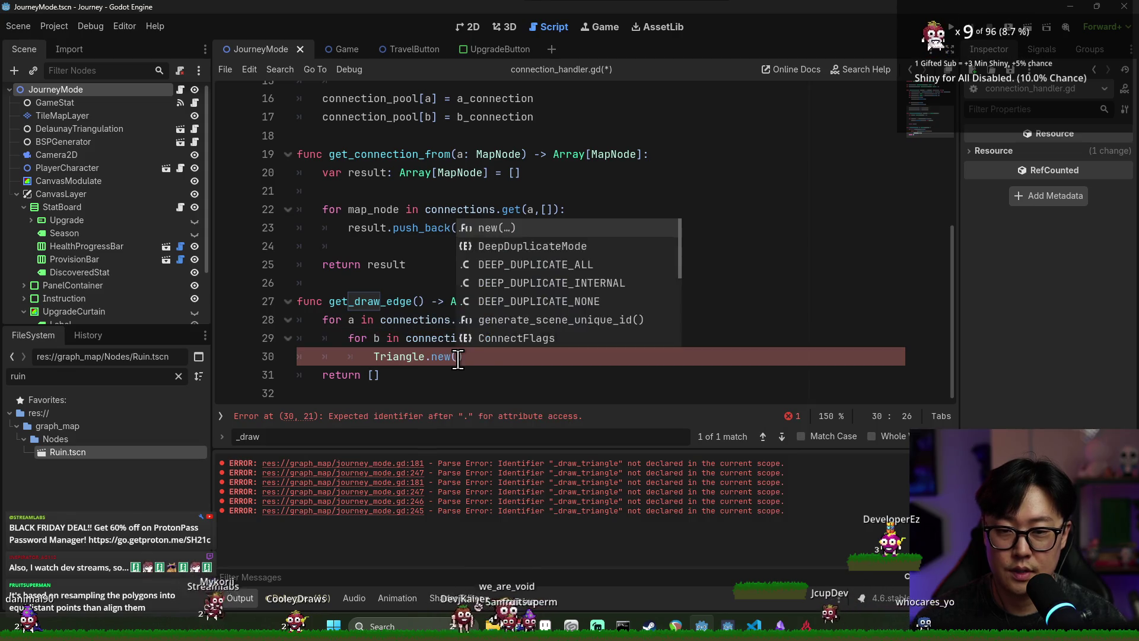
key(Return)
ctrl+click(394, 356)
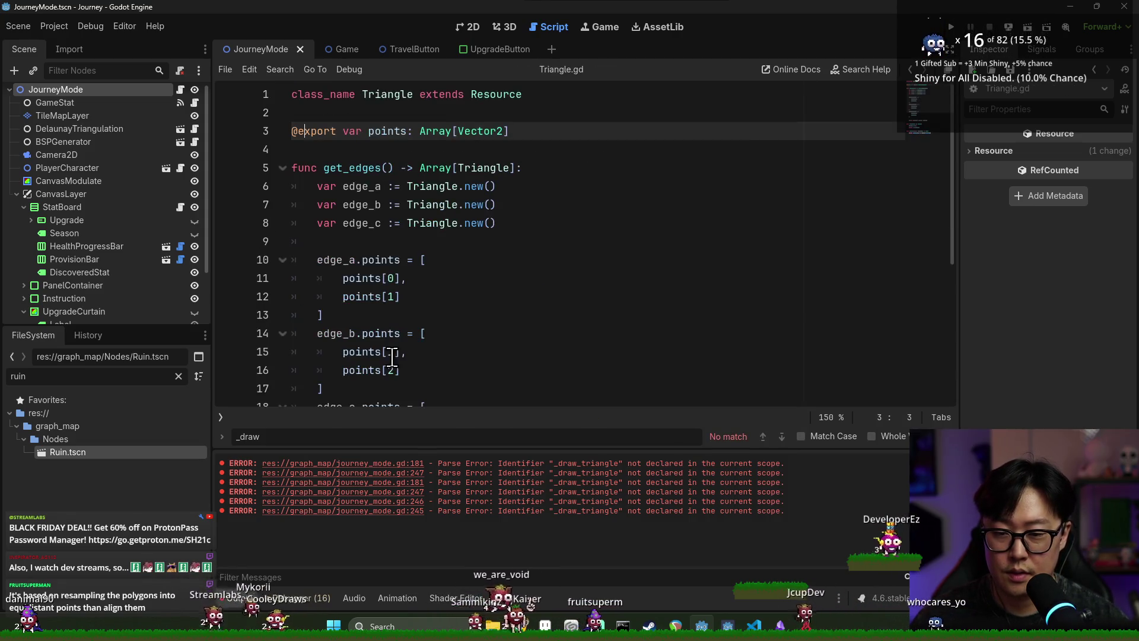
- Inspect get_edges and the points property in Triangle.gd, then return to connection_handler.gd
double_click(369, 166)
double_click(388, 130)
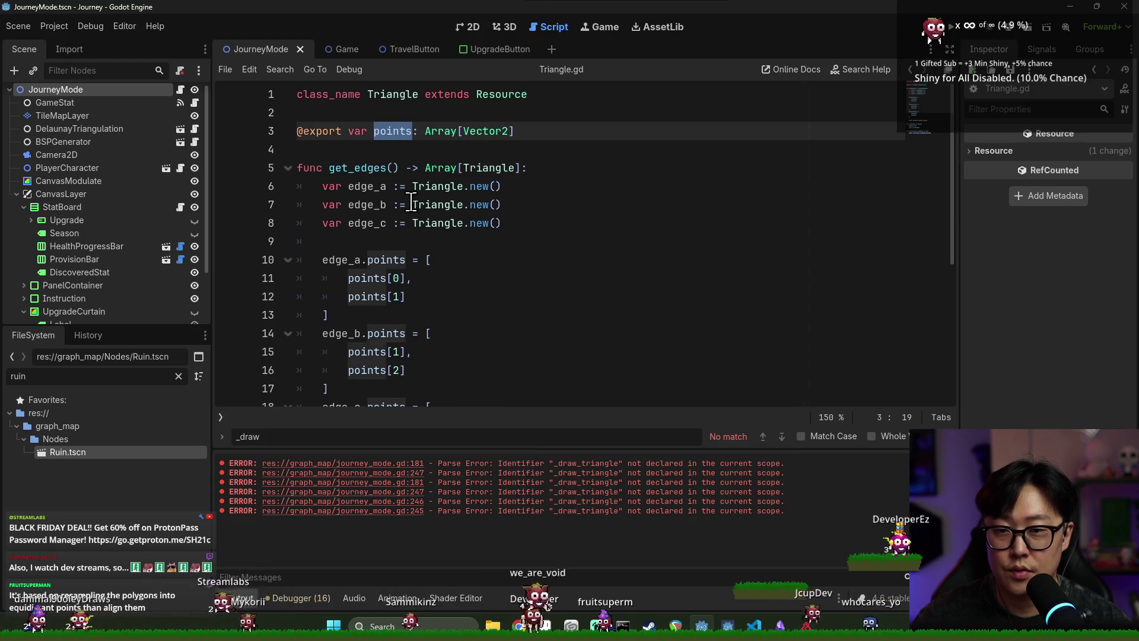
scroll(448, 237, down, 4)
scroll(449, 244, up, 2)
scroll(448, 244, up, 2)
scroll(444, 243, down, 4)
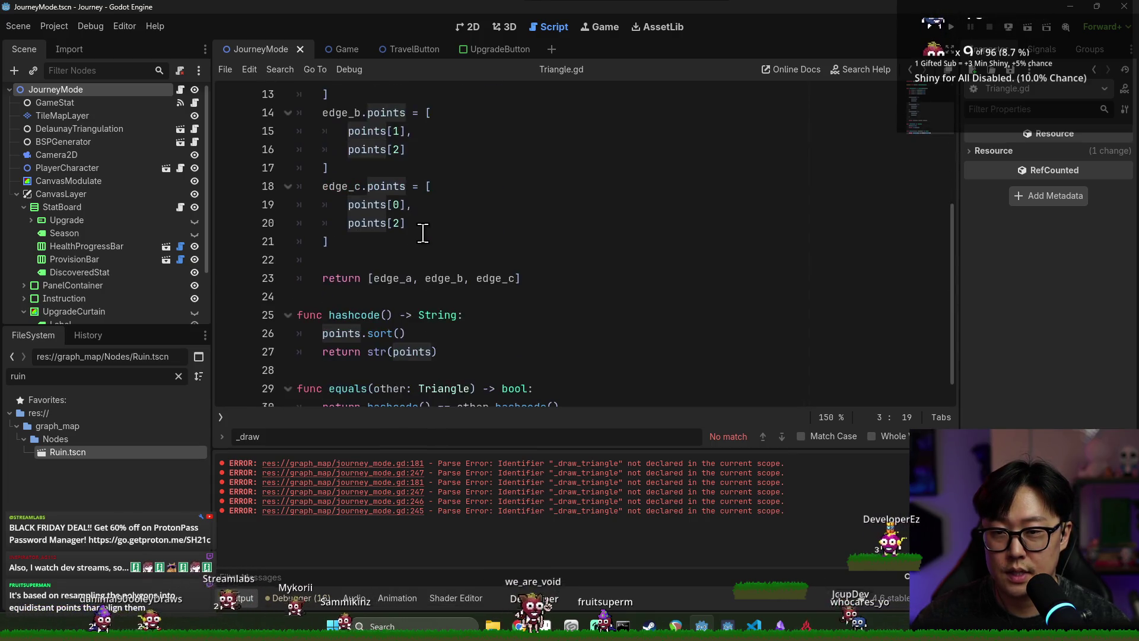
key(alt+Left)
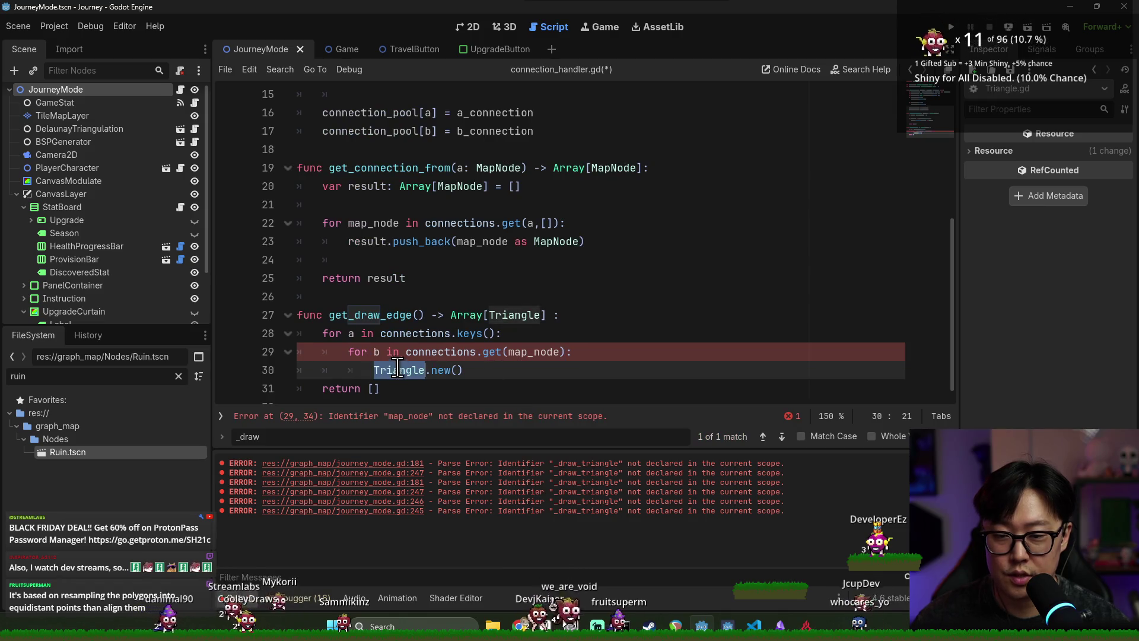
- Store the Triangle in 'var edge :=' and push a.position, b.position into edge.points
text(var edge :=)
key(End)
key(Return)
text(edge.)
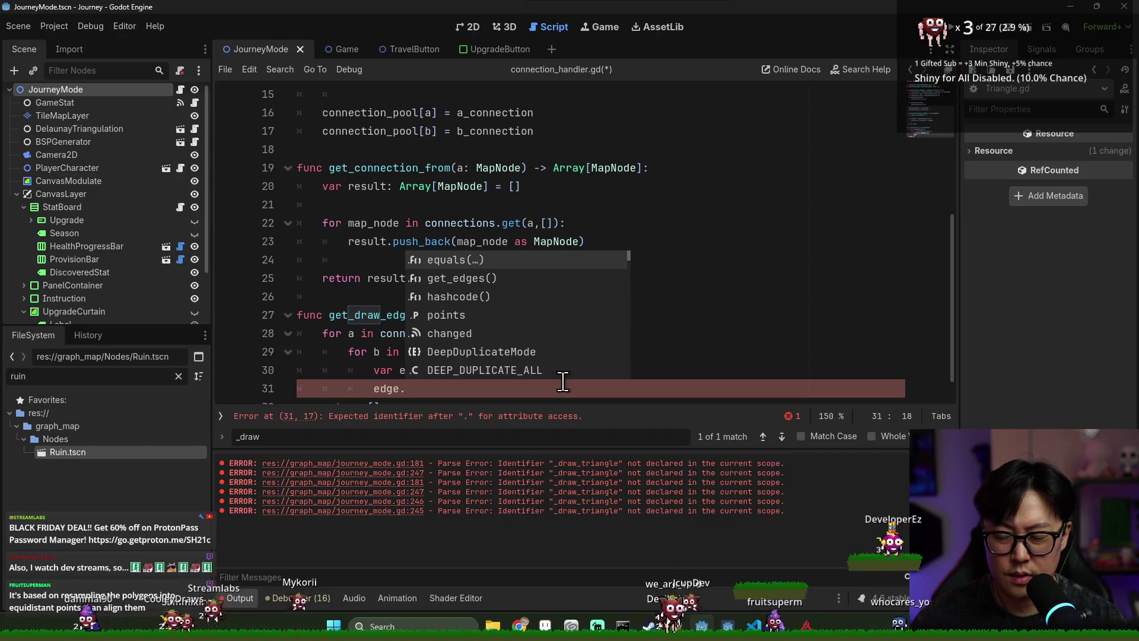
text(points.push_)
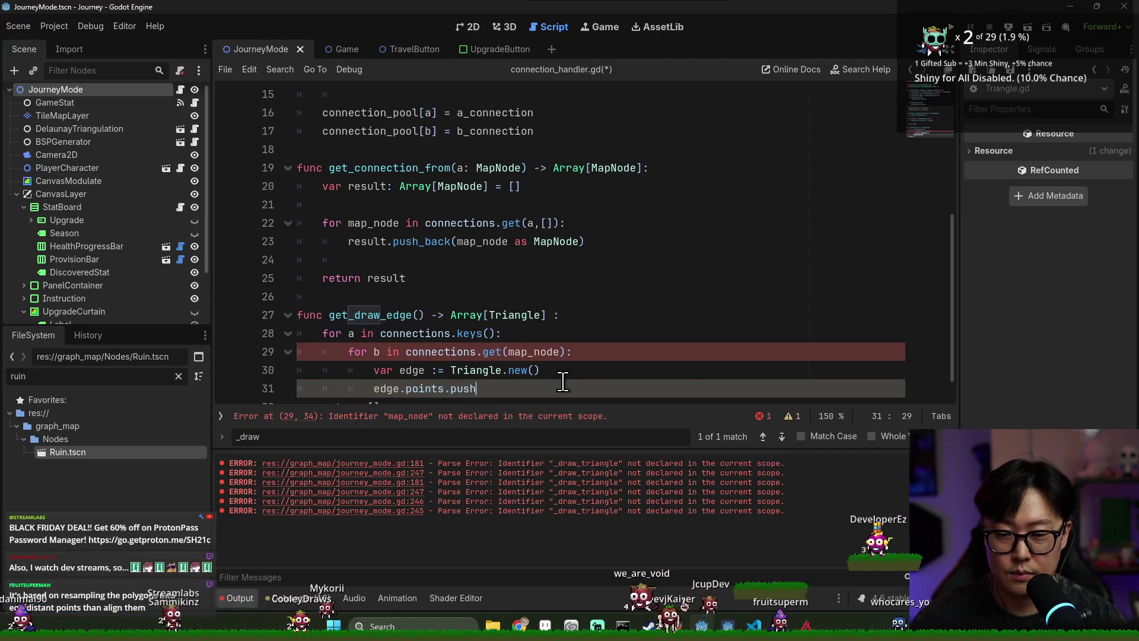
key(Return)
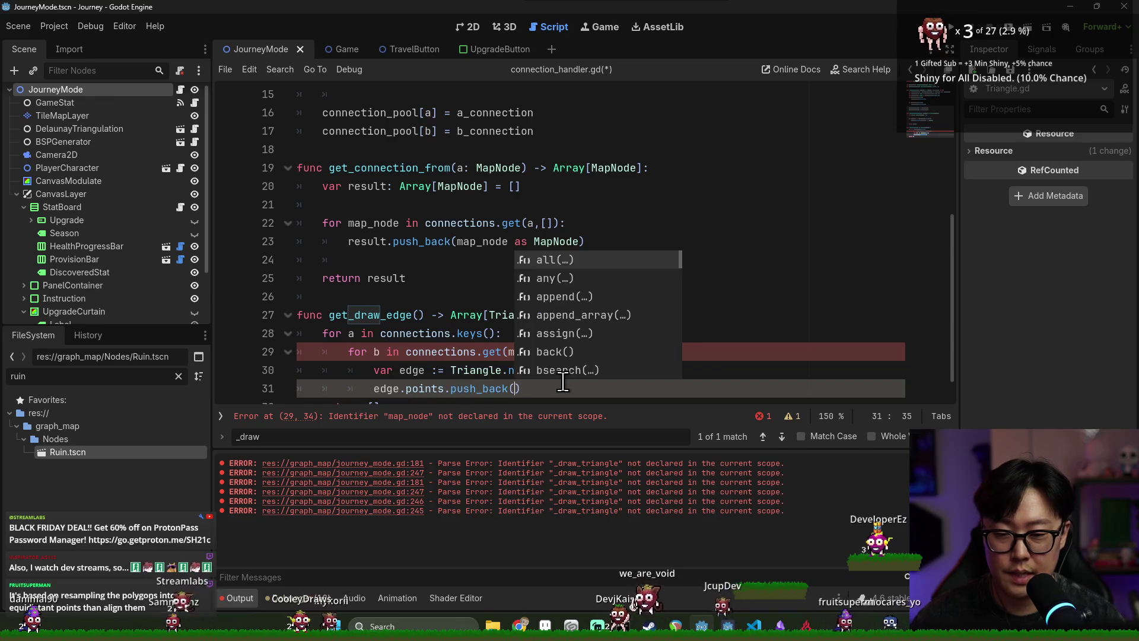
click(409, 353)
click(517, 392)
text(a.position)
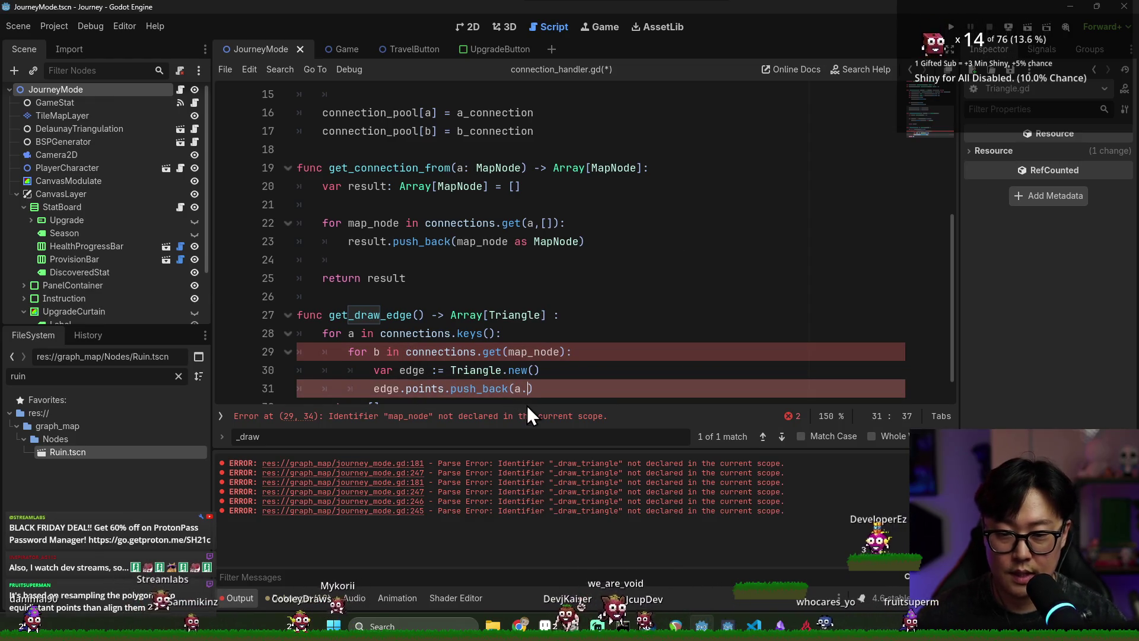
text(, b.posi)
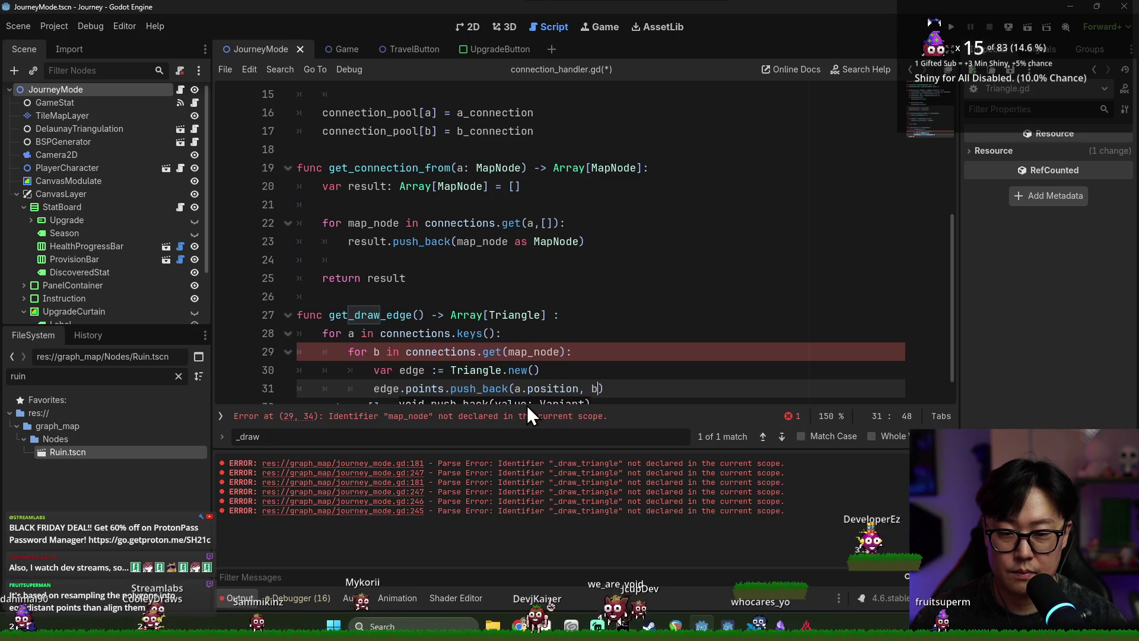
text(tion)
- Make the inner loop iterate over connections.get(a) and save the script
click(664, 363)
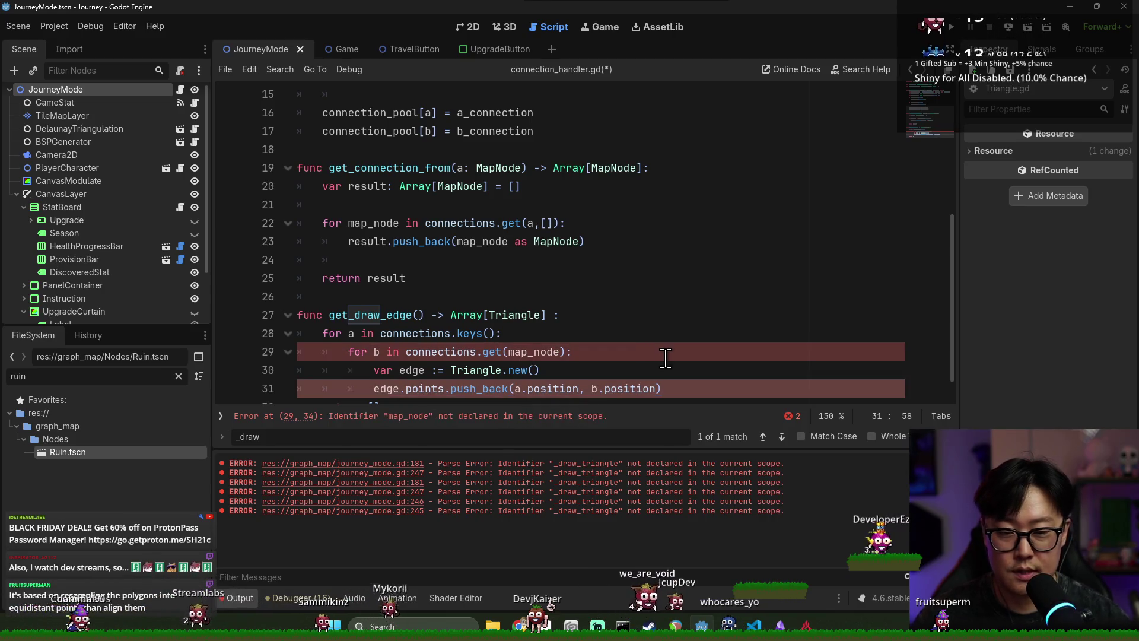
scroll(534, 344, down, 1)
key(ctrl+s)
scroll(407, 359, down, 1)
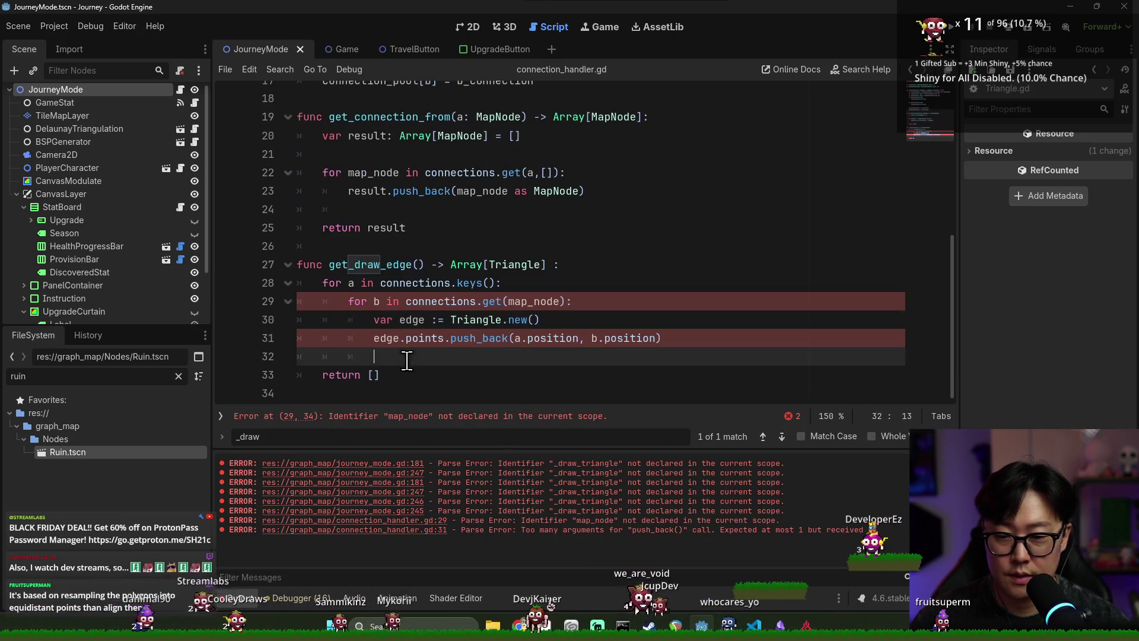
click(376, 301)
double_click(441, 301)
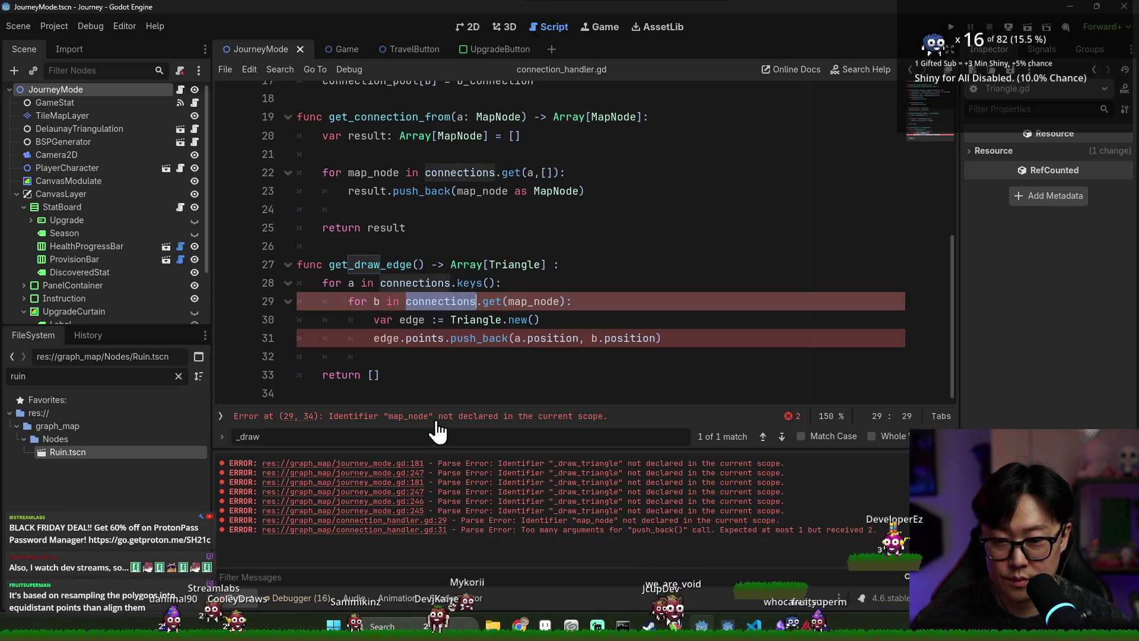
double_click(521, 301)
text(a)
key(Down)
key(Down)
key(Down)
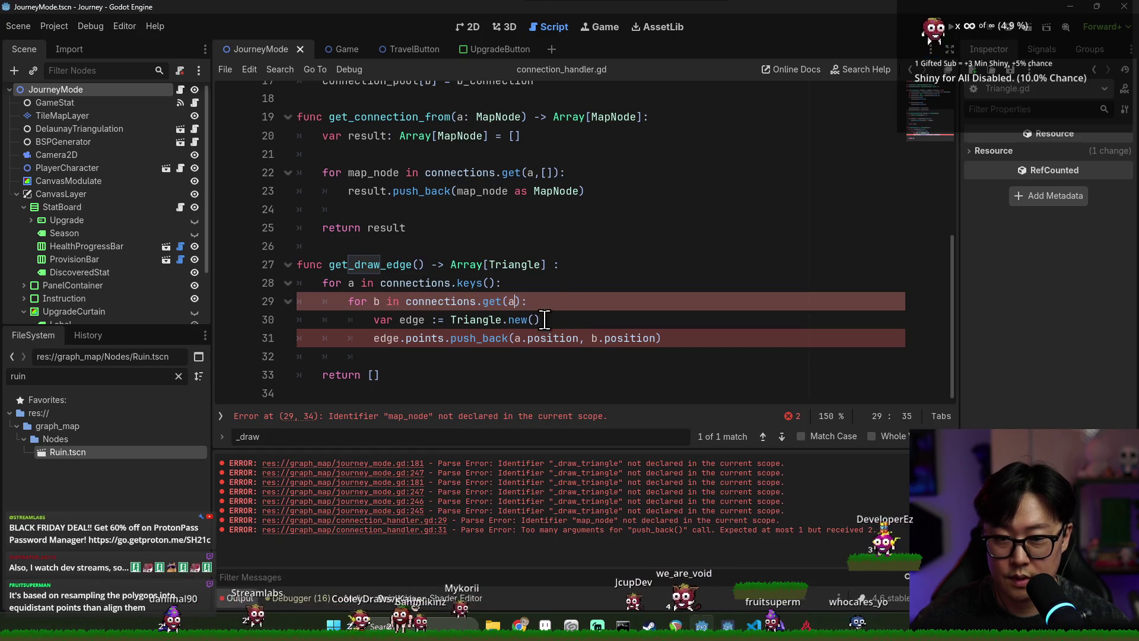
key(ctrl+s)
key(ctrl+s)
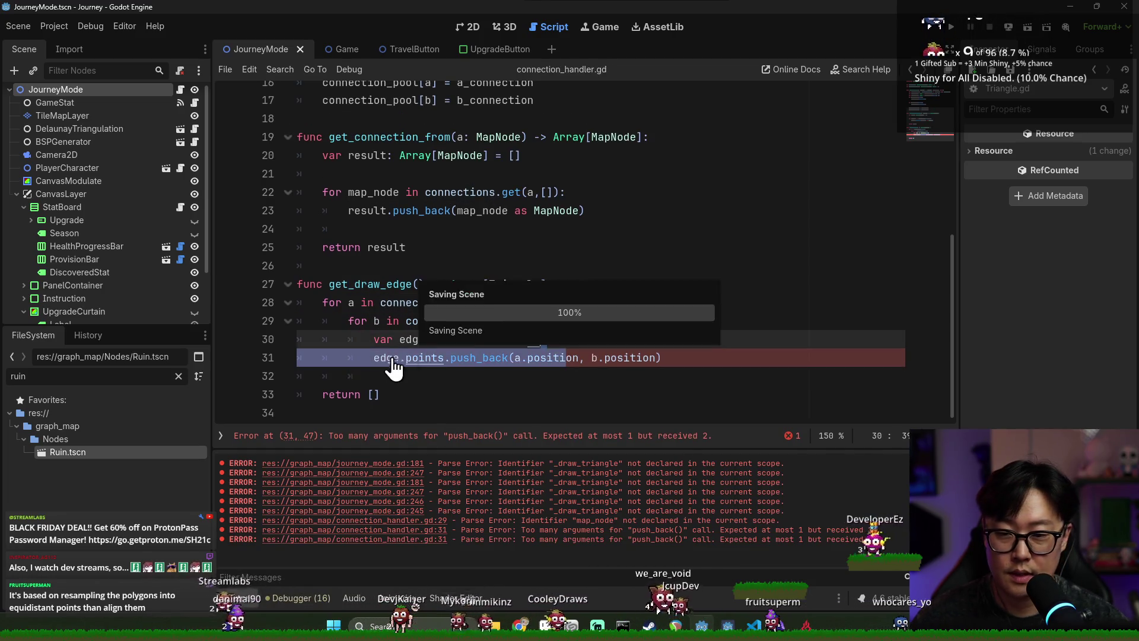
- Select edge.points on line 31 and jump to the points declaration in Triangle.gd
double_click(386, 357)
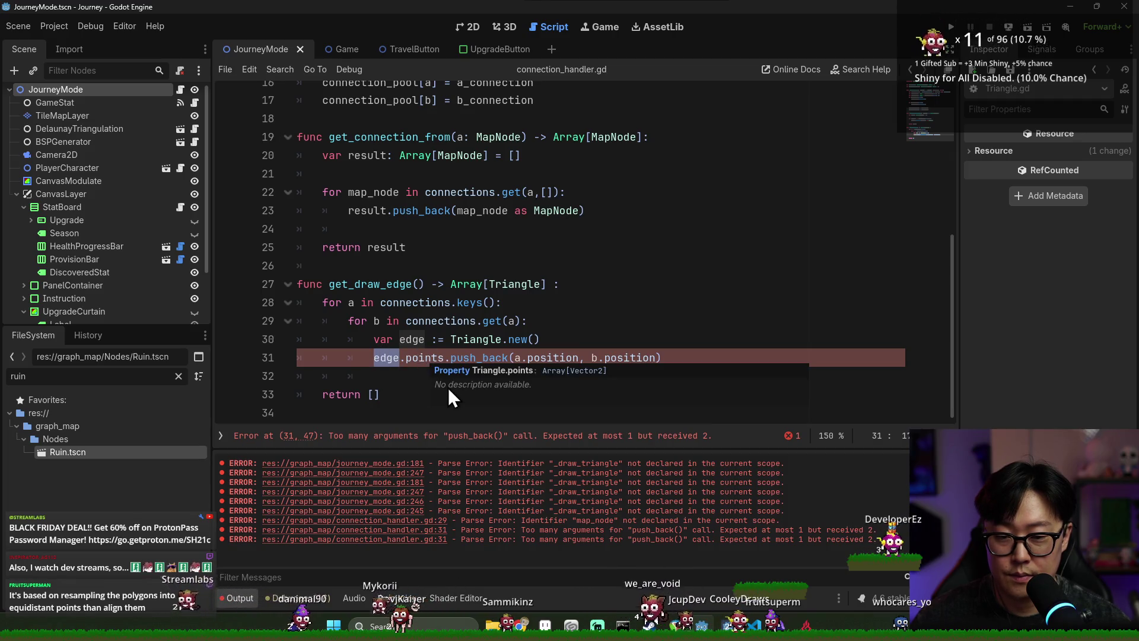
double_click(424, 357)
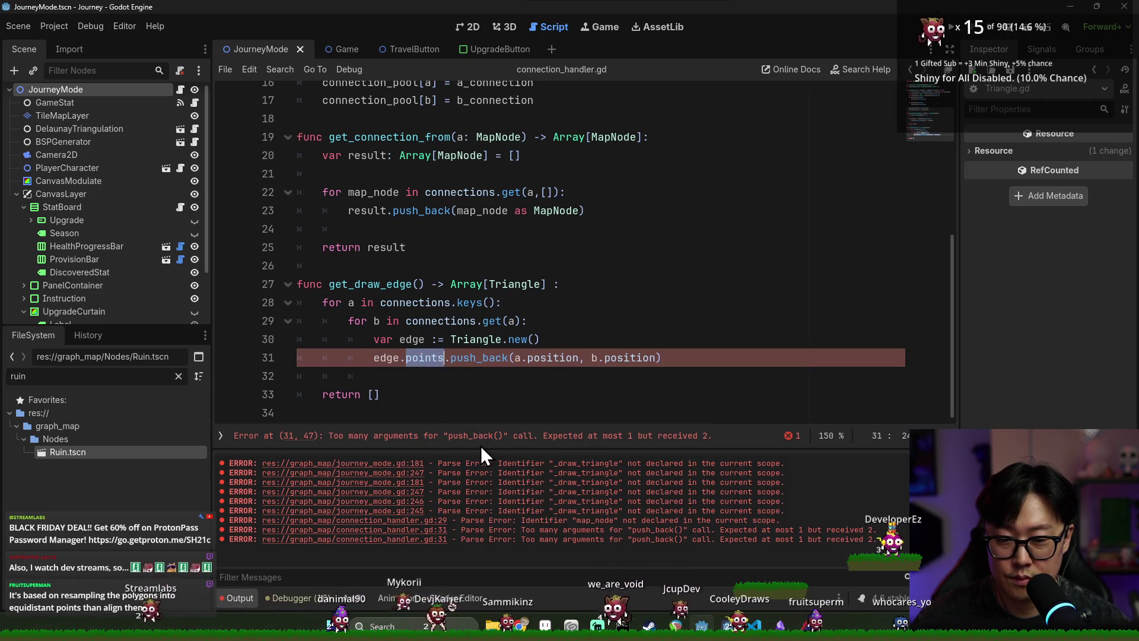
ctrl+click(432, 359)
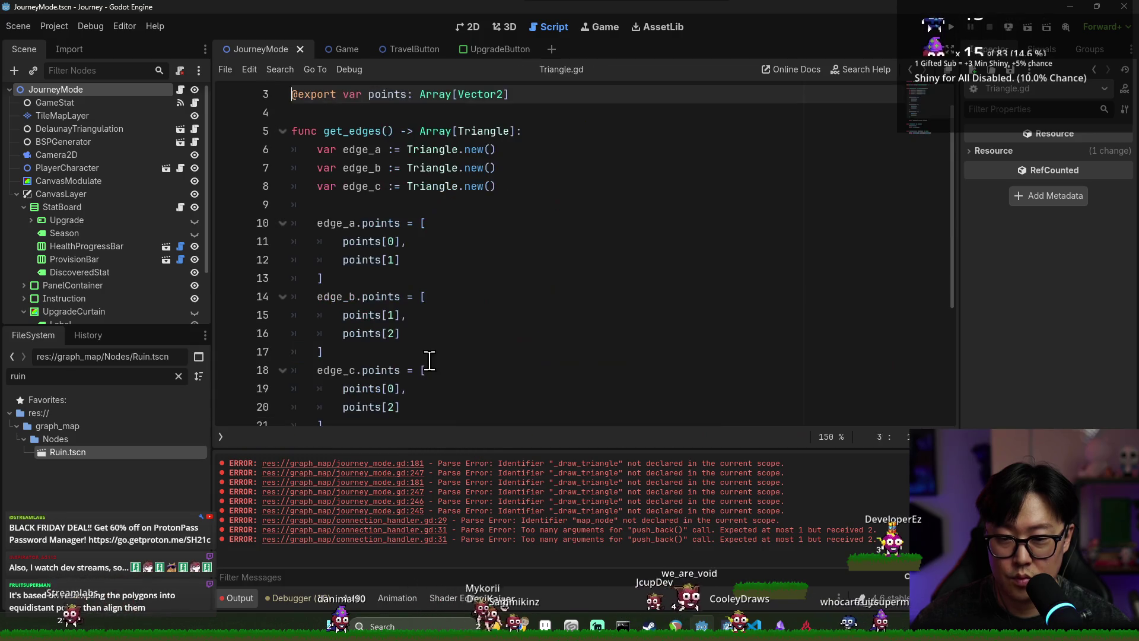
- Check how points is used in Triangle.gd, then type the edge variable on line 30 as Triangle
scroll(403, 142, up, 1)
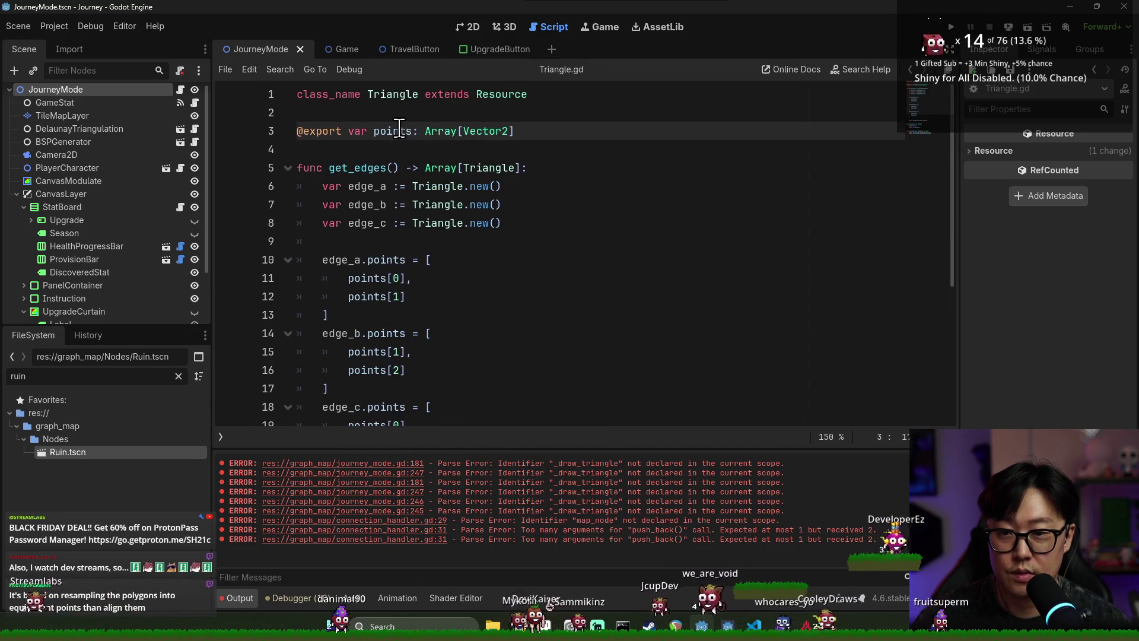
double_click(399, 130)
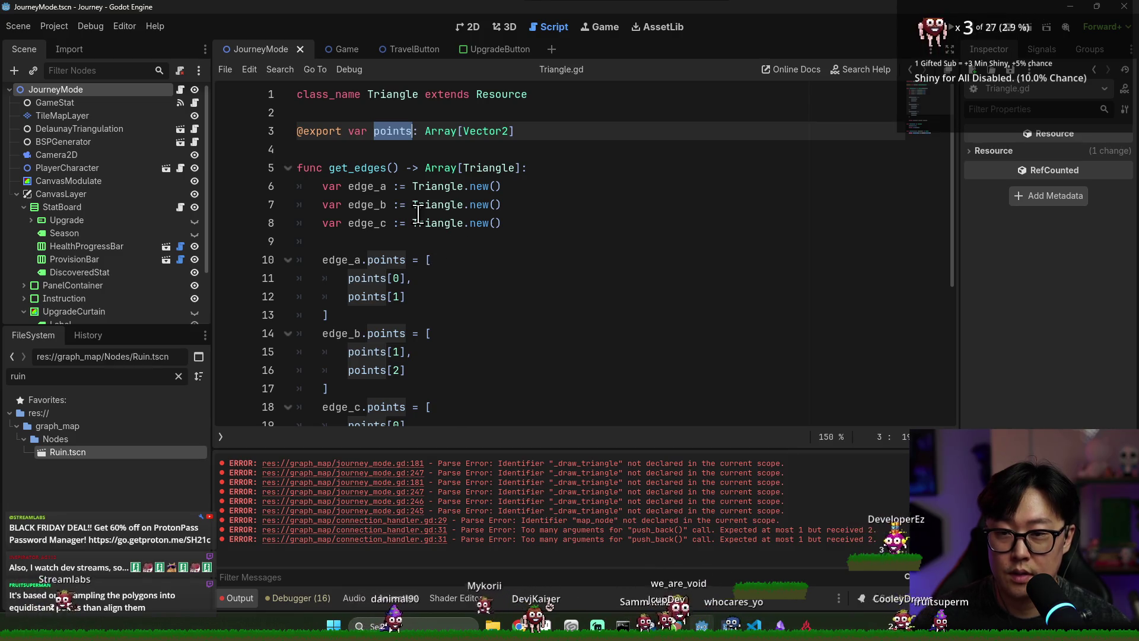
scroll(427, 226, down, 4)
scroll(483, 282, up, 2)
scroll(483, 282, down, 2)
click(483, 286)
key(alt+Left)
double_click(440, 369)
key(ctrl+s)
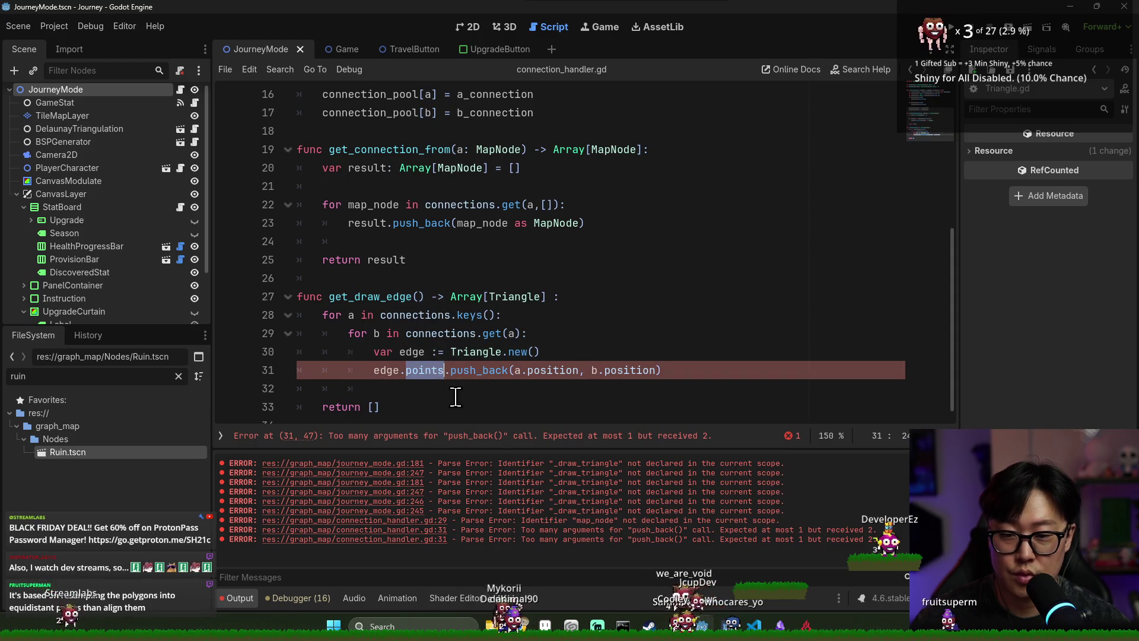
click(438, 351)
text(: )
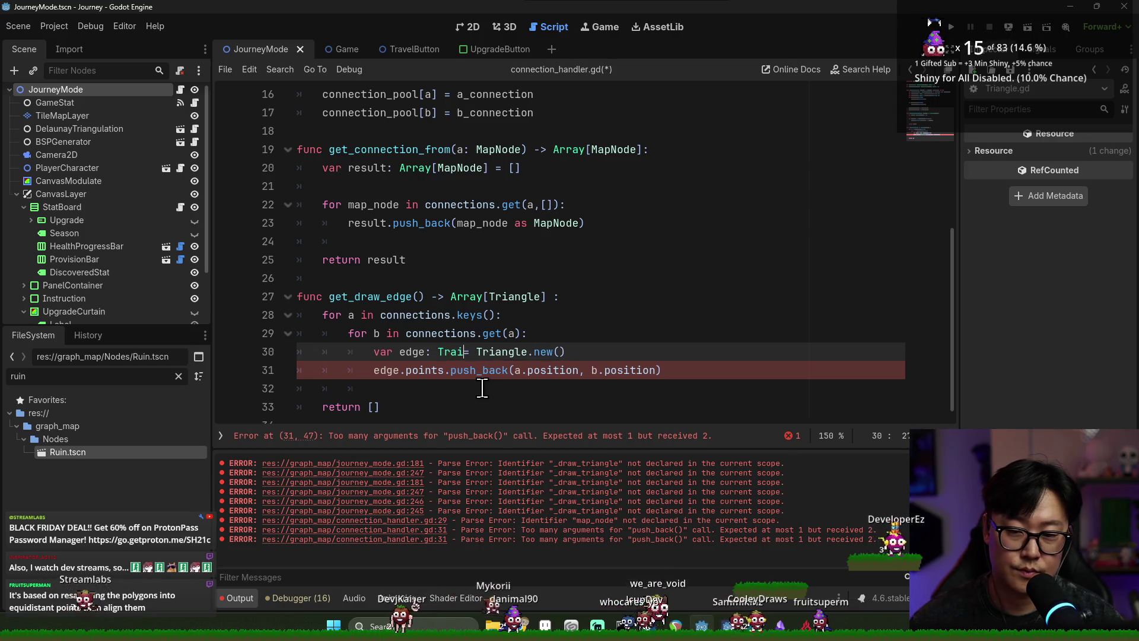
text(Triangle)
key(ctrl+s)
- Retype push_back on line 31 with autocomplete and save
double_click(411, 351)
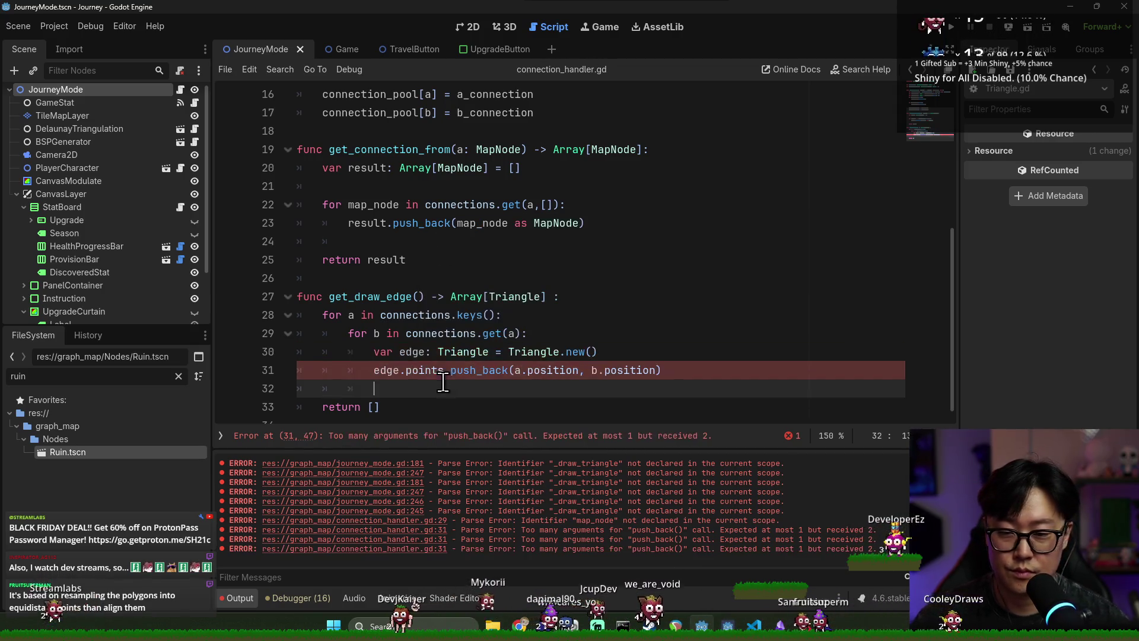
click(468, 438)
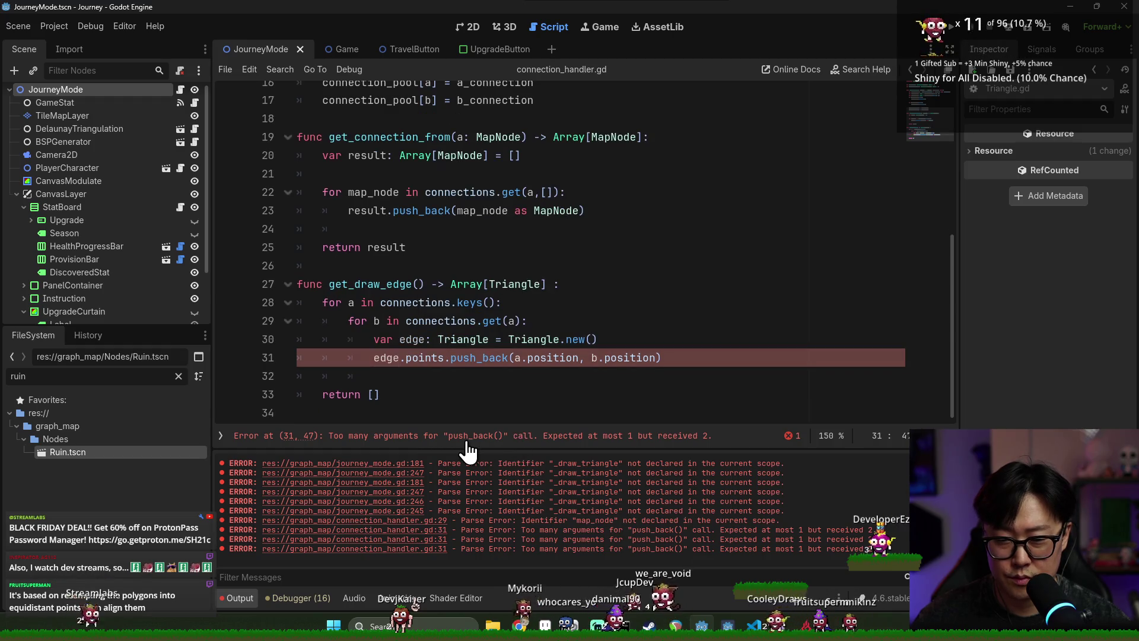
double_click(474, 357)
text(pus)
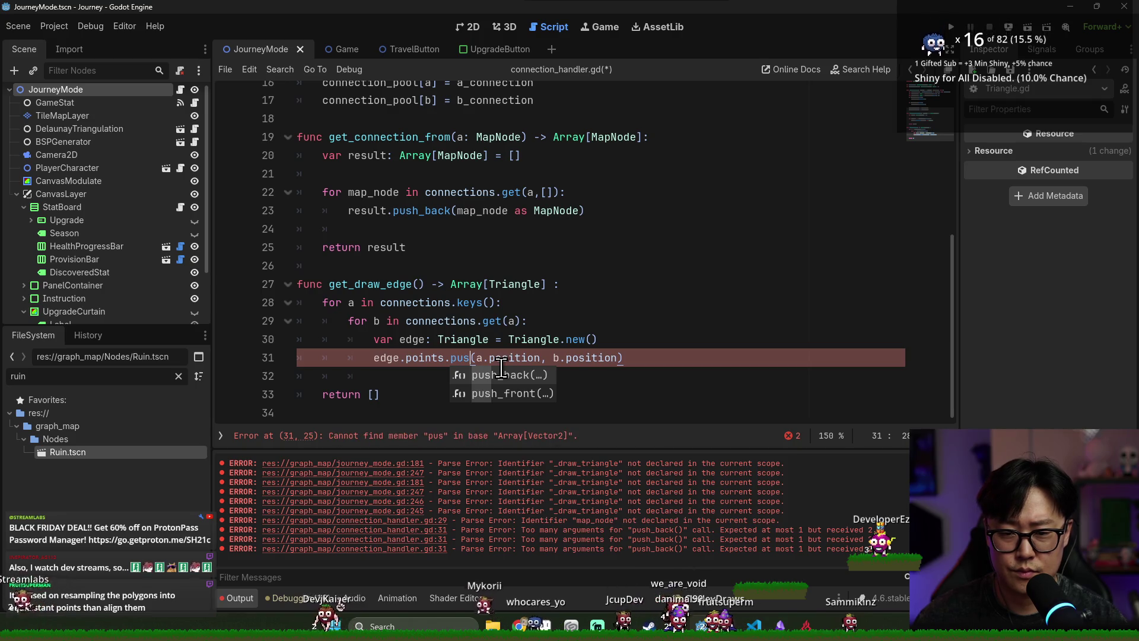
key(Return)
key(ctrl+s)
click(610, 306)
key(ctrl+s)
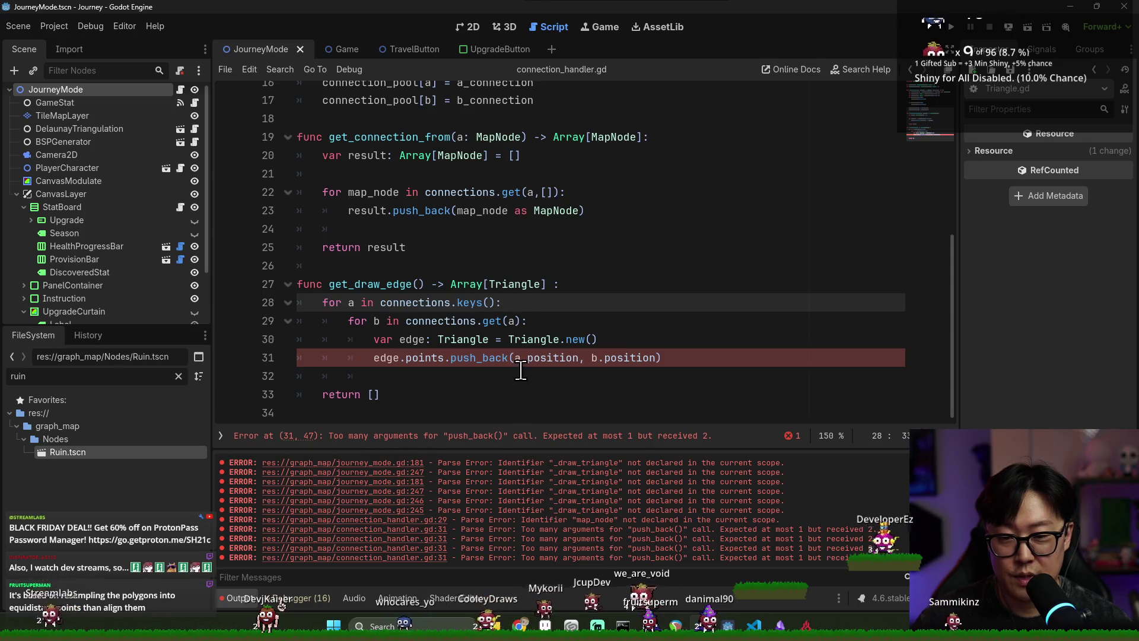
- Split the call so a.position and b.position each get their own edge.points.push_back line
double_click(552, 357)
click(517, 359)
click(580, 358)
shift+click(655, 359)
key(BackSpace)
key(Return)
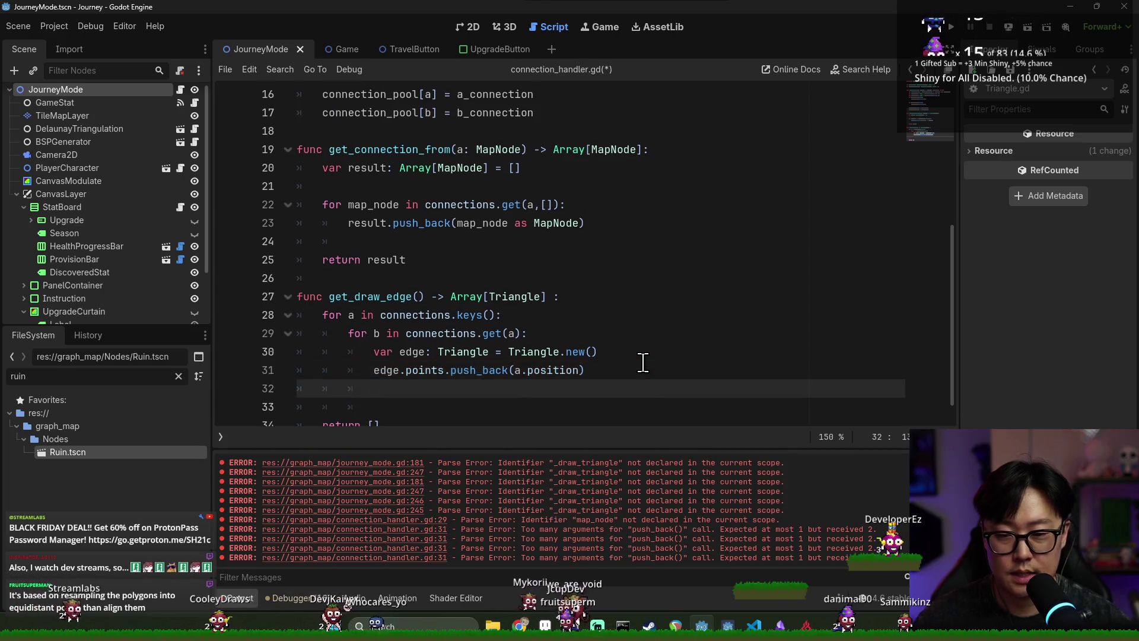
text(edge.points.pus)
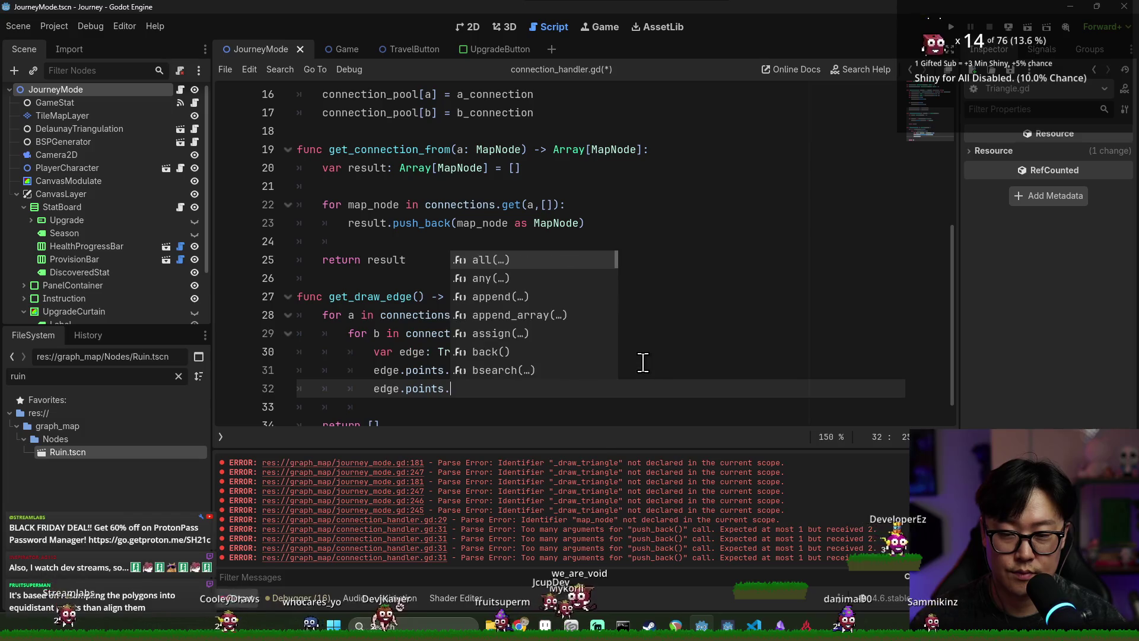
key(Return)
text(, b.position)
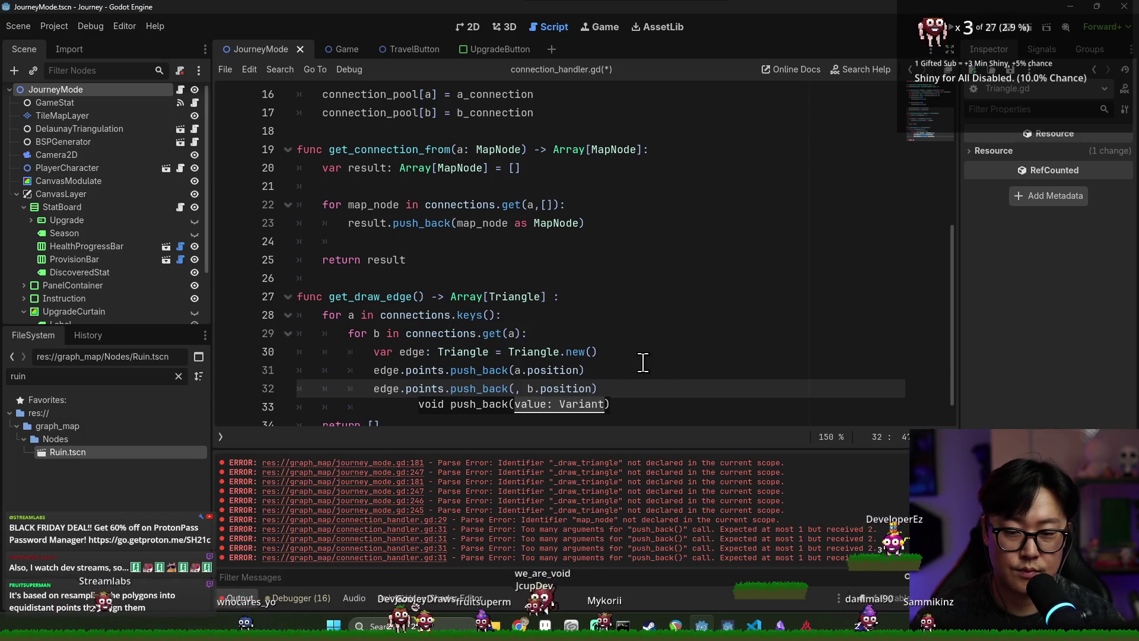
key(ctrl+Left)
key(ctrl+Left)
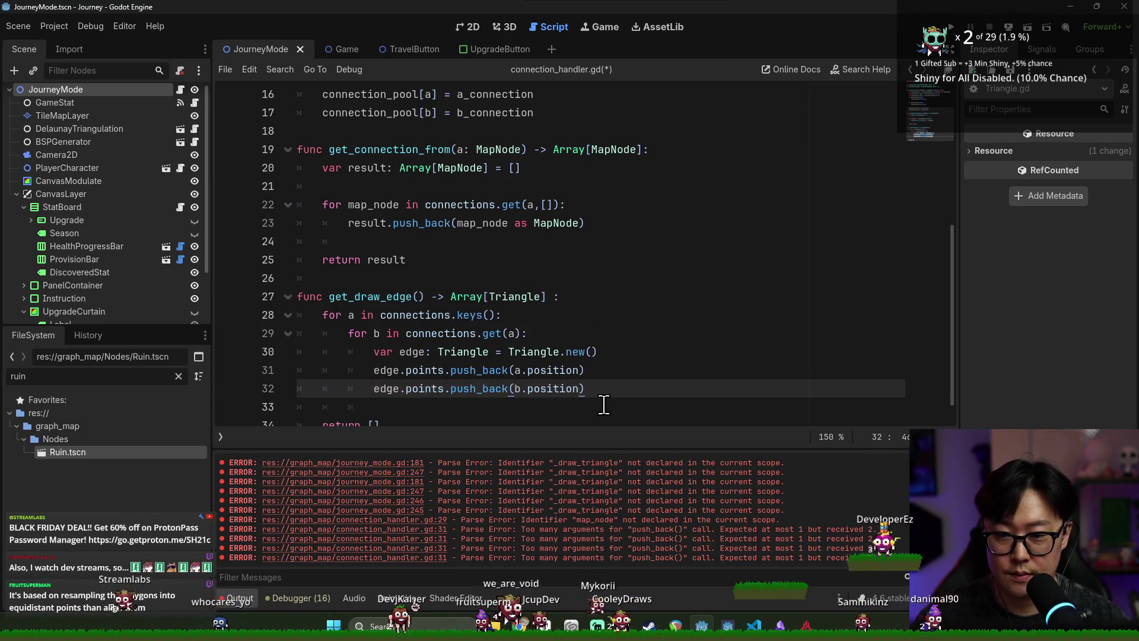
key(ctrl+s)
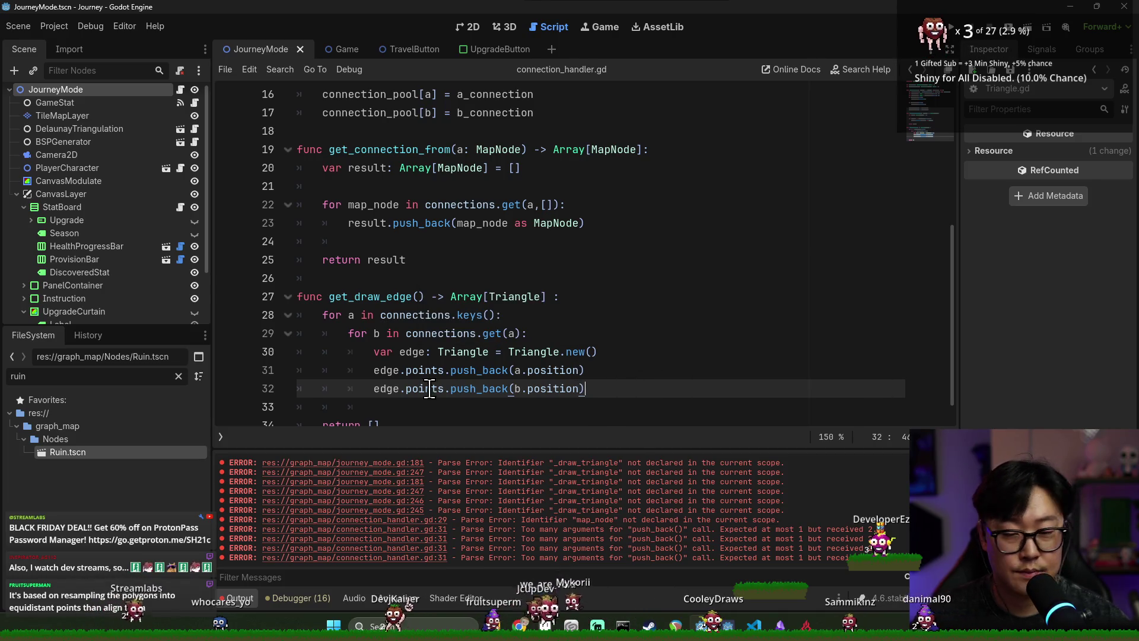
- Save, then open a new line at the top of get_draw_edge for an edge_set declaration
double_click(387, 370)
key(Up)
key(Up)
key(Up)
key(ctrl+s)
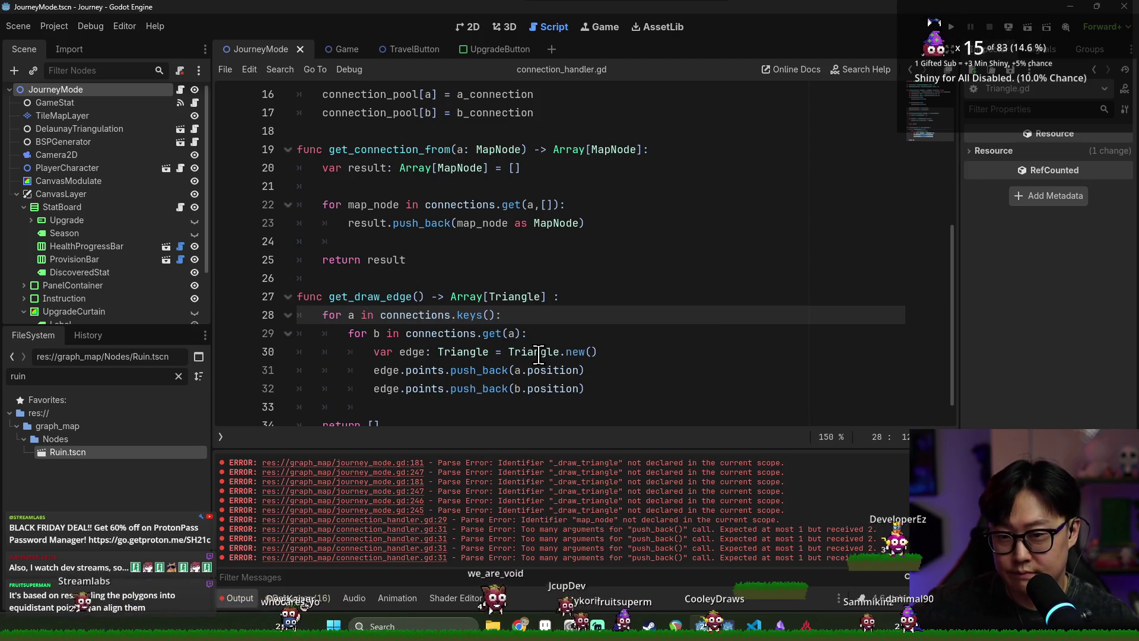
key(ctrl+s)
double_click(388, 373)
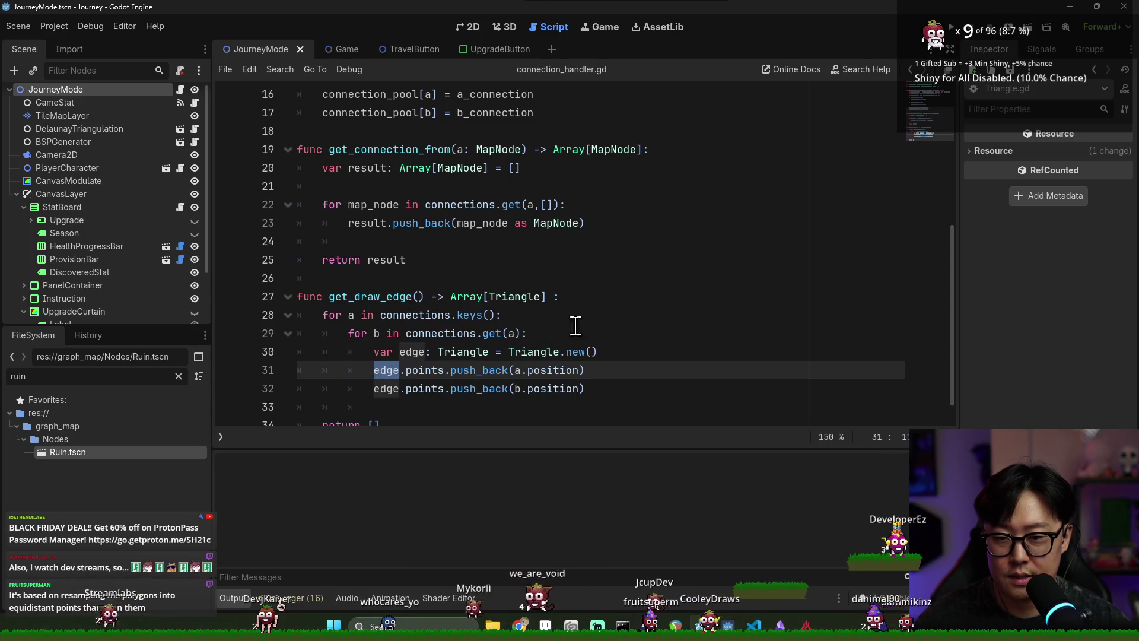
click(630, 302)
key(Return)
text(var edge_set: Dictionary[Tr])
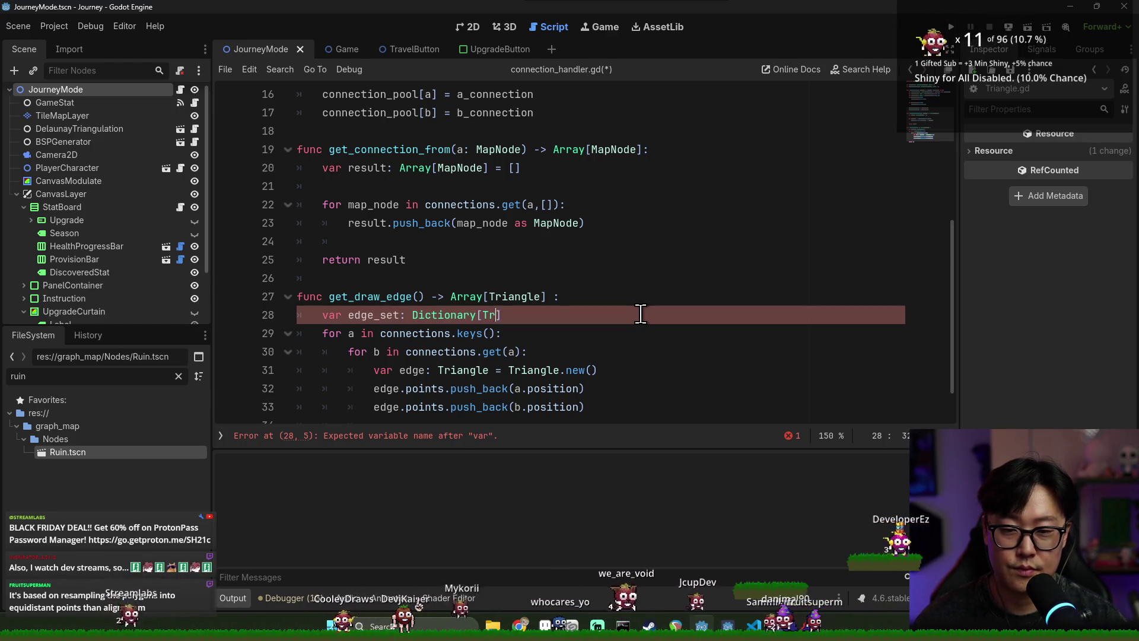
- Complete the declaration as 'var edge_set: Dictionary[String, Triangle] = {}'
key(BackSpace)
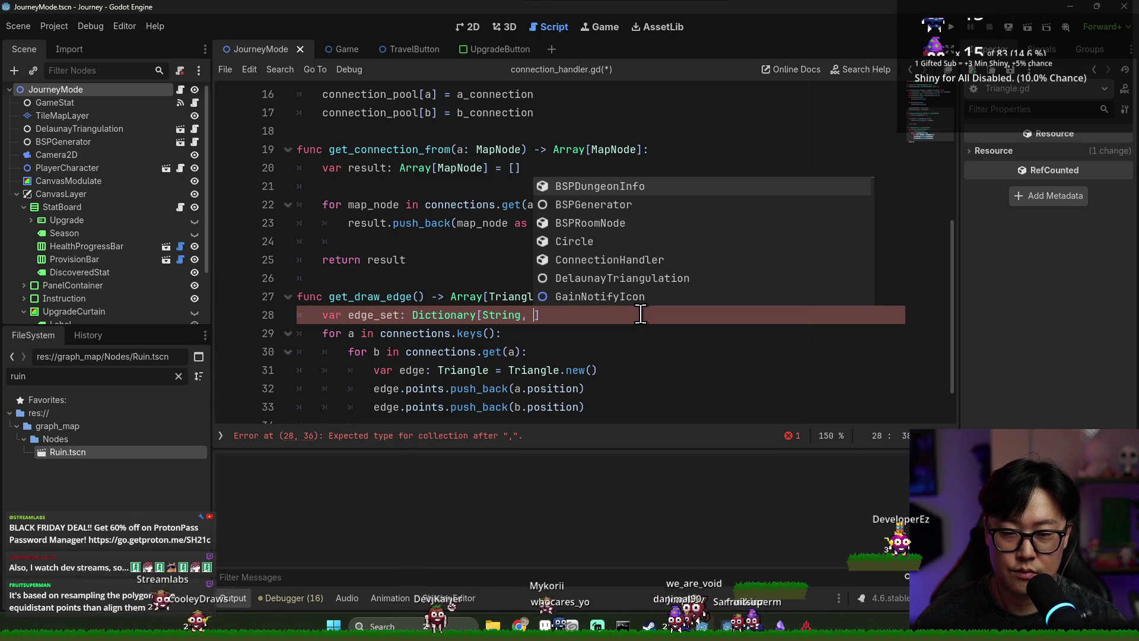
text(Tria)
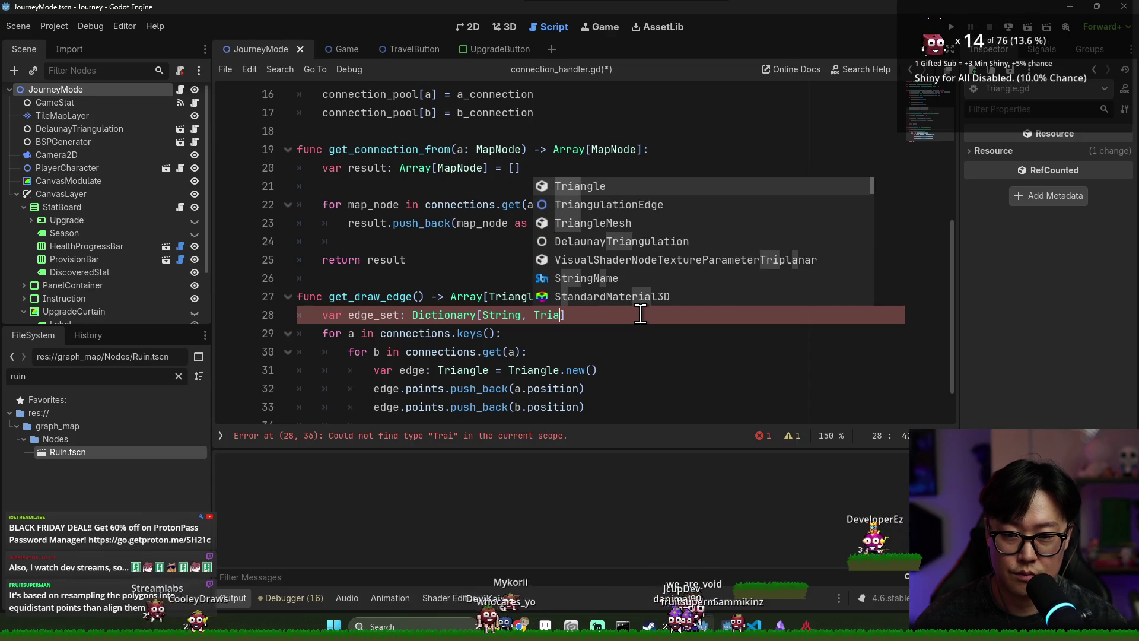
text(ngle] = {P)
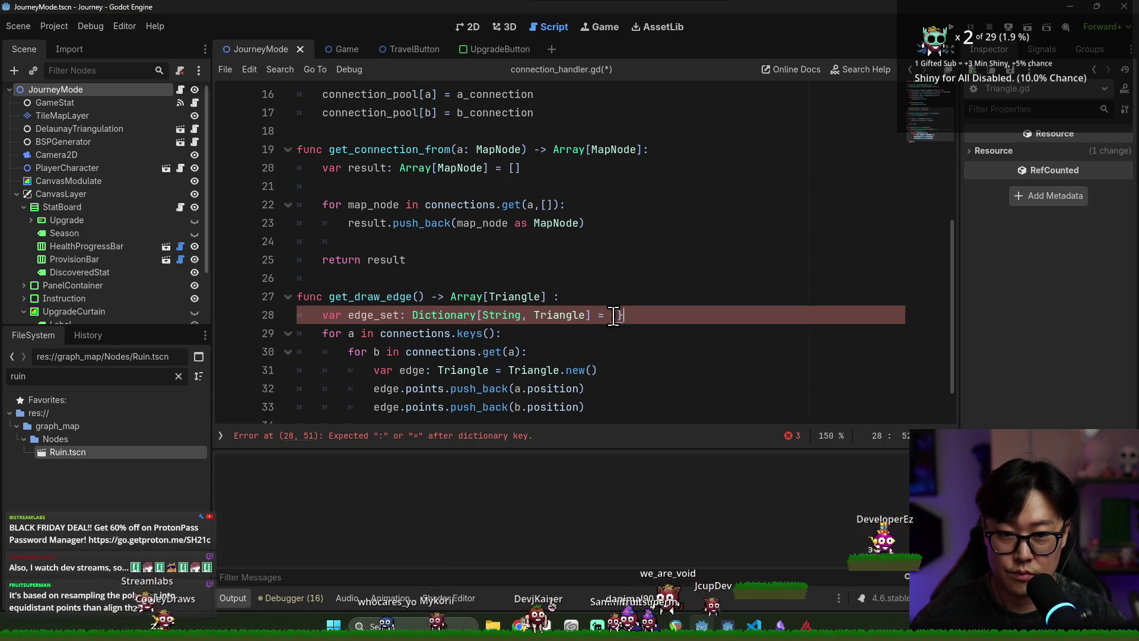
scroll(415, 321, down, 1)
- Add 'if !edge_set.has(edge.hashcode()):' after the second push_back
click(598, 356)
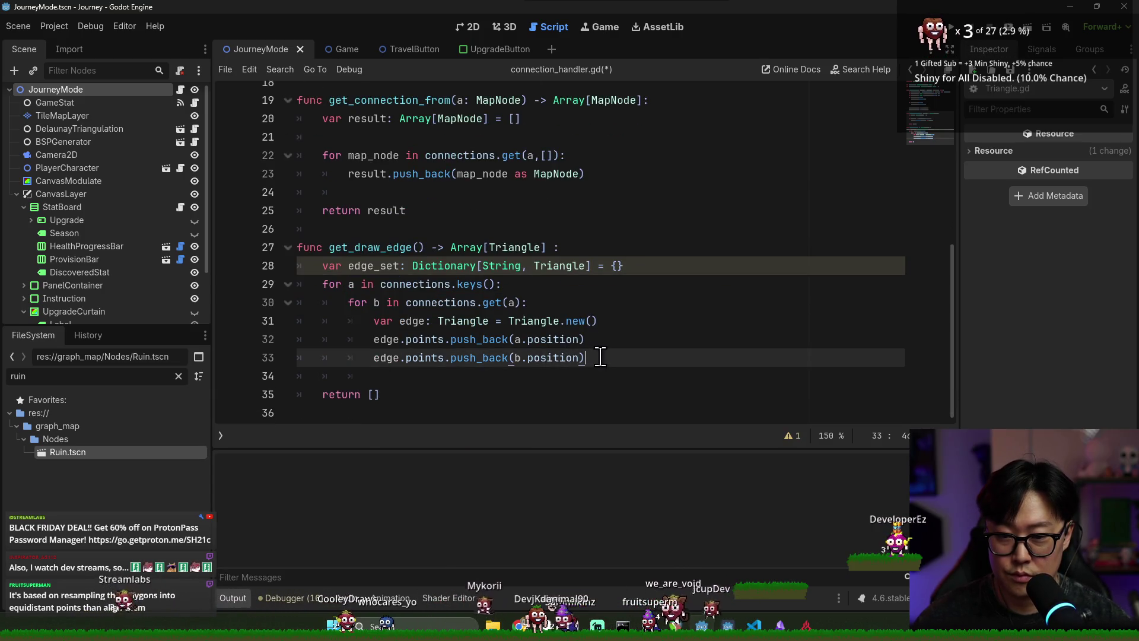
key(Return)
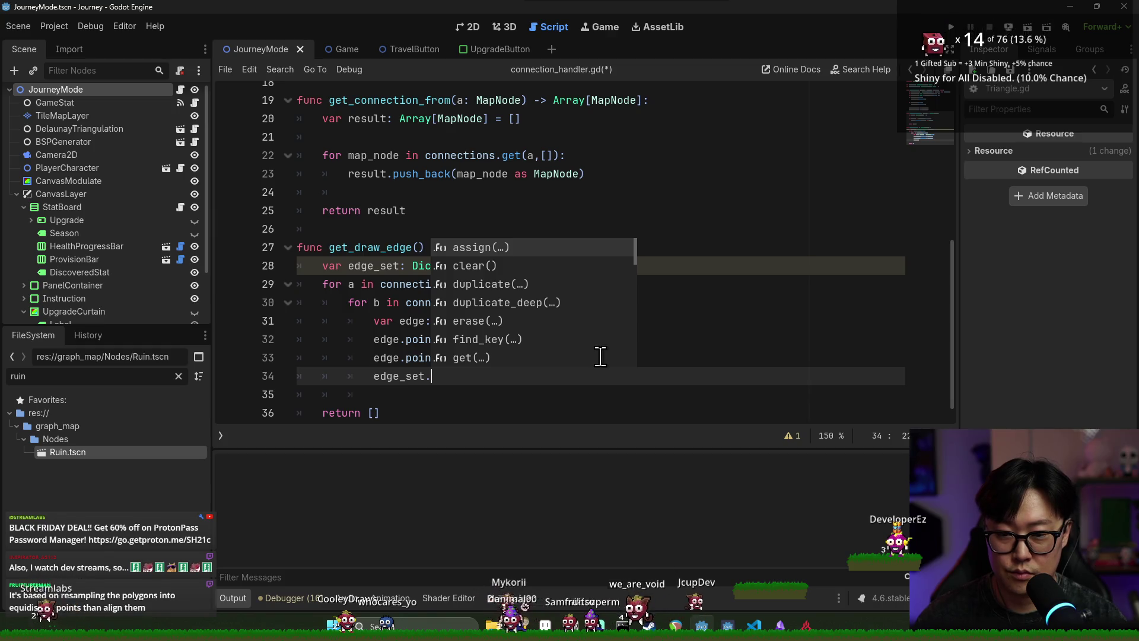
text(has)
key(Return)
click(391, 359)
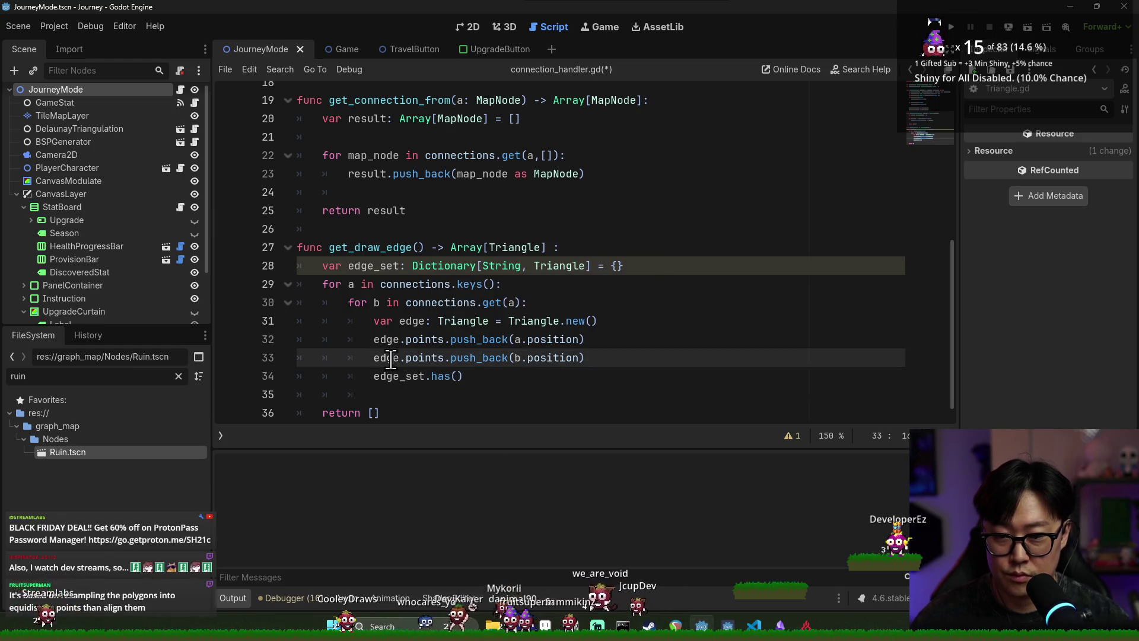
click(457, 376)
text(edge.hash)
key(Return)
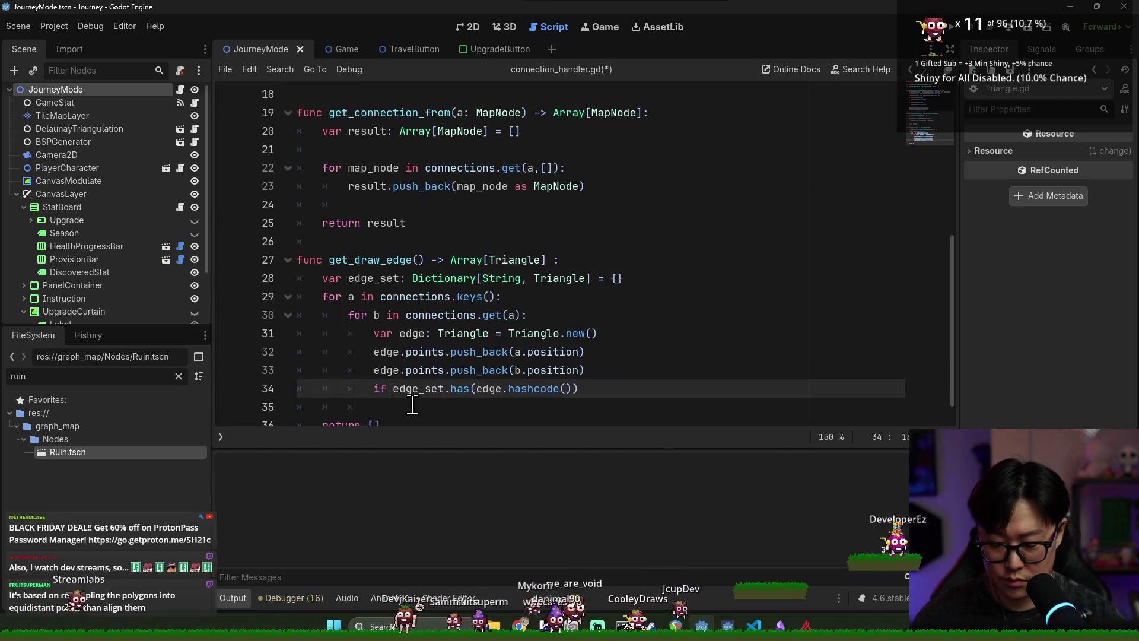
text(:)
key(Return)
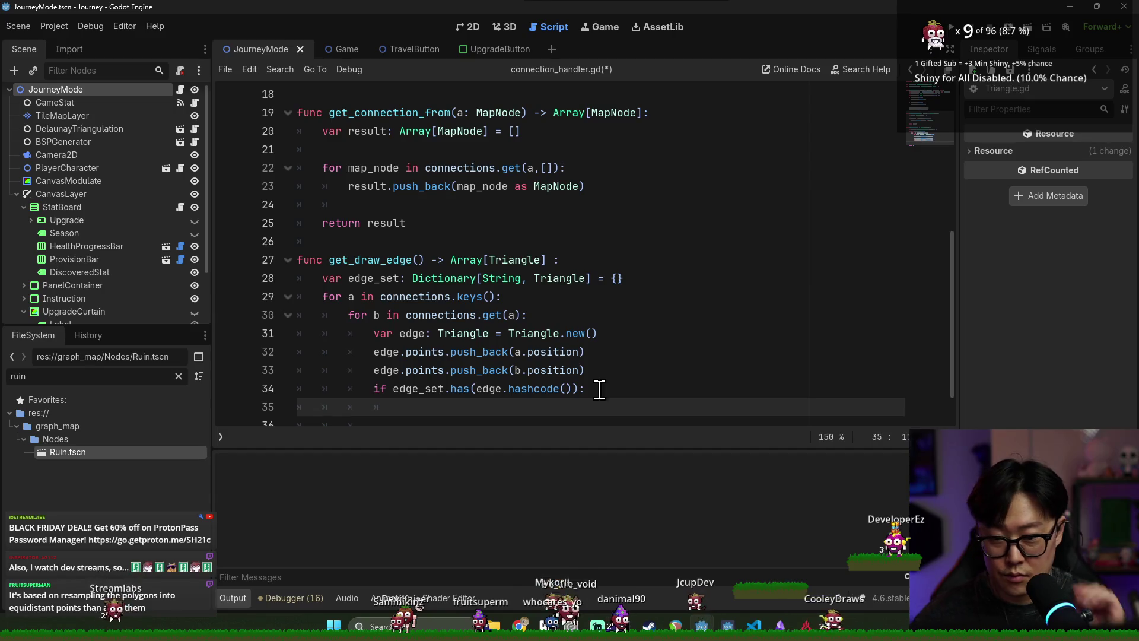
click(393, 388)
text(!)
- Inside the if, store edge in edge_set under its hashcode and save
click(442, 408)
text(edge_set.)
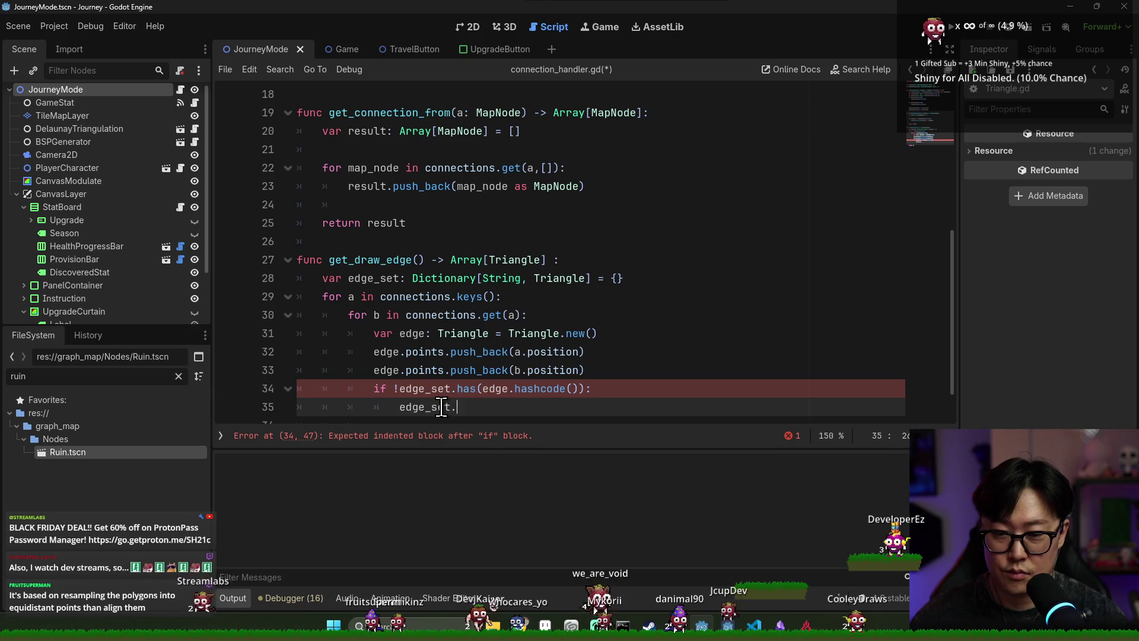
key(BackSpace)
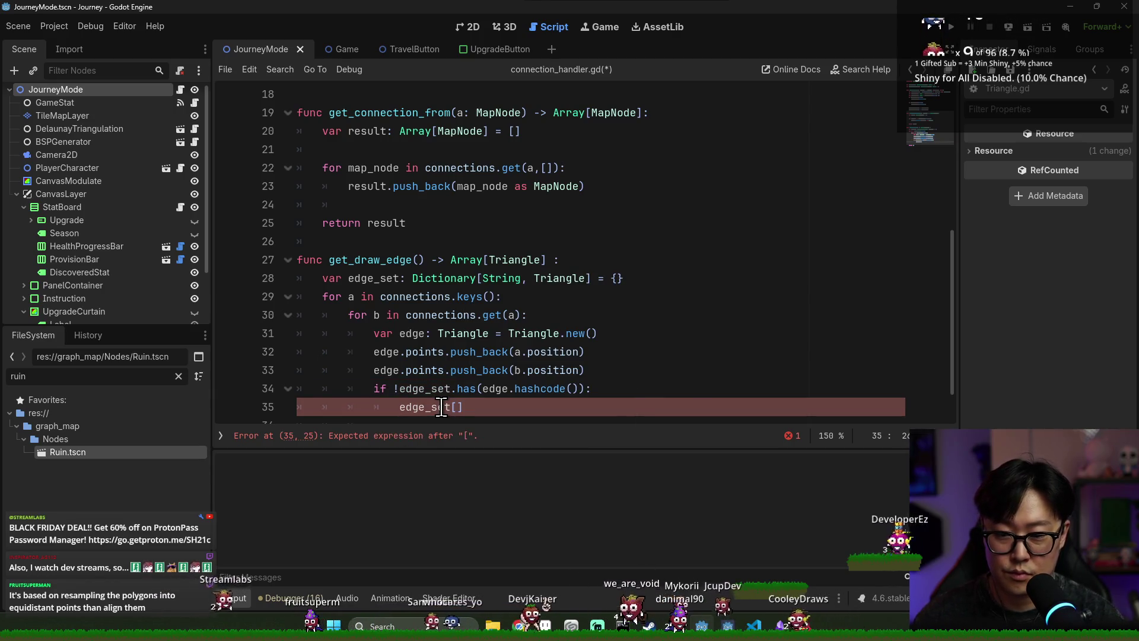
text(edge.has)
key(Return)
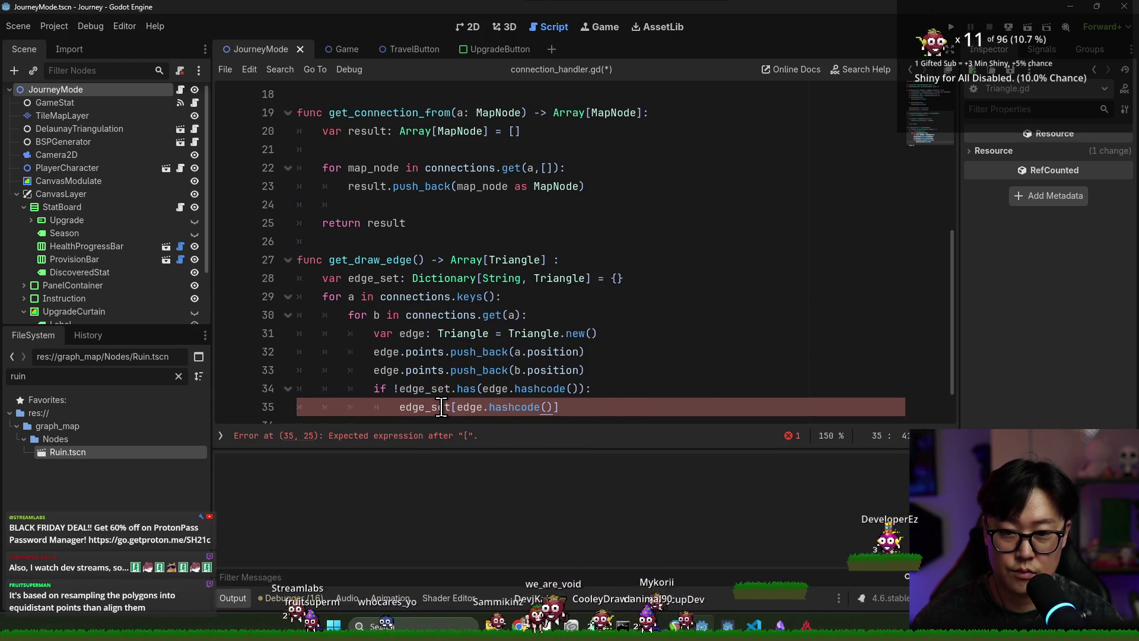
text( = edge)
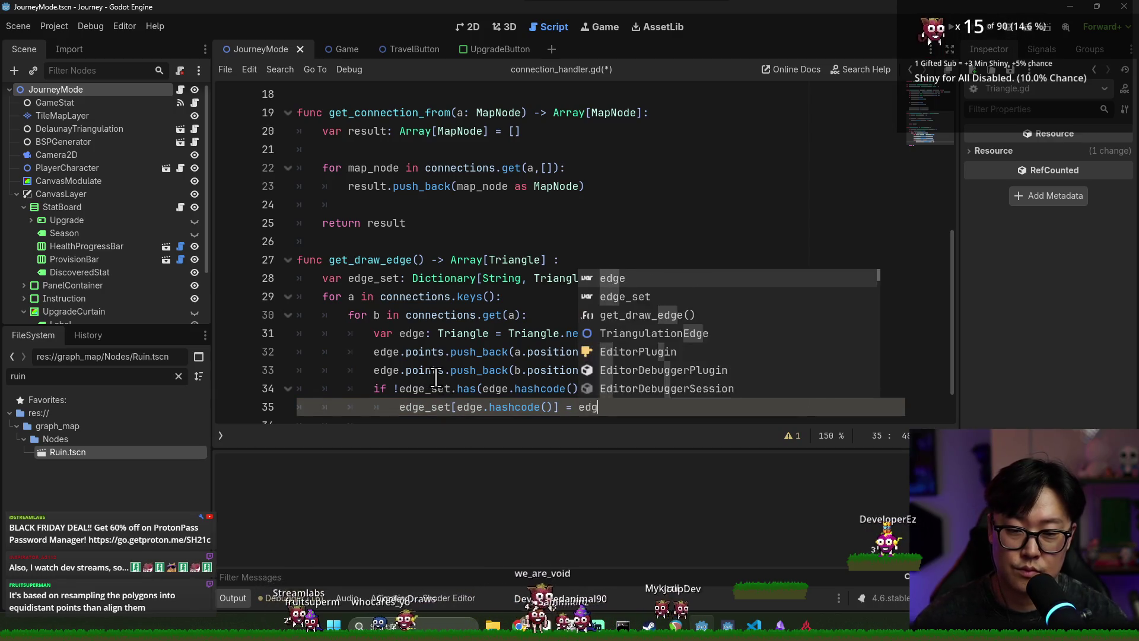
key(ctrl+s)
- Change get_draw_edge to return edge_set.values()
click(402, 279)
scroll(434, 307, down, 1)
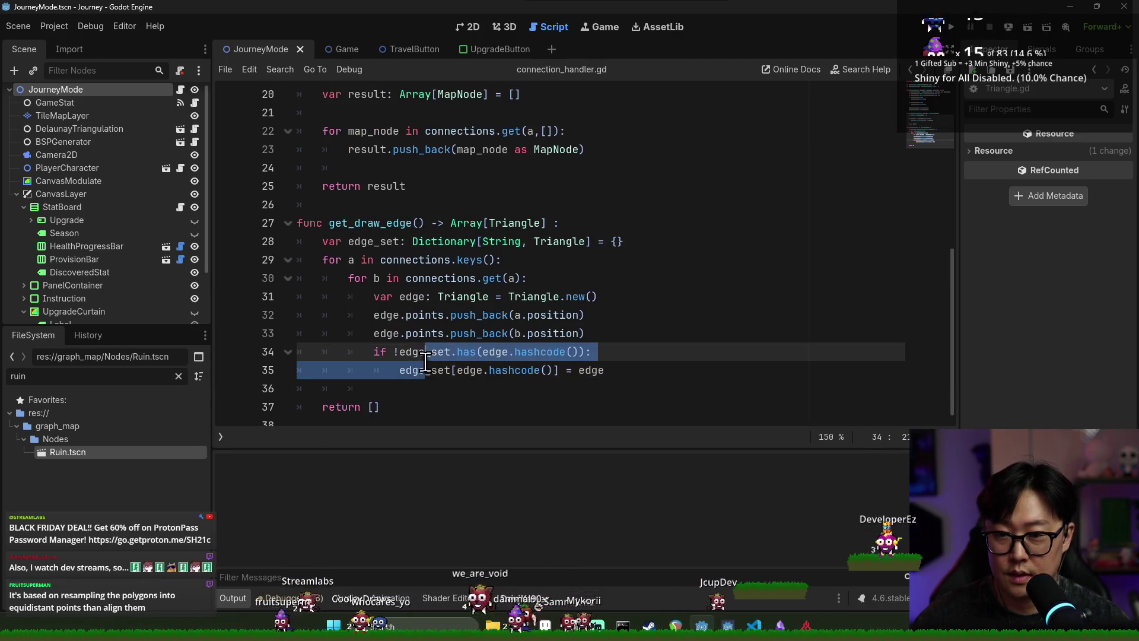
click(398, 409)
text(va)
key(Return)
key(alt+Left)
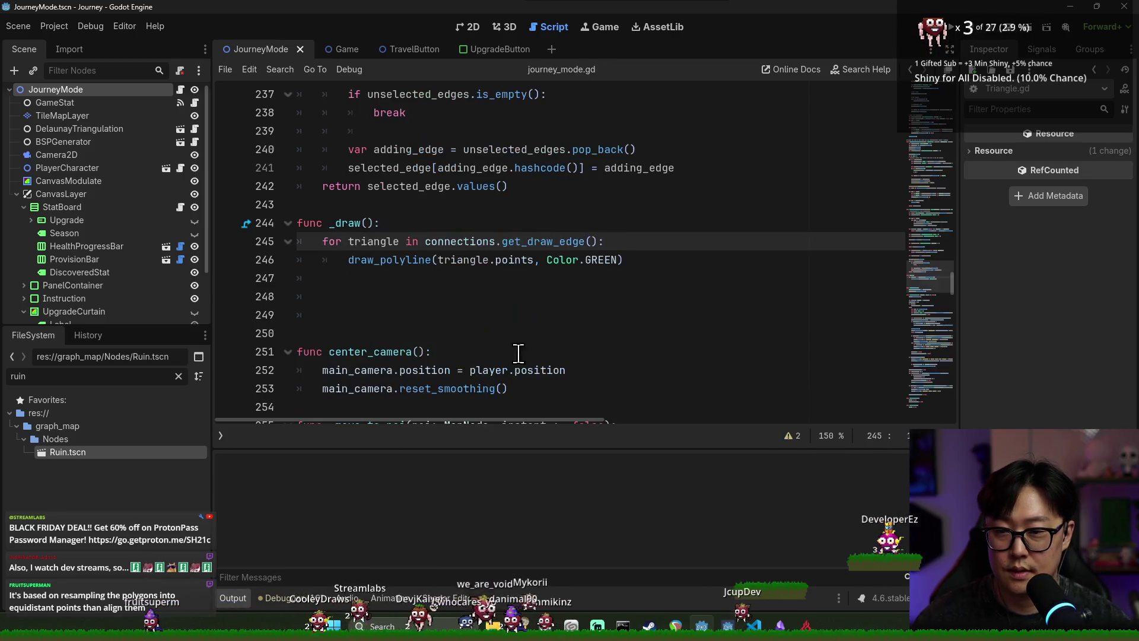
- Remove an extra blank line in _draw, save, and jump to get_draw_edge's definition
click(415, 296)
key(ctrl+s)
key(BackSpace)
key(BackSpace)
key(ctrl+s)
key(ctrl+s)
ctrl+click(534, 242)
key(ctrl+s)
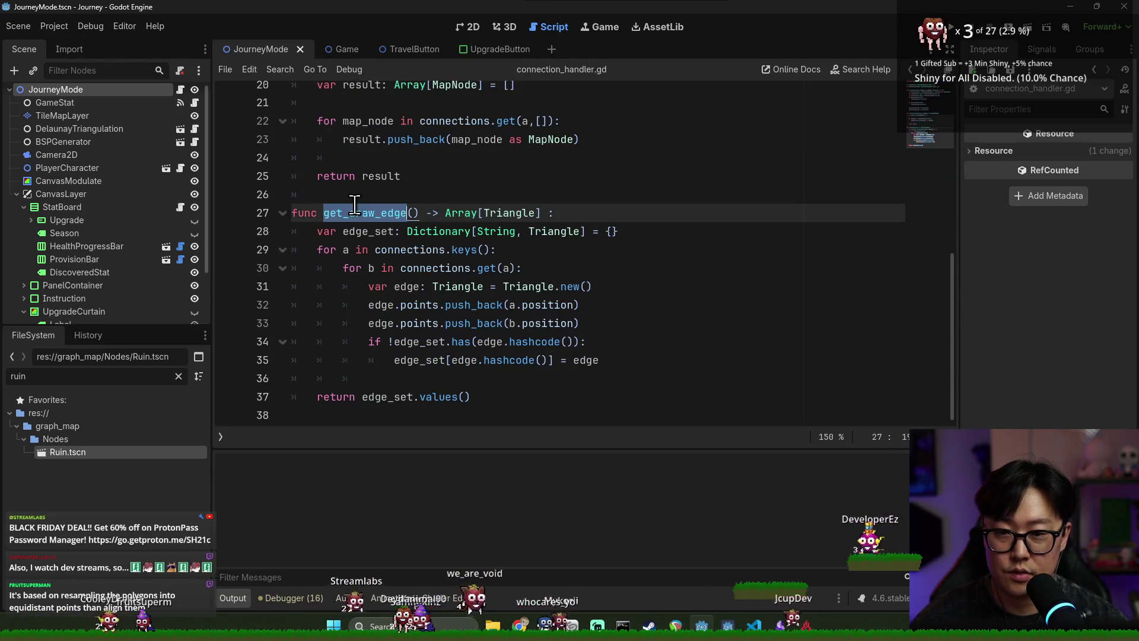
- Declare 'func get_locked_draw_edge() -> Array[Triangle]:' below get_draw_edge
click(509, 401)
key(Return)
key(Return)
text(func get_)
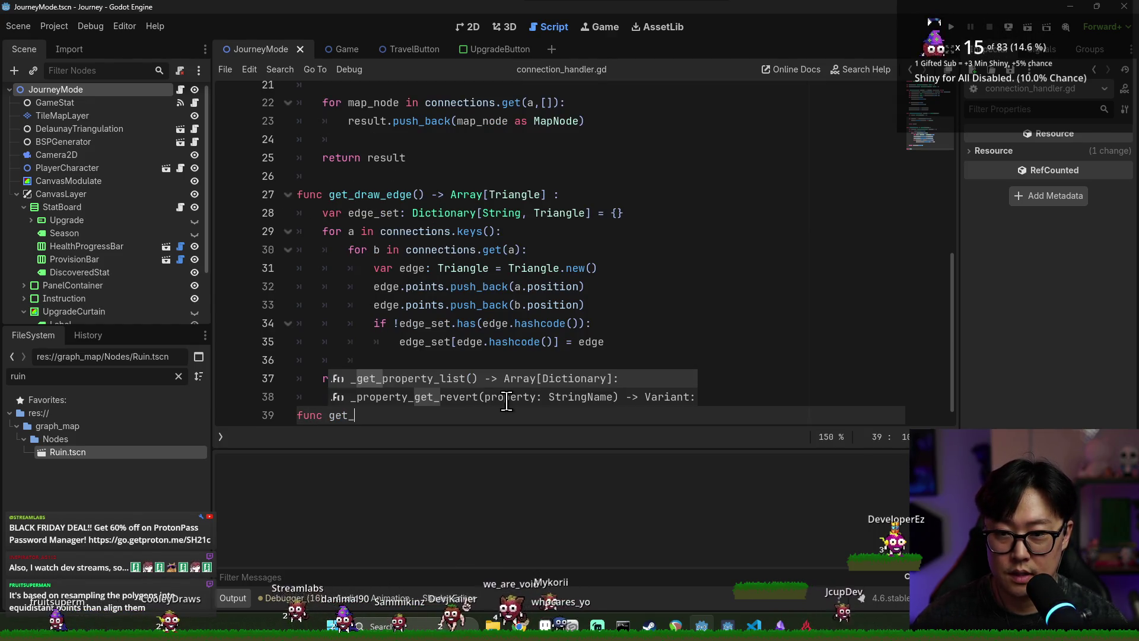
text(dr)
key(BackSpace)
key(BackSpace)
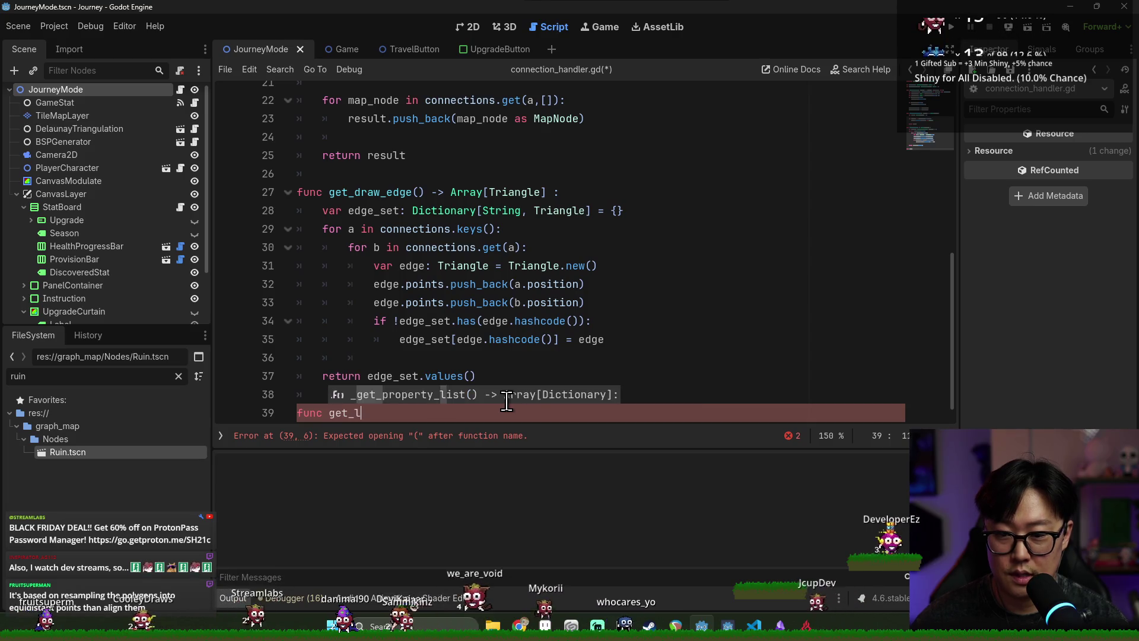
text(locked_draw_edge() -> A)
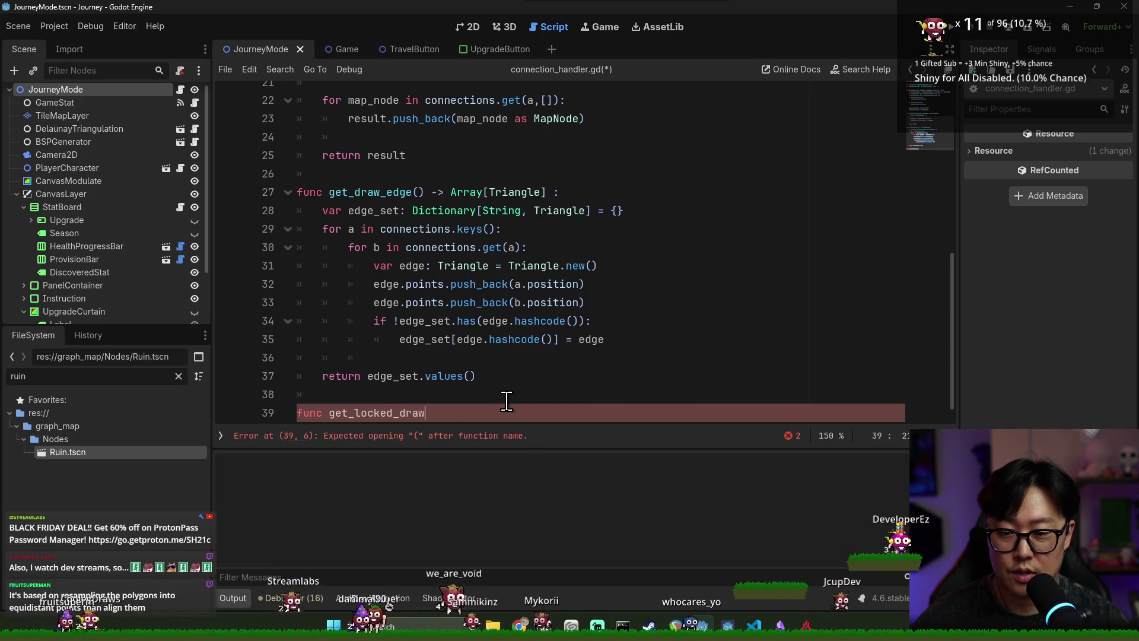
text(rray[Triangle)
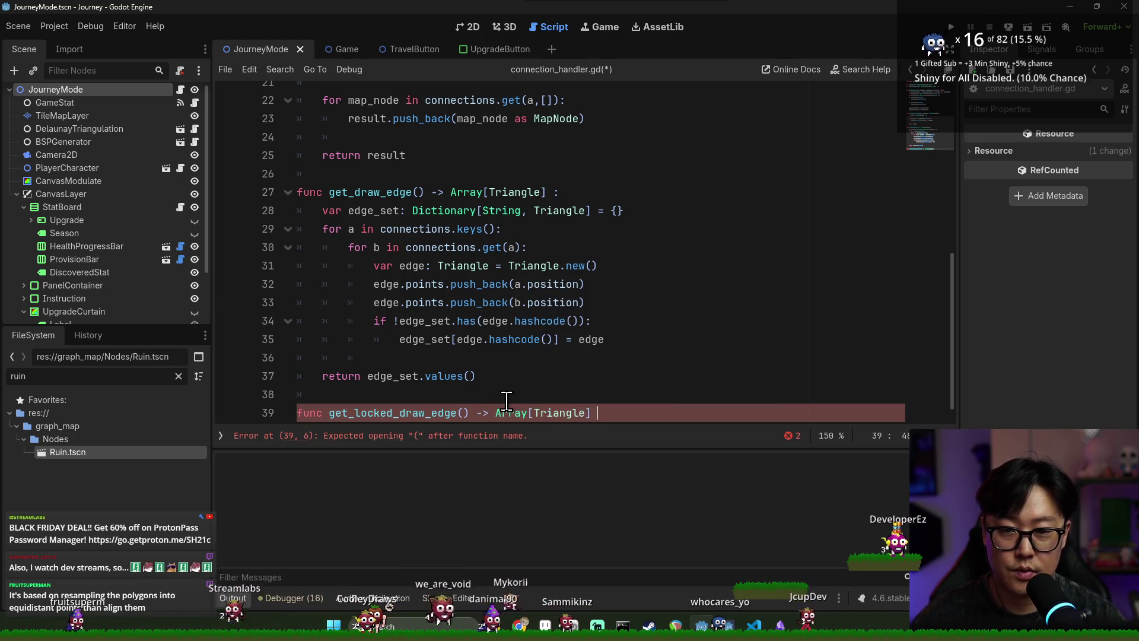
text(:)
key(Return)
- Copy get_draw_edge's body into get_locked_draw_edge and save
click(479, 357)
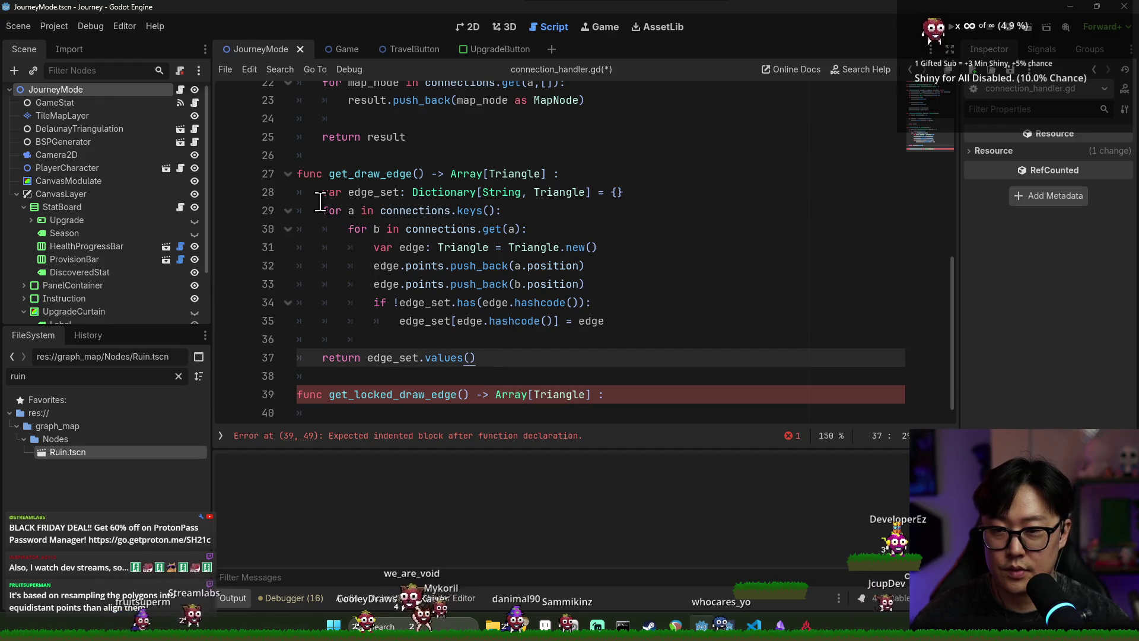
shift+click(320, 193)
key(ctrl+c)
click(323, 413)
key(ctrl+v)
key(ctrl+s)
- Replace both connections references in the copy with locked_connections, save, and return to journey_mode.gd
key(ctrl+d)
scroll(465, 281, up, 2)
scroll(451, 184, up, 8)
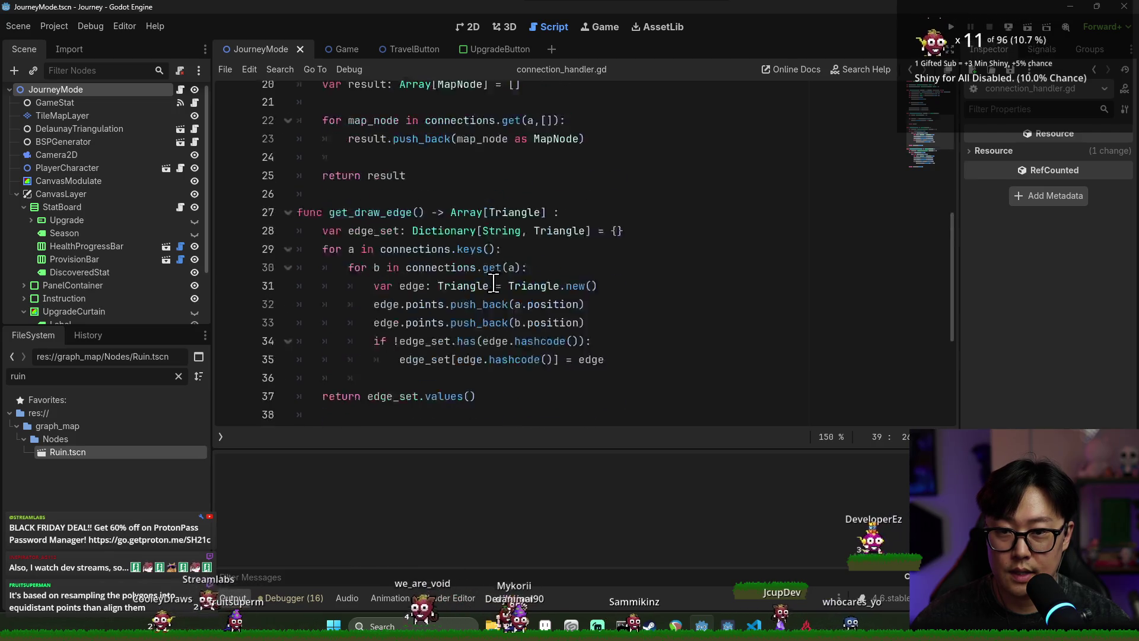
double_click(434, 144)
scroll(518, 356, down, 10)
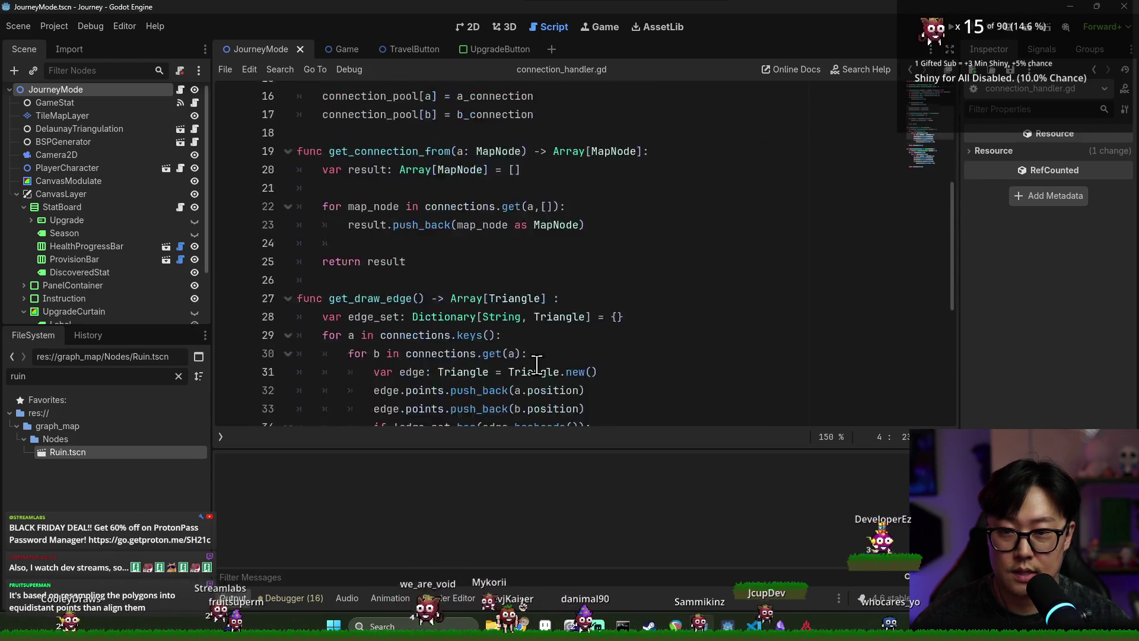
double_click(445, 268)
key(ctrl+v)
double_click(440, 250)
key(ctrl+v)
key(ctrl+s)
key(alt+Left)
key(ctrl+s)
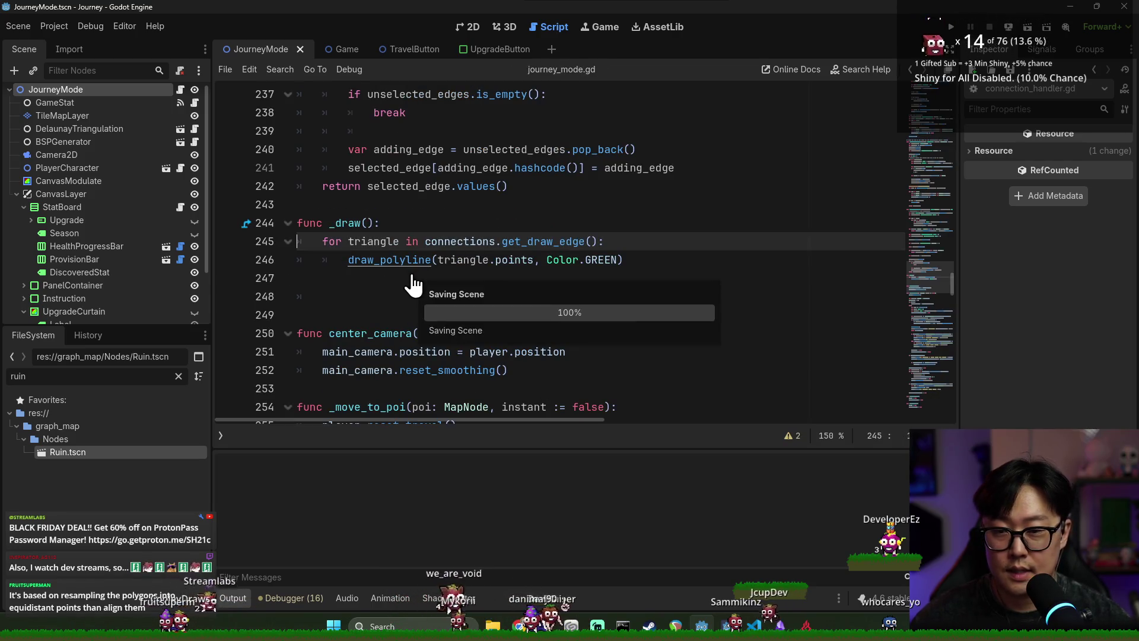
- Add a for loop over connections.get_locked_draw_edge() in _draw
key(Return)
text(for locked_tri in c)
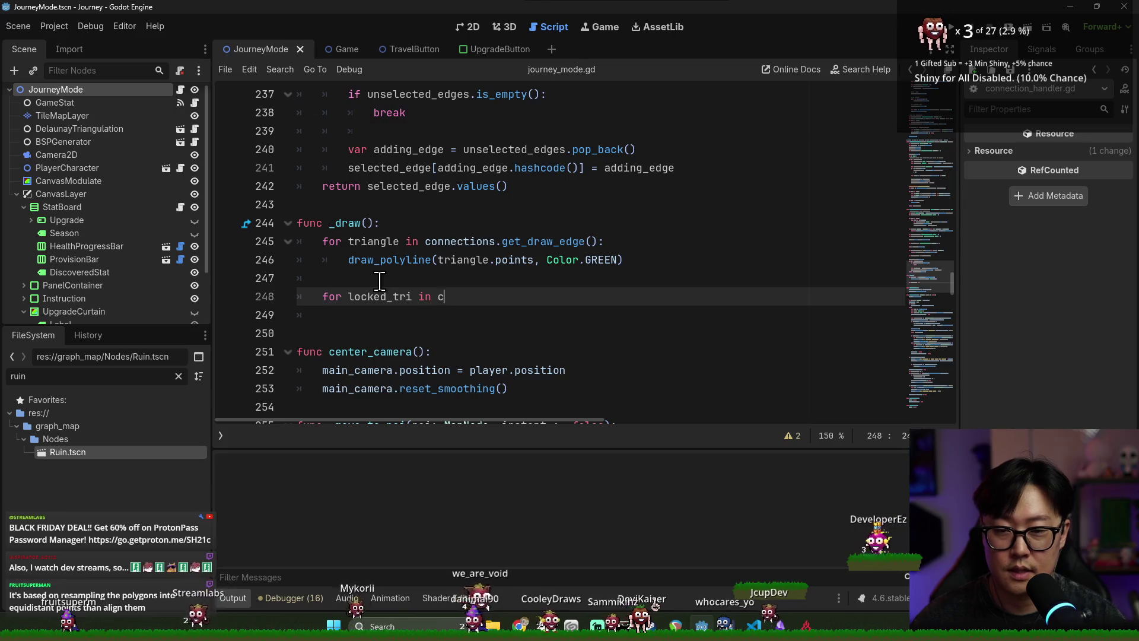
text(onnections.get_lo)
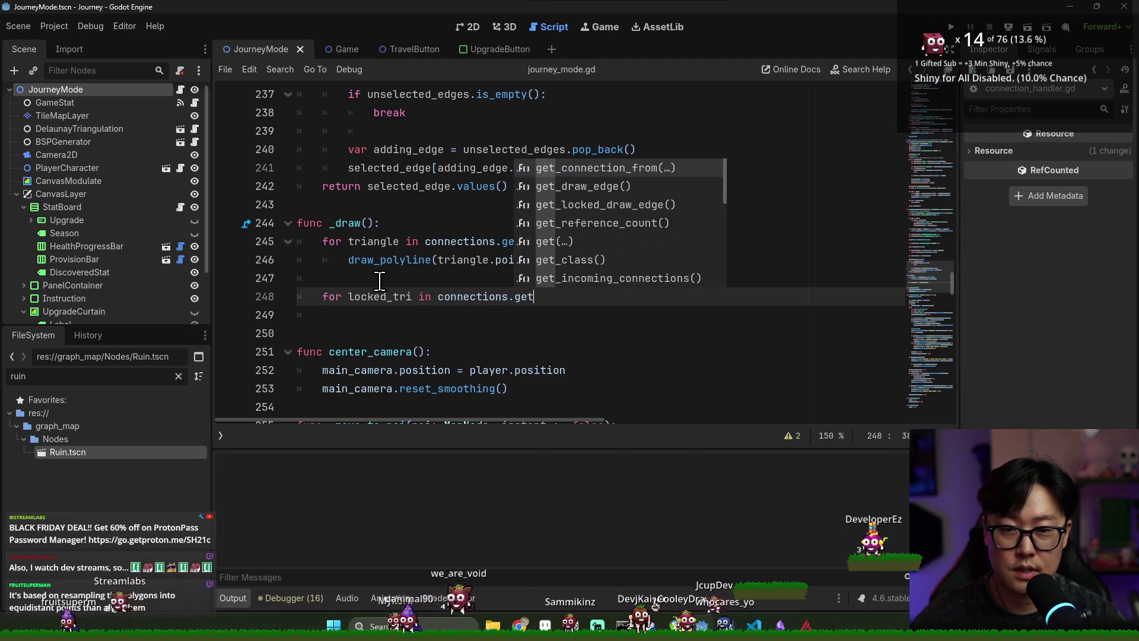
key(Return)
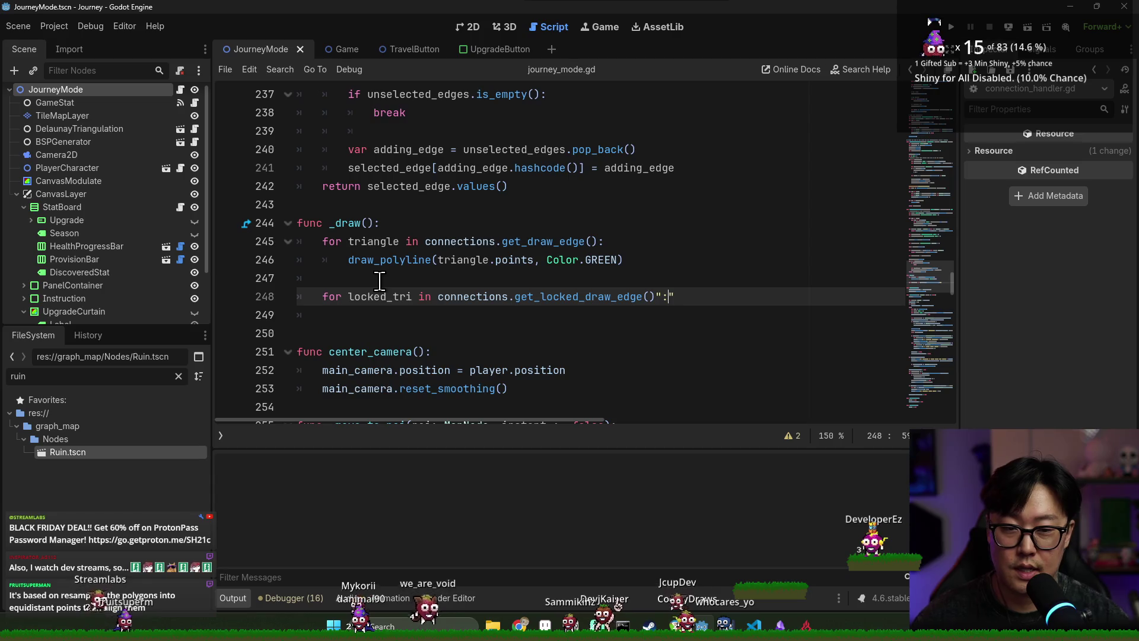
key(Return)
- Copy the draw_polyline line into the new loop, set its colour to Color.WEB_PURPLE, and save
triple_click(380, 259)
key(ctrl+c)
click(386, 315)
key(ctrl+v)
key(BackSpace)
key(shift+Tab)
key(shift+Tab)
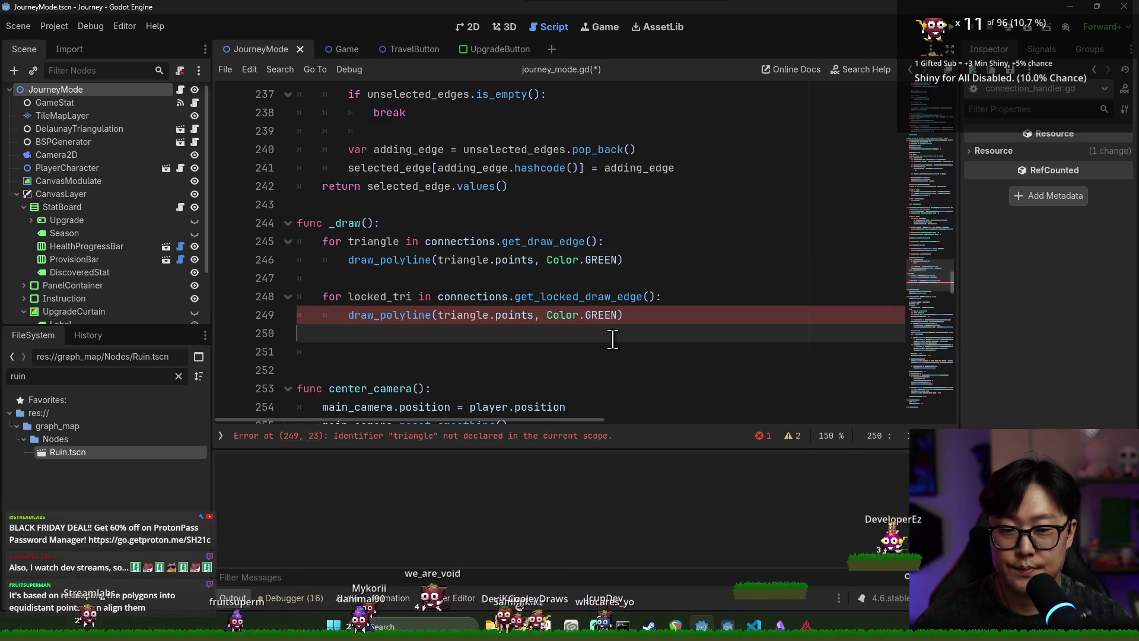
text(PUR)
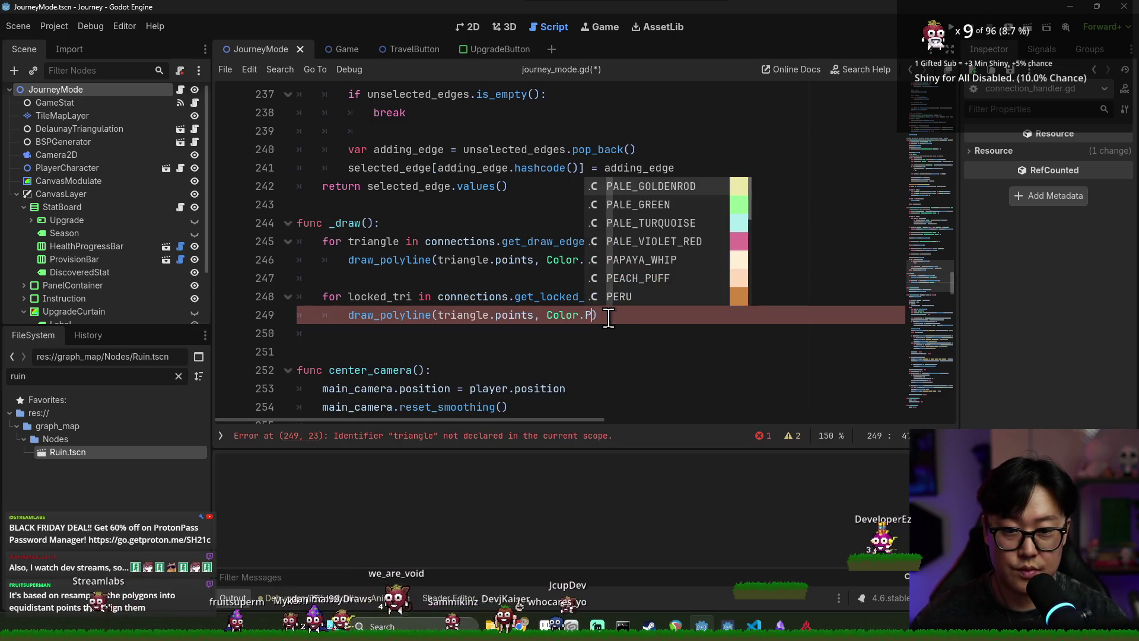
click(641, 241)
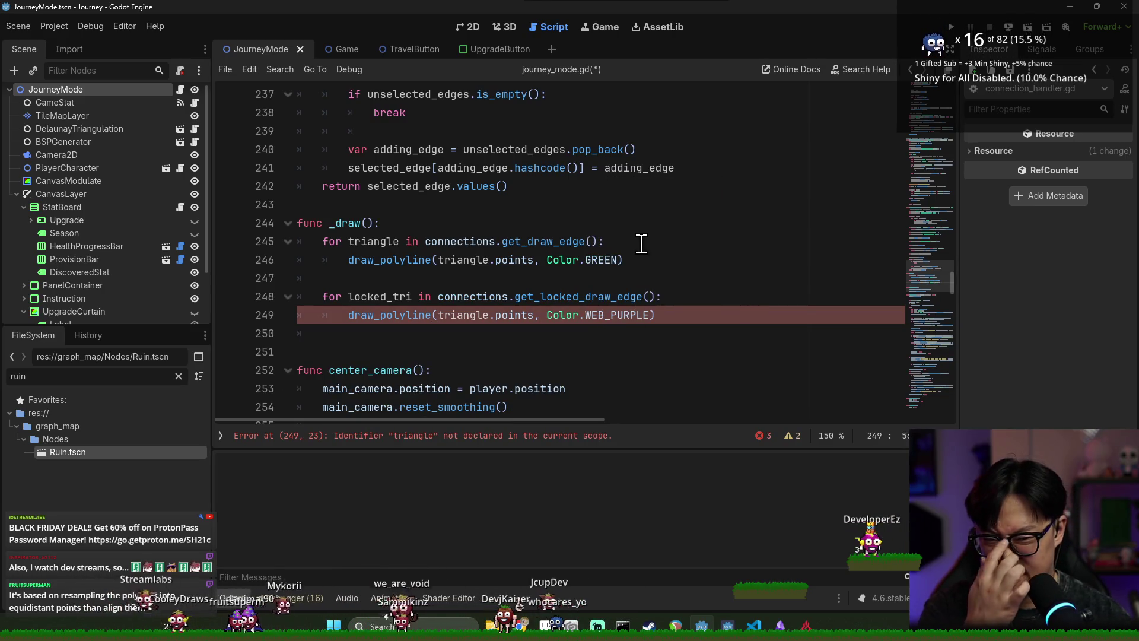
key(ctrl+s)
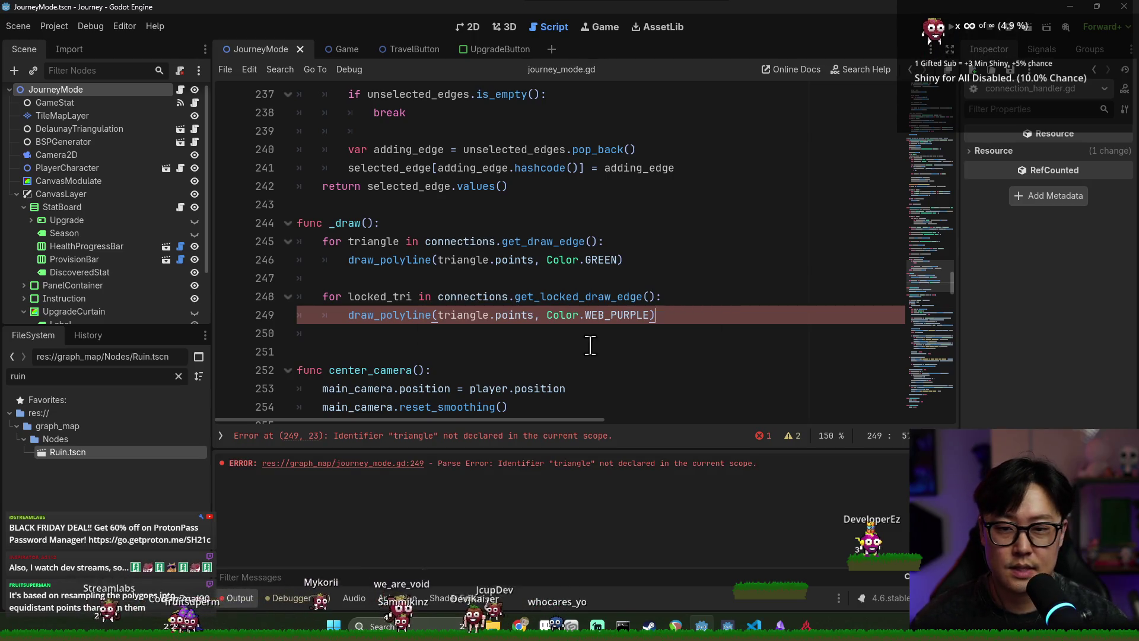
- Fix the line 249 error by replacing triangle with locked_tri, then save
click(589, 347)
key(ctrl+s)
click(543, 436)
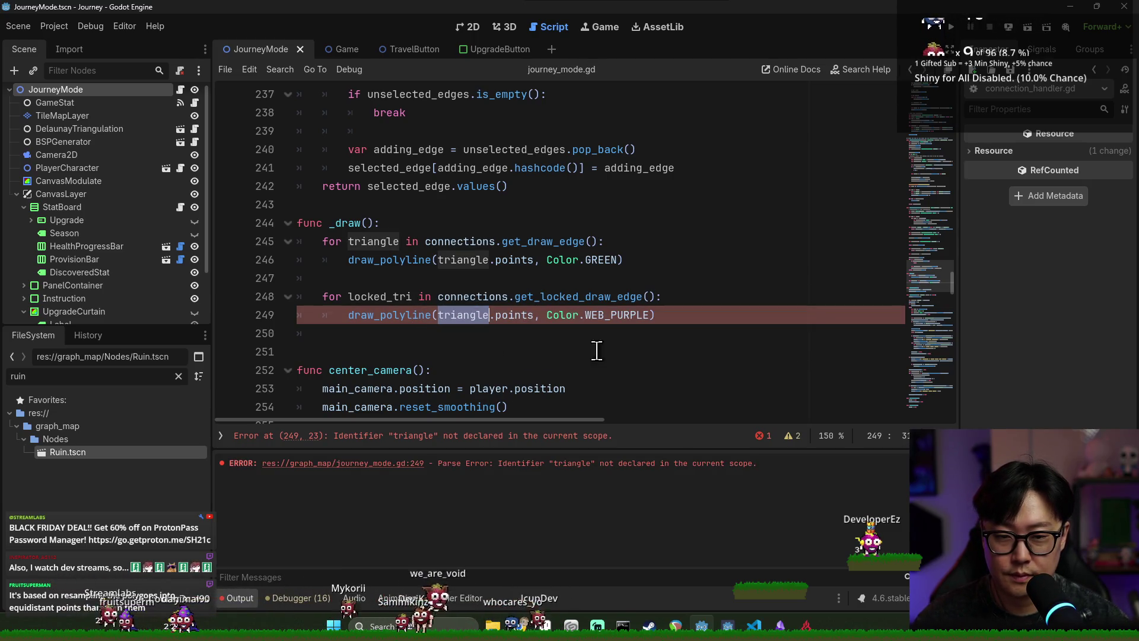
click(431, 442)
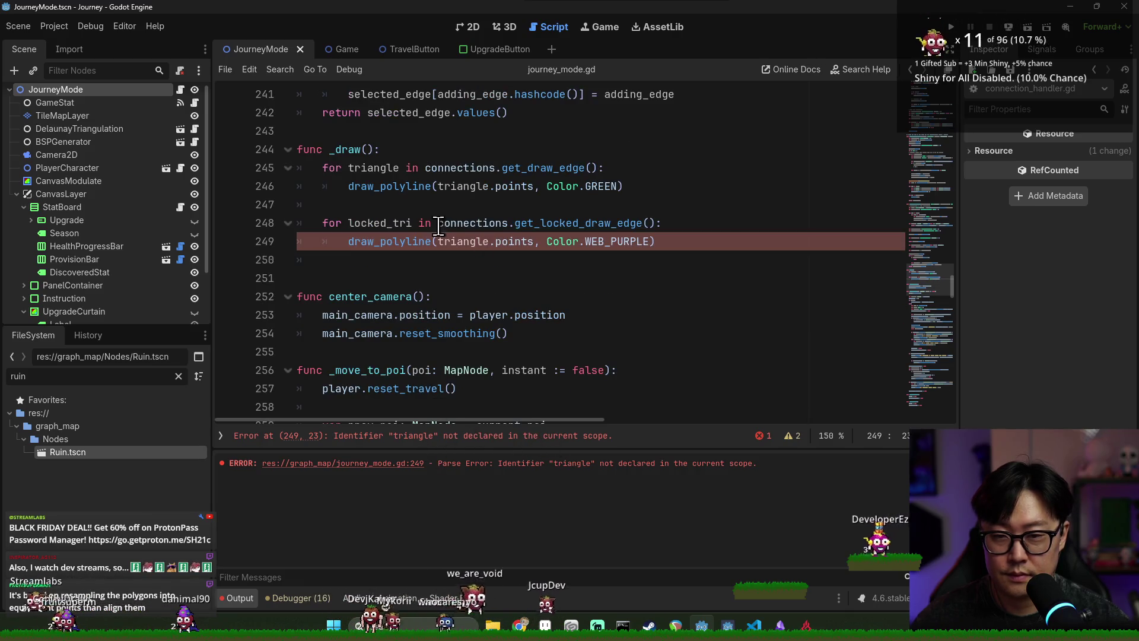
click(381, 225)
key(ctrl+c)
double_click(461, 242)
key(ctrl+v)
key(ctrl+s)
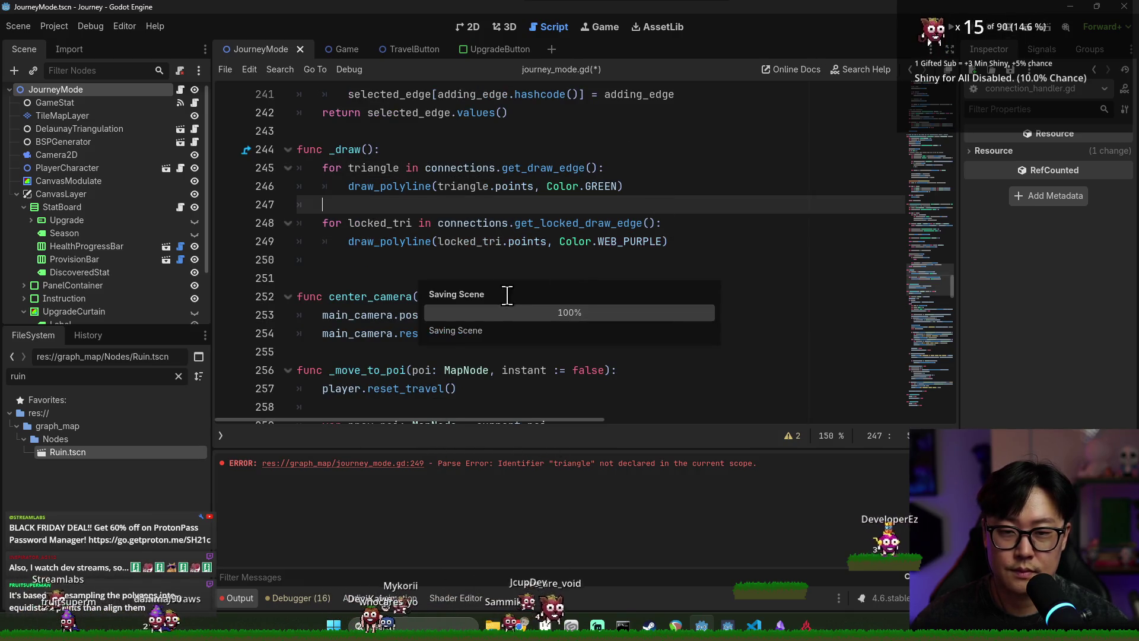
key(Down)
click(660, 241)
key(ctrl+s)
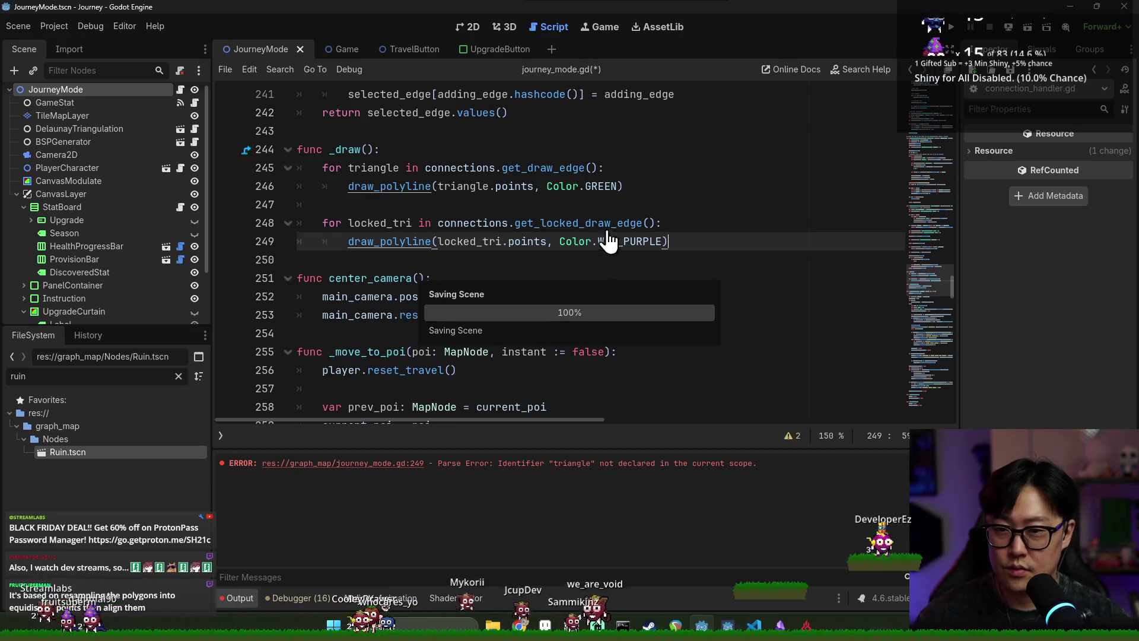
scroll(546, 245, up, 20)
- Review generate() and the queue_redraw() call in journey_mode.gd, then run the project with F5
scroll(546, 245, up, 13)
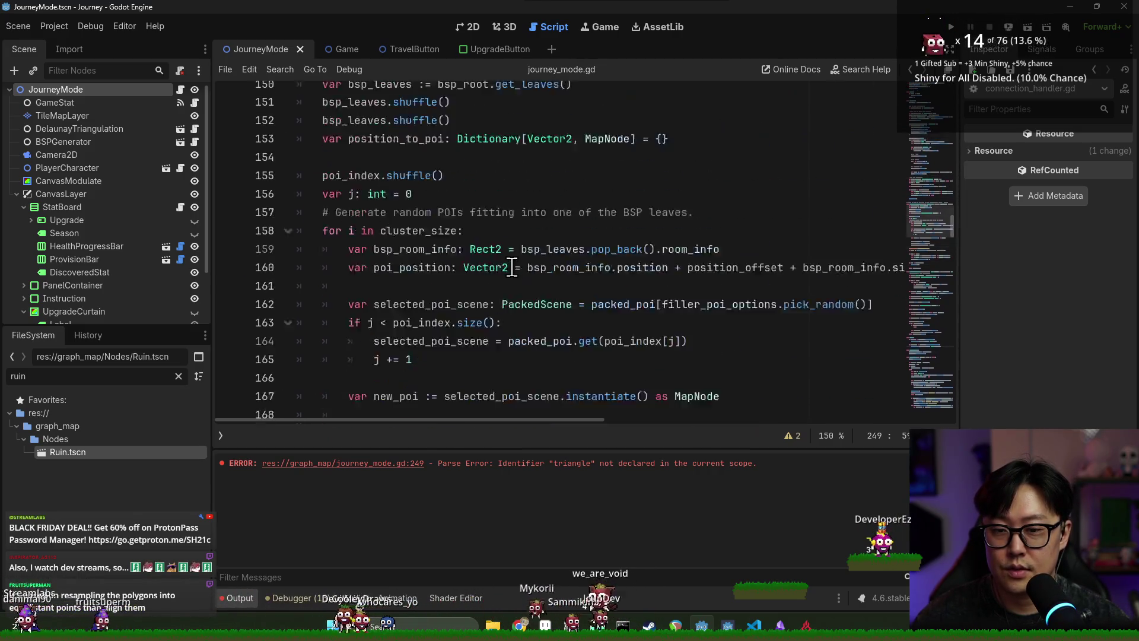
scroll(471, 281, up, 17)
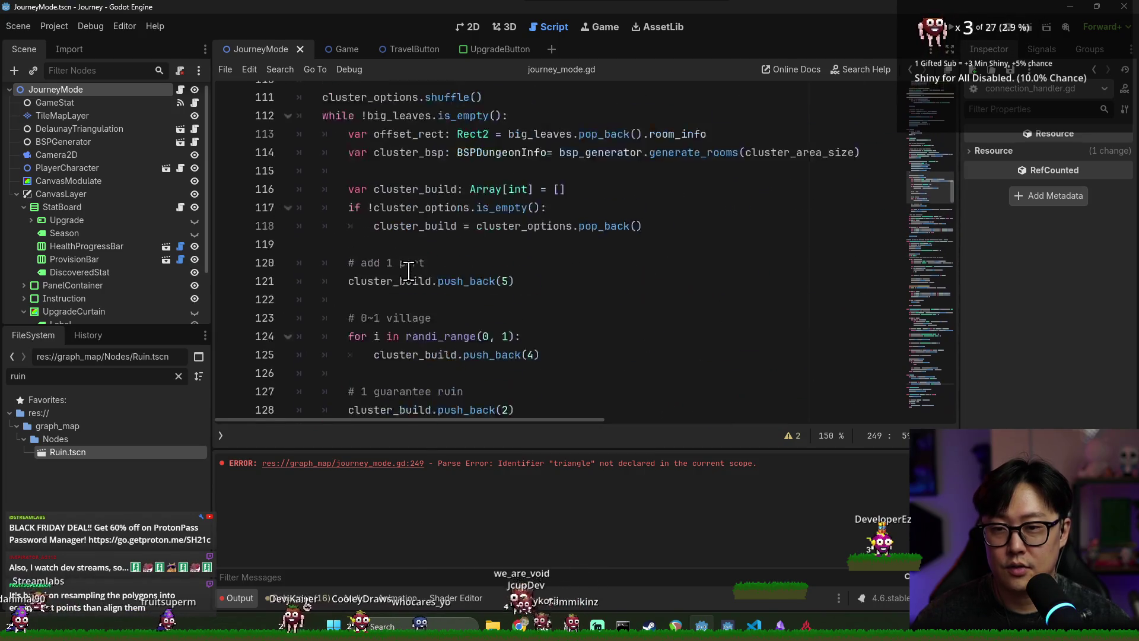
double_click(354, 188)
scroll(394, 211, up, 7)
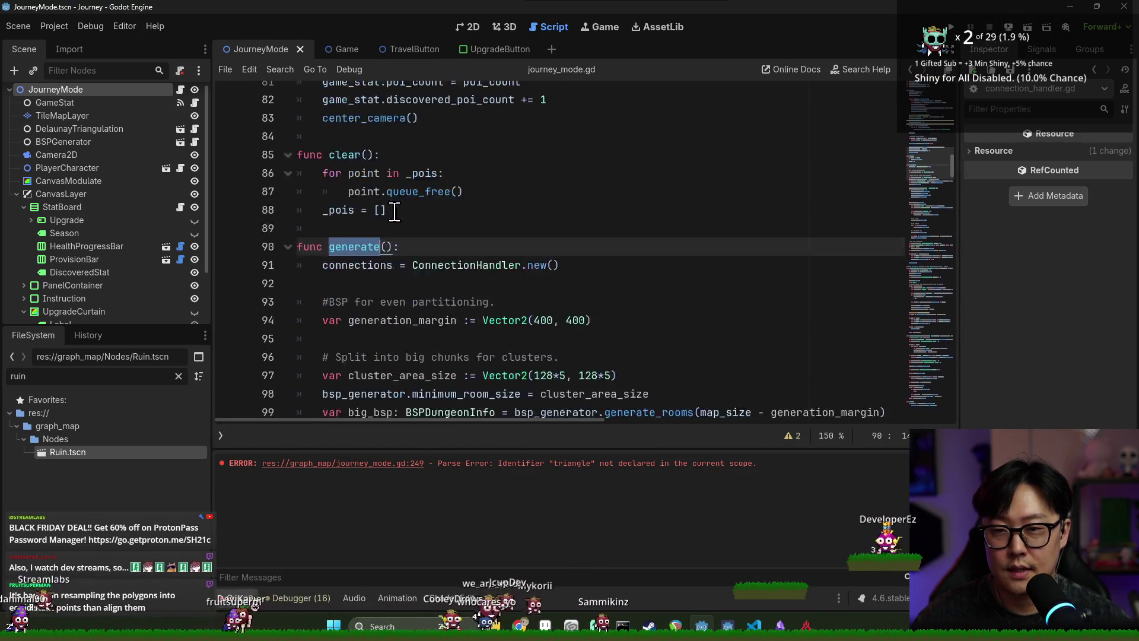
scroll(416, 249, down, 3)
scroll(417, 249, down, 18)
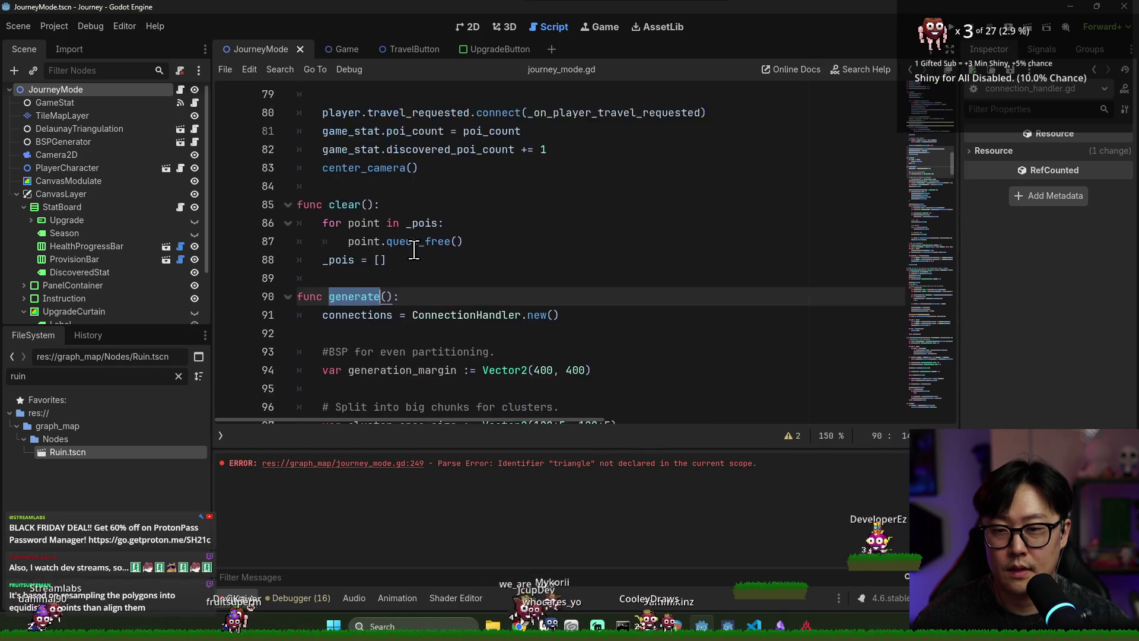
scroll(408, 253, down, 3)
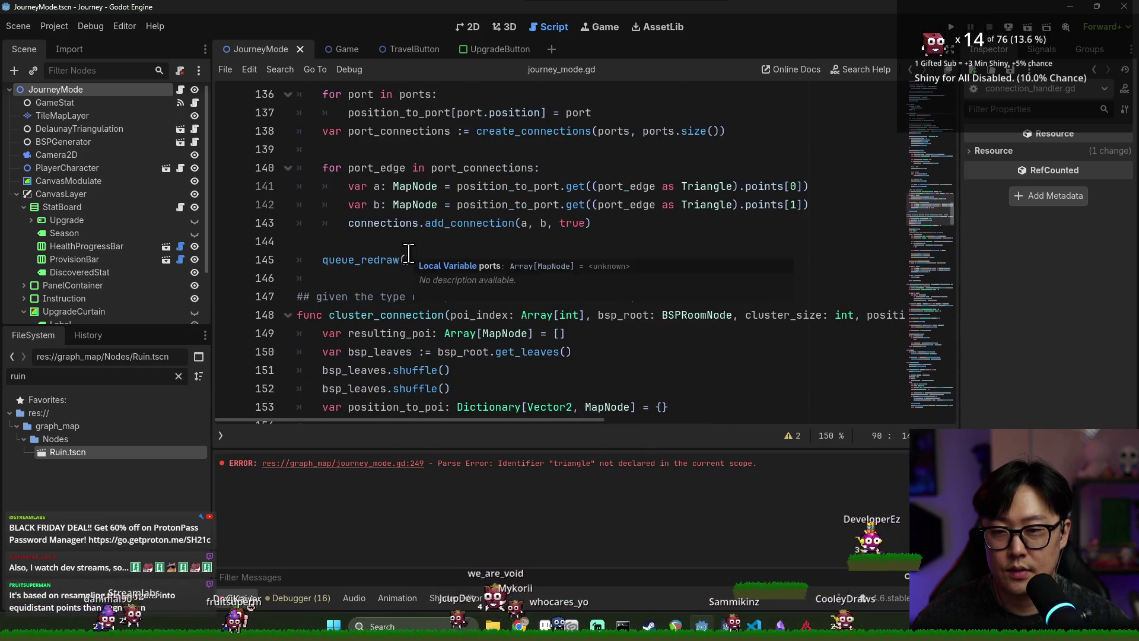
double_click(382, 261)
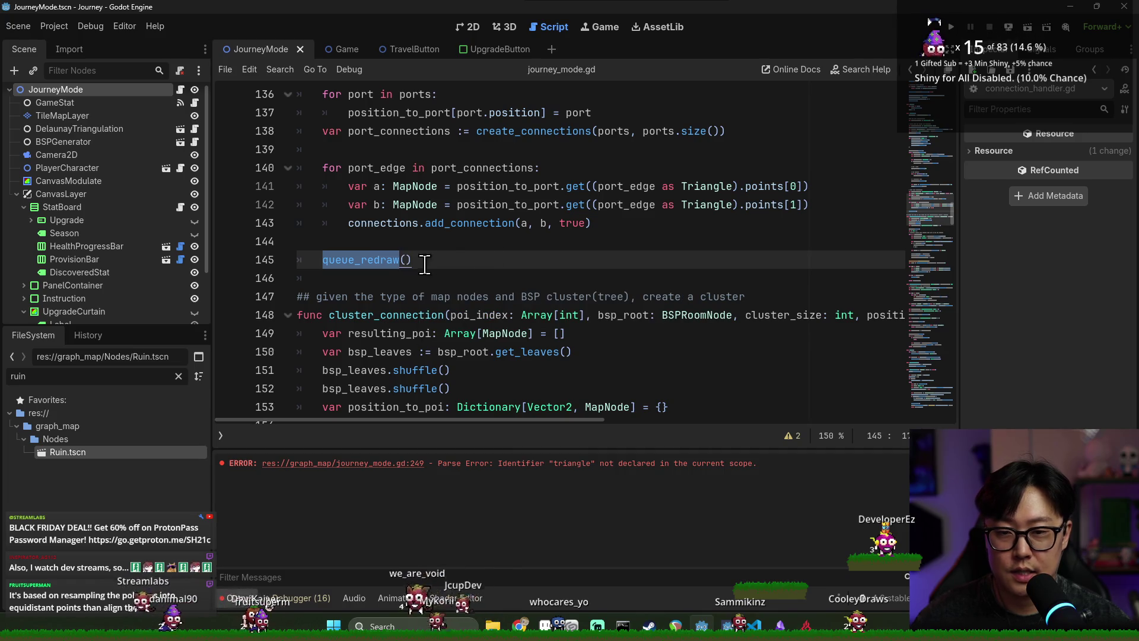
key(F5)
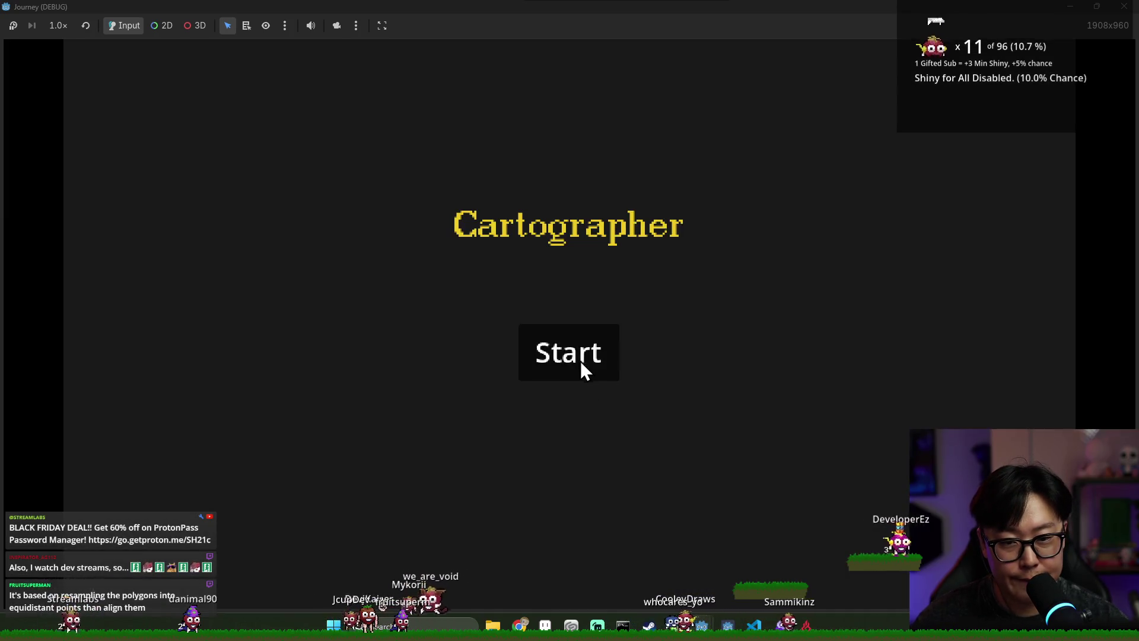
click(580, 362)
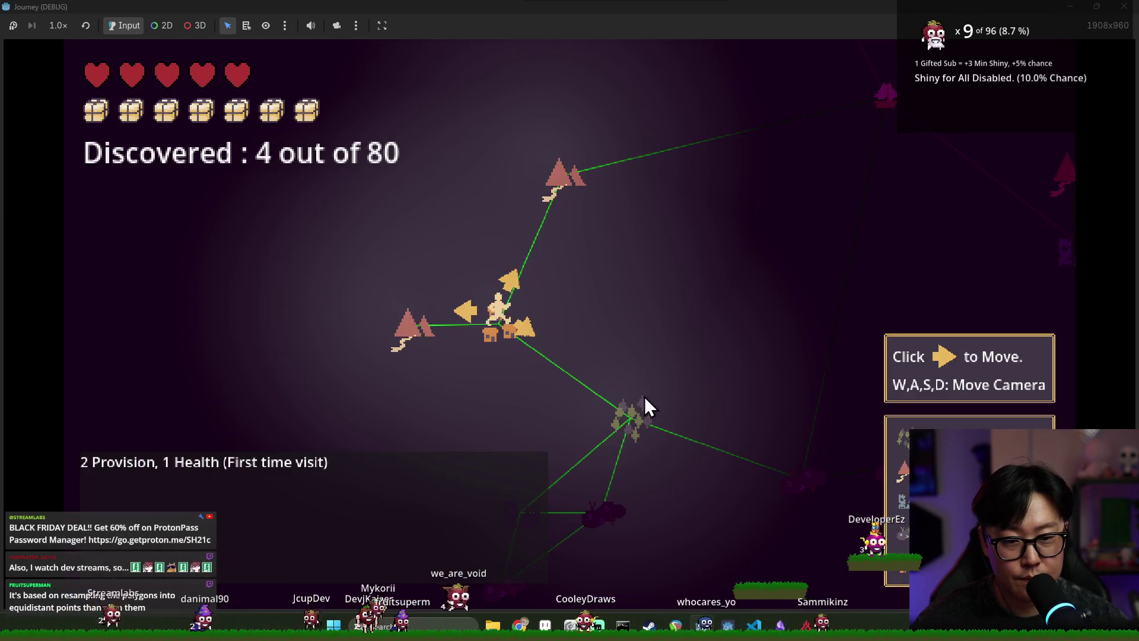
key(d)
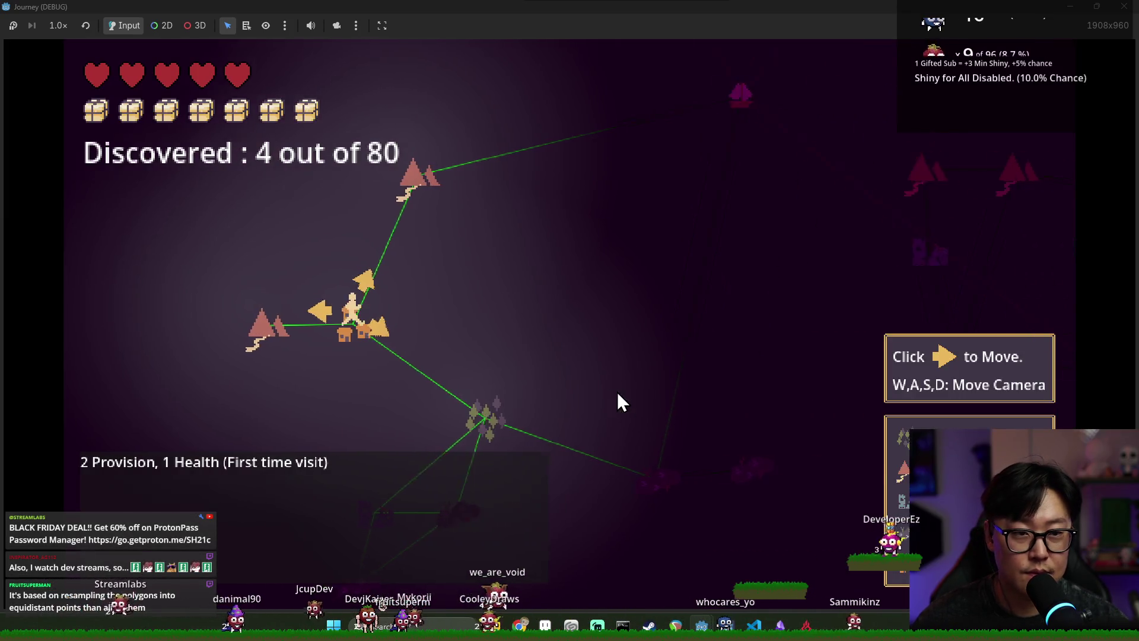
key(w)
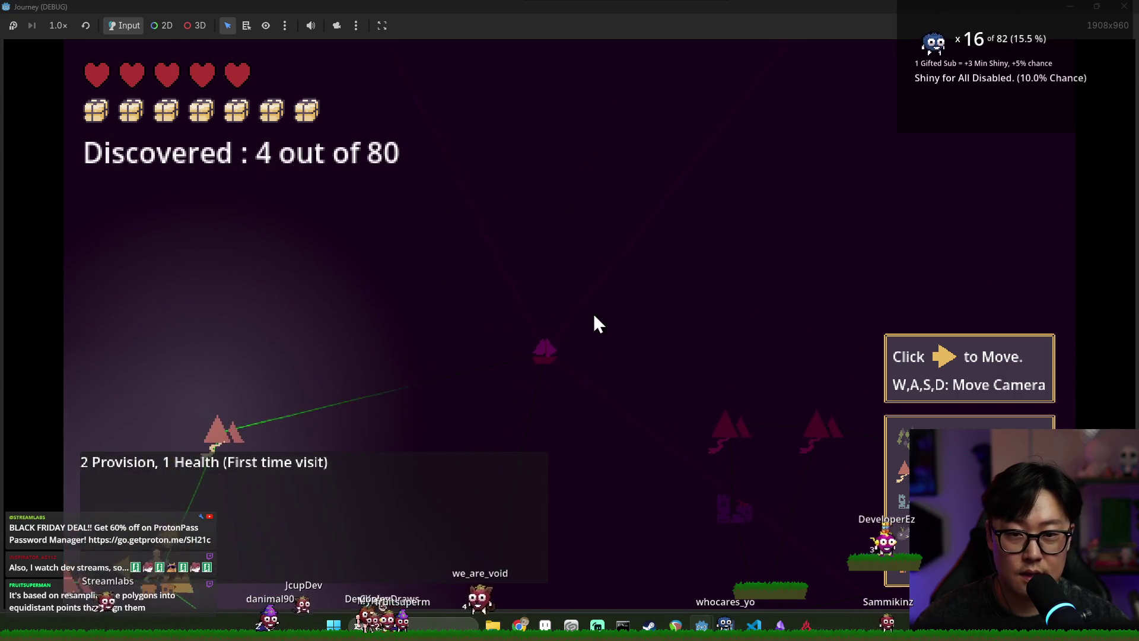
key(s)
click(167, 372)
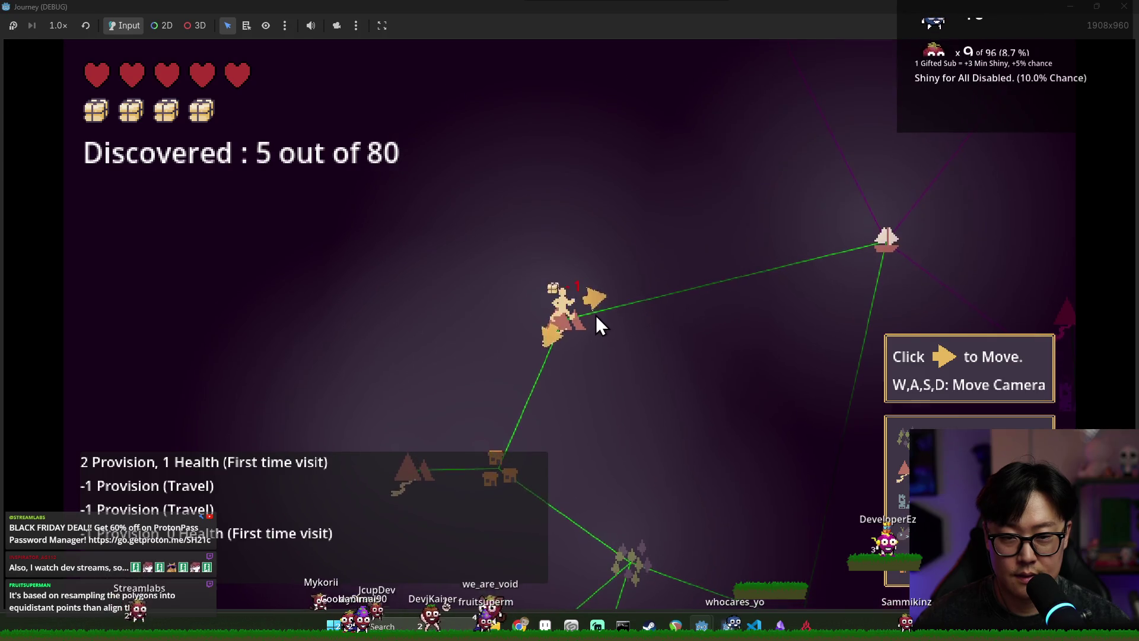
click(593, 304)
mouse_move(771, 276)
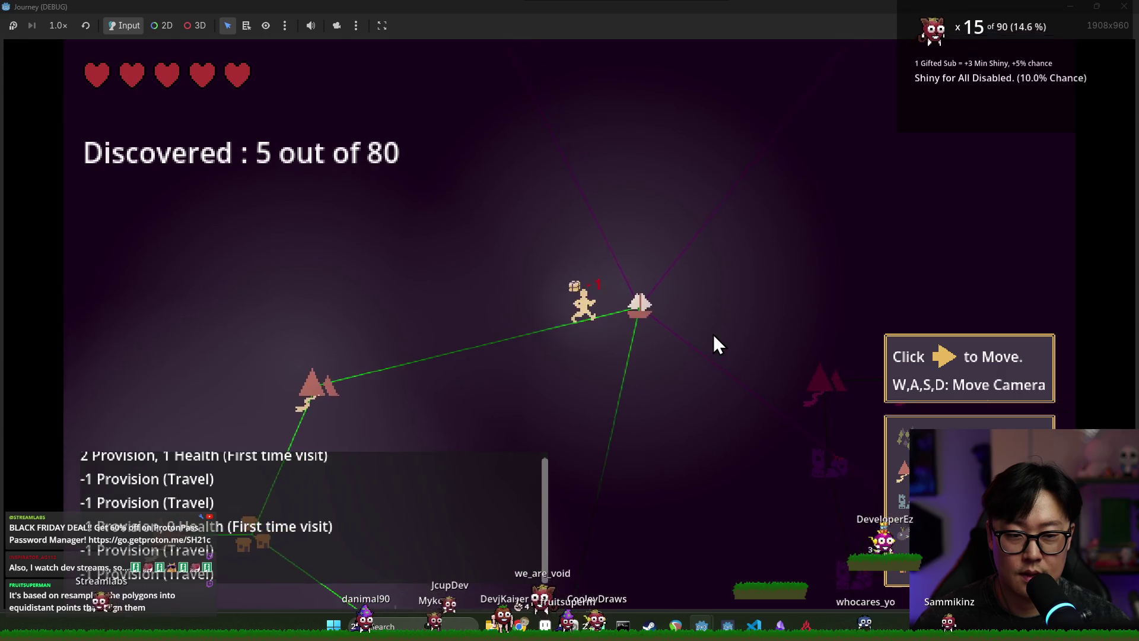
key(d)
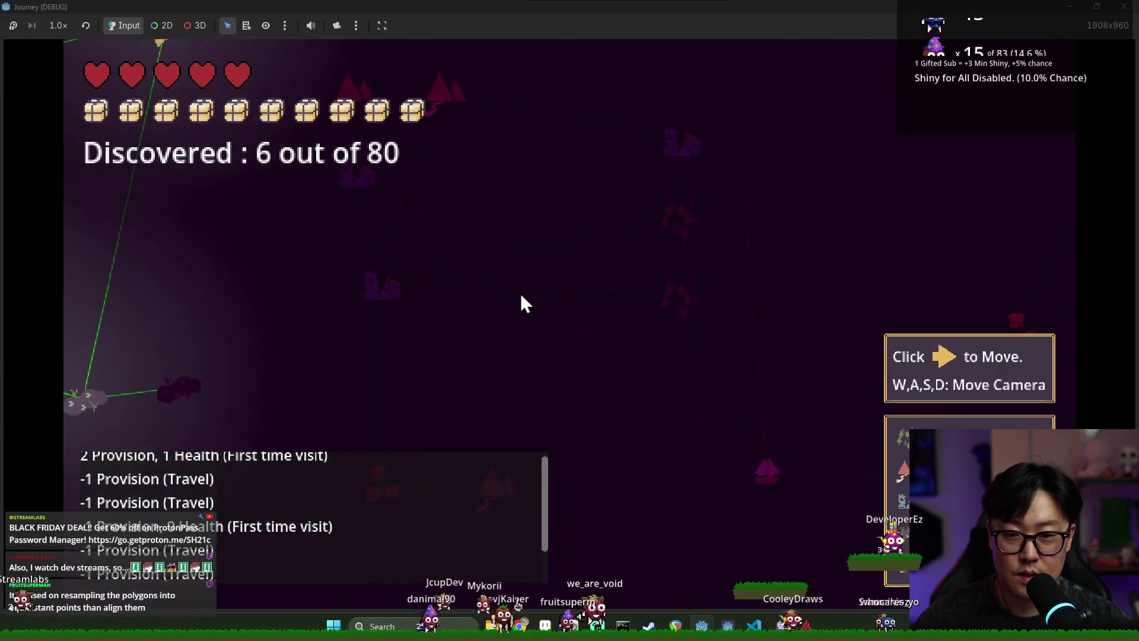
key(s)
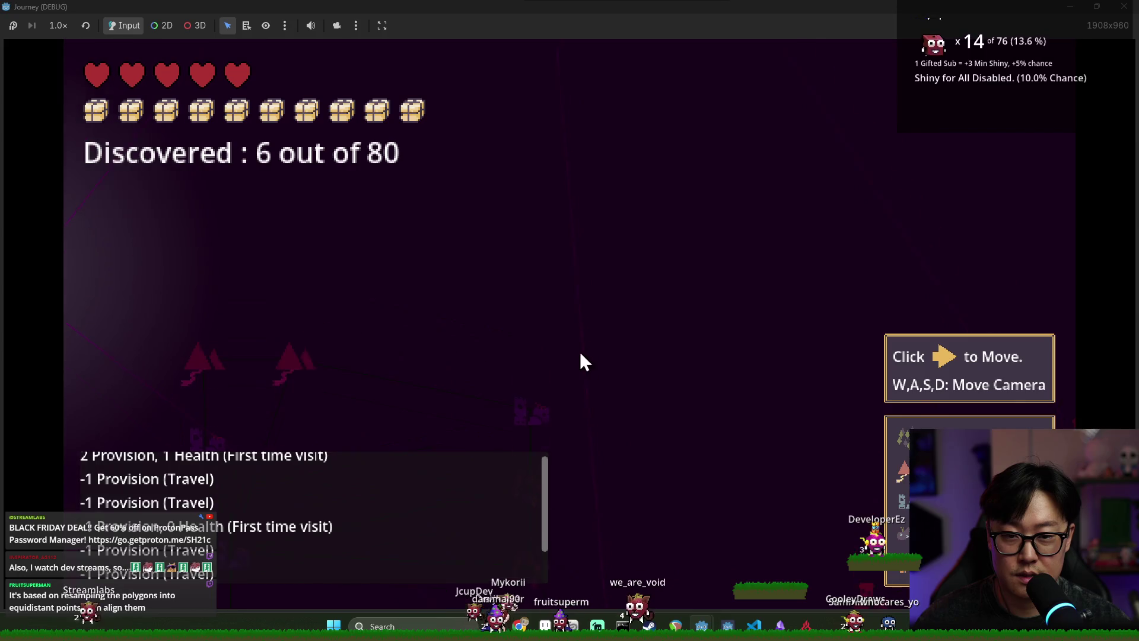
key(s)
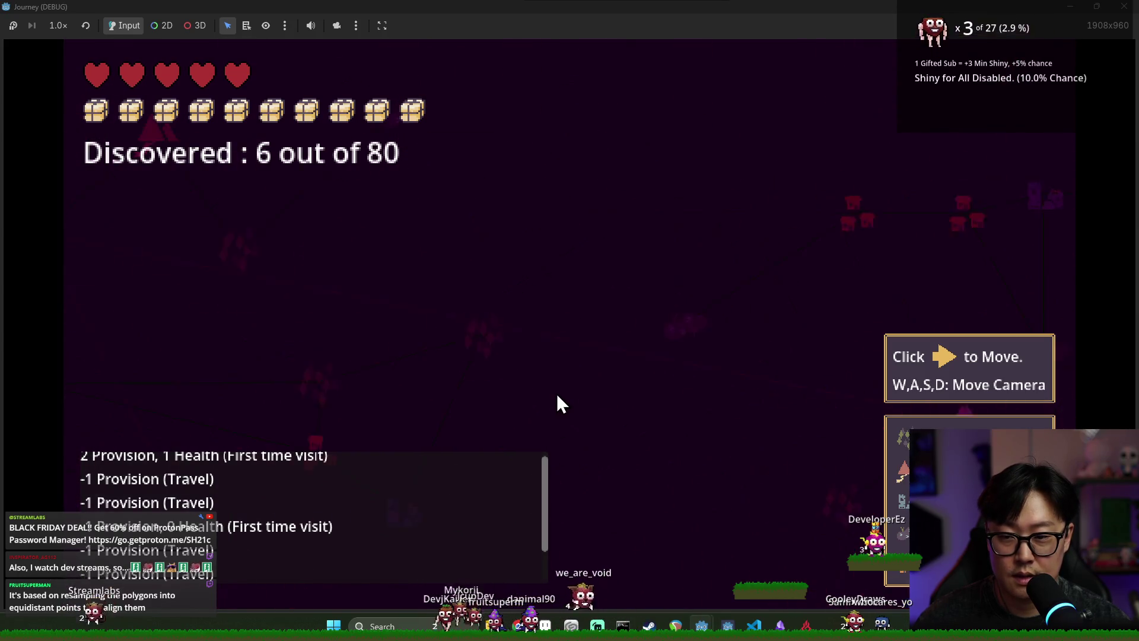
key(w)
key(d)
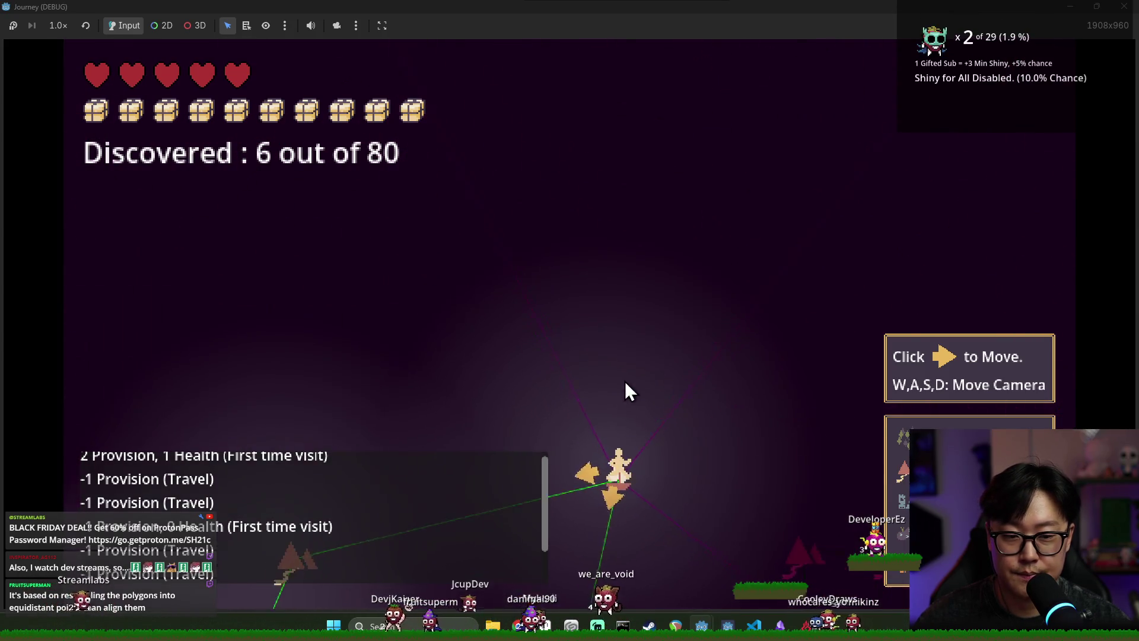
key(a)
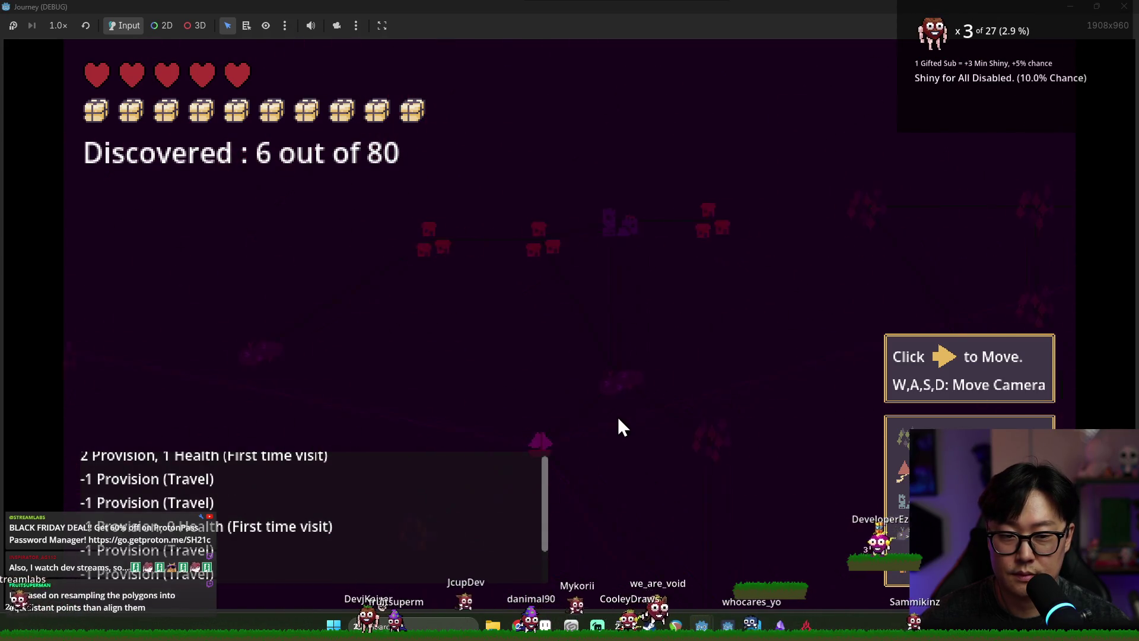
key(s)
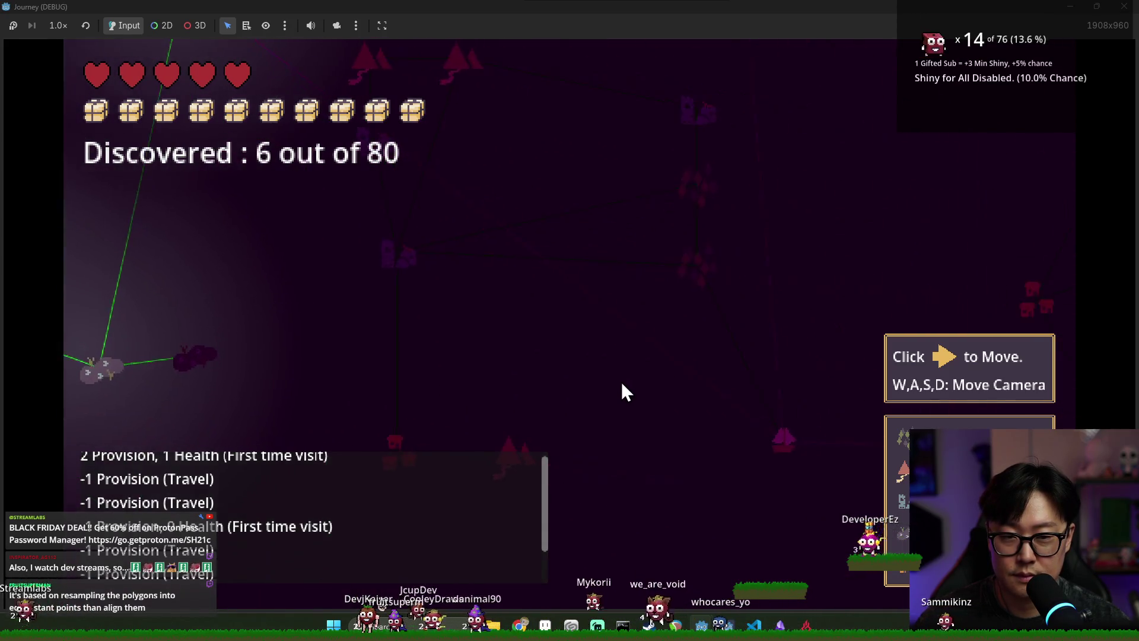
key(a)
key(d)
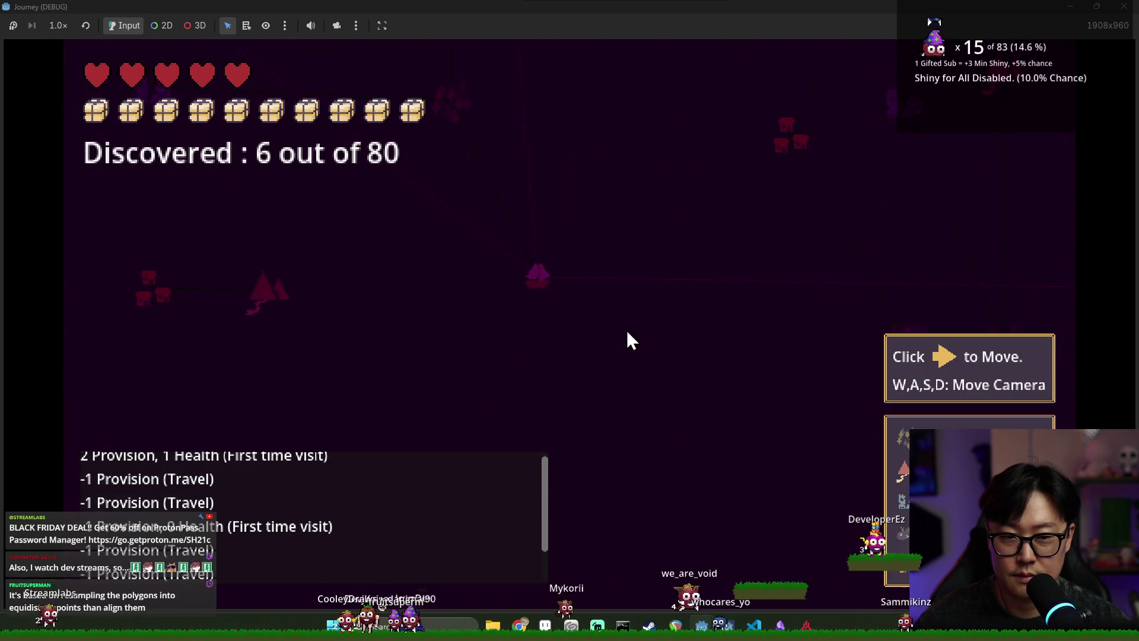
key(w)
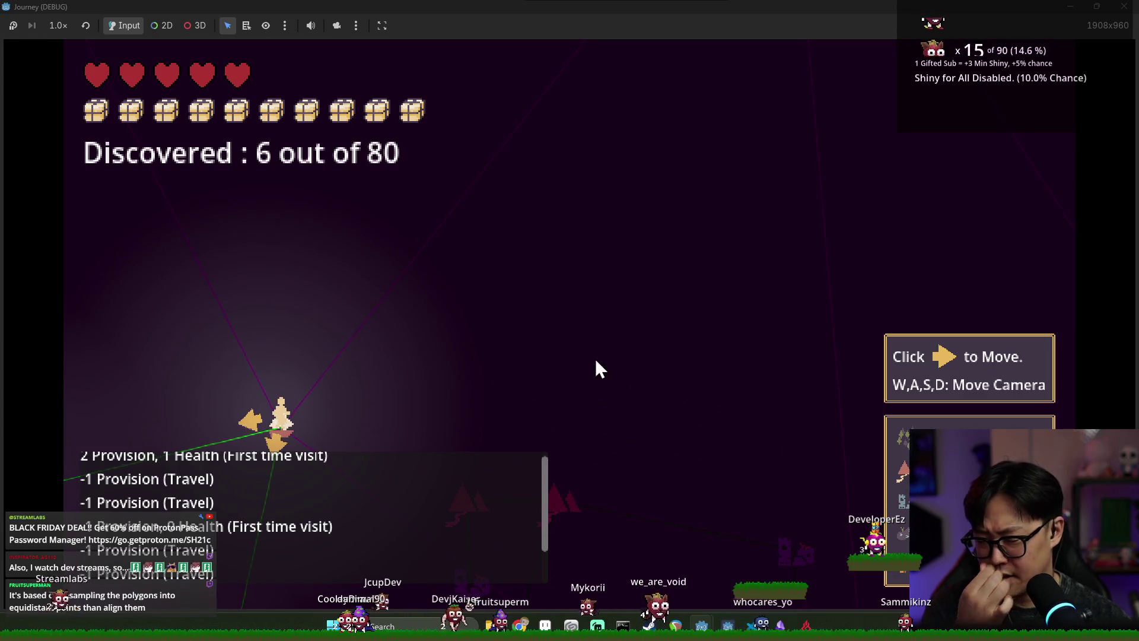
key(w)
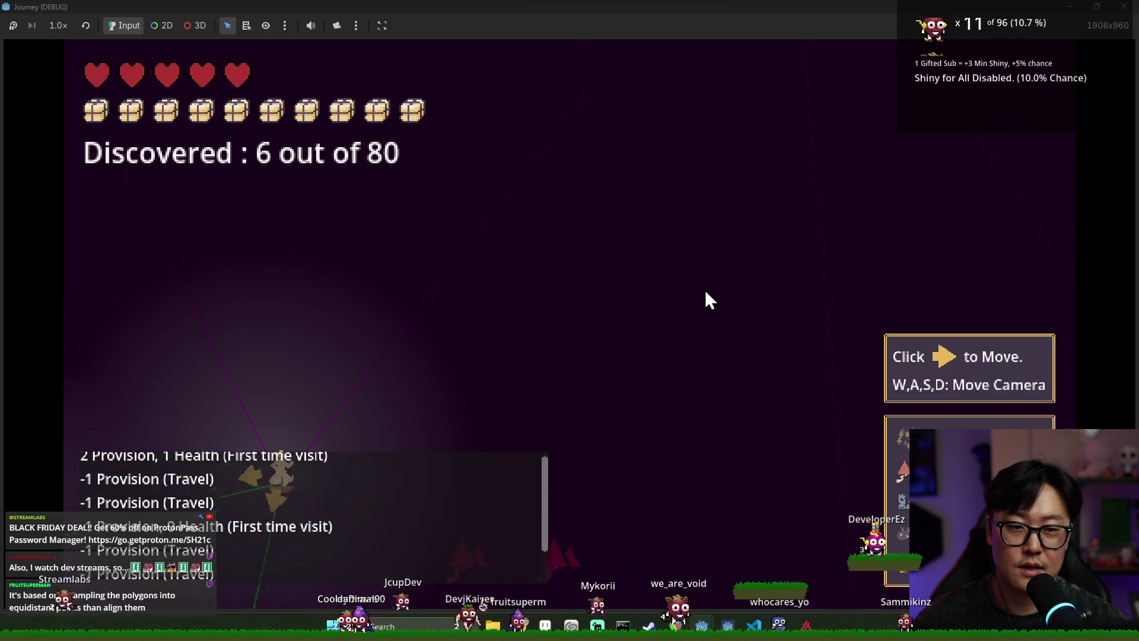
key(d)
key(a)
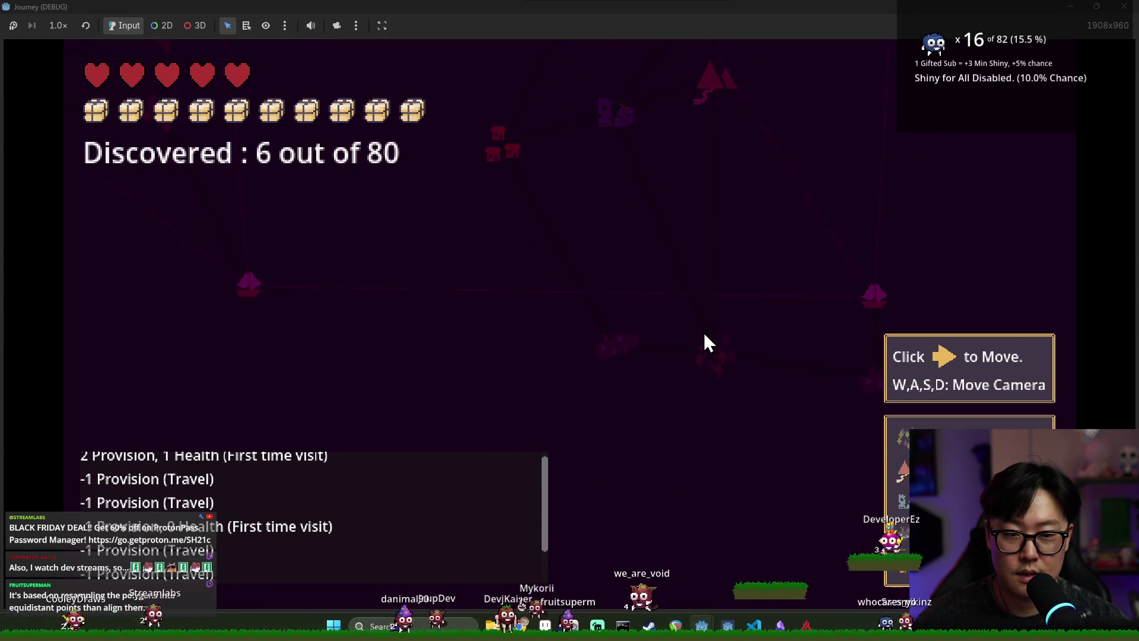
key(a)
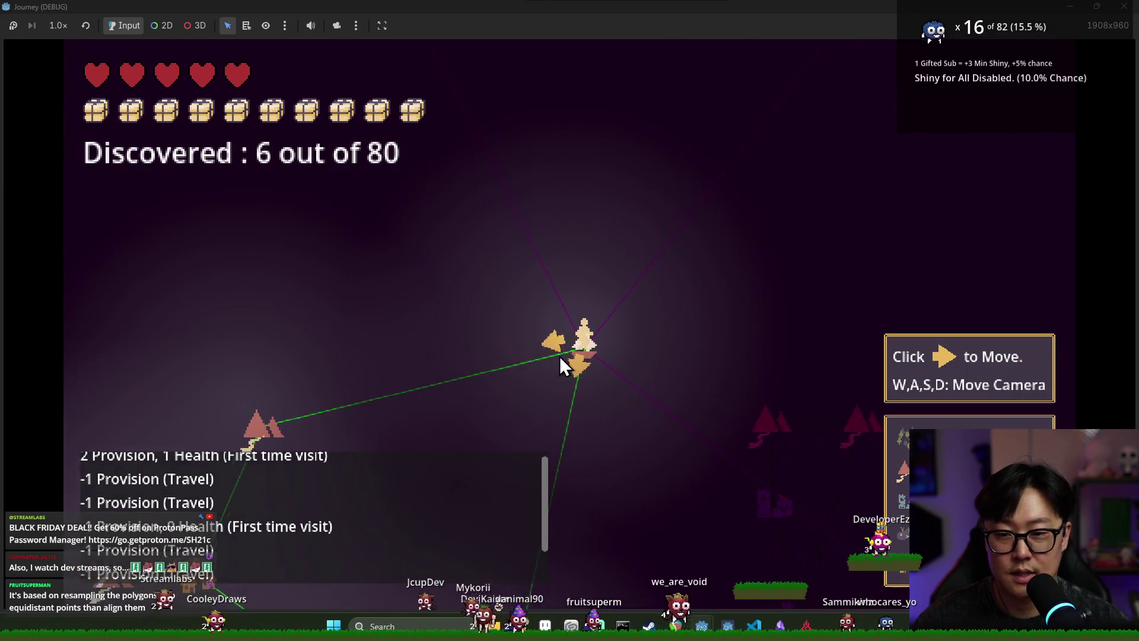
key(s)
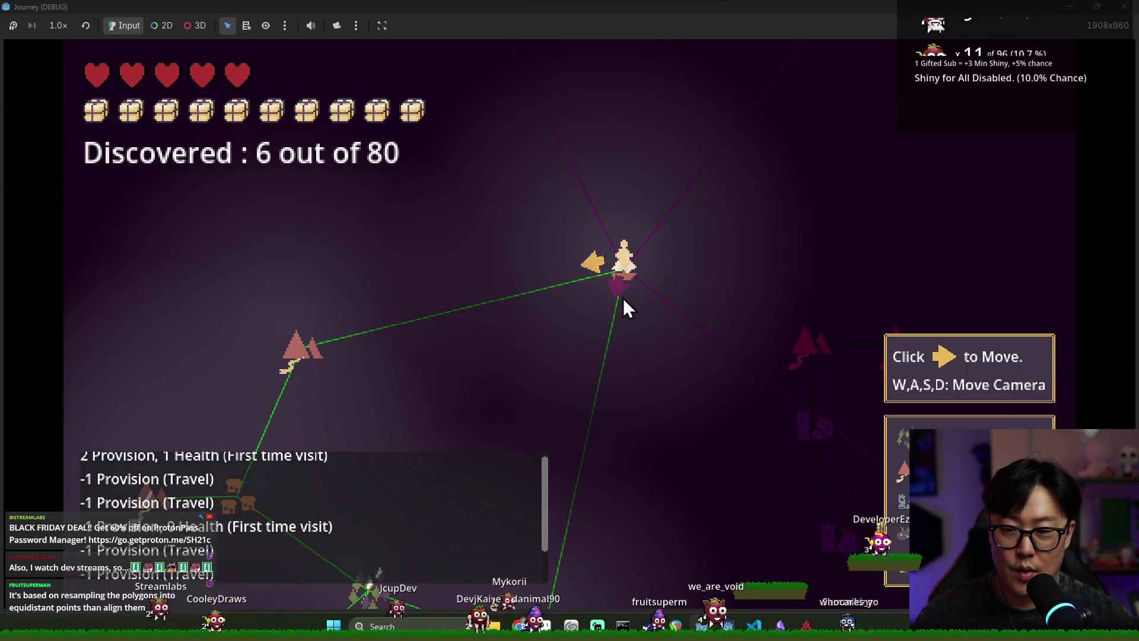
key(s)
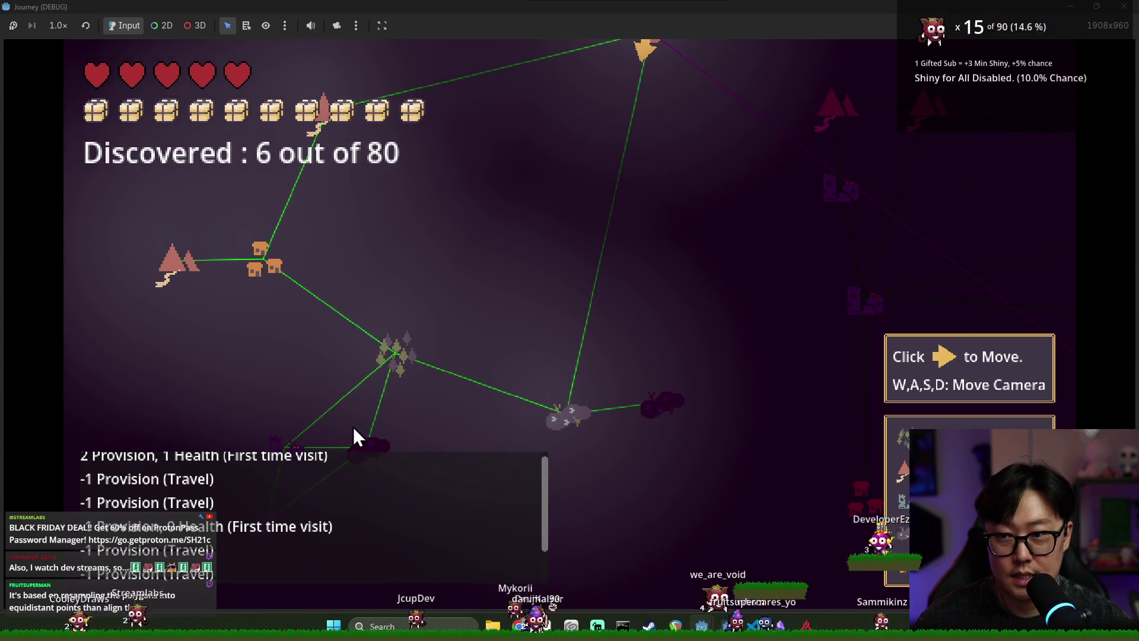
key(w)
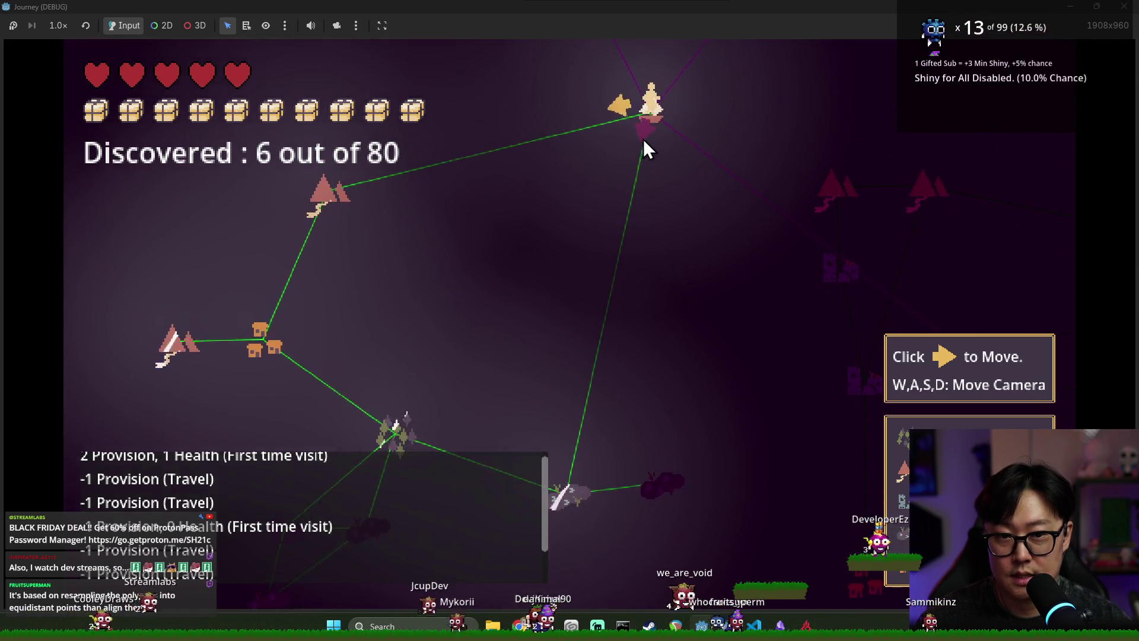
click(643, 139)
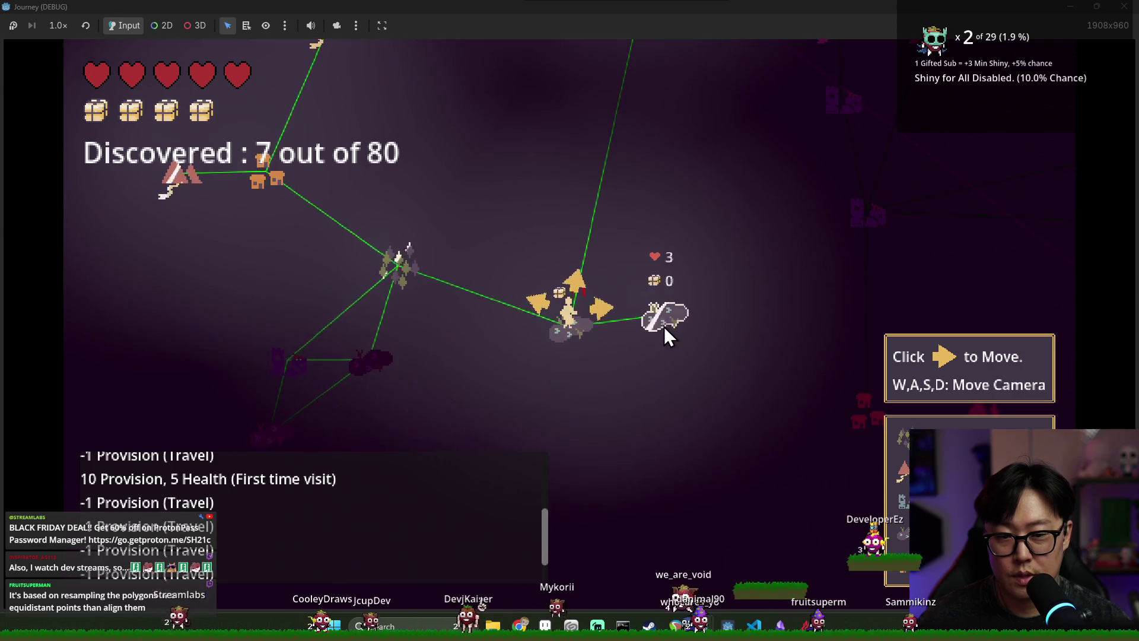
- Travel between the rock and herb nodes until 10 of 80 are discovered, then stop the game with F8
click(664, 326)
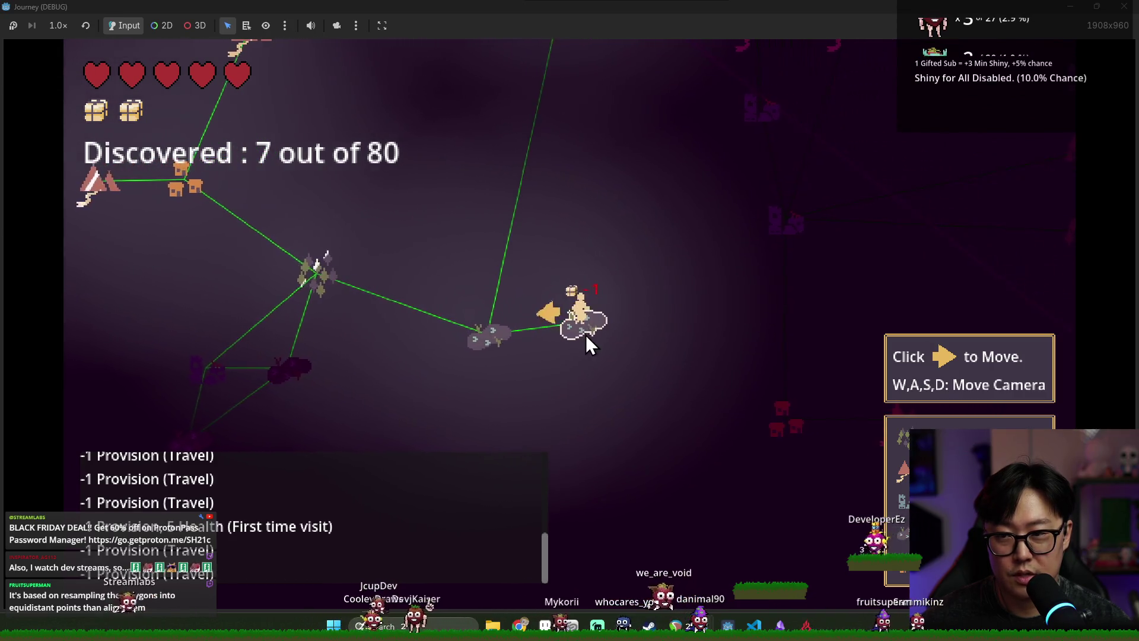
click(545, 316)
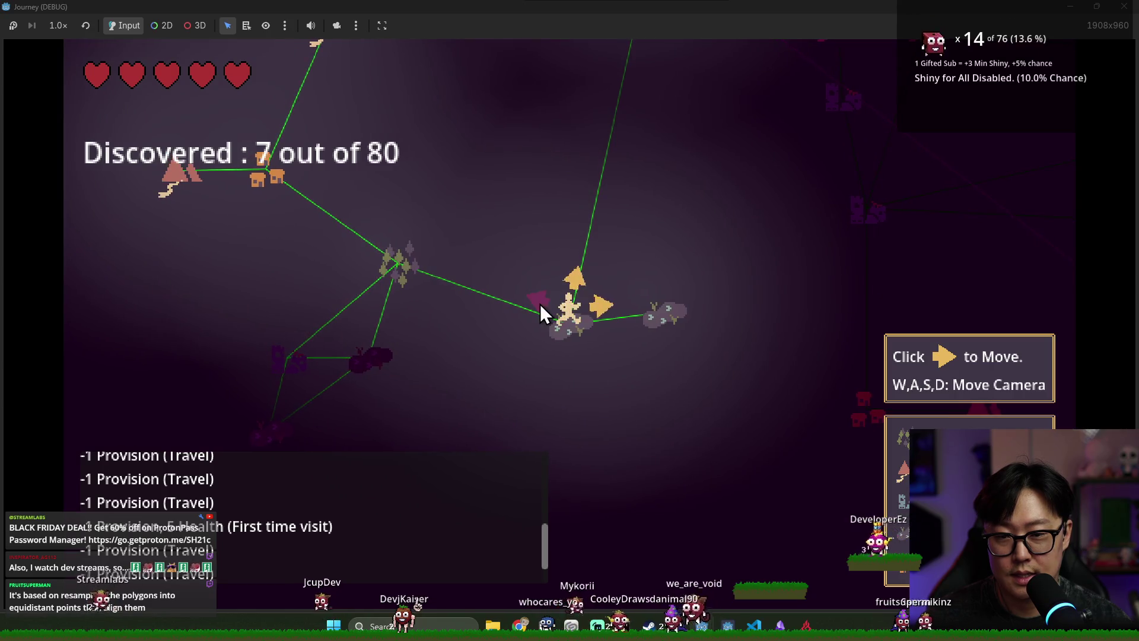
click(539, 304)
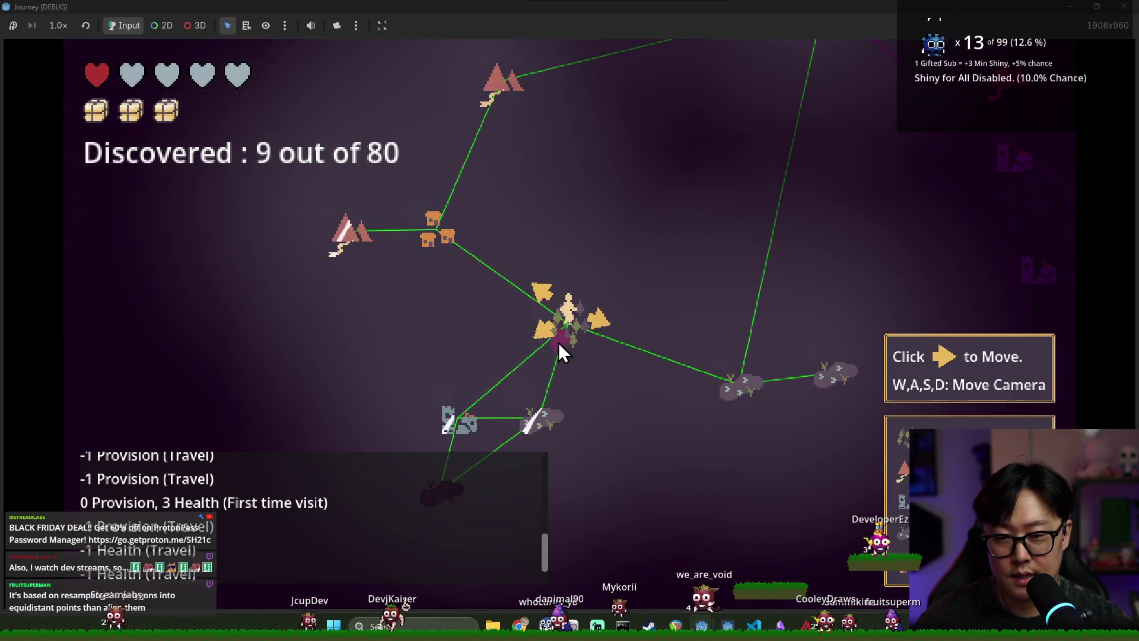
click(558, 343)
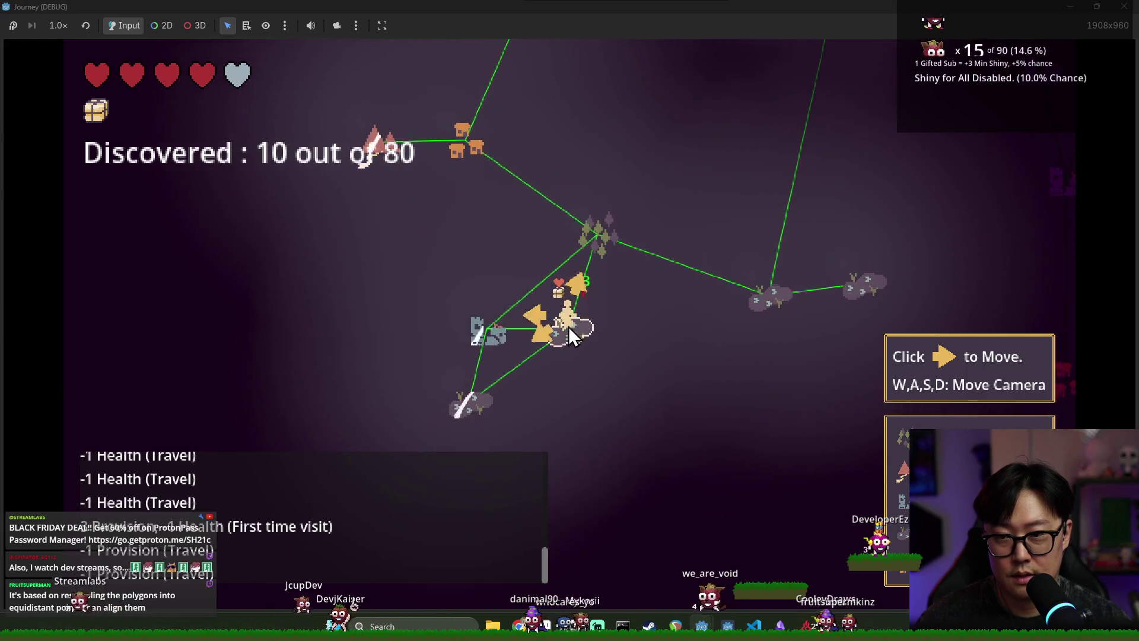
click(575, 290)
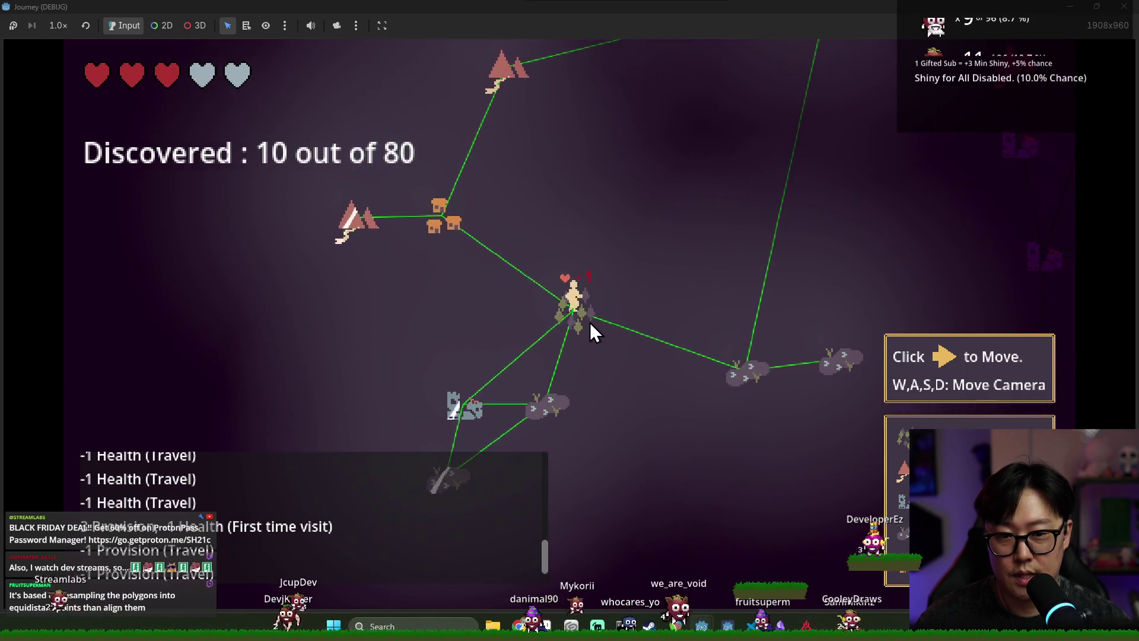
click(589, 322)
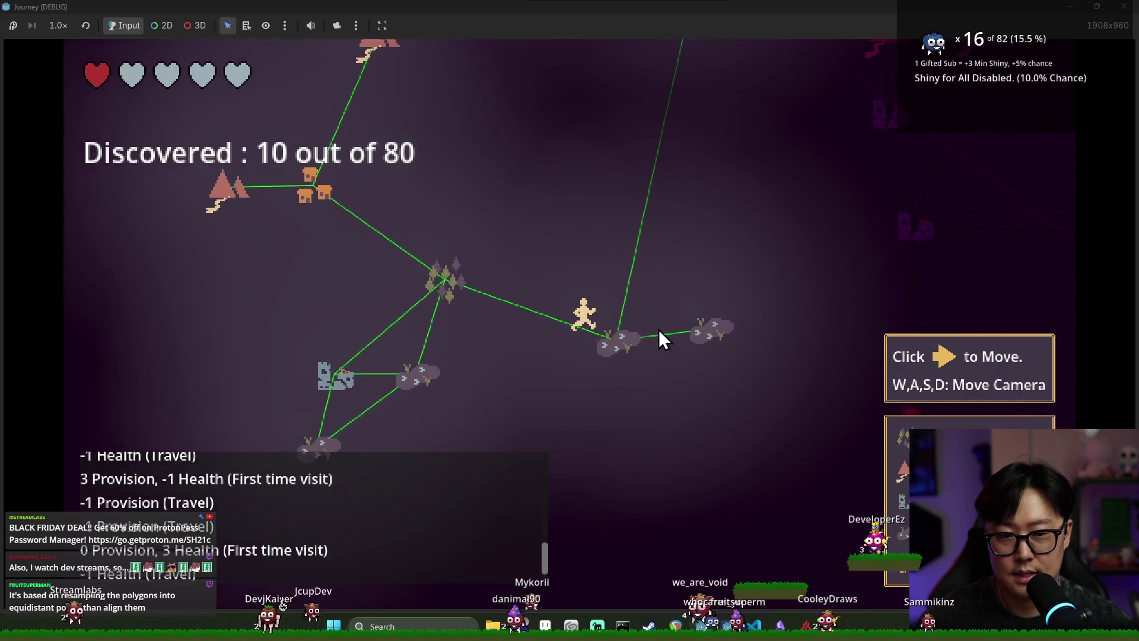
key(F8)
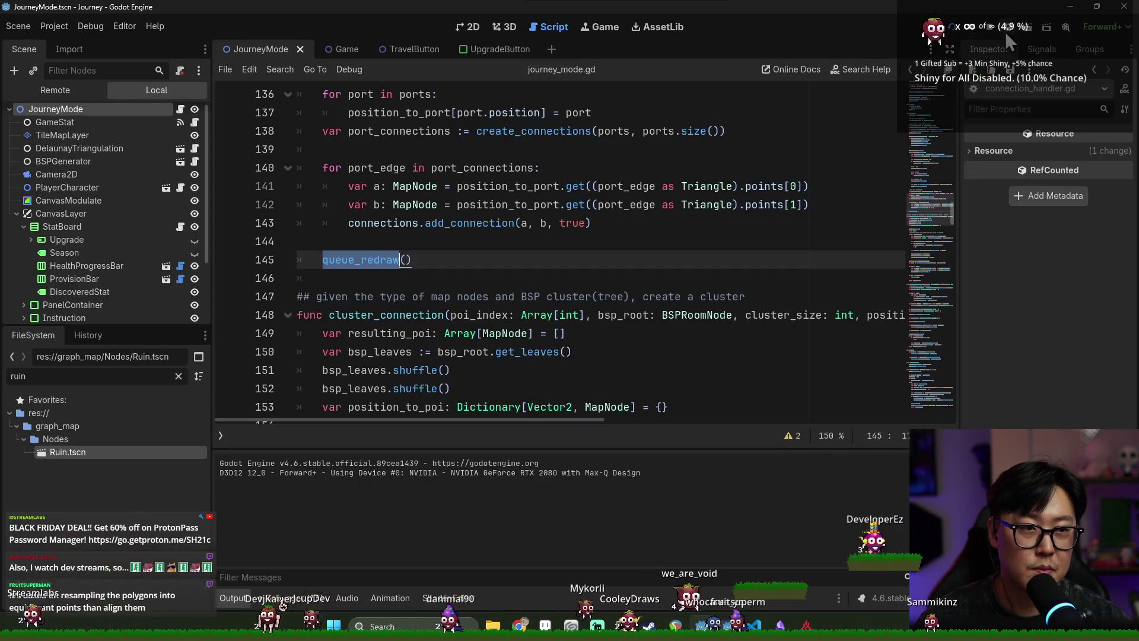
- Delete the blank line 144 above queue_redraw() in journey_mode.gd and save
click(640, 205)
click(442, 248)
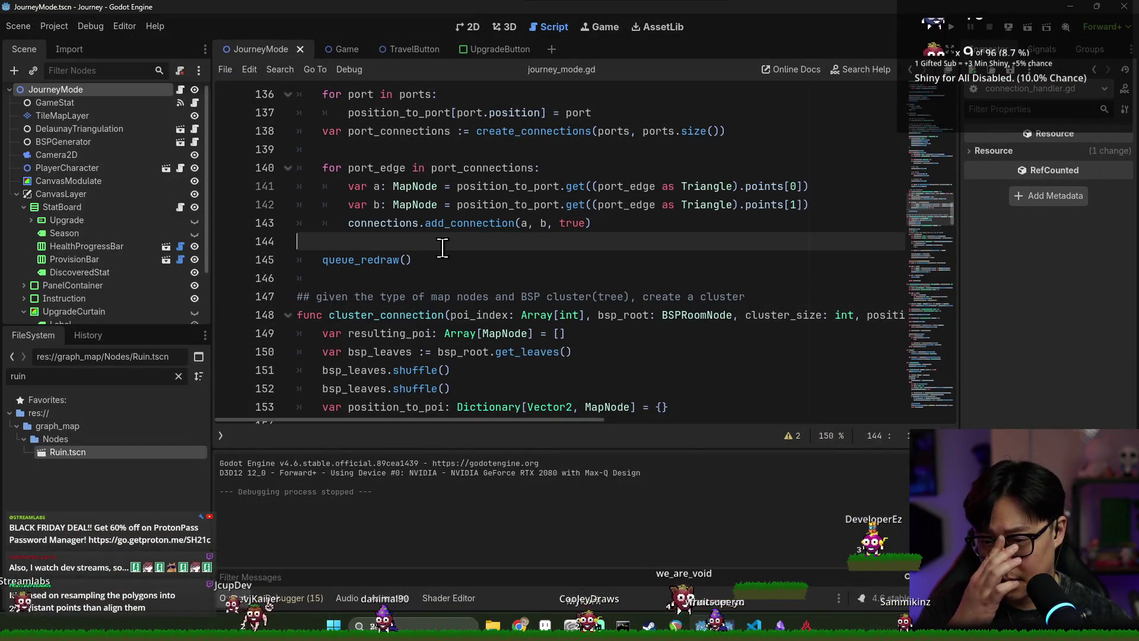
key(BackSpace)
key(ctrl+s)
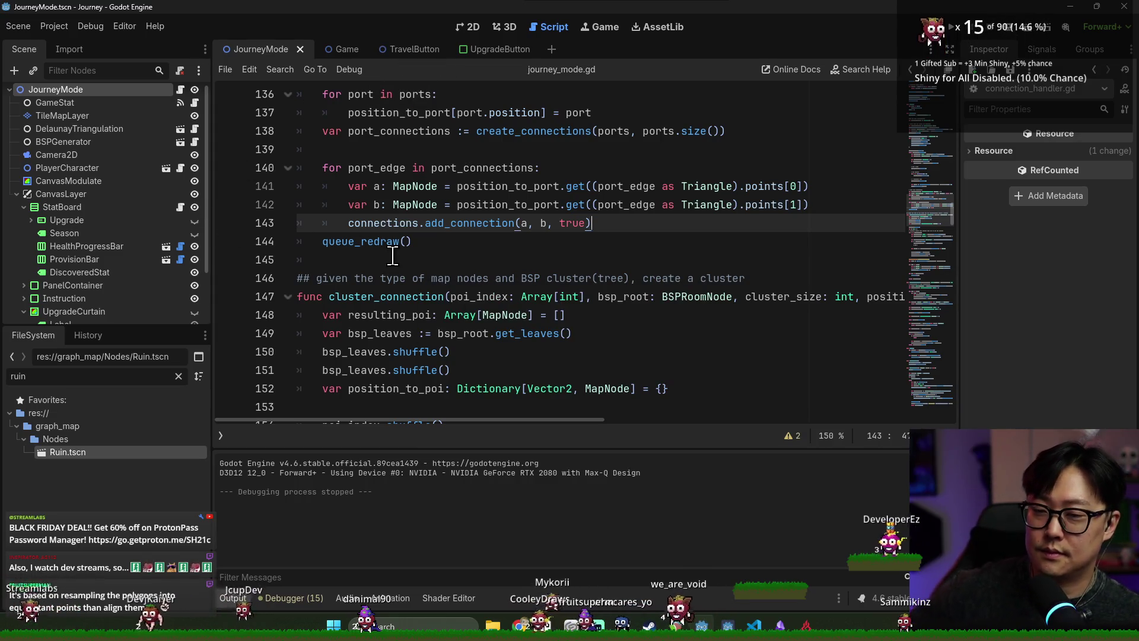
- Add an unindented line after queue_redraw() and save the script again
key(Down)
key(Down)
key(ctrl+s)
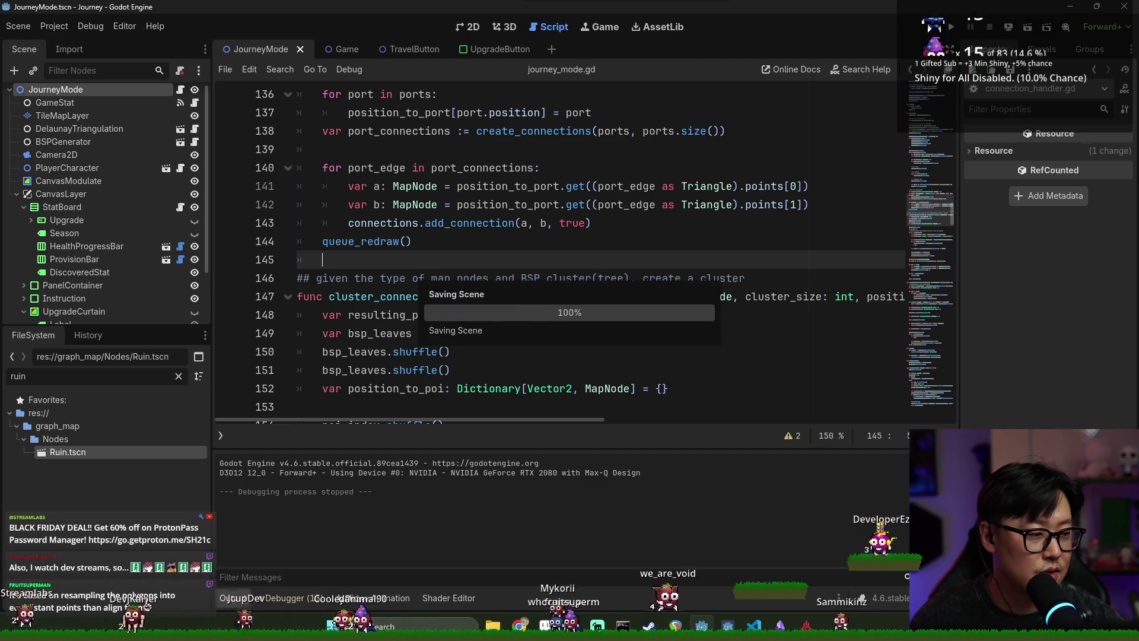
key(ctrl+s)
scroll(500, 293, down, 4)
scroll(374, 245, up, 3)
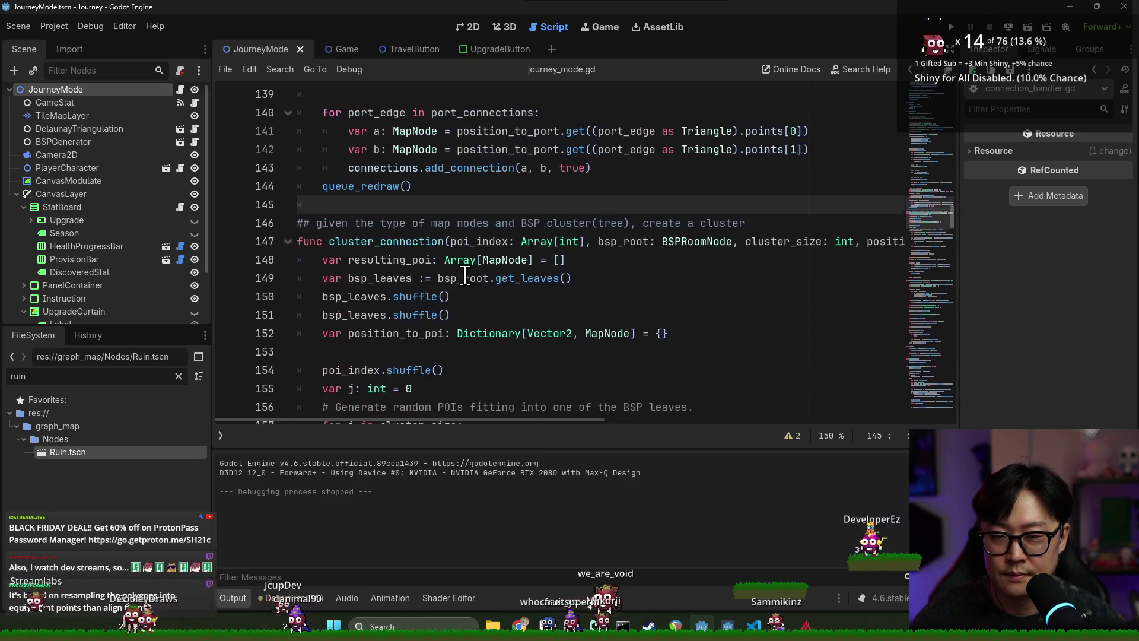
key(BackSpace)
key(ctrl+s)
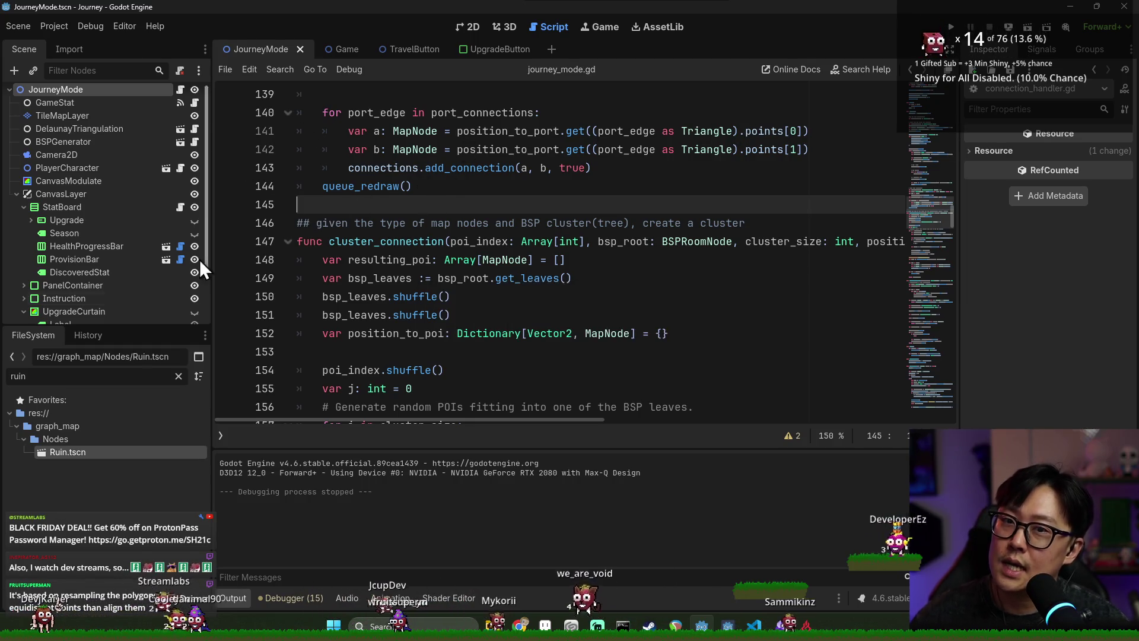
click(97, 375)
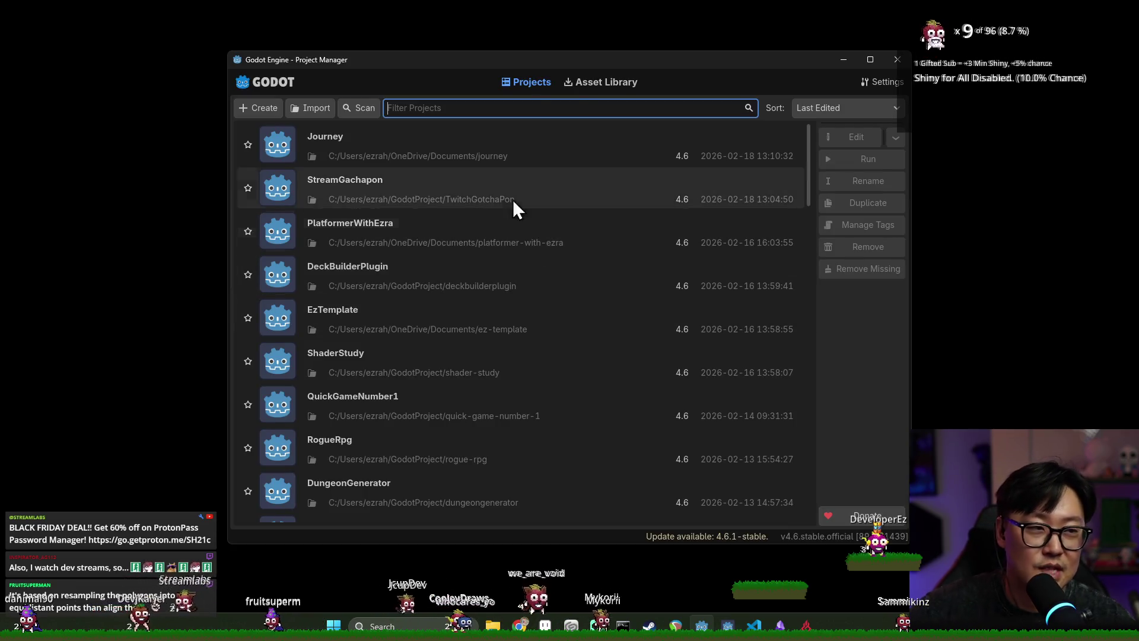
- Reopen the Journey project and save journey_mode.gd from line 151
double_click(403, 146)
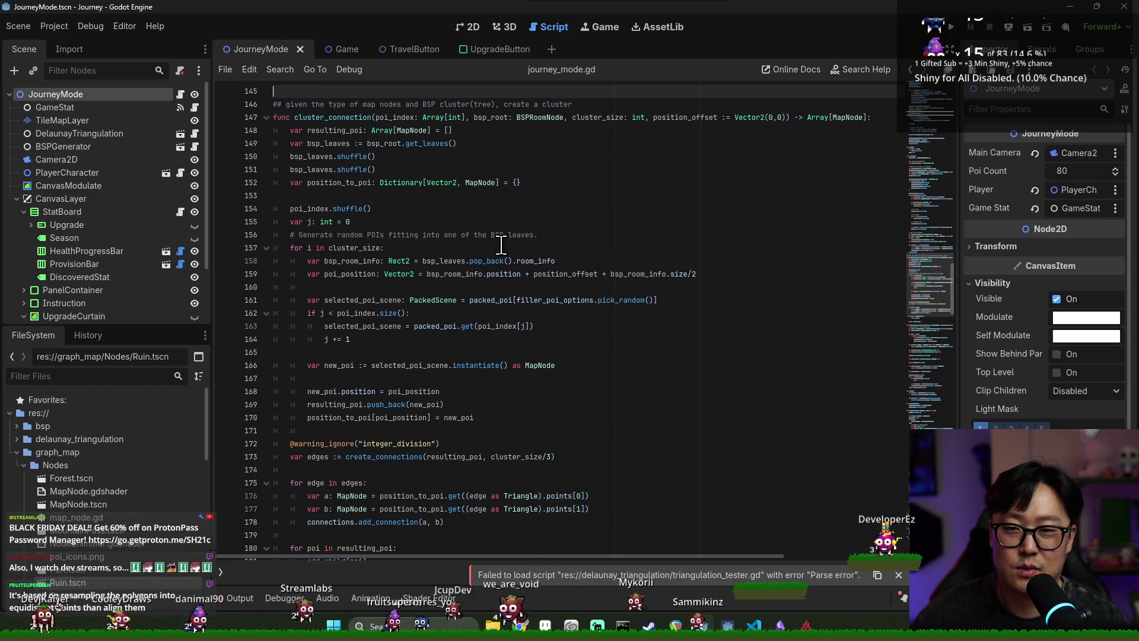
ctrl+scroll(480, 247, up, 2)
ctrl+scroll(498, 249, up, 3)
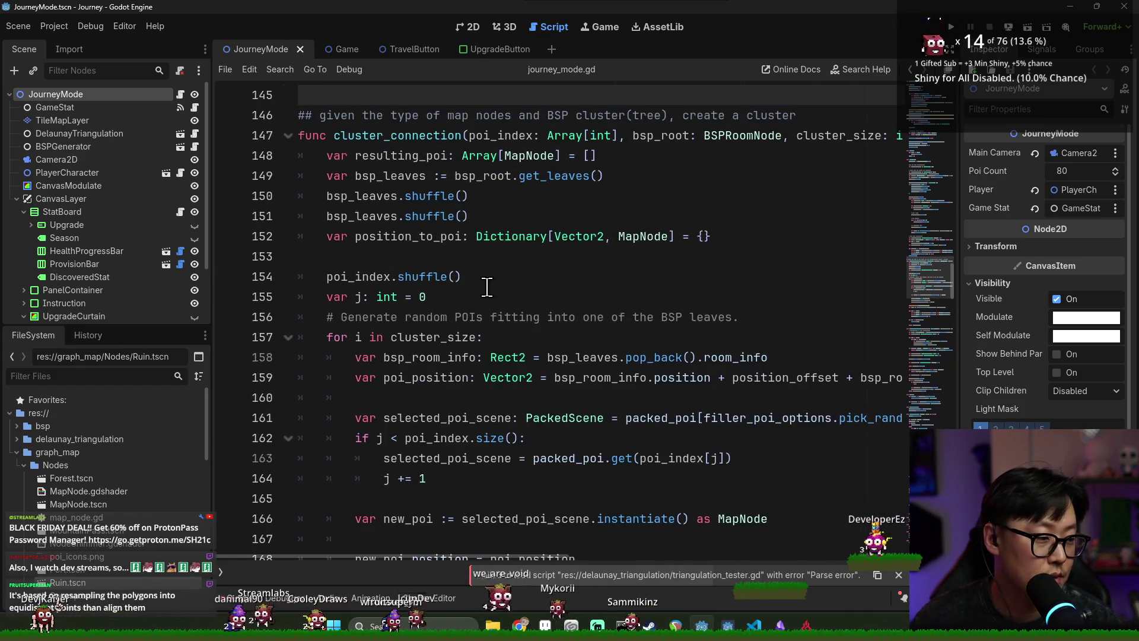
click(449, 231)
key(ctrl+s)
- Show the output log, then save the JourneyMode scene and script again
scroll(462, 238, up, 15)
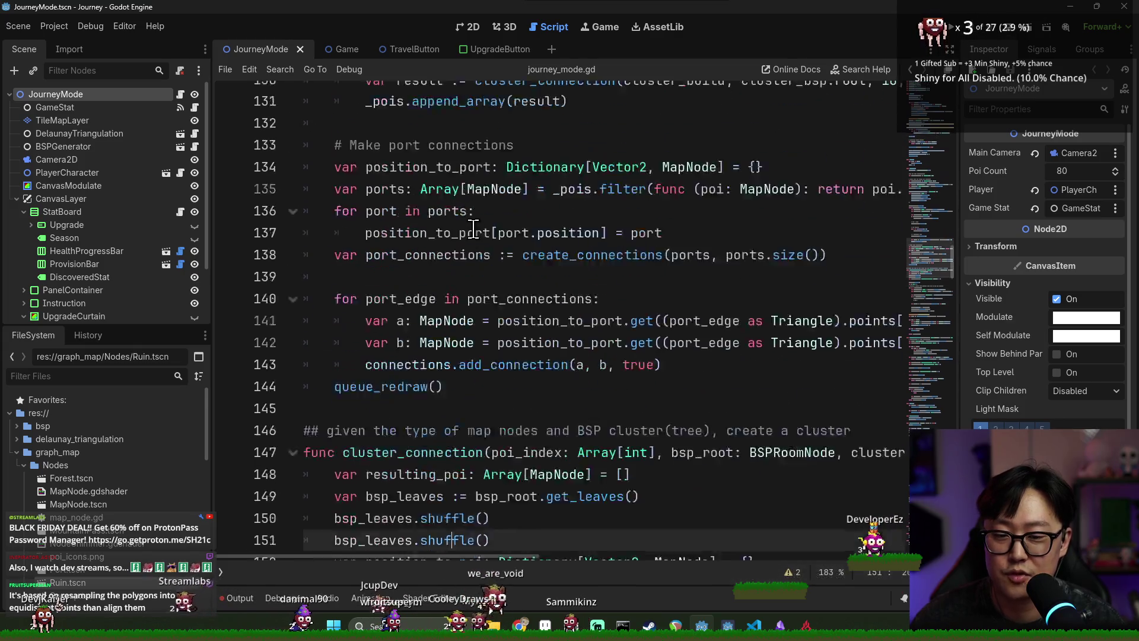
scroll(463, 234, up, 14)
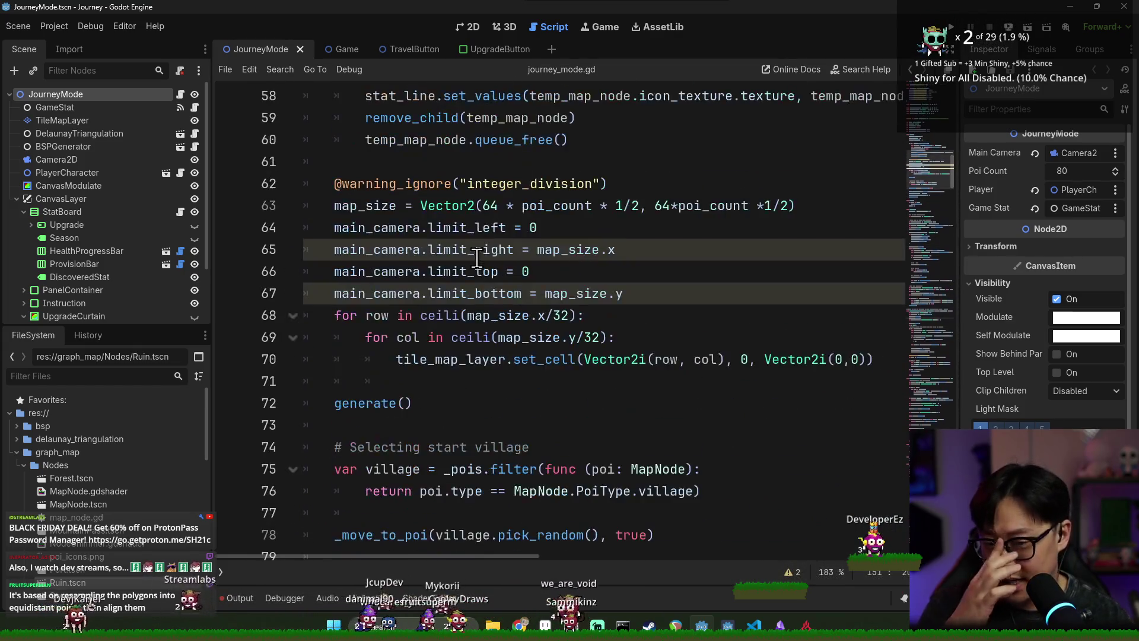
scroll(449, 240, up, 12)
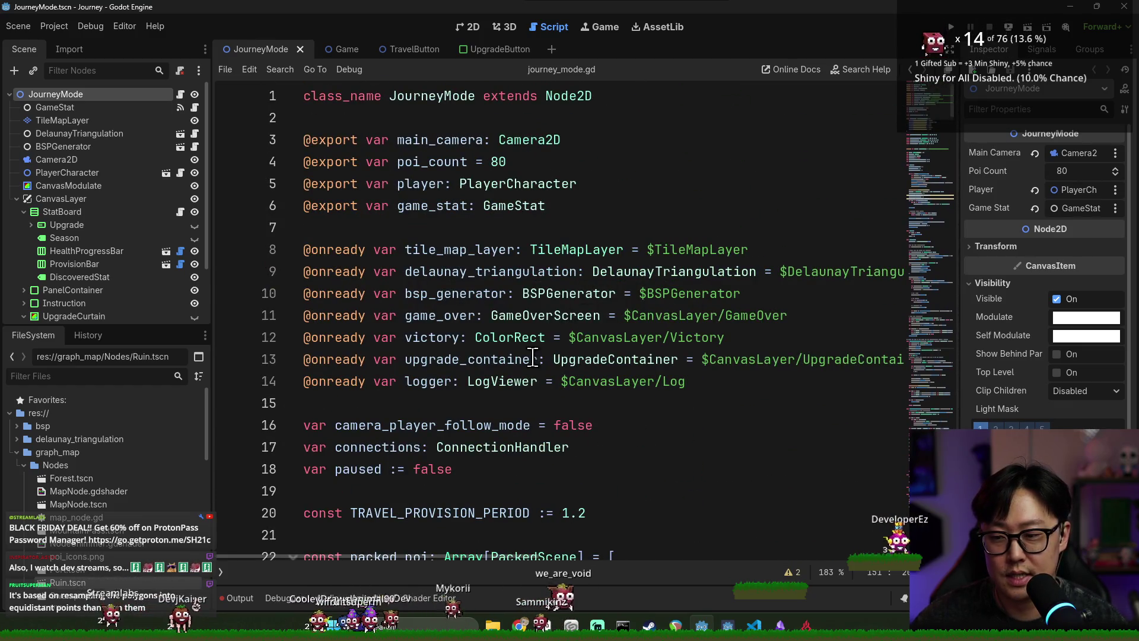
click(239, 597)
click(888, 451)
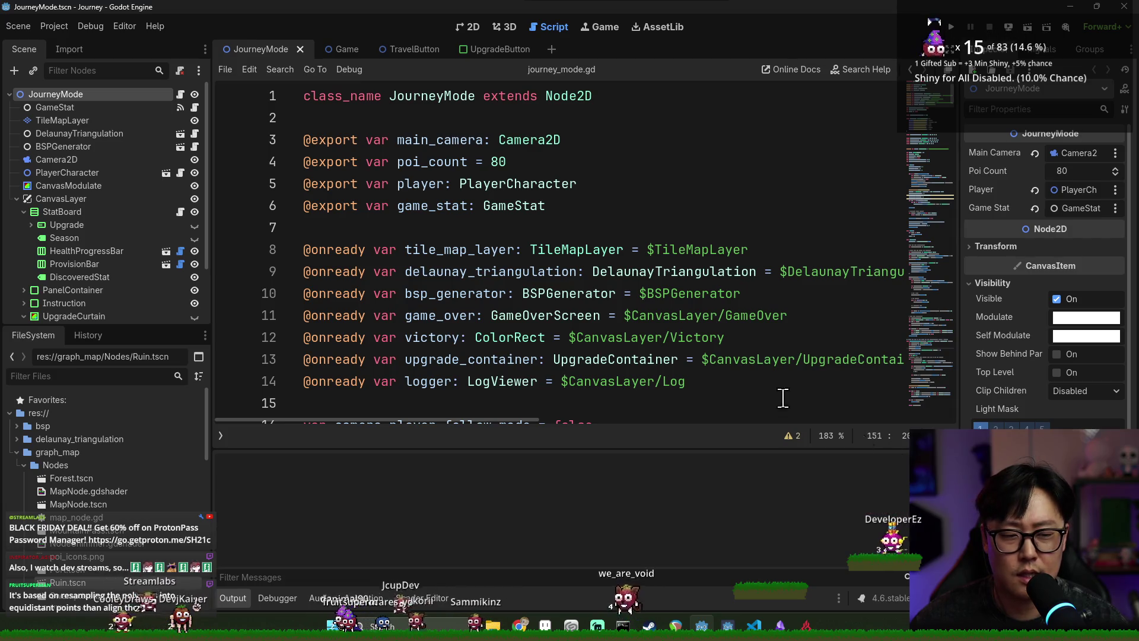
key(ctrl+s)
scroll(564, 330, down, 3)
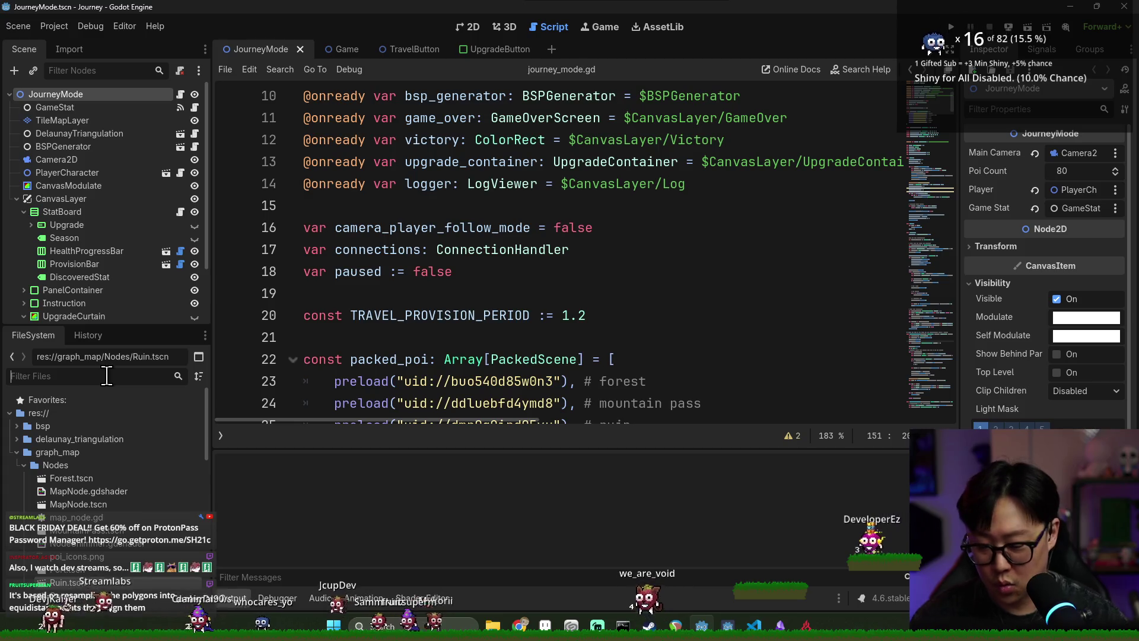
- Filter files for 'por', open Port.tscn to review map_node.gd, then close it
text(port)
double_click(104, 452)
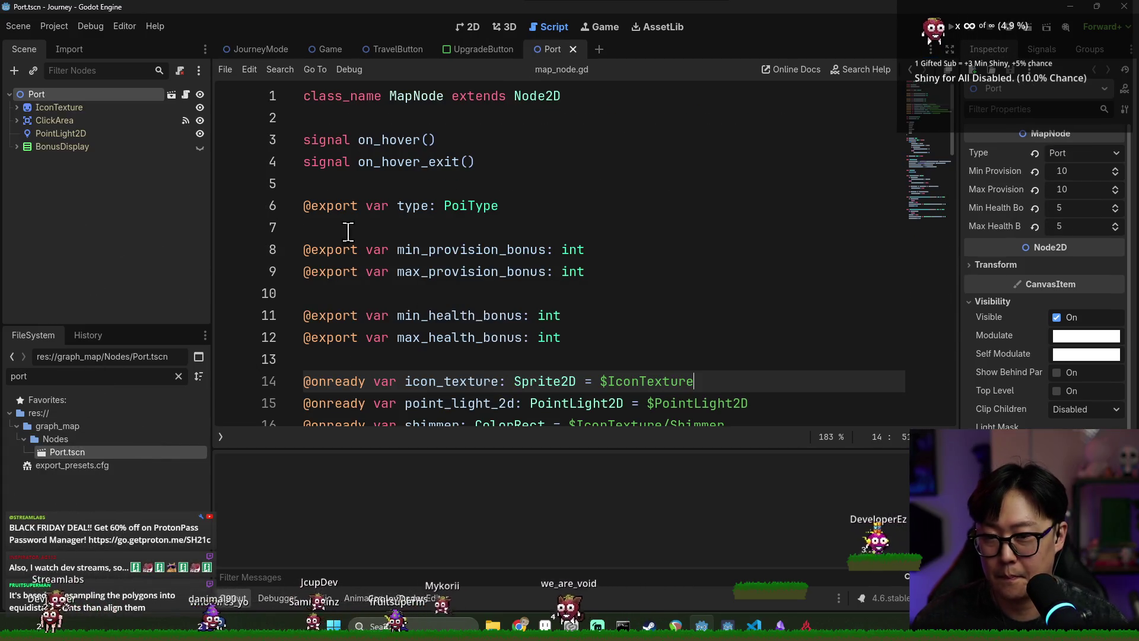
scroll(413, 196, down, 3)
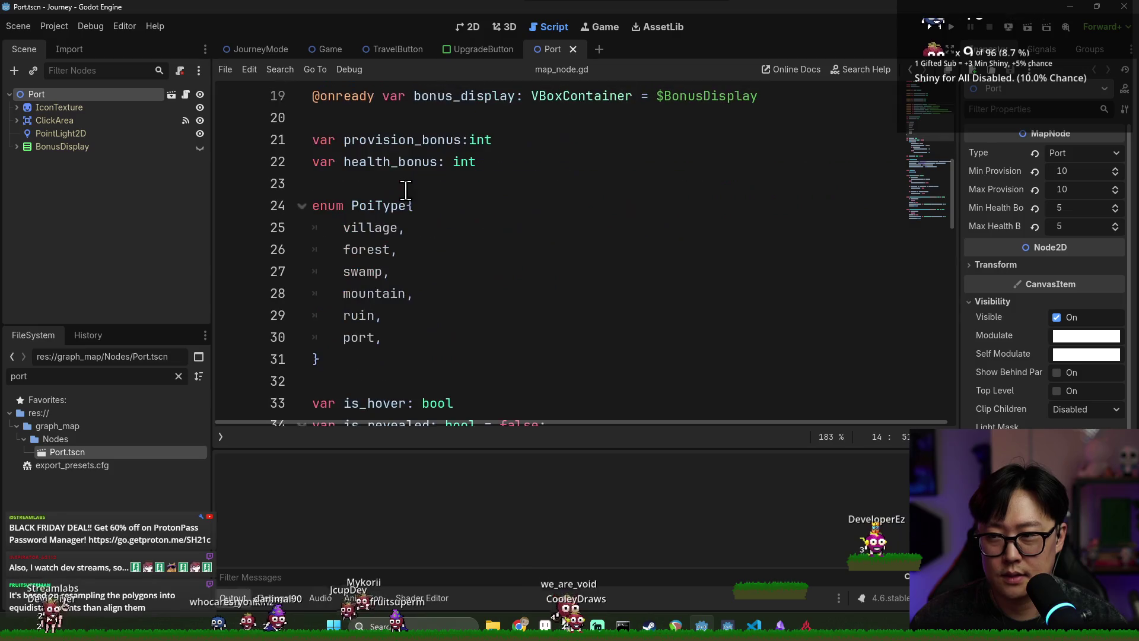
scroll(414, 198, up, 2)
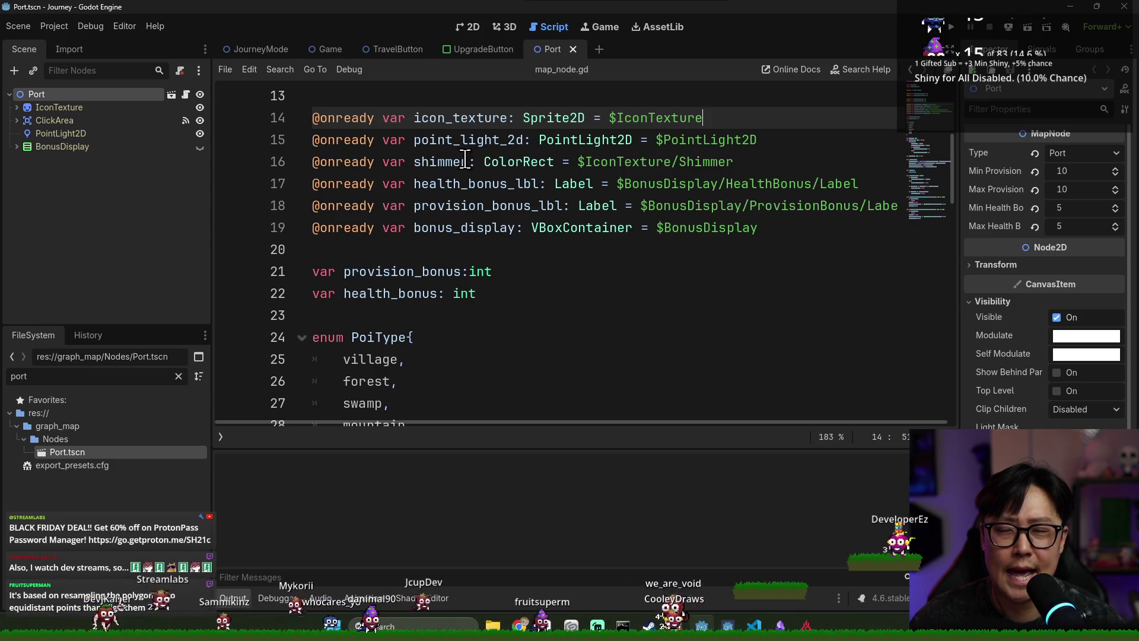
click(572, 49)
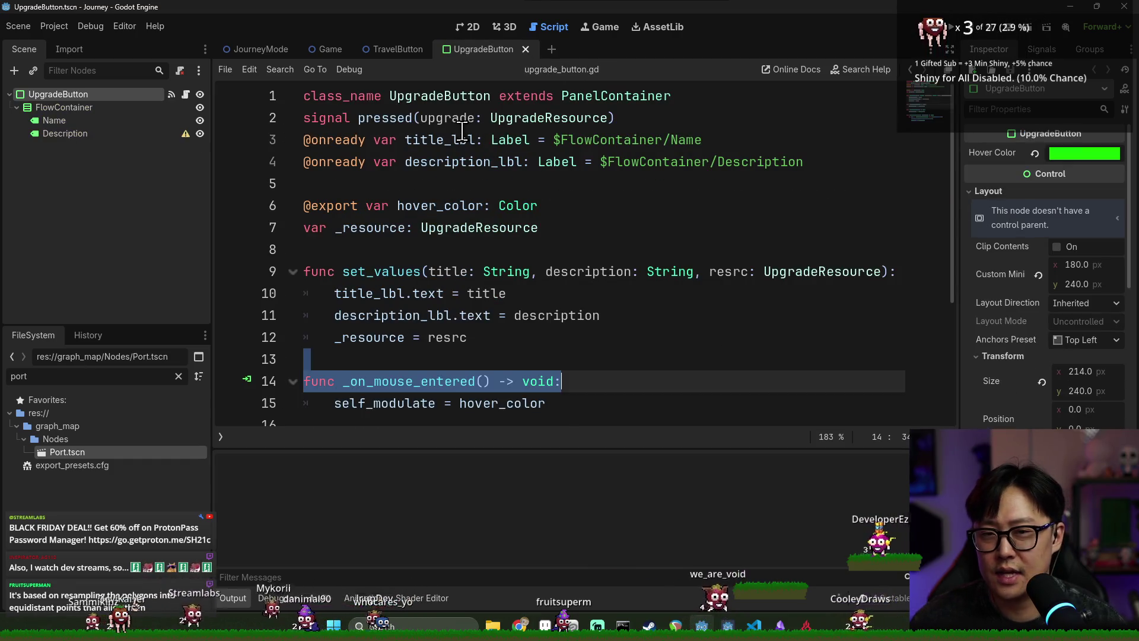
- Place the cursor on blank line 5 of the UpgradeButton script and switch to Aseprite
click(476, 183)
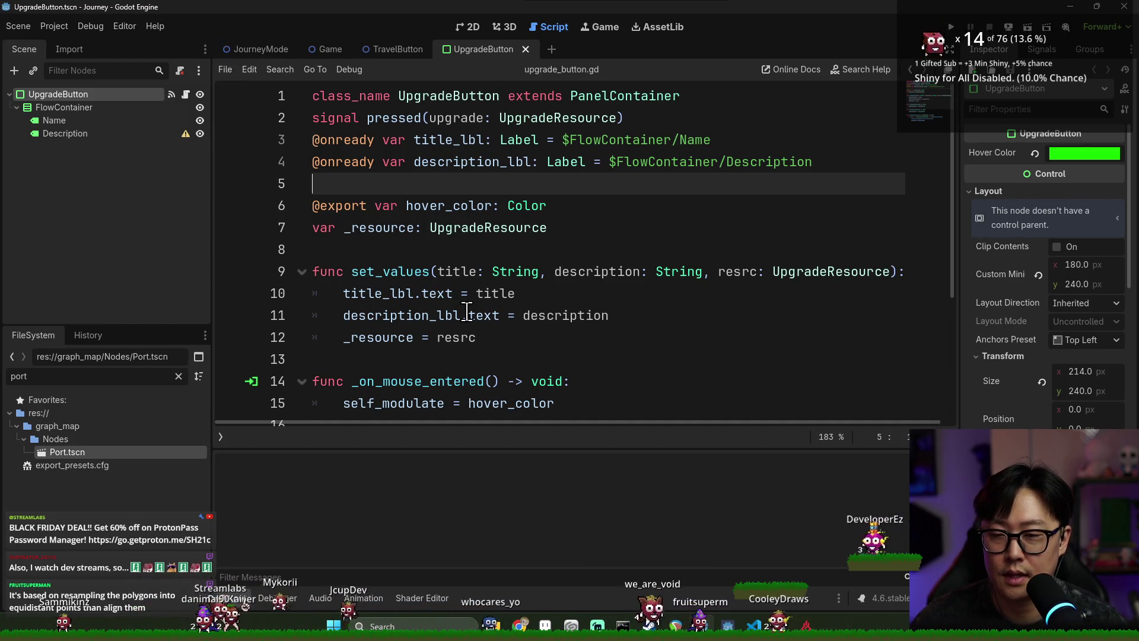
key(alt+Tab)
key(Escape)
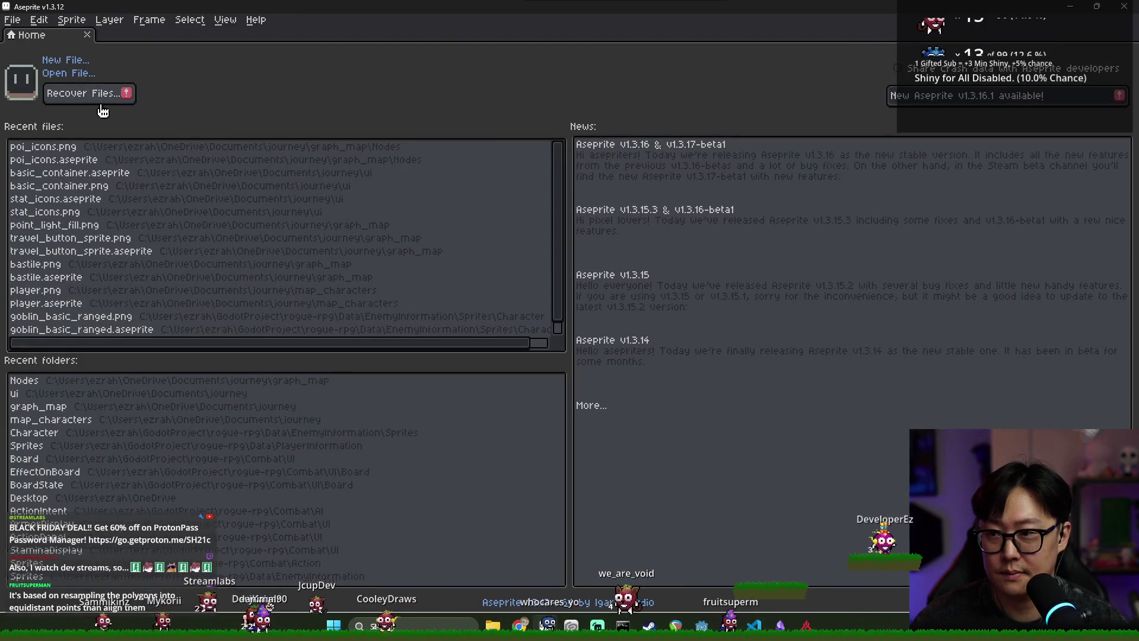
- Create a new 16×16 pixel sprite
click(12, 19)
click(25, 42)
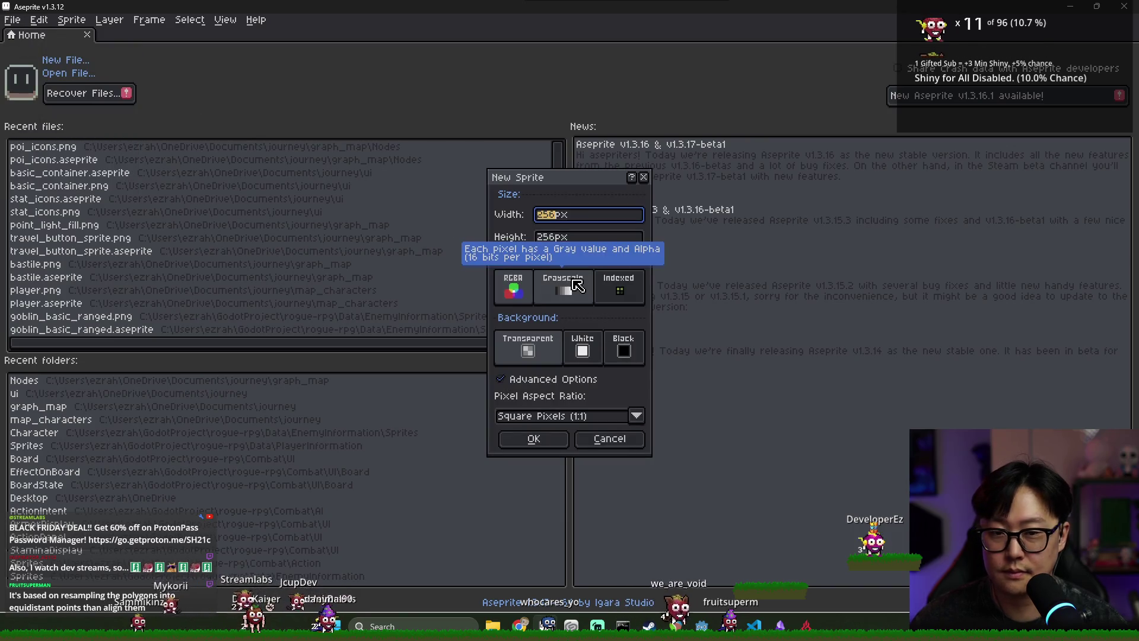
text(16)
key(Tab)
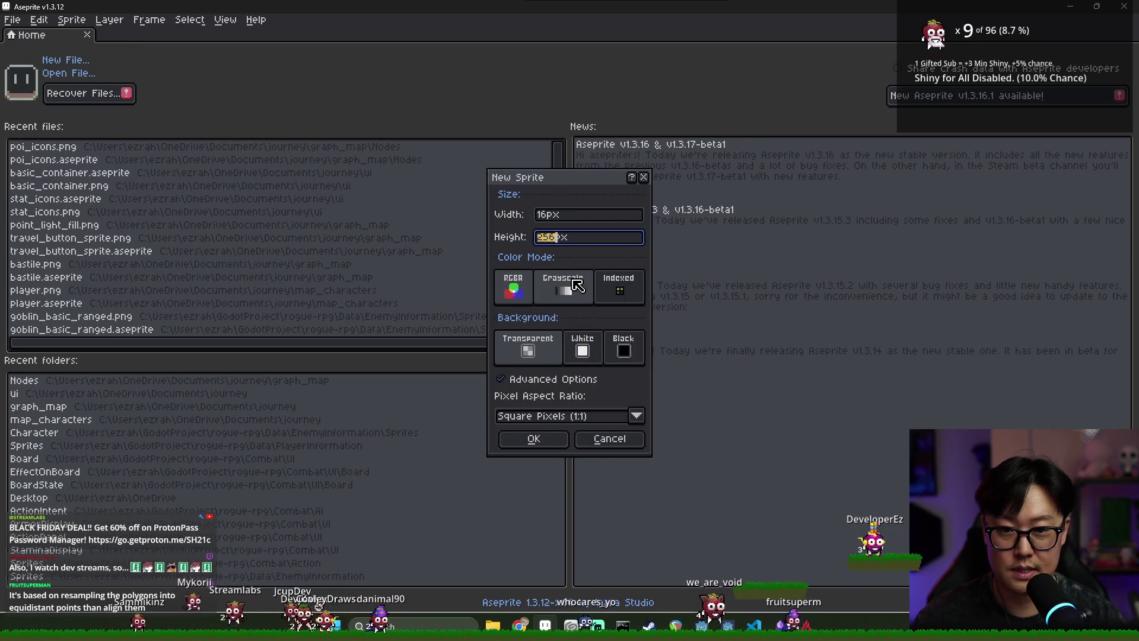
text(16)
key(Return)
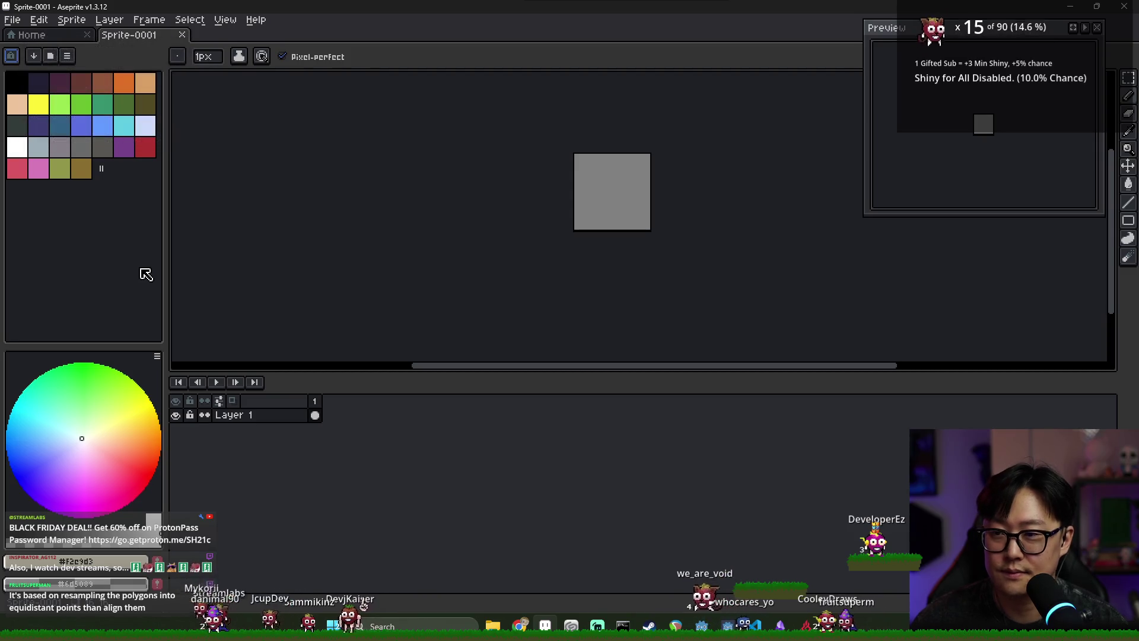
- Load the sunlit palette and pick dark purple as the drawing colour
click(55, 56)
text(sunli)
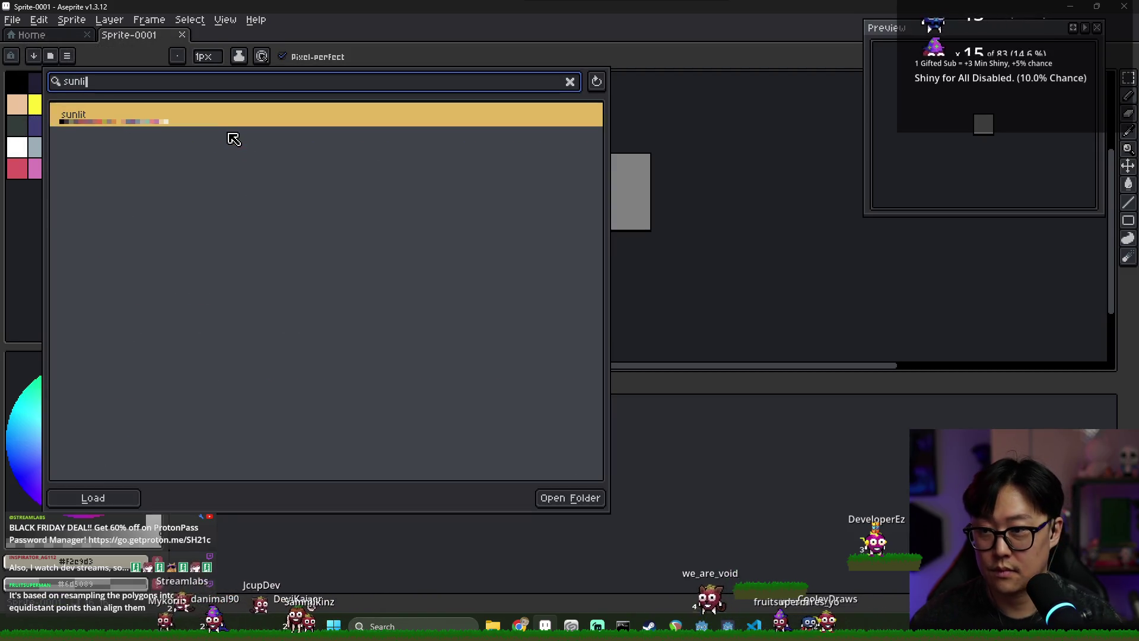
click(228, 126)
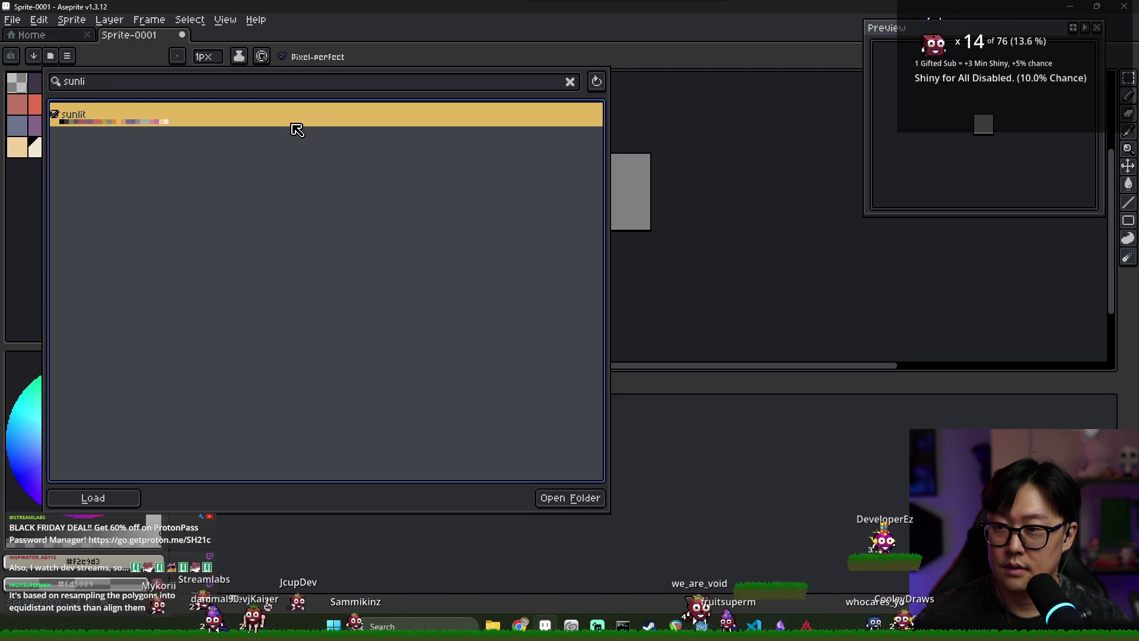
double_click(297, 121)
scroll(583, 198, up, 1)
drag(583, 198, 483, 209)
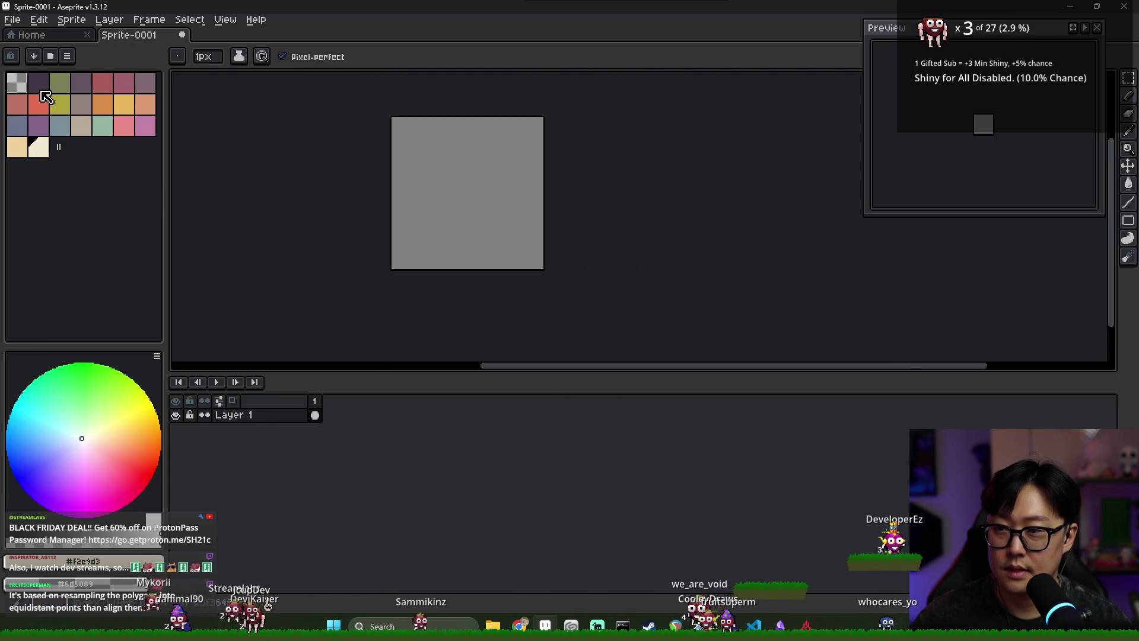
click(39, 83)
scroll(484, 233, up, 1)
- Draw the U-shaped padlock body in dark purple, bucket-fill it and undo a stray background fill
scroll(422, 209, down, 1)
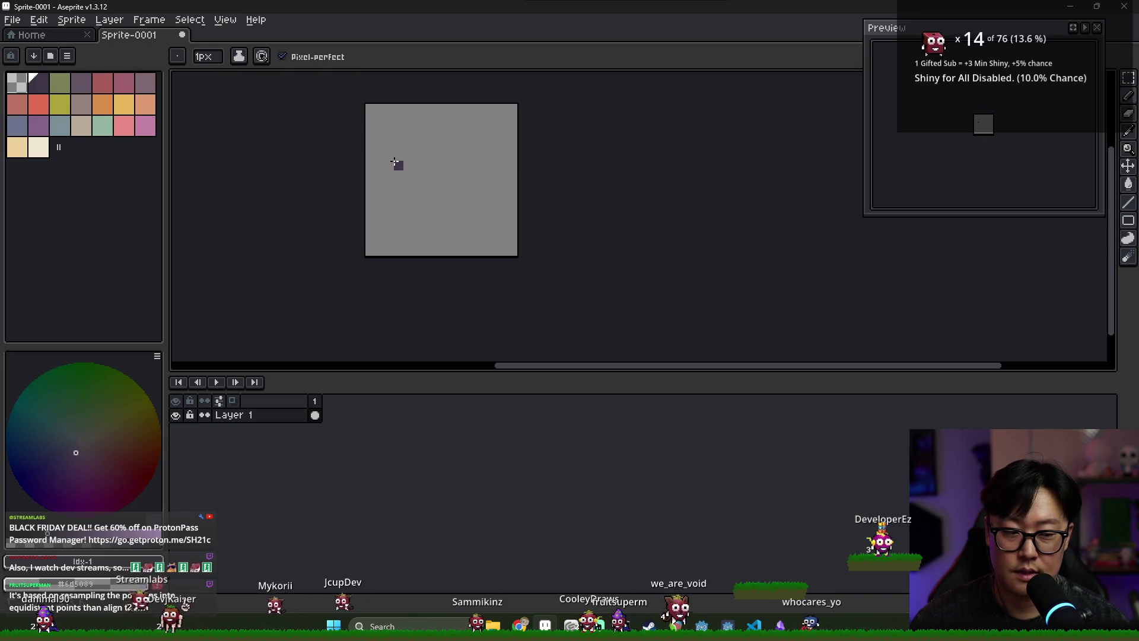
mouse_move(402, 233)
mouse_down()
mouse_move(487, 231)
mouse_move(484, 165)
mouse_up()
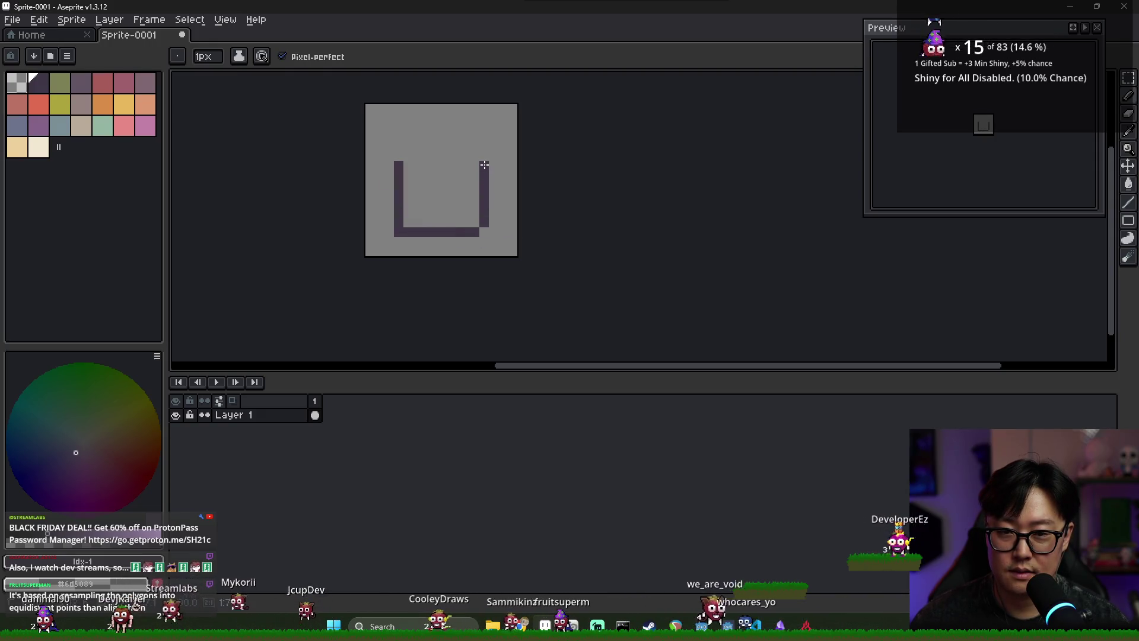
key(g)
click(444, 200)
click(413, 157)
key(ctrl+z)
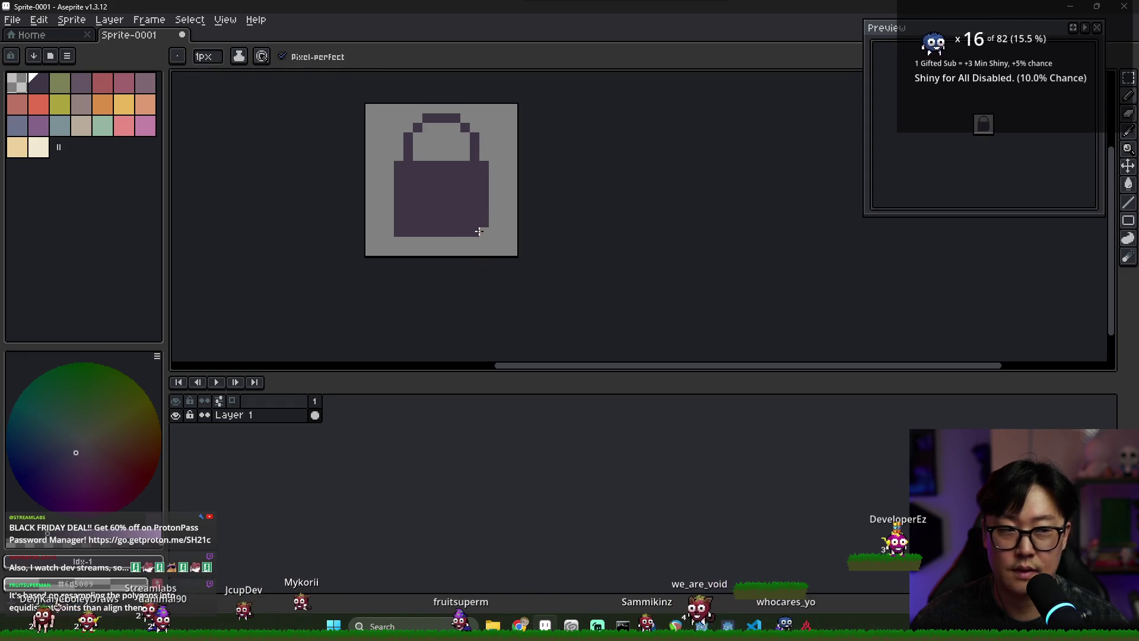
key(e)
scroll(445, 235, down, 2)
scroll(451, 237, up, 1)
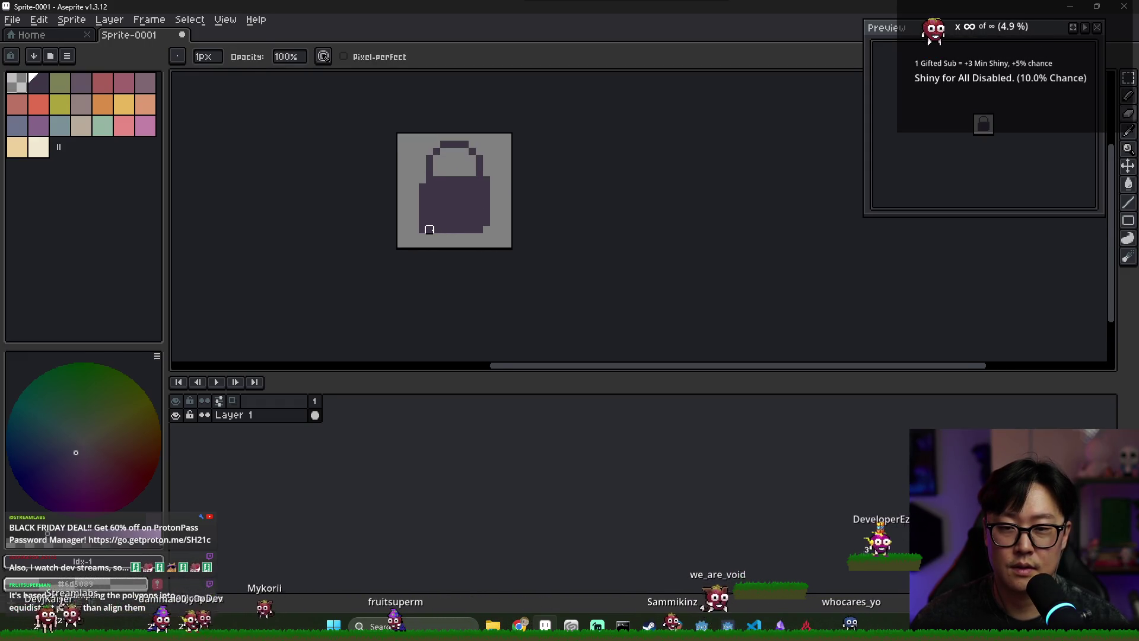
key(i)
key(b)
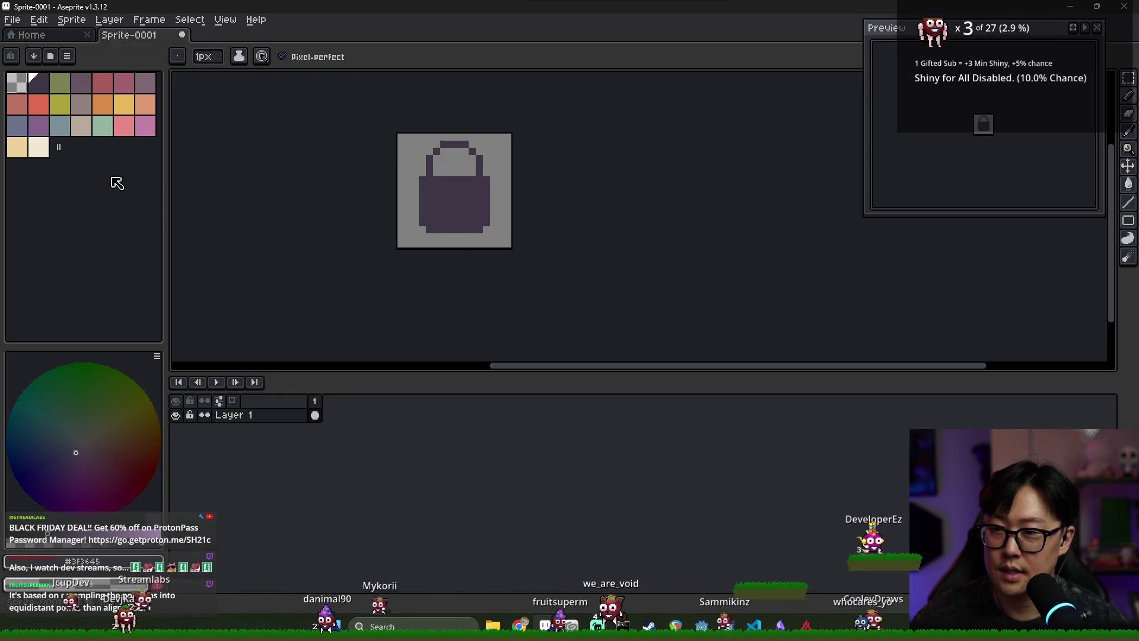
- Set the foreground colour to pure black in the HSV colour editor
click(83, 560)
mouse_move(309, 468)
mouse_down()
mouse_move(587, 422)
mouse_move(1064, 237)
mouse_up()
click(797, 236)
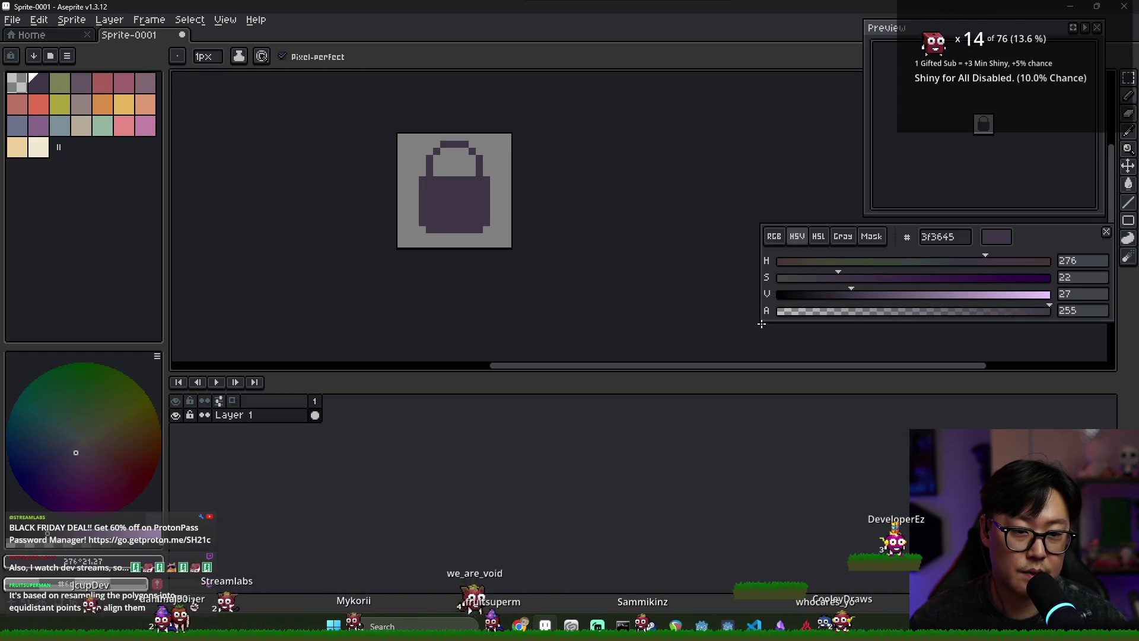
drag(761, 324, 810, 371)
drag(887, 323, 825, 324)
scroll(437, 194, up, 3)
- Outline the padlock's left side, right edge and handle in black
drag(395, 161, 391, 242)
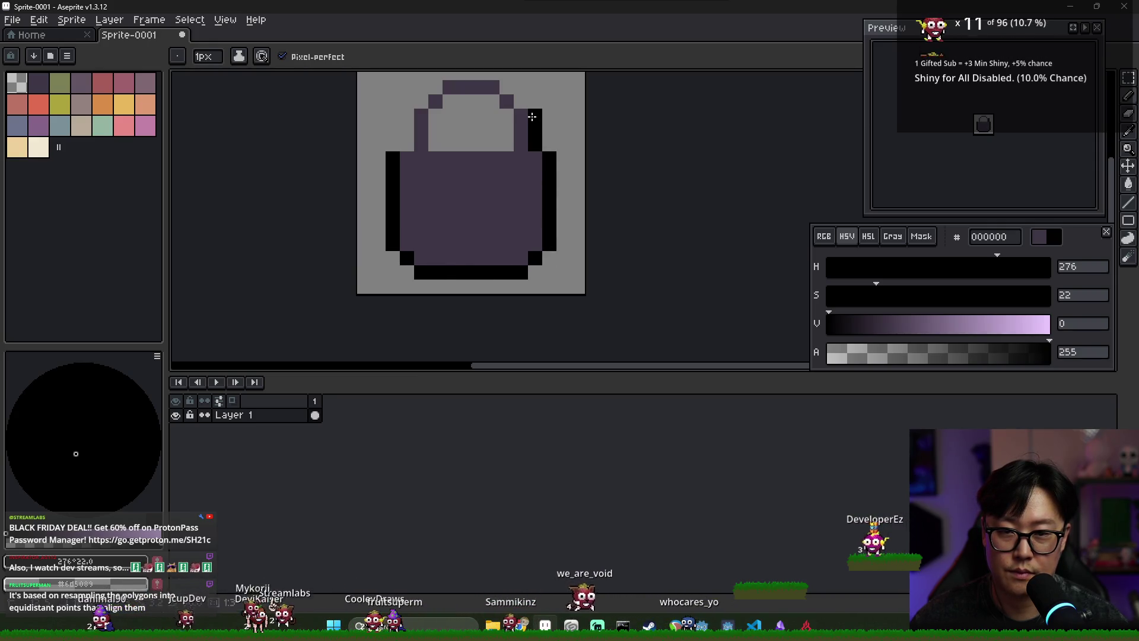
click(506, 114)
scroll(504, 137, up, 2)
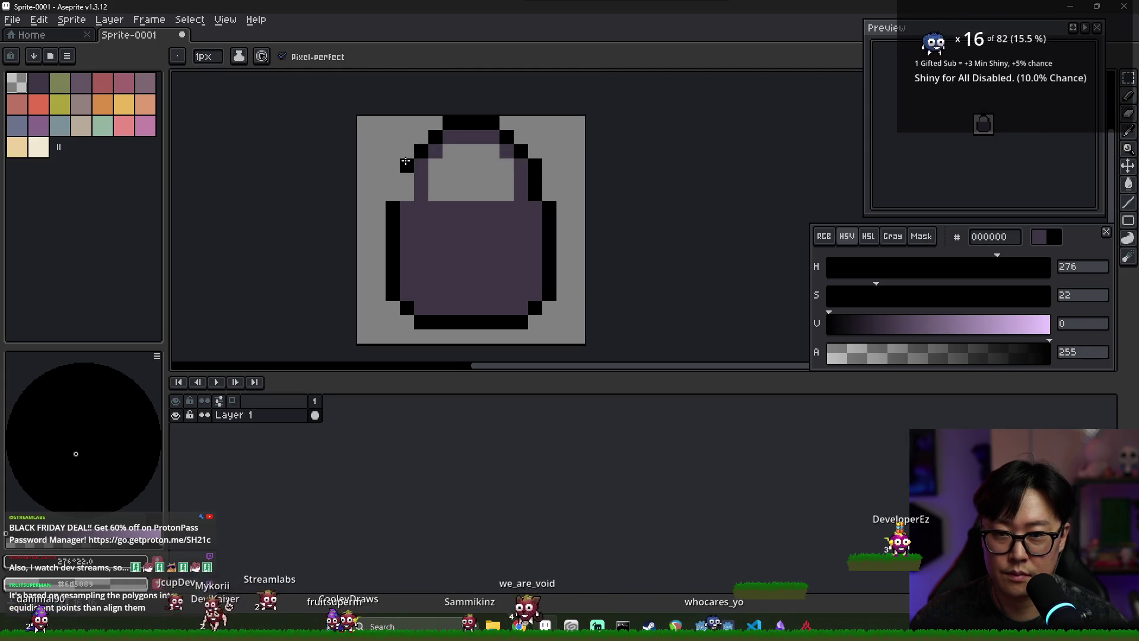
mouse_move(411, 194)
mouse_down()
mouse_move(433, 153)
mouse_move(495, 154)
mouse_move(506, 195)
mouse_up()
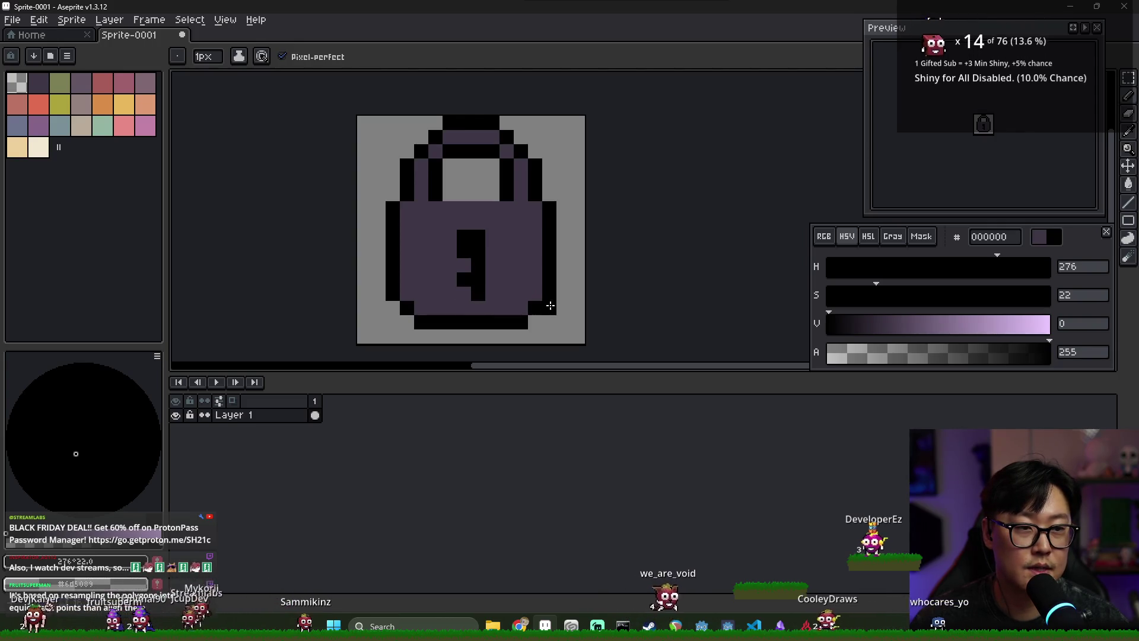
scroll(532, 277, down, 4)
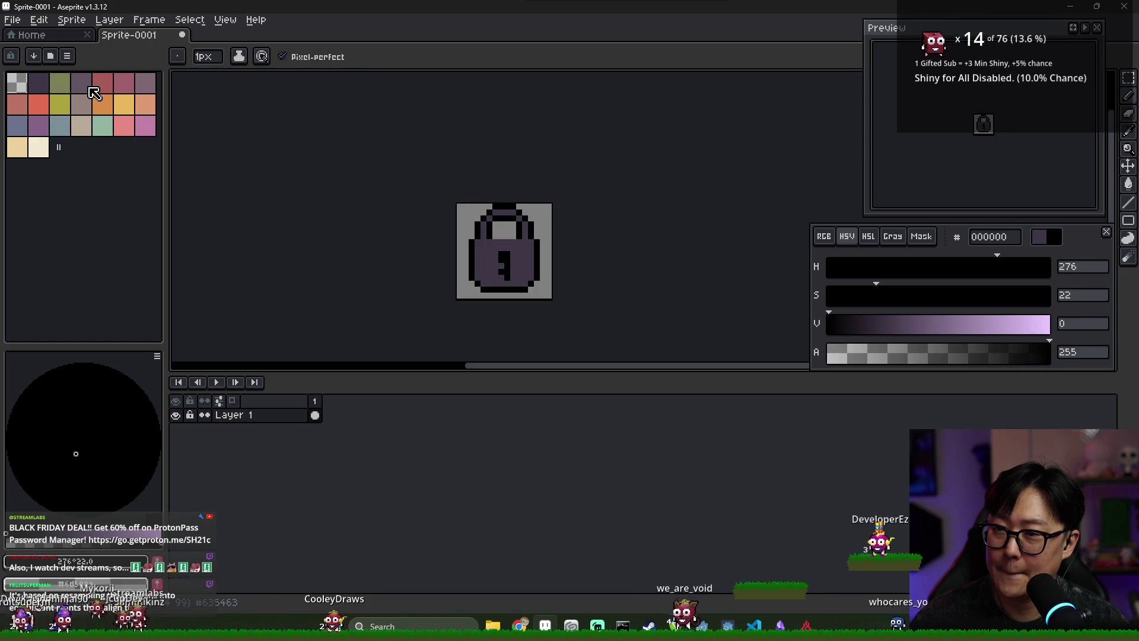
- Draw a 6d738d light band across the body and bucket-fill the body with 635463
click(18, 125)
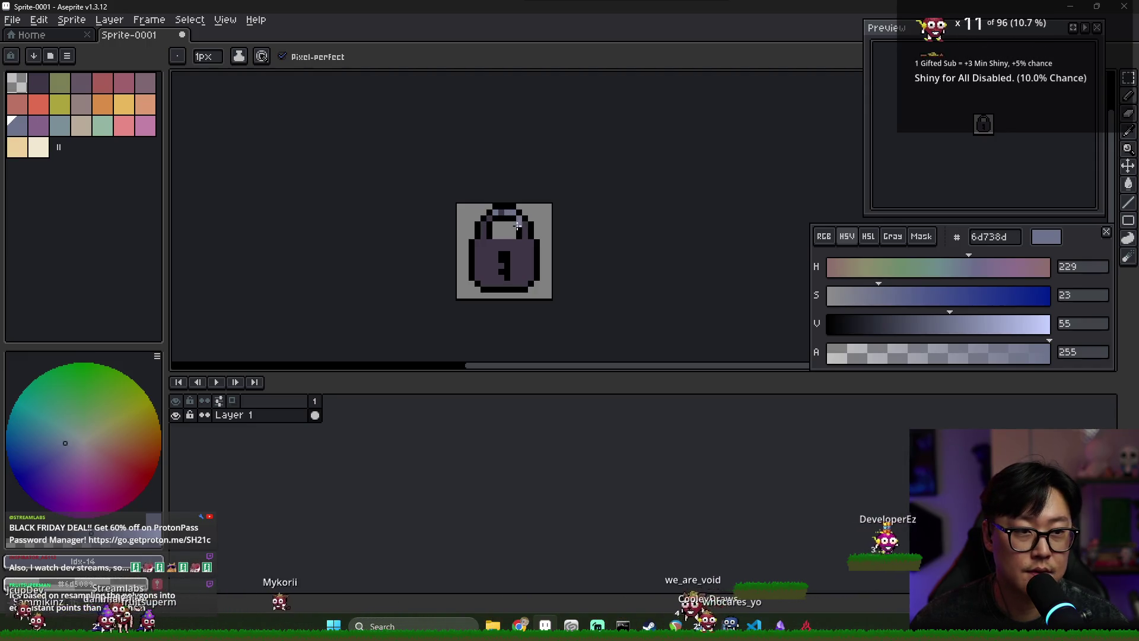
drag(487, 244, 529, 243)
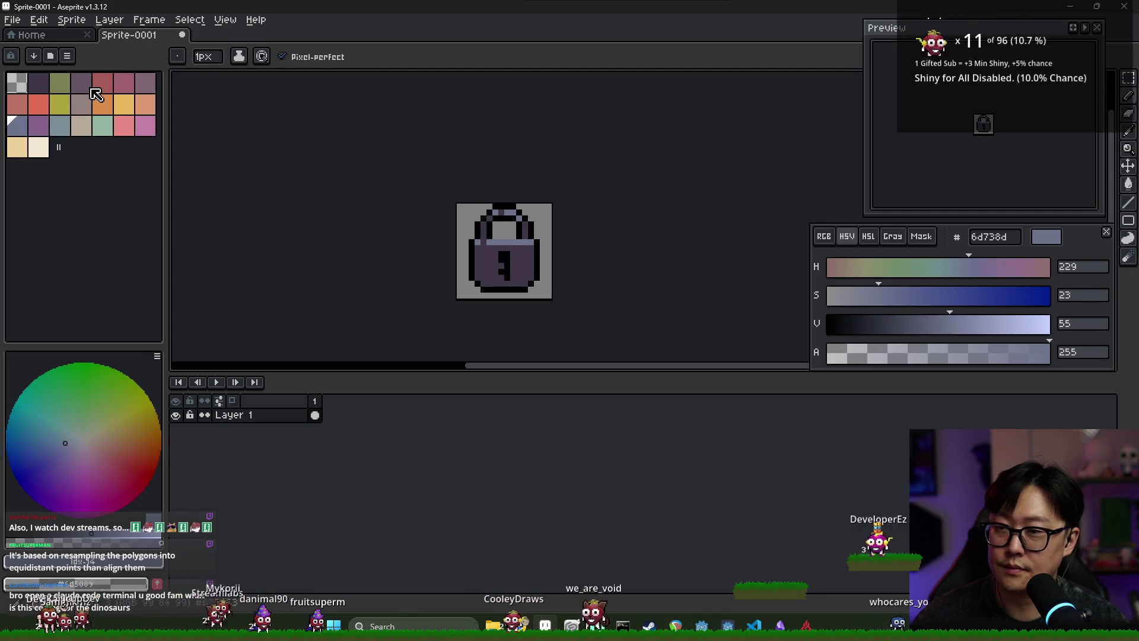
click(92, 90)
key(g)
click(508, 235)
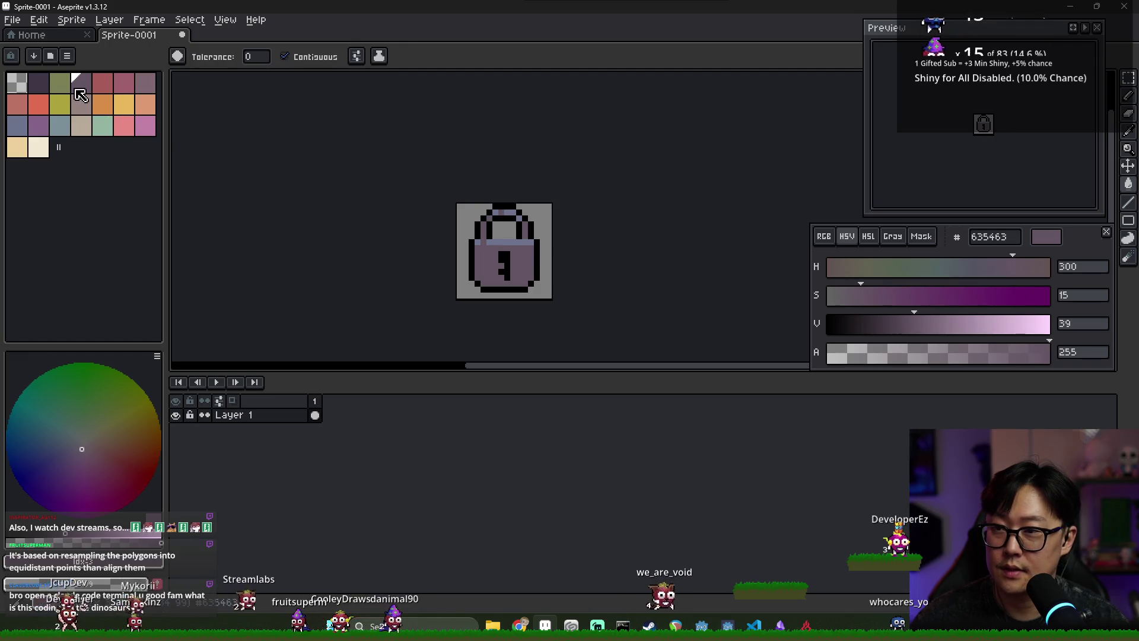
- Shade the body's inner left and bottom edges with 3f3645 and sample the band colour
click(32, 89)
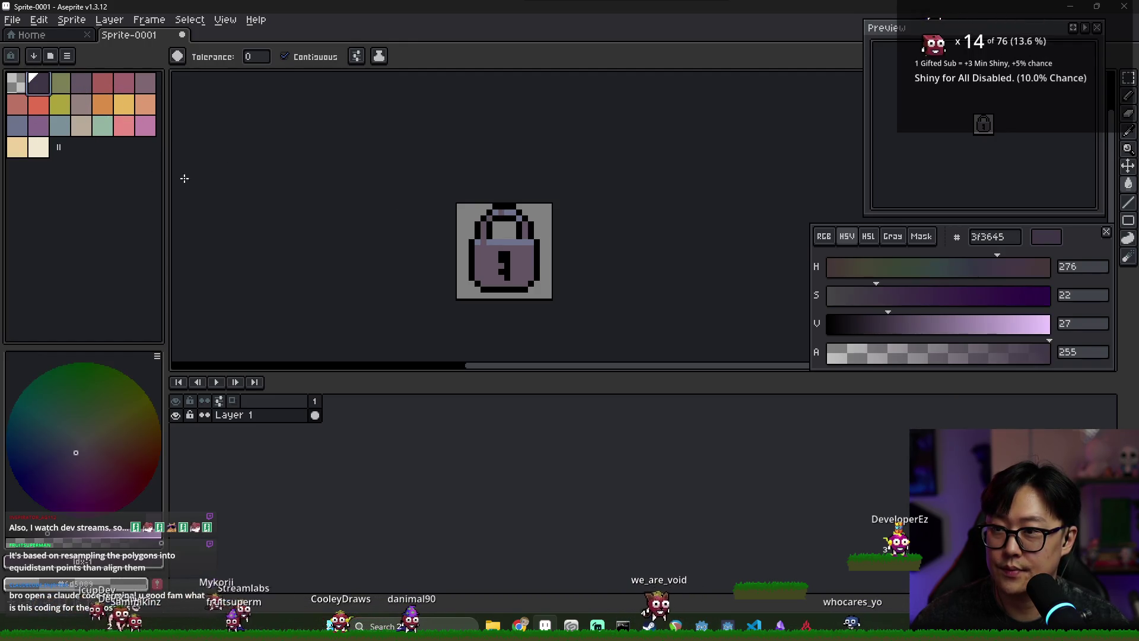
scroll(467, 260, up, 2)
key(b)
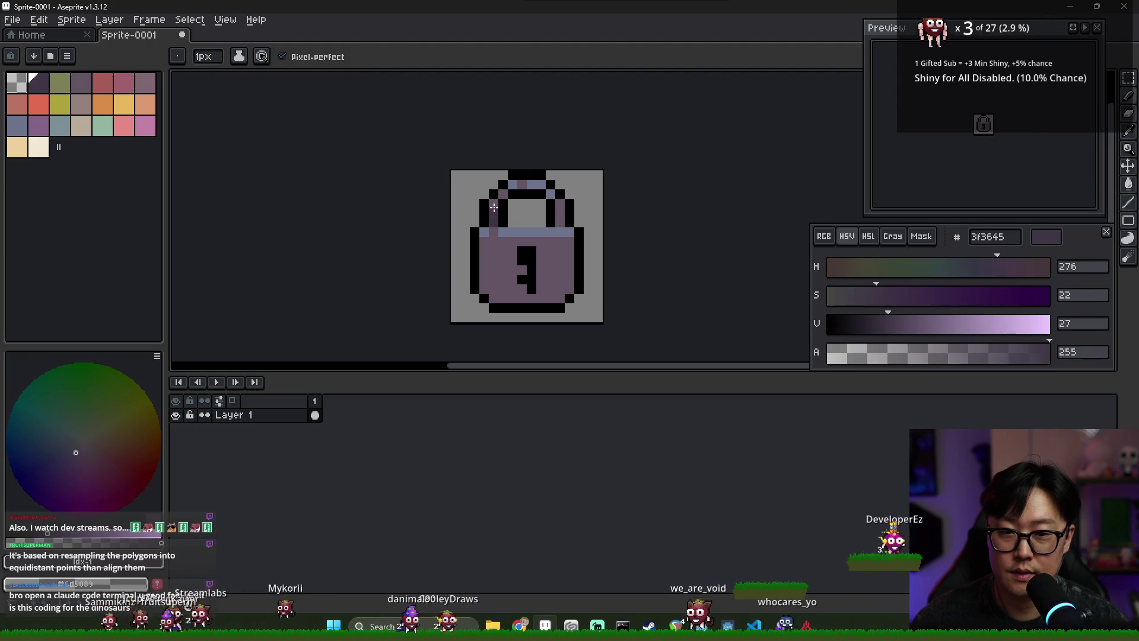
mouse_move(483, 239)
mouse_down()
mouse_move(484, 295)
mouse_move(558, 297)
mouse_up()
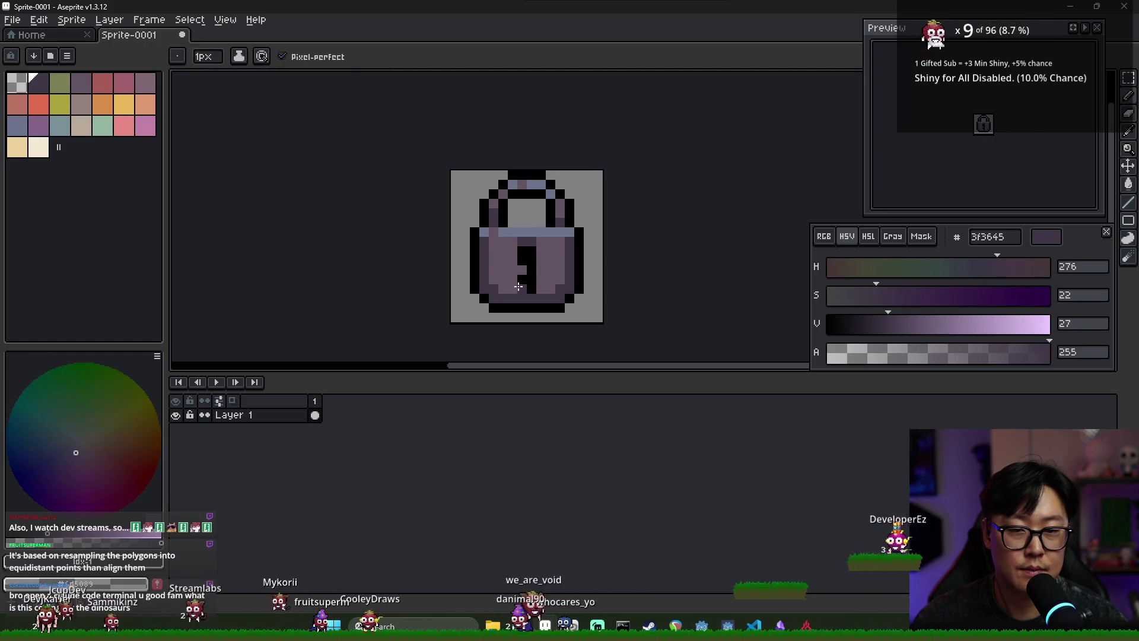
alt+click(528, 232)
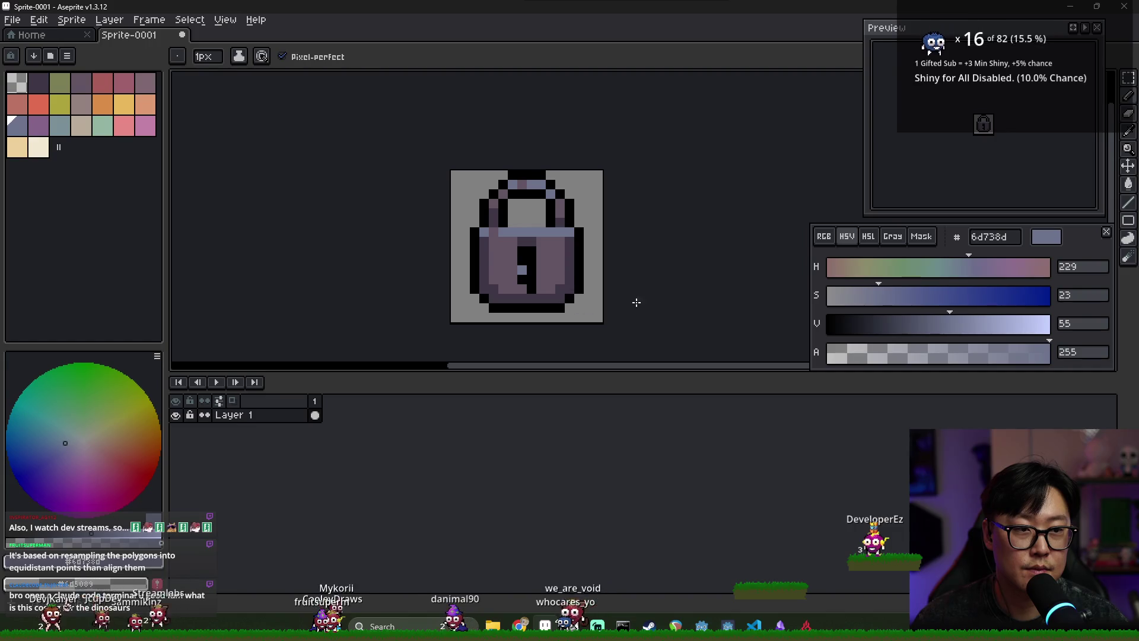
scroll(538, 292, down, 3)
scroll(511, 256, up, 3)
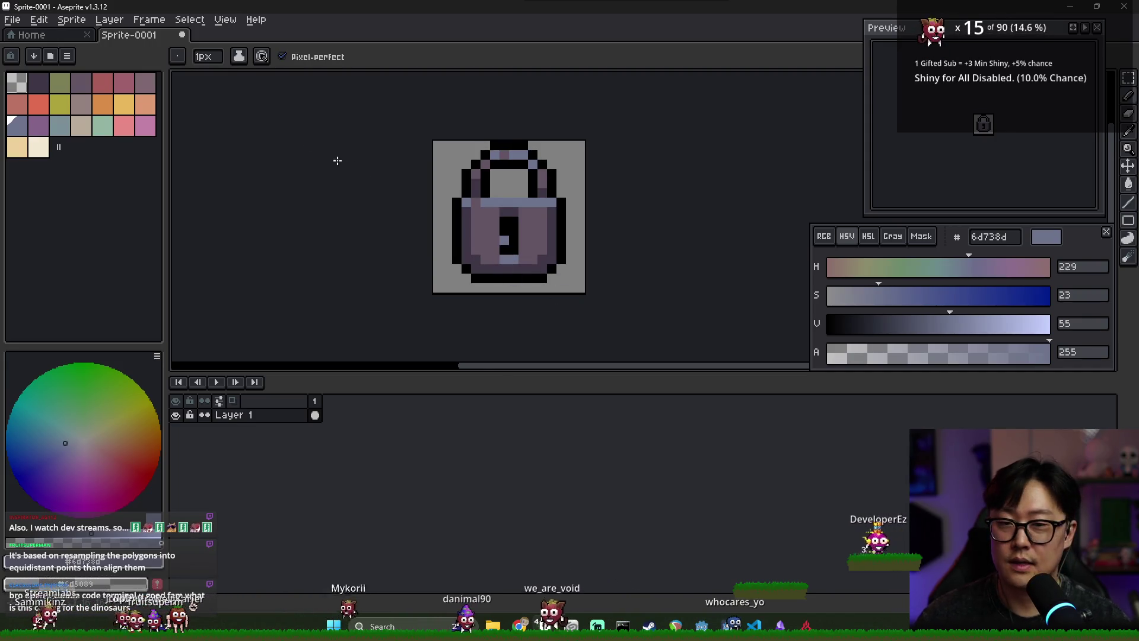
scroll(351, 168, down, 3)
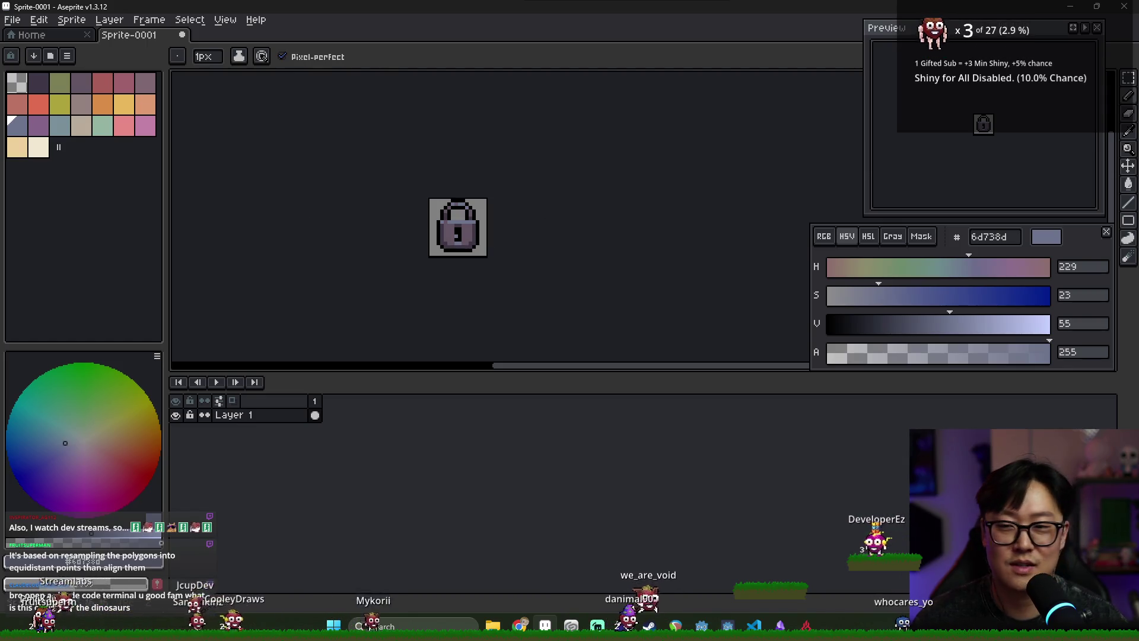
- Start saving the padlock sprite and browse through the journey project folders
key(ctrl+s)
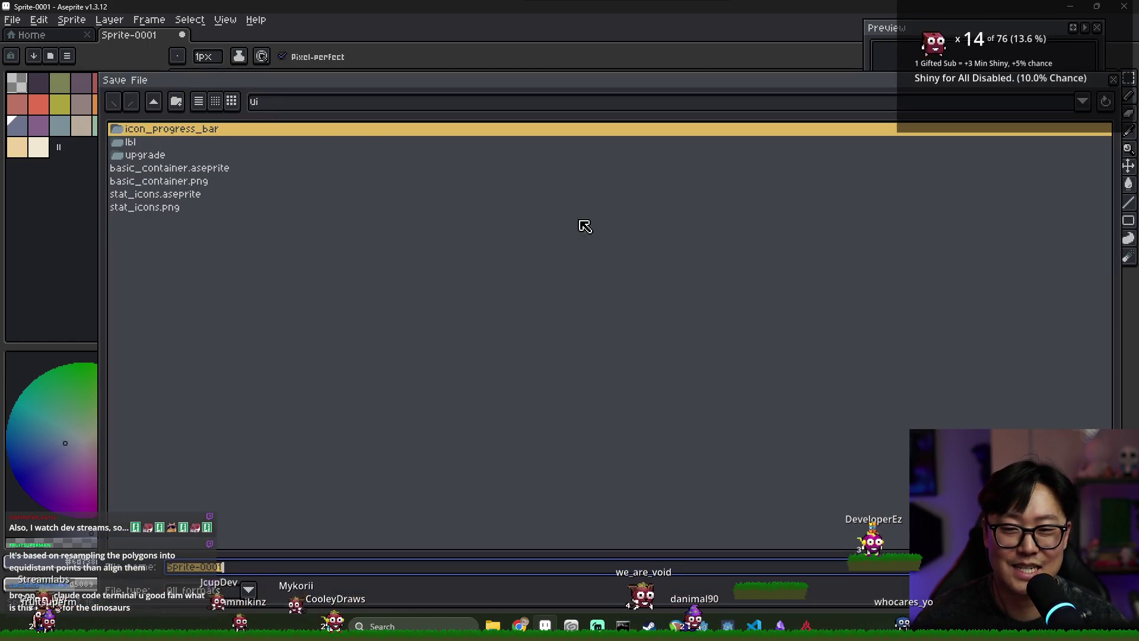
drag(28, 70, 448, 228)
drag(521, 239, 320, 145)
mouse_move(545, 149)
mouse_down()
mouse_move(396, 111)
mouse_move(403, 161)
mouse_move(397, 130)
mouse_up()
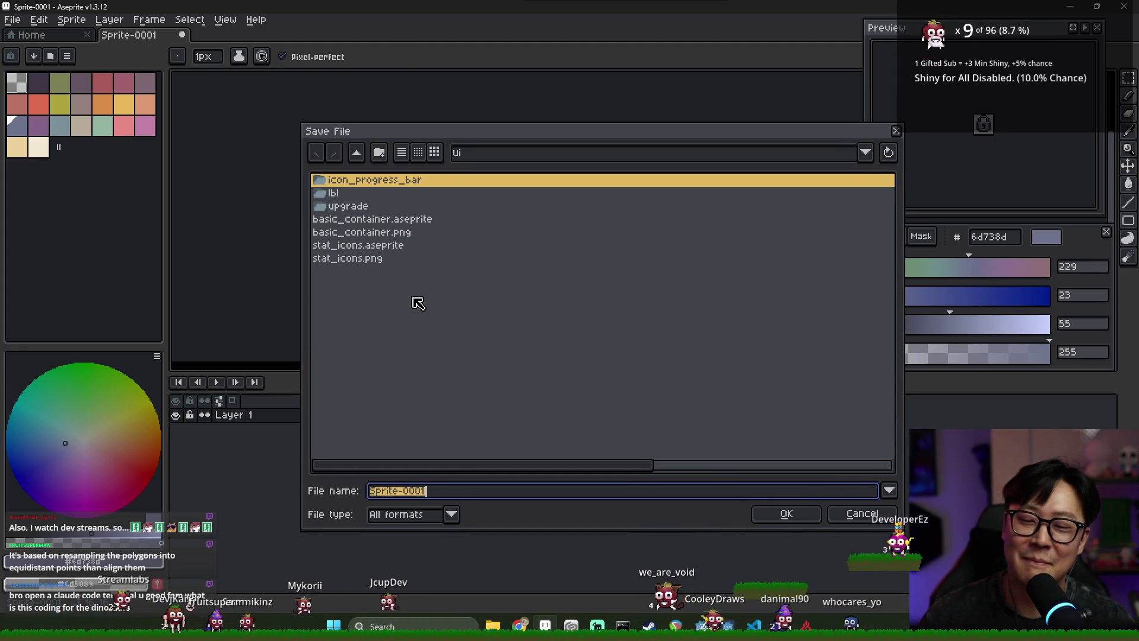
click(357, 153)
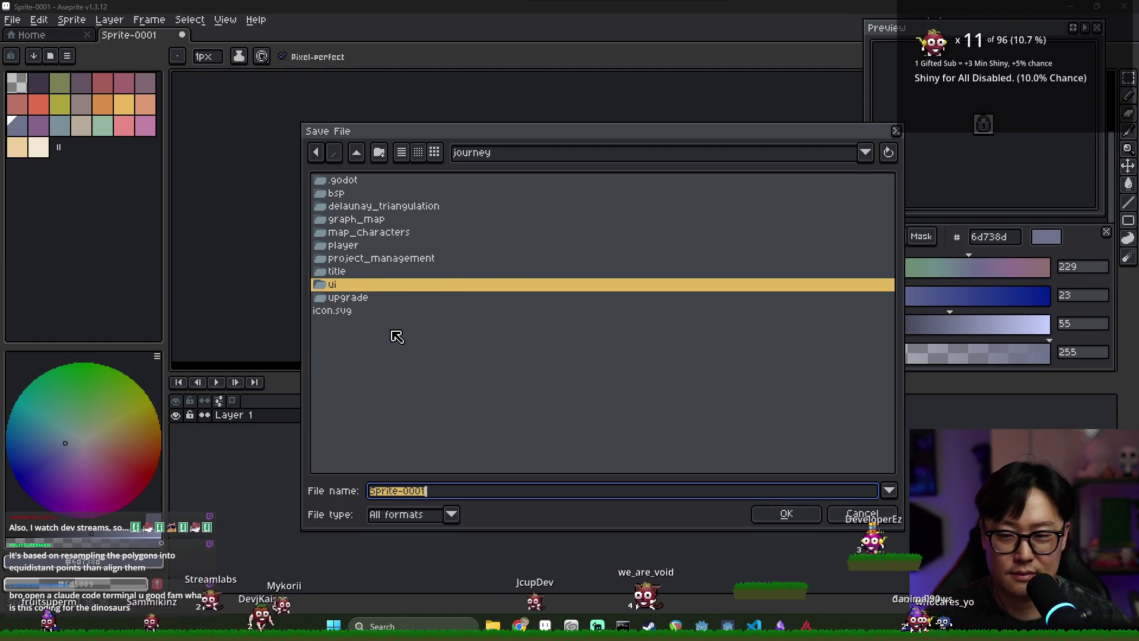
click(351, 276)
click(352, 259)
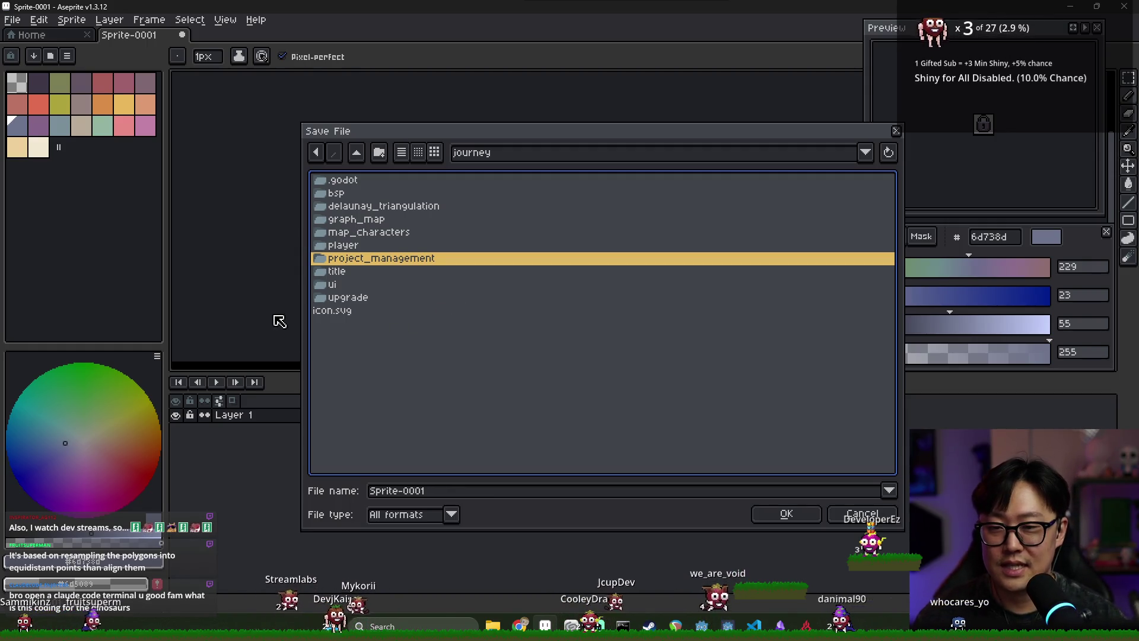
click(359, 272)
click(356, 297)
- Open the graph_map folder and save the sprite as lock_path_button
click(363, 248)
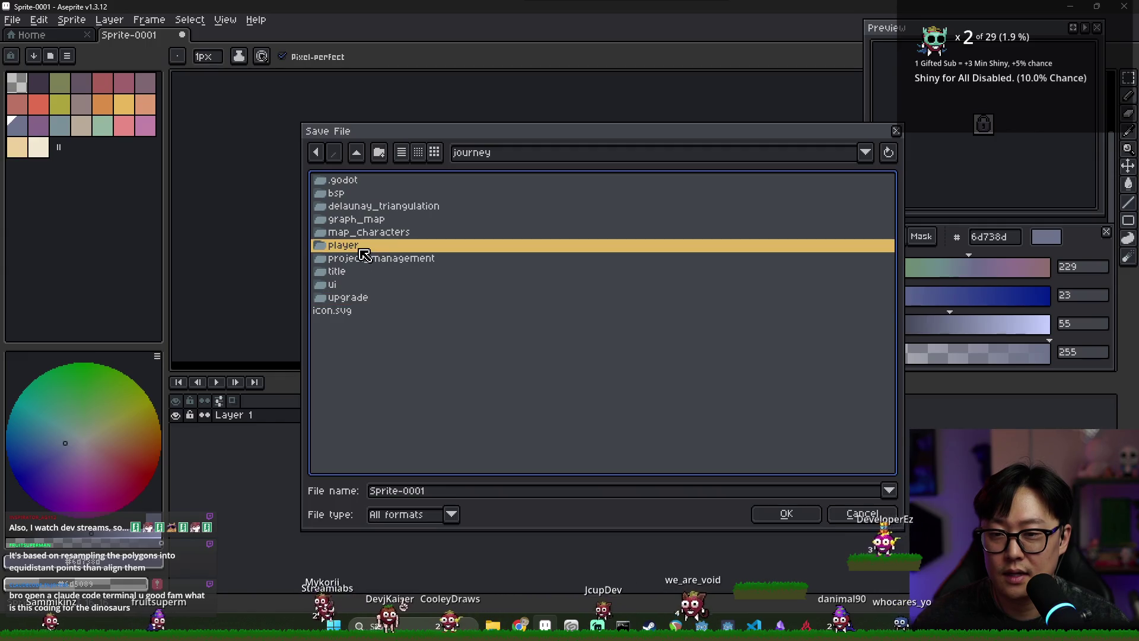
click(373, 220)
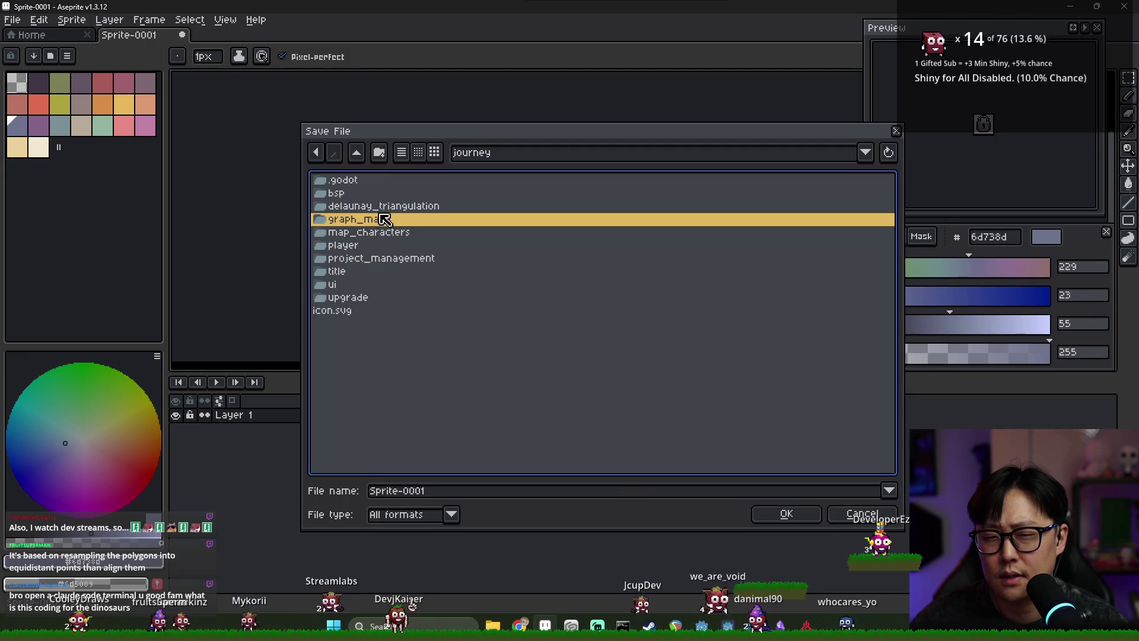
click(356, 247)
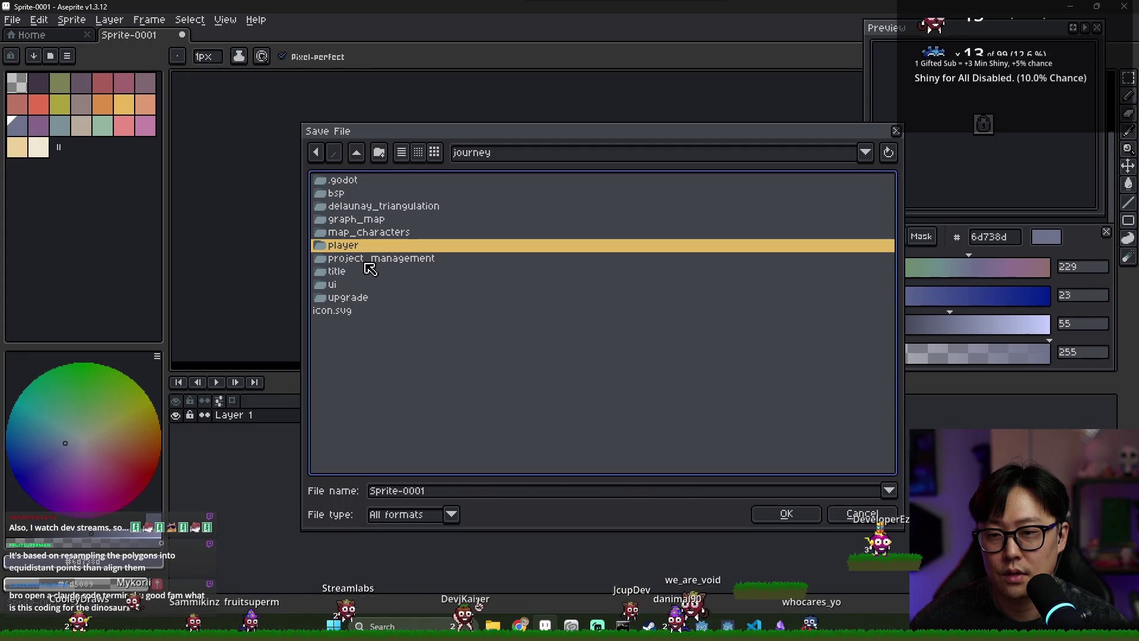
click(344, 286)
double_click(347, 291)
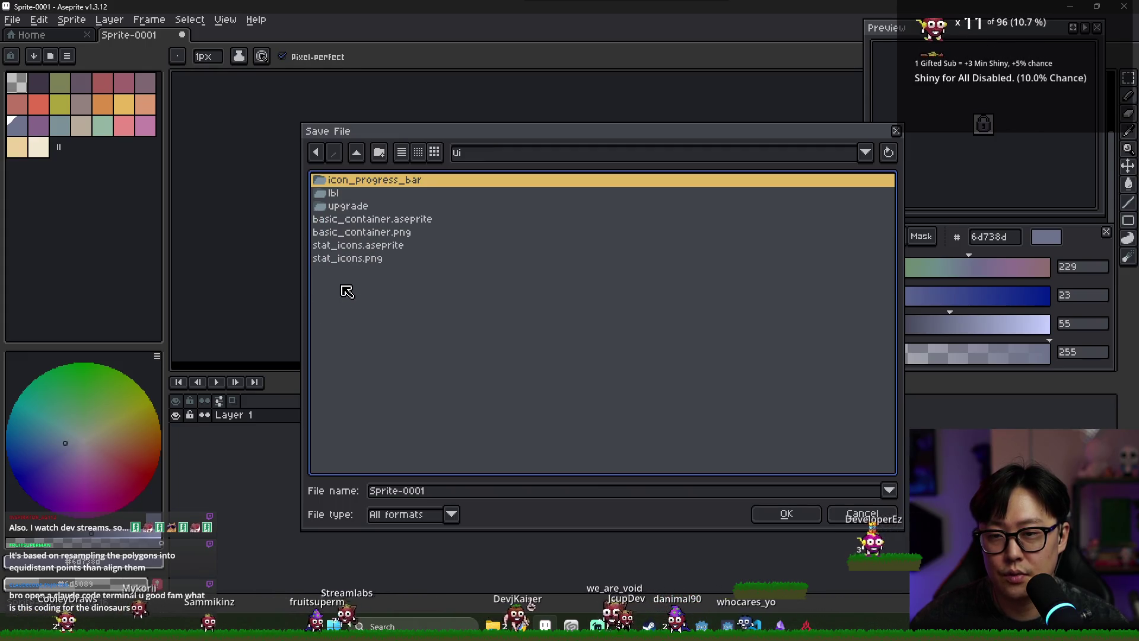
click(359, 194)
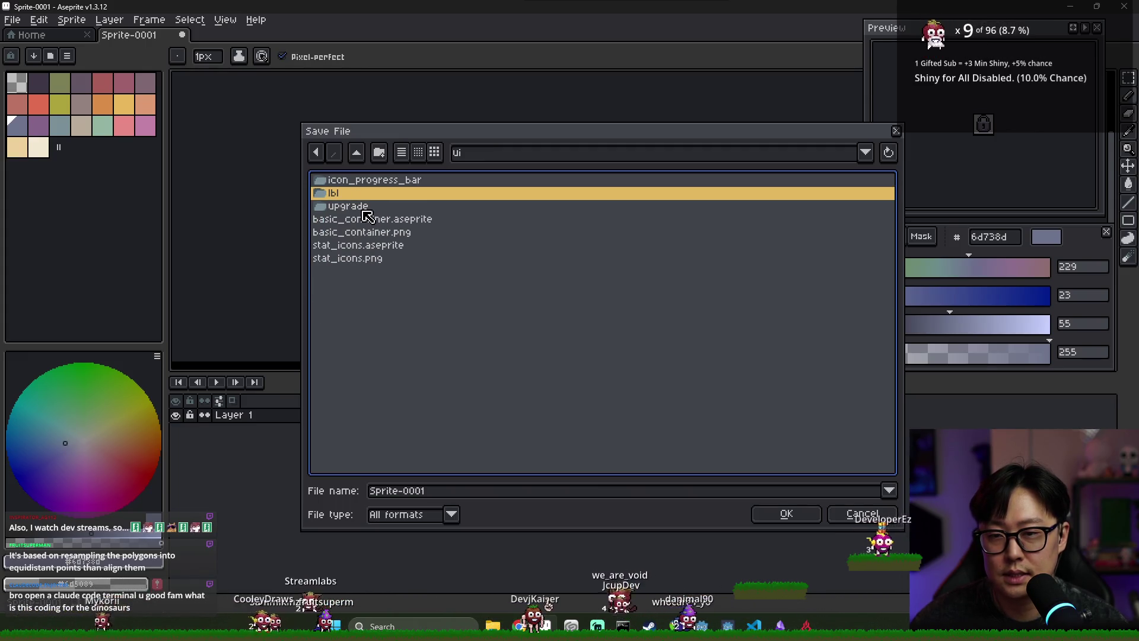
click(356, 154)
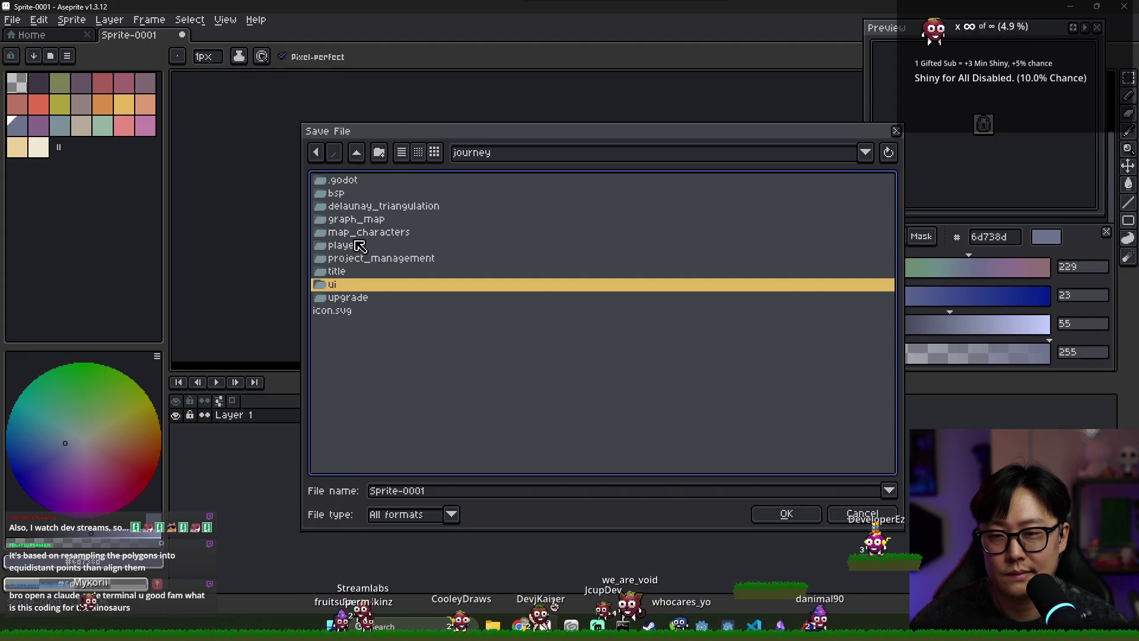
double_click(363, 218)
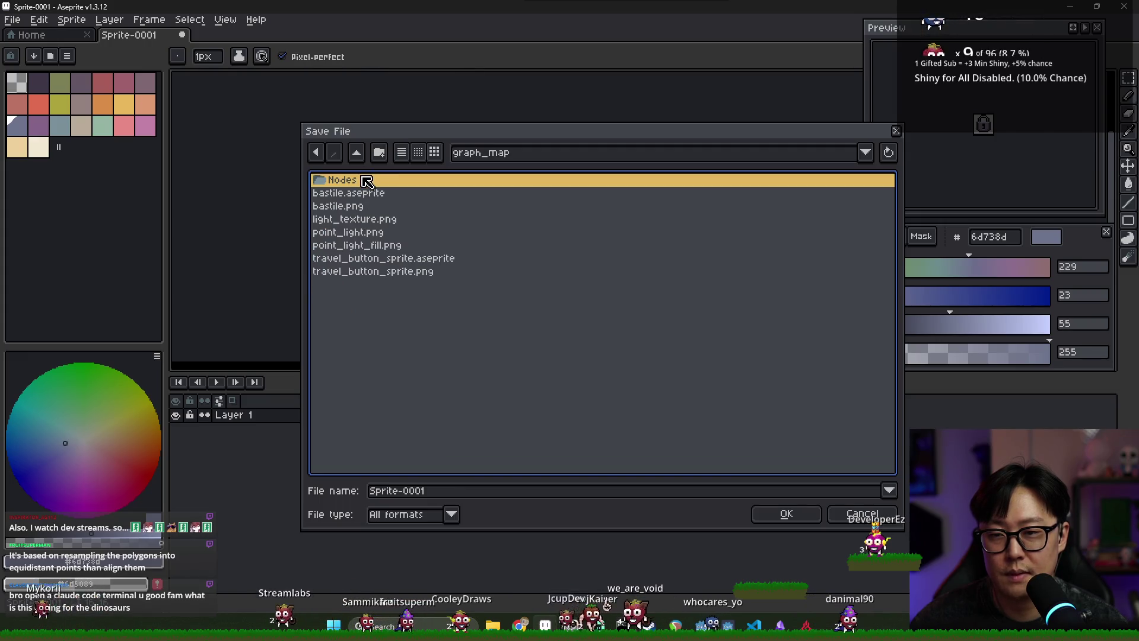
click(404, 489)
text(lock_path_butto)
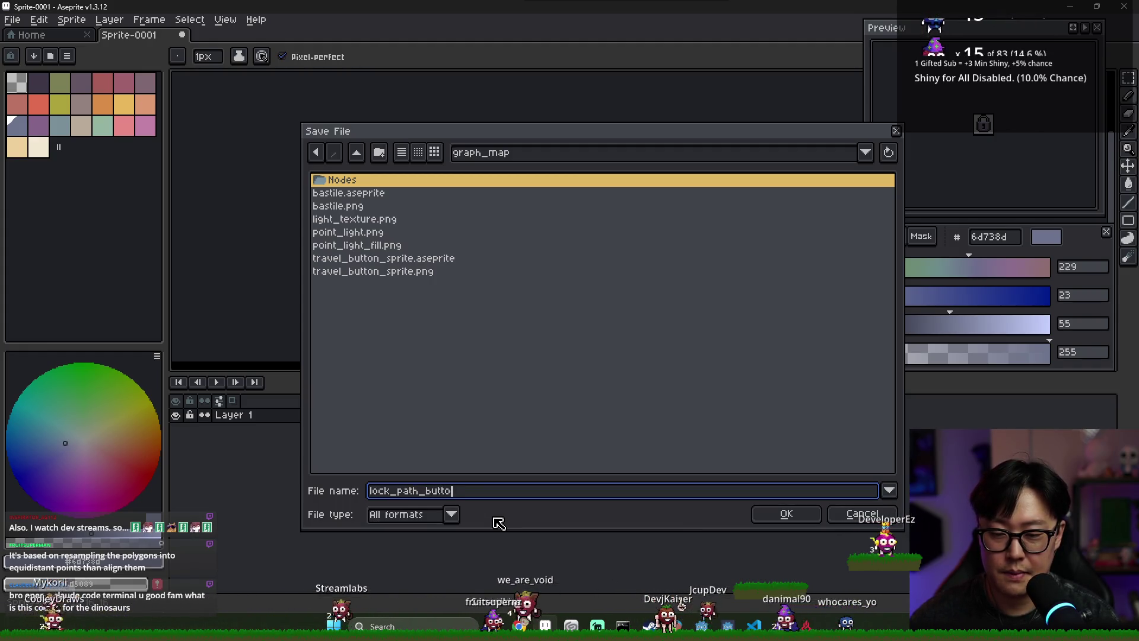
key(Return)
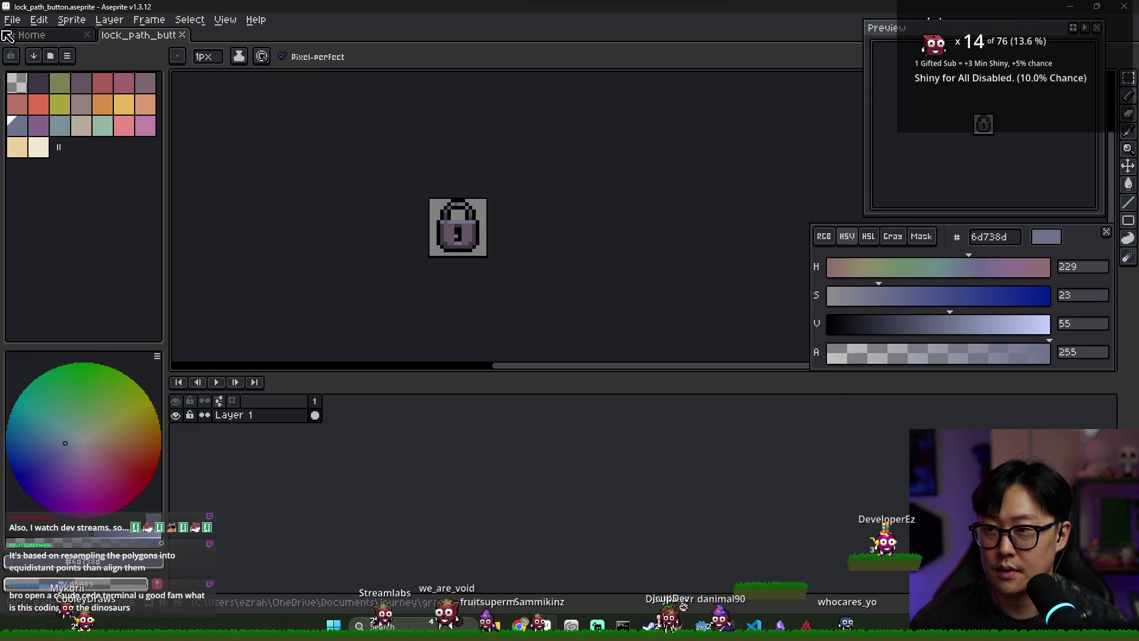
- Export the padlock as lock_path_button.png
click(11, 19)
mouse_move(36, 134)
click(178, 135)
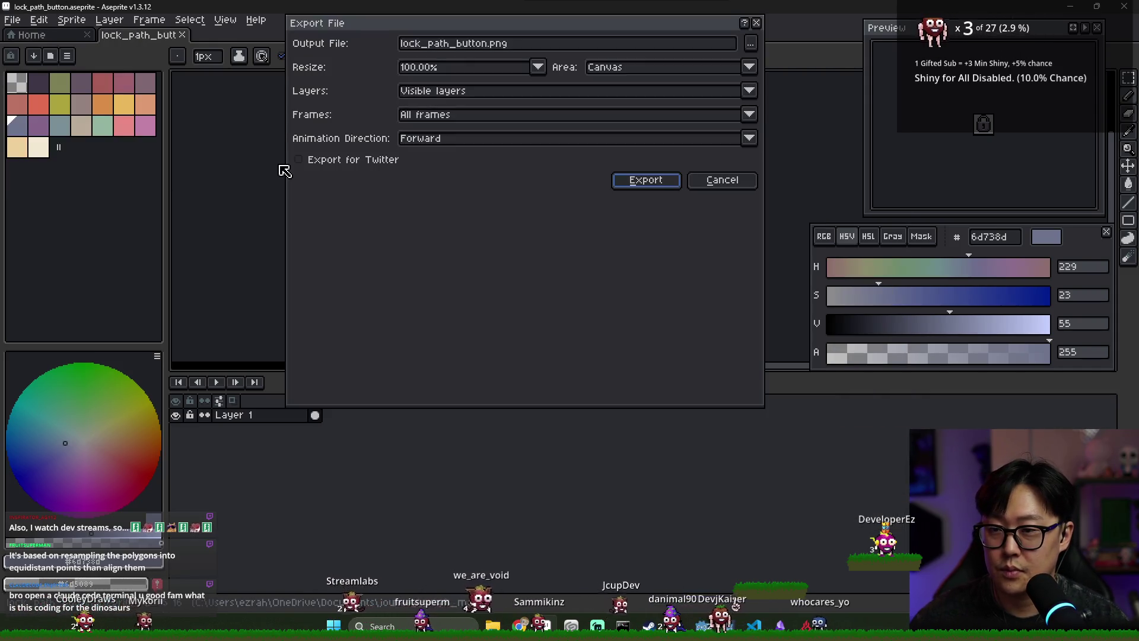
click(644, 181)
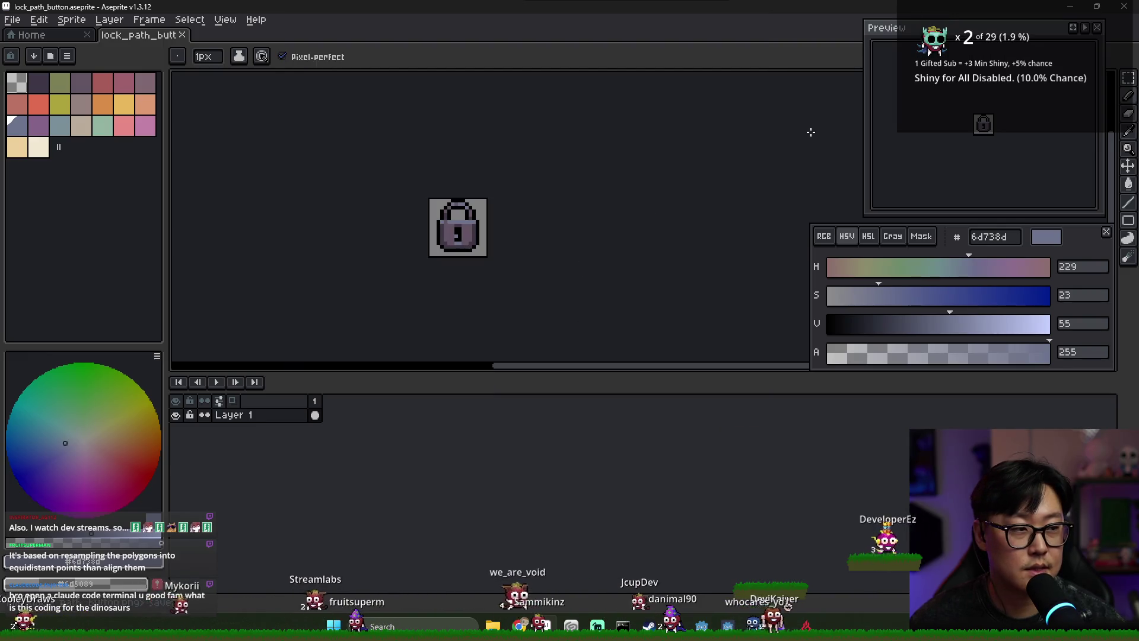
key(alt+Tab)
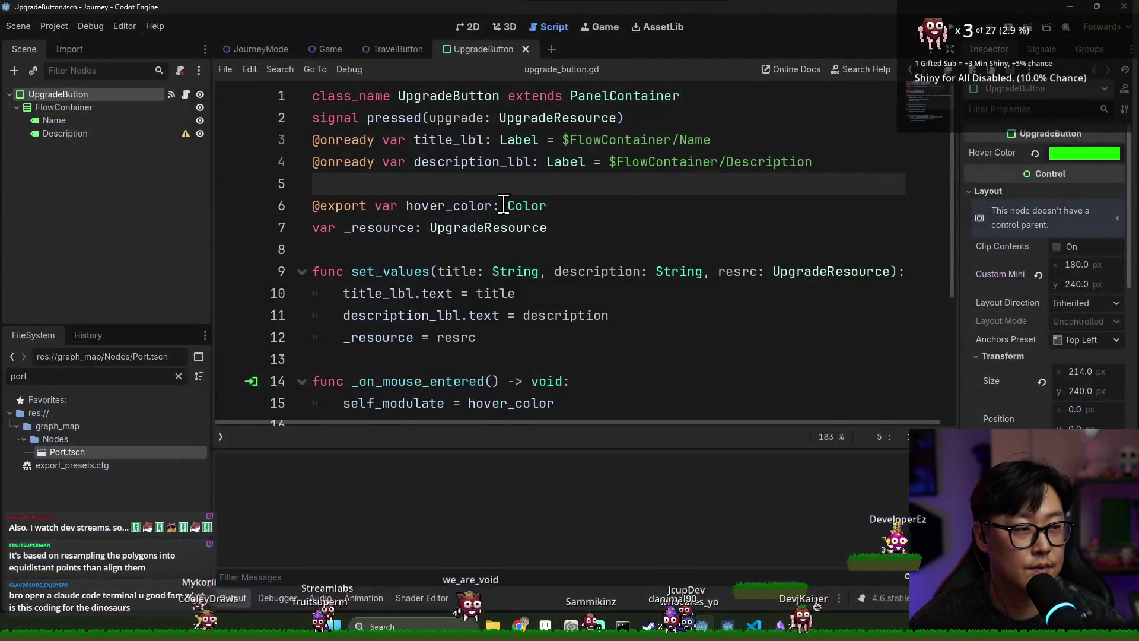
- Filter the FileSystem for 'playe' and open PlayerCharacter.tscn and its player_character.gd script
click(500, 204)
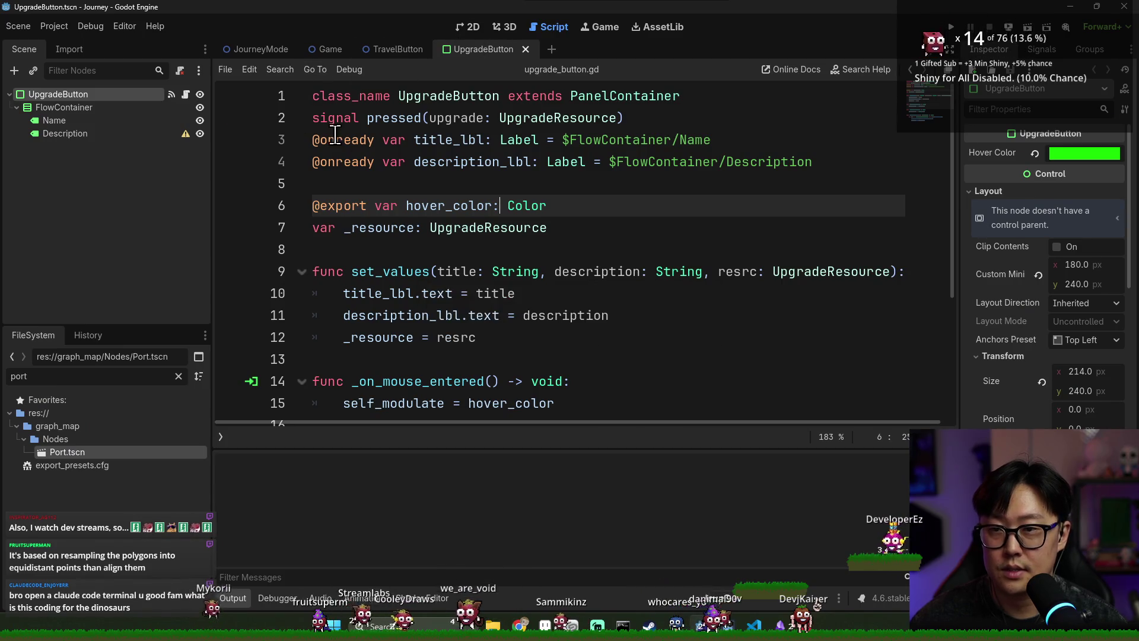
scroll(460, 128, down, 3)
scroll(459, 128, up, 3)
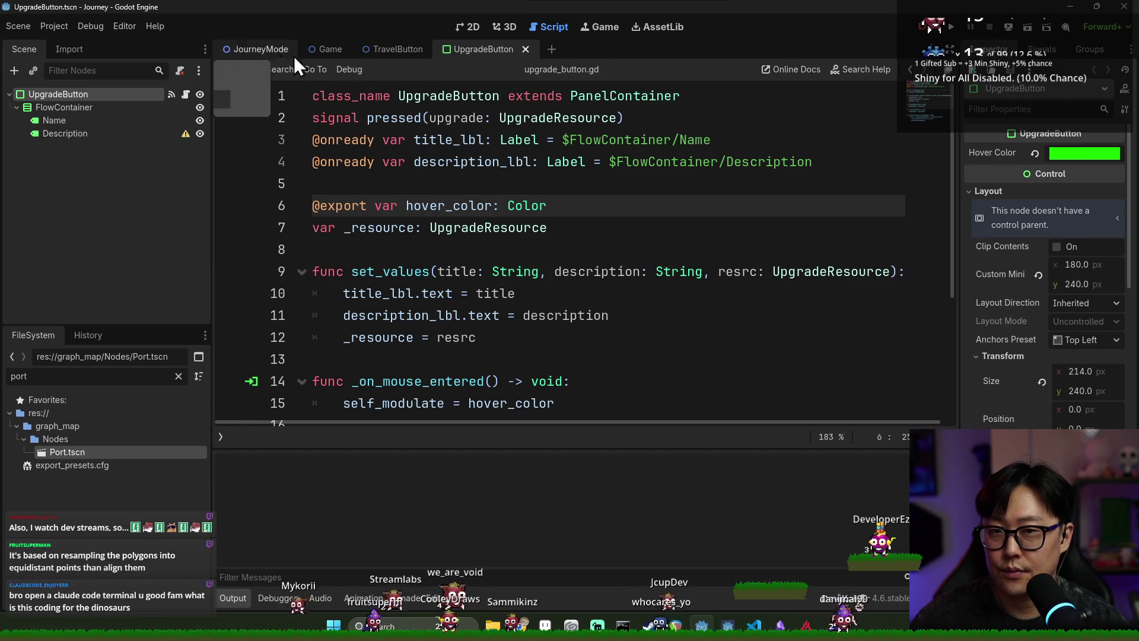
click(508, 48)
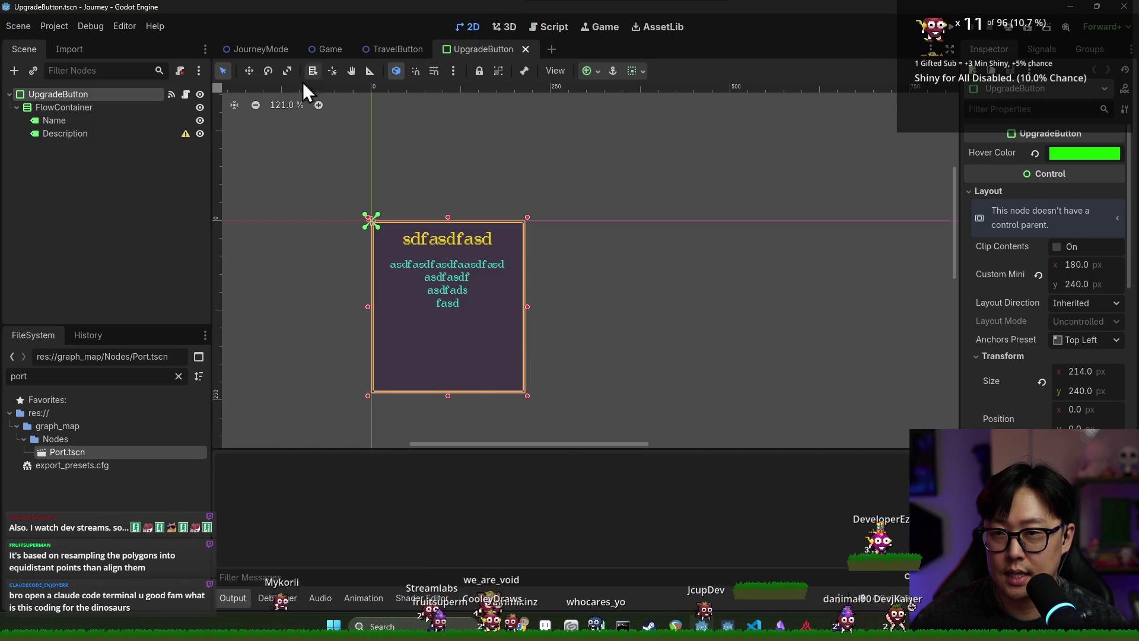
double_click(66, 375)
text(playe)
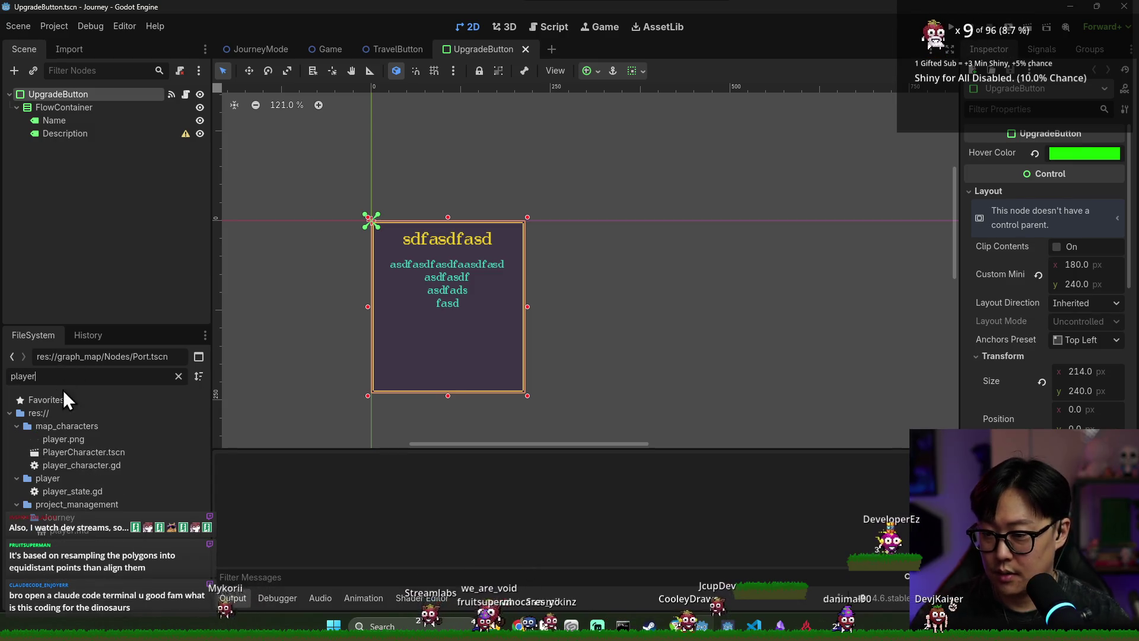
double_click(105, 453)
key(ctrl+s)
click(186, 93)
- Add 'func add_locked_direction(target: MapNode):' at top level below add_direction's body
ctrl+scroll(420, 216, down, 2)
scroll(409, 214, up, 5)
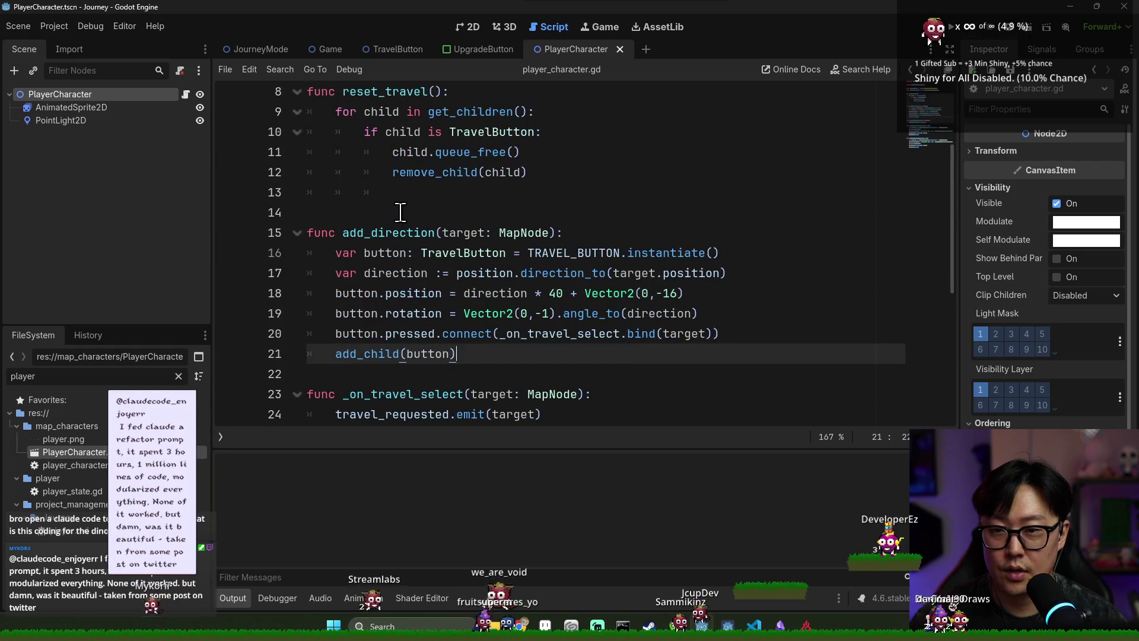
double_click(400, 232)
click(490, 354)
key(Return)
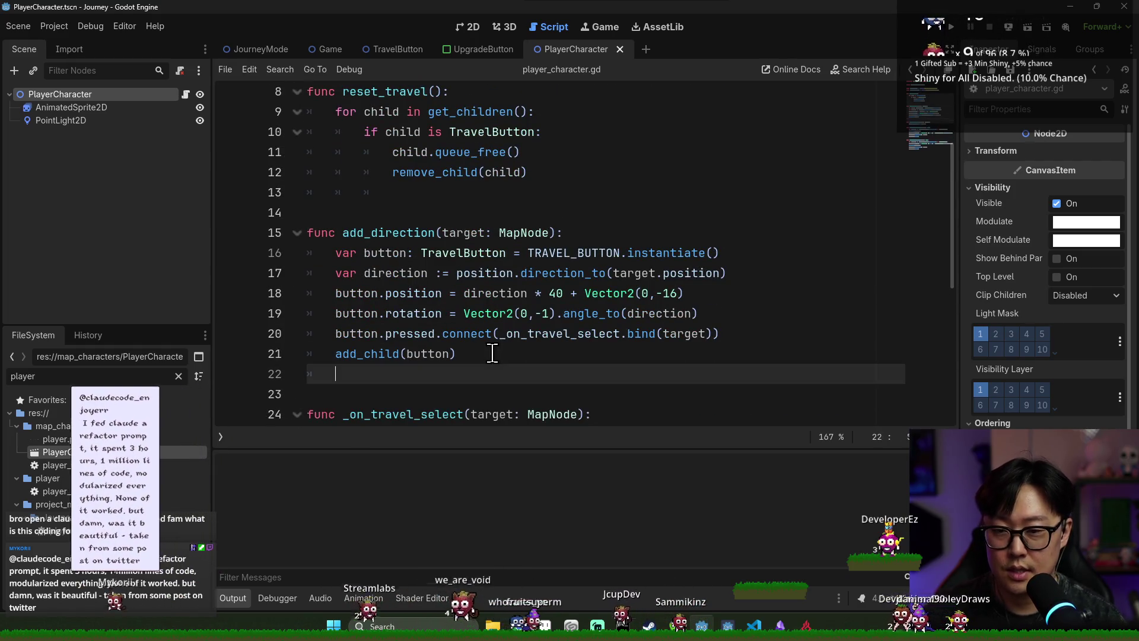
key(Return)
key(BackSpace)
text(func add_locked_direction(target)
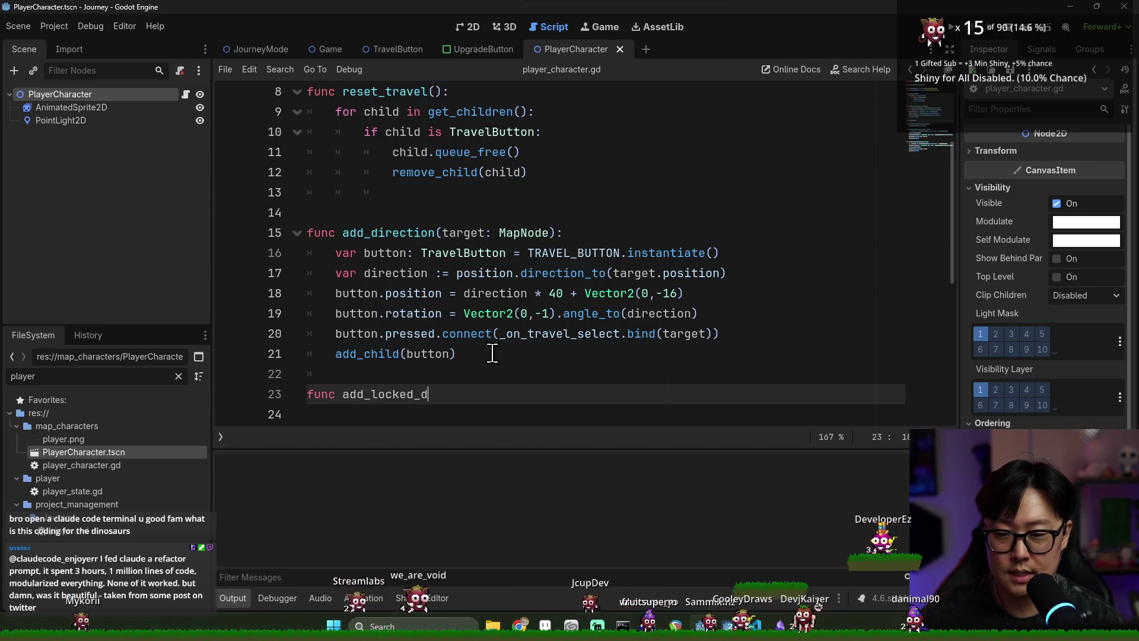
text(: MapNode):)
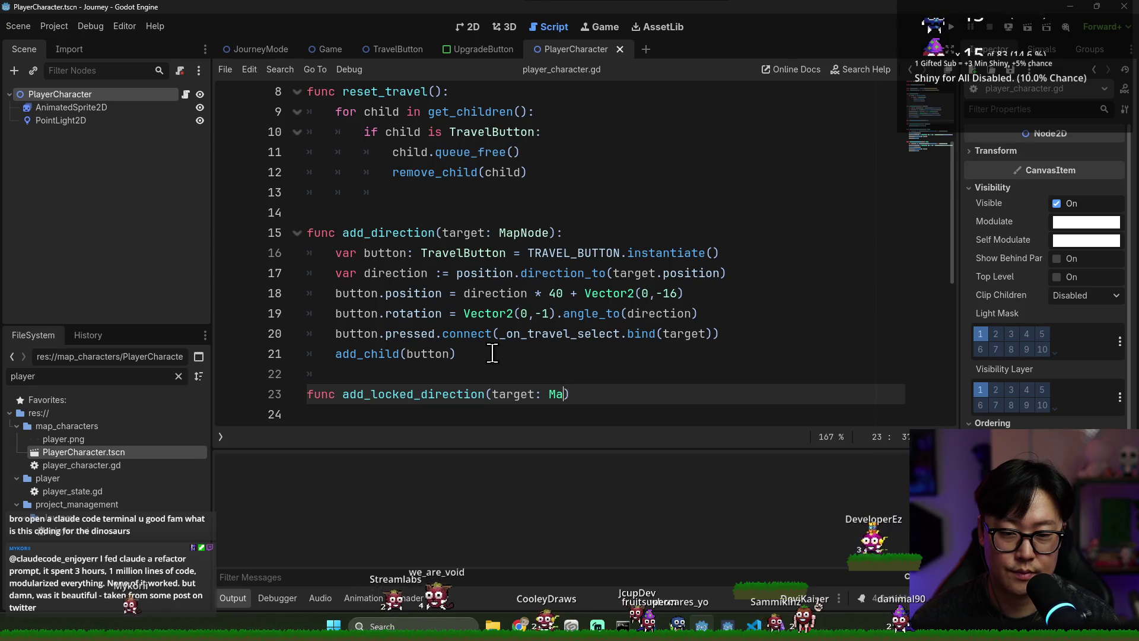
key(Return)
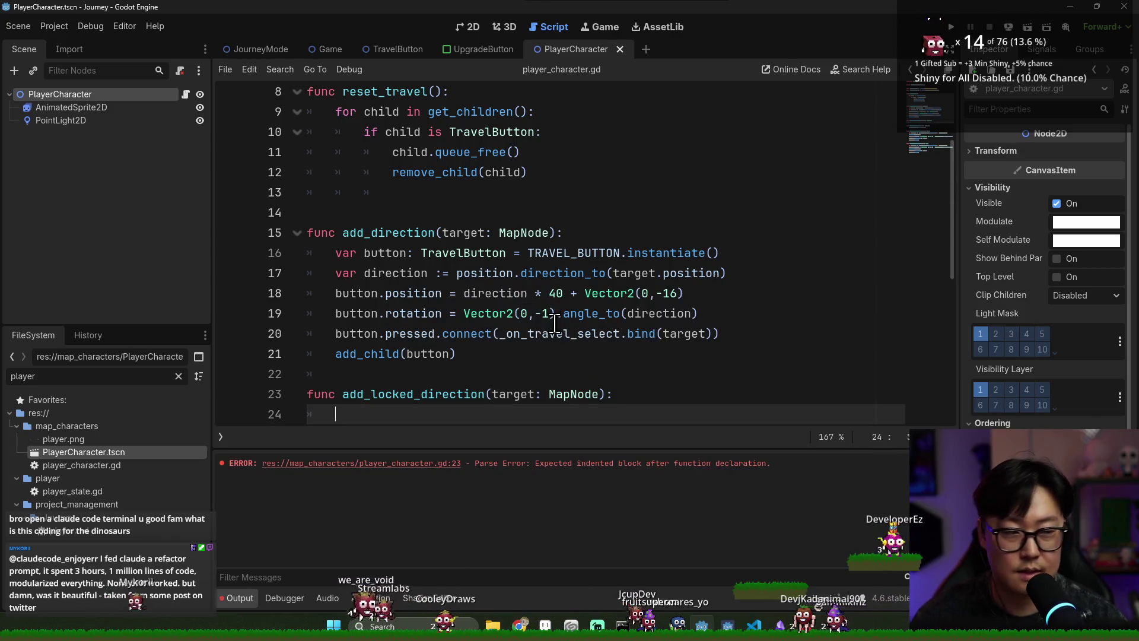
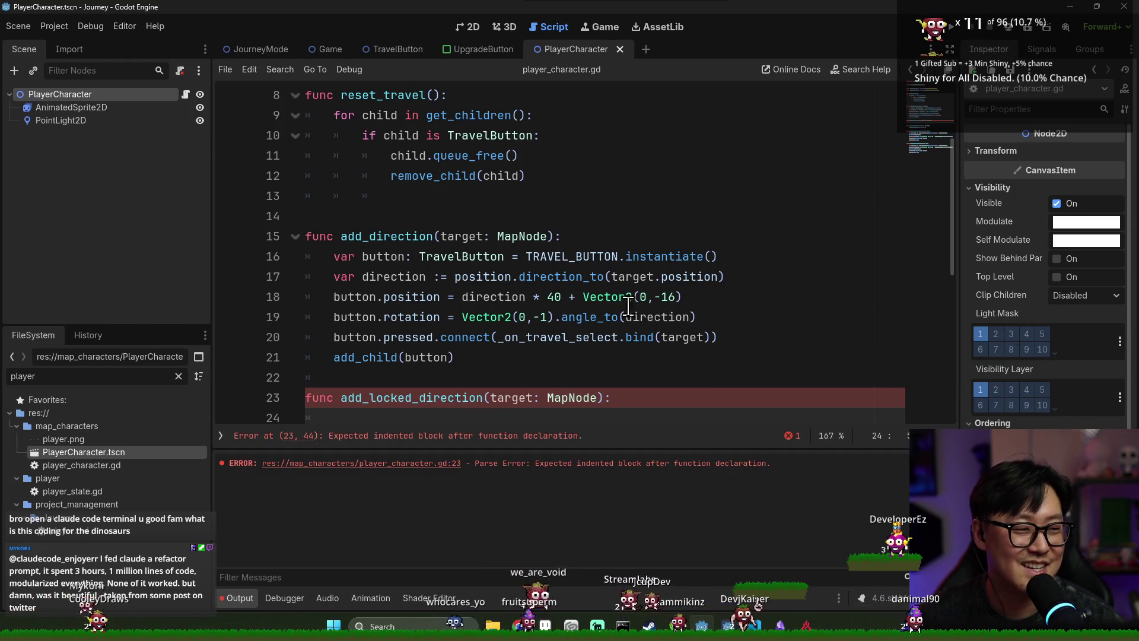
- Replace 'pass' in add_locked_direction with the button-spawning lines copied from add_direction
scroll(409, 314, down, 2)
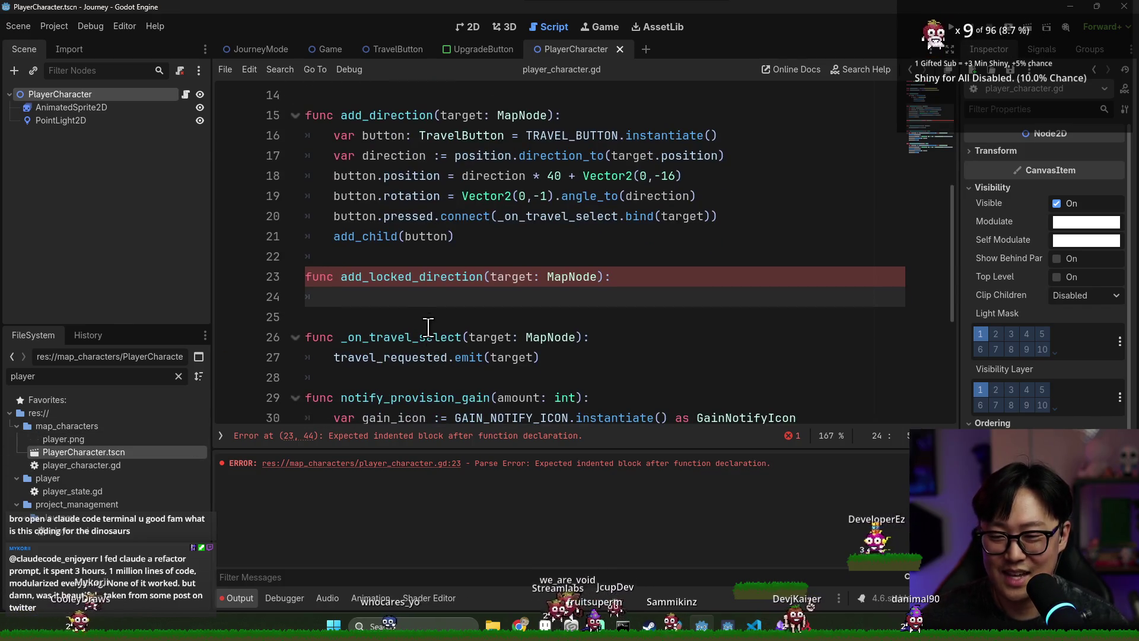
text(;apass)
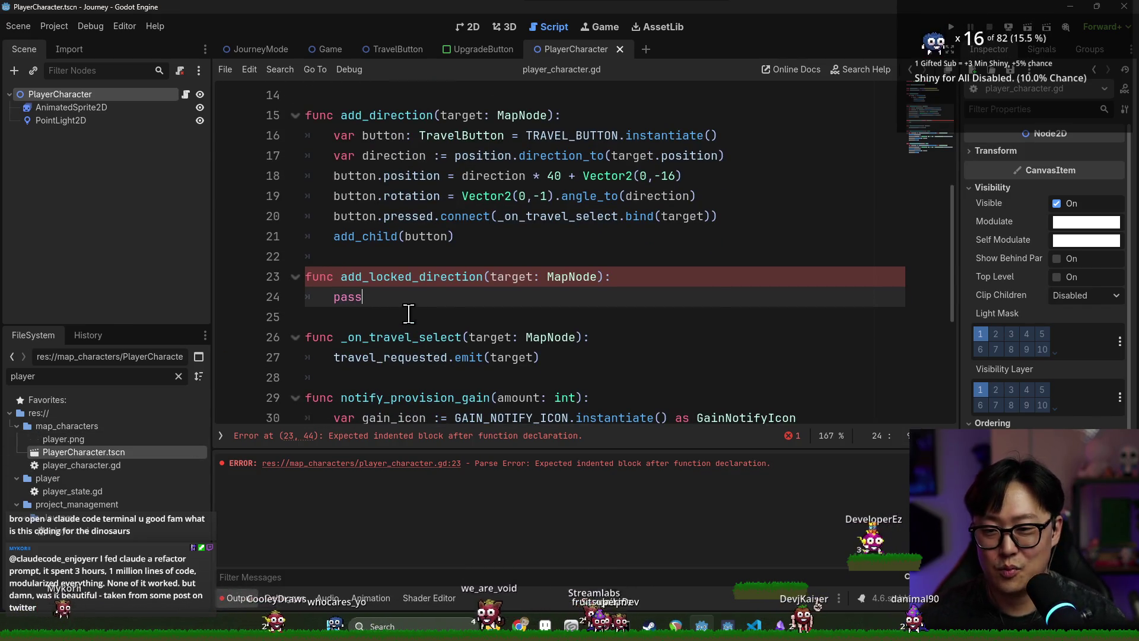
drag(434, 277, 397, 301)
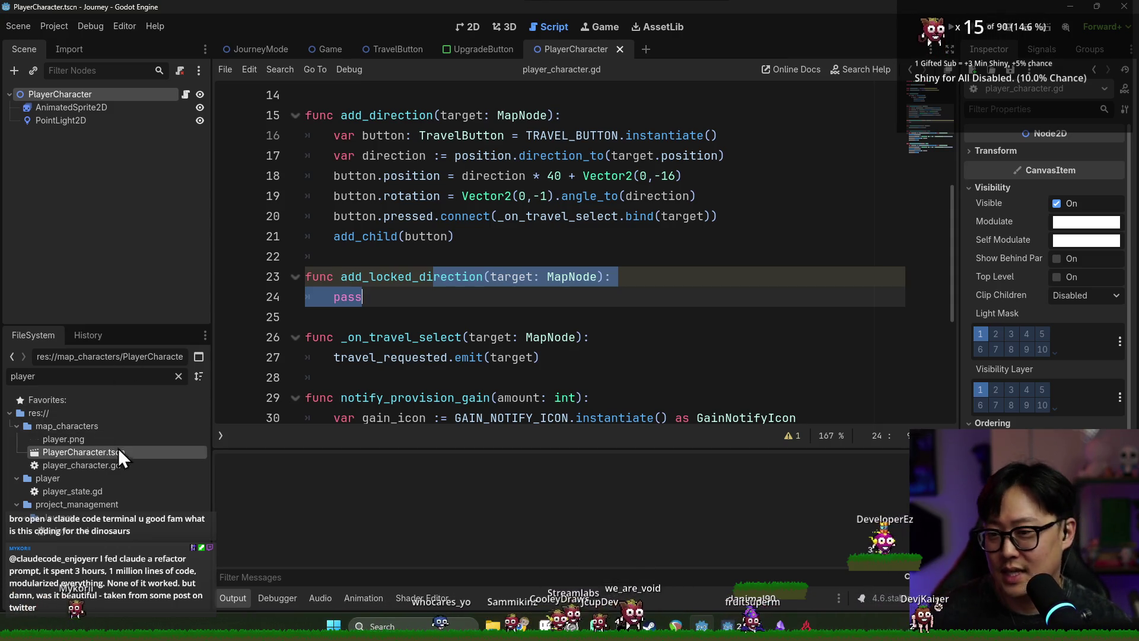
click(451, 236)
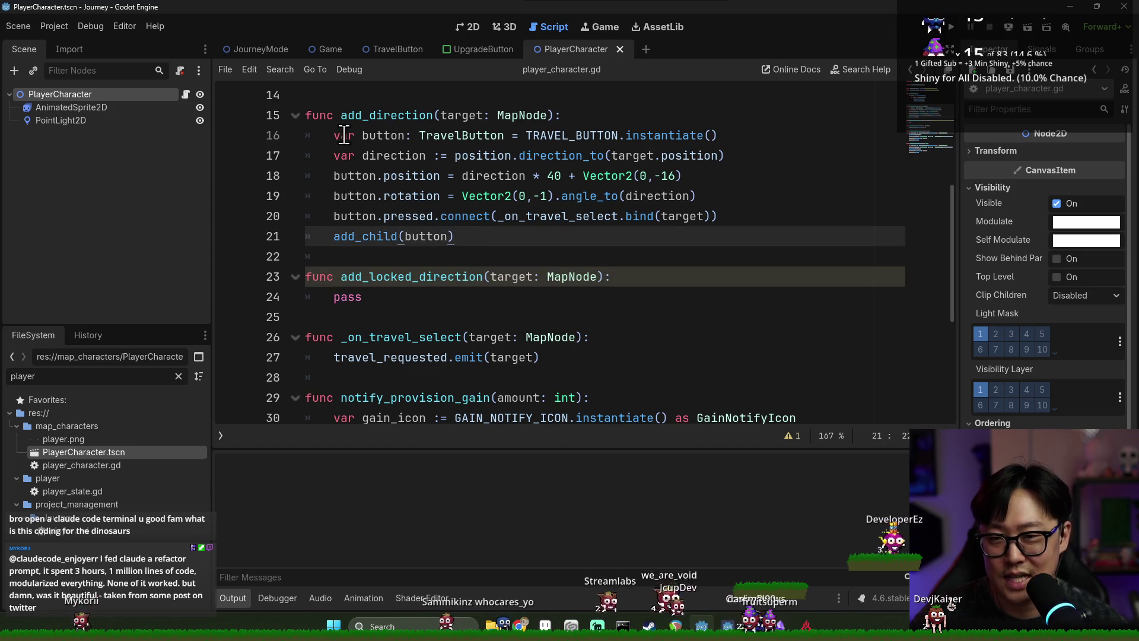
shift+click(344, 136)
key(ctrl+c)
double_click(347, 296)
key(ctrl+v)
- Save player_character.gd and open the TravelButton scene from its TRAVEL_BUTTON preload
double_click(530, 300)
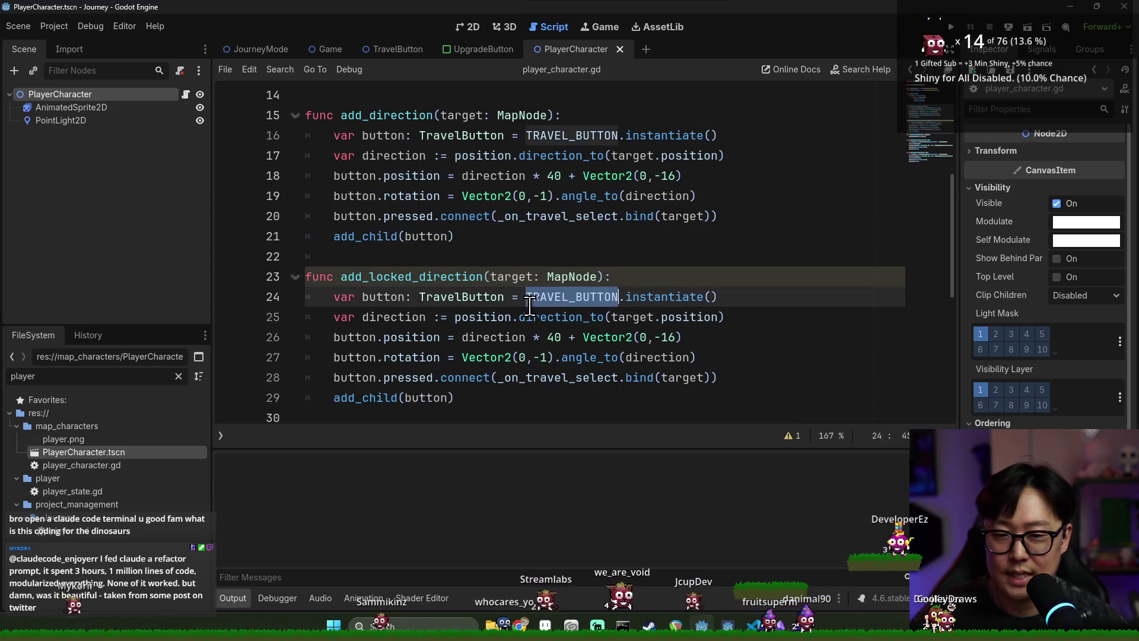
scroll(537, 302, up, 5)
key(ctrl+s)
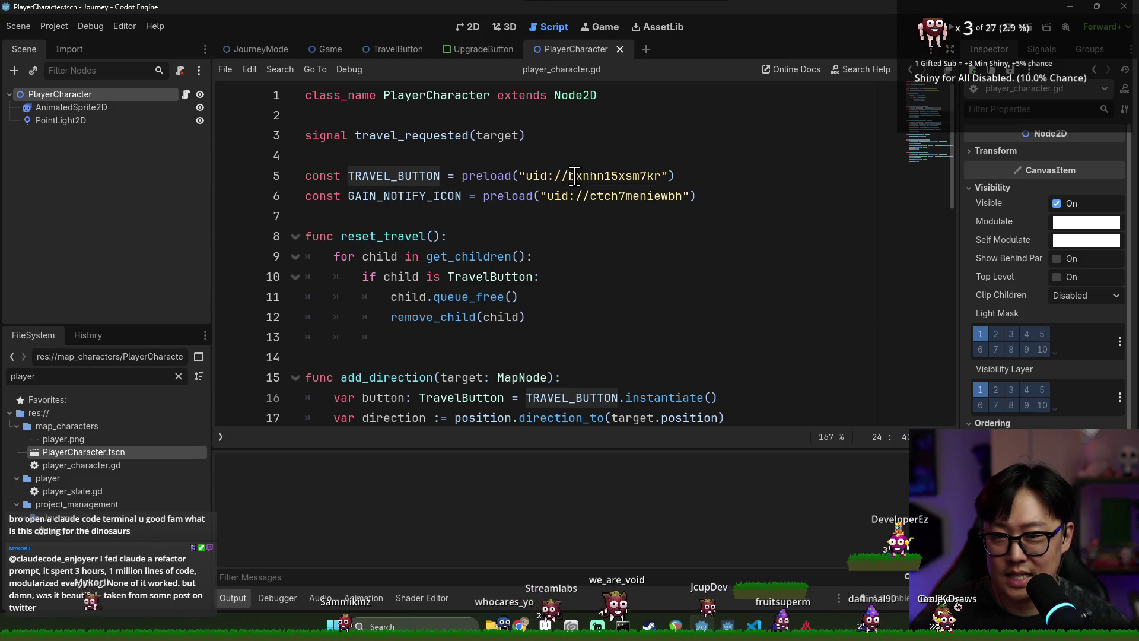
ctrl+click(575, 188)
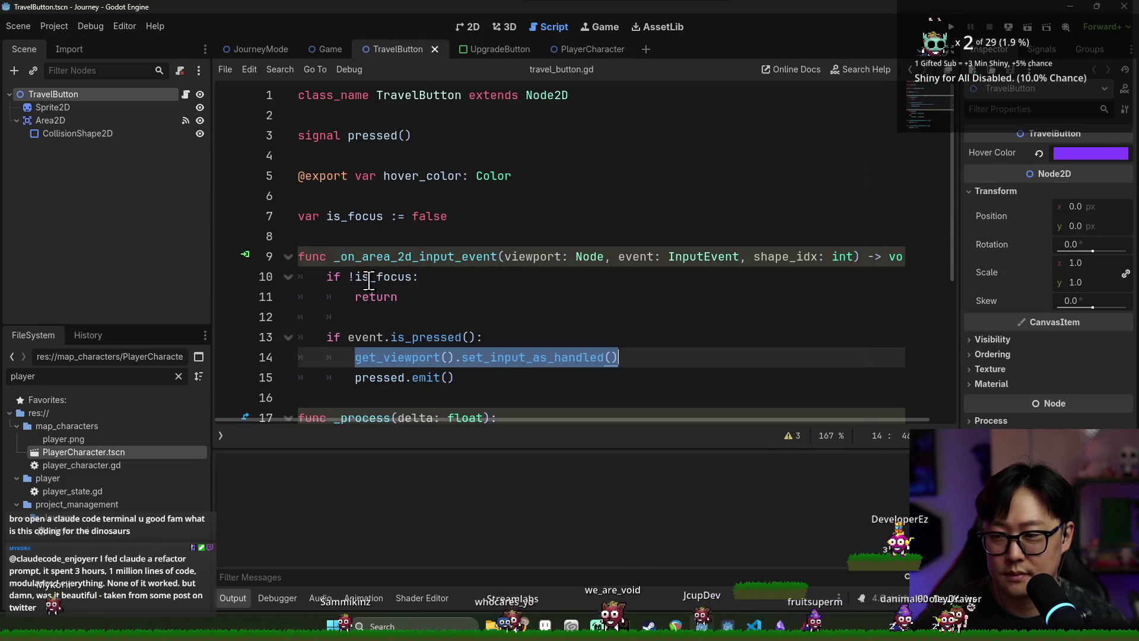
- Filter FileSystem for 'Trave' and create a new scene inherited from TravelButton.tscn
double_click(111, 378)
text(Trave)
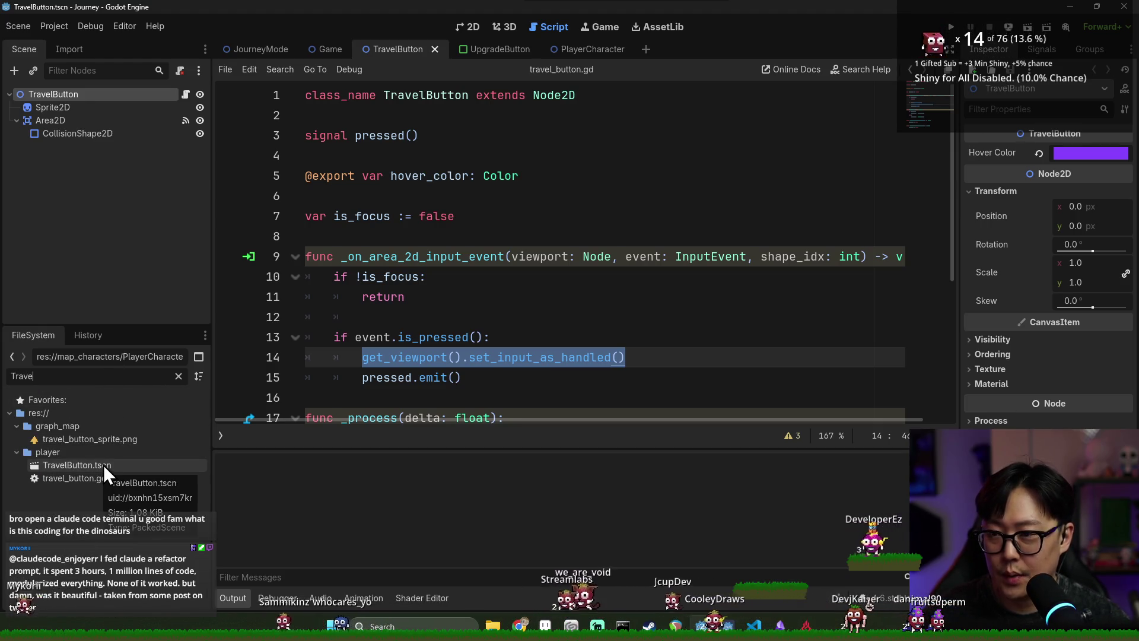
right_click(87, 467)
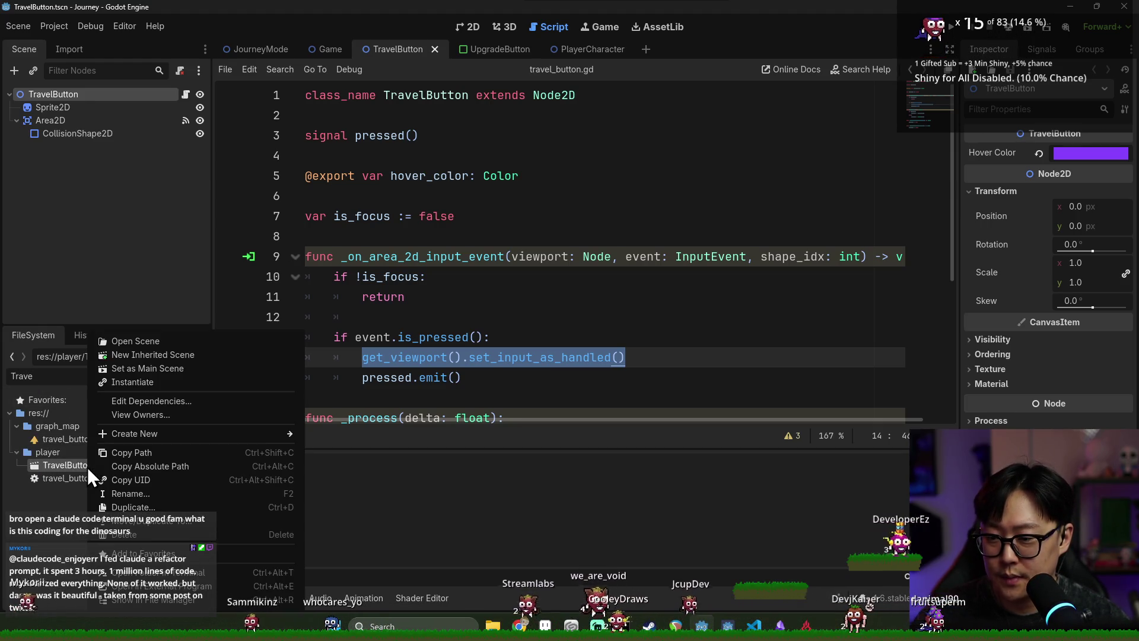
click(144, 358)
key(ctrl+s)
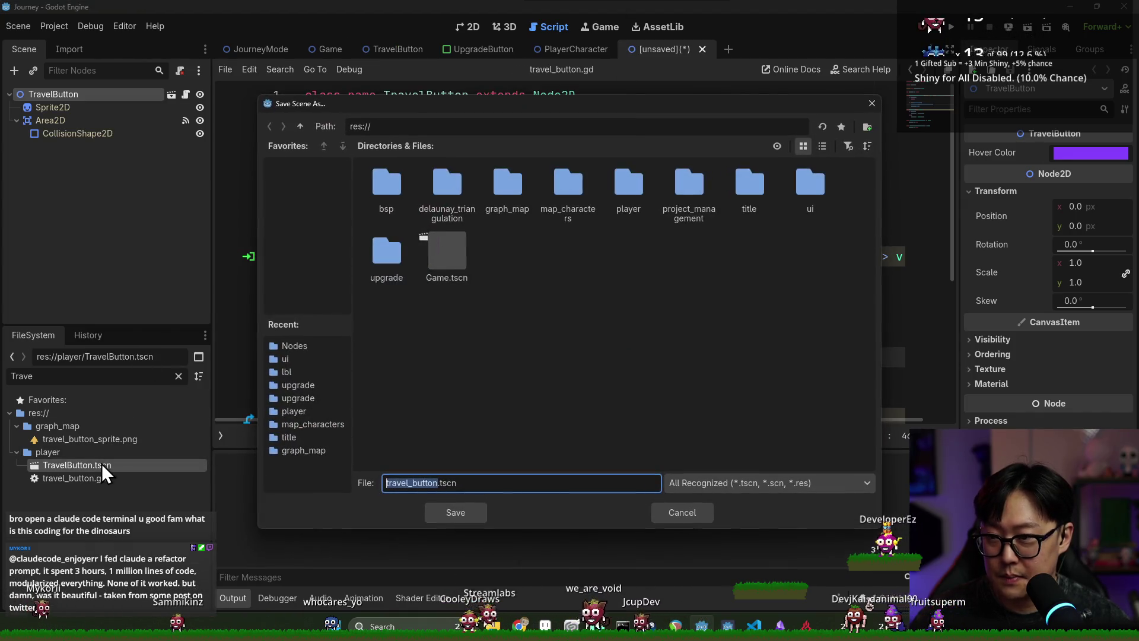
key(Escape)
- Rename the inherited scene's root node to LockButton and view it in 2D
double_click(76, 94)
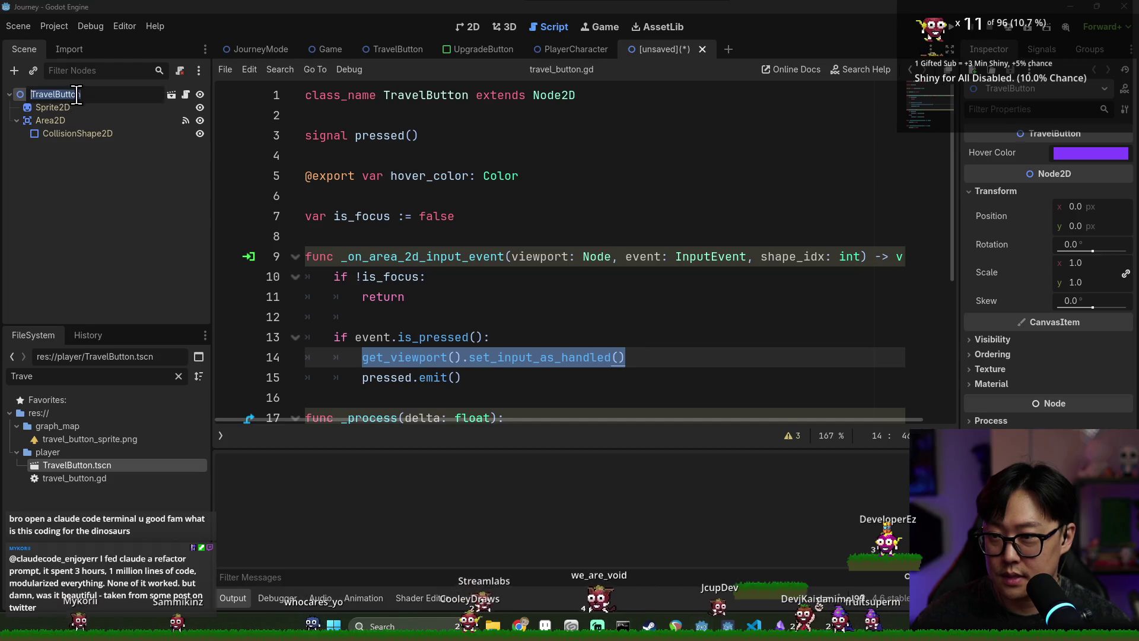
text(LockButto)
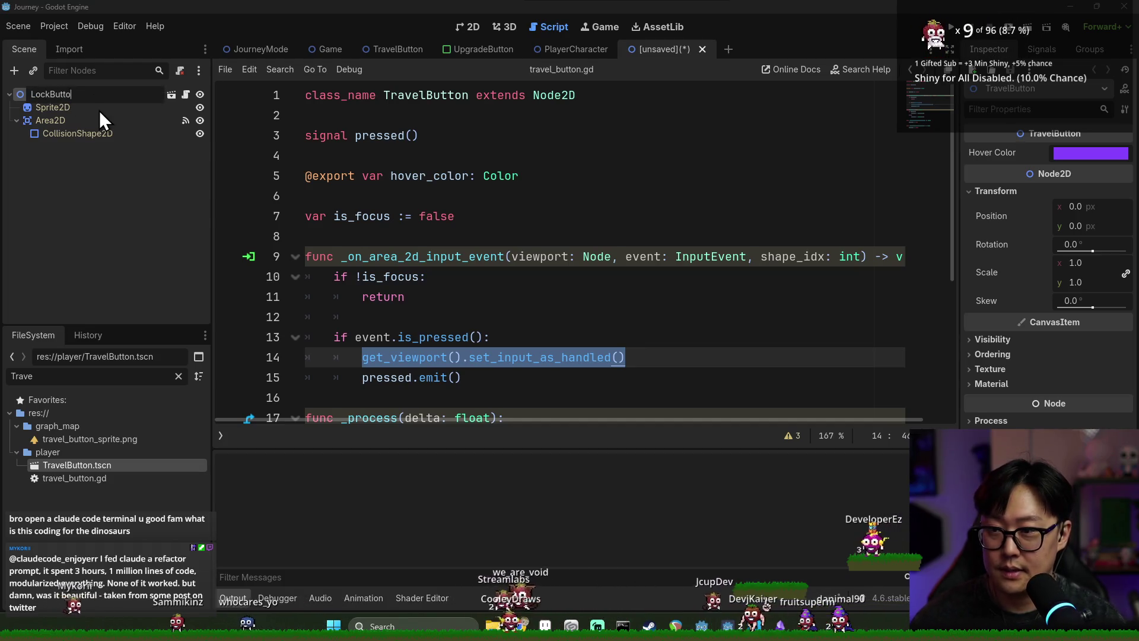
text(n)
key(Return)
click(473, 26)
click(59, 109)
key(ctrl+s)
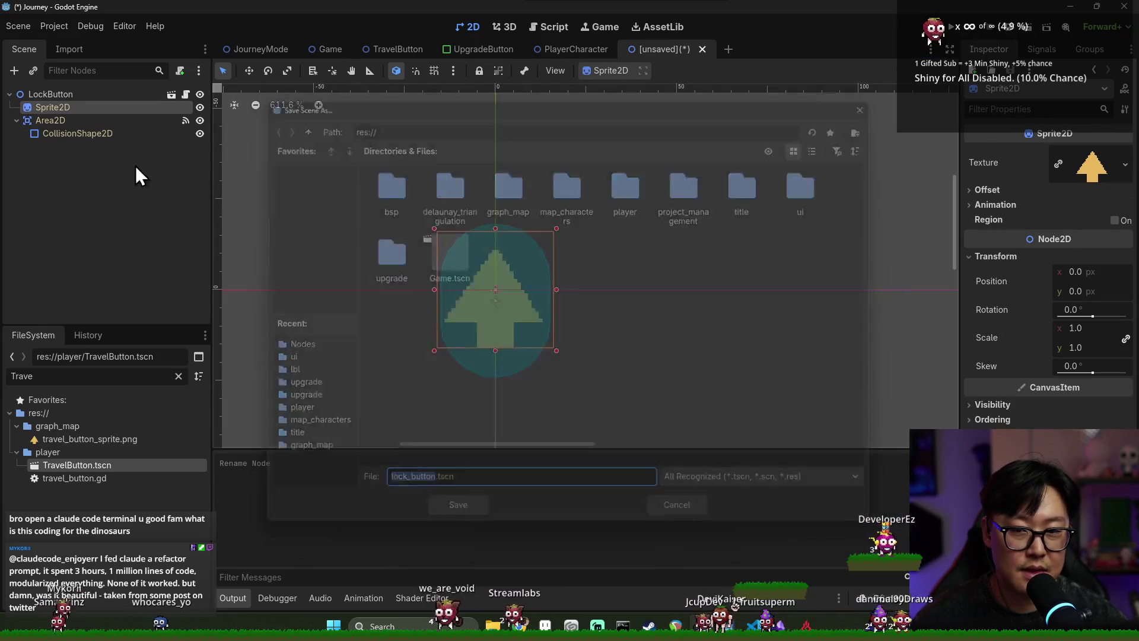
key(Escape)
click(77, 96)
- Add a Sprite2D child under LockButton, placed above Area2D in the tree
right_click(73, 92)
click(112, 119)
text(sprite)
key(Return)
drag(84, 142, 78, 115)
- Give the new sprite the lock_path_button.png padlock texture
double_click(79, 377)
key(BackSpace)
text(lock)
drag(146, 443, 1086, 158)
key(ctrl+s)
key(Escape)
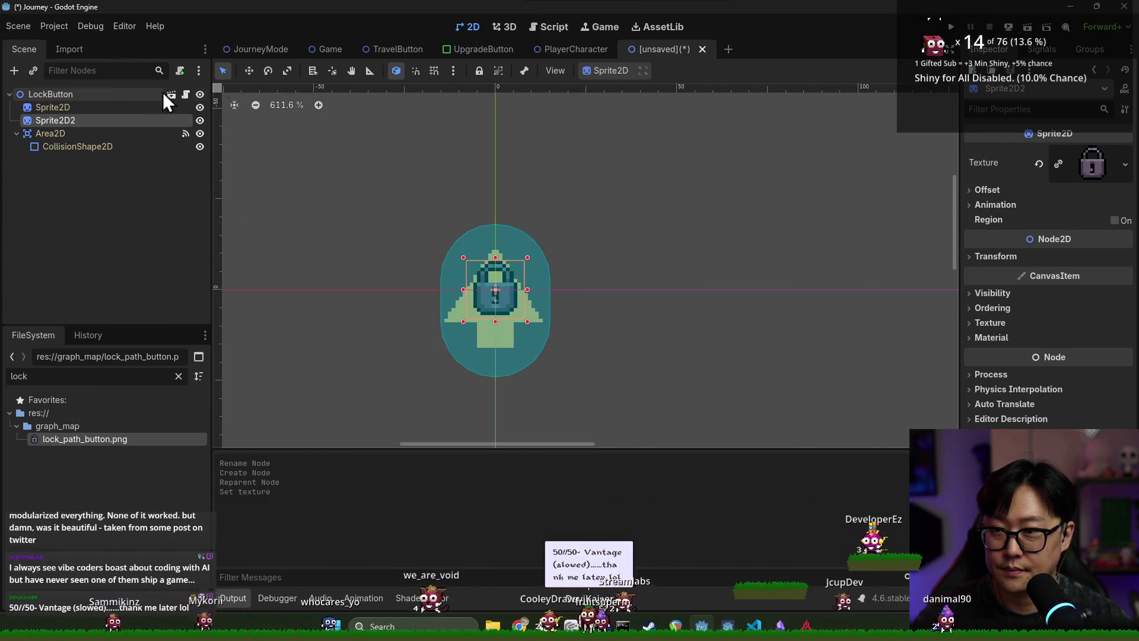
- Reposition the padlock sprite over the arrow on the canvas
click(249, 71)
mouse_move(492, 314)
mouse_down()
mouse_move(494, 350)
mouse_move(522, 327)
mouse_move(498, 312)
mouse_up()
key(ctrl+s)
key(Escape)
scroll(453, 308, down, 5)
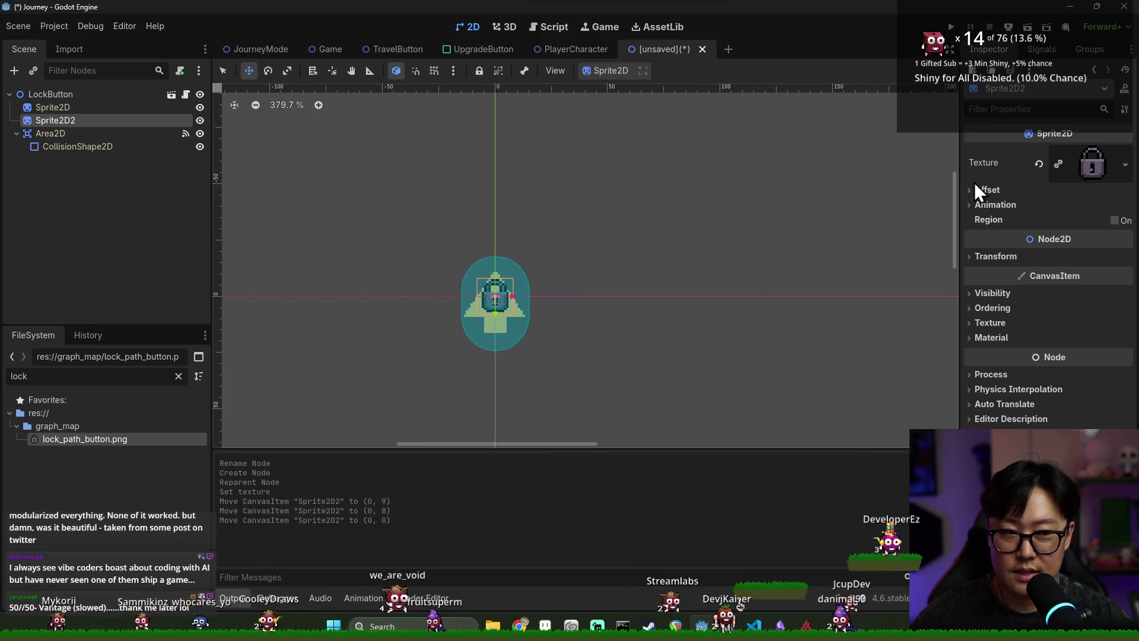
scroll(476, 295, up, 15)
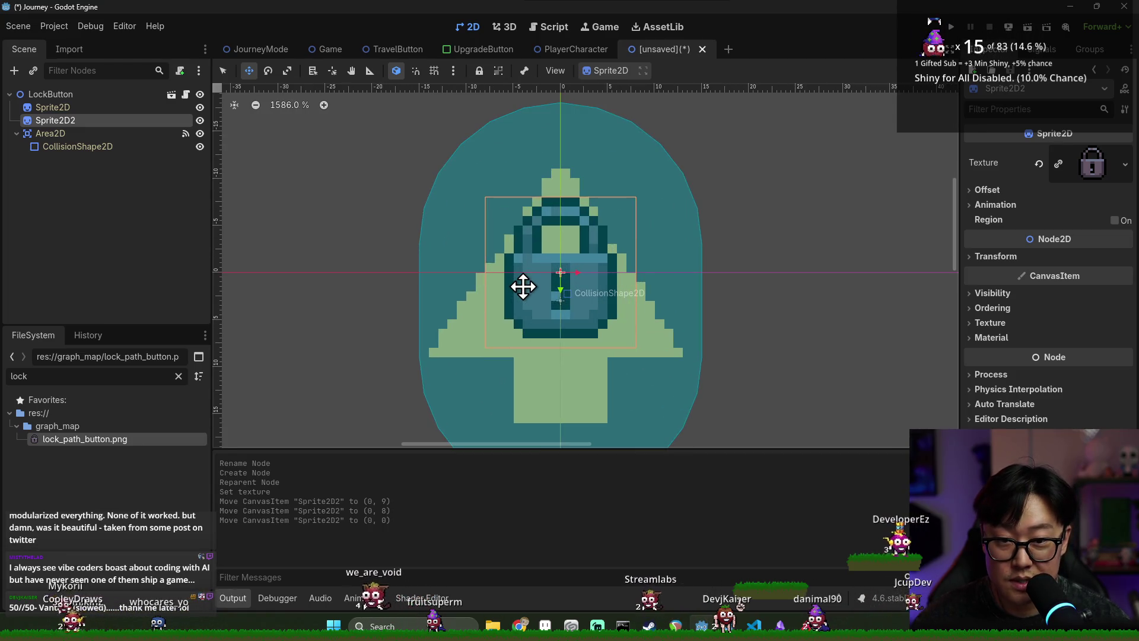
scroll(522, 287, down, 16)
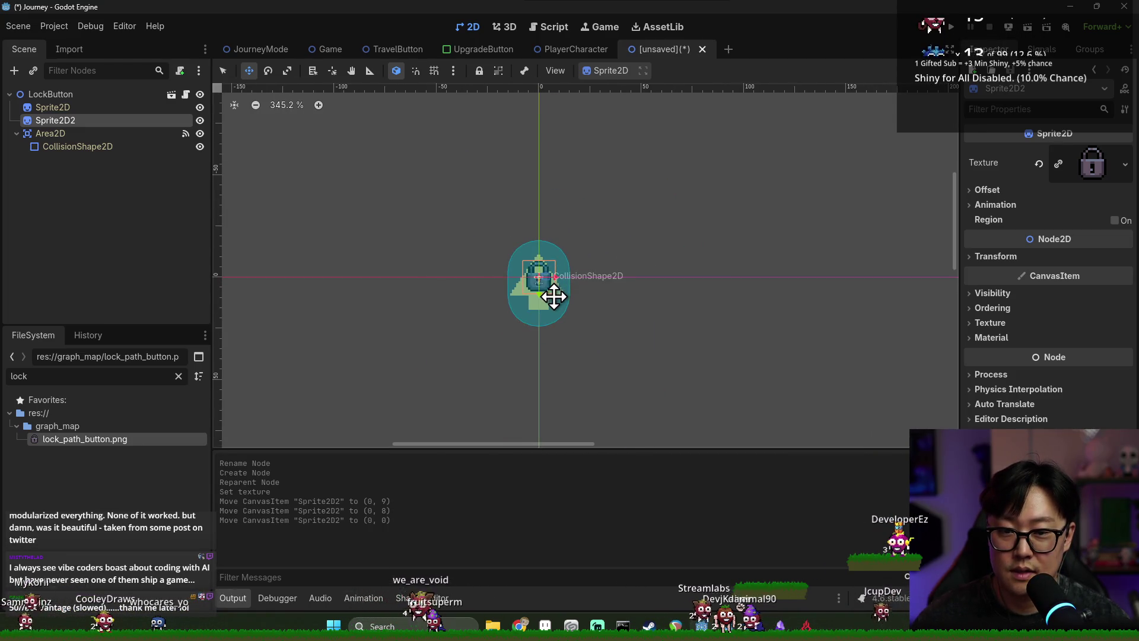
- Look through the script attached to LockButton without saving the scene
key(ctrl+s)
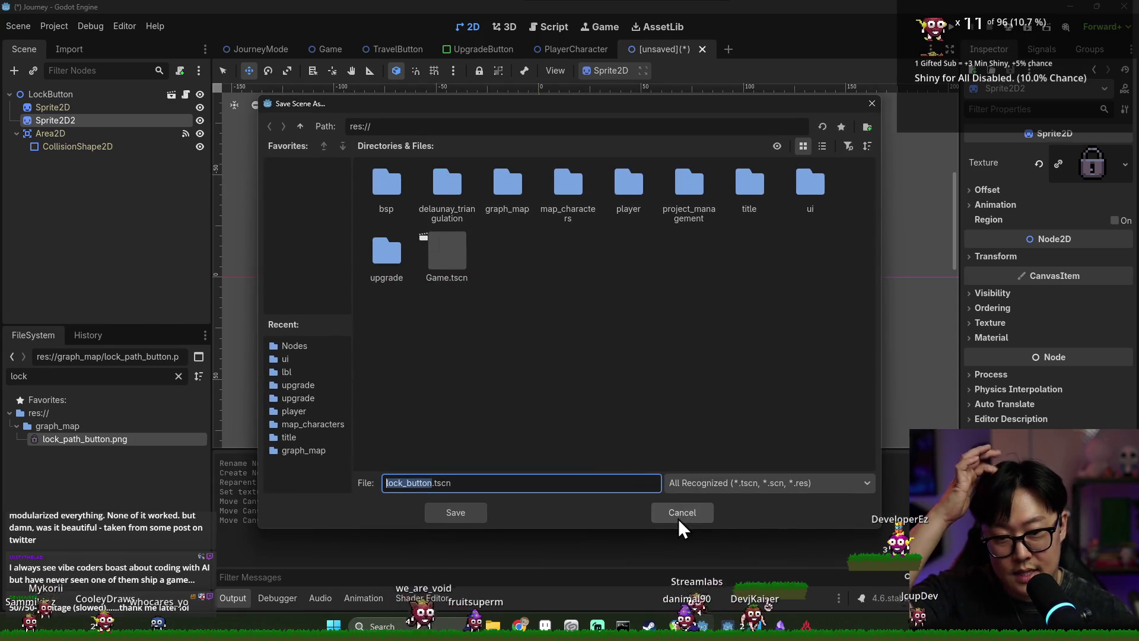
click(678, 518)
click(186, 95)
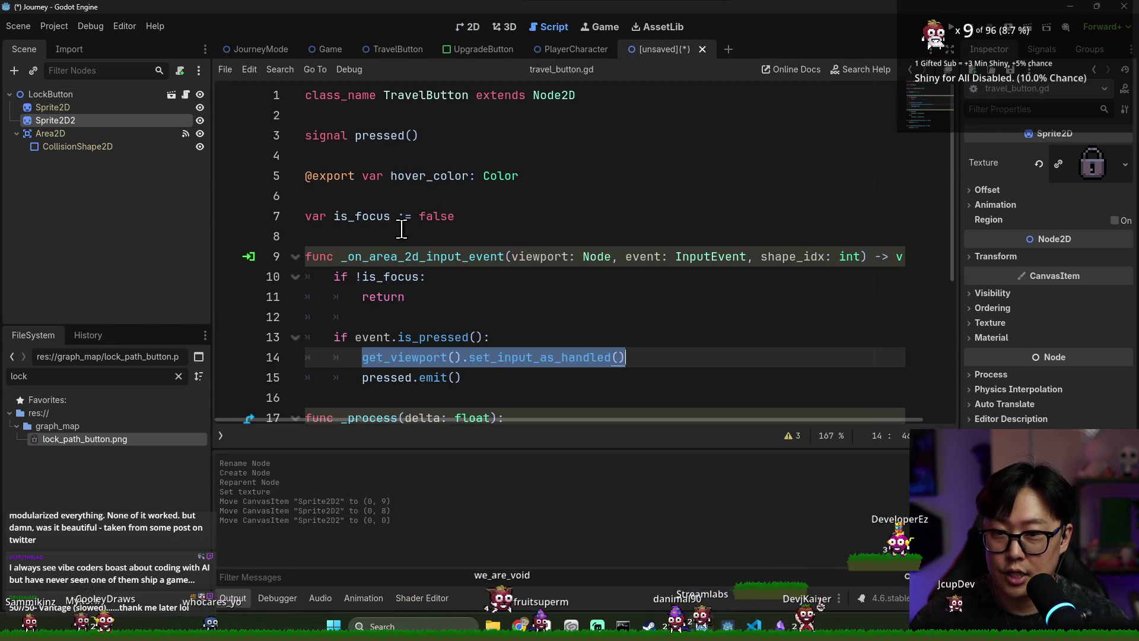
scroll(377, 217, down, 2)
scroll(444, 217, down, 2)
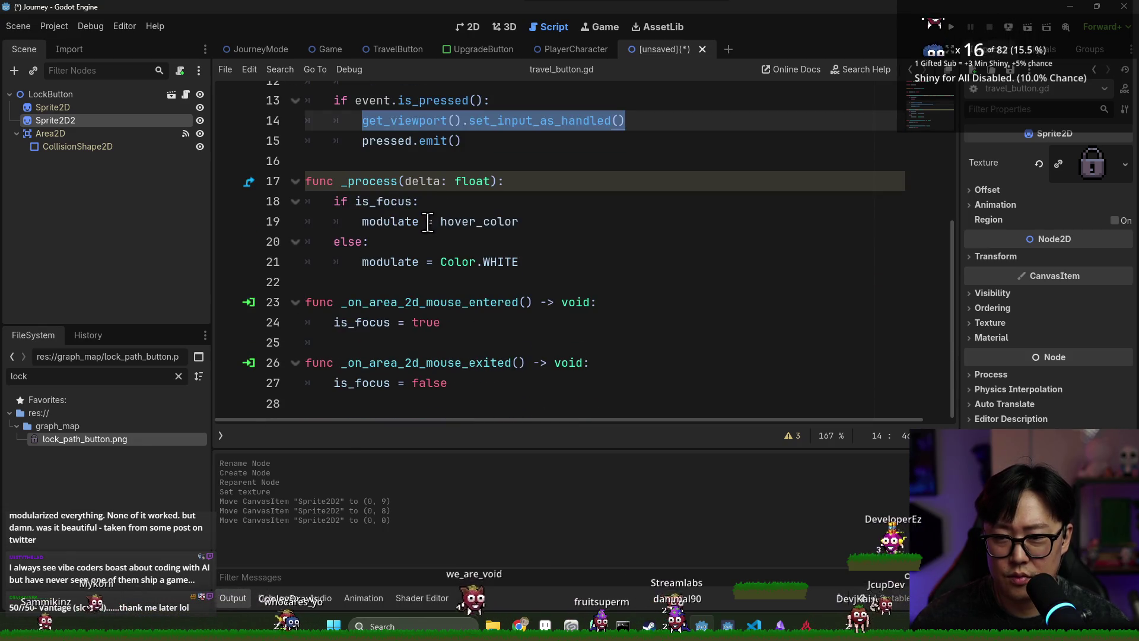
- Rename the padlock sprite node to LockSprite
double_click(112, 121)
text(Lock)
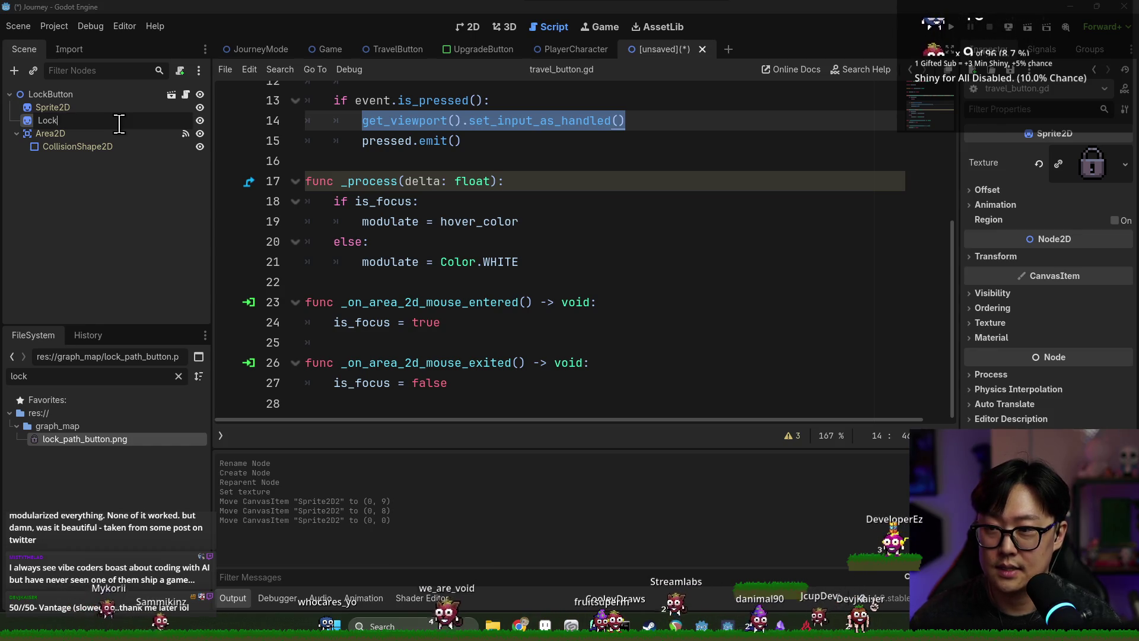
text(Sprite)
key(Return)
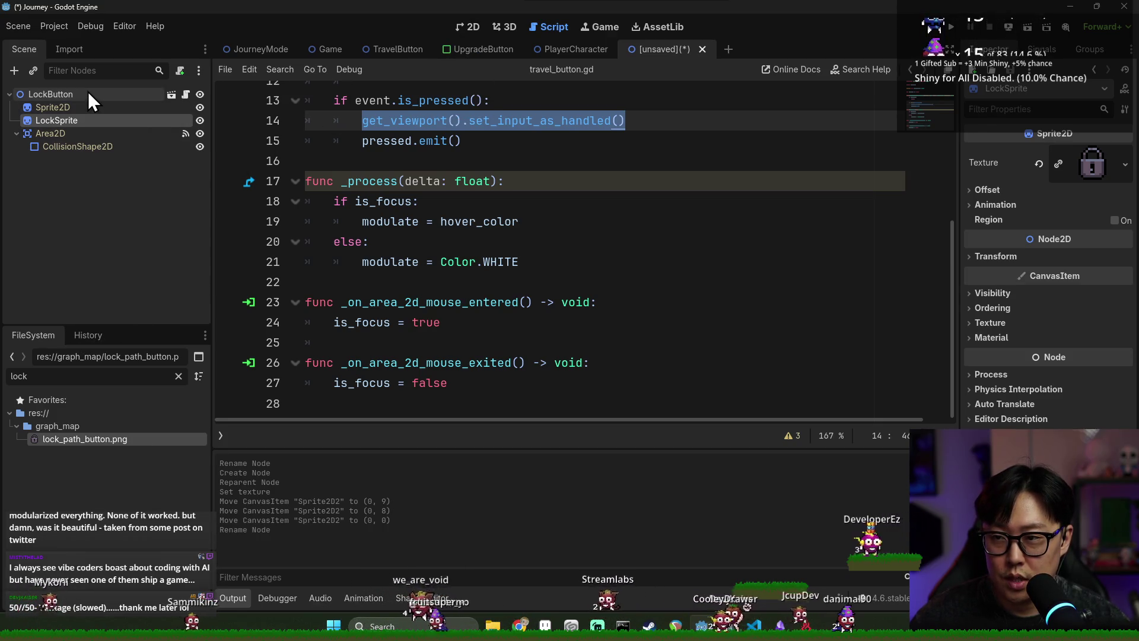
- Browse the map_characters, graph_map/Nodes and ui folders in the Save Scene As dialog
key(ctrl+s)
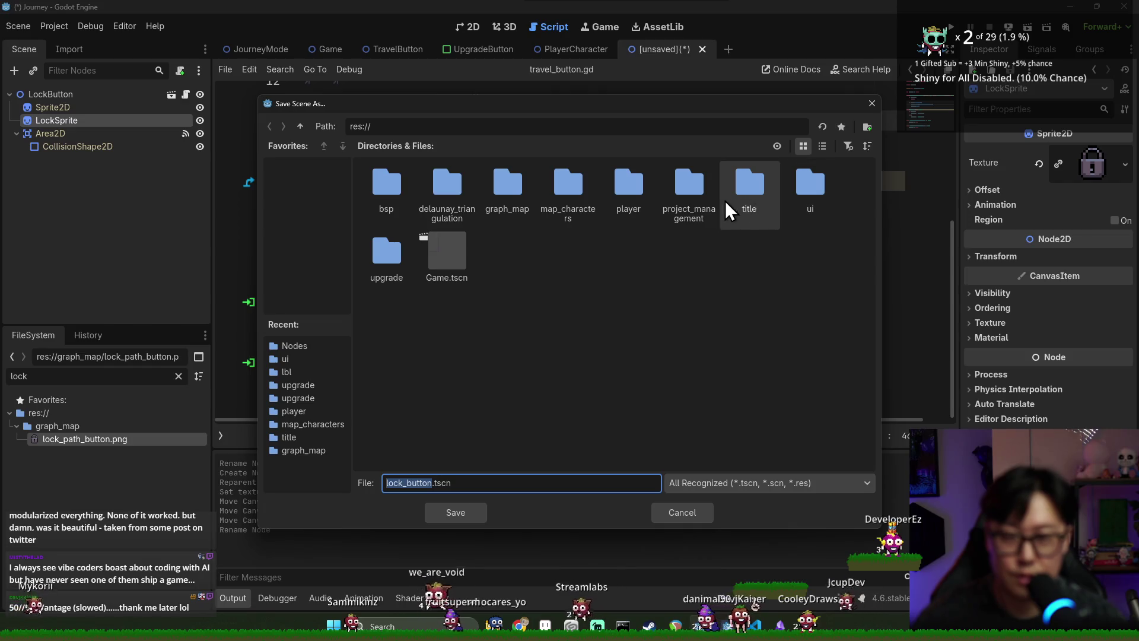
double_click(569, 197)
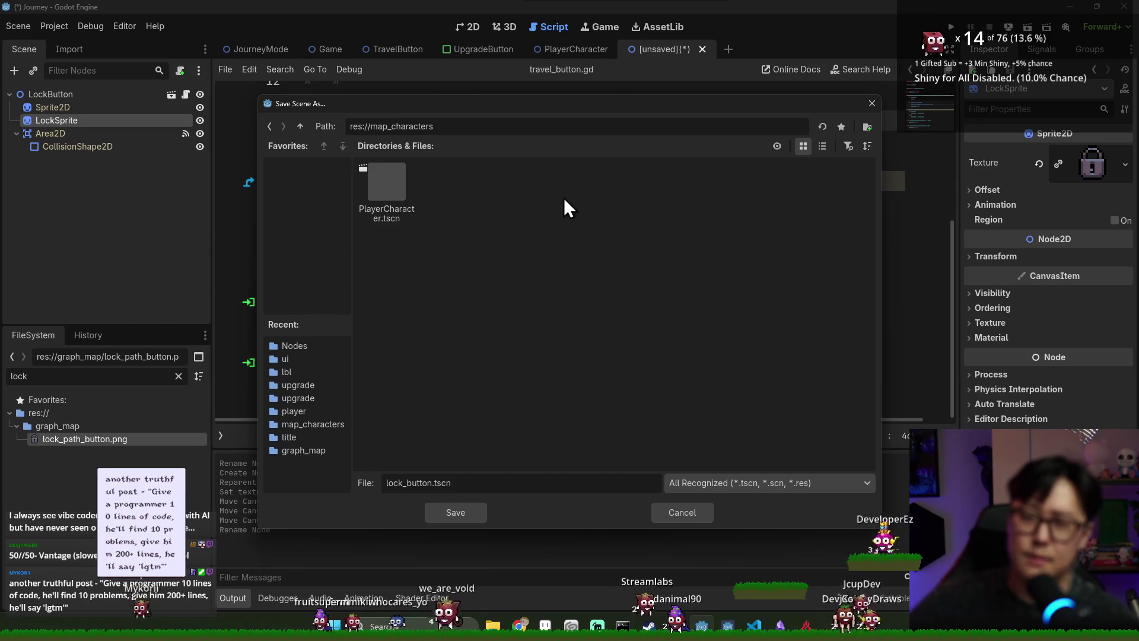
click(300, 126)
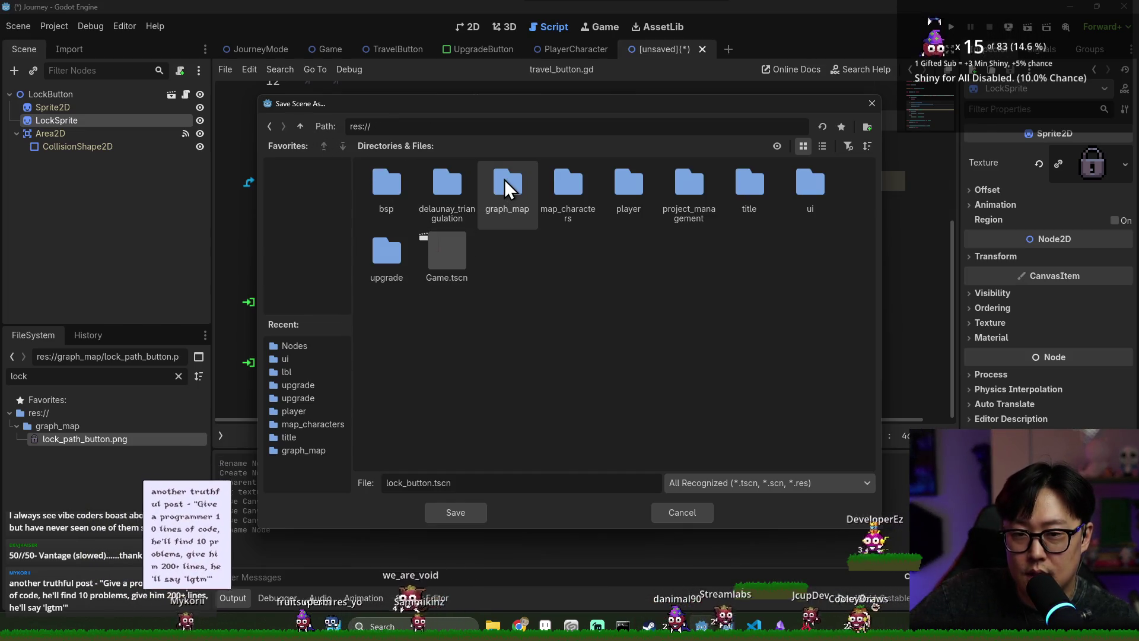
double_click(504, 179)
double_click(401, 197)
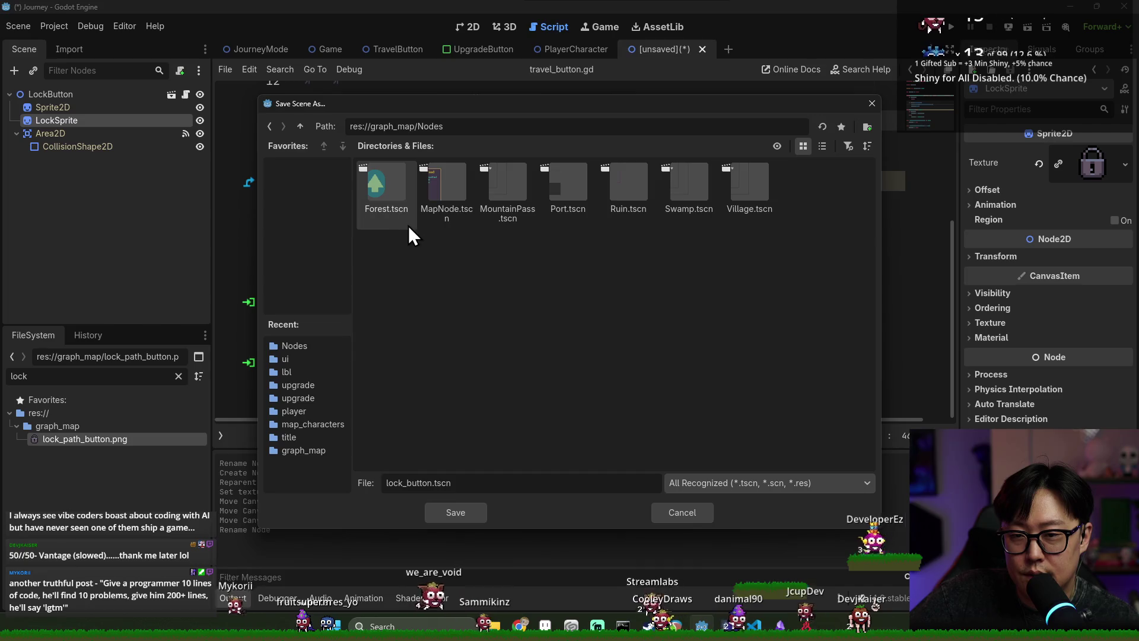
click(300, 125)
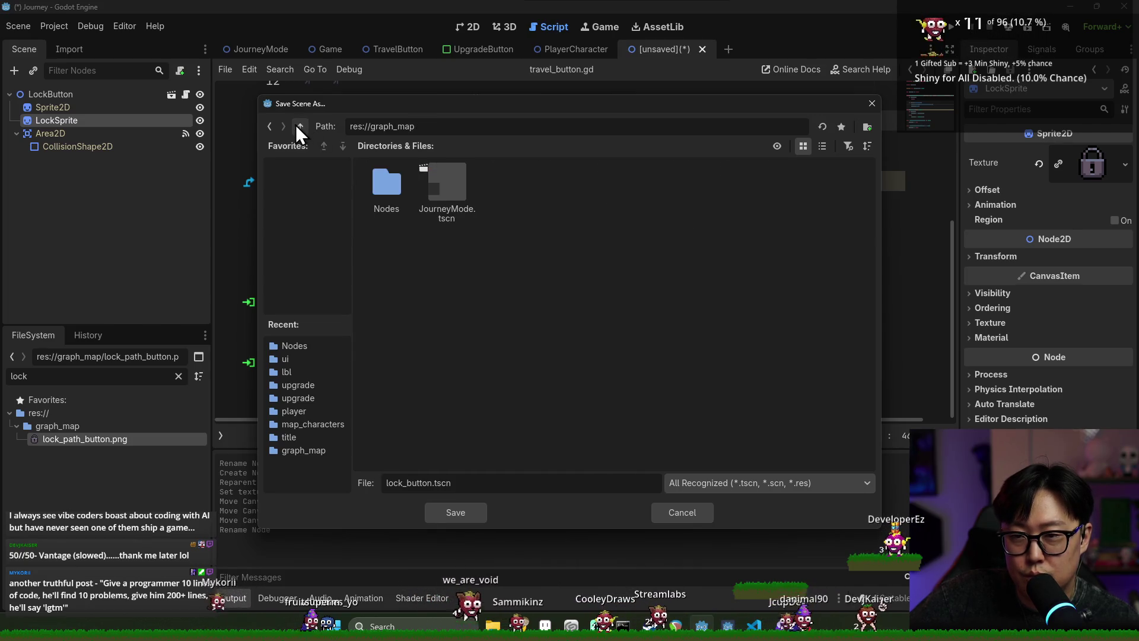
click(300, 125)
double_click(813, 210)
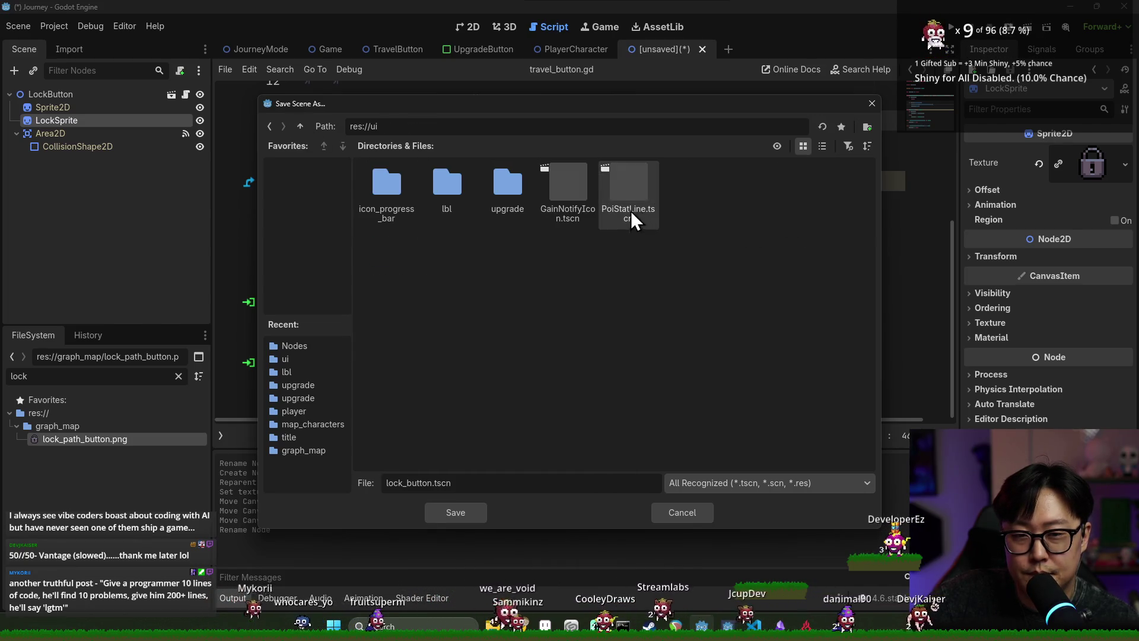
click(448, 186)
click(300, 126)
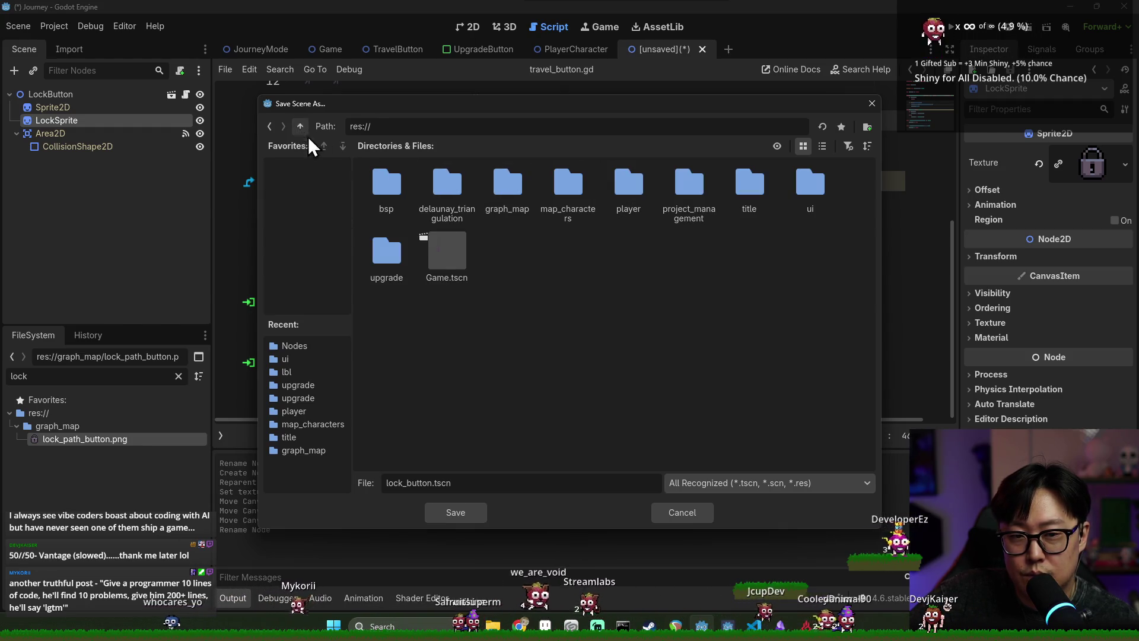
- Save the scene as LockTravelButton.tscn in the res://player folder
double_click(628, 183)
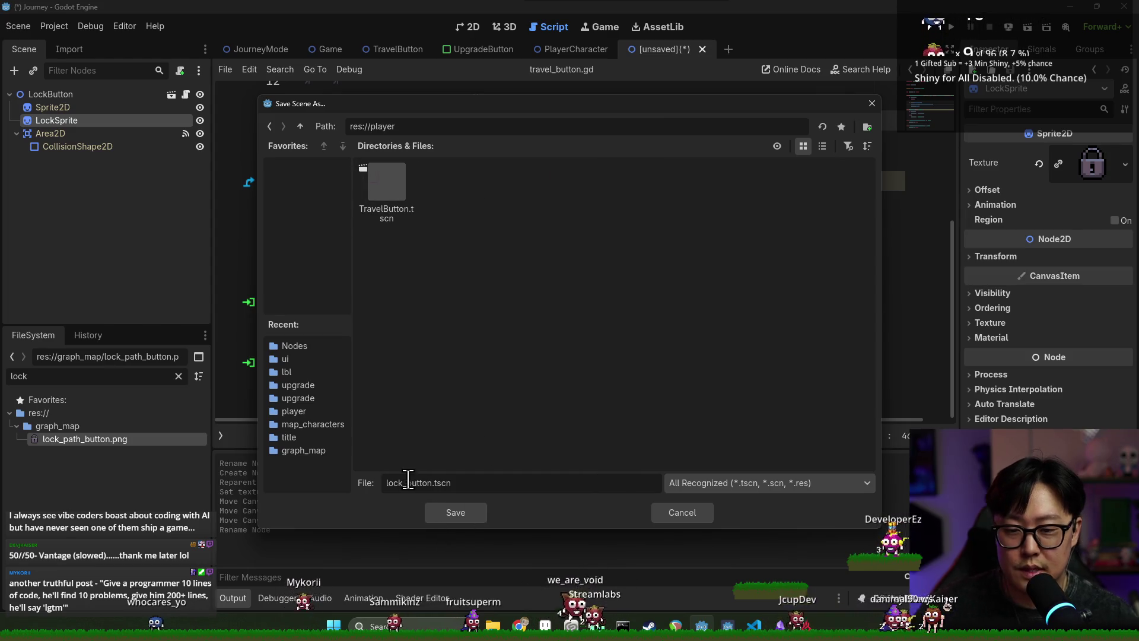
drag(408, 482, 424, 483)
text(LockTravelBut)
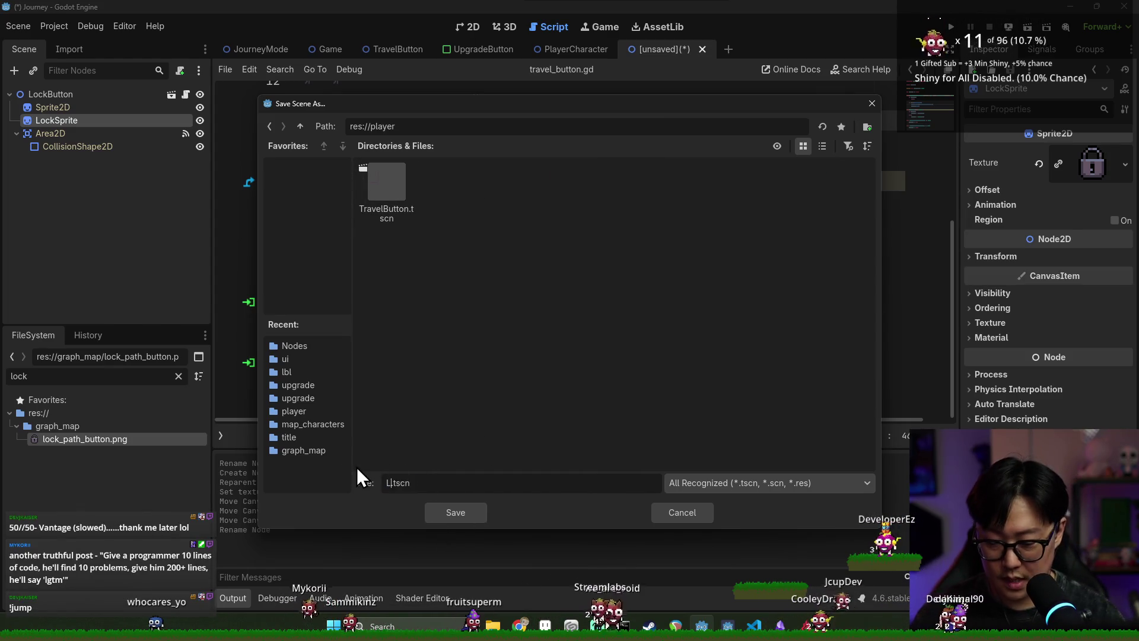
text(ton)
key(Return)
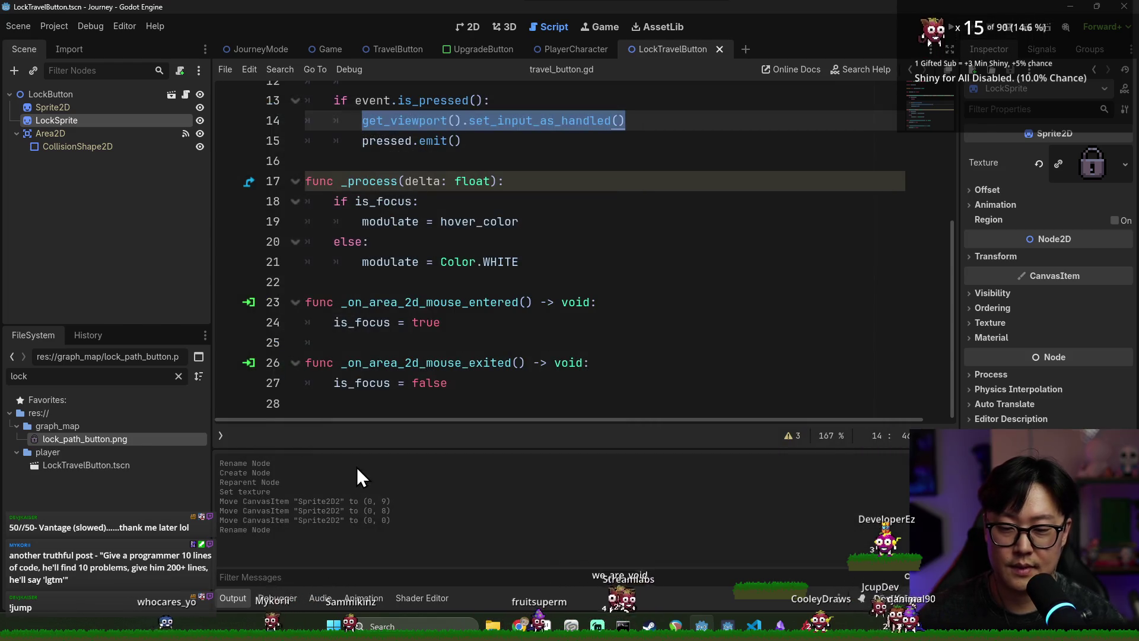
- Close the LockTravelButton tab and scroll through player_character.gd
click(719, 49)
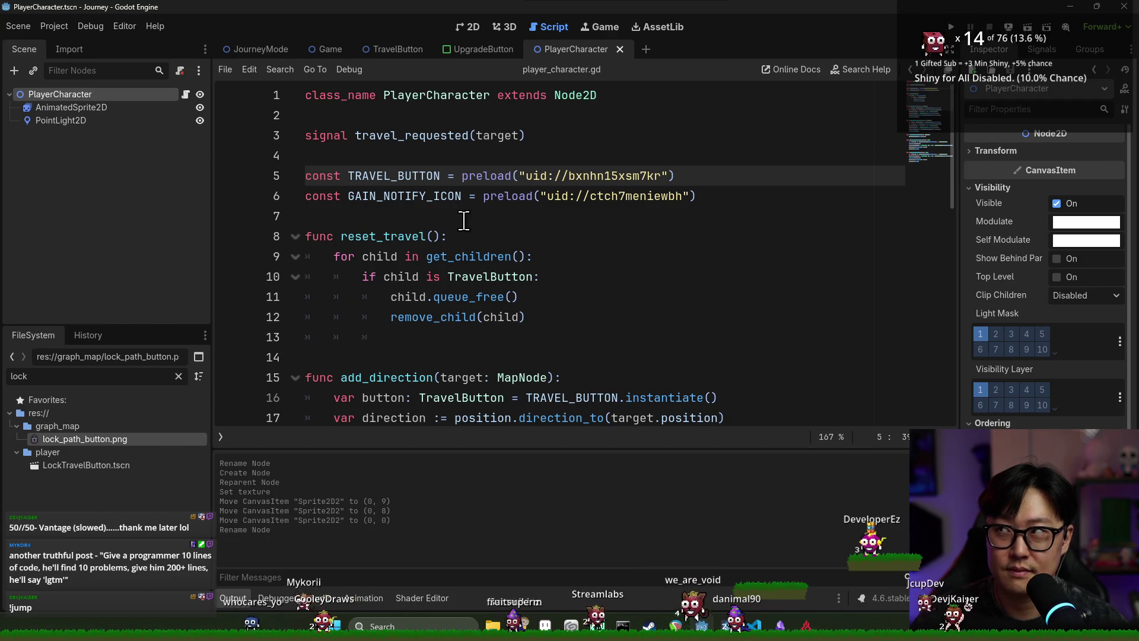
scroll(464, 220, down, 3)
scroll(462, 221, up, 2)
scroll(475, 214, down, 3)
scroll(472, 219, up, 1)
scroll(471, 222, down, 1)
scroll(471, 228, down, 3)
scroll(470, 241, up, 6)
scroll(471, 240, up, 1)
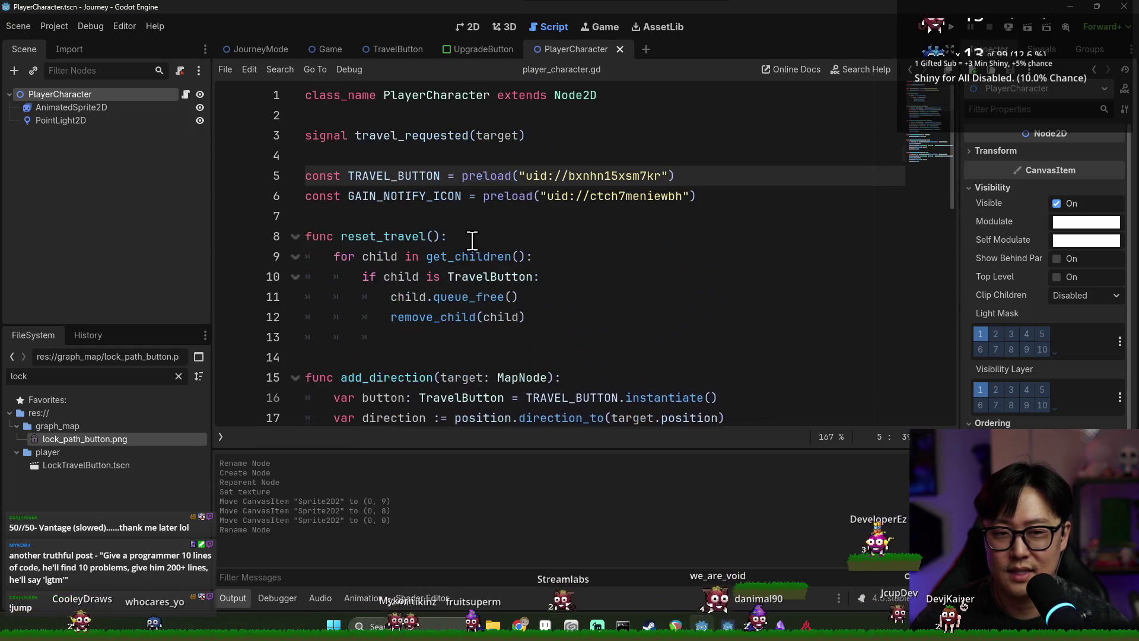
- Add a LOCK_TRAVEL_BUTTON preload constant below TRAVEL_BUTTON, save, then undo it
click(682, 176)
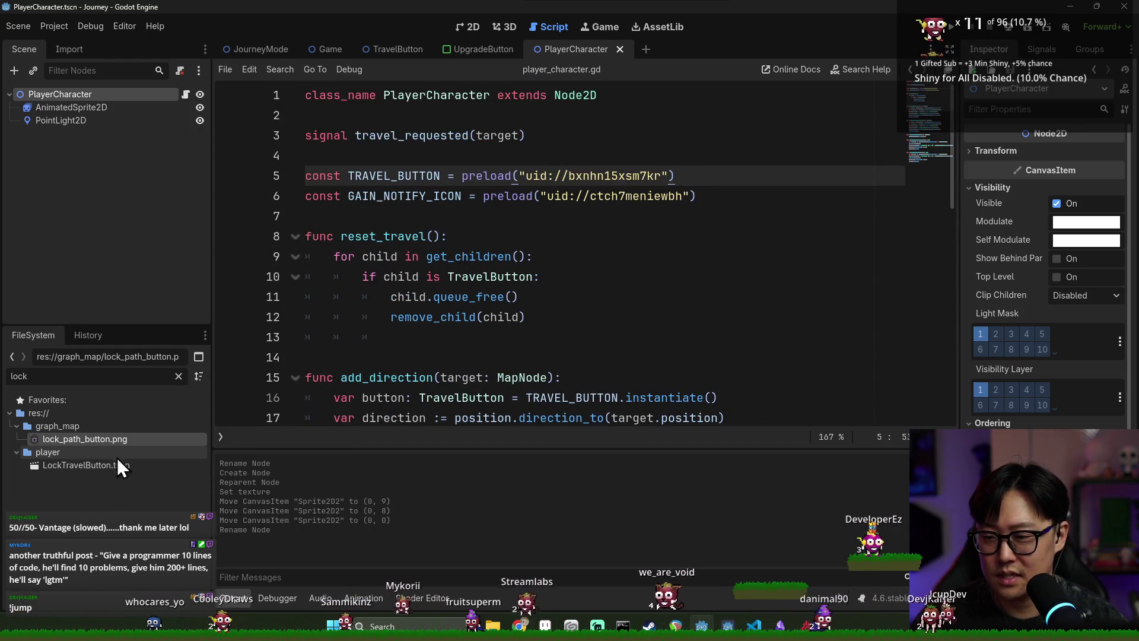
drag(87, 468, 378, 160)
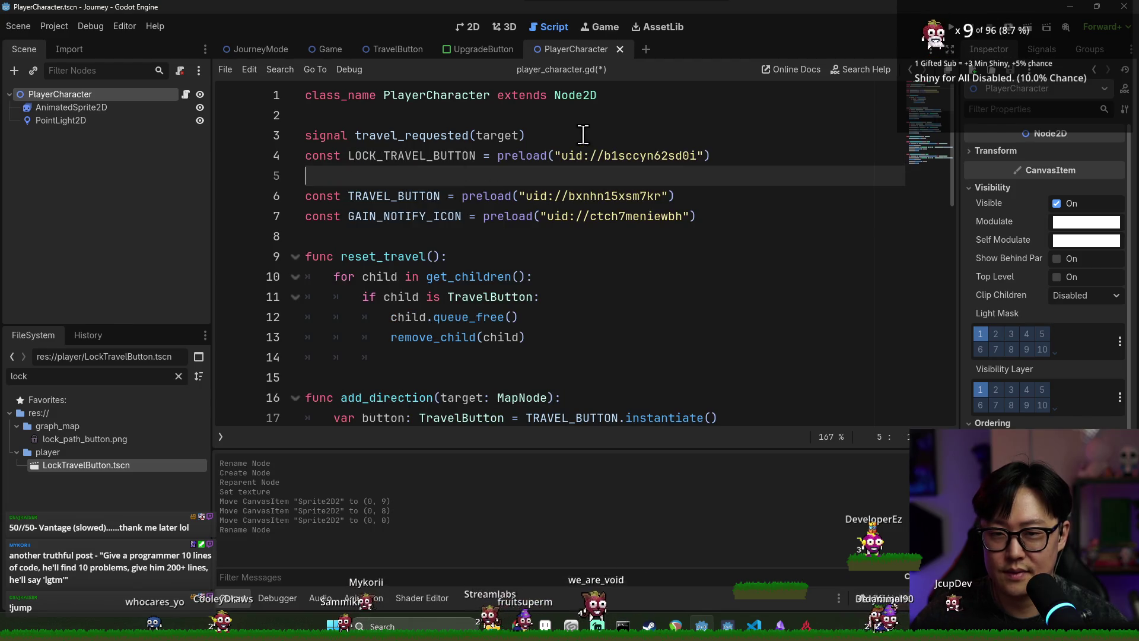
key(alt+Up)
double_click(427, 178)
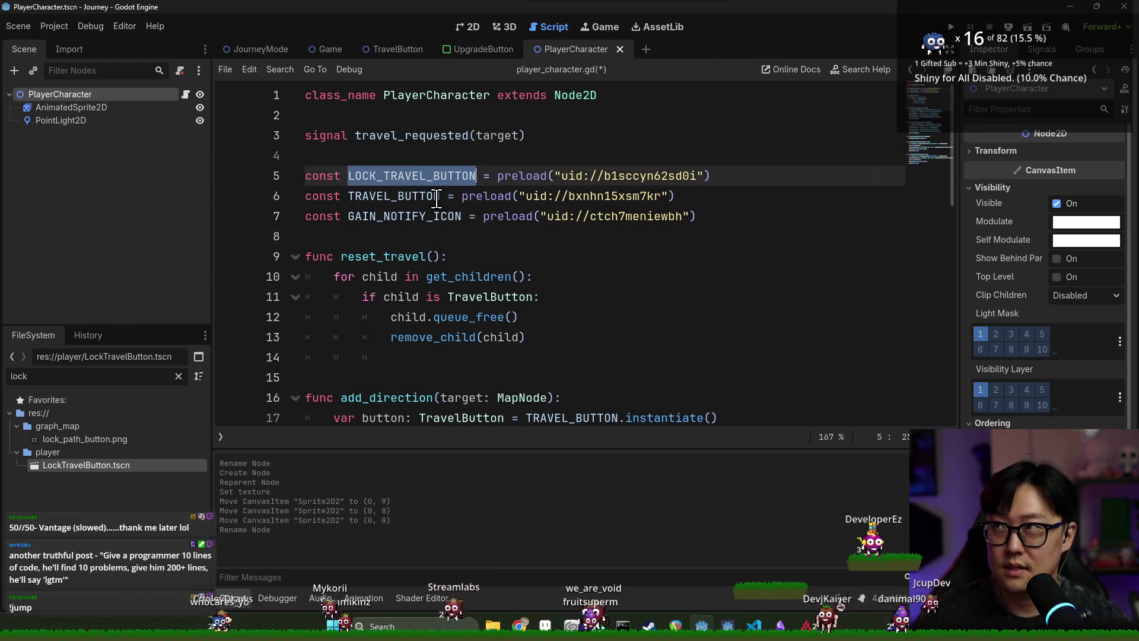
click(407, 159)
triple_click(451, 176)
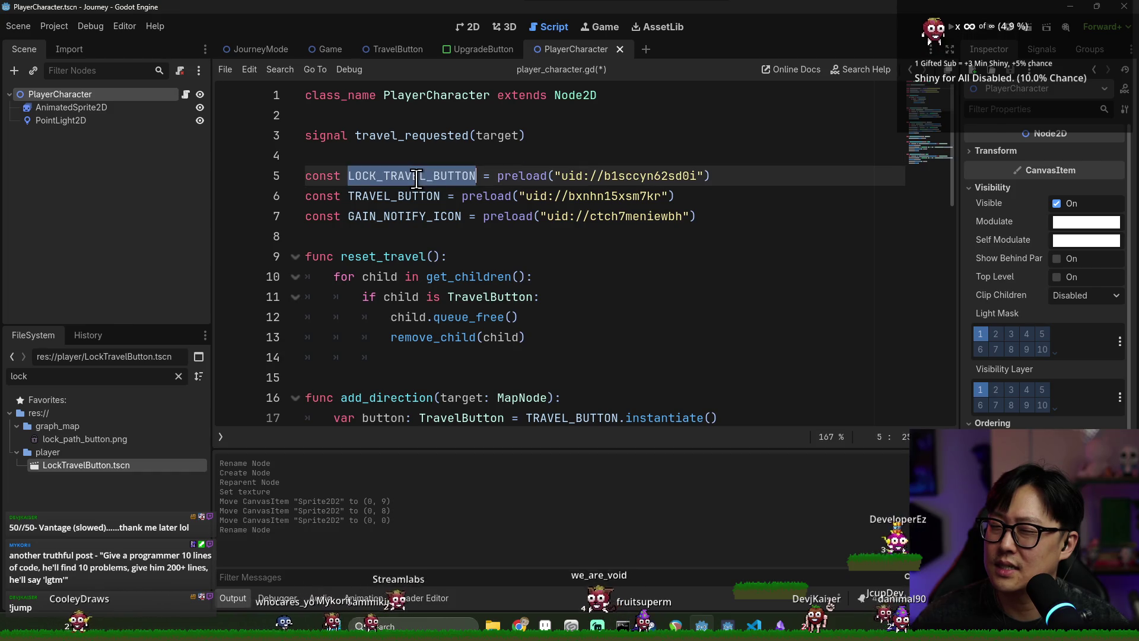
key(Return)
key(Up)
key(Up)
key(BackSpace)
key(ctrl+s)
key(ctrl+z)
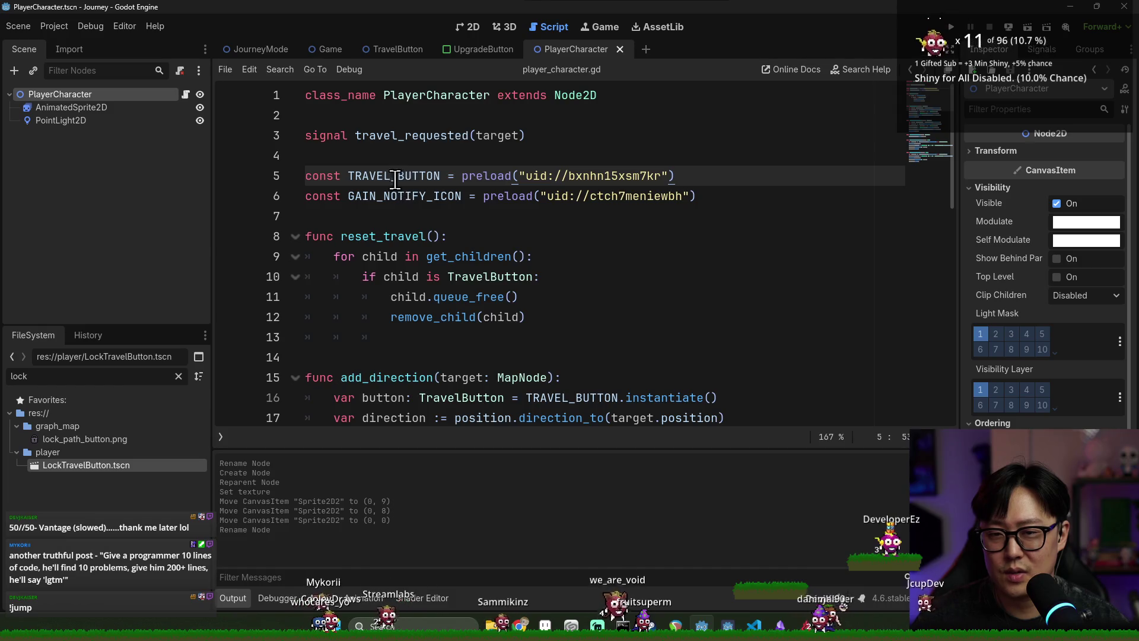
- Open the TravelButton scene and request deletion of LockTravelButton.tscn
ctrl+click(554, 177)
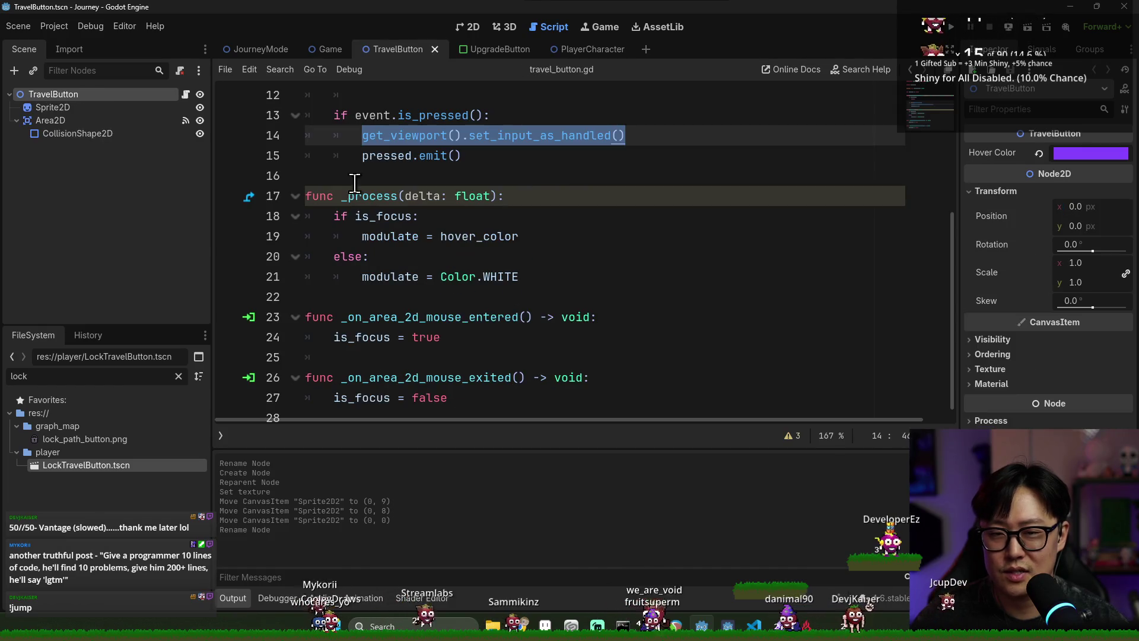
right_click(124, 95)
click(58, 176)
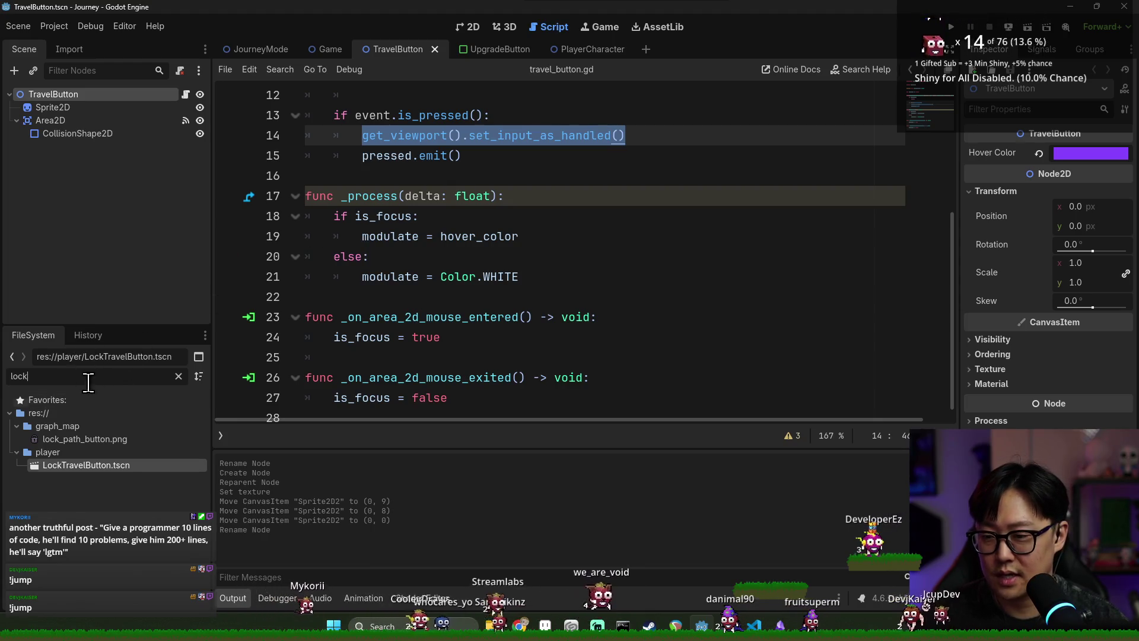
right_click(127, 465)
click(168, 559)
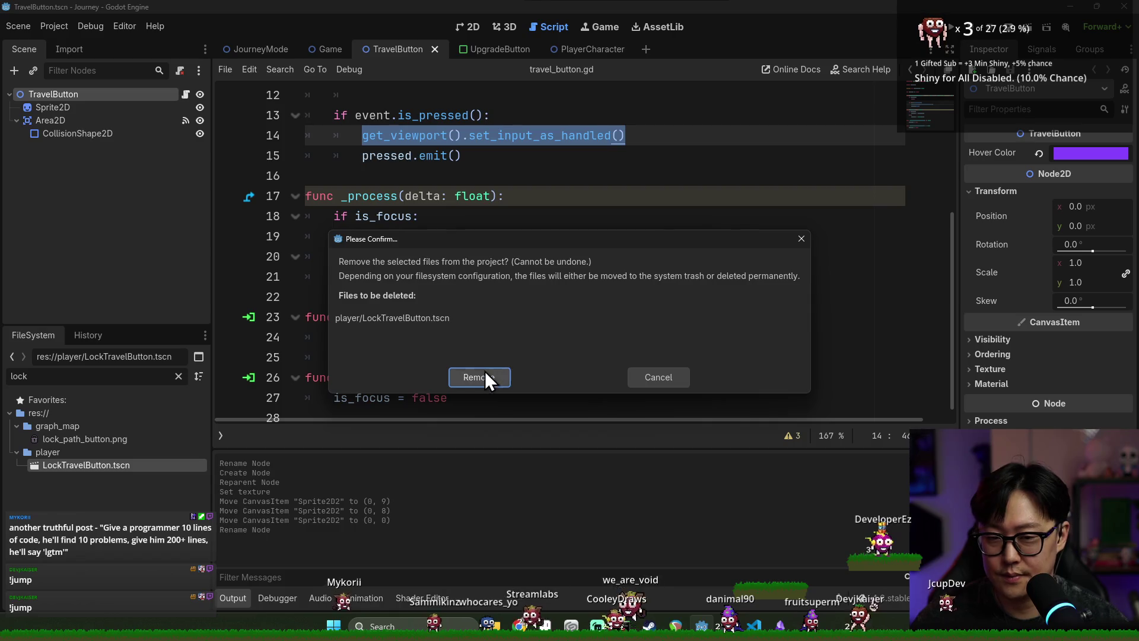
- Remove LockTravelButton.tscn and add a Sprite2D child to the TravelButton root
click(480, 377)
right_click(87, 96)
click(148, 126)
text(spr)
key(Return)
- Name the sprite LockSprite above Area2D, with lock_path_button.png texture, nudged into place
double_click(117, 146)
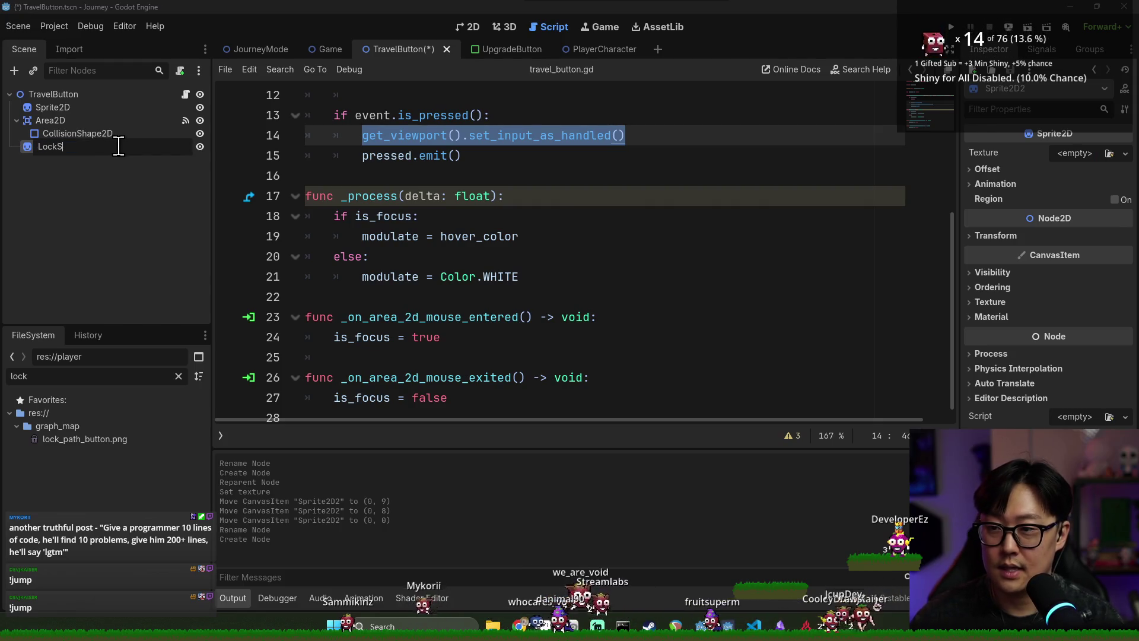
key(Return)
drag(118, 146, 107, 116)
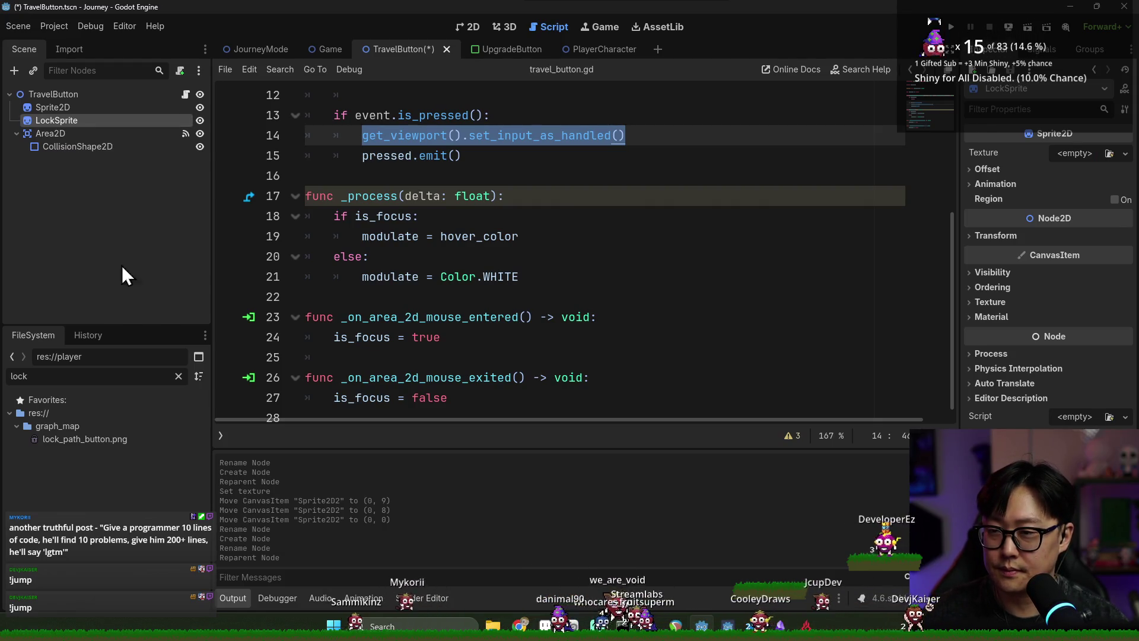
drag(83, 444, 1063, 149)
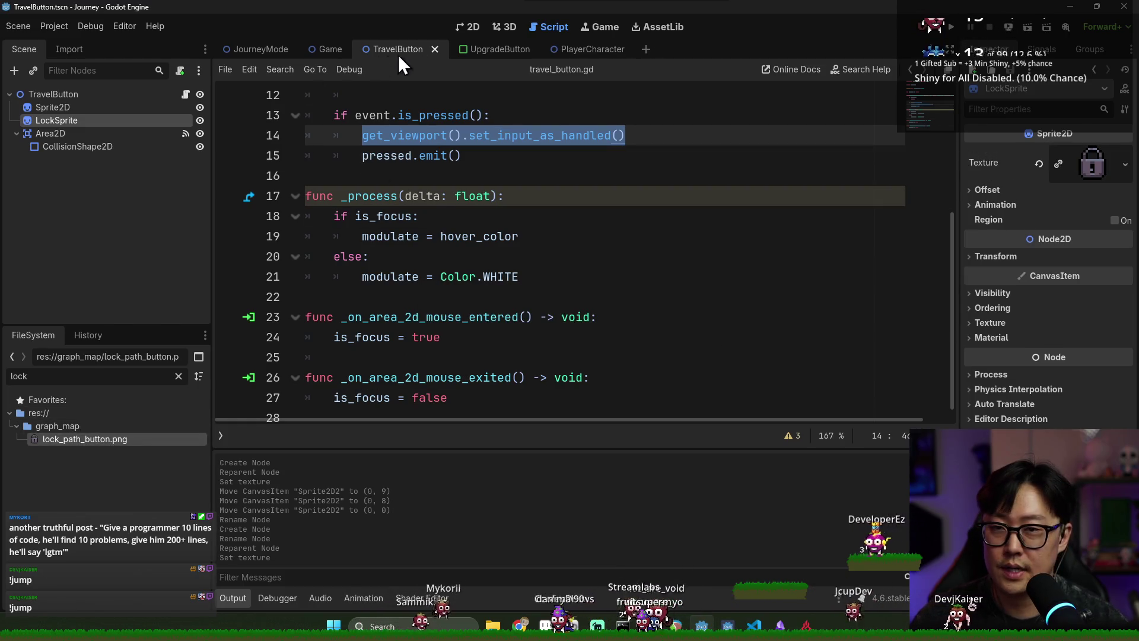
click(467, 26)
scroll(538, 290, up, 1)
drag(510, 301, 509, 299)
- Save the TravelButton scene and begin a new var line after is_focus in travel_button.gd
click(186, 95)
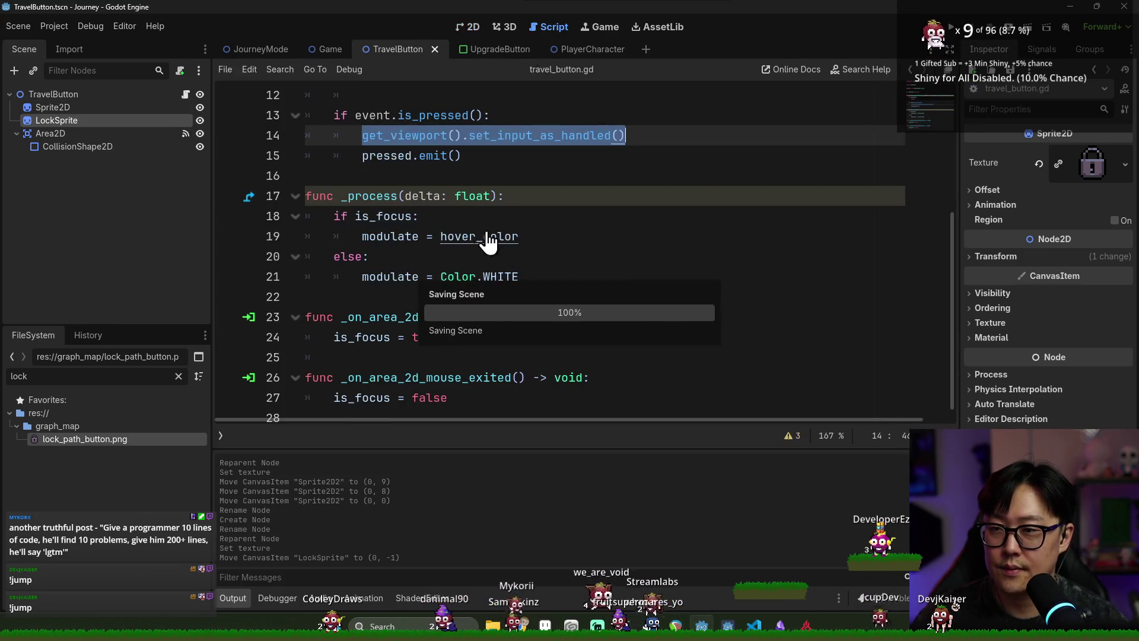
scroll(453, 196, up, 1)
key(ctrl+s)
click(503, 218)
key(Return)
text(var is_locked := f)
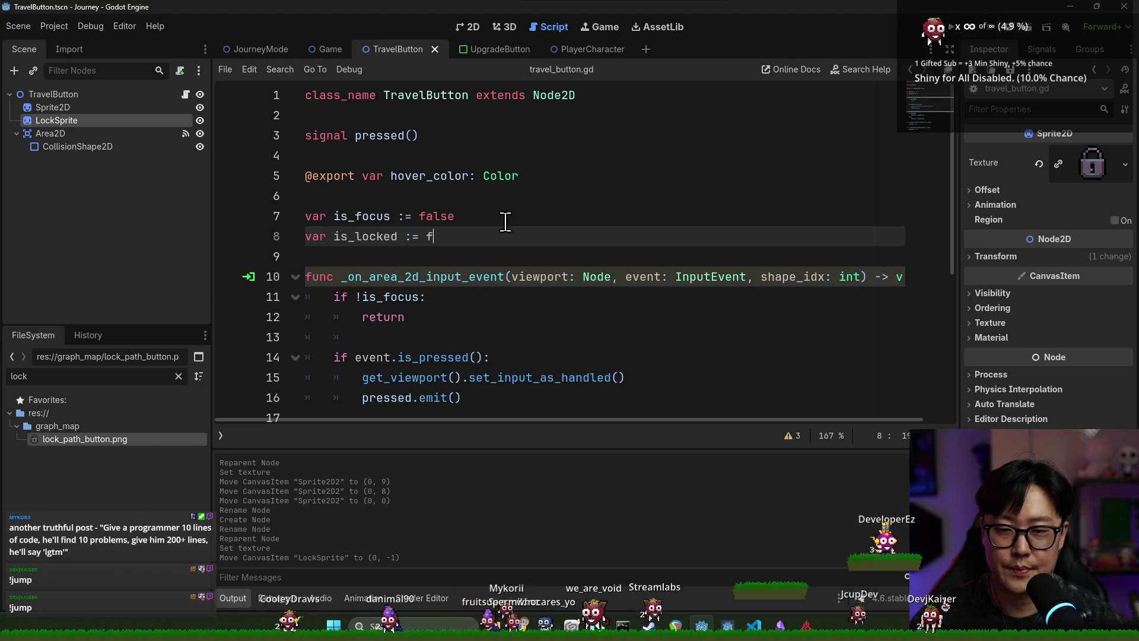
double_click(365, 236)
scroll(425, 244, down, 4)
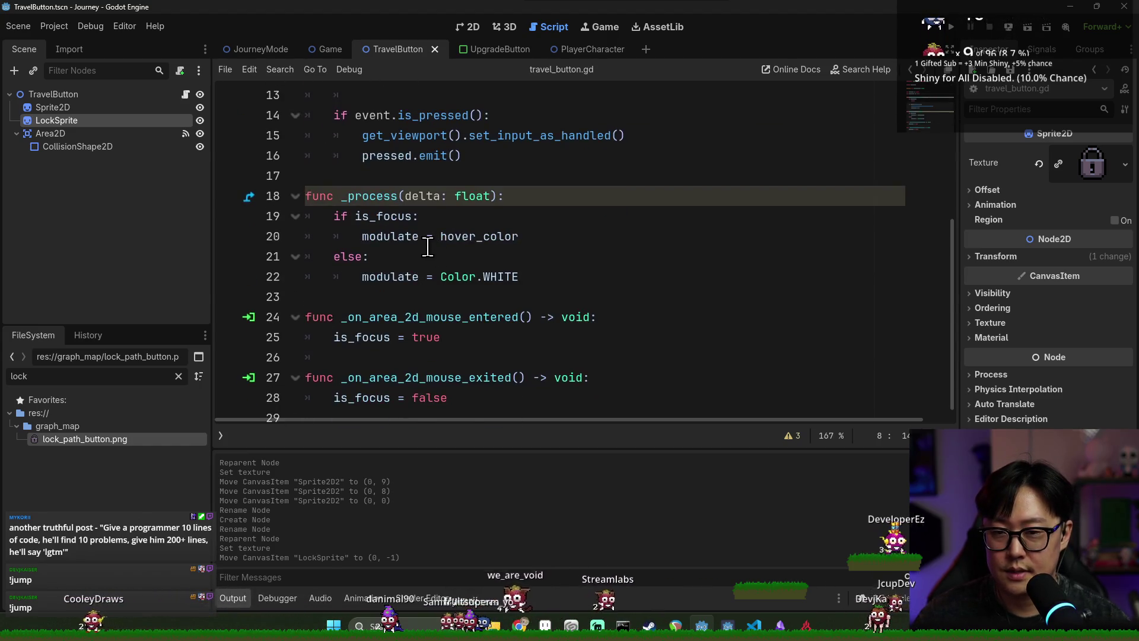
scroll(424, 243, up, 2)
scroll(415, 237, down, 3)
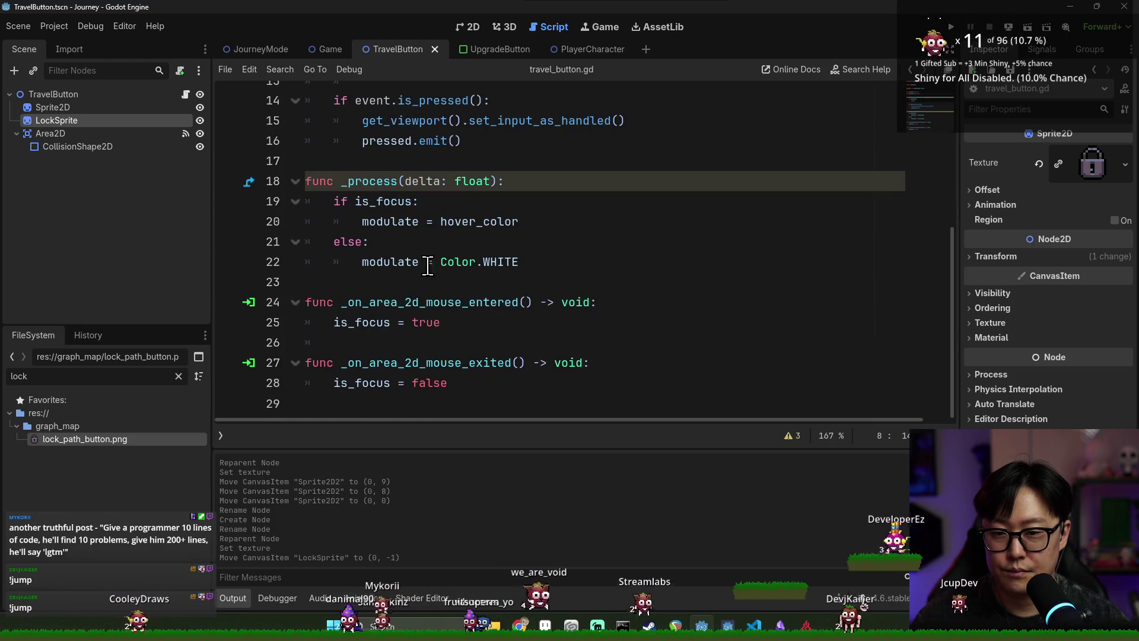
click(593, 262)
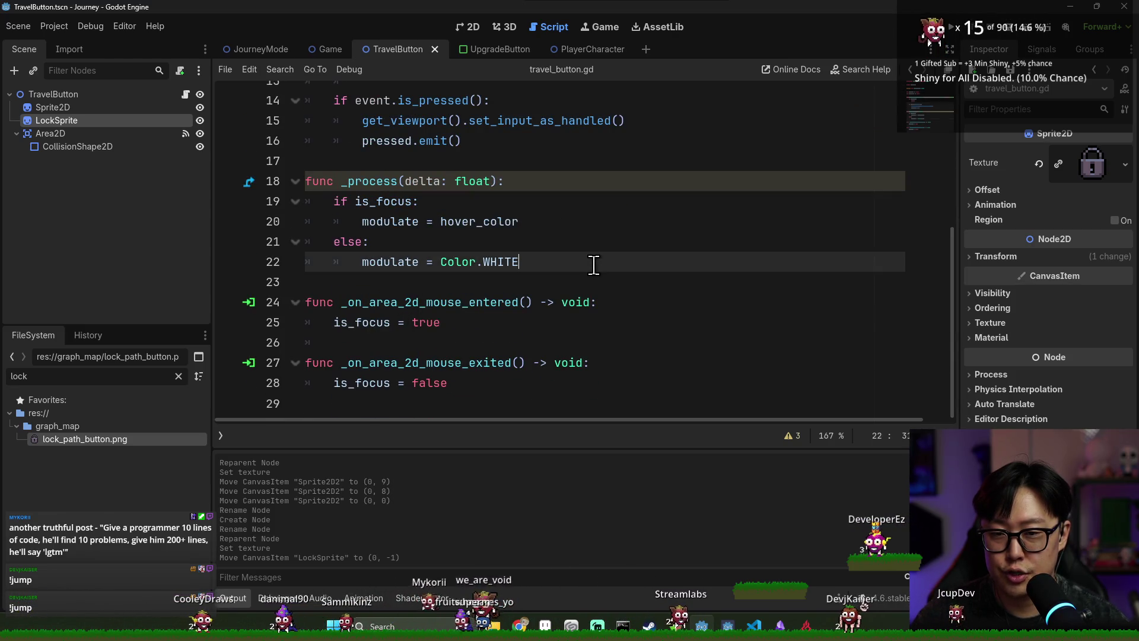
key(Return)
key(Return)
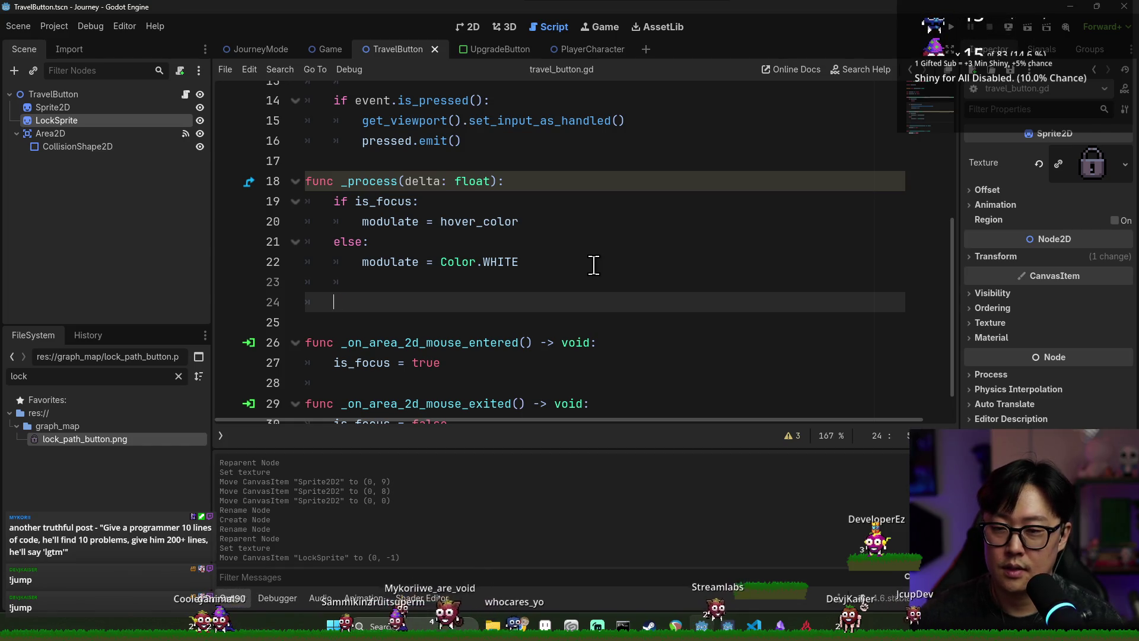
scroll(593, 264, up, 5)
mouse_move(60, 120)
mouse_down()
mouse_move(332, 236)
mouse_move(325, 196)
mouse_up()
double_click(415, 195)
- Add 'lock_sprite.visible = is_locked' at the end of _process
scroll(447, 273, down, 5)
click(408, 246)
key(BackSpace)
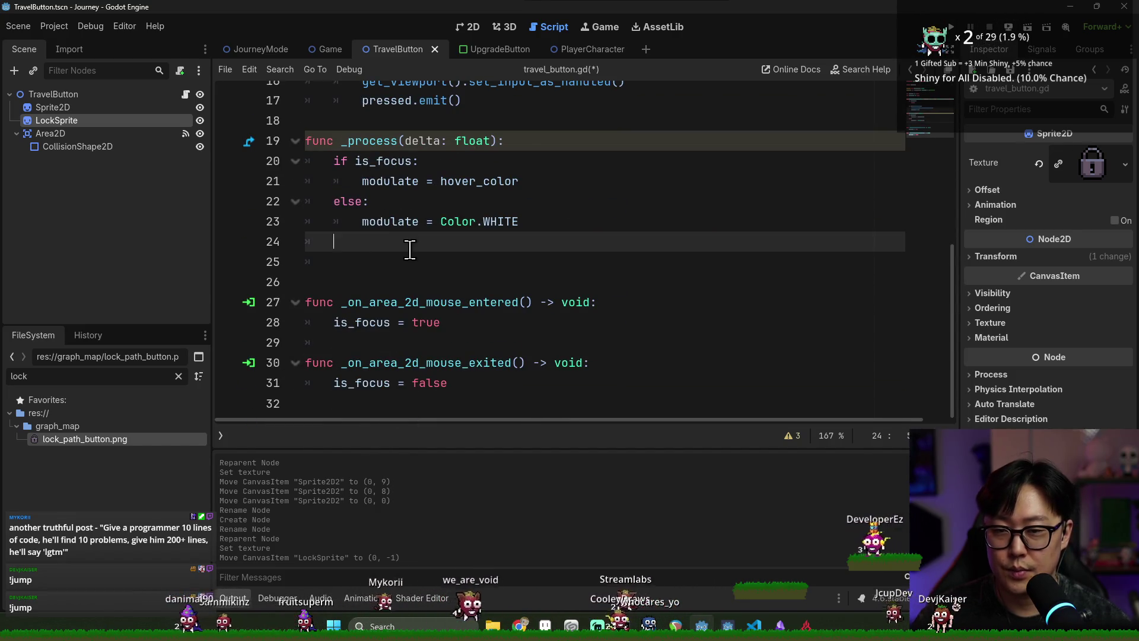
text(lock_sprite.v)
text(isible = io)
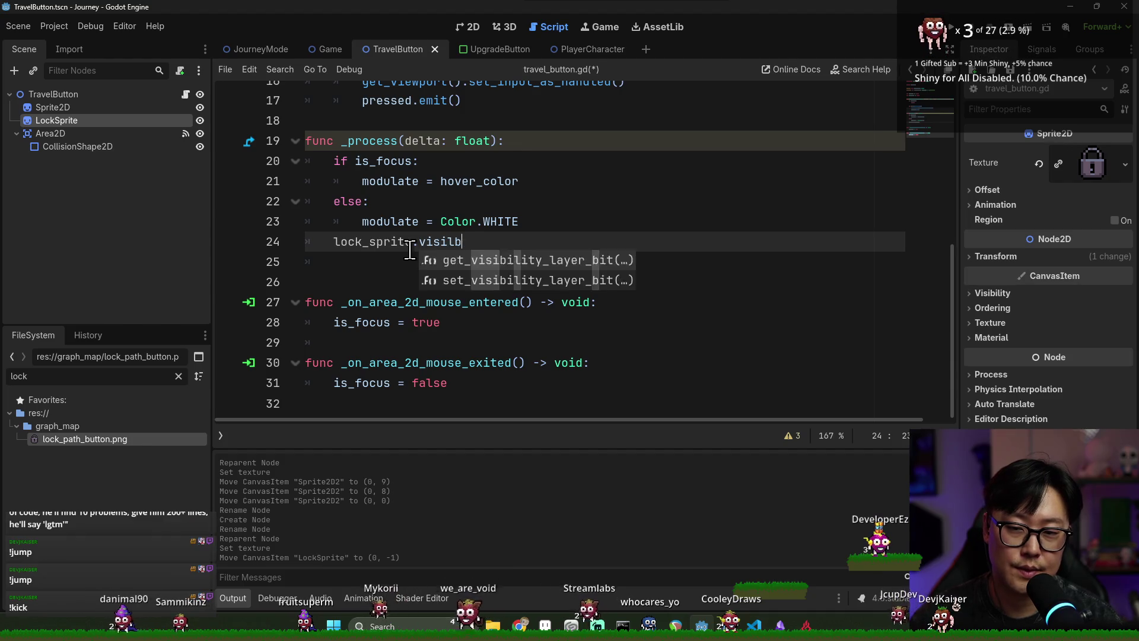
key(BackSpace)
text(s_l)
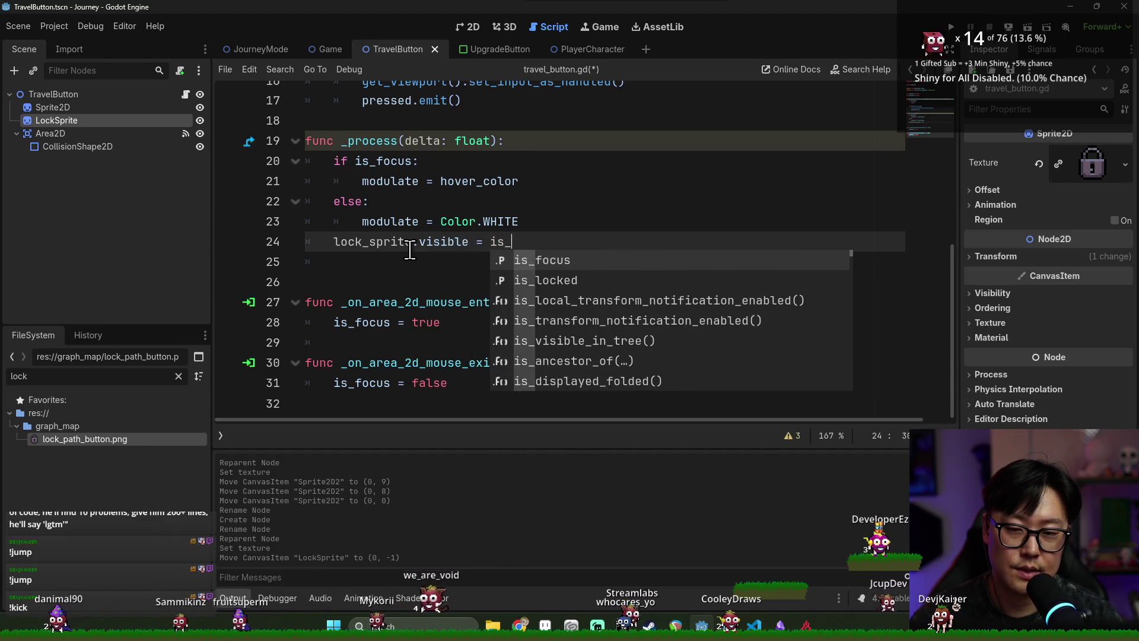
key(Return)
key(Up)
key(Return)
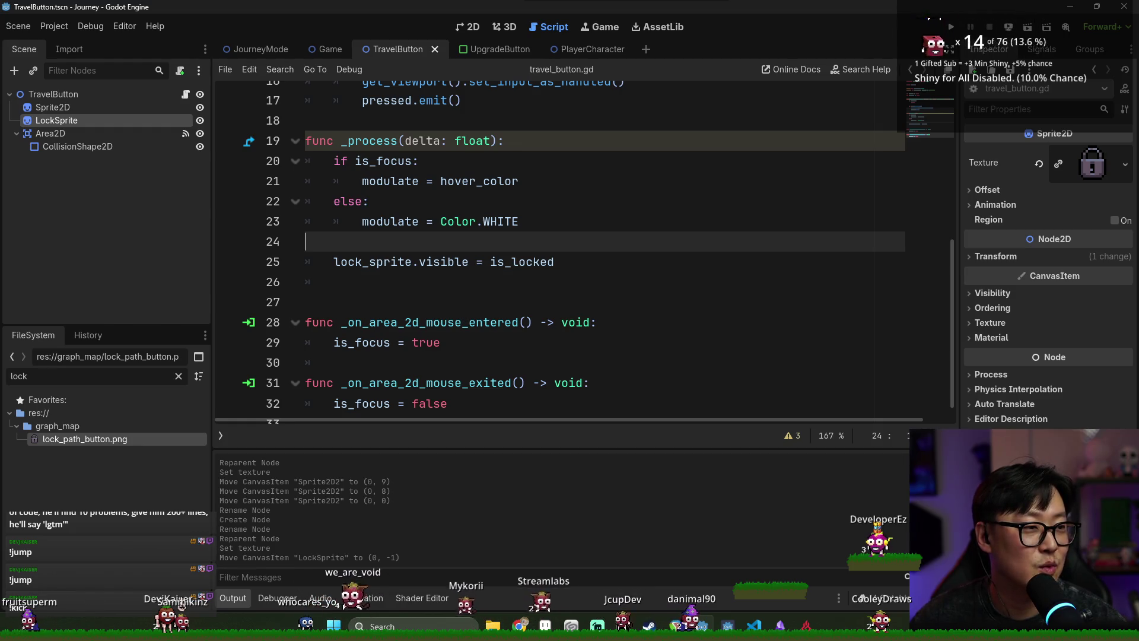
key(F5)
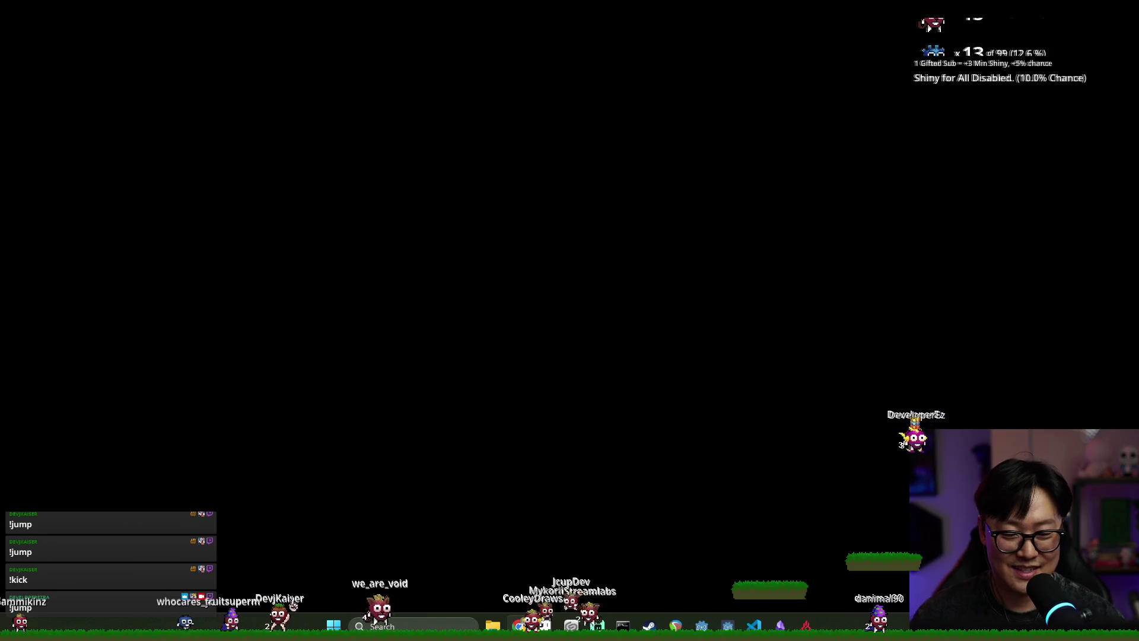
- Switch from the StreamGachapon debug window back to the Godot editor with Alt+Tab
key(alt+Tab)
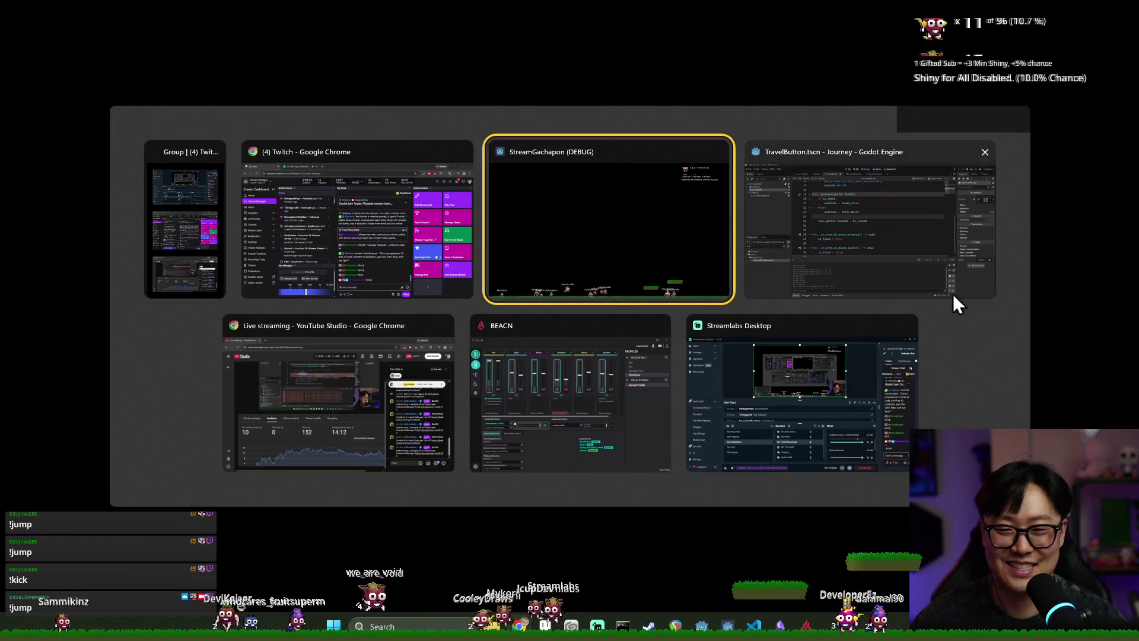
click(909, 255)
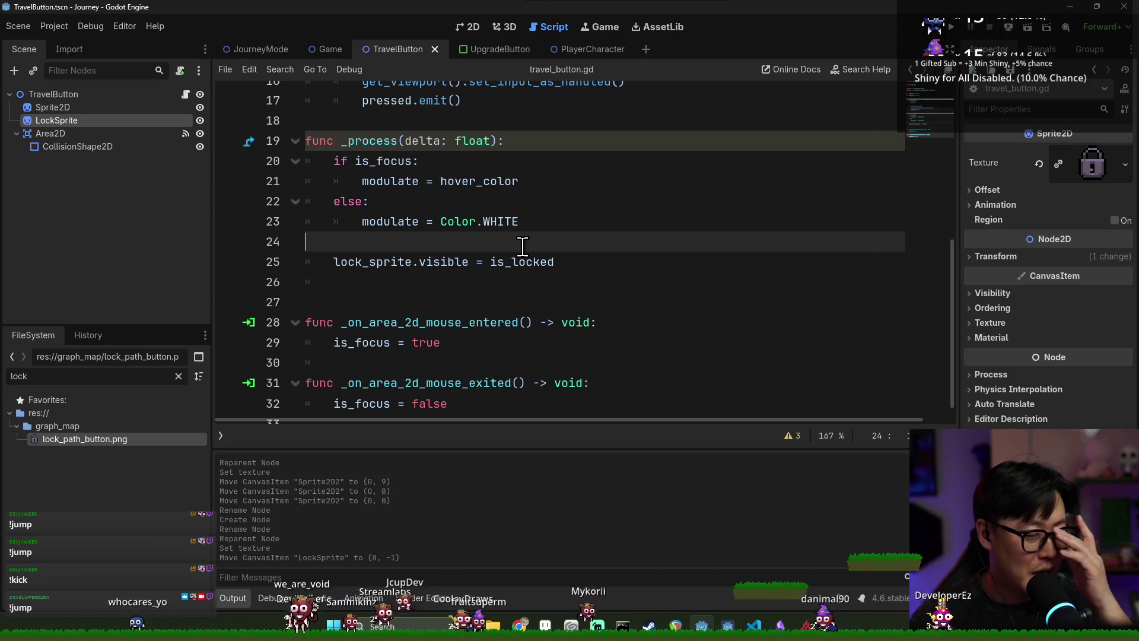
- Delete blank line 26 after lock_sprite.visible = is_locked and save travel_button.gd
scroll(430, 233, up, 2)
scroll(415, 237, down, 2)
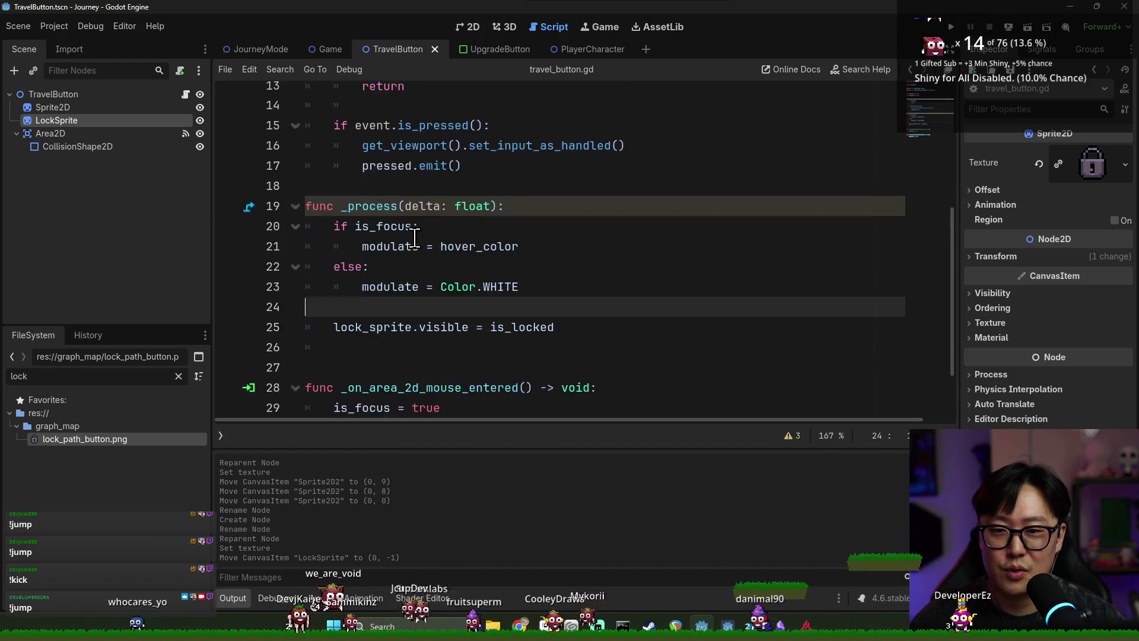
click(454, 283)
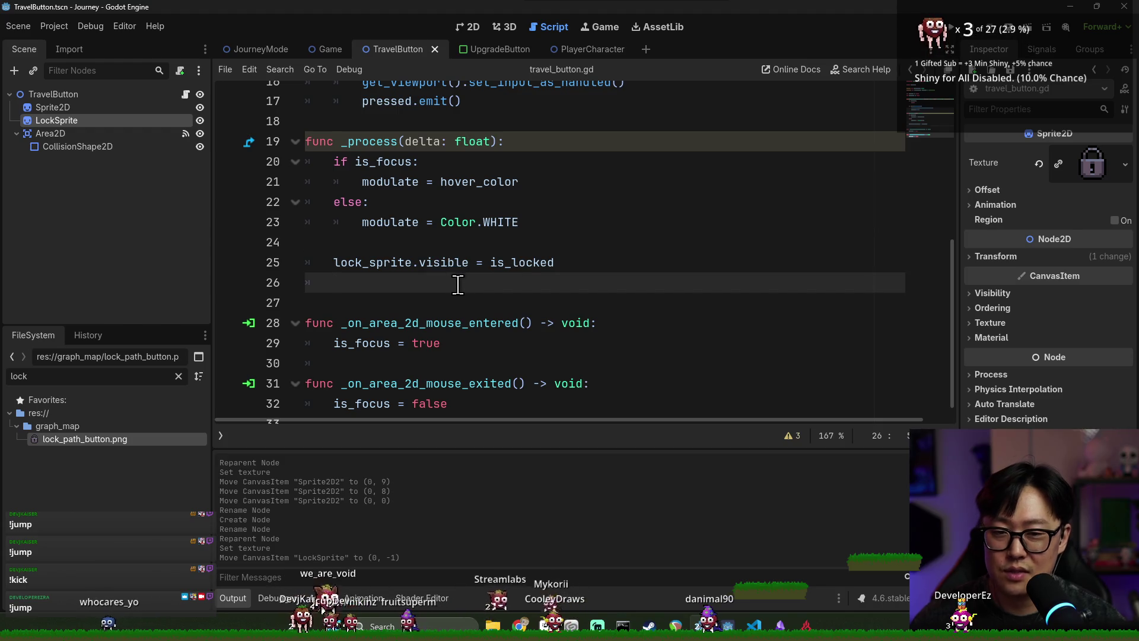
key(BackSpace)
key(ctrl+s)
- Close the TravelButton scene
scroll(410, 264, up, 1)
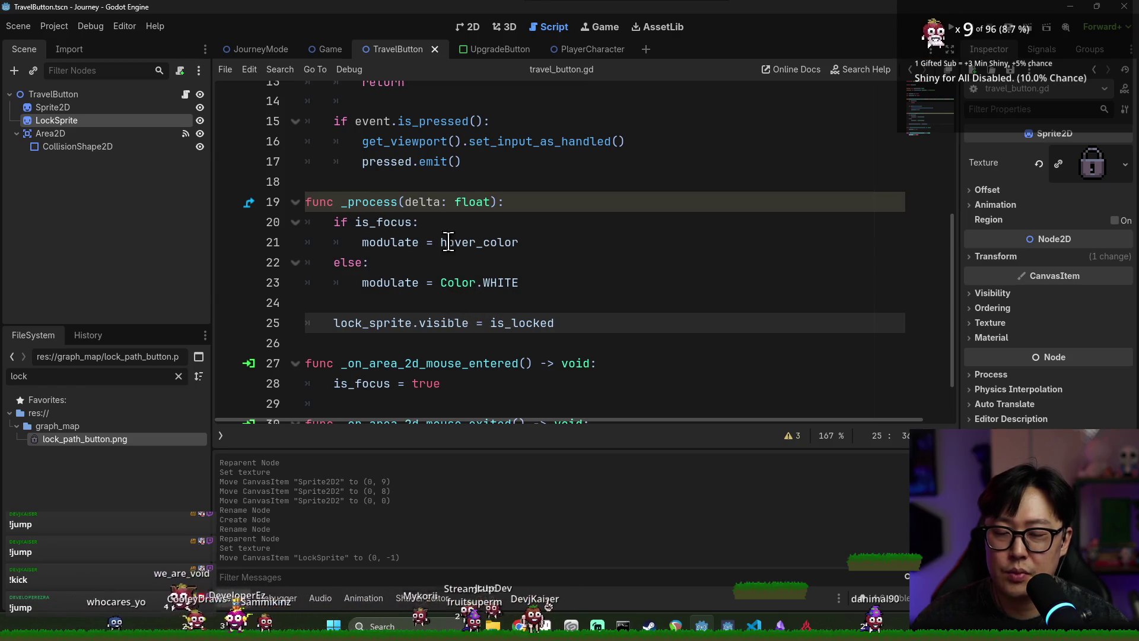
scroll(469, 204, up, 2)
scroll(483, 247, down, 2)
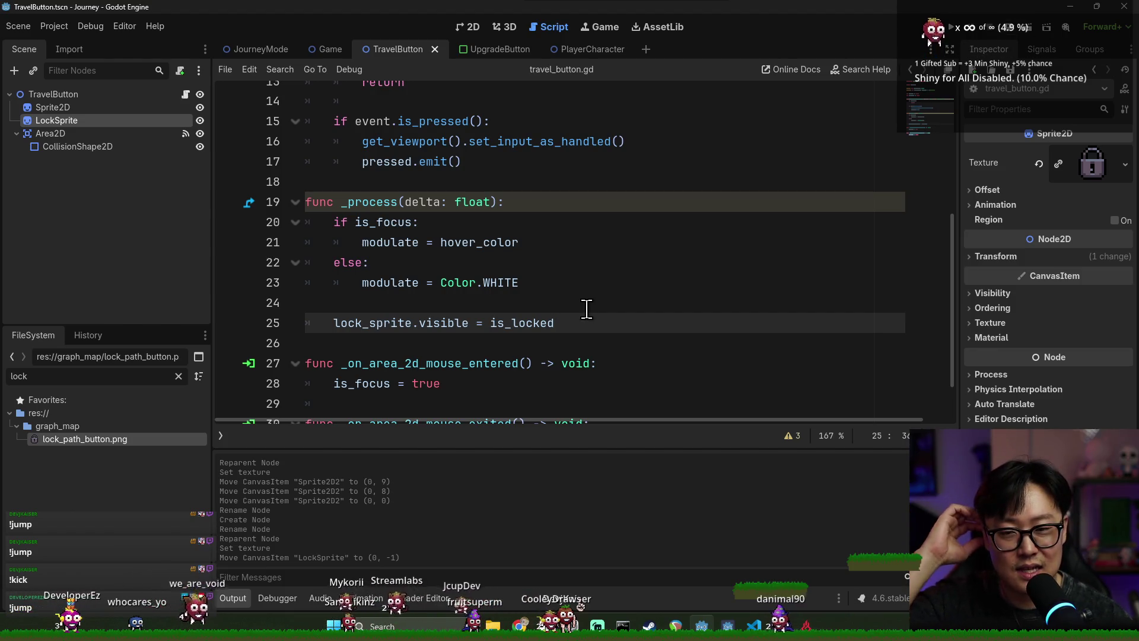
click(442, 303)
scroll(427, 261, up, 3)
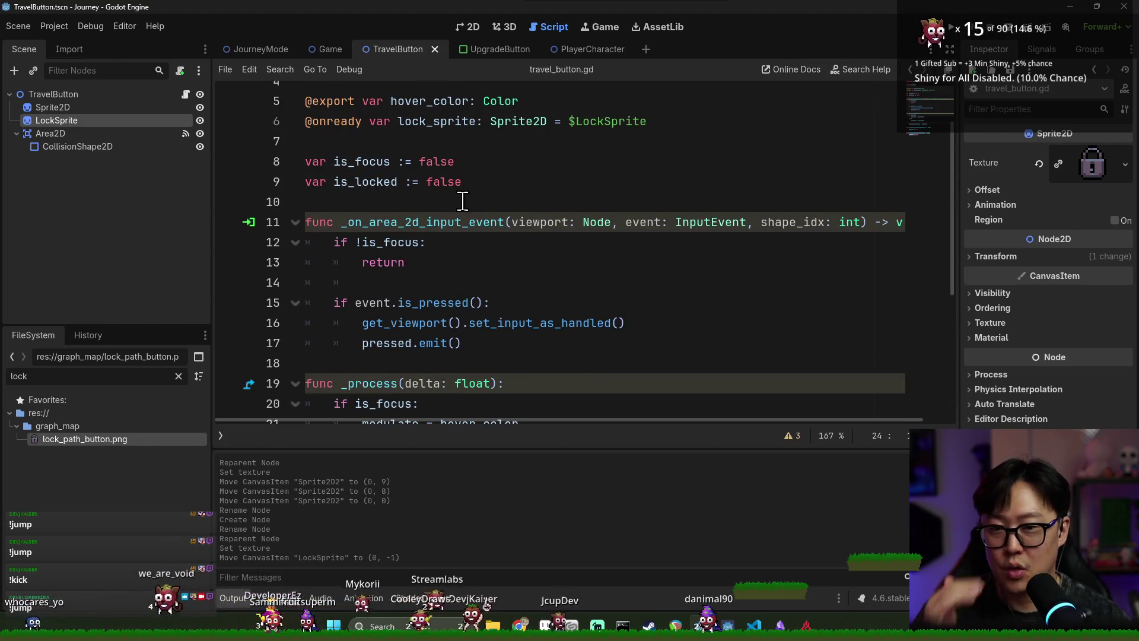
scroll(453, 247, down, 2)
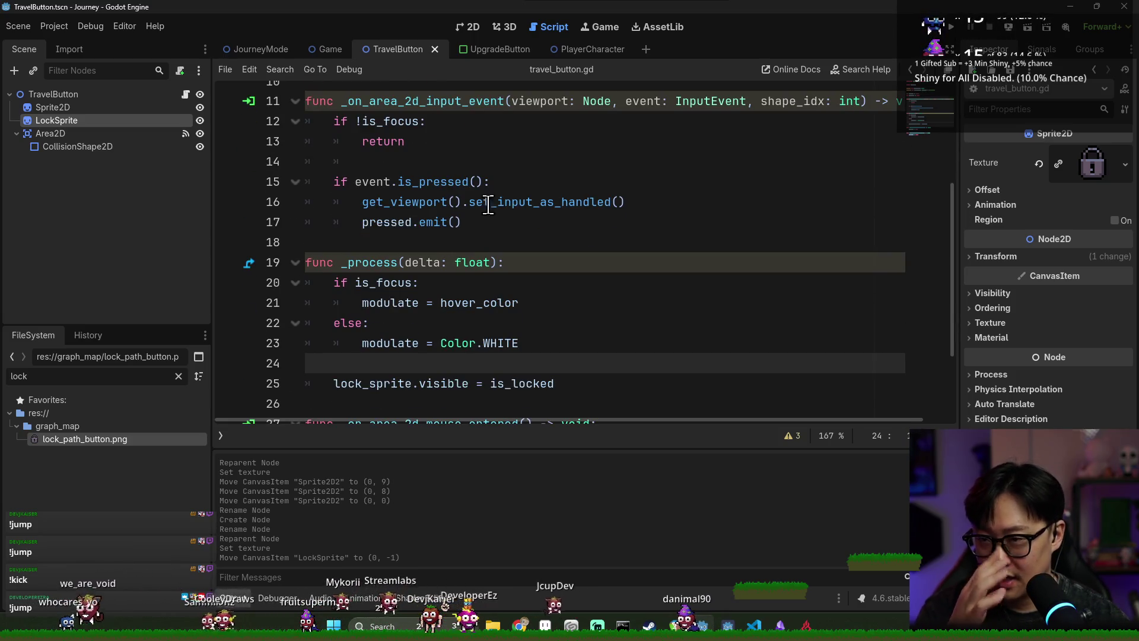
scroll(433, 156, up, 2)
scroll(432, 156, up, 1)
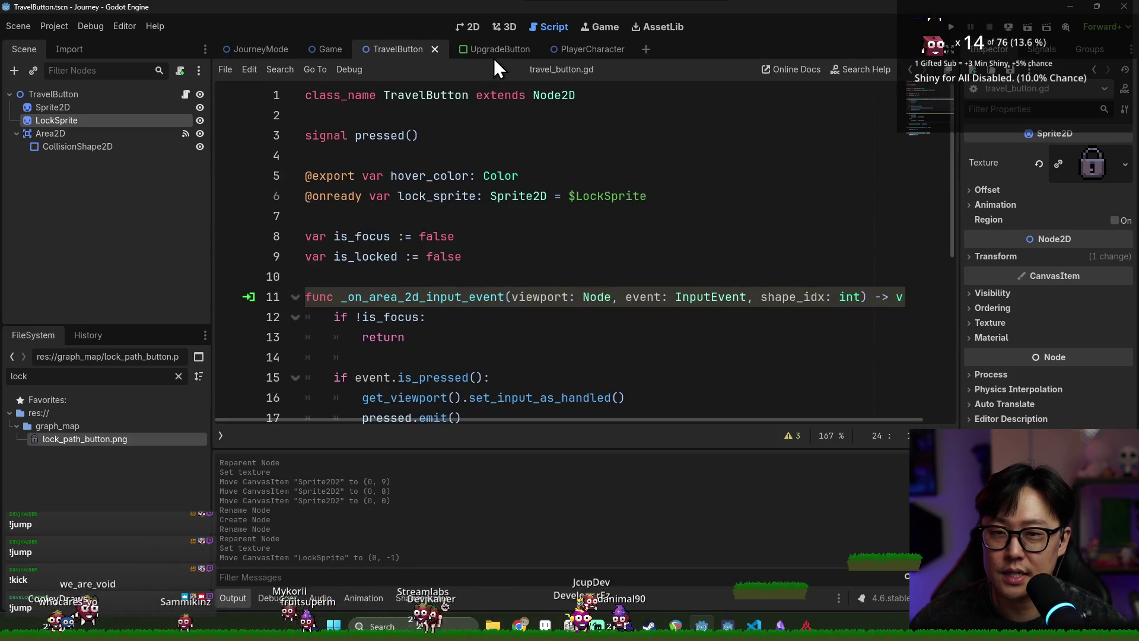
click(435, 48)
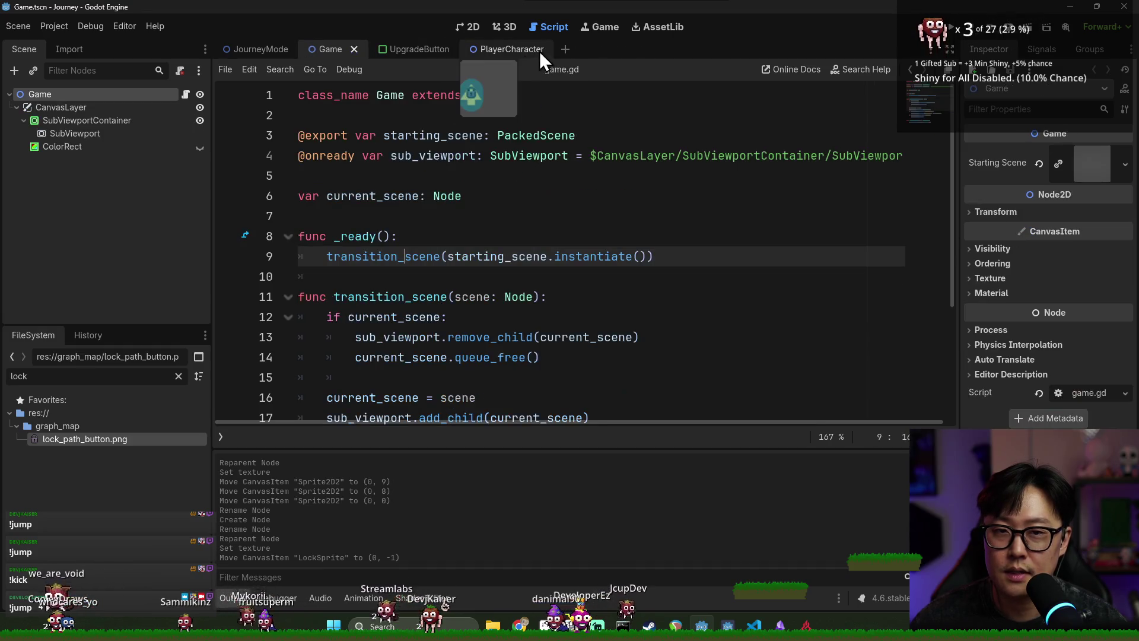
- Switch to the PlayerCharacter scene and bring player_character.gd to add_direction and add_locked_direction
click(496, 49)
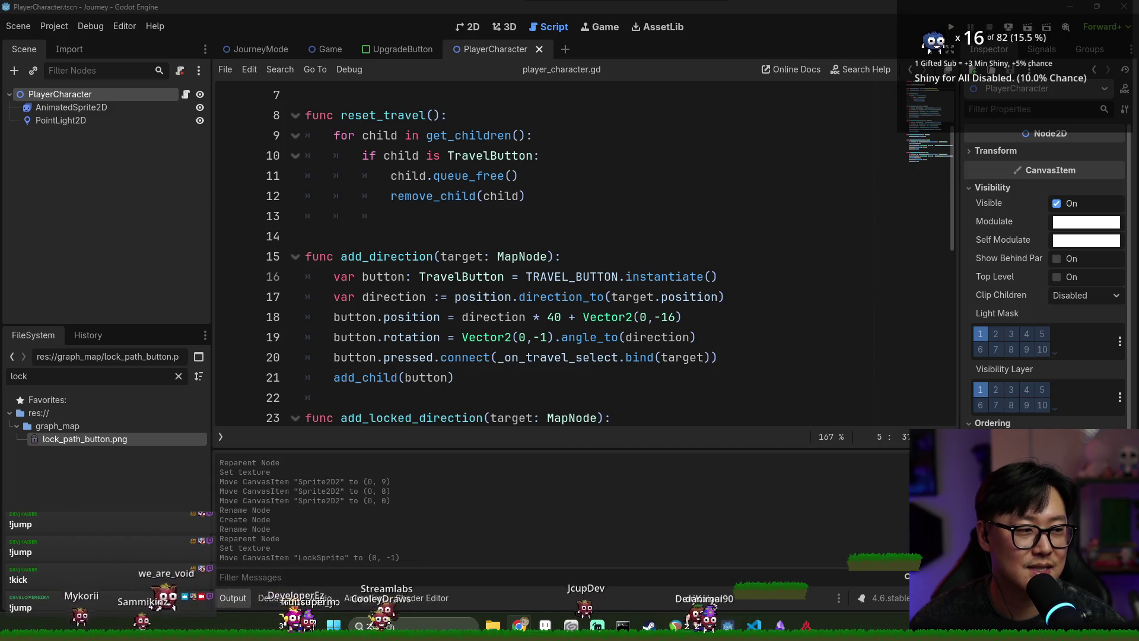
scroll(564, 201, down, 1)
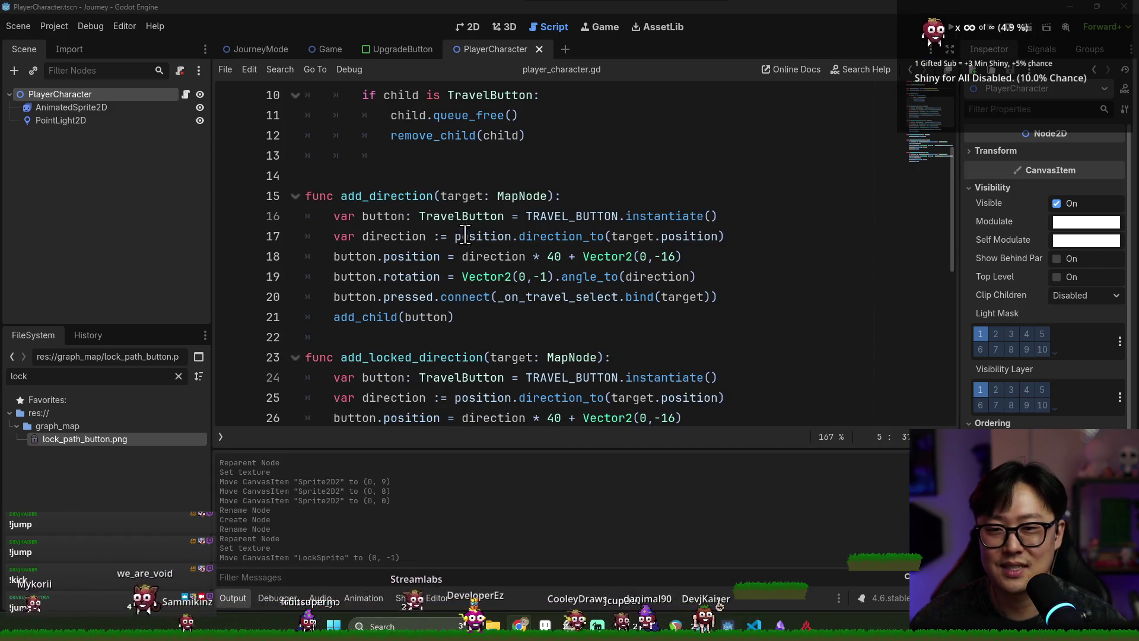
click(440, 200)
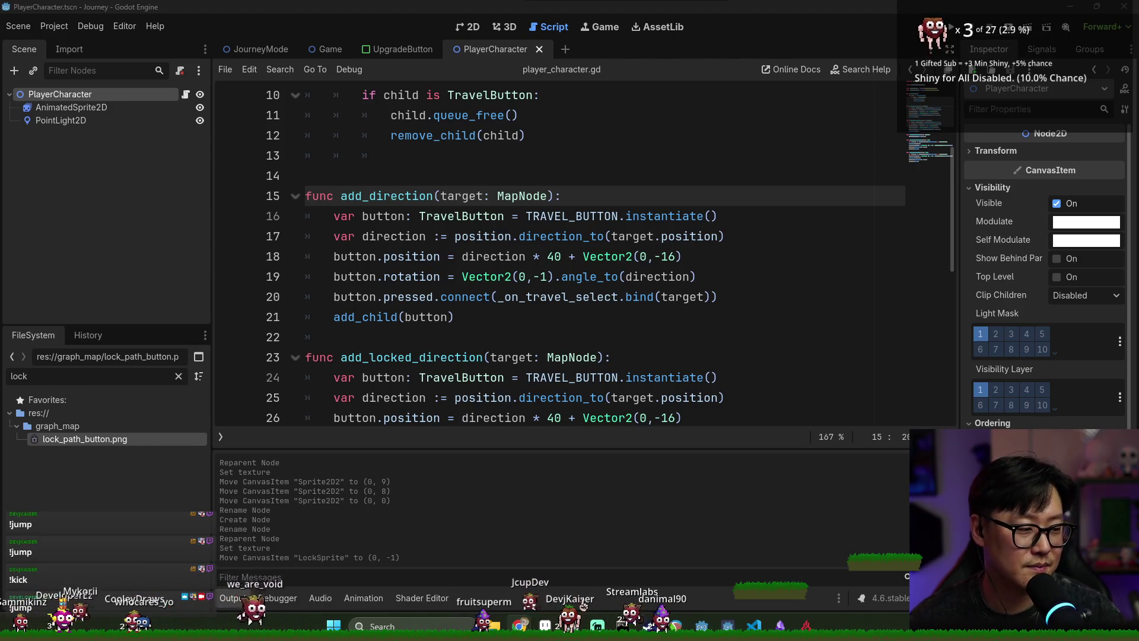
click(416, 199)
scroll(451, 283, down, 3)
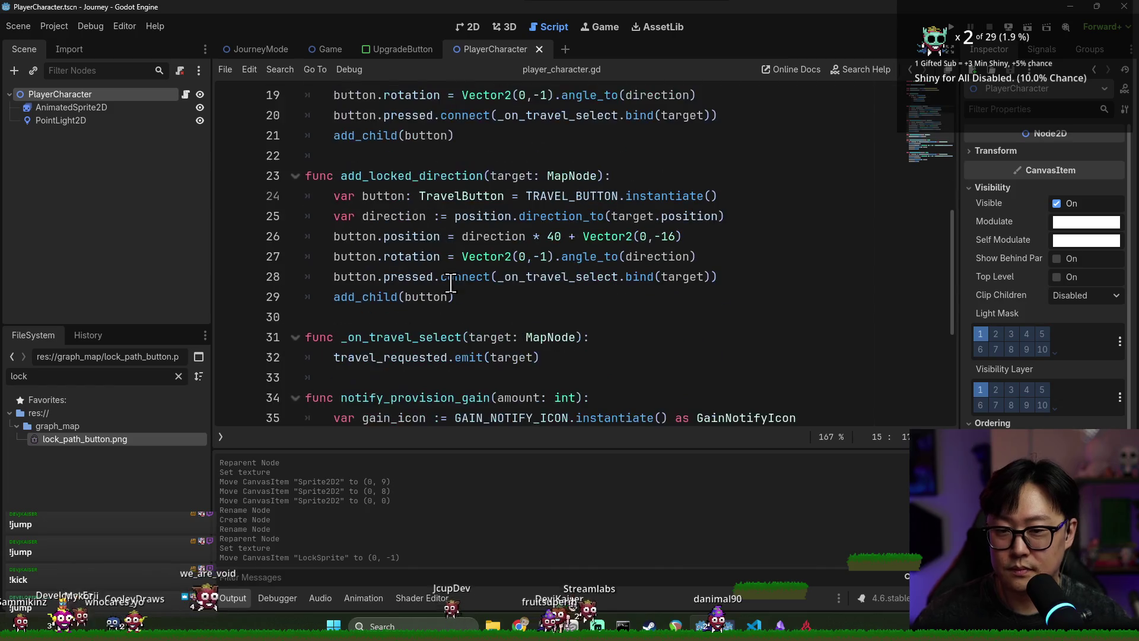
- Compare add_direction and add_locked_direction, inspecting their TravelButton, button and direction variables
double_click(393, 178)
scroll(404, 172, up, 2)
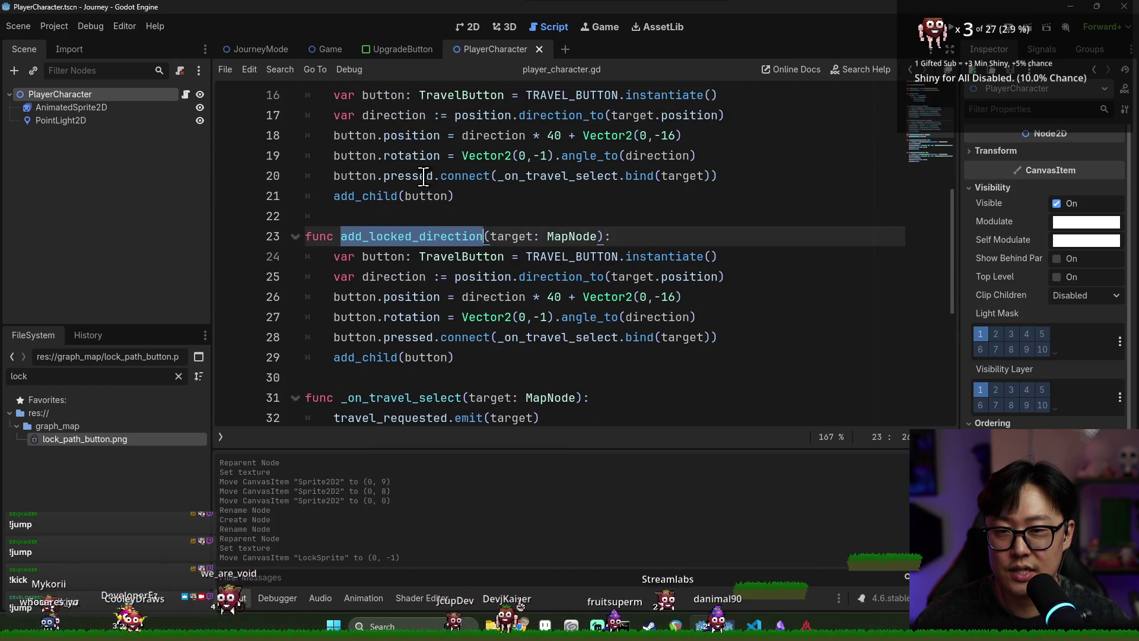
double_click(391, 141)
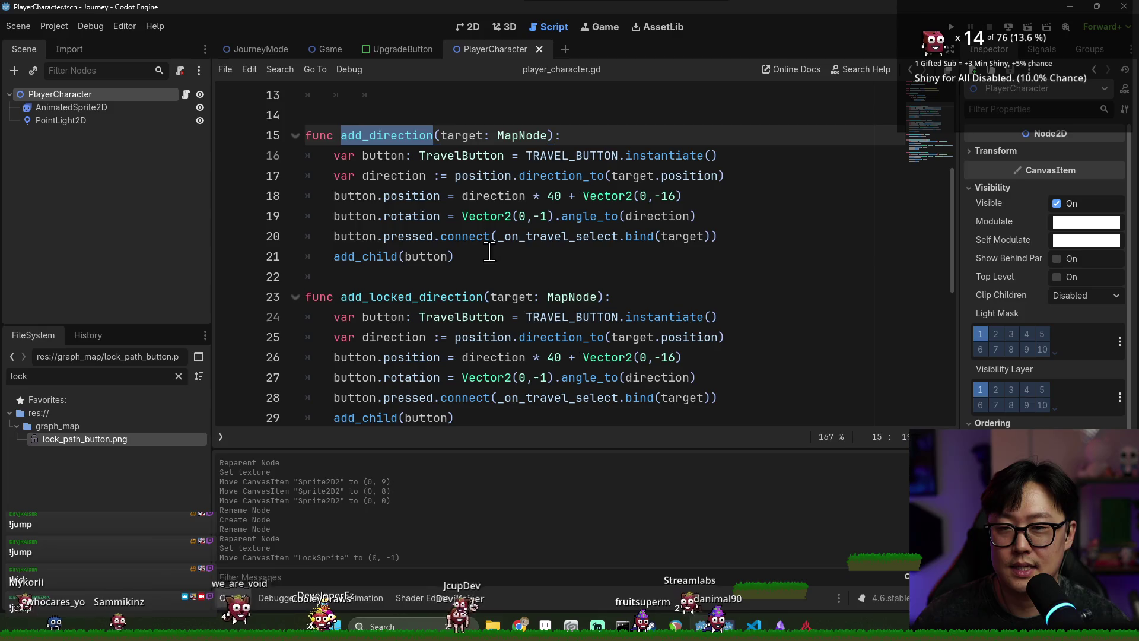
double_click(446, 315)
double_click(407, 336)
double_click(397, 316)
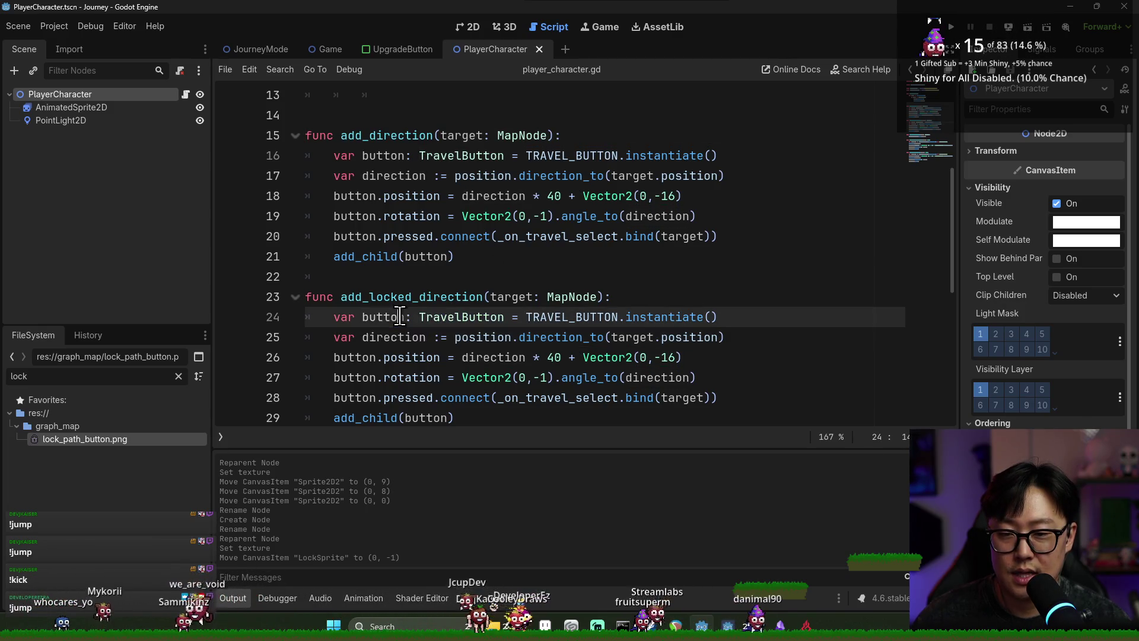
- Add button.is_locked = true after the connect call in add_locked_direction
click(731, 396)
key(Return)
text(button.)
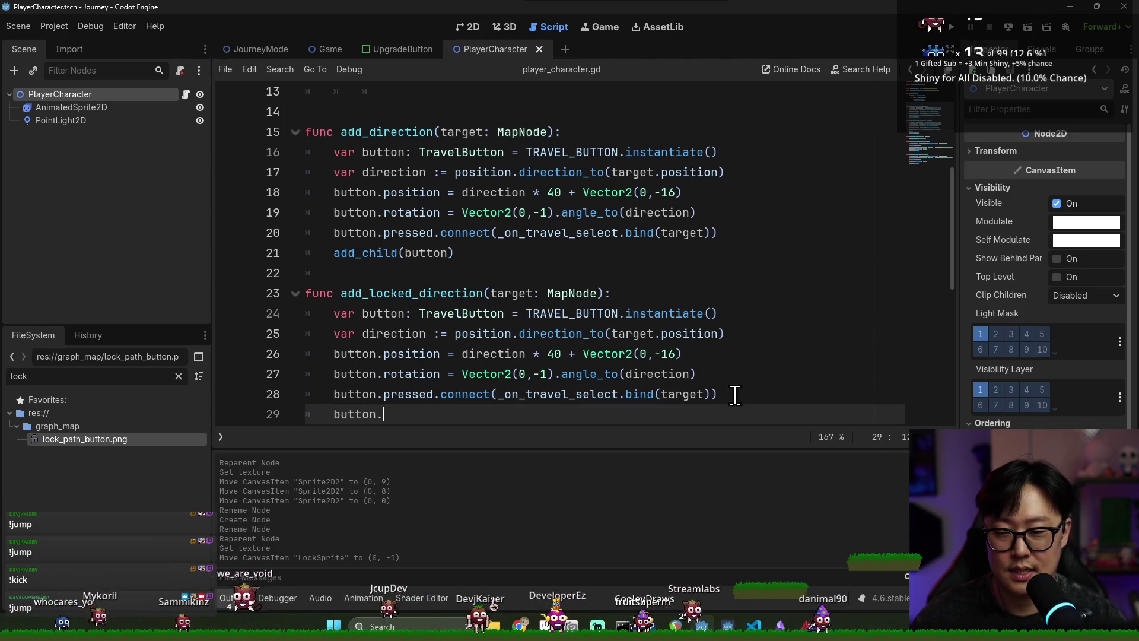
text(is_lo)
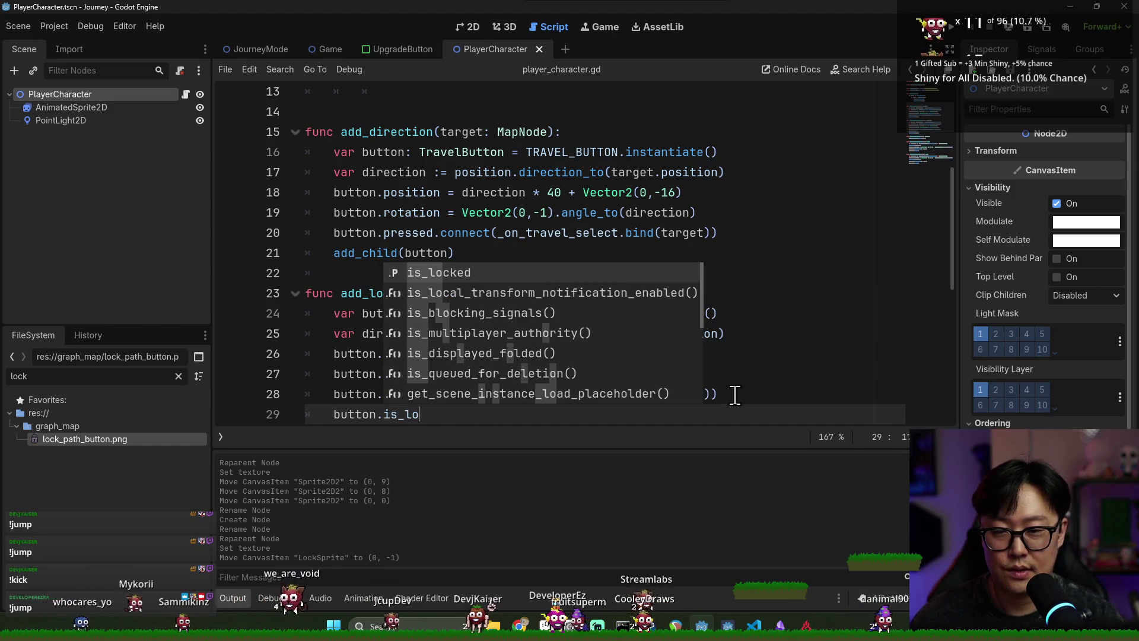
key(Return)
key(ctrl+s)
click(449, 213)
scroll(456, 204, down, 2)
scroll(456, 204, down, 1)
double_click(363, 232)
scroll(465, 270, up, 2)
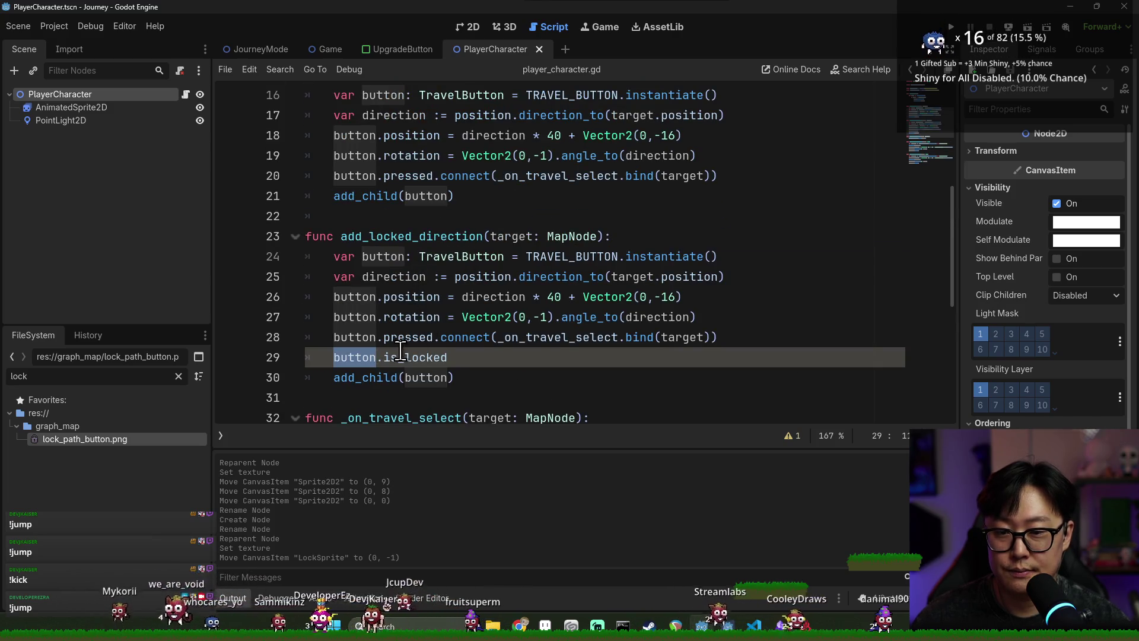
click(479, 358)
text(= true)
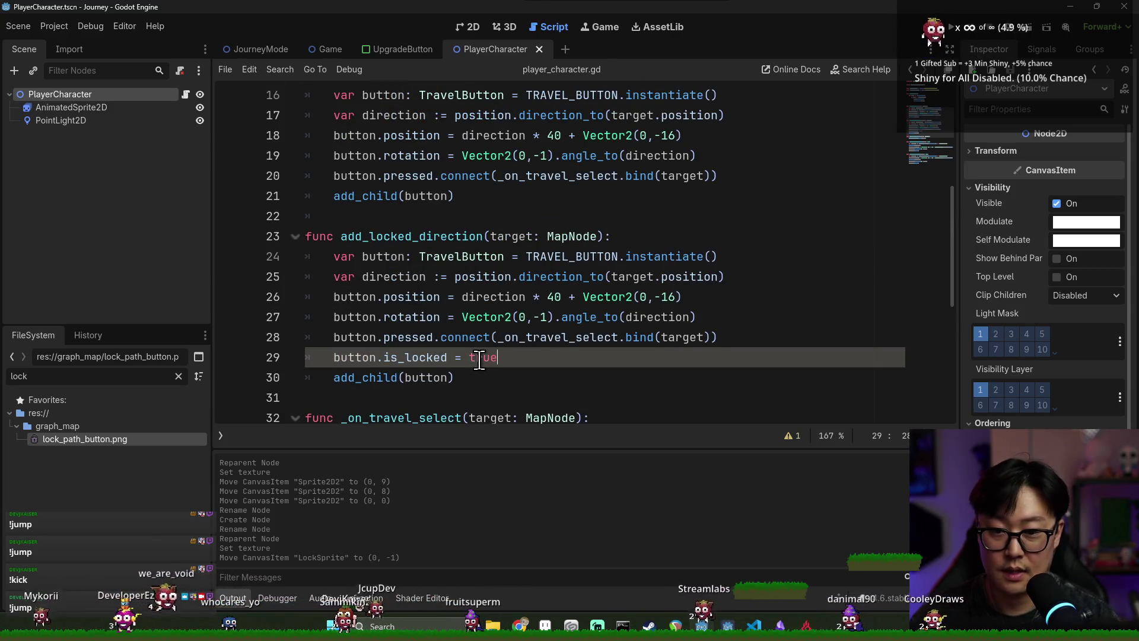
- Review how the target parameter and button variable are used around _on_travel_select
click(335, 337)
drag(335, 336, 399, 337)
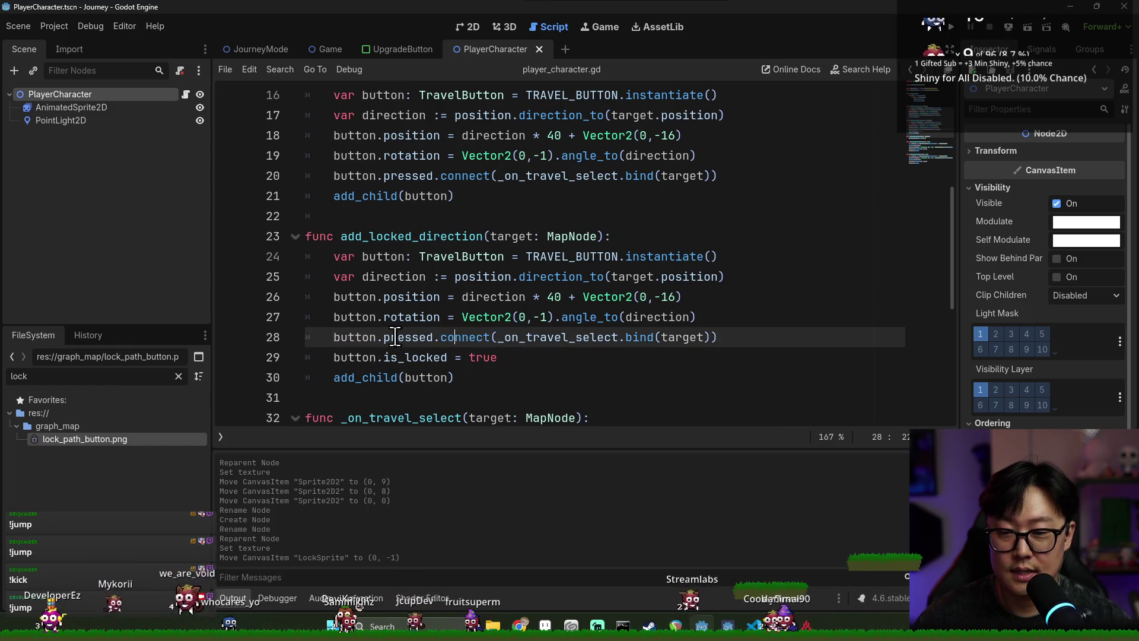
scroll(486, 304, down, 5)
scroll(504, 265, up, 2)
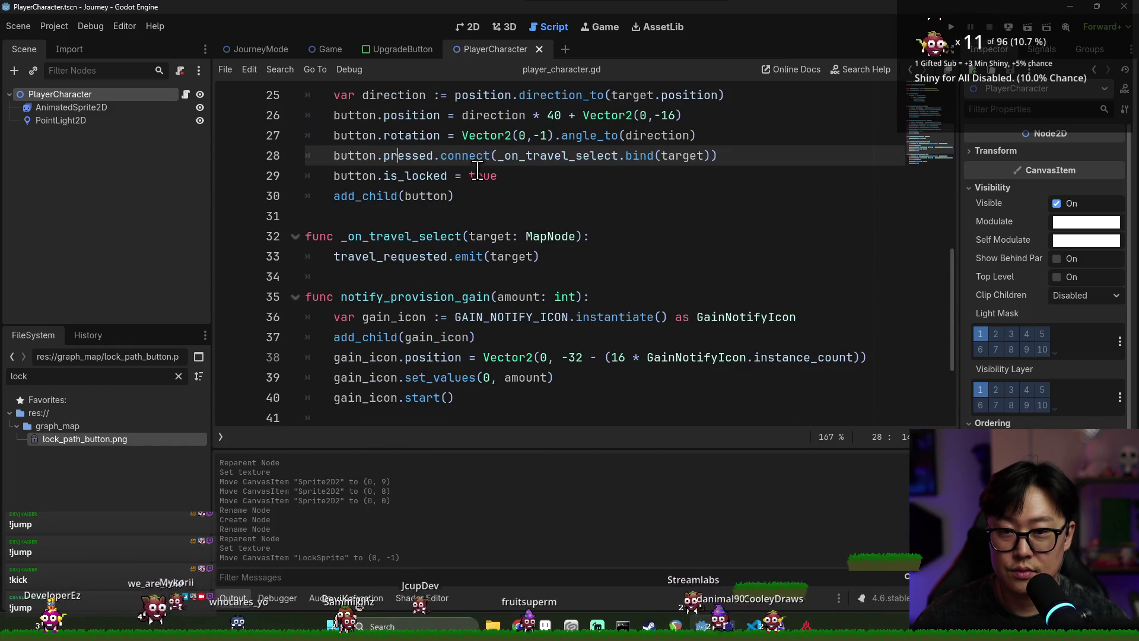
scroll(532, 155, up, 1)
double_click(495, 256)
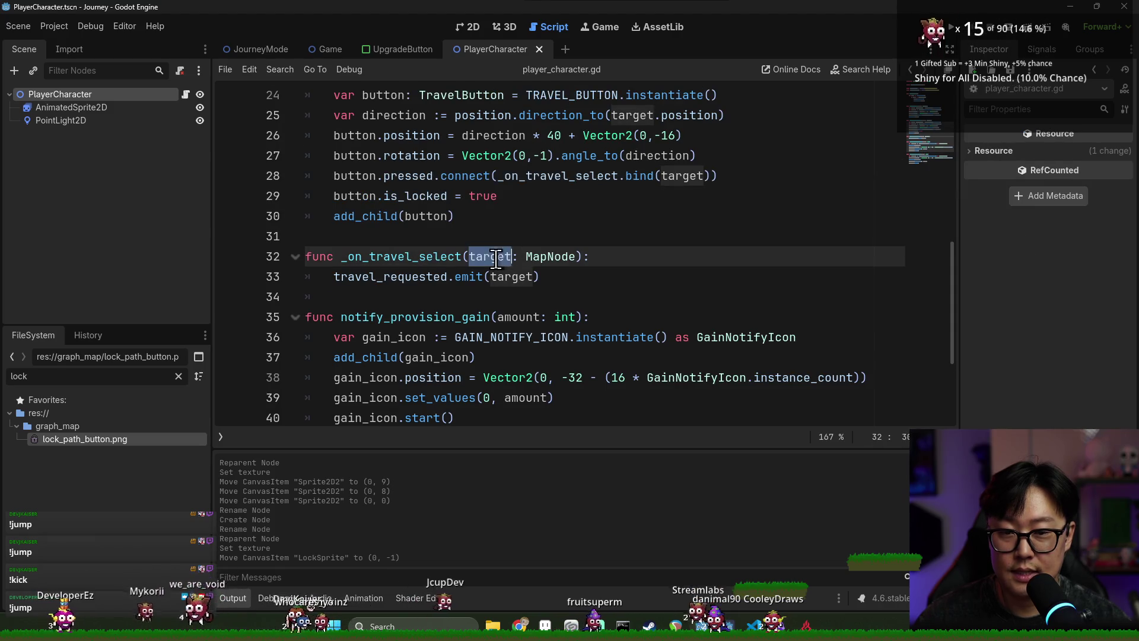
double_click(546, 176)
click(346, 177)
double_click(345, 177)
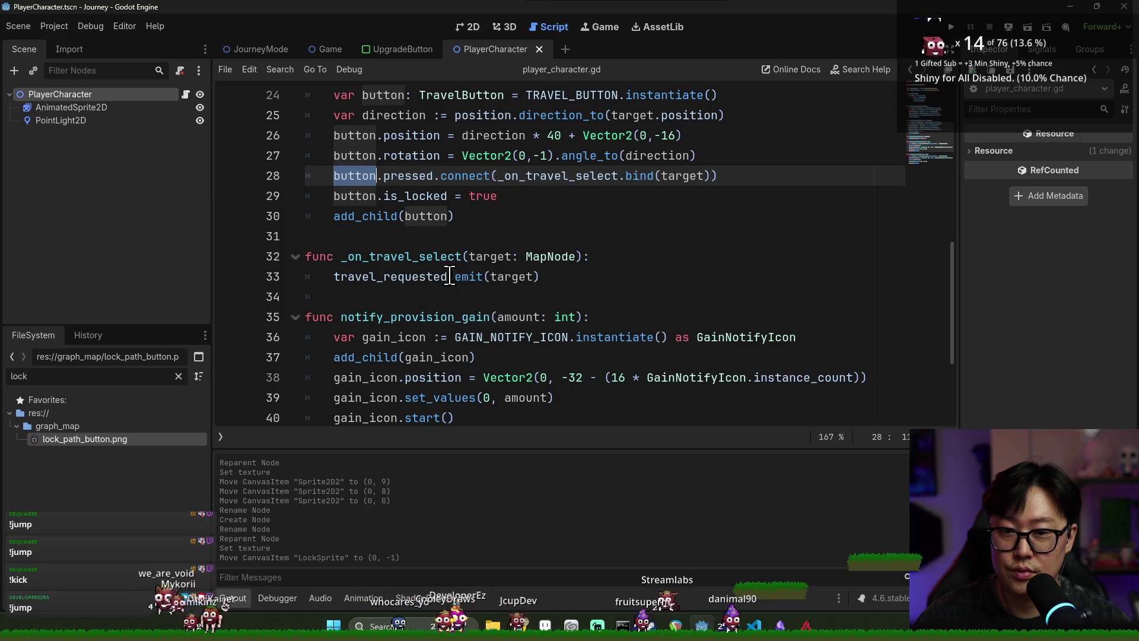
- Jump to the _on_travel_select definition and save player_character.gd
scroll(457, 265, up, 2)
scroll(458, 265, down, 1)
scroll(508, 276, up, 5)
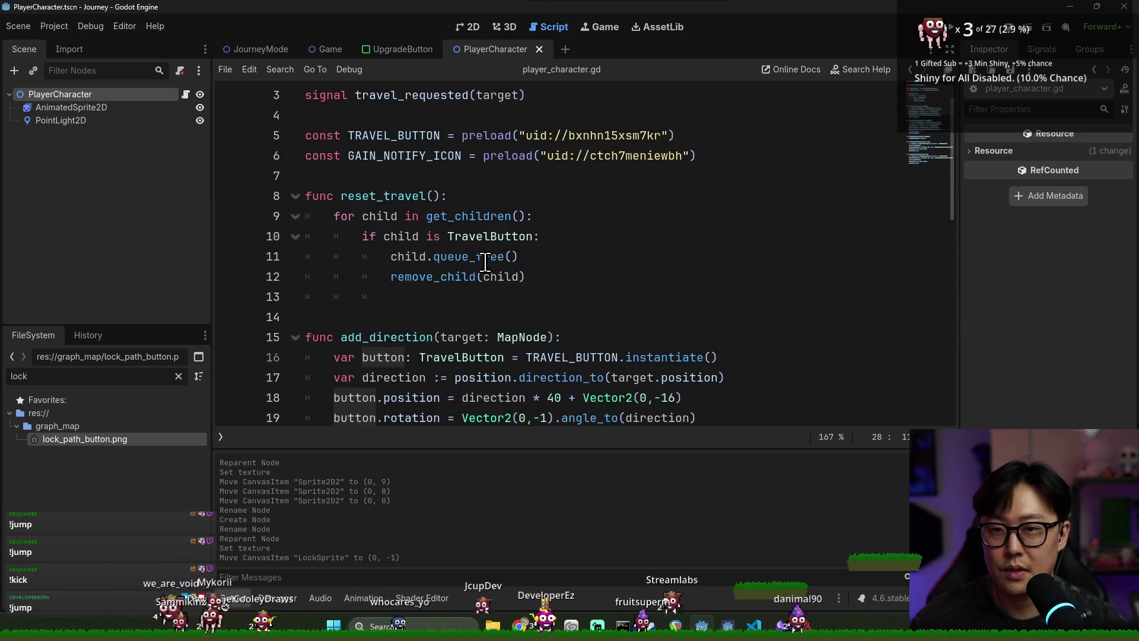
scroll(480, 261, down, 3)
ctrl+click(516, 257)
key(ctrl+s)
- Add an 'if is_locked: return' guard at the top of _on_travel_select
click(615, 255)
key(Return)
text(if)
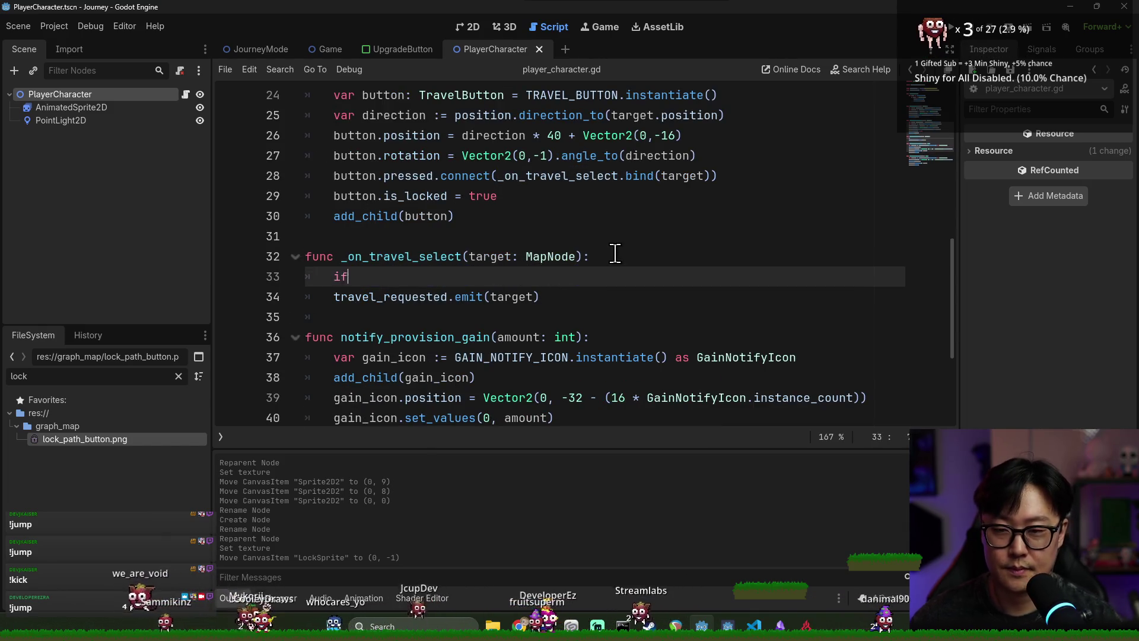
text( is_locked:)
key(Return)
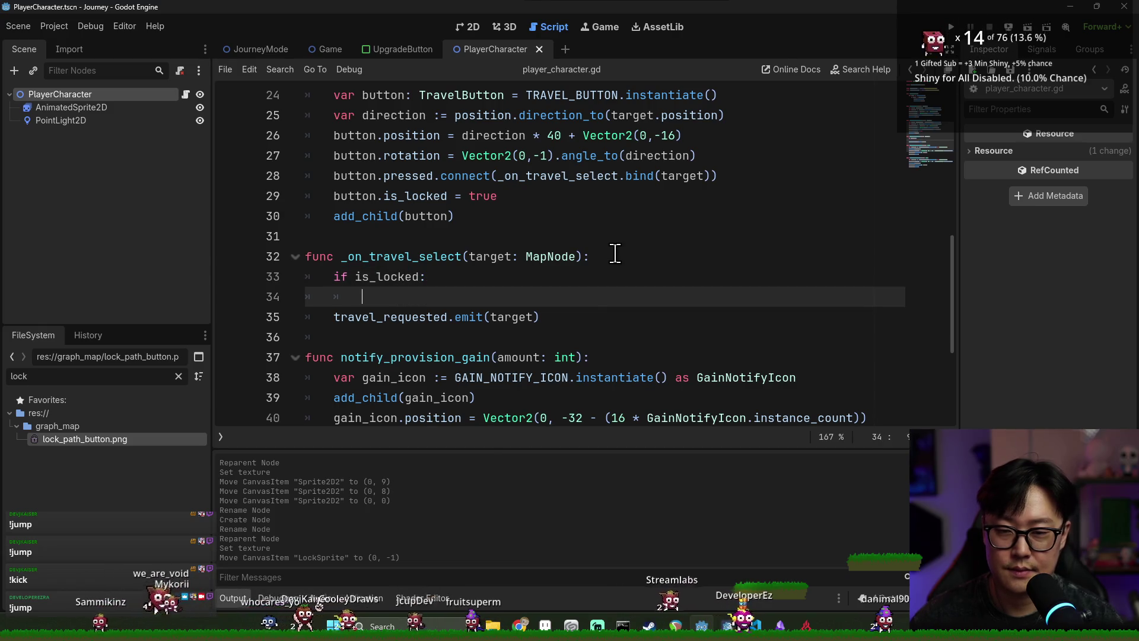
text(f)
key(BackSpace)
text(return)
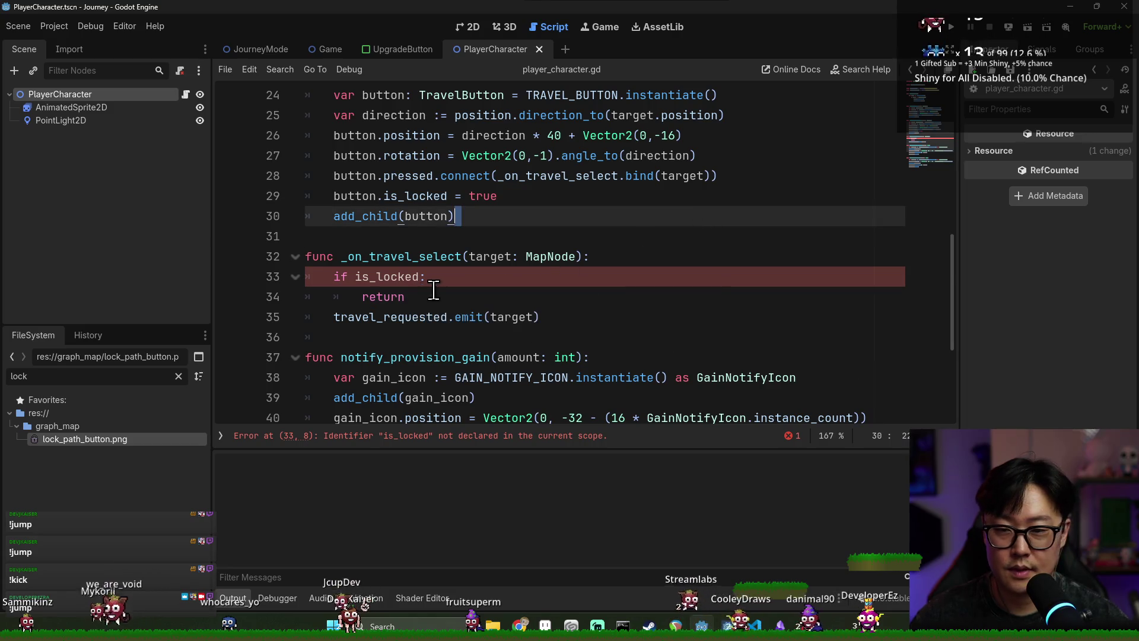
- Delete the if is_locked/return lines after the undeclared-identifier error, then open travel_button.gd at is_locked
double_click(398, 278)
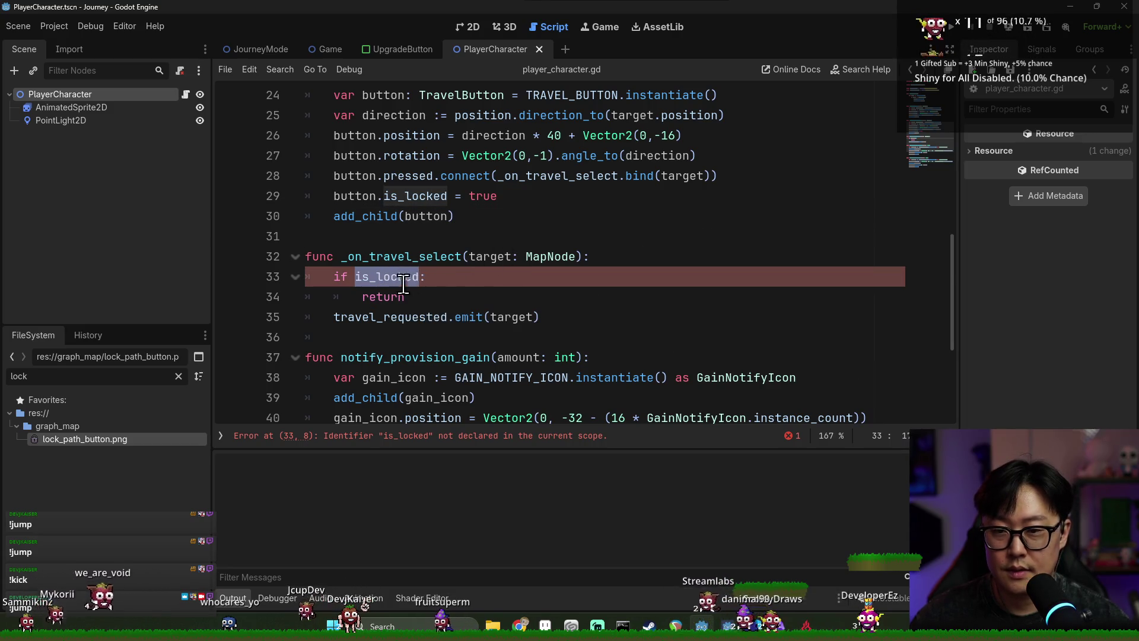
scroll(403, 283, up, 8)
scroll(414, 285, down, 6)
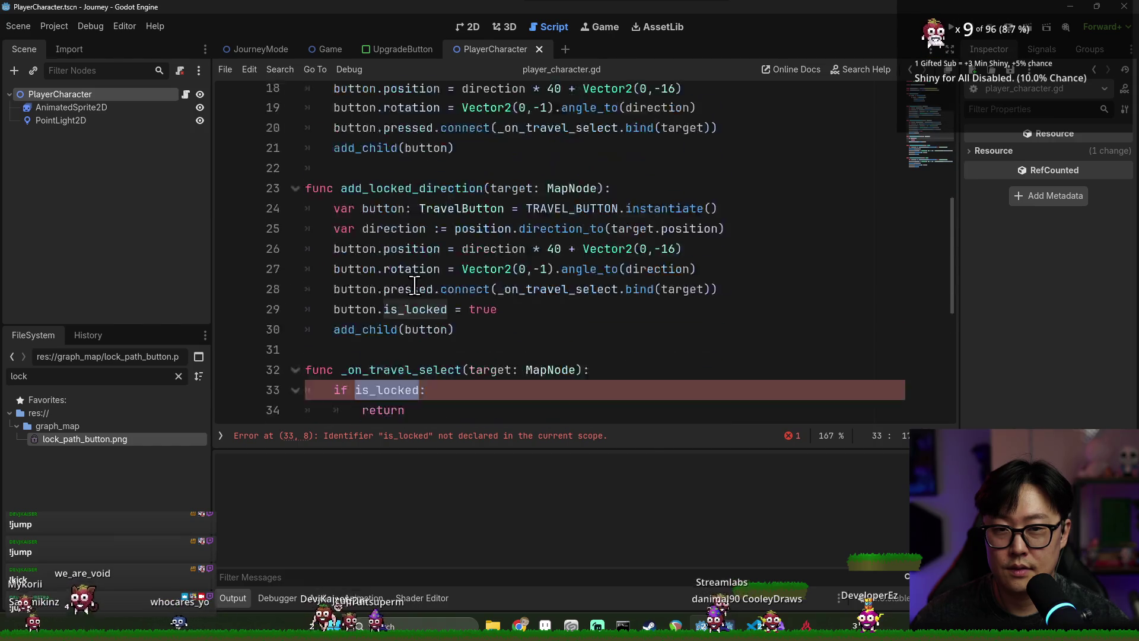
scroll(415, 285, down, 2)
mouse_move(427, 285)
mouse_down()
mouse_move(338, 254)
mouse_move(297, 261)
mouse_up()
key(BackSpace)
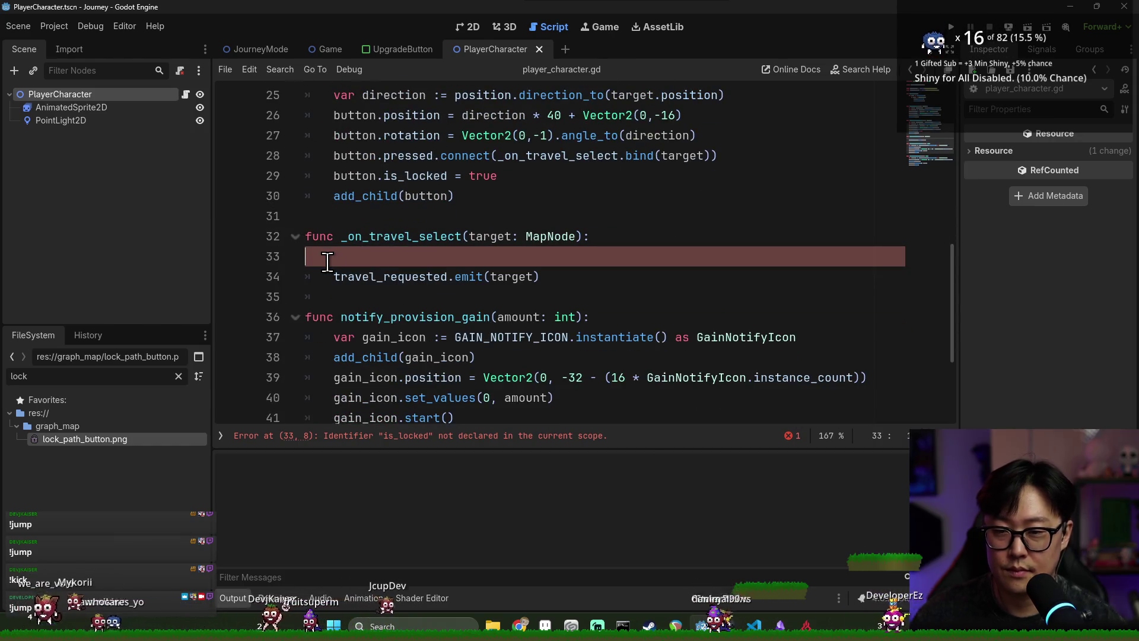
key(BackSpace)
ctrl+click(406, 175)
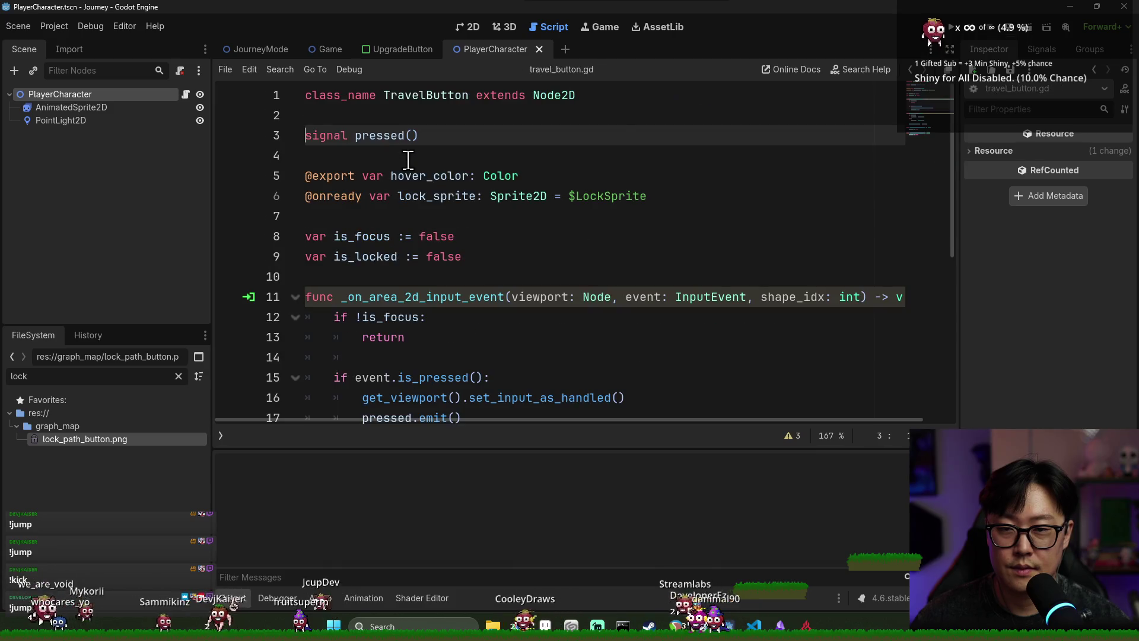
- Make line 12 return early on !is_focus || is_locked, save, and run the project
double_click(380, 136)
scroll(424, 194, down, 5)
scroll(511, 210, up, 2)
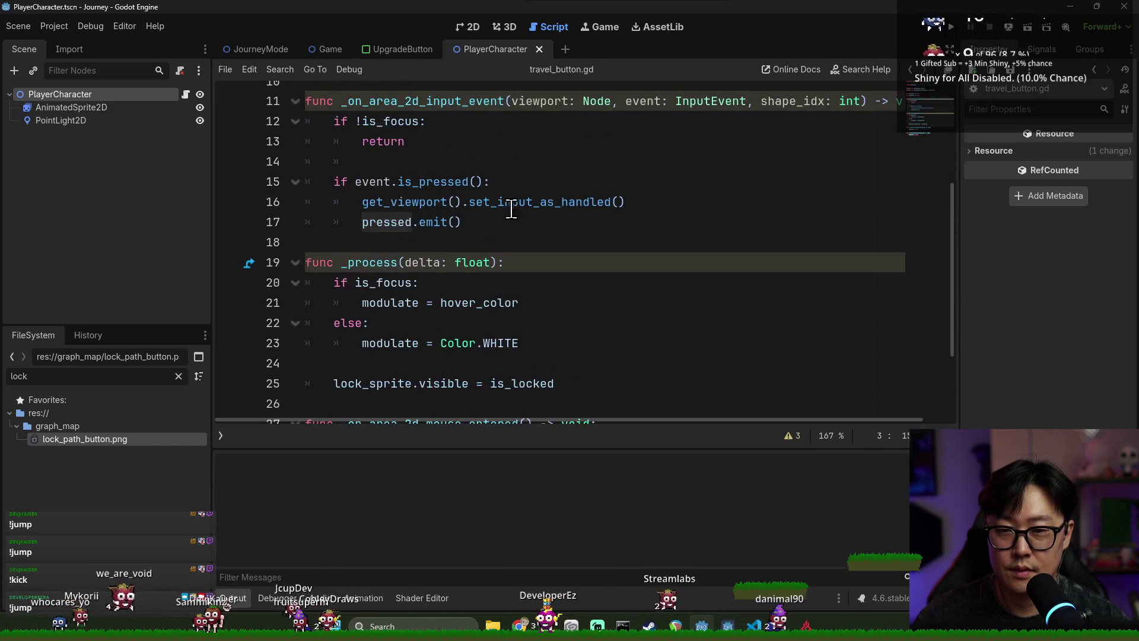
scroll(504, 202, up, 1)
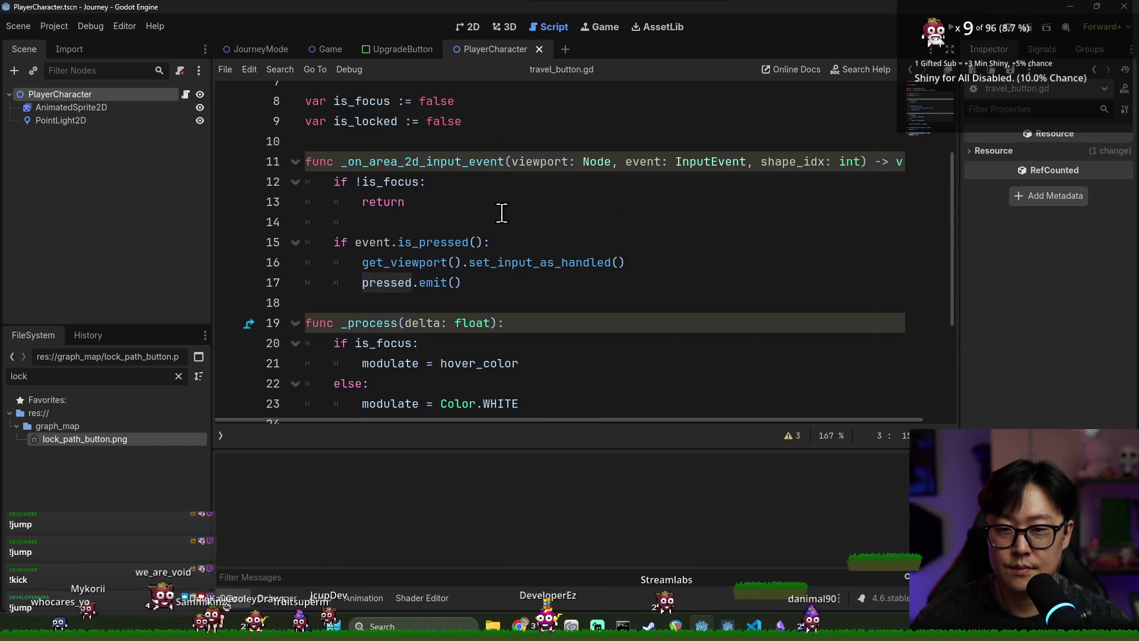
click(421, 188)
text(|| )
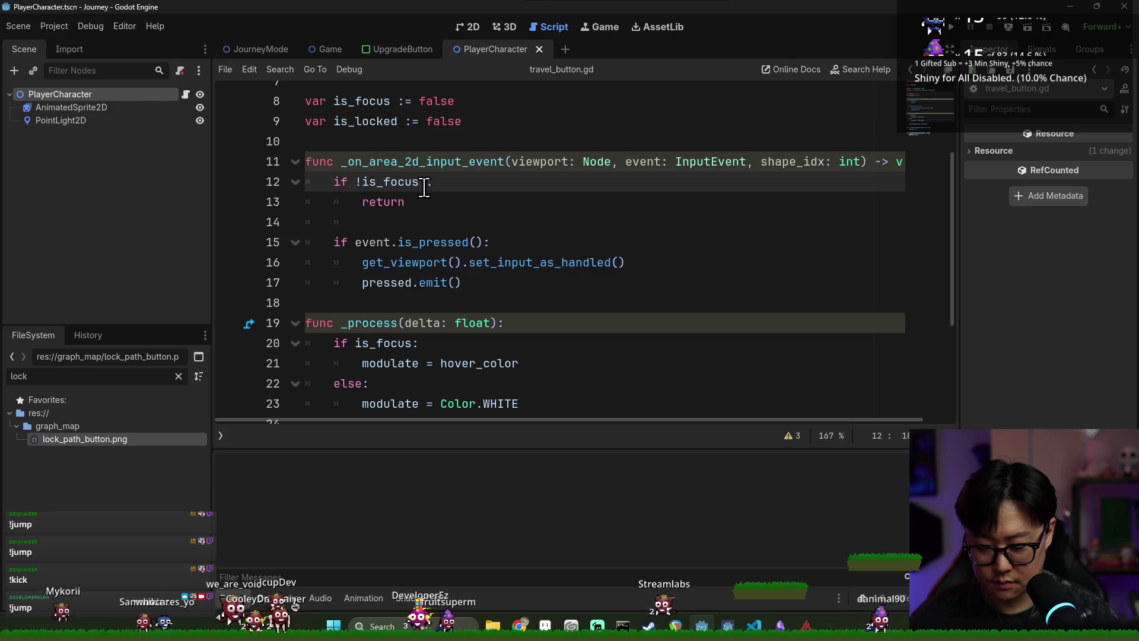
text(is_l)
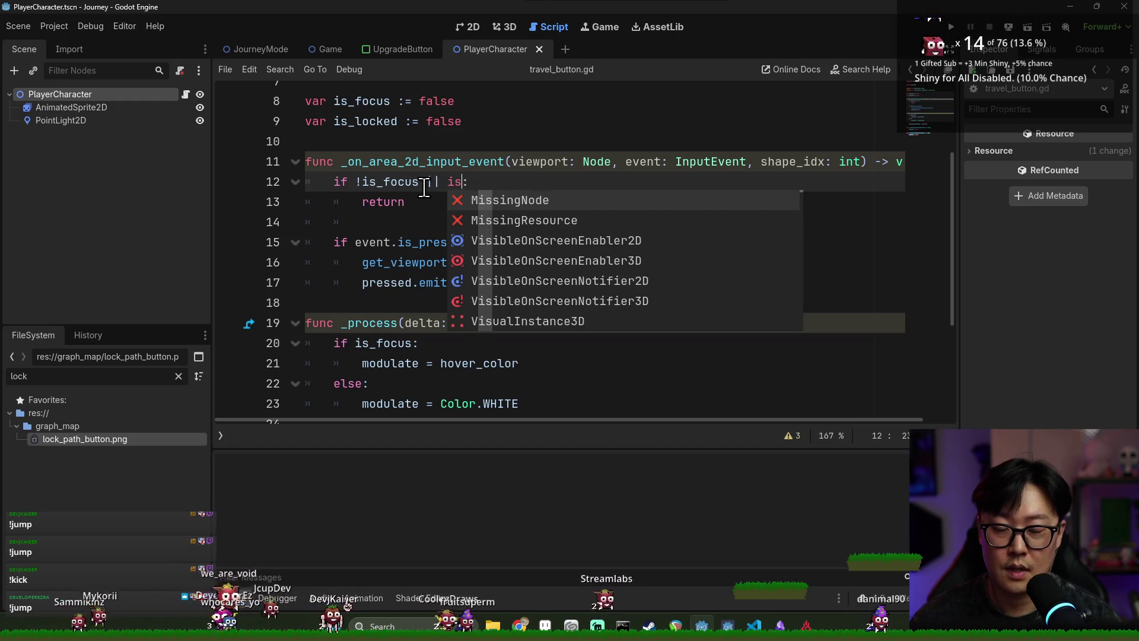
text(ocked)
click(475, 140)
key(ctrl+s)
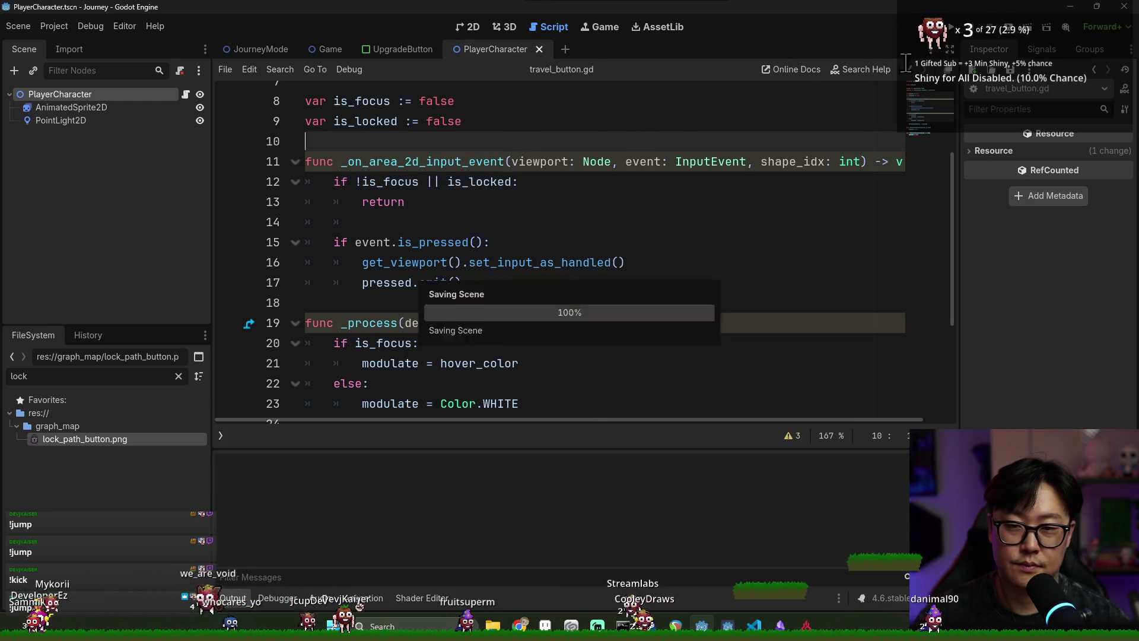
click(952, 27)
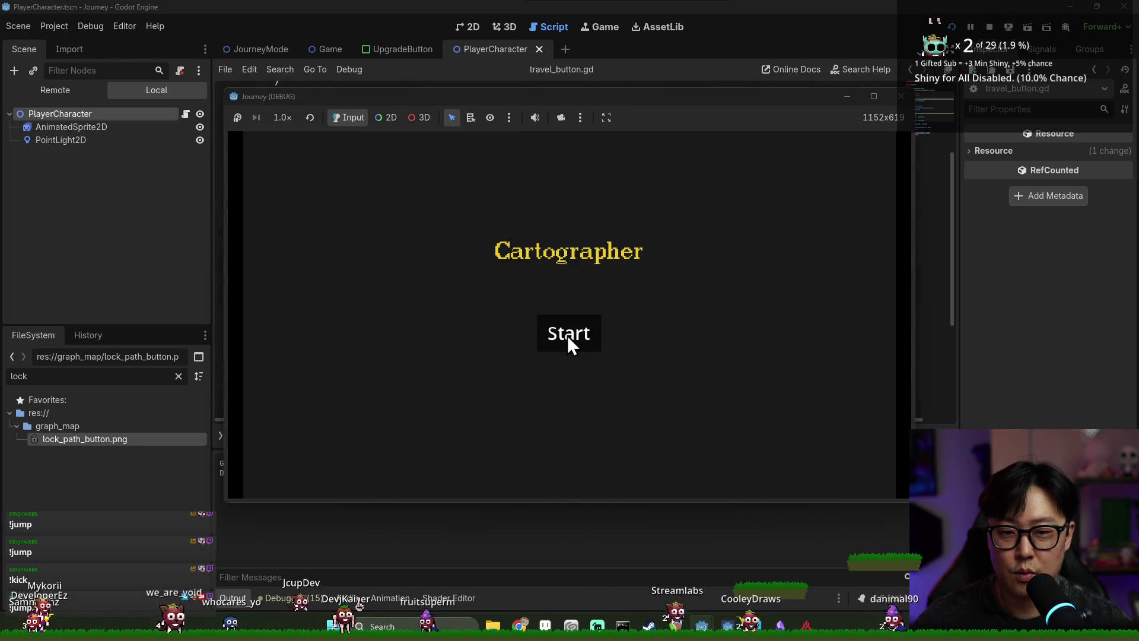
- Start a new game, travel to several connected nodes, and maximize the game window
click(568, 336)
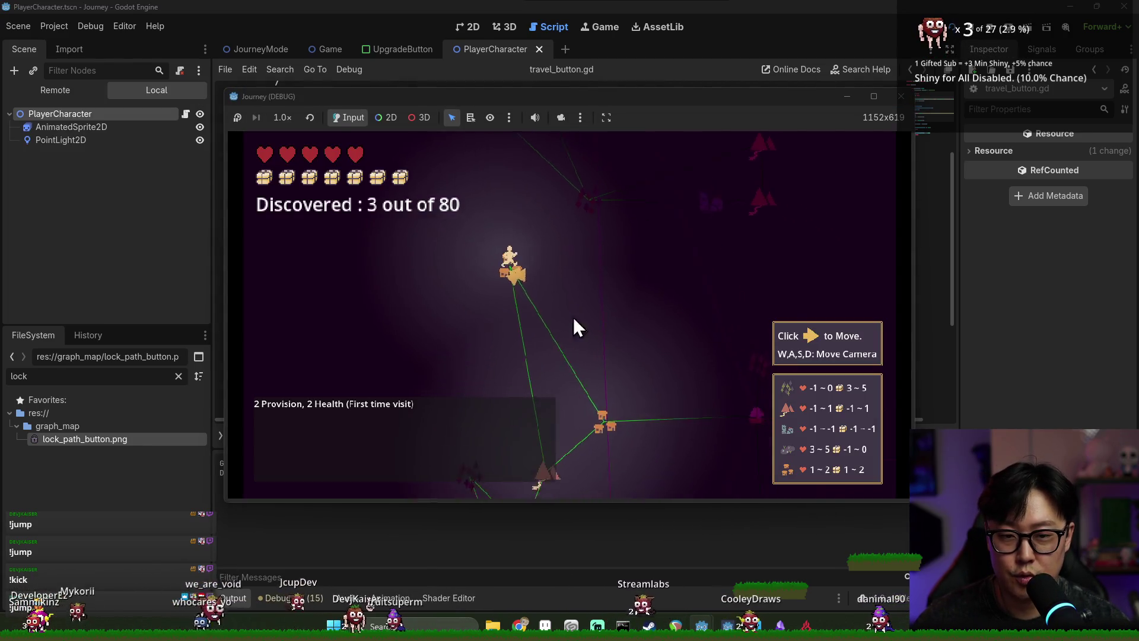
click(468, 259)
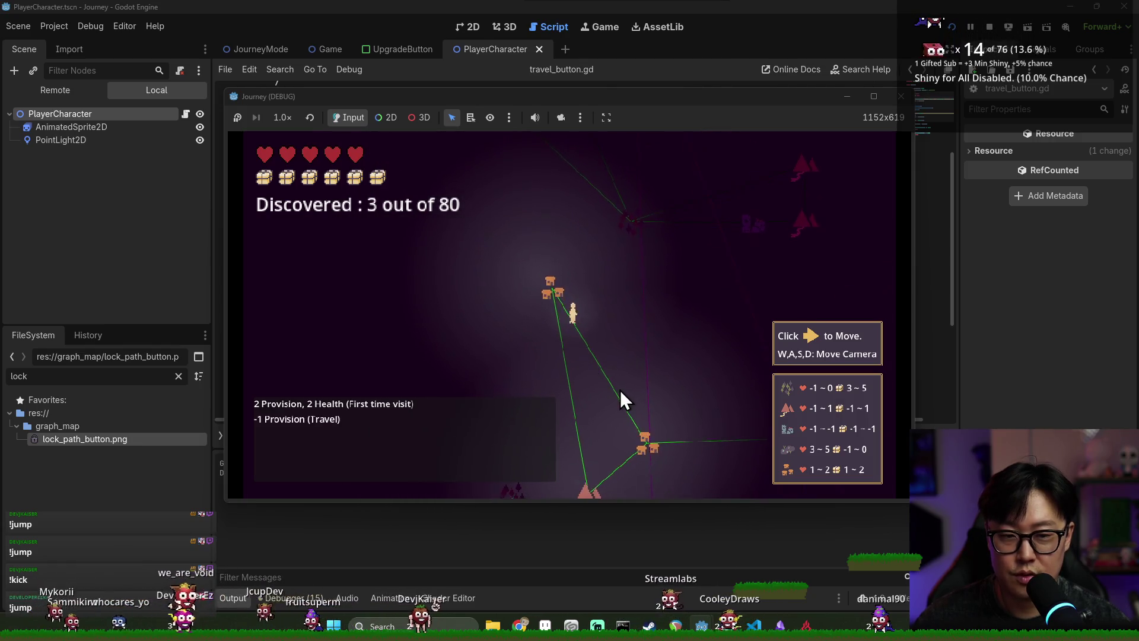
click(635, 422)
click(635, 427)
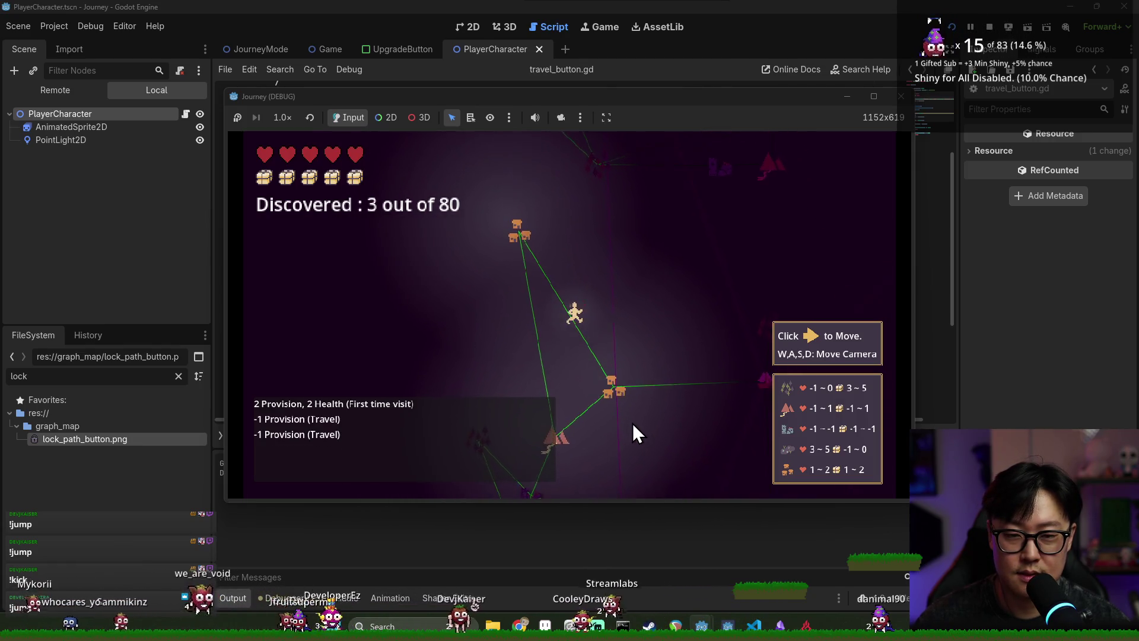
double_click(658, 100)
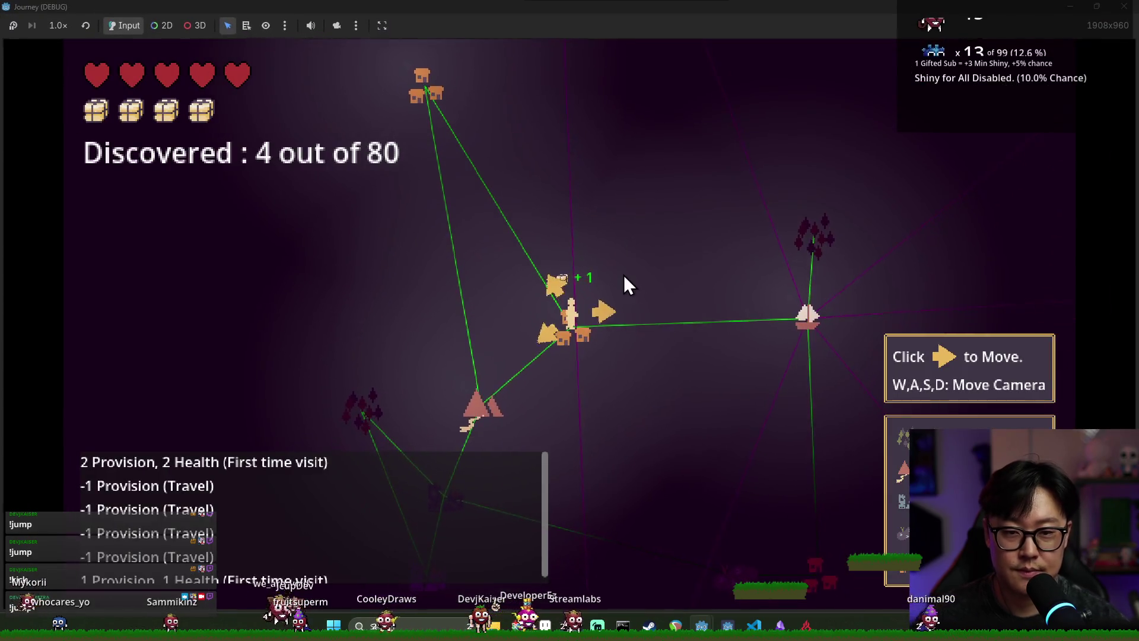
- Pan the map with S and W, travel toward the boat node, then stop the game with F8
key(s)
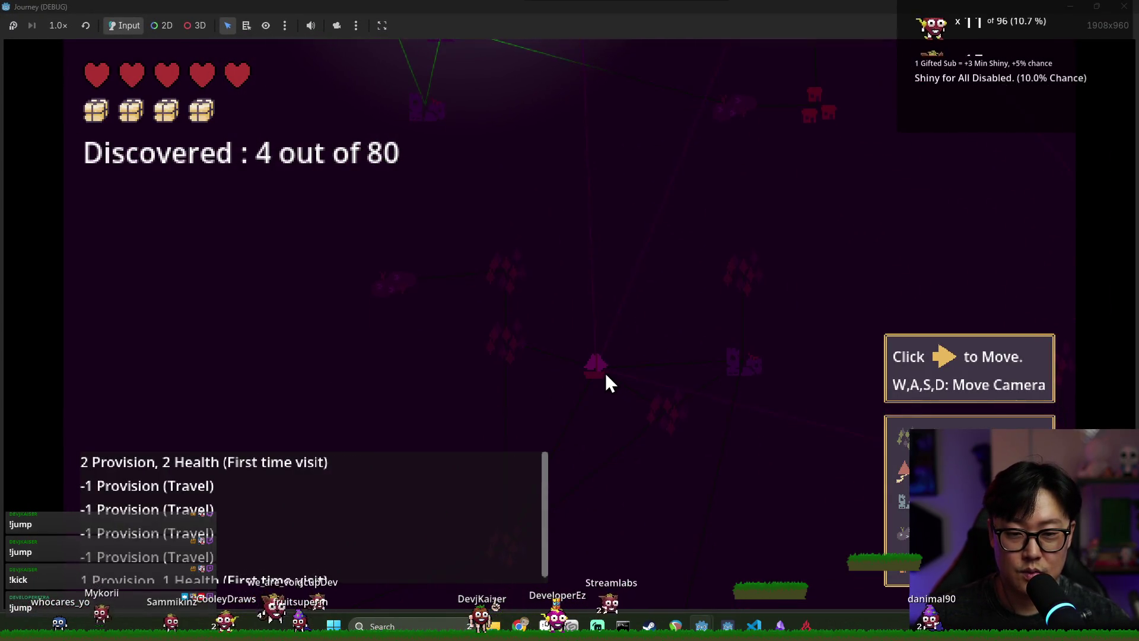
key(w)
click(603, 107)
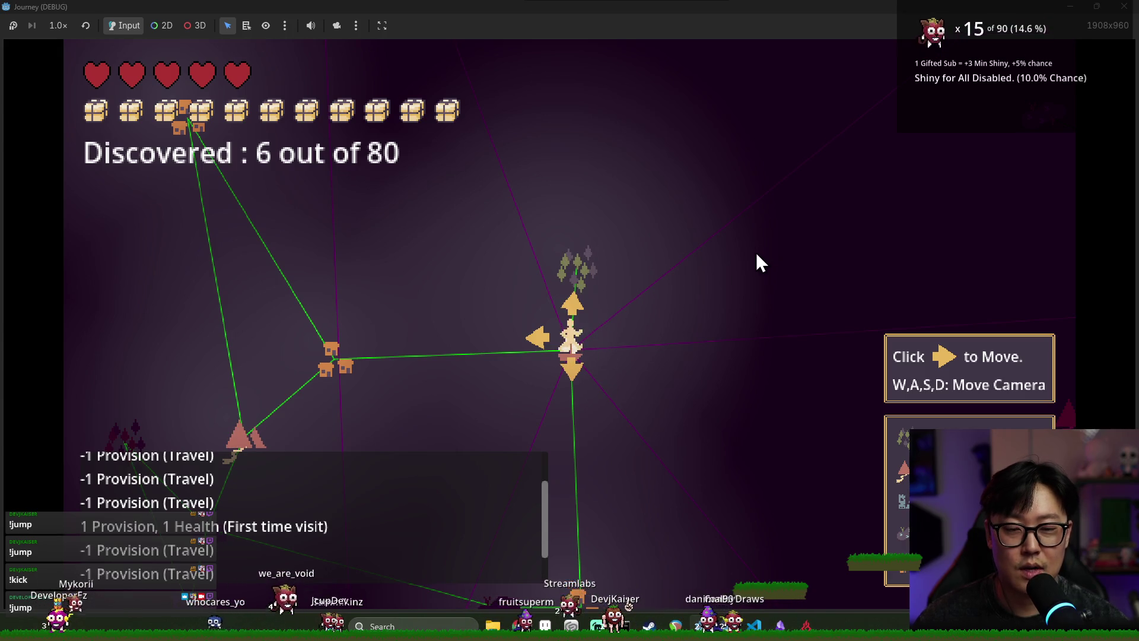
key(s)
key(w)
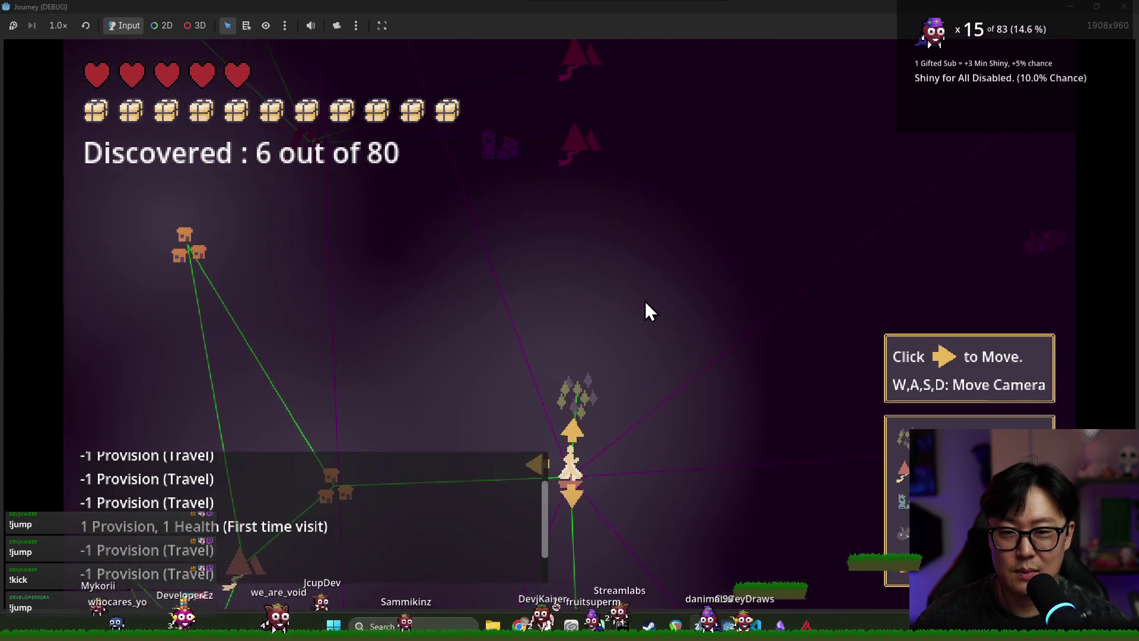
key(F8)
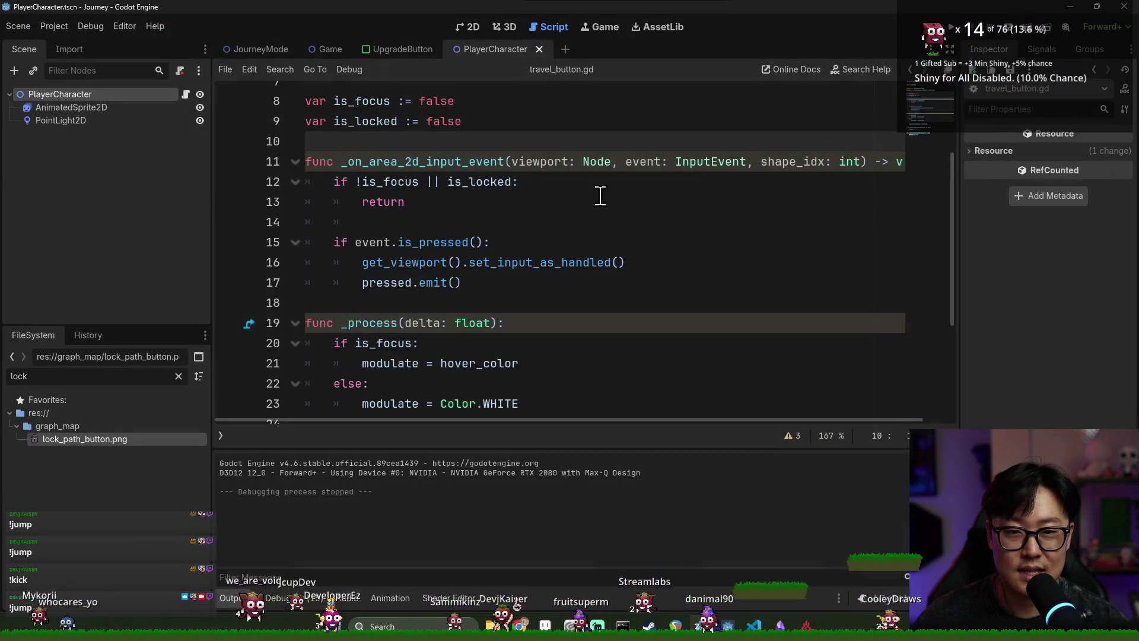
click(600, 195)
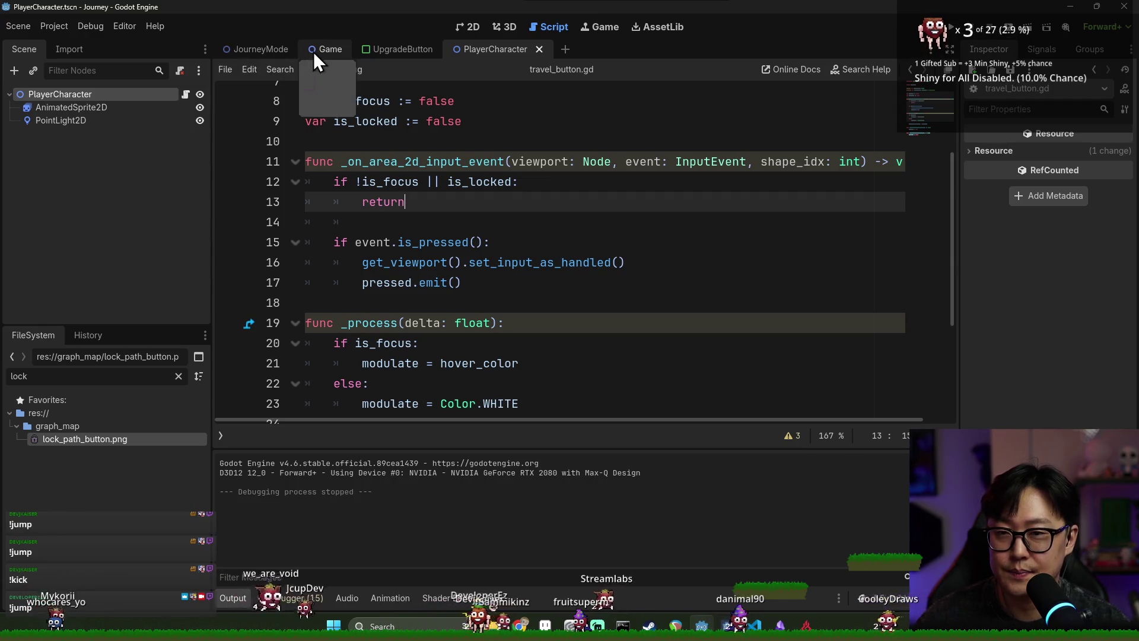
- Open journey_mode.gd in the JourneyMode scene and scroll to the port connections code
click(269, 46)
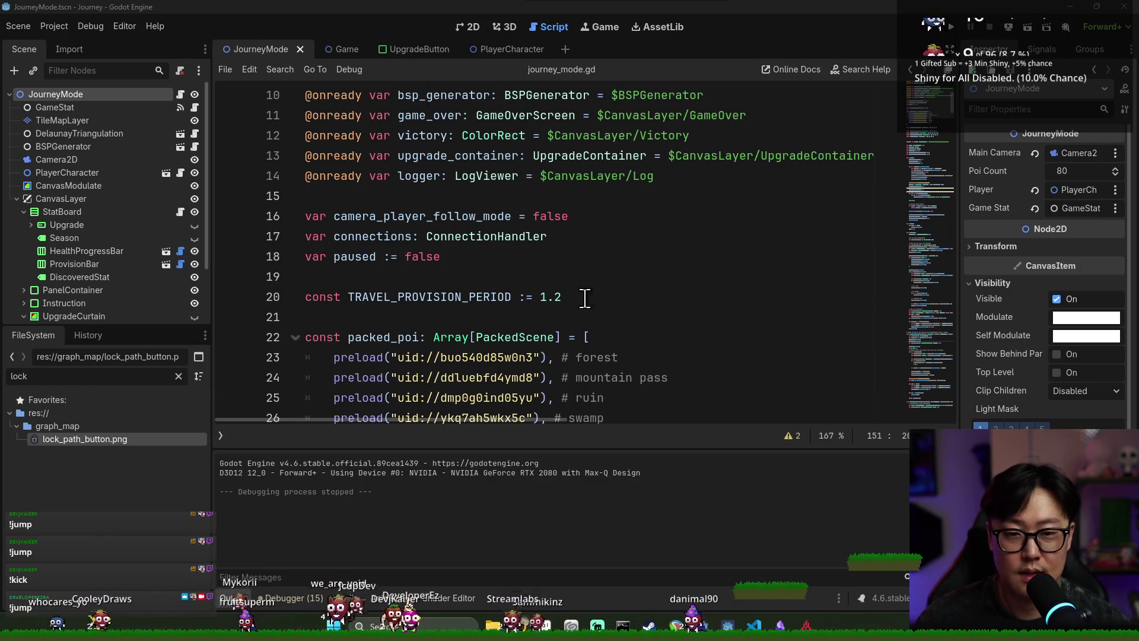
key(alt+Tab)
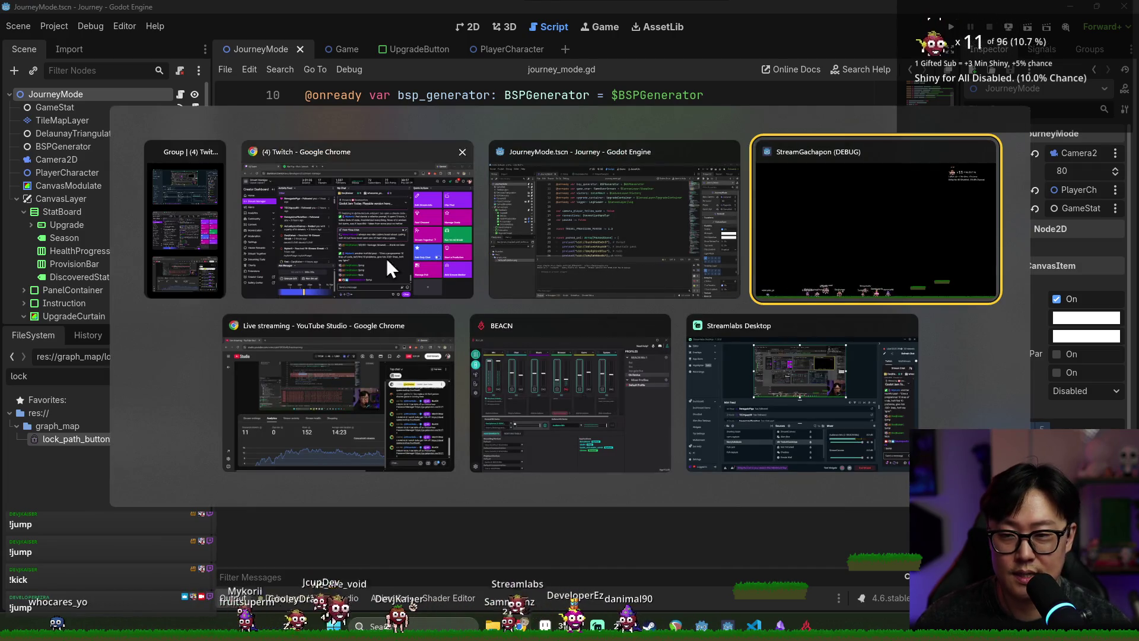
click(564, 213)
scroll(380, 153, down, 15)
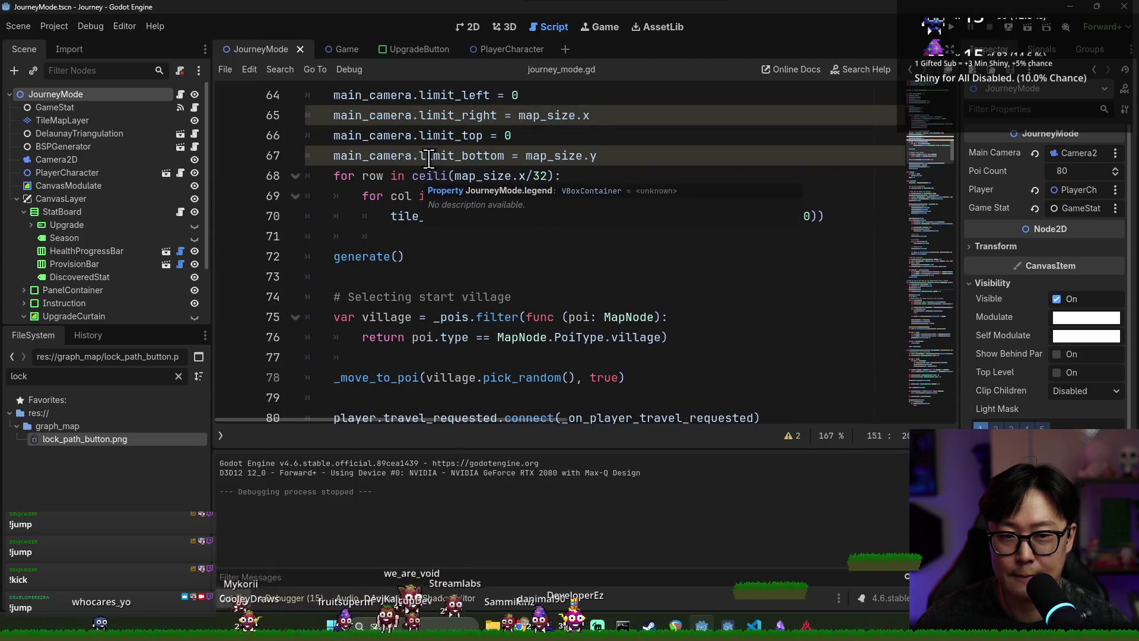
scroll(428, 159, up, 2)
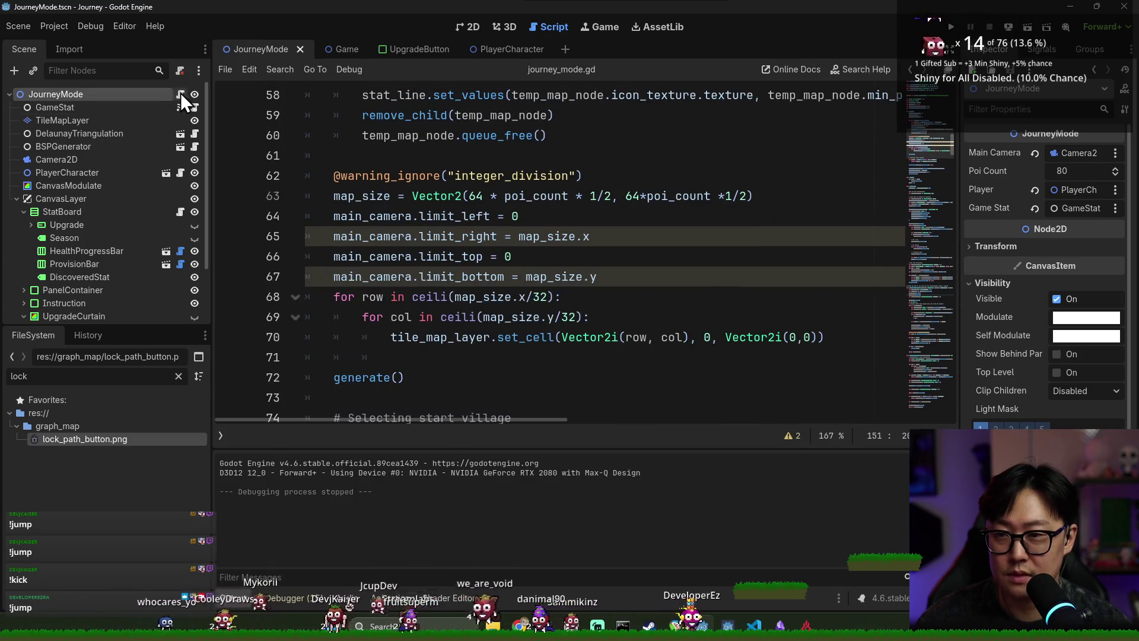
scroll(468, 189, down, 10)
scroll(468, 189, down, 11)
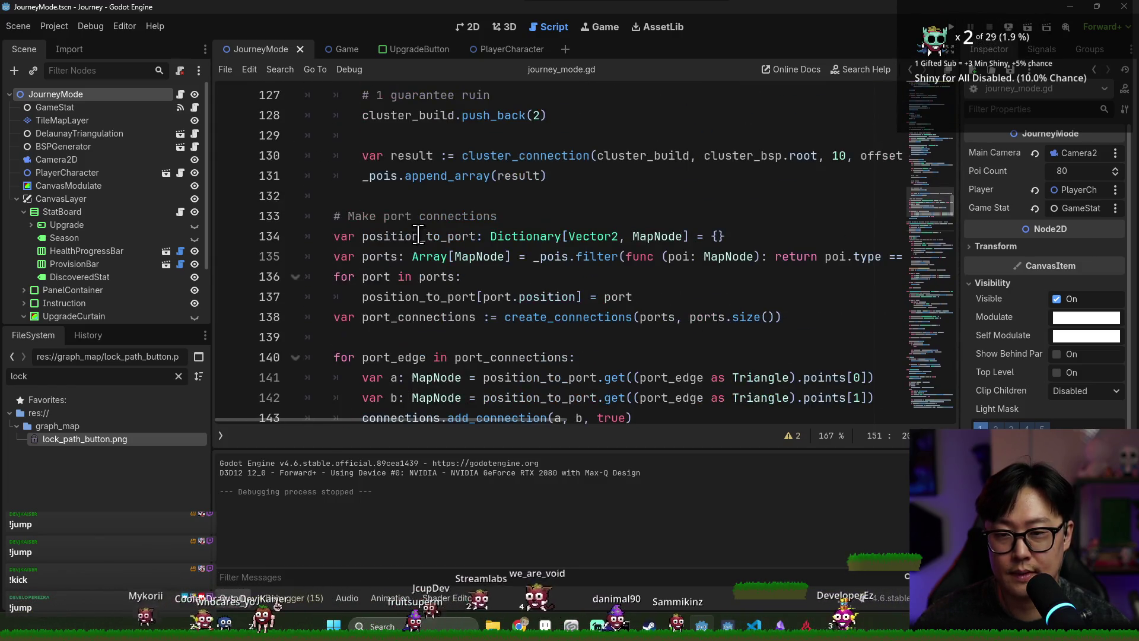
scroll(418, 234, down, 4)
click(522, 157)
scroll(532, 196, up, 1)
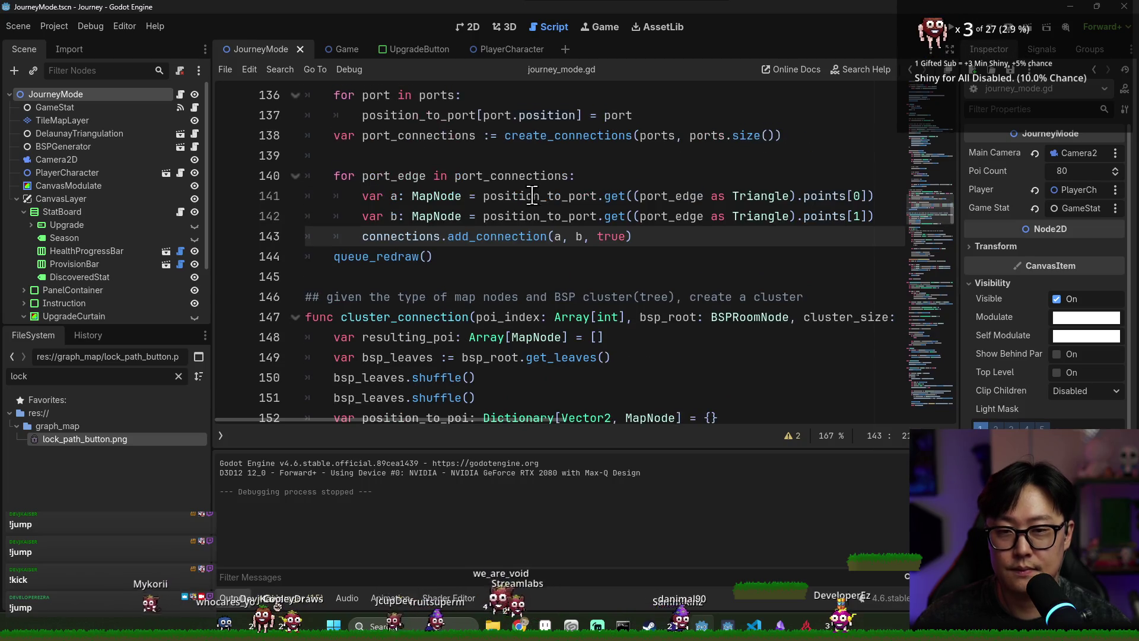
- Change line 138 to create_connections(ports, ports.size()/2) and save
click(705, 135)
click(772, 135)
text(2)
key(ctrl+s)
- Select add_connection on line 143 and start a text search in the script
click(572, 238)
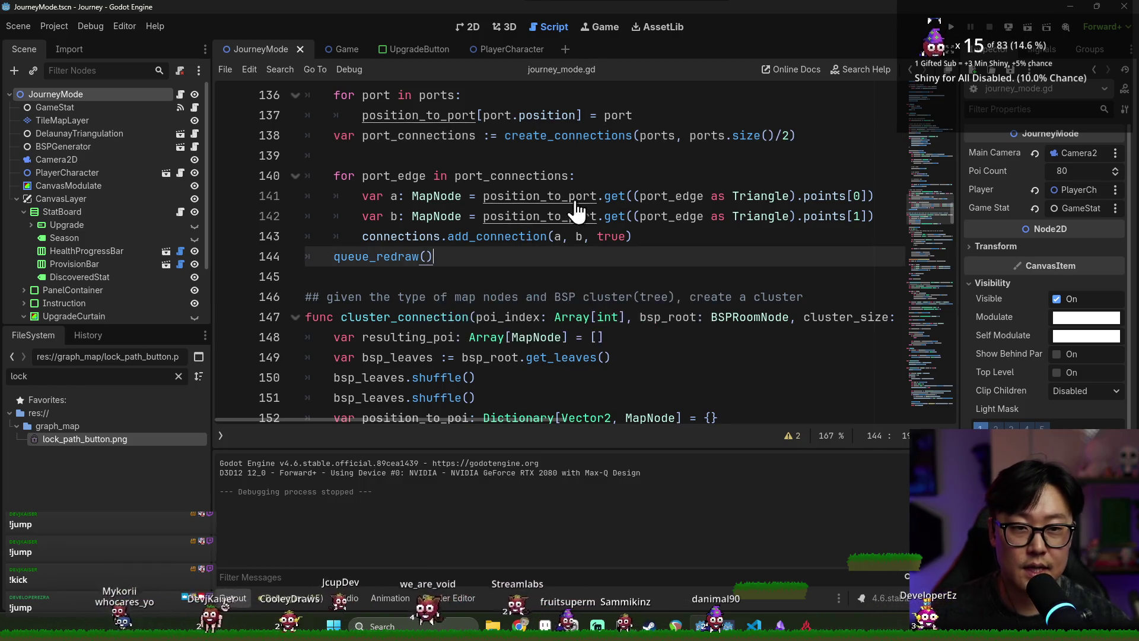
click(513, 196)
double_click(459, 237)
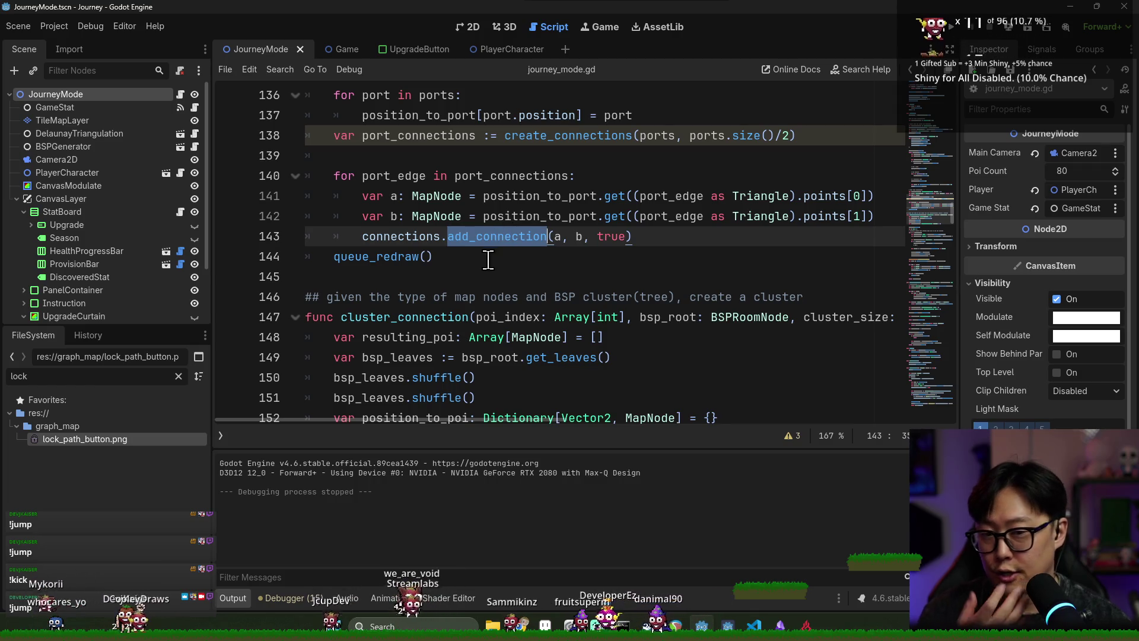
key(ctrl+f)
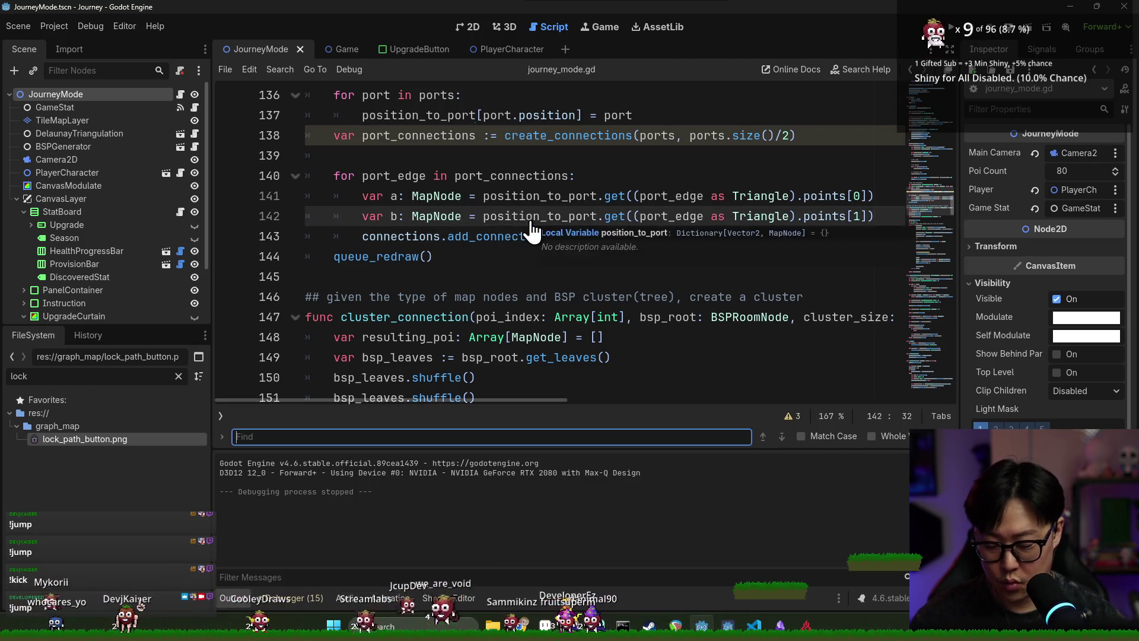
- Search for 'add_di' and inspect connecting_poi and player in the reveal loop at line 298
text(add_connection)
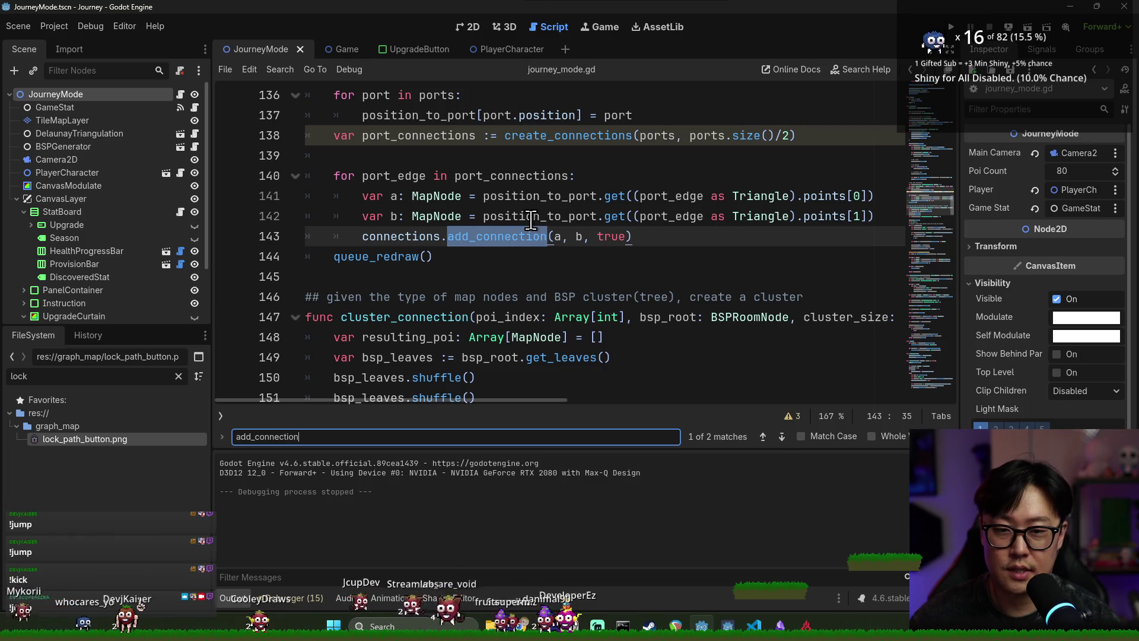
text(add_di)
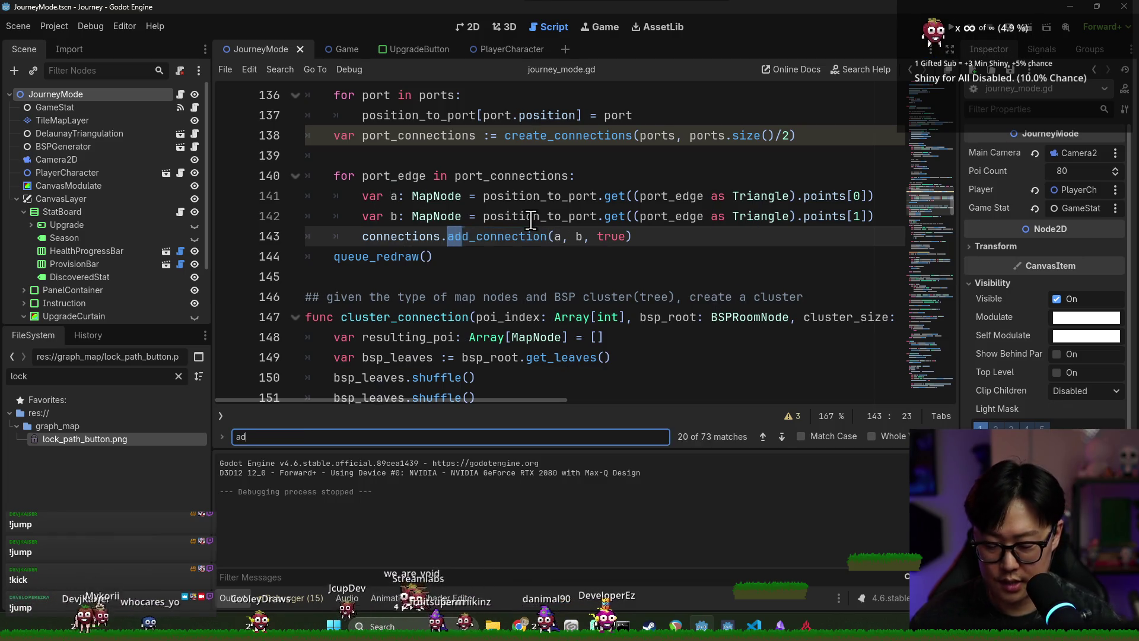
double_click(383, 236)
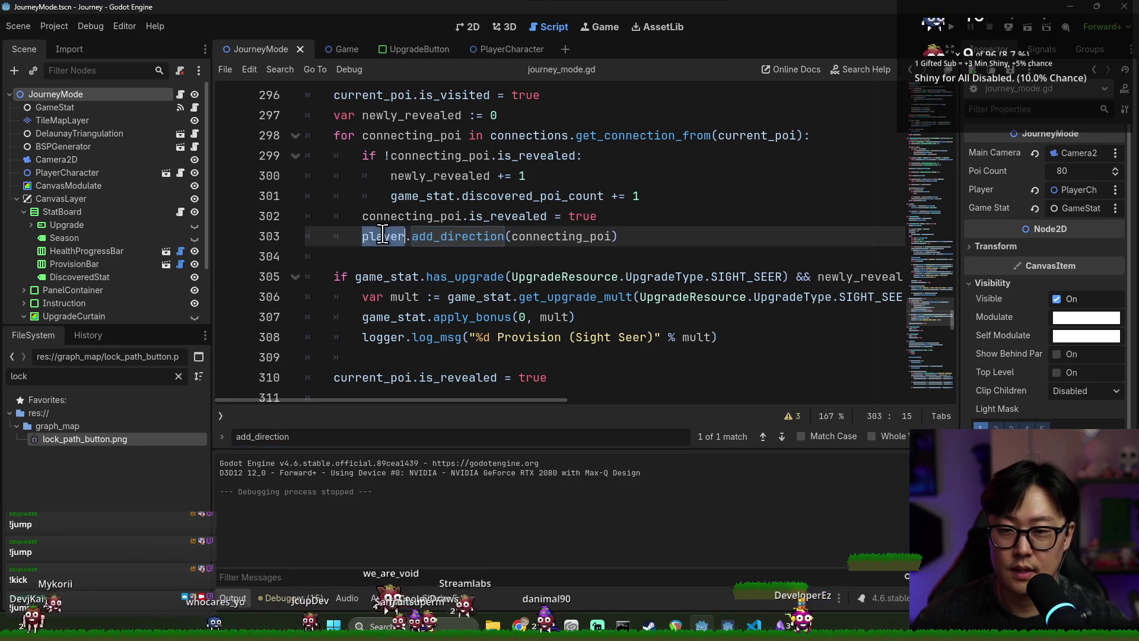
scroll(451, 252, up, 1)
double_click(395, 198)
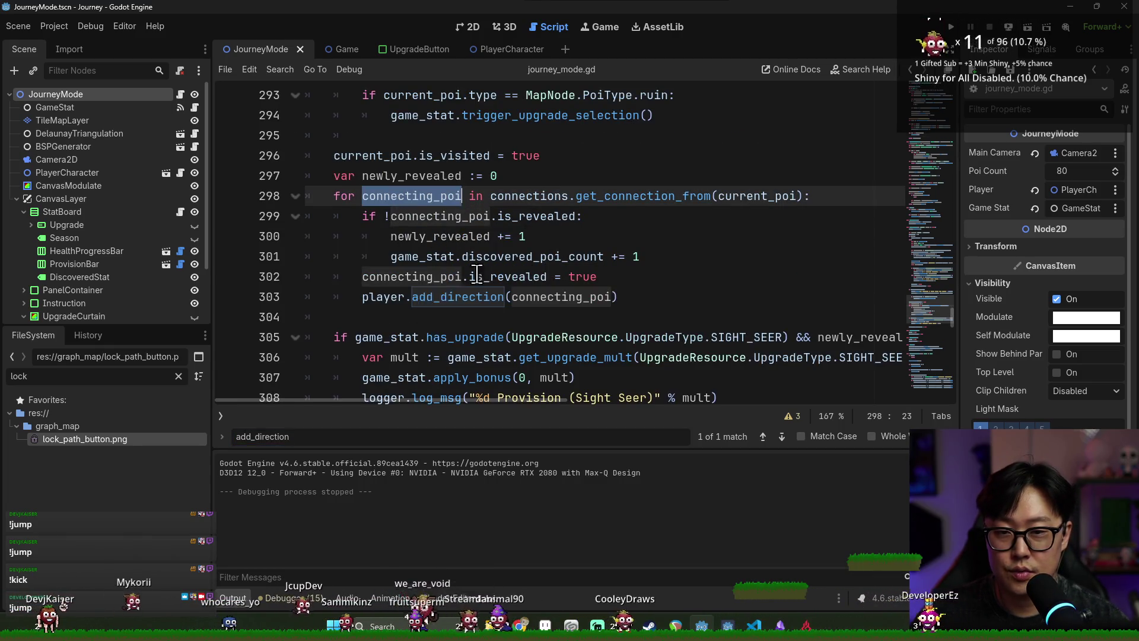
double_click(384, 296)
double_click(401, 198)
- Paste a copy of the reveal loop (lines 298–303) below the original
click(652, 297)
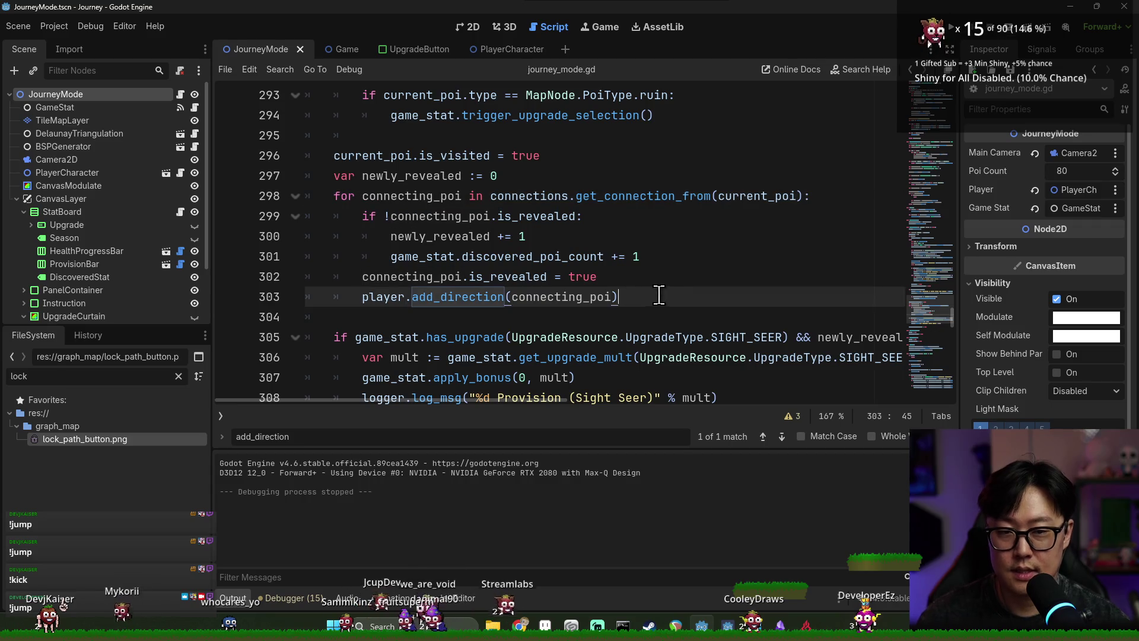
key(Return)
key(Return)
click(428, 197)
triple_click(439, 199)
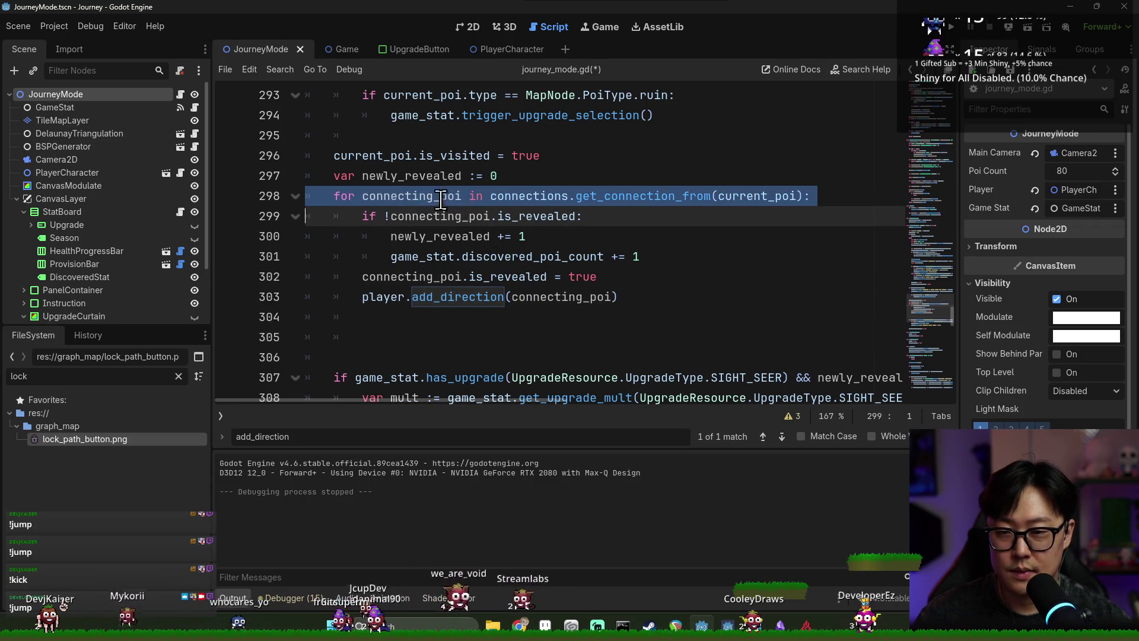
drag(439, 200, 618, 297)
key(ctrl+c)
click(485, 336)
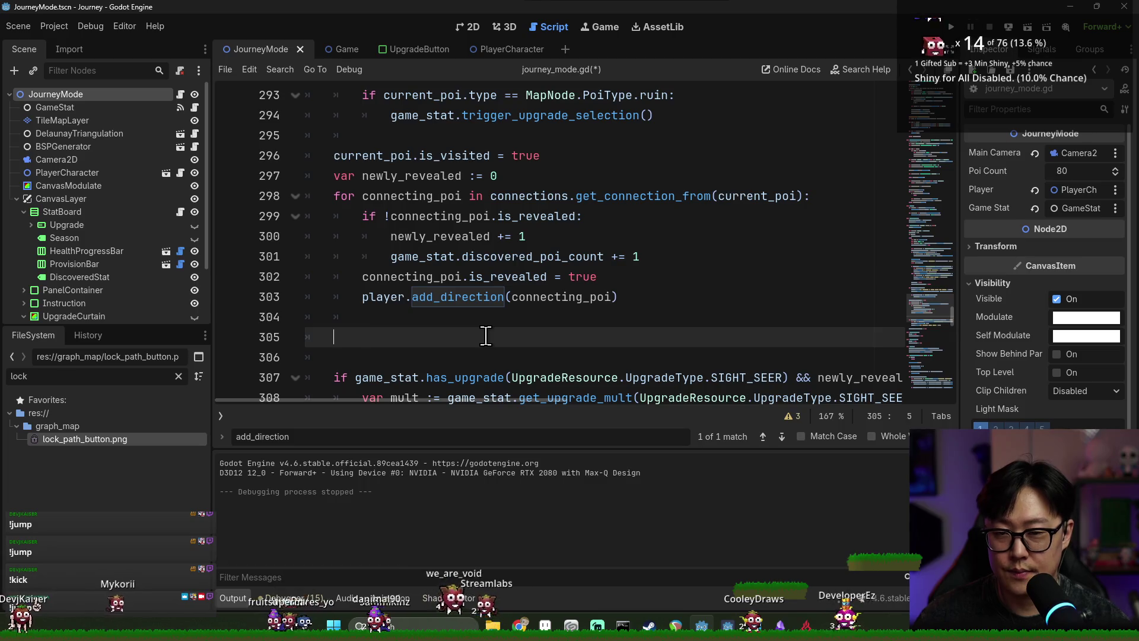
key(ctrl+v)
- Unindent the pasted loop and rename its variable to locked_connecting_poi
shift+click(414, 283)
click(413, 284)
key(shift+Tab)
double_click(419, 283)
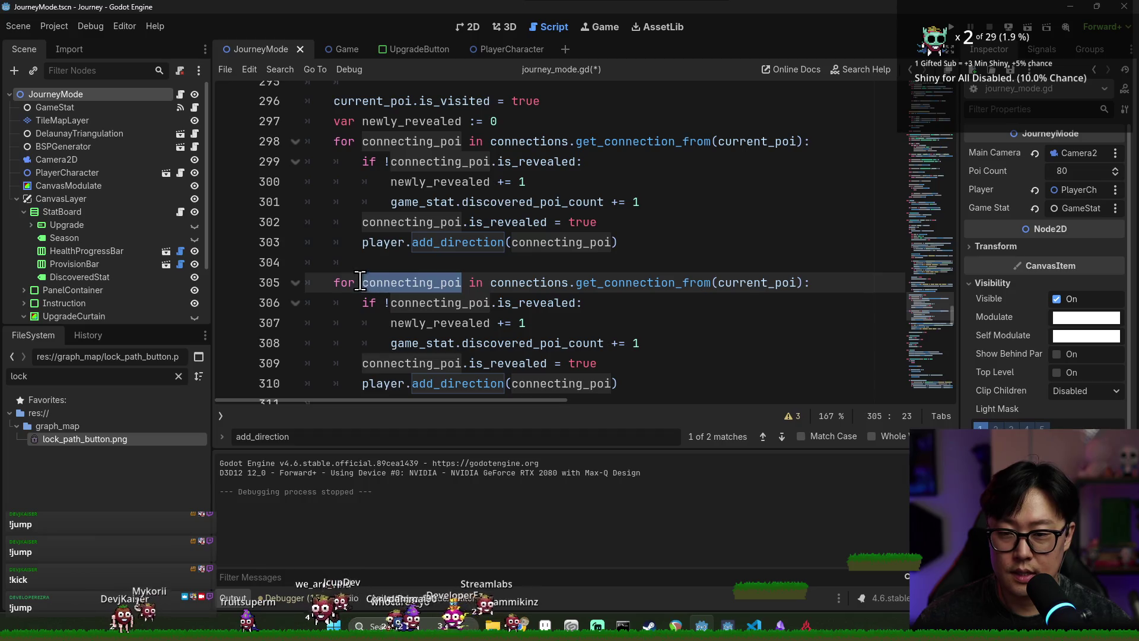
click(361, 282)
text(locked_)
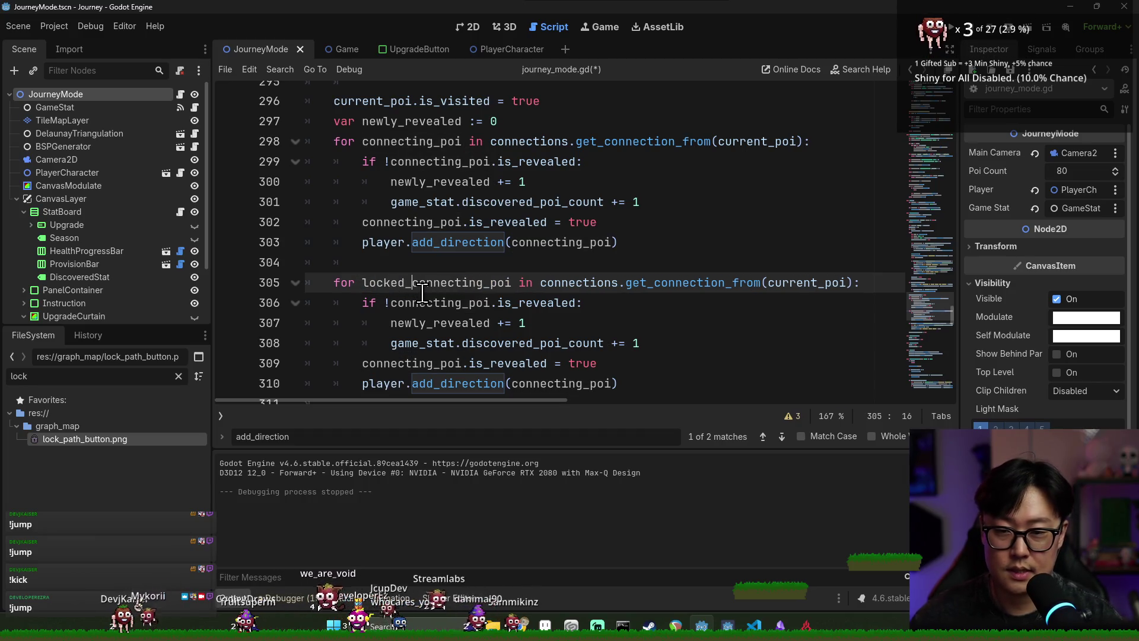
- Change the pasted loop's call to connections.get_locked_connection_from(current_poi)
double_click(578, 284)
double_click(665, 284)
key(BackSpace)
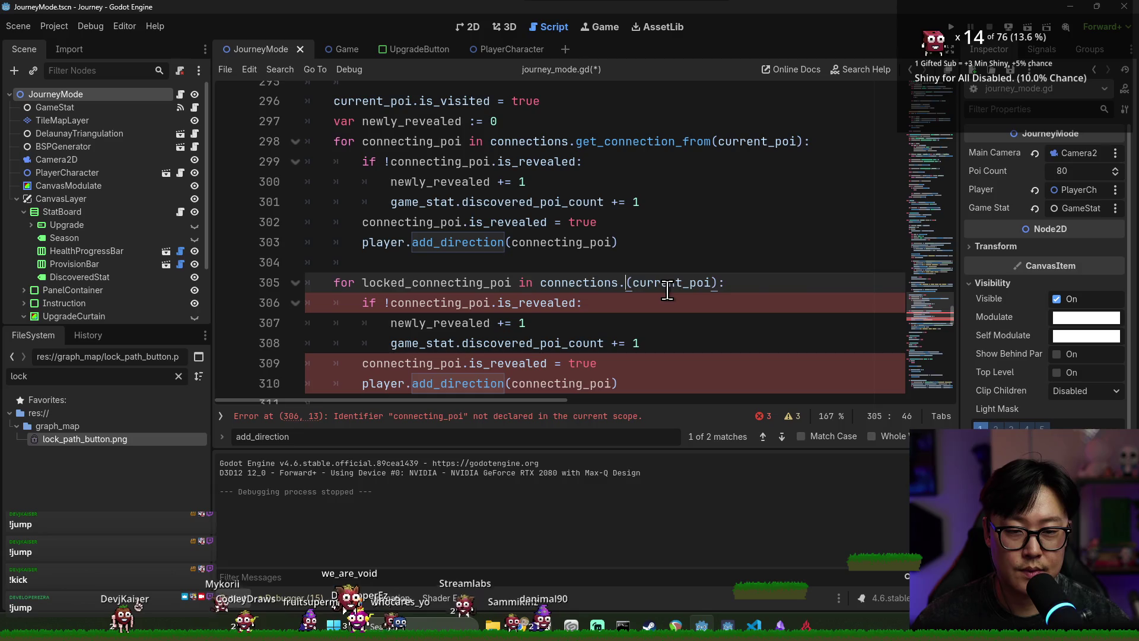
text(get_loc)
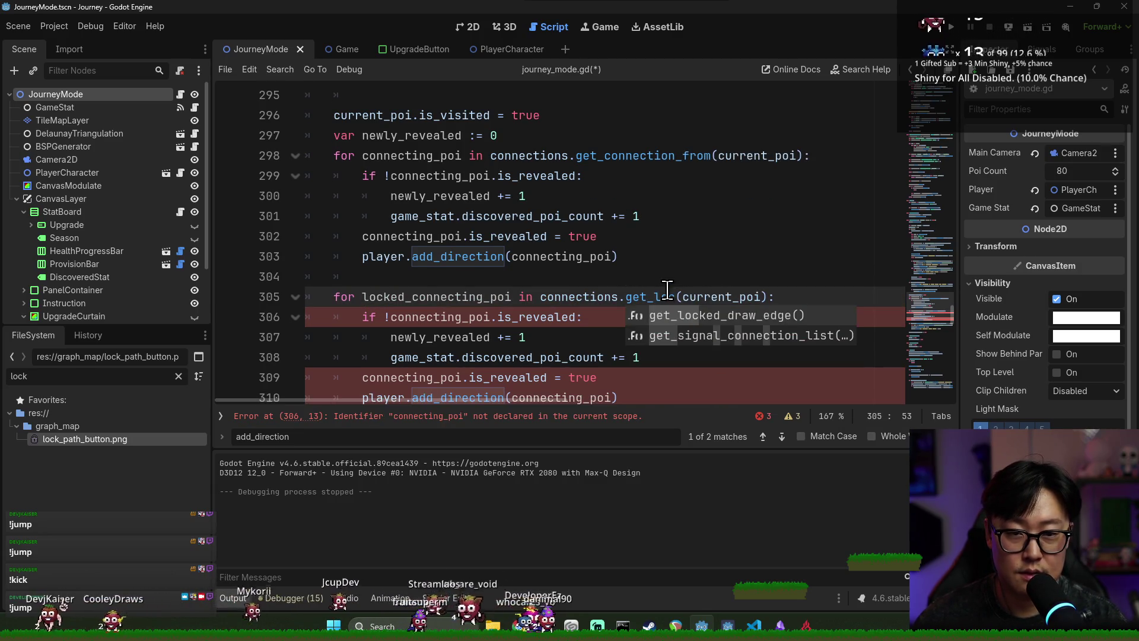
text(ked_connection_from)
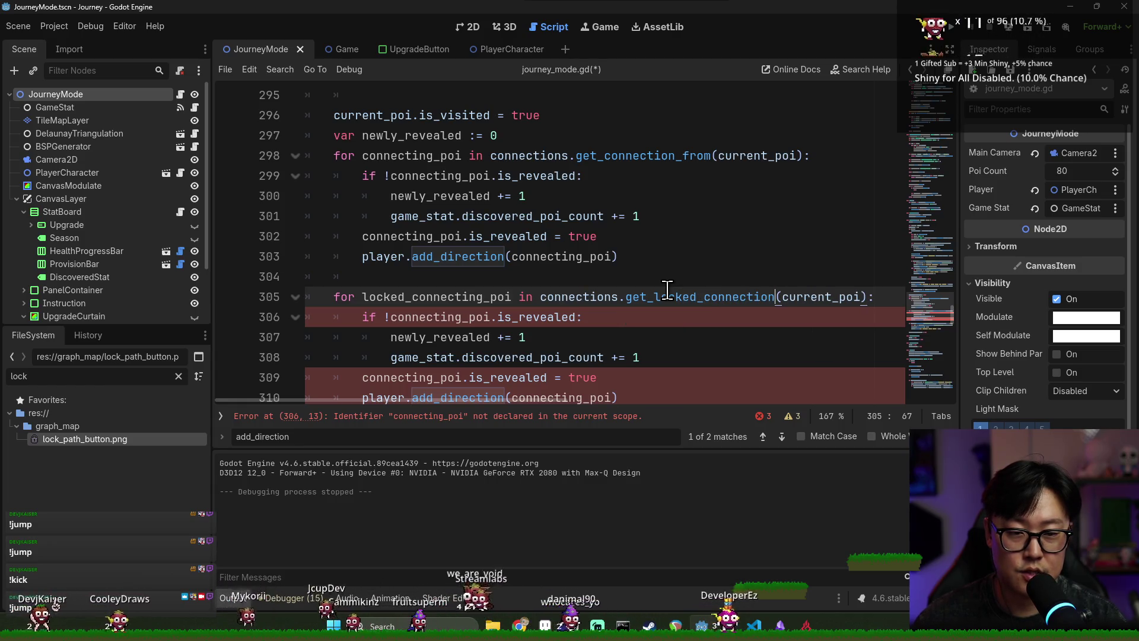
ctrl+click(647, 156)
click(548, 99)
- Delete the unfinished locked loop from journey_mode.gd and save the script
scroll(504, 225, up, 2)
scroll(504, 226, down, 2)
scroll(494, 250, up, 1)
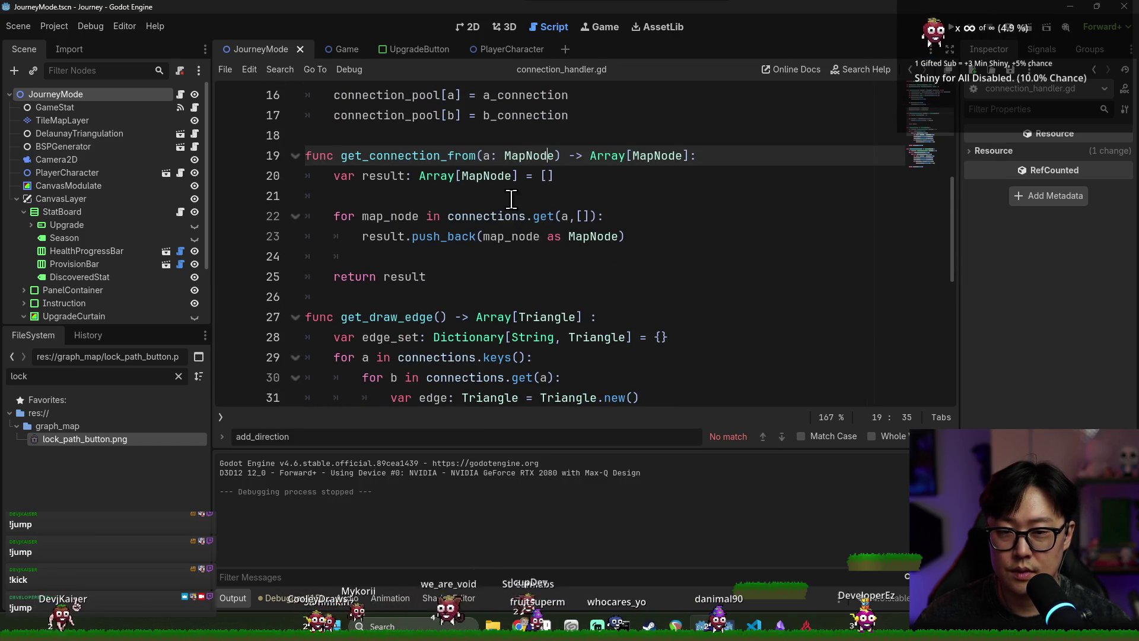
click(584, 216)
key(alt+Left)
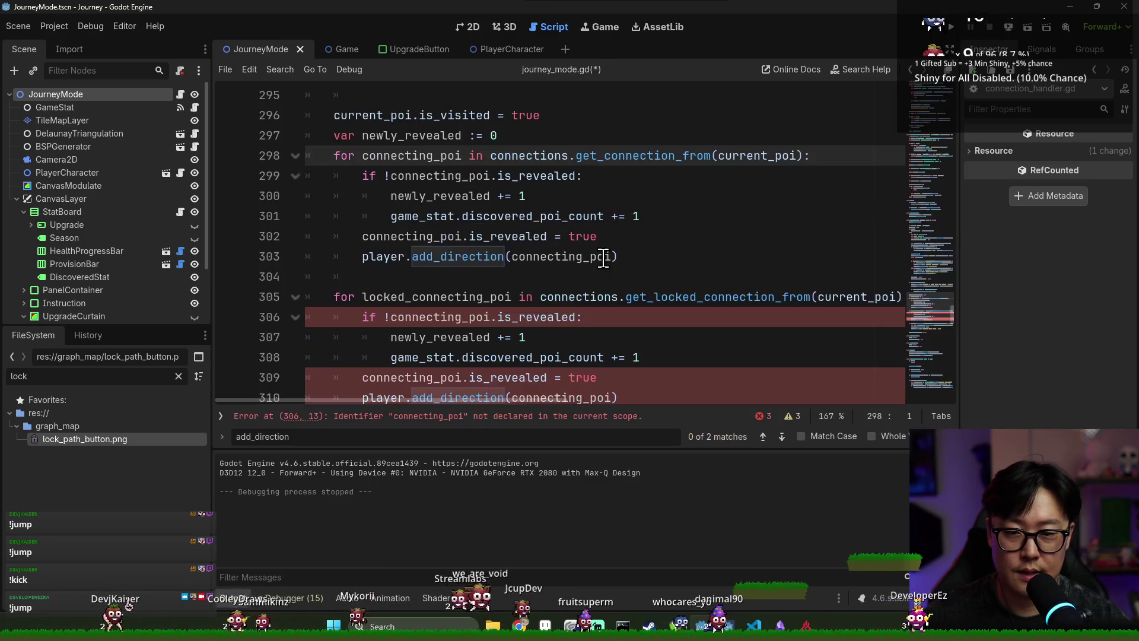
drag(539, 217, 694, 348)
key(BackSpace)
key(ctrl+s)
- In connection_handler.gd, review map_node and result uses and add a blank line after push_back
scroll(670, 207, up, 2)
ctrl+click(639, 226)
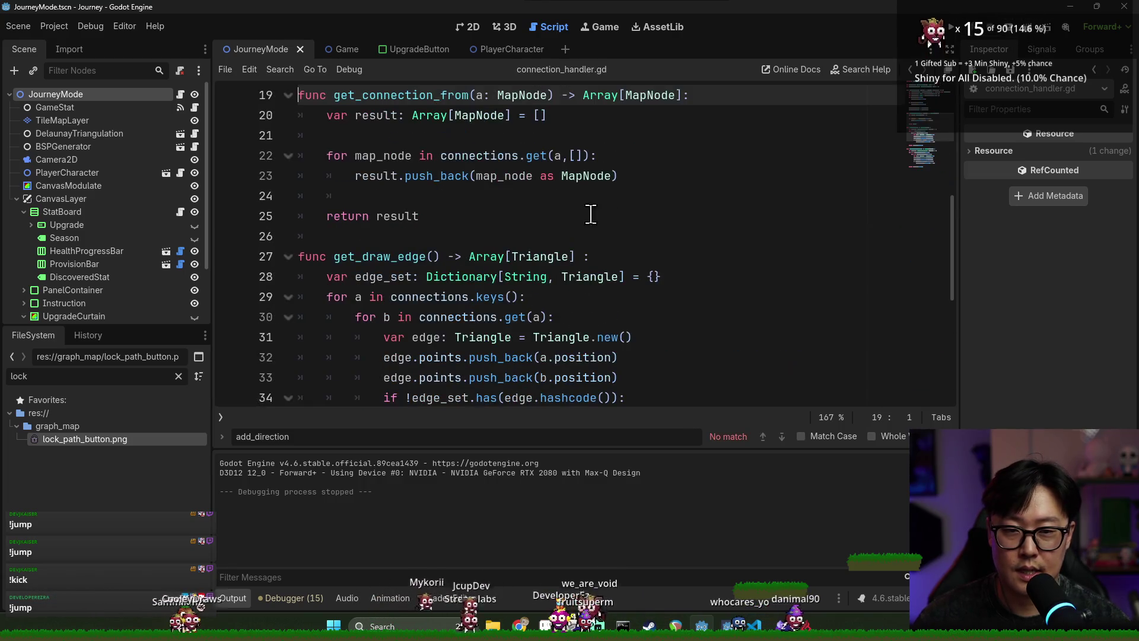
double_click(389, 215)
double_click(383, 236)
double_click(404, 277)
click(643, 244)
key(Return)
key(Return)
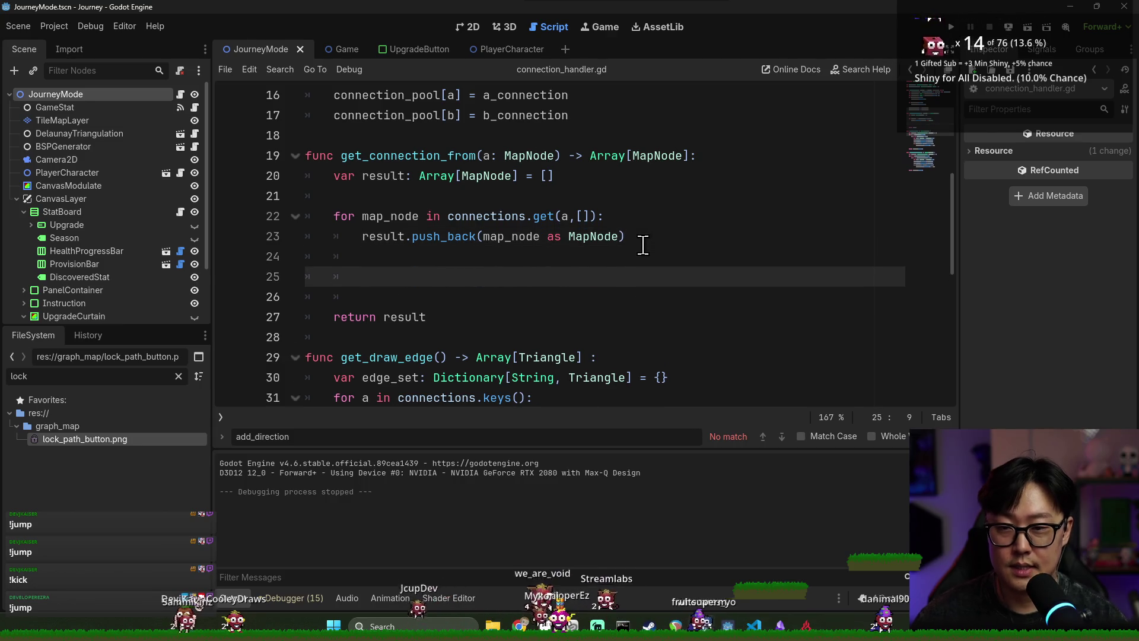
- Remove an extra blank line and open a new blank line above get_connection_from
scroll(593, 243, up, 1)
scroll(534, 245, up, 1)
scroll(475, 245, down, 1)
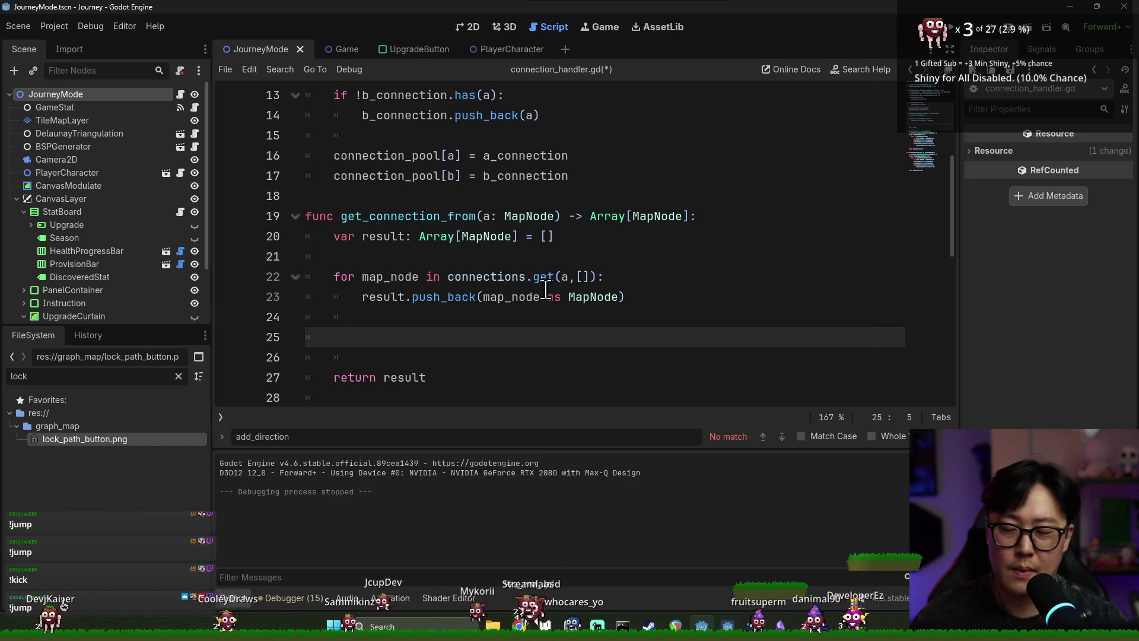
key(BackSpace)
key(BackSpace)
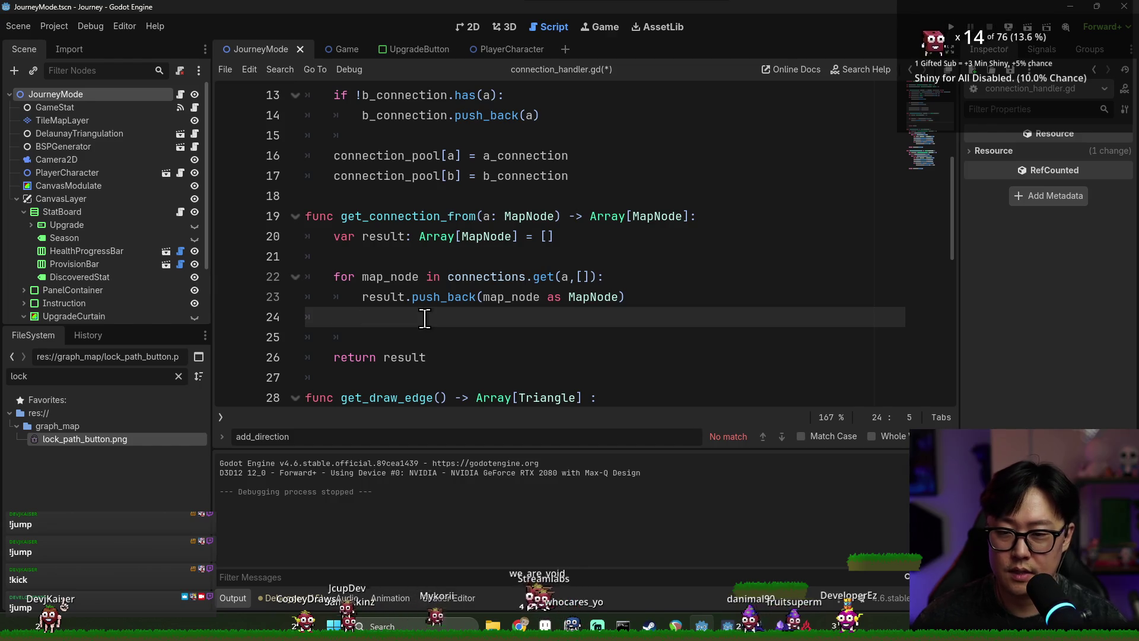
click(556, 217)
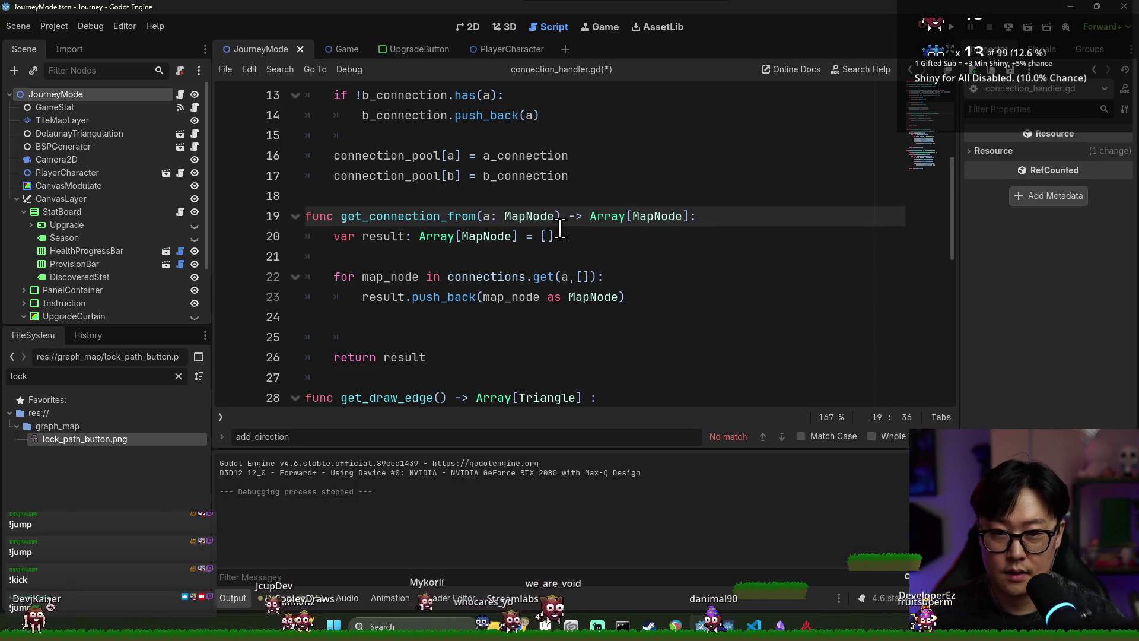
click(617, 178)
key(Return)
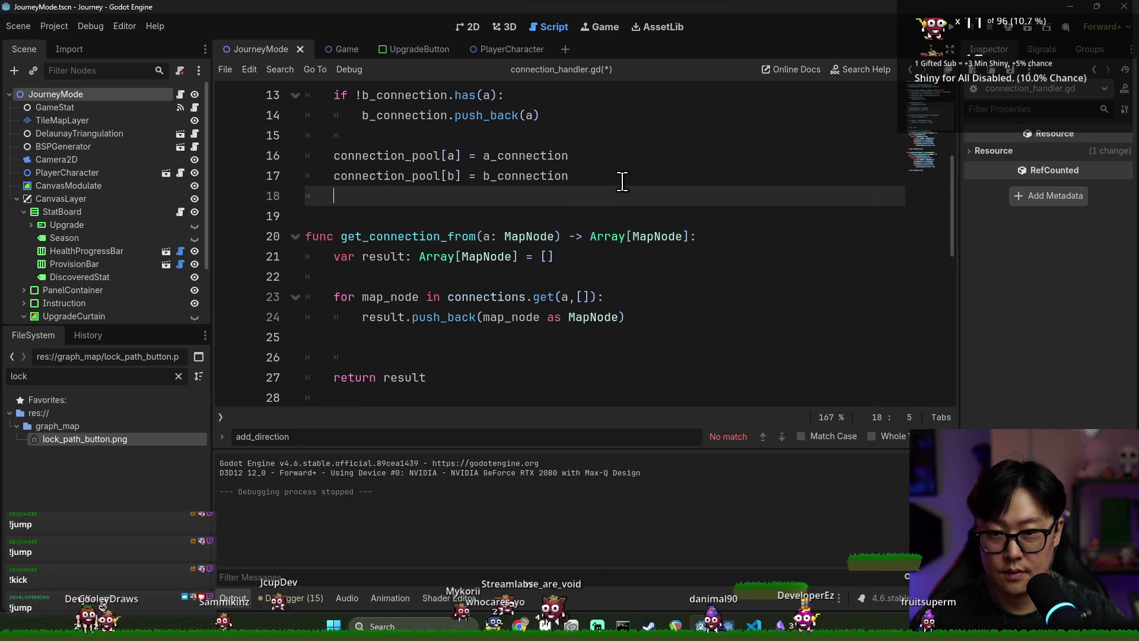
- Declare func get_locked_connection_from(a: MapNode) -> Array[MapNode]: above get_connection_from
key(Return)
key(BackSpace)
text(func get_locked_connection_from(a: MapNode) -> A)
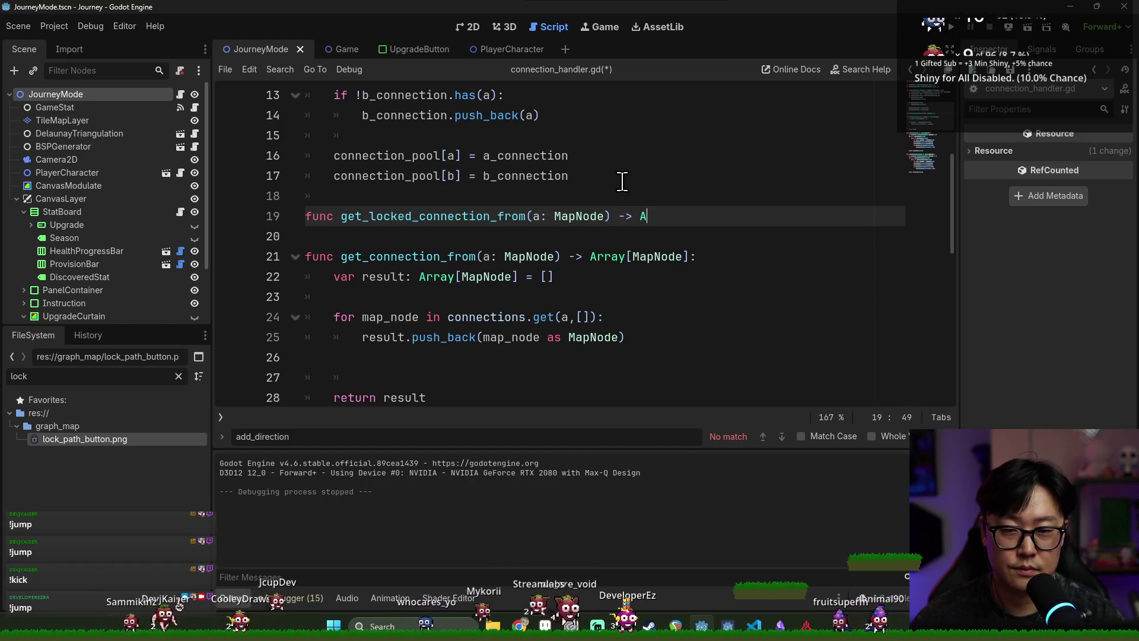
text(MapNode]:)
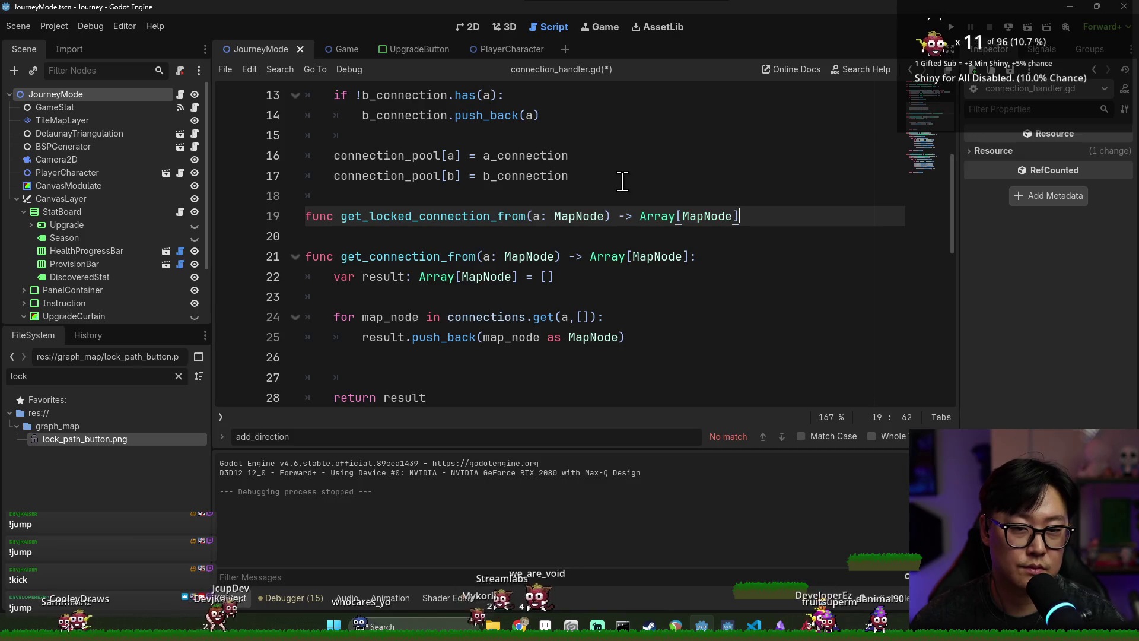
key(Return)
- Copy the get_connection_from body into the new function
scroll(450, 245, down, 1)
click(333, 236)
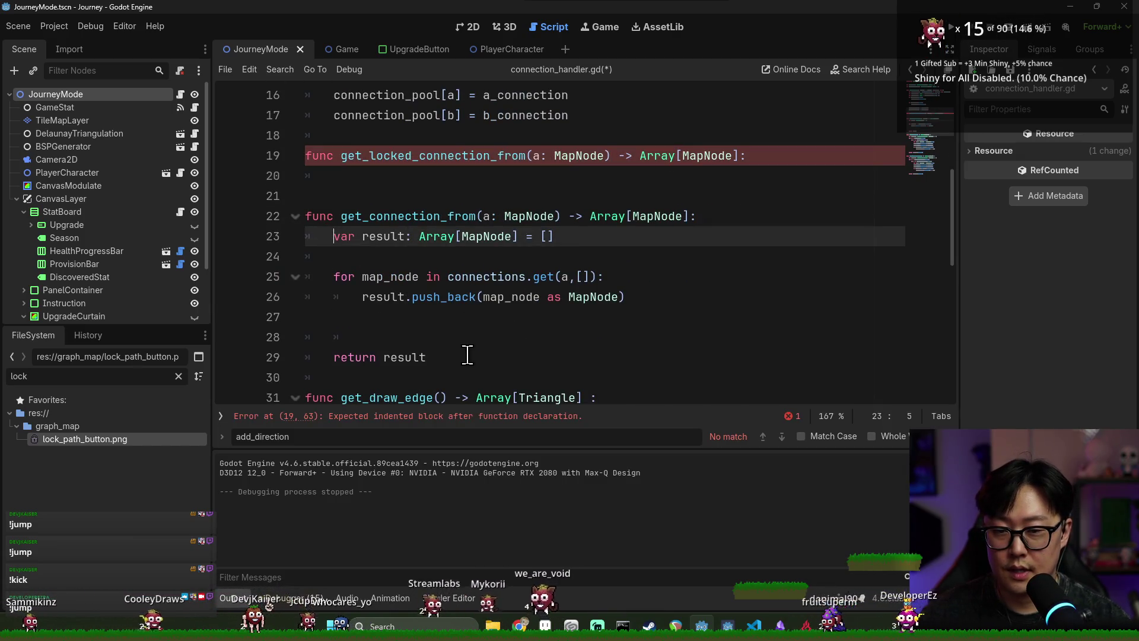
shift+click(426, 357)
key(ctrl+c)
click(364, 176)
key(ctrl+v)
- Change connections to locked_connections in the pasted body and save the script
double_click(446, 217)
text(lo)
key(Return)
click(427, 236)
key(ctrl+s)
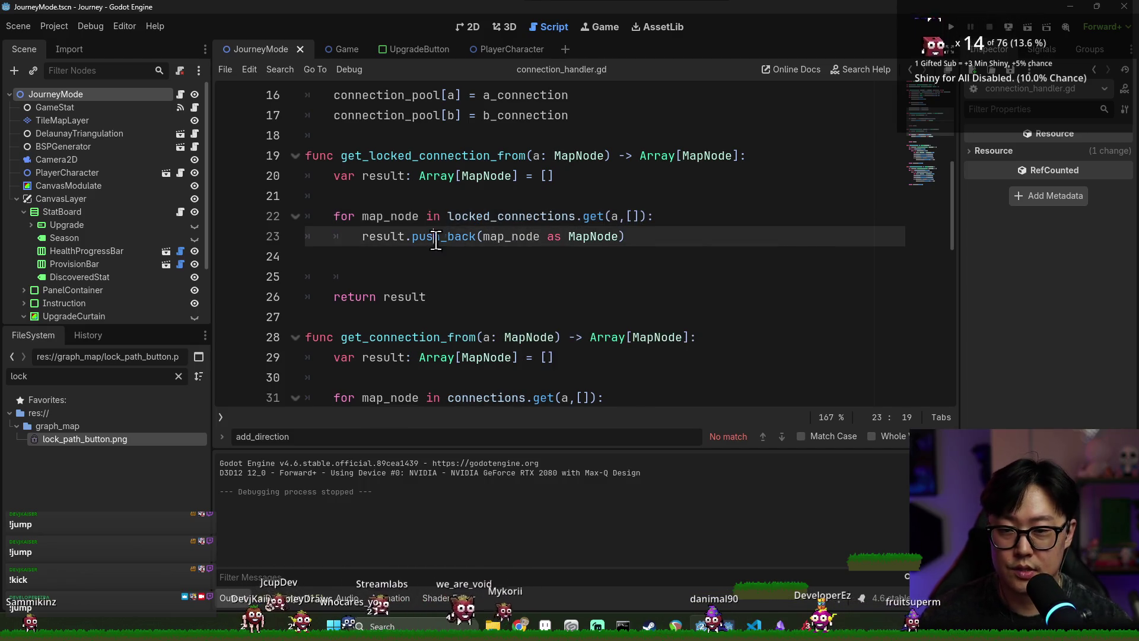
- Return to journey_mode.gd and select the reveal loop through line 303
click(428, 256)
key(Up)
key(Up)
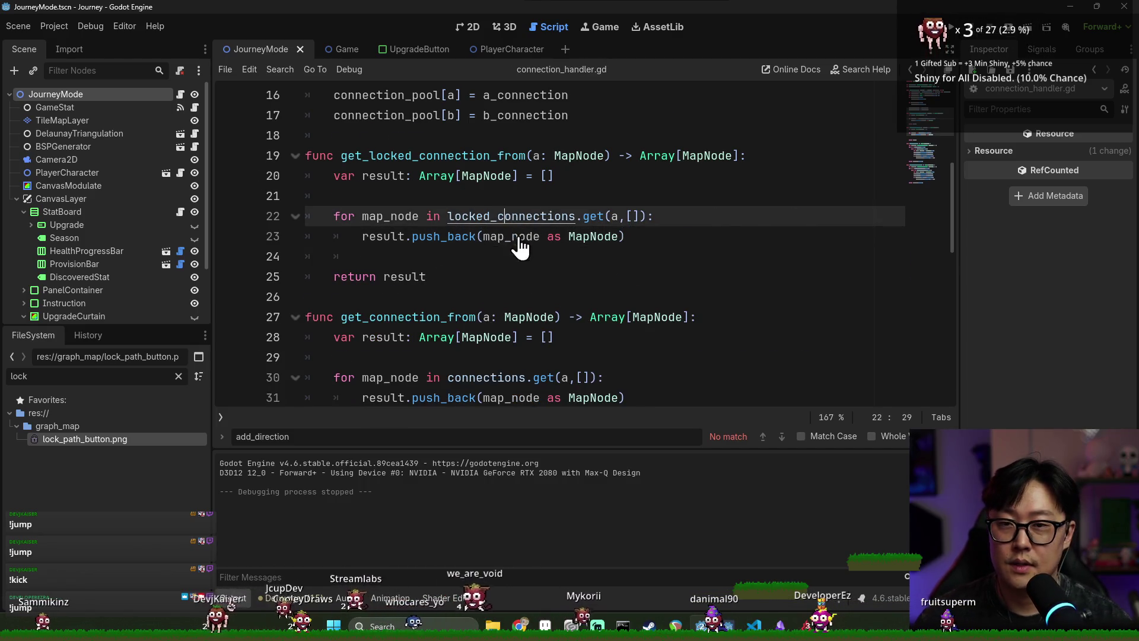
key(alt+Left)
click(473, 323)
click(332, 215)
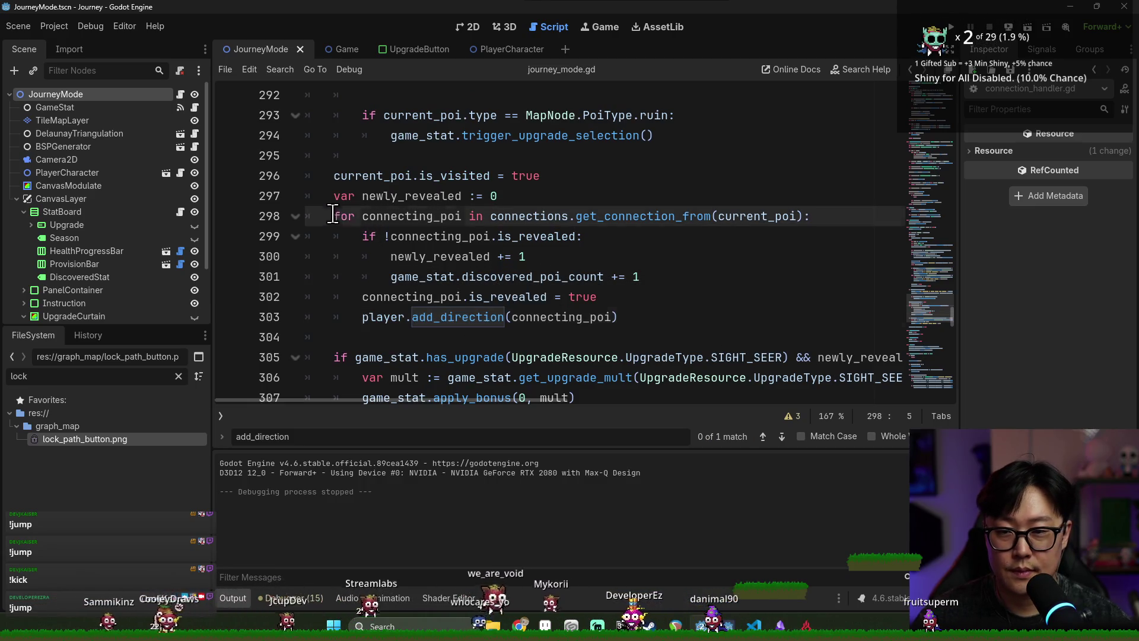
- Paste a duplicate of the reveal loop below the original
shift+click(642, 320)
click(642, 321)
key(Return)
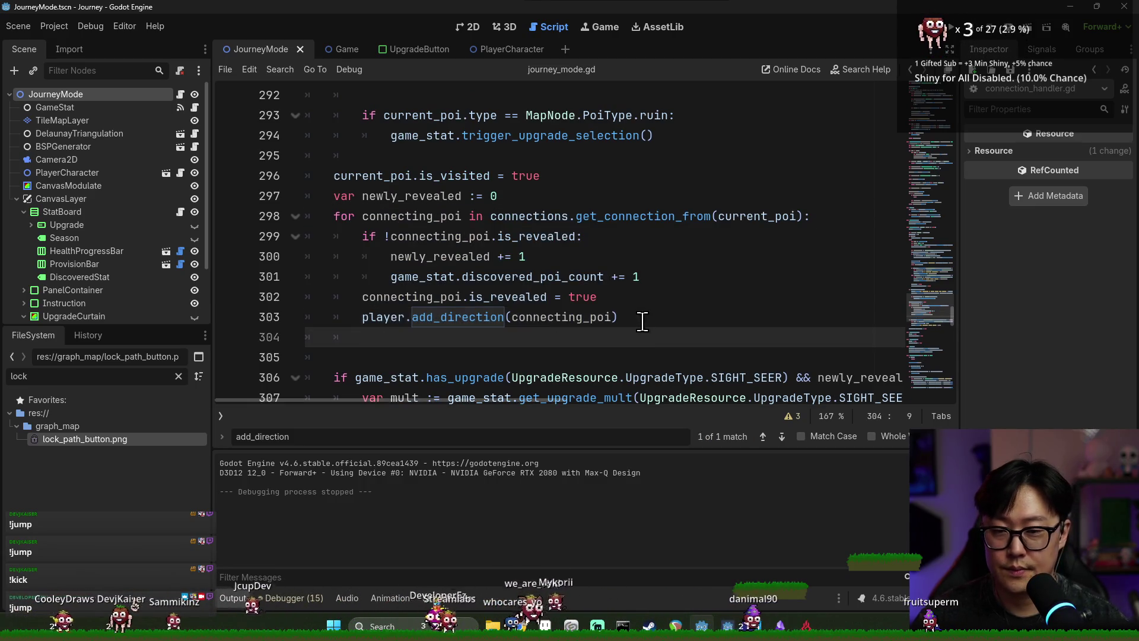
key(Return)
key(ctrl+v)
- Make the duplicate loop iterate locked_poi over get_locked_connection_from, and save
double_click(408, 283)
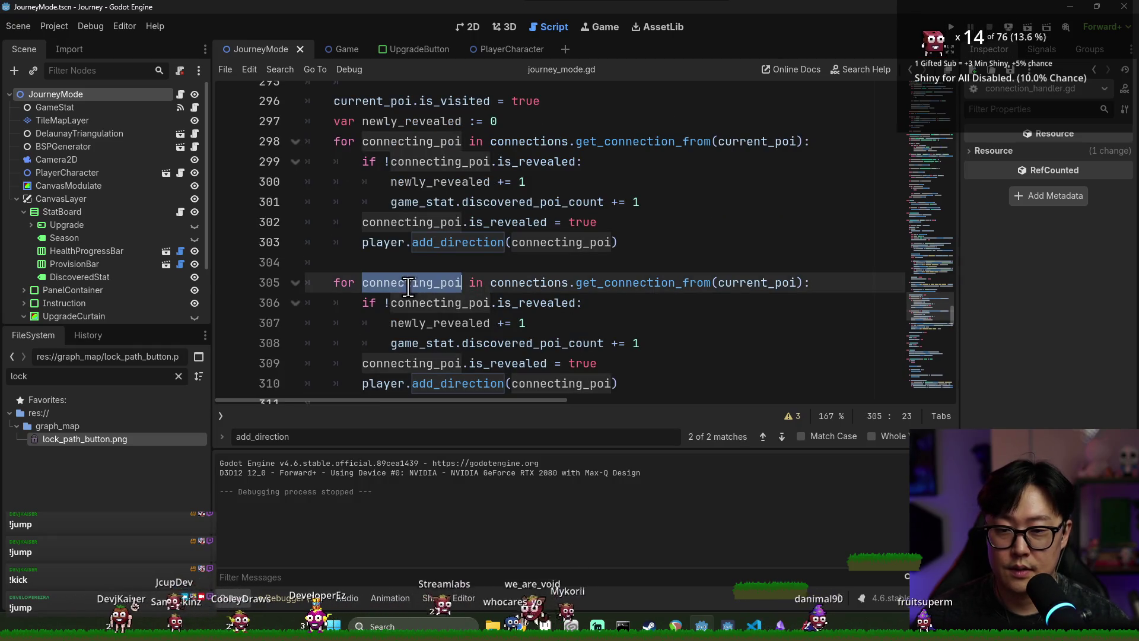
text(locked)
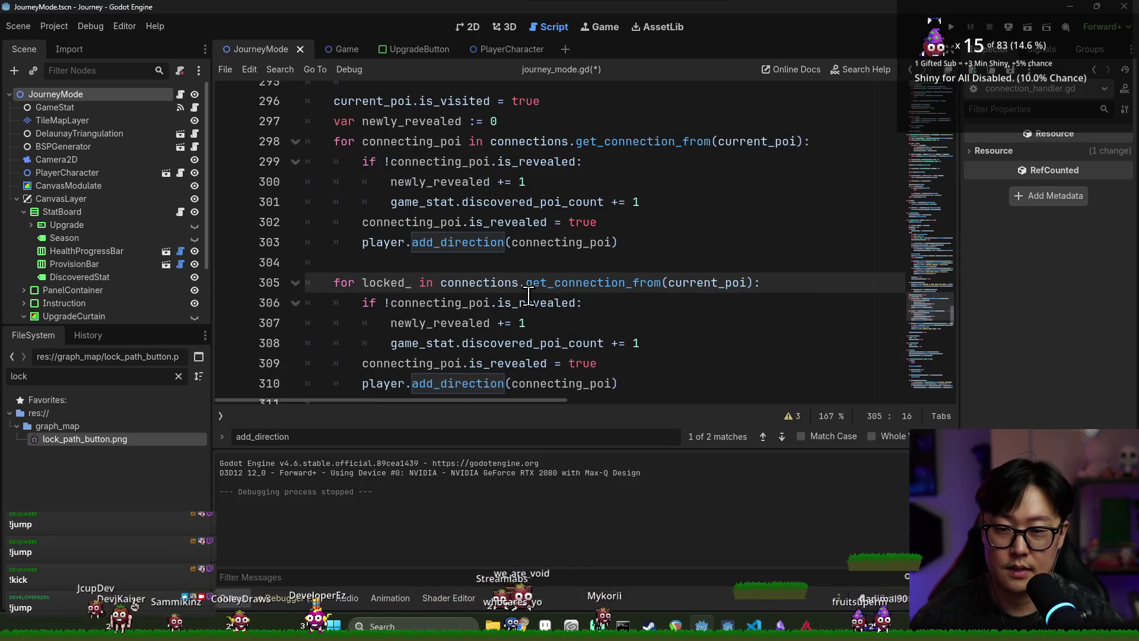
text(poi)
double_click(585, 283)
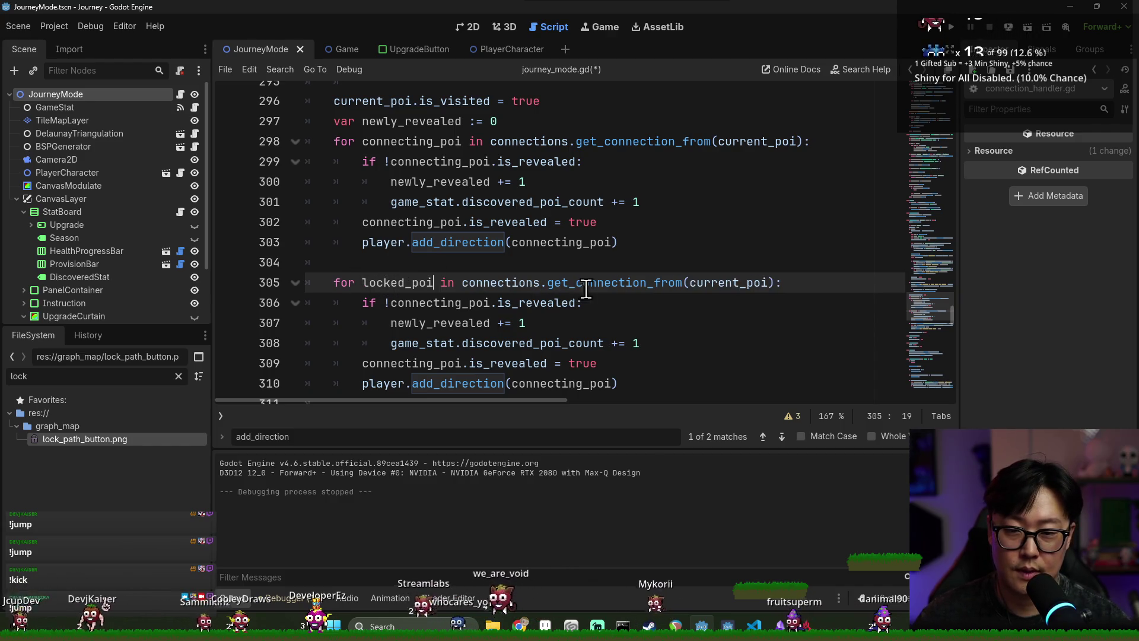
text(get_l)
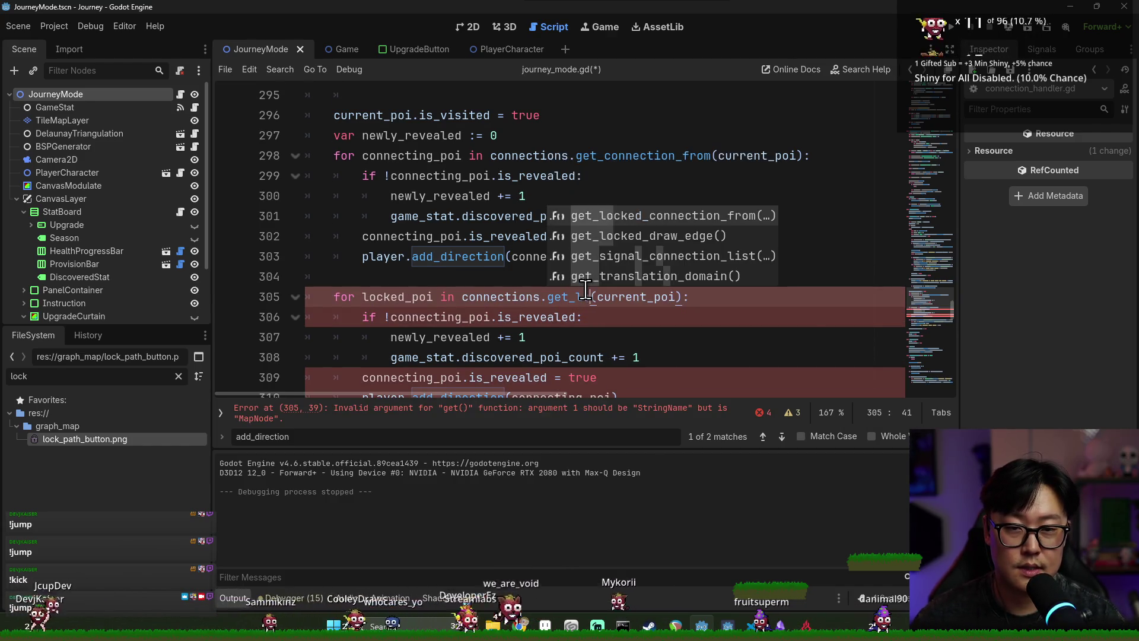
key(Return)
click(609, 256)
key(ctrl+s)
- Replace connecting_poi with locked_poi throughout the new loop body and save
scroll(567, 268, down, 2)
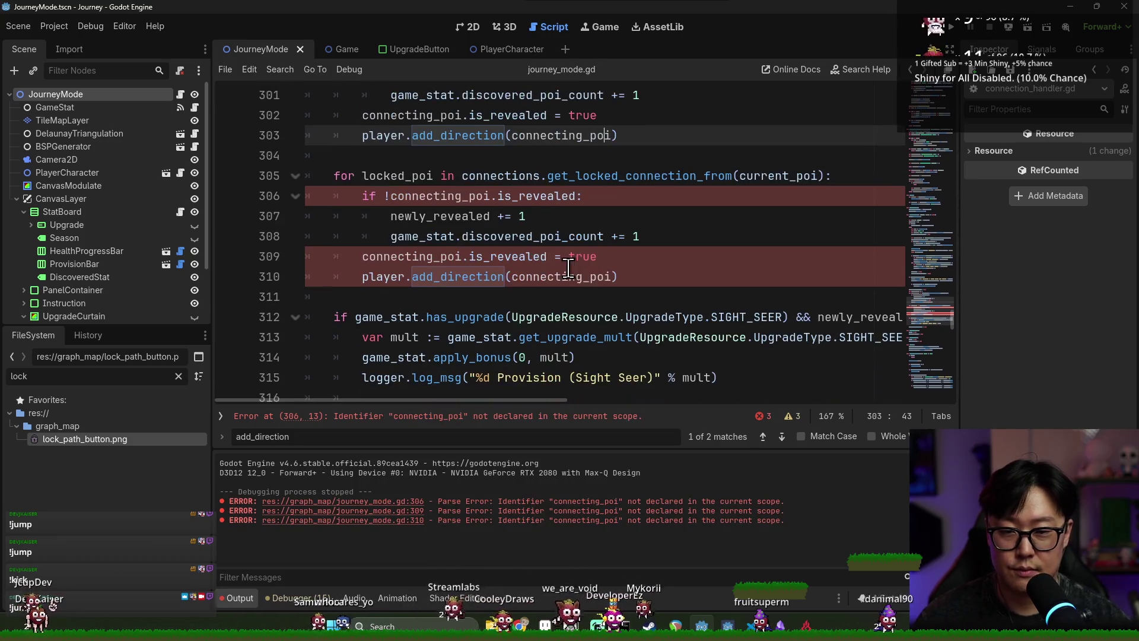
double_click(407, 195)
double_click(409, 176)
key(ctrl+c)
double_click(438, 196)
key(ctrl+v)
double_click(424, 256)
key(ctrl+v)
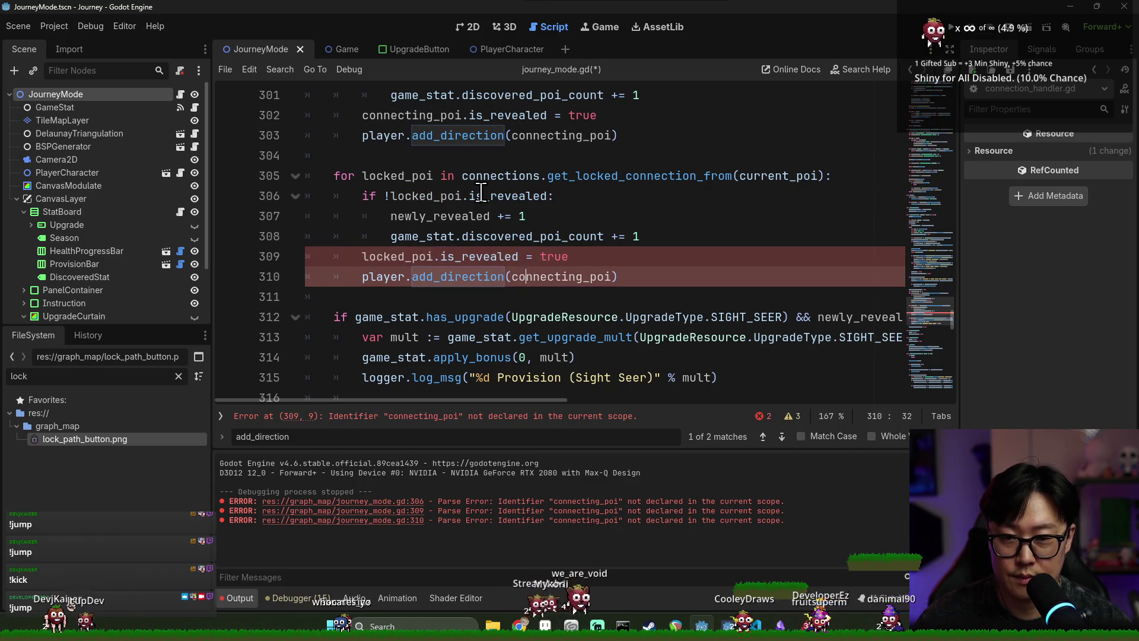
double_click(487, 197)
key(ctrl+s)
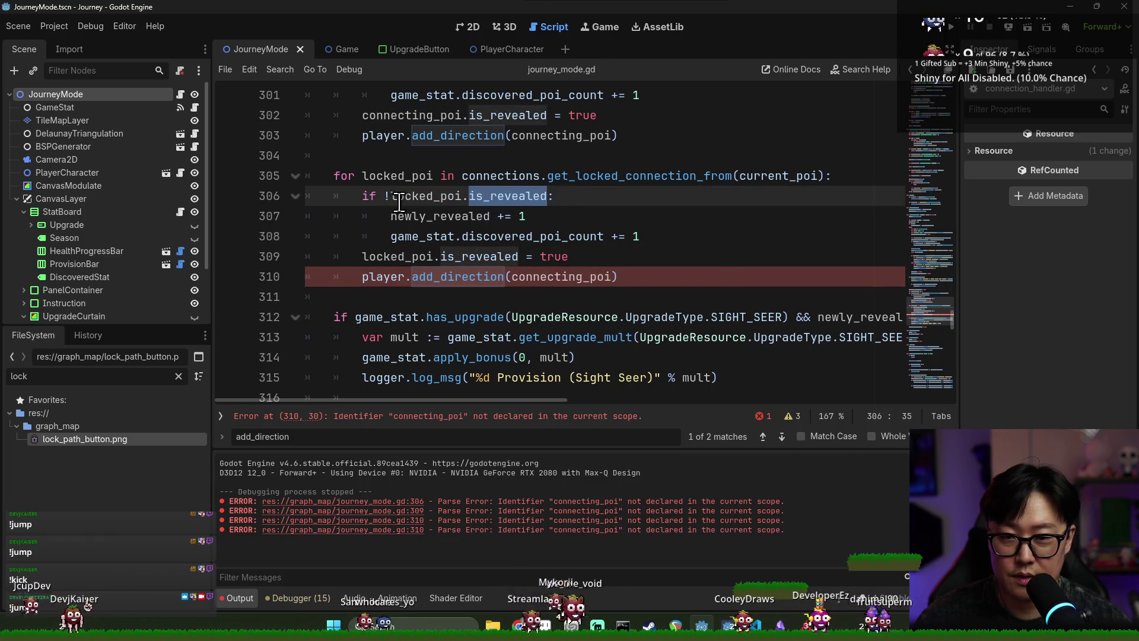
- Delete the is_revealed = true line and the old reveal-counting lines from the loop
double_click(476, 257)
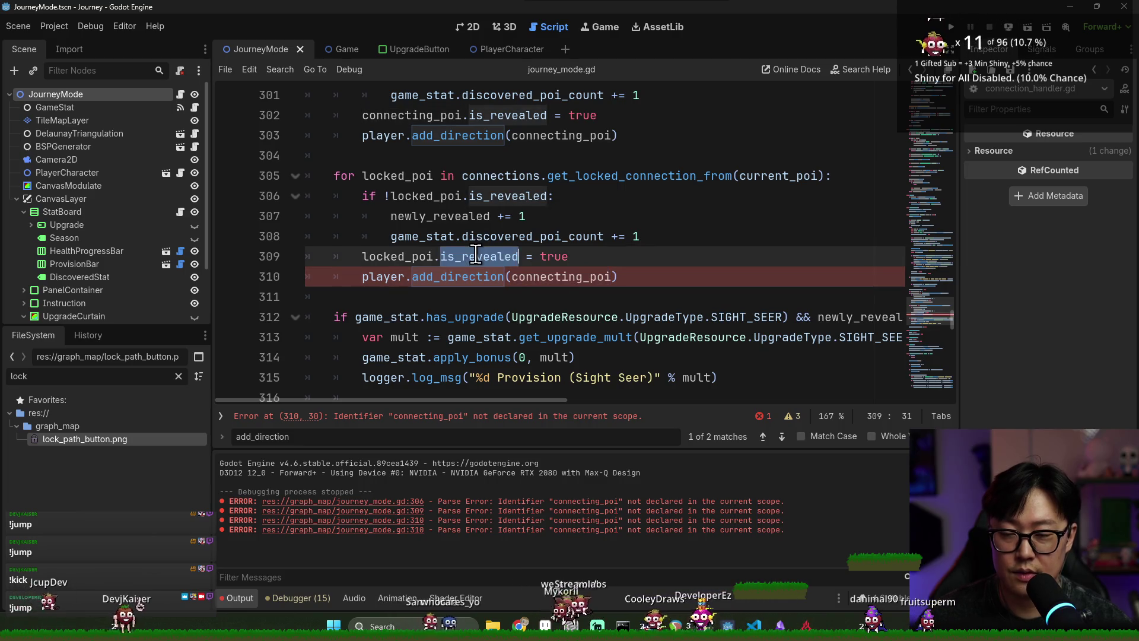
triple_click(510, 261)
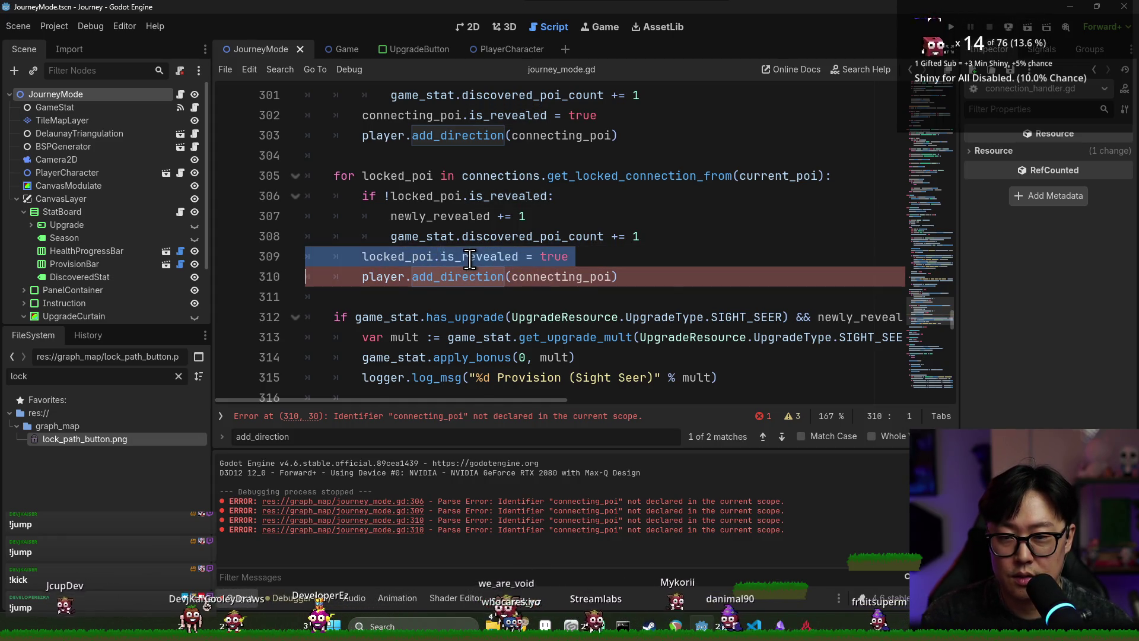
key(BackSpace)
double_click(427, 216)
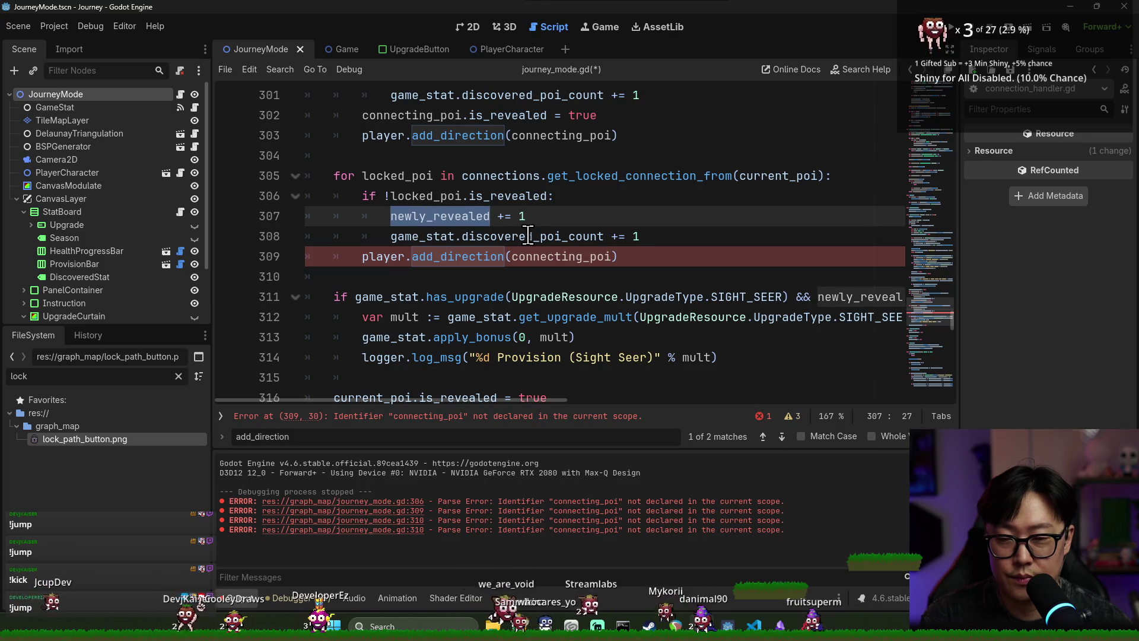
key(shift+End)
key(shift+Down)
key(shift+Up)
key(shift+Up)
key(shift+Home)
key(BackSpace)
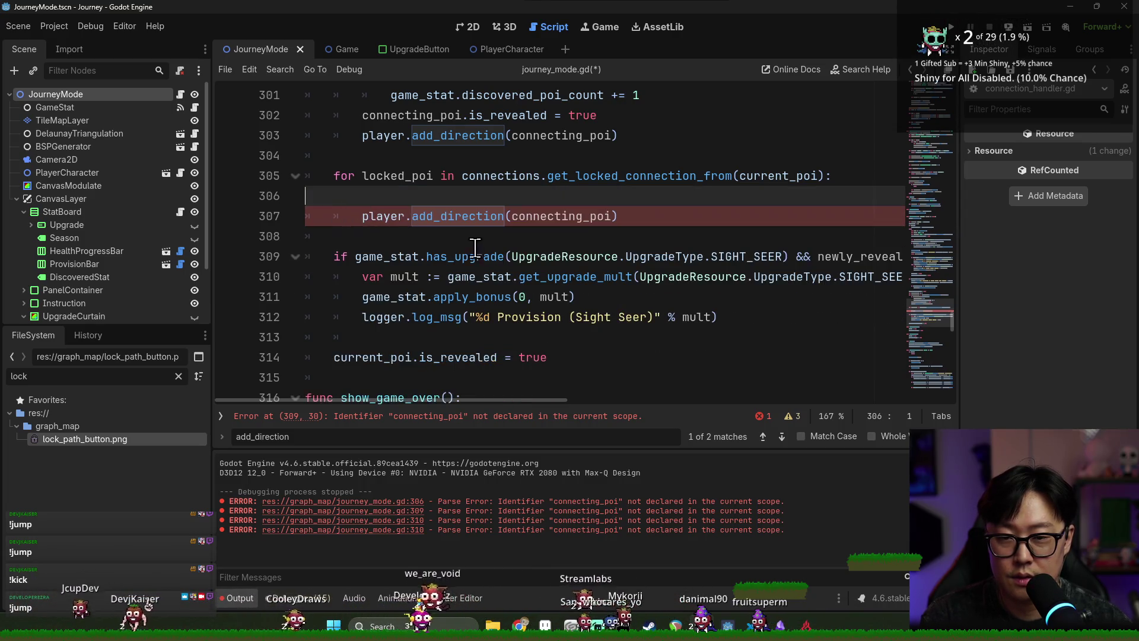
key(Delete)
- Change the call to player.add_locked_direction(locked_poi), save, and run the project
double_click(482, 197)
text(a)
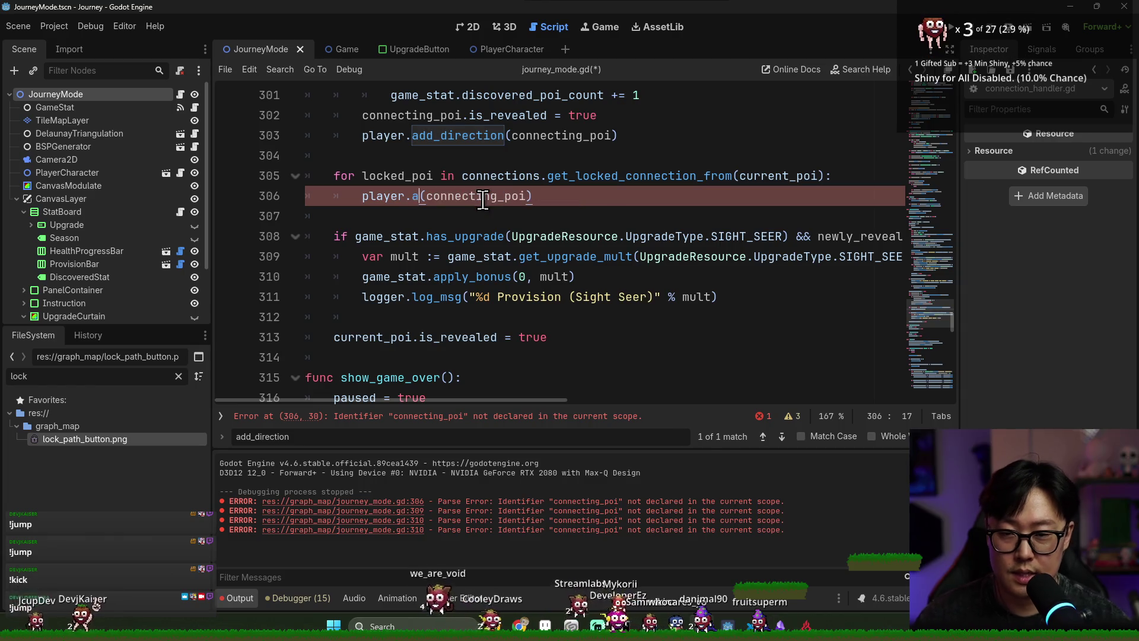
text(dd_lo)
key(Return)
key(ctrl+s)
double_click(397, 175)
key(ctrl+c)
double_click(611, 195)
key(ctrl+v)
key(ctrl+s)
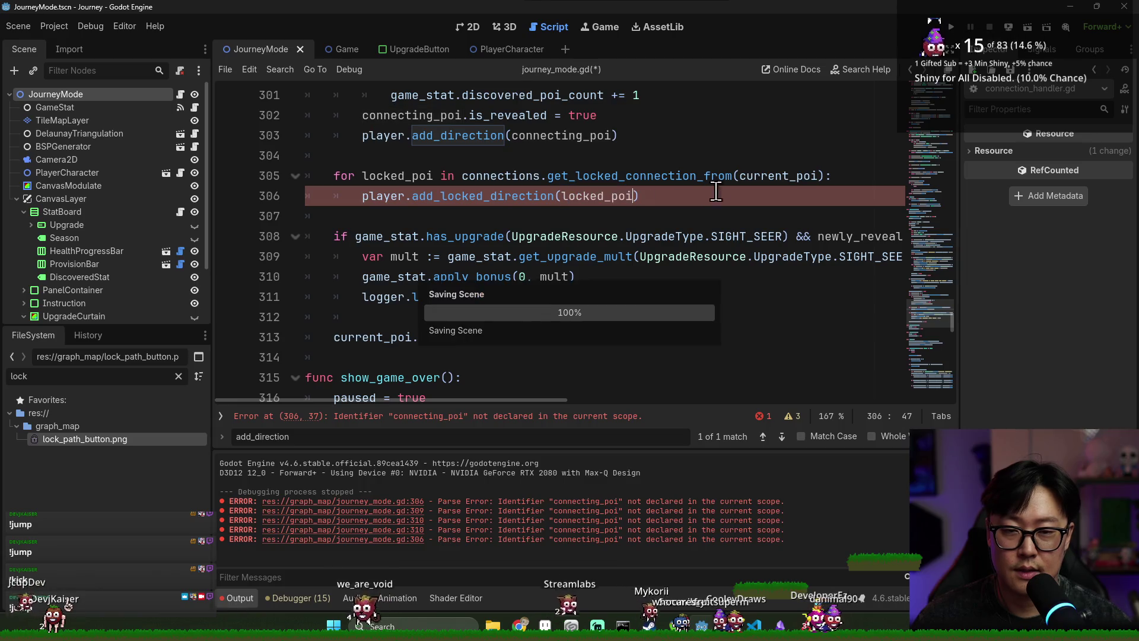
click(952, 28)
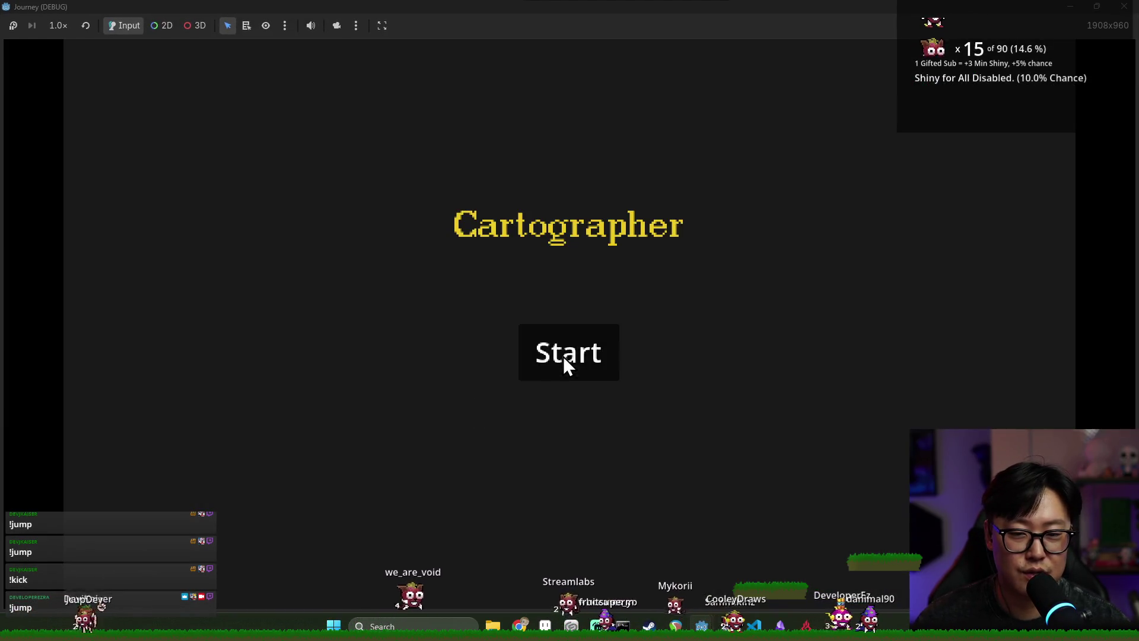
- Play a first run: travel down, up to the town, left to the castle, pick an upgrade, then die
click(563, 356)
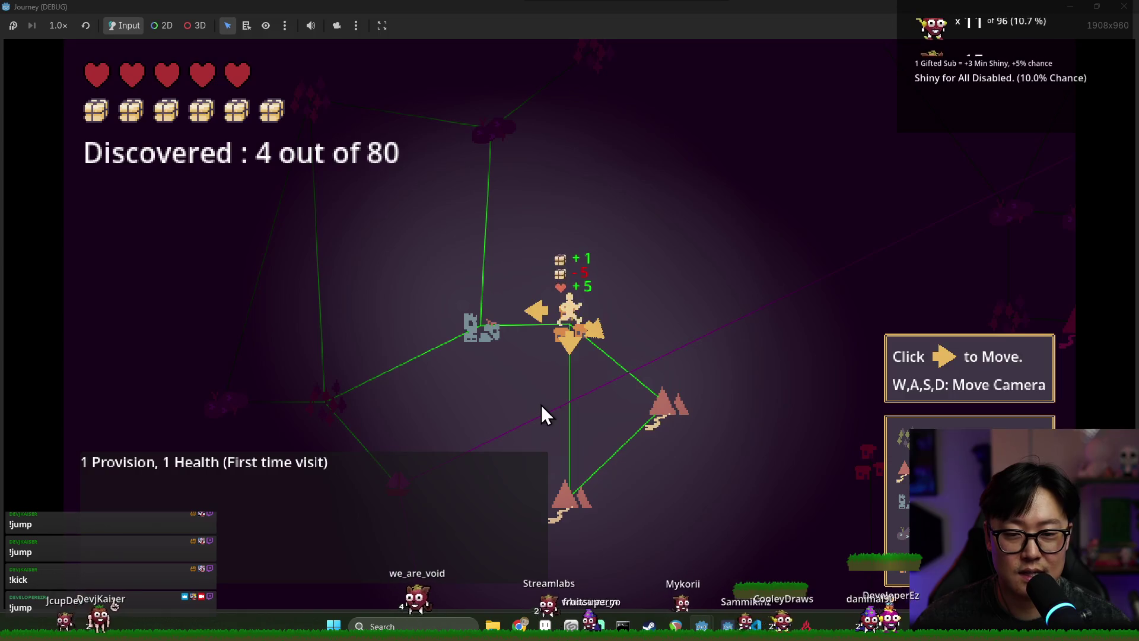
click(576, 349)
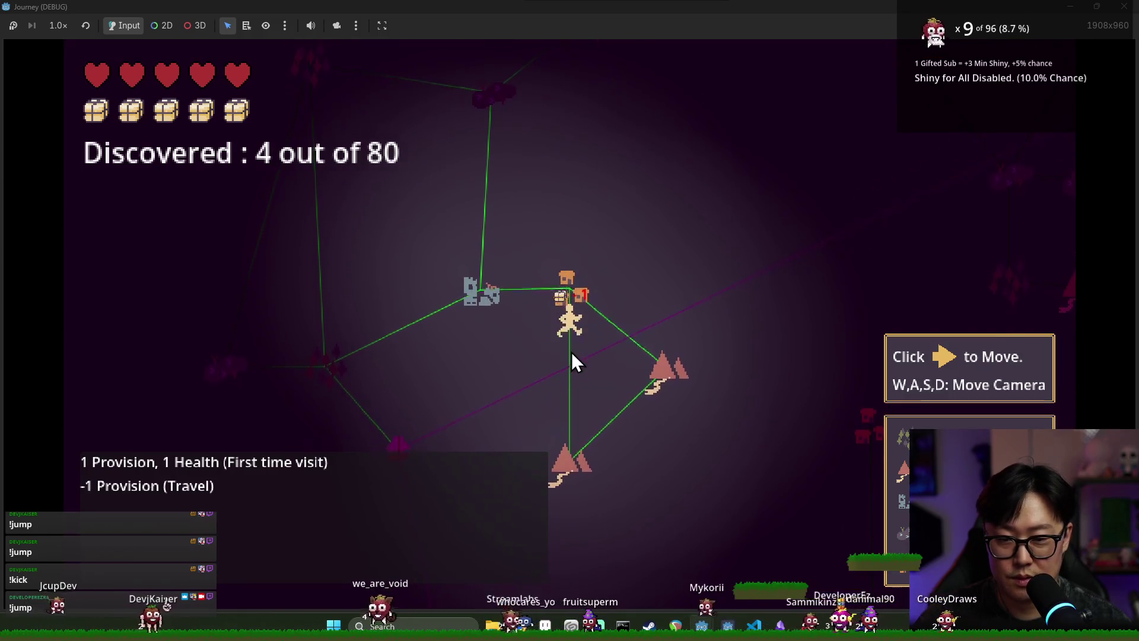
click(573, 317)
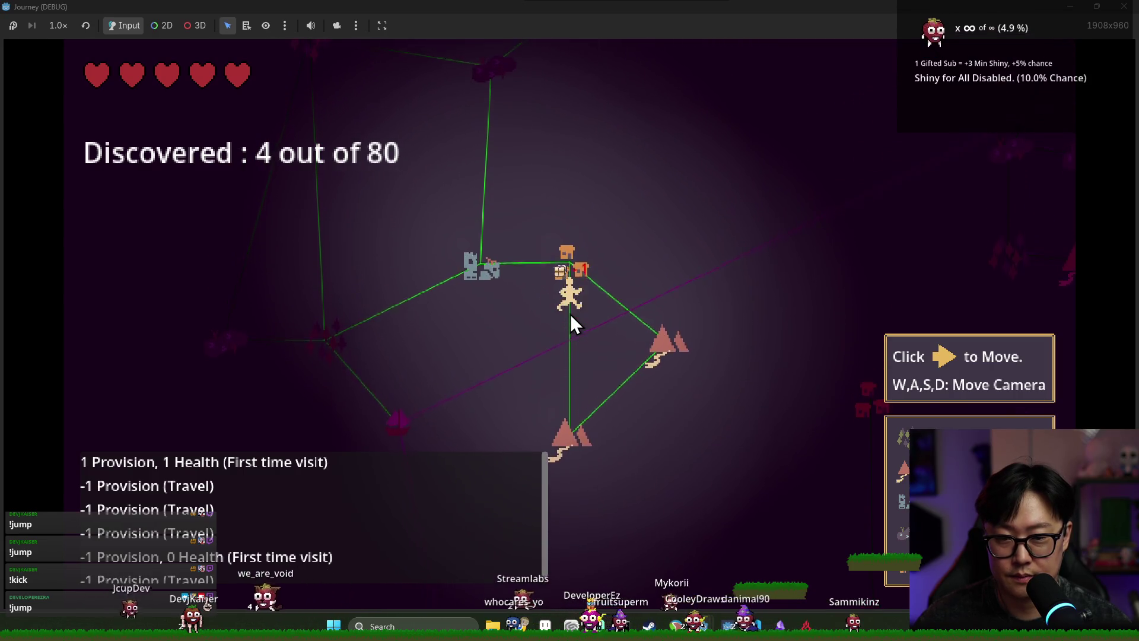
click(545, 309)
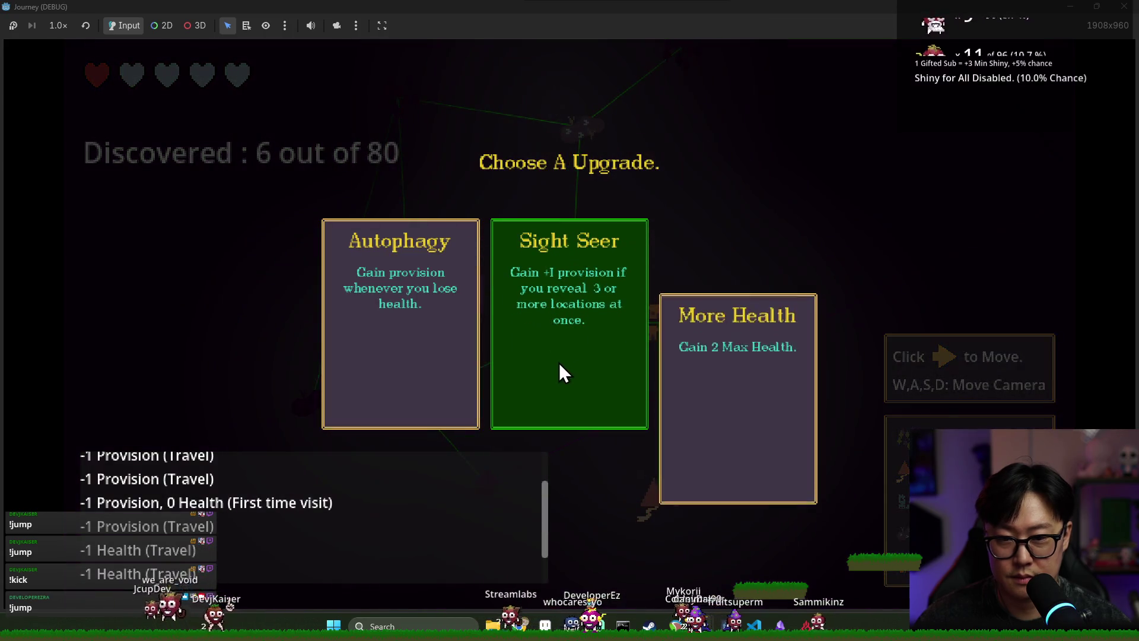
click(558, 362)
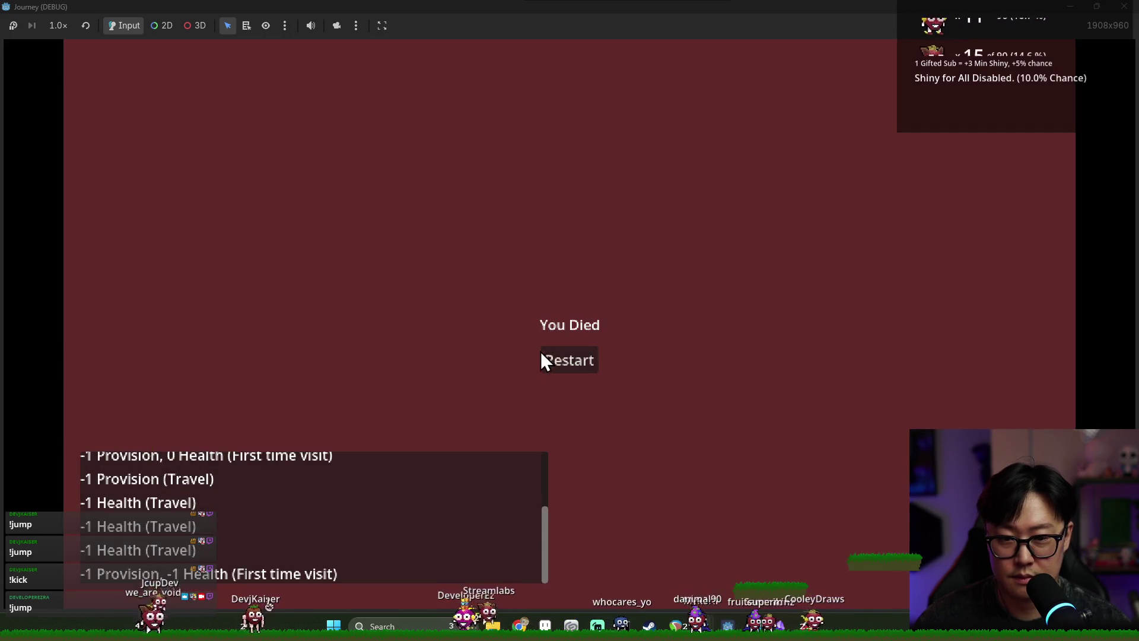
click(540, 353)
- Play a second run taking the Climber and Autophagy upgrades via the stone and boat locations
click(571, 352)
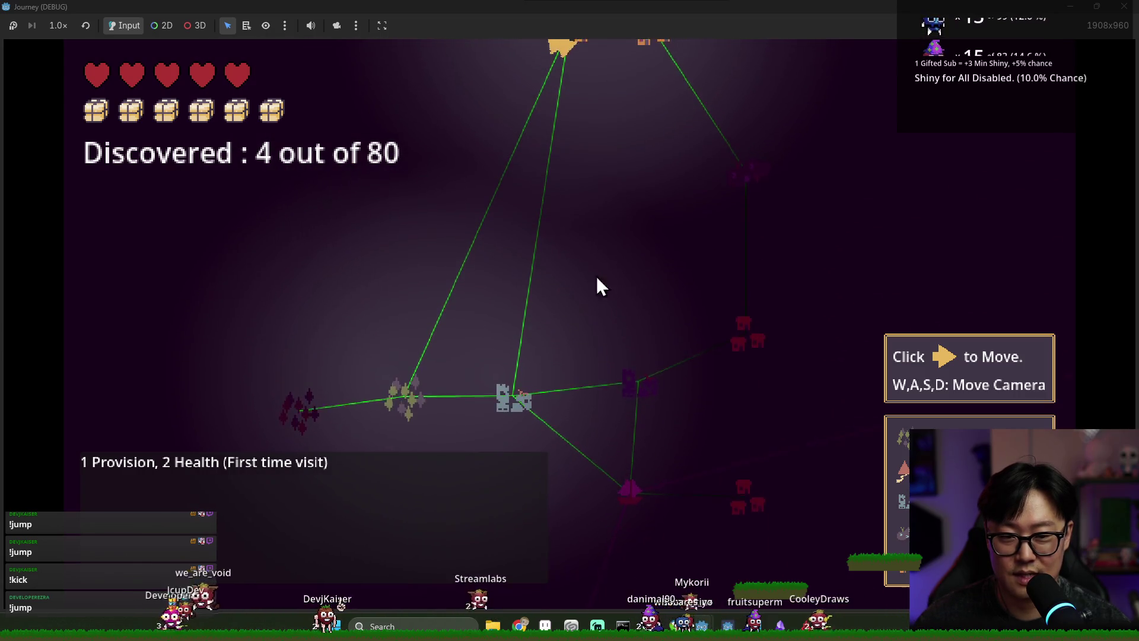
click(572, 201)
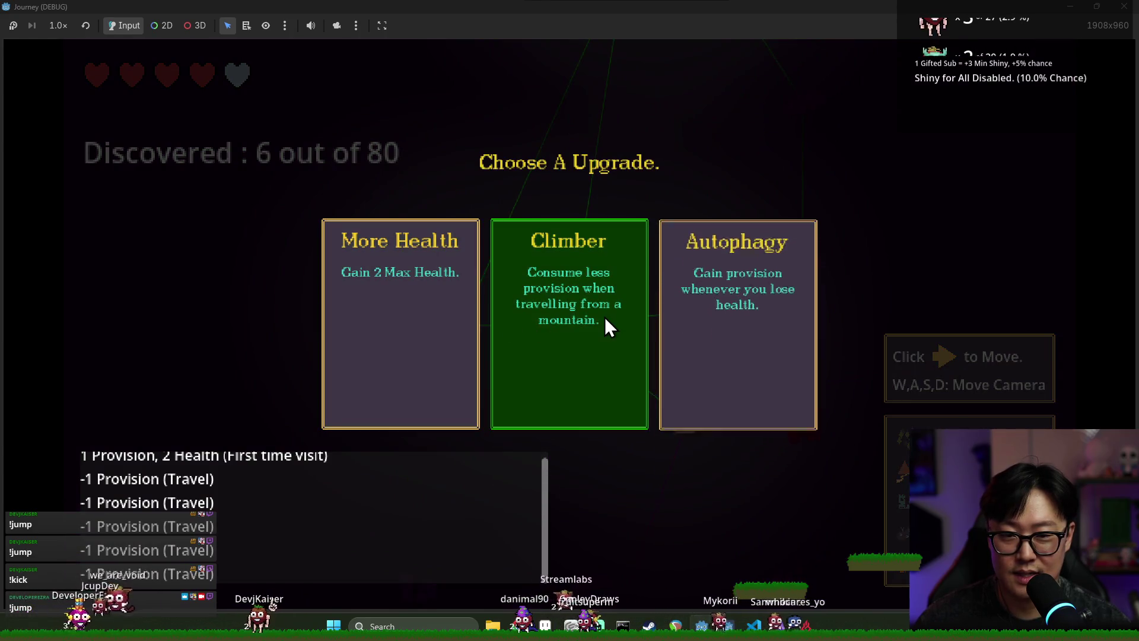
click(603, 318)
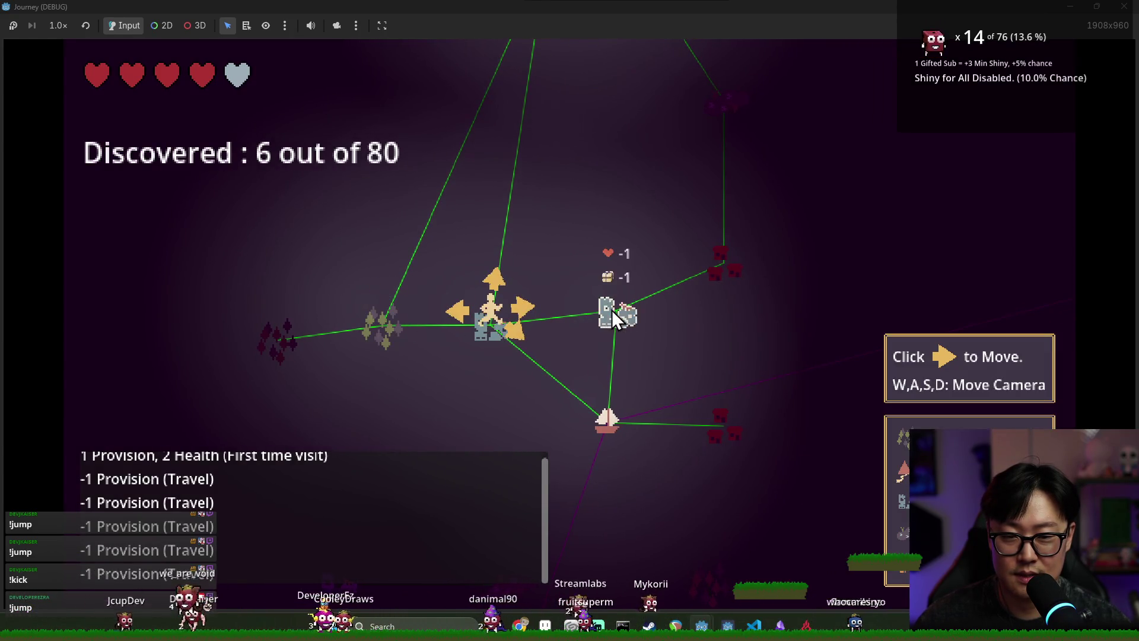
click(522, 307)
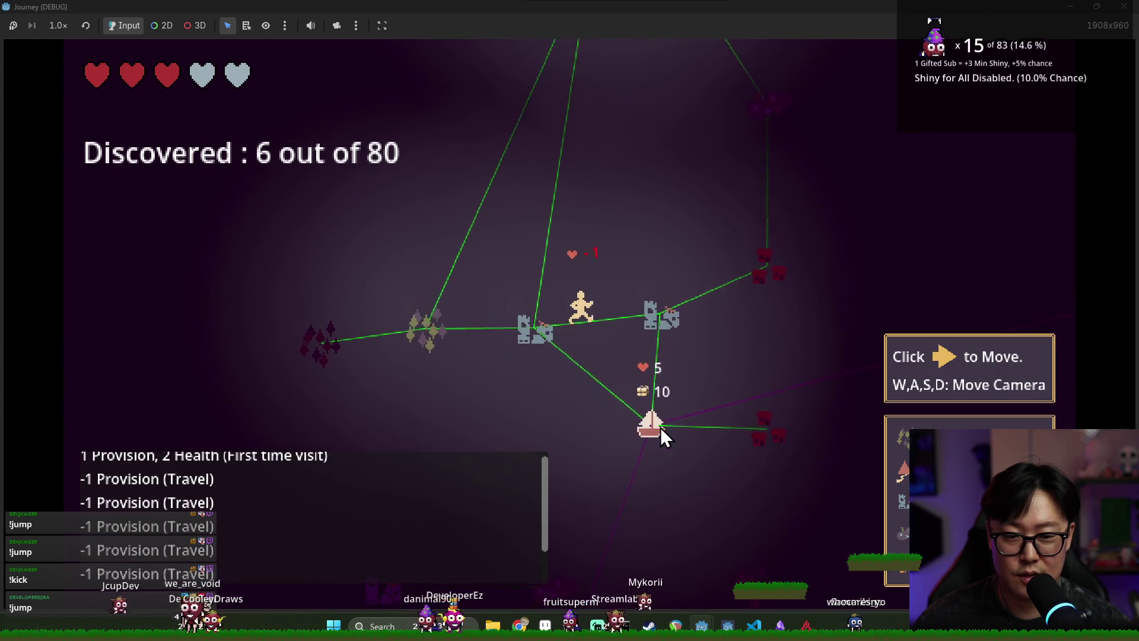
click(590, 413)
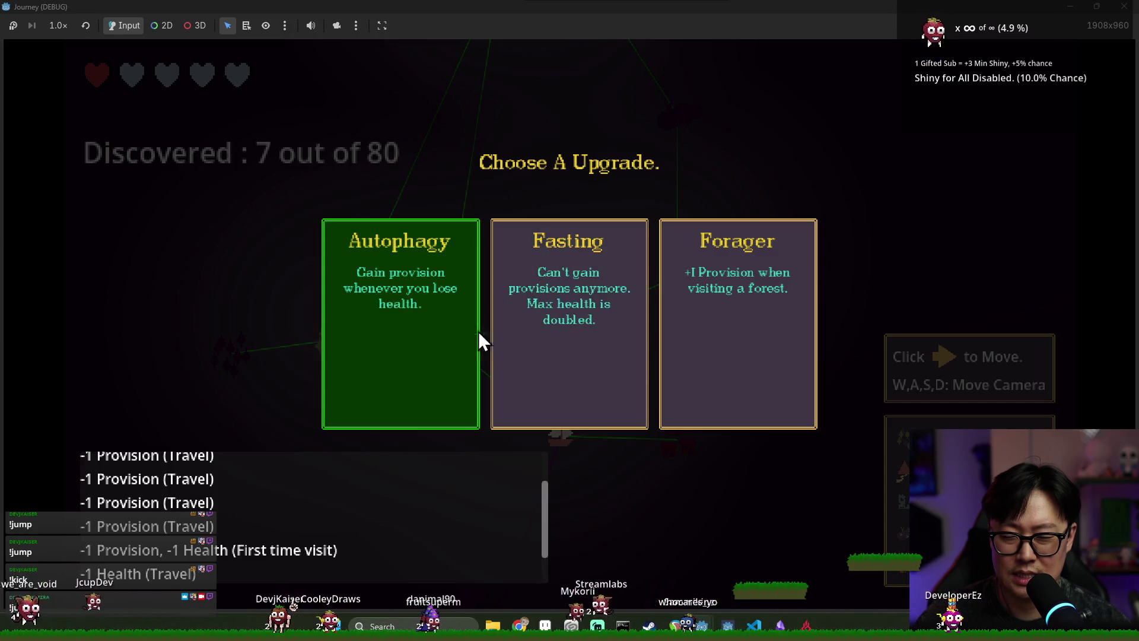
click(436, 315)
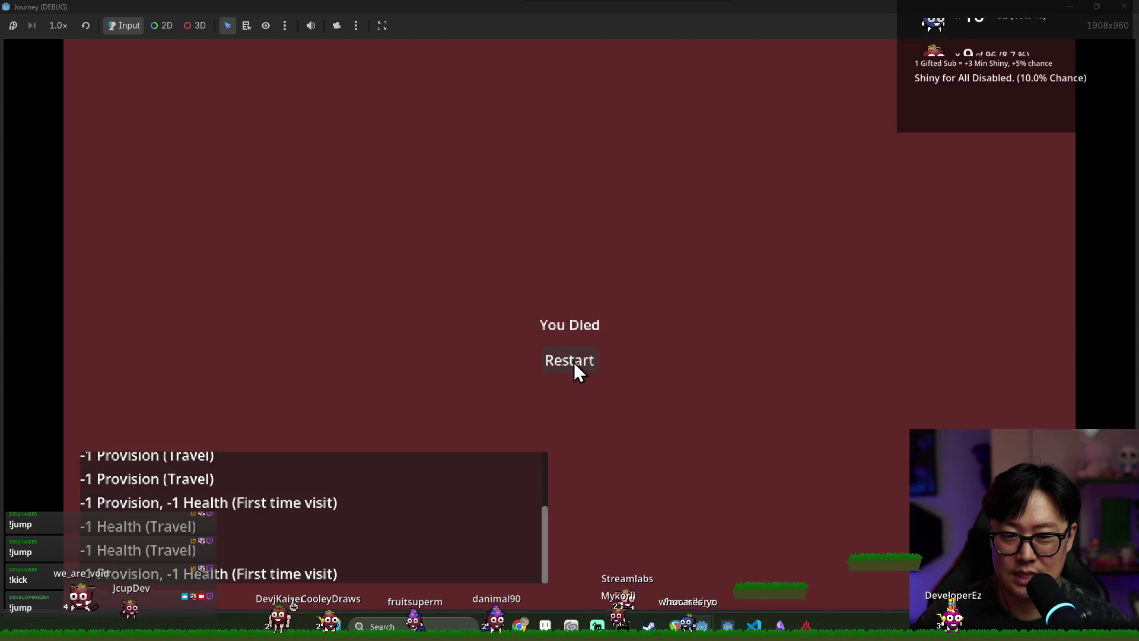
click(575, 363)
- Play a third run down to the ruins, take Autophagy, and head toward the boat
click(563, 350)
key(s)
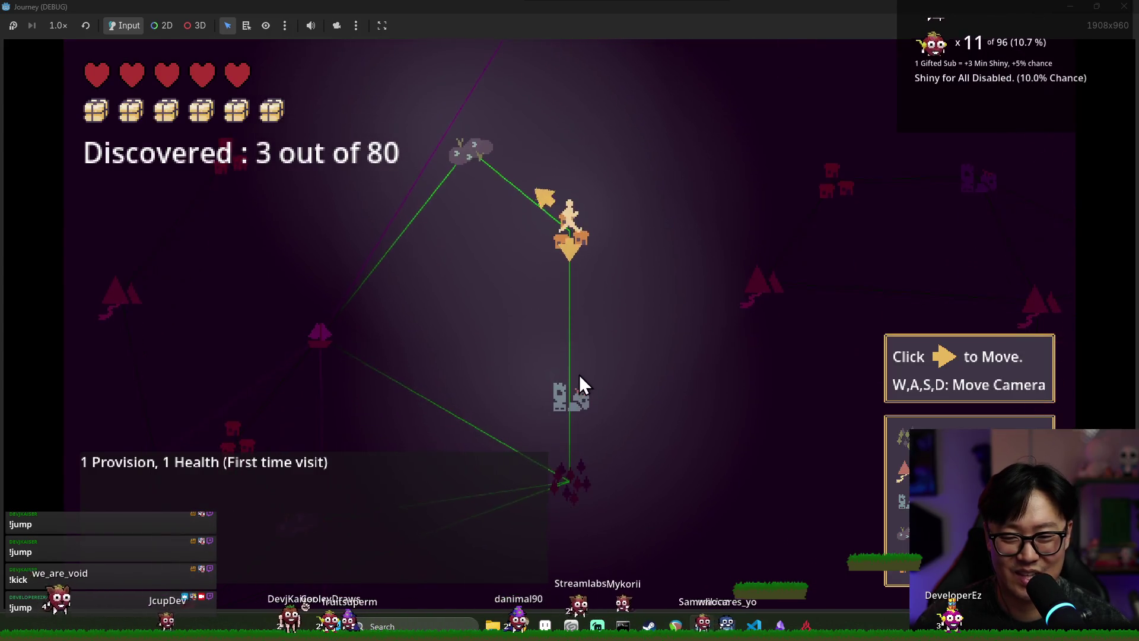
click(579, 286)
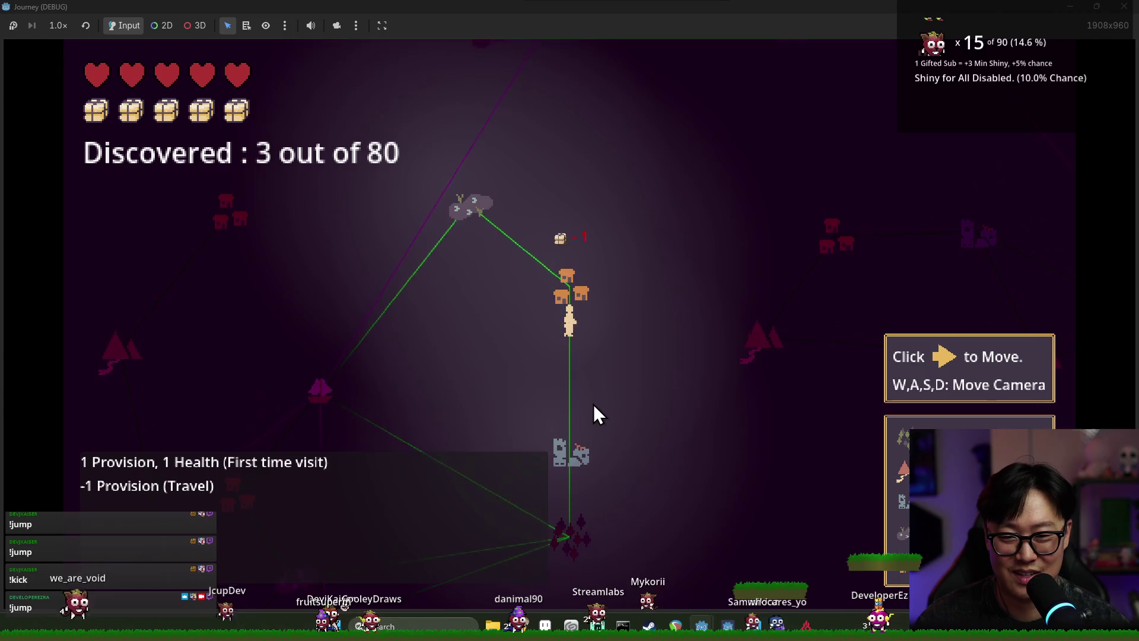
click(593, 405)
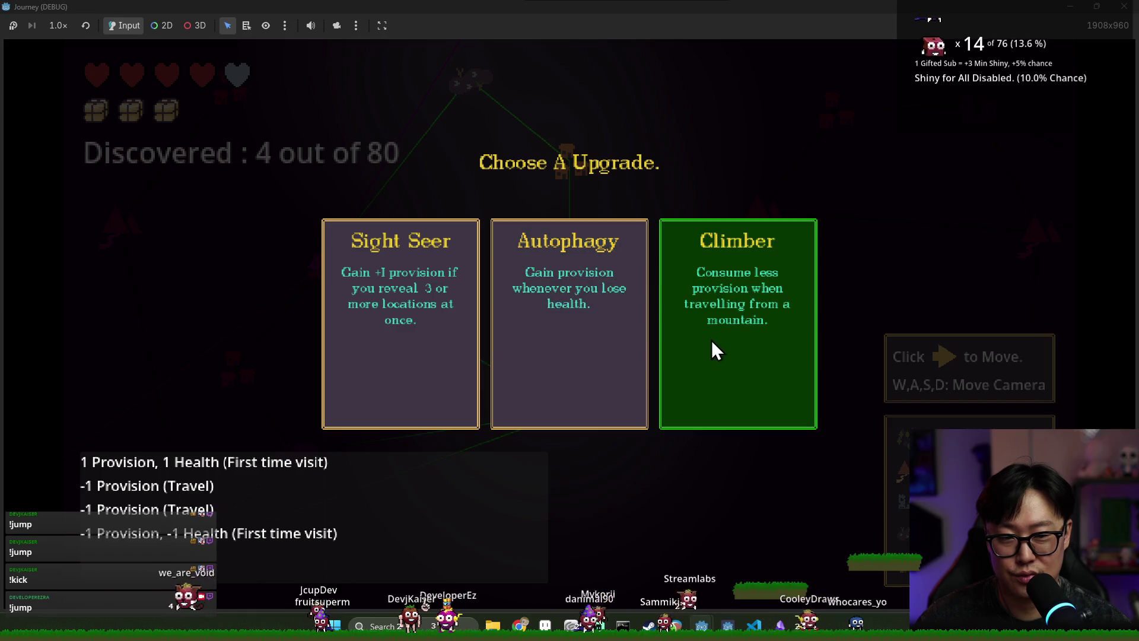
click(594, 323)
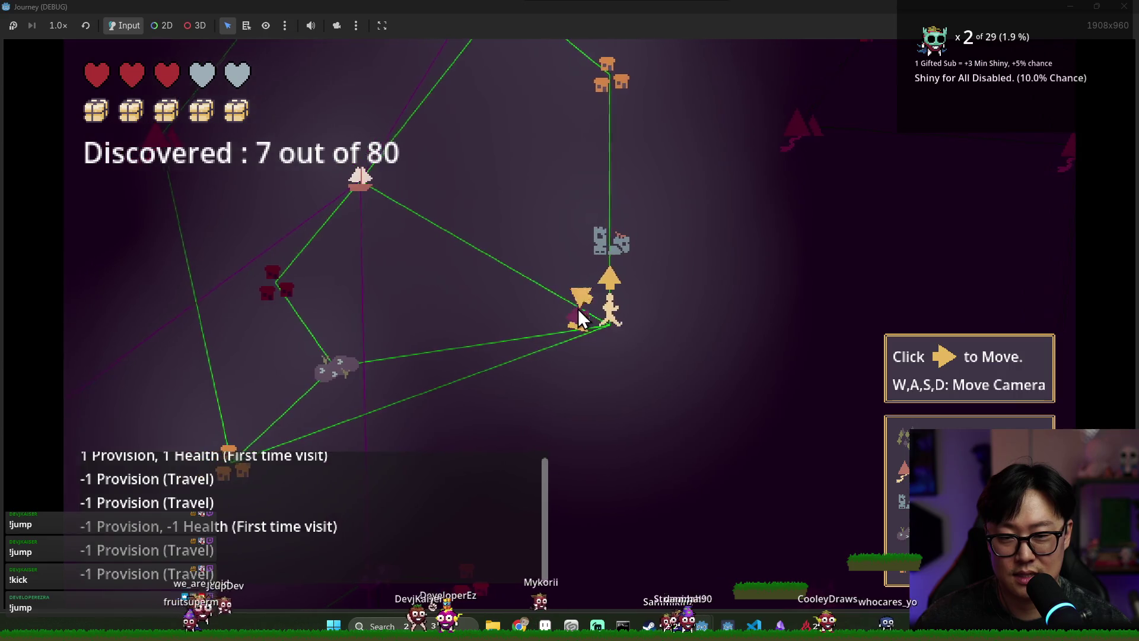
click(592, 304)
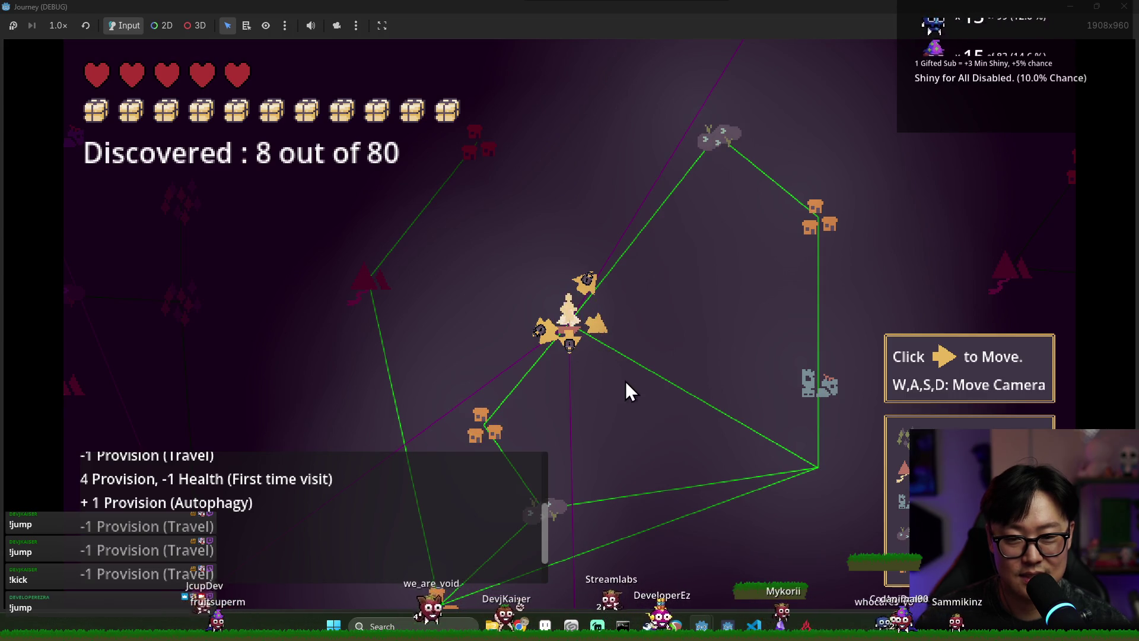
- Stop and relaunch the game, then return to the editor and save journey_mode.gd
key(F8)
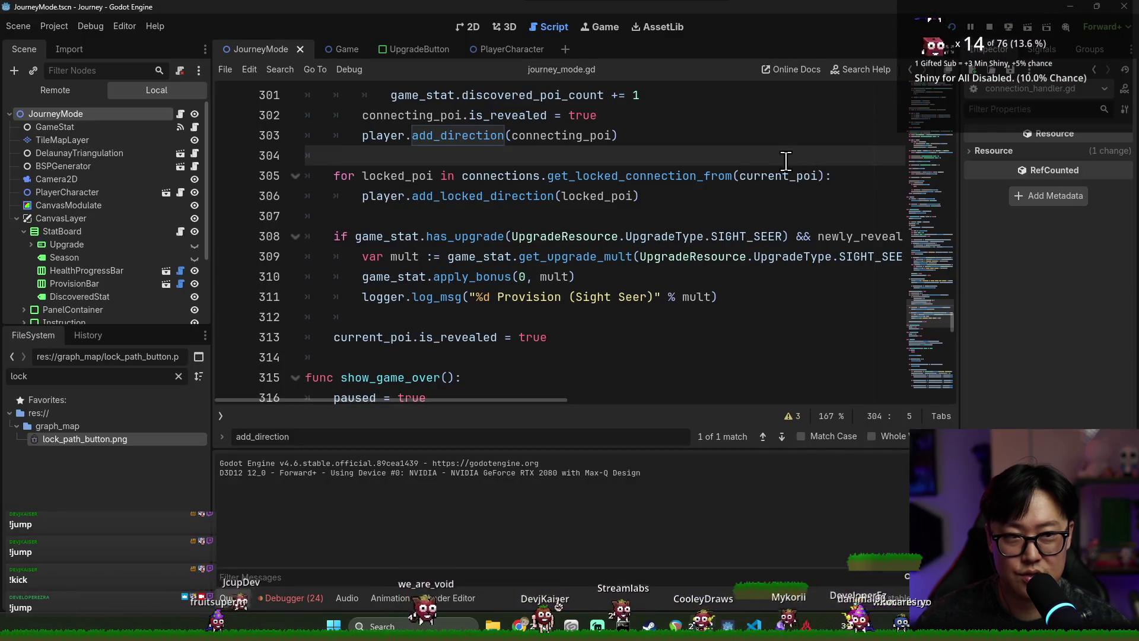
key(F5)
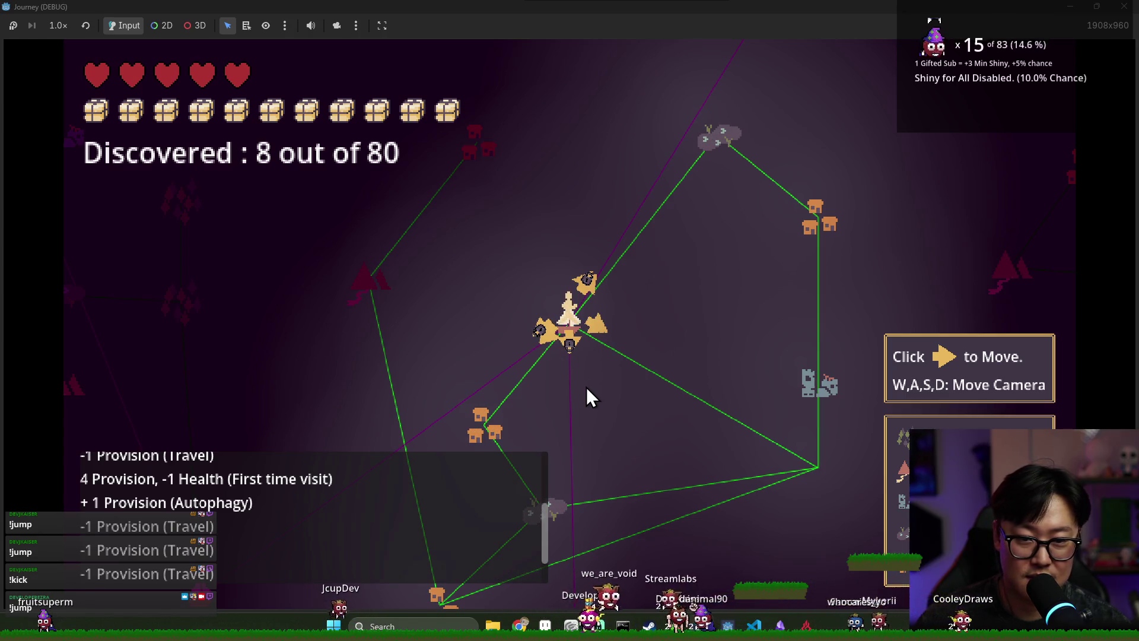
key(alt+Tab)
click(559, 270)
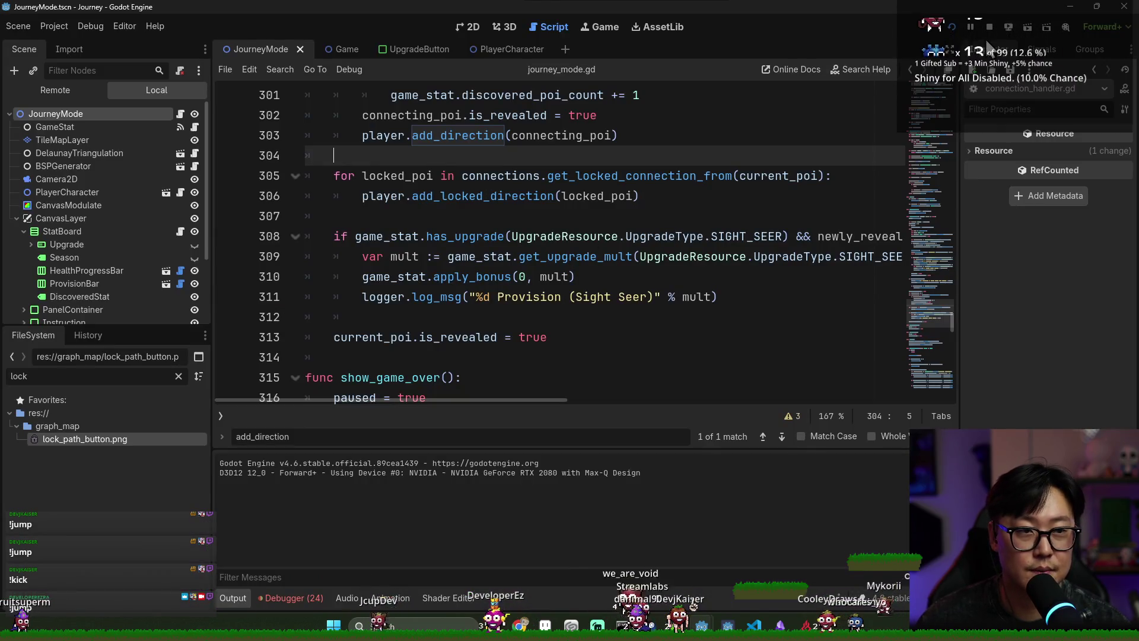
click(555, 195)
key(ctrl+s)
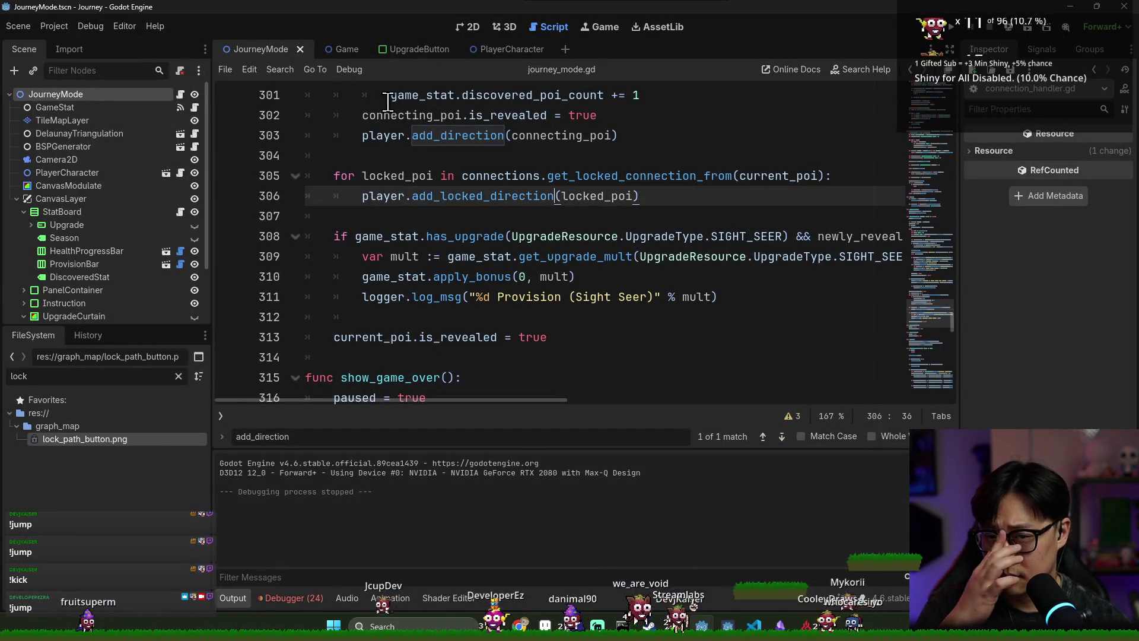
- Jump to the add_direction definition and examine its button position and rotation lines
click(457, 136)
ctrl+click(457, 136)
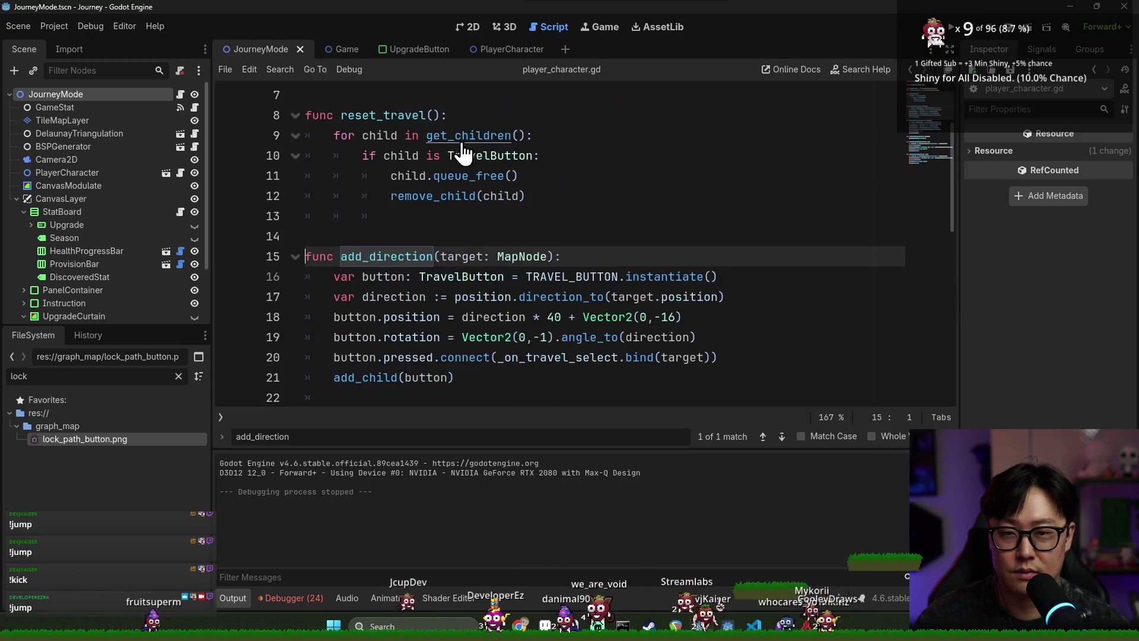
scroll(408, 240, down, 1)
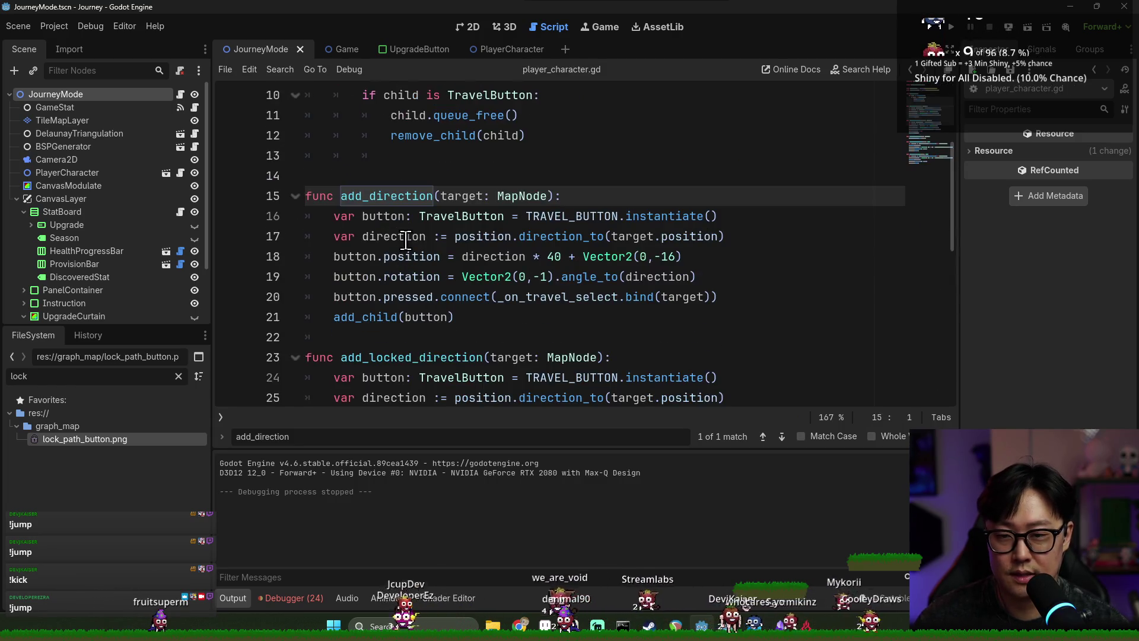
double_click(411, 277)
double_click(358, 277)
double_click(399, 256)
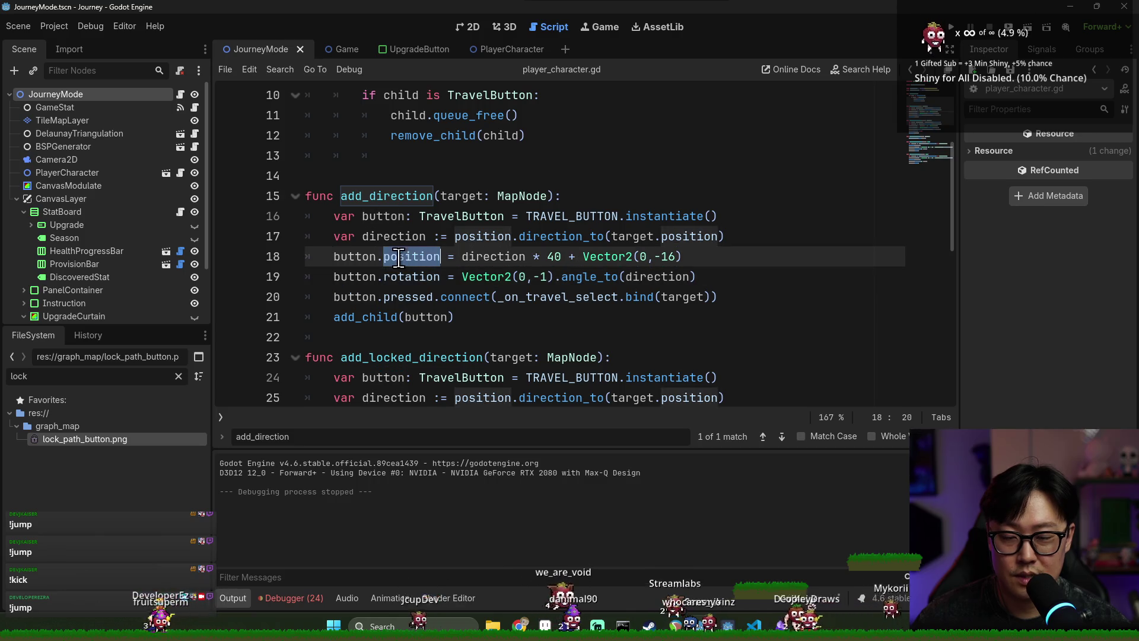
double_click(349, 257)
- Start a new button rotation-setter call on a line below the button position line
double_click(344, 256)
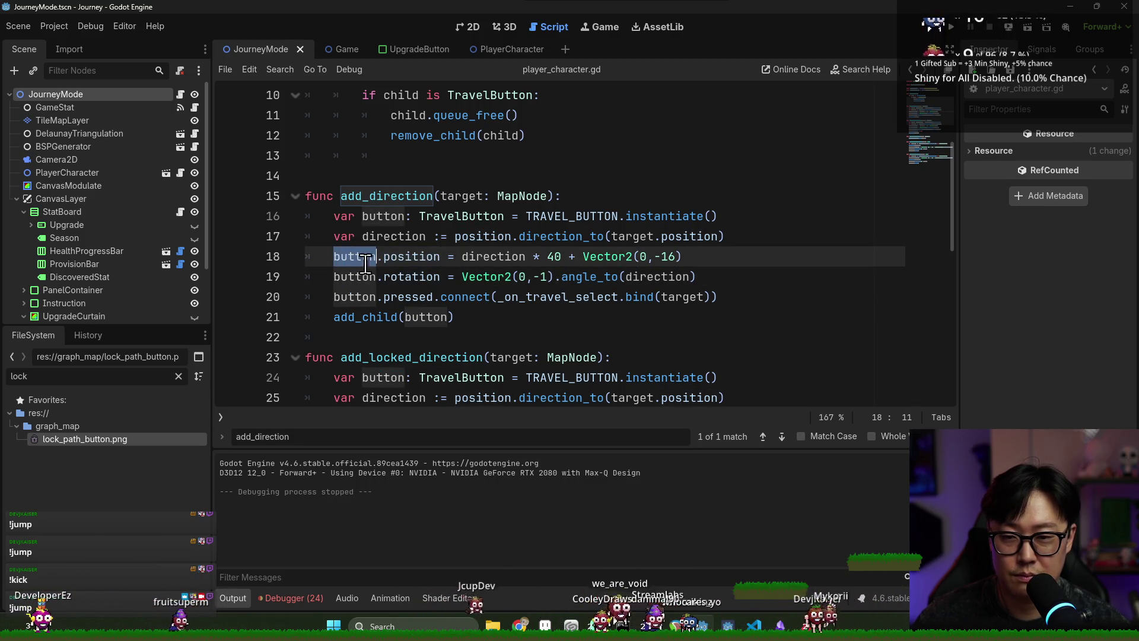
click(376, 274)
double_click(409, 257)
click(354, 256)
double_click(354, 276)
double_click(411, 276)
double_click(354, 277)
click(745, 256)
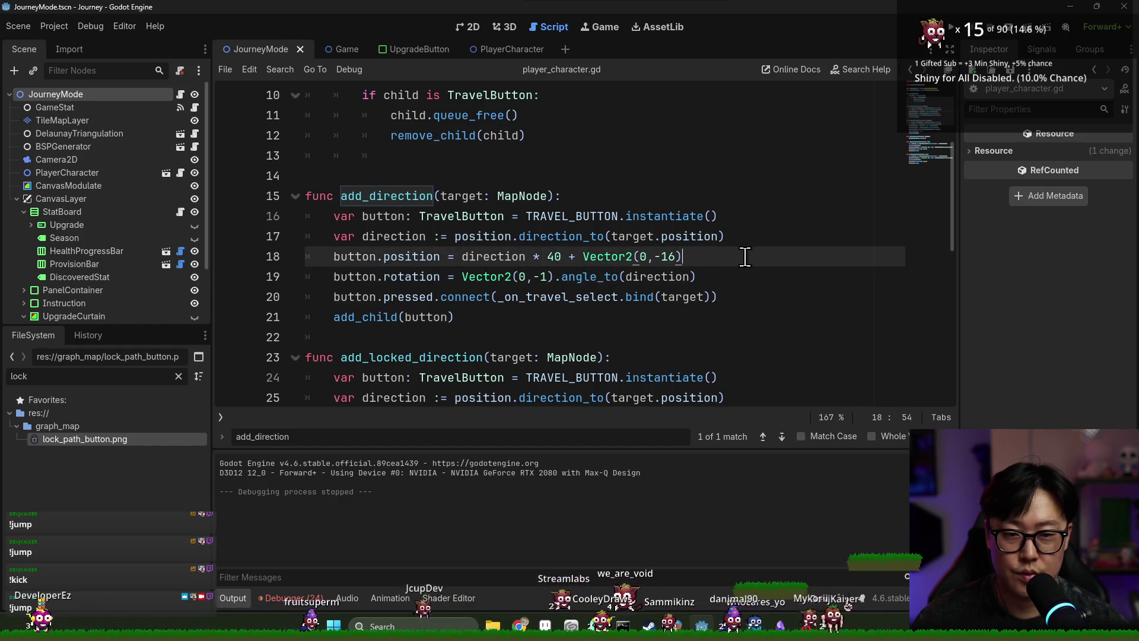
key(Return)
text(button.set_rotation =)
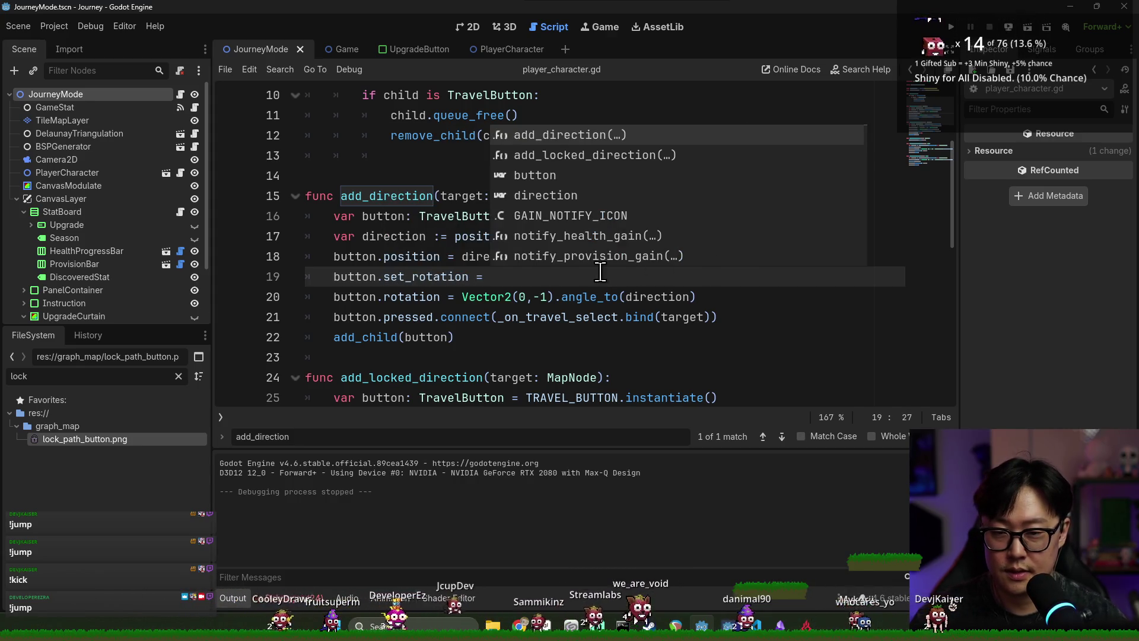
key(BackSpace)
key(BackSpace)
key(BackSpace)
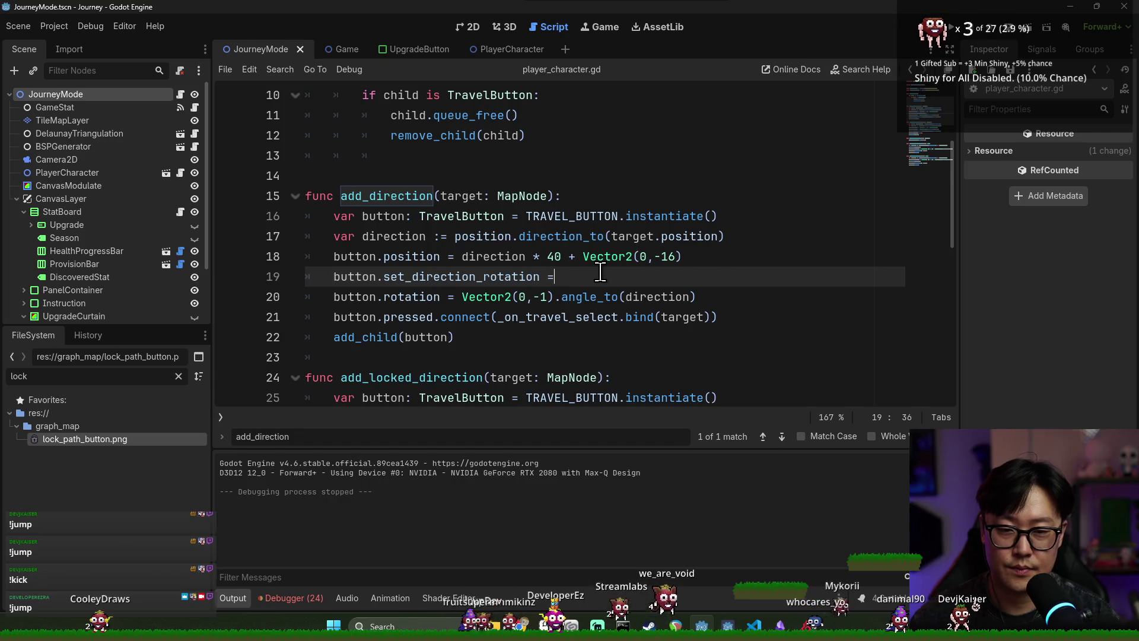
- Move Vector2(0,-1).angle_to(direction) into set_direction_rotation(), delete the old rotation line, and save
drag(462, 296, 696, 296)
key(ctrl+x)
click(544, 276)
key(ctrl+v)
click(614, 295)
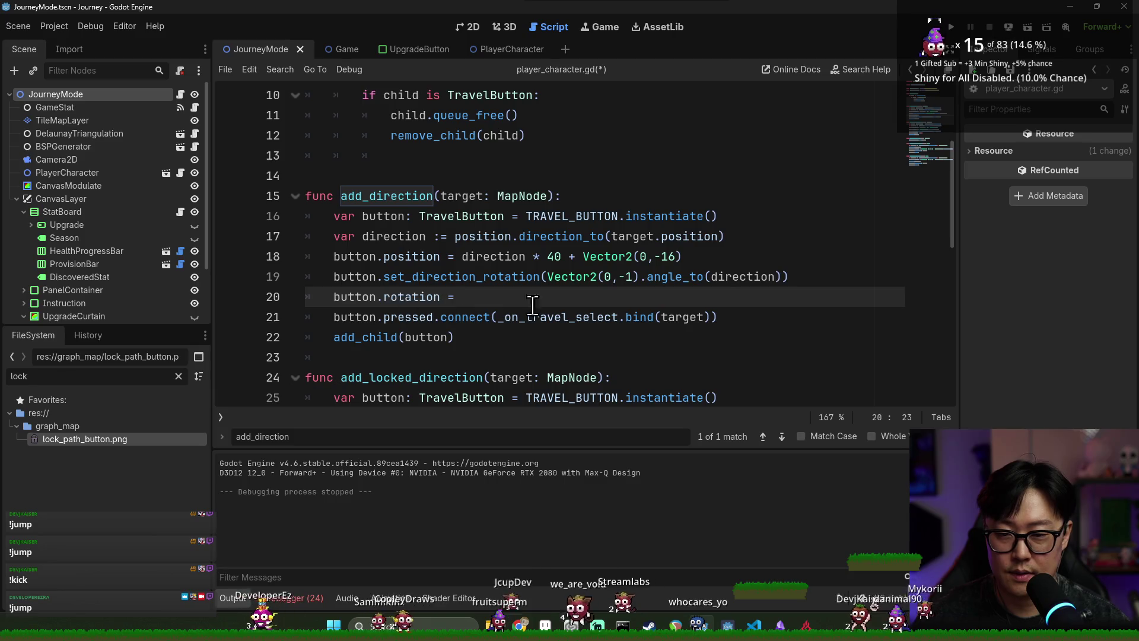
shift+click(810, 277)
key(BackSpace)
key(ctrl+s)
- Open the TravelButton scene from the FileSystem dock
double_click(448, 277)
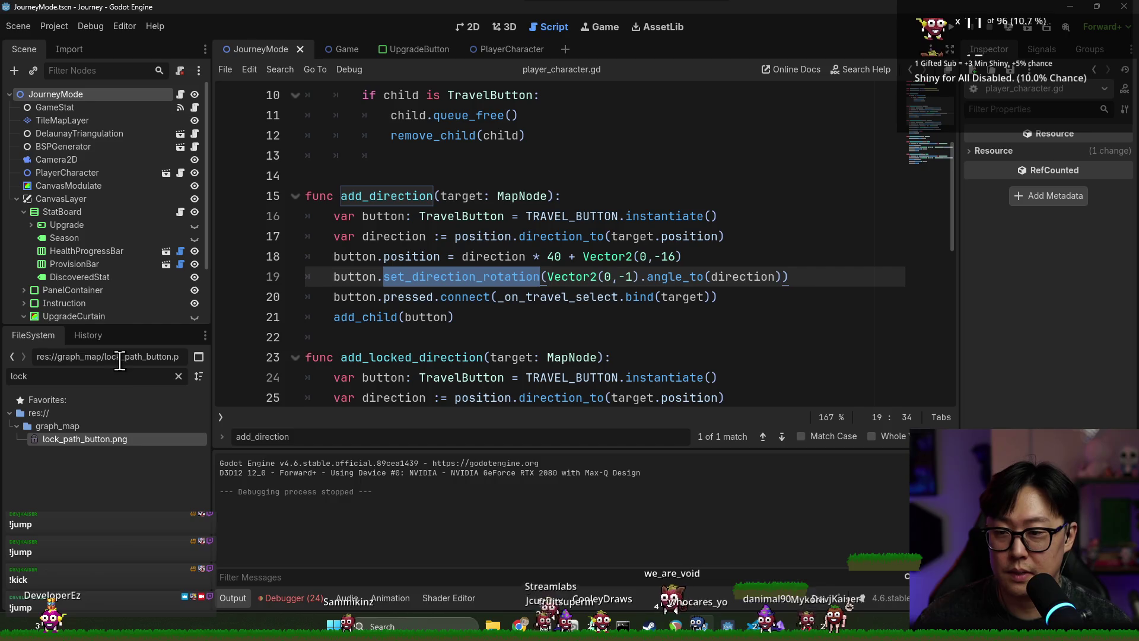
text(travel)
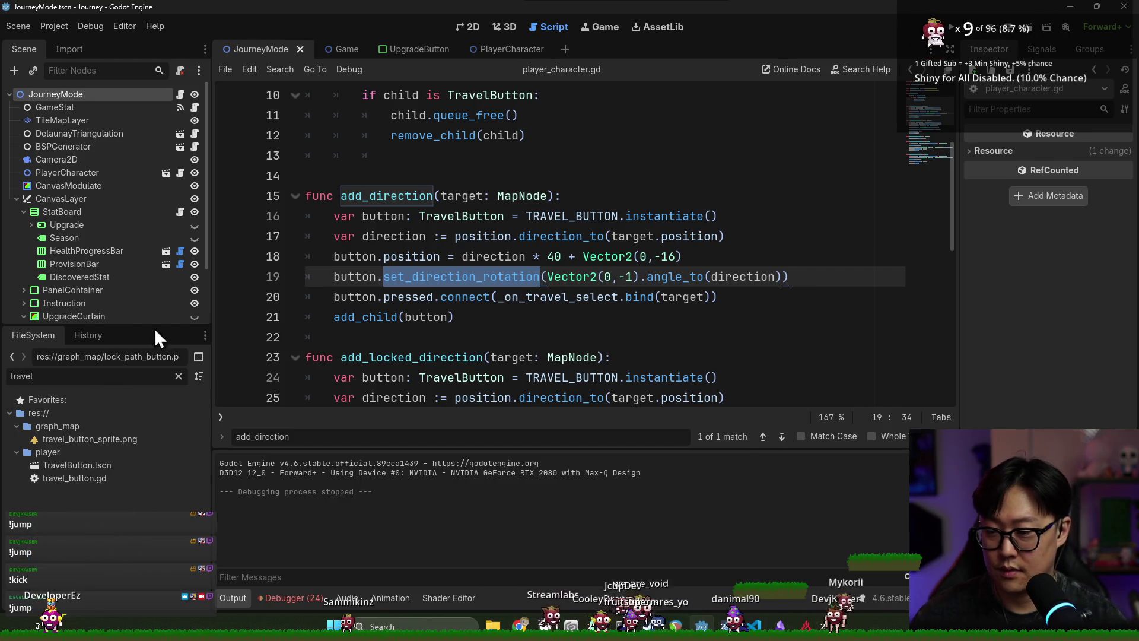
double_click(111, 464)
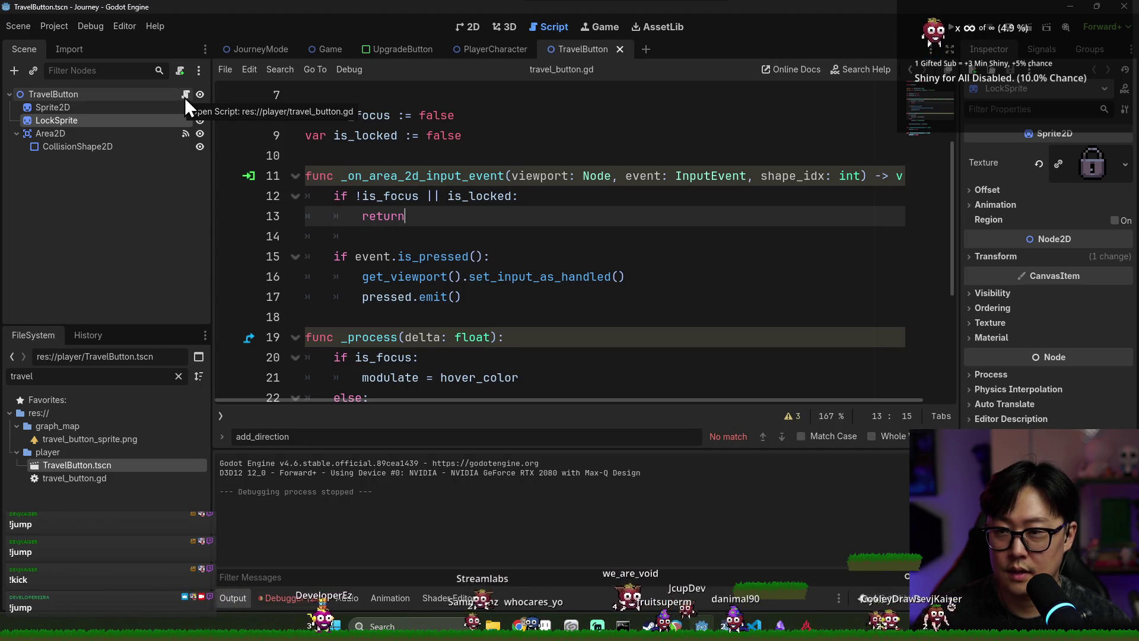
- Declare func set_direction_rotation(angle: float) in travel_button.gd and start its body
click(383, 155)
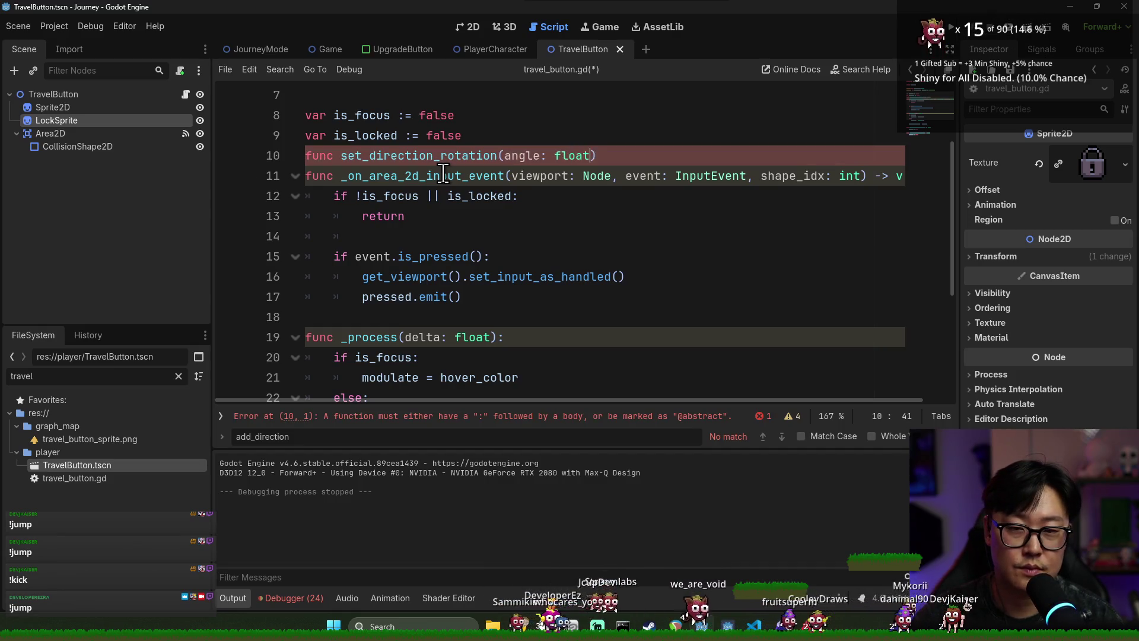
text():)
key(Return)
click(478, 135)
key(Return)
click(338, 190)
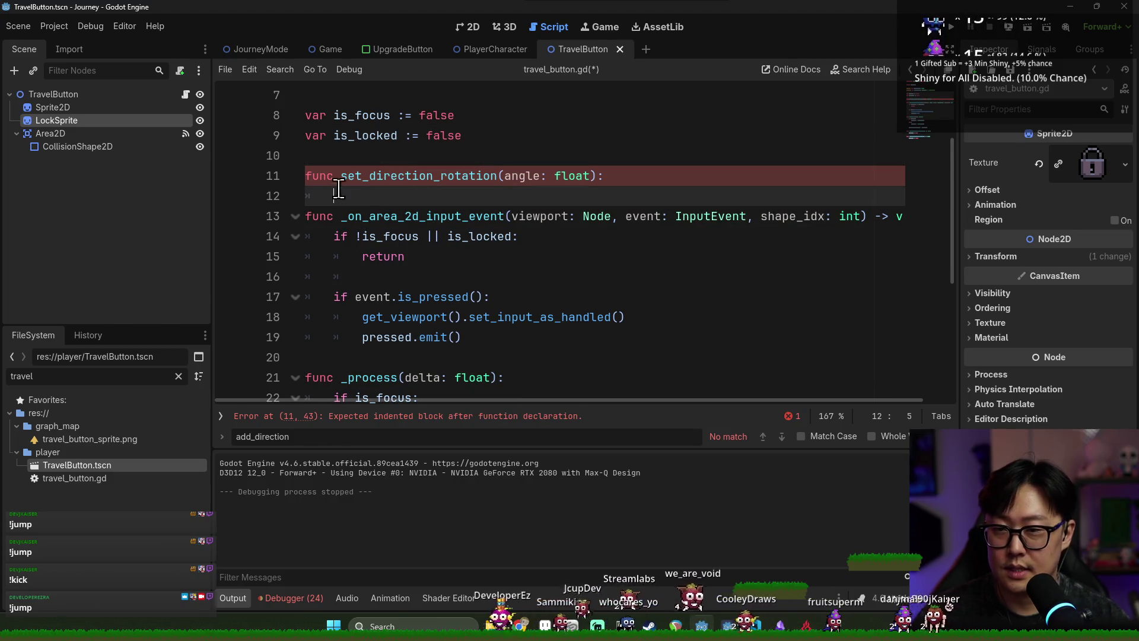
text(spri)
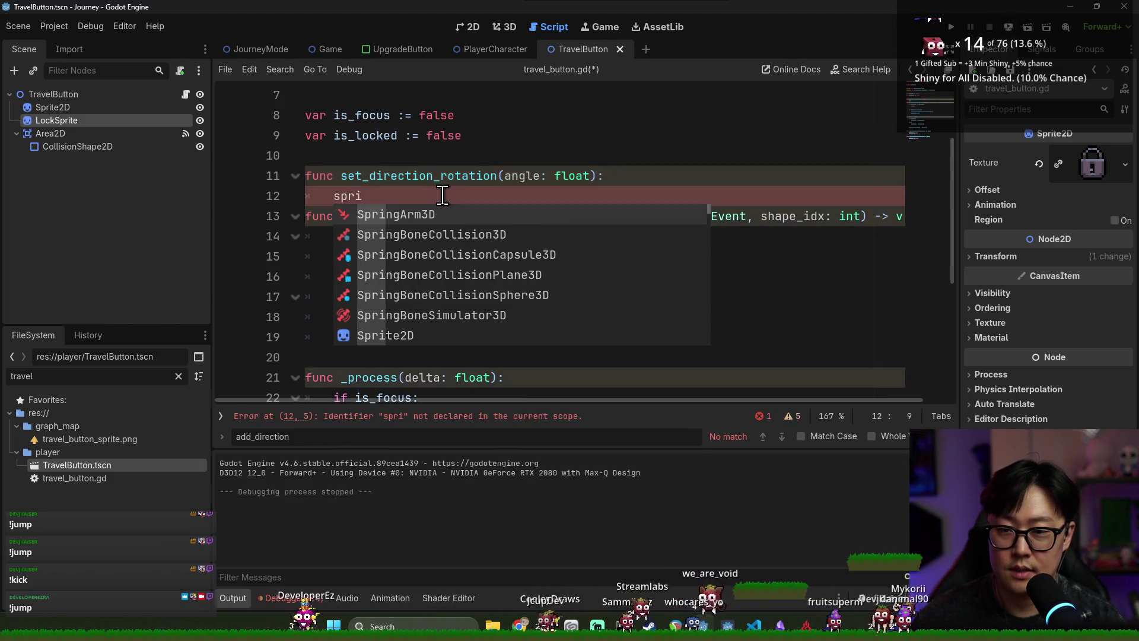
scroll(445, 184, up, 2)
- Add onready sprite_2d and area_2d references by dragging Sprite2D and Area2D into the script
drag(109, 109, 307, 213)
drag(95, 134, 310, 237)
double_click(429, 216)
scroll(348, 195, down, 3)
- Set sprite_2d.rotation = angle inside set_direction_rotation
click(363, 176)
text(te_2d/.)
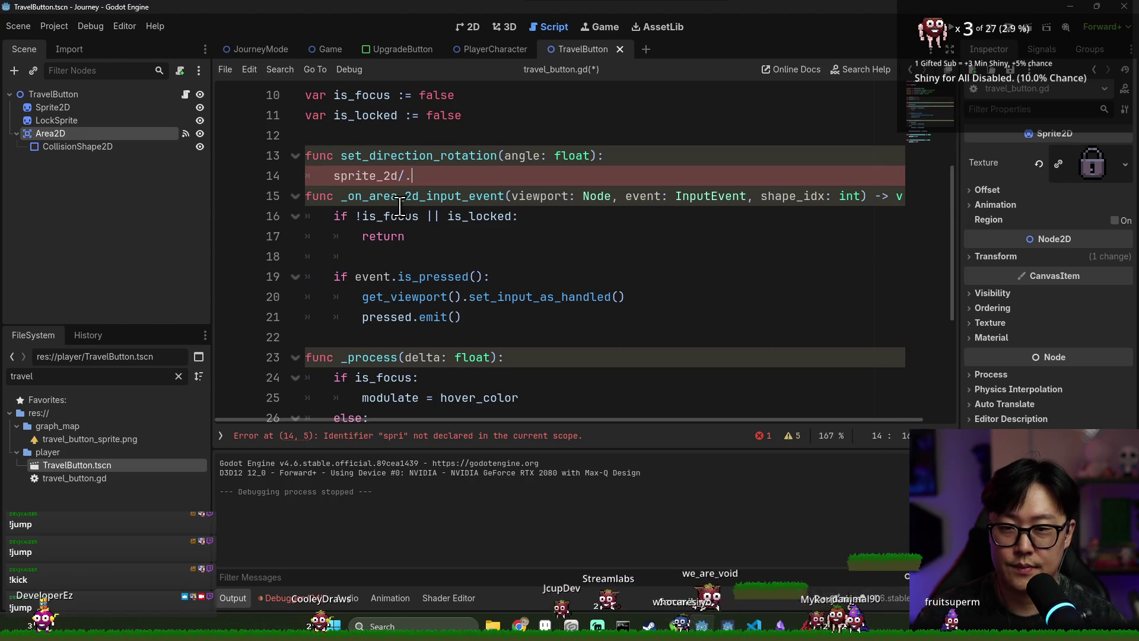
key(BackSpace)
key(BackSpace)
text(.rotation=)
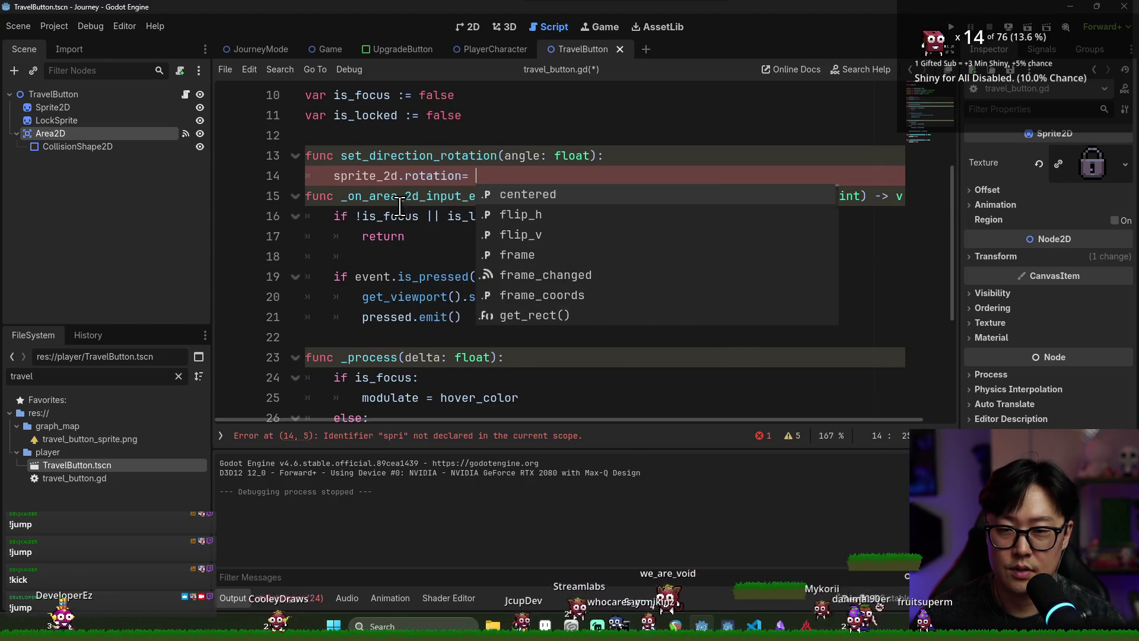
key(BackSpace)
key(BackSpace)
text(= angle)
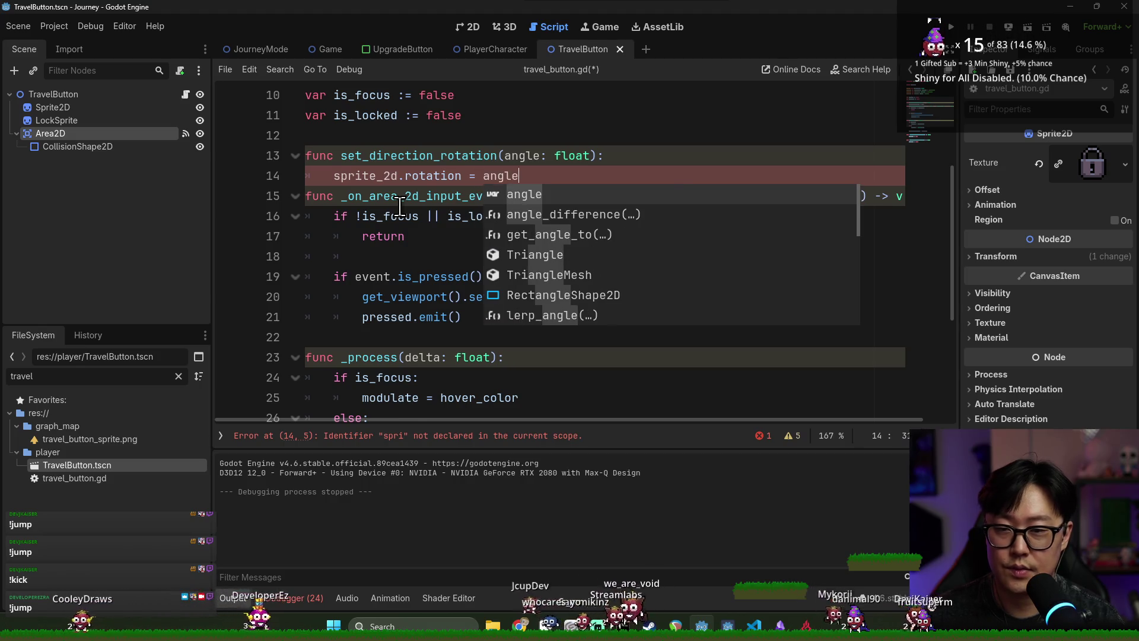
key(Return)
key(Return)
- Add area_2d.rotation = angle, save the script, and run the project
scroll(380, 154, up, 3)
double_click(417, 176)
click(404, 318)
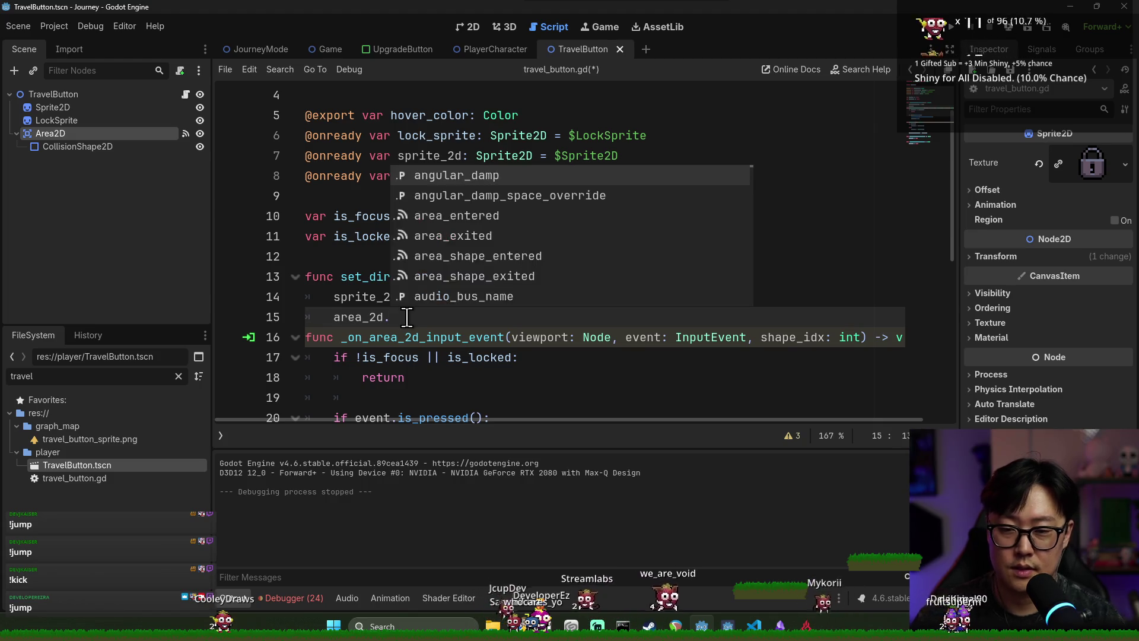
text(rot)
key(Return)
text(= angle)
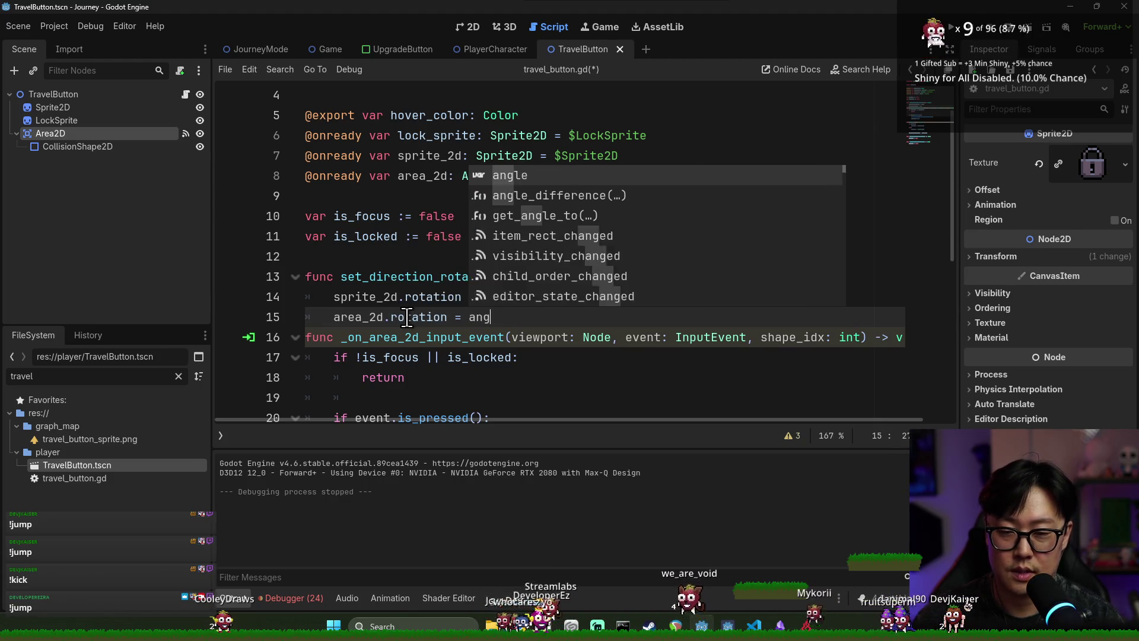
key(ctrl+s)
key(Return)
click(610, 296)
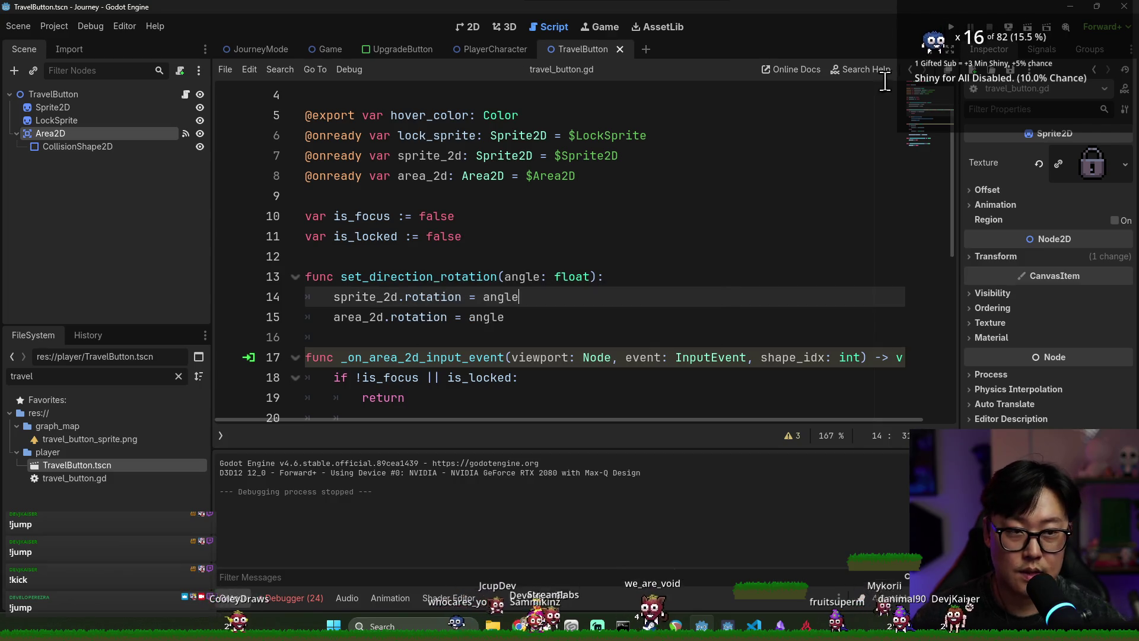
click(951, 27)
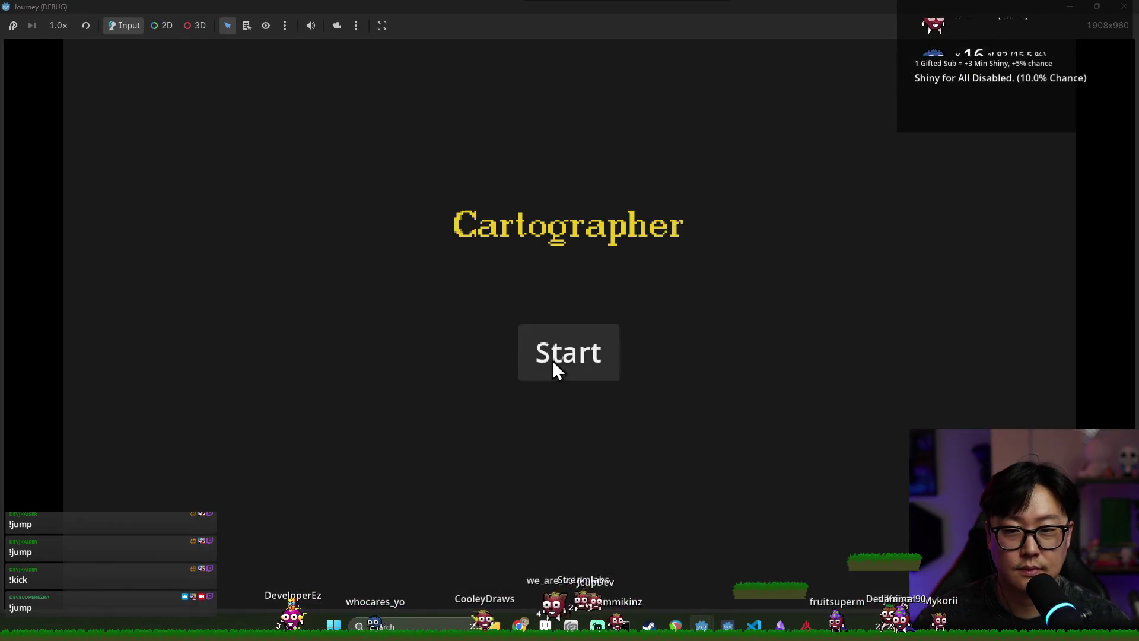
- Start a game, inspect the Nil sprite_2d rotation error in the debugger, and stop the run
click(554, 360)
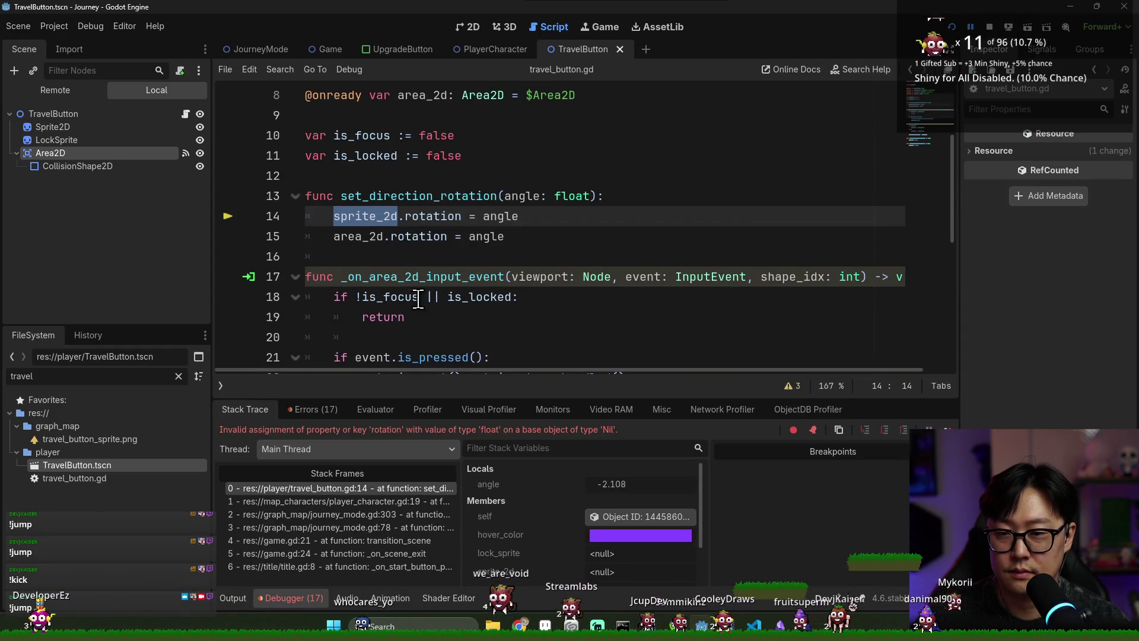
scroll(415, 303, up, 3)
scroll(433, 300, down, 2)
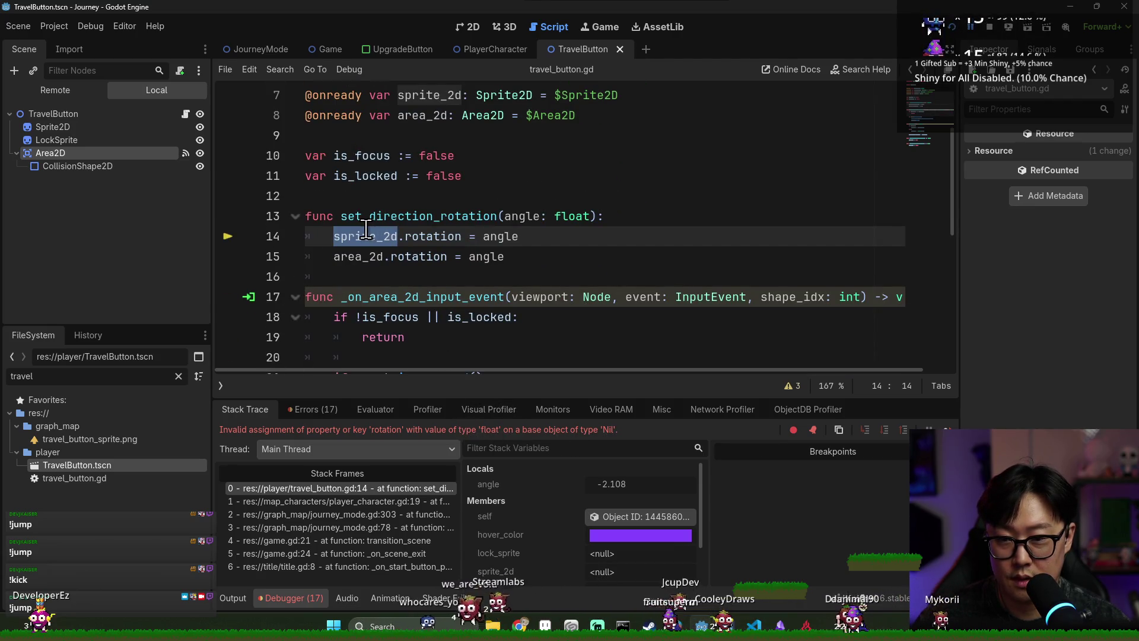
mouse_move(366, 230)
key(F8)
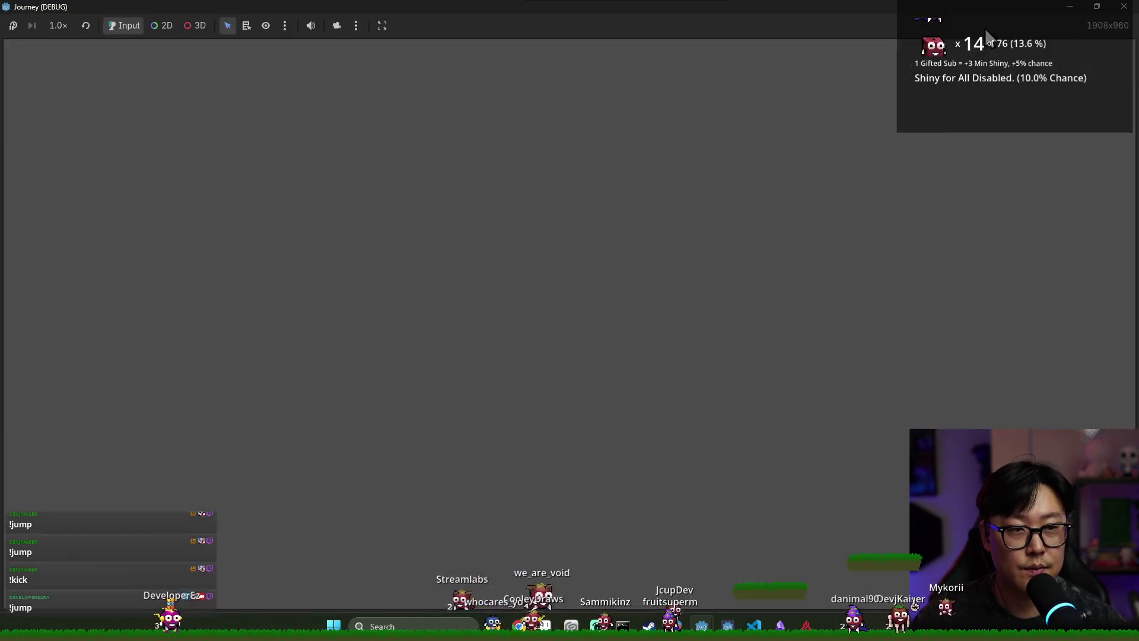
- Add an 'if !is_node_ready(): return' guard at the top of set_direction_rotation
click(619, 223)
key(Return)
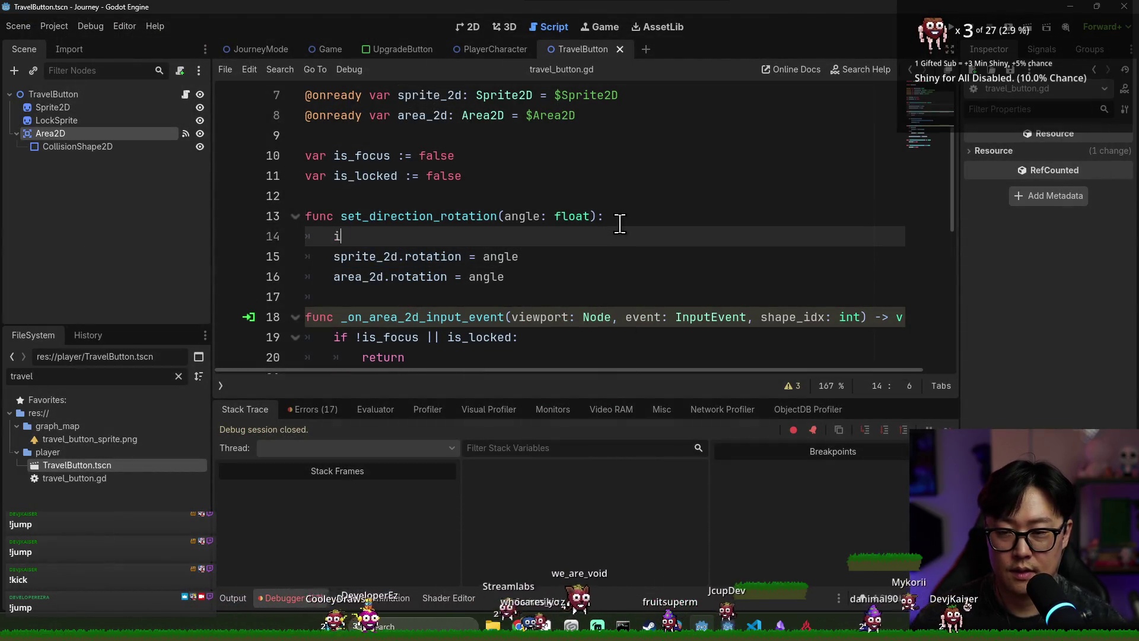
text(if is_no)
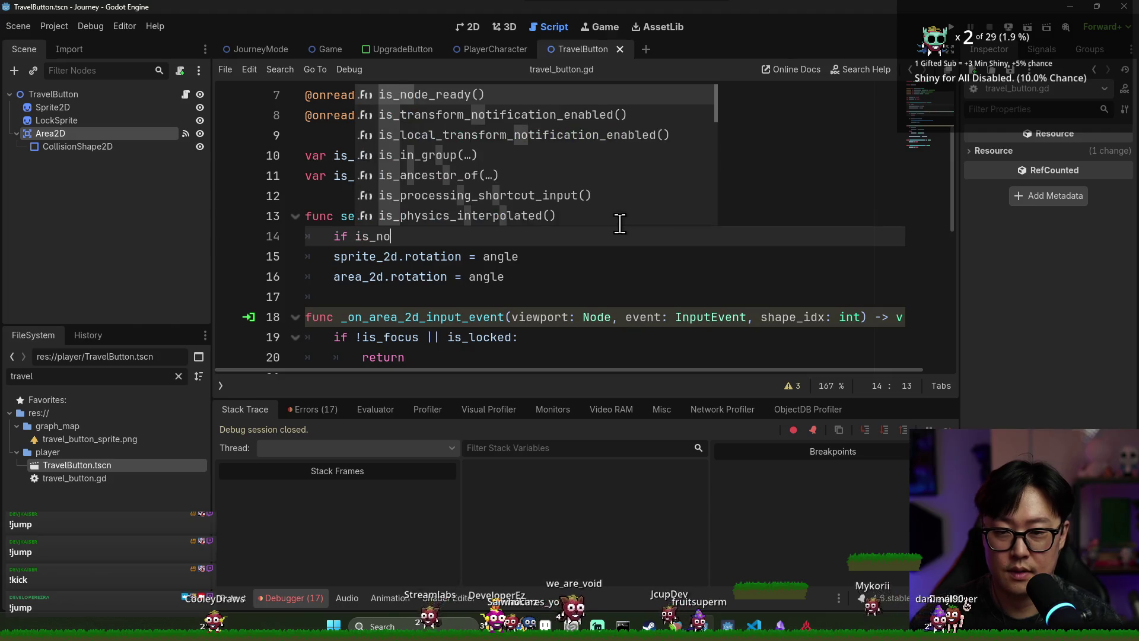
key(Return)
key(ctrl+s)
key(BackSpace)
key(Return)
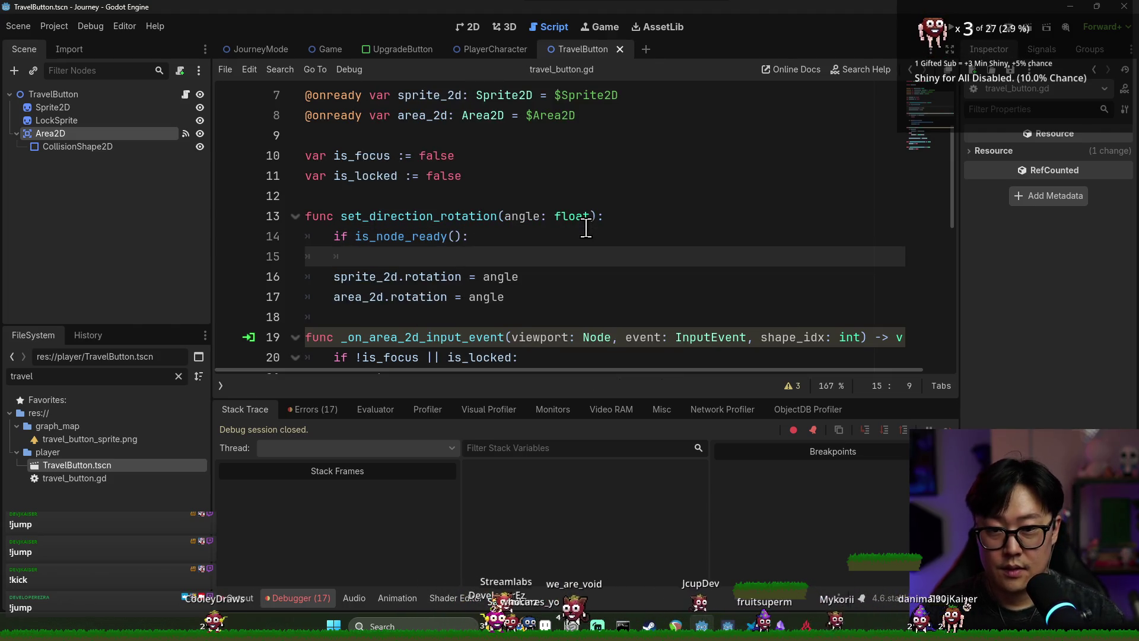
text(return)
click(356, 237)
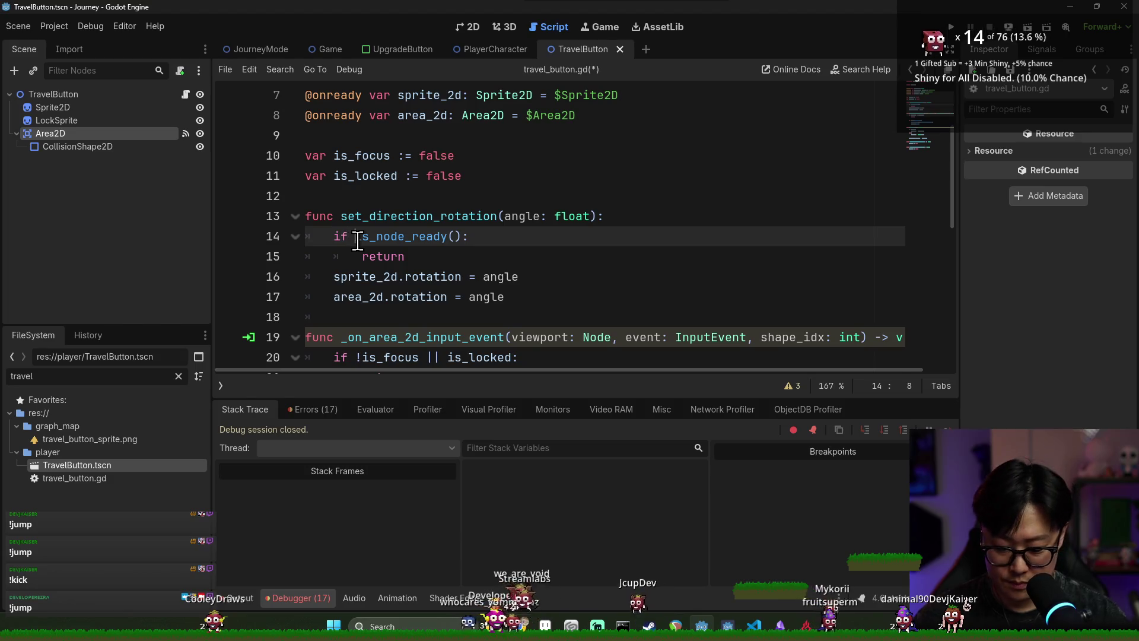
- Run the project, start a game, and travel to the next map node
key(F5)
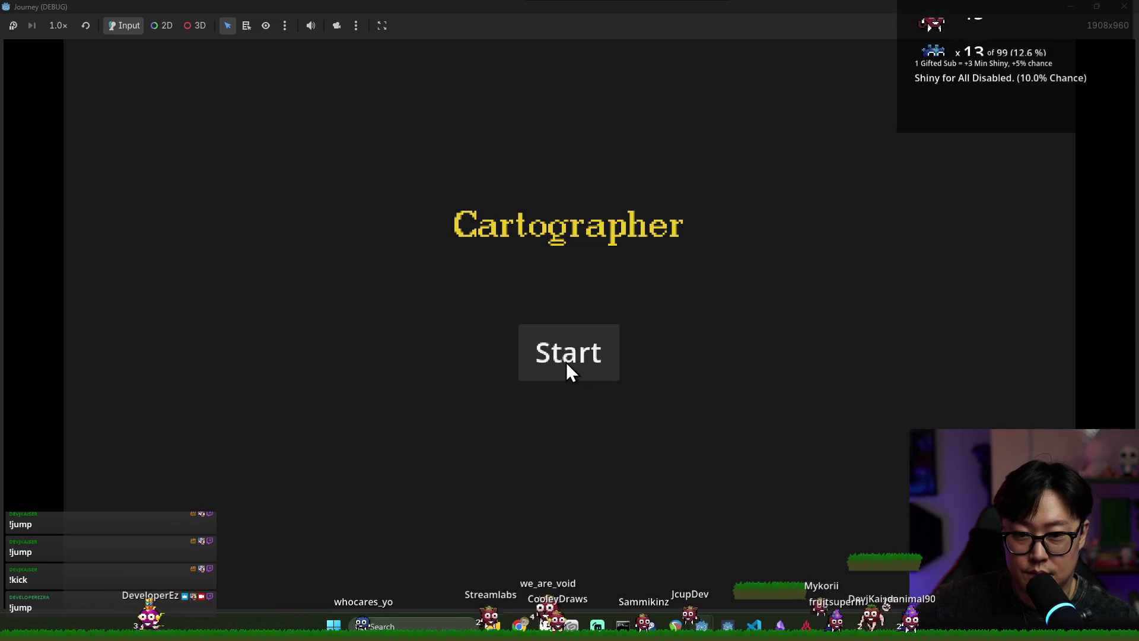
click(566, 361)
click(464, 298)
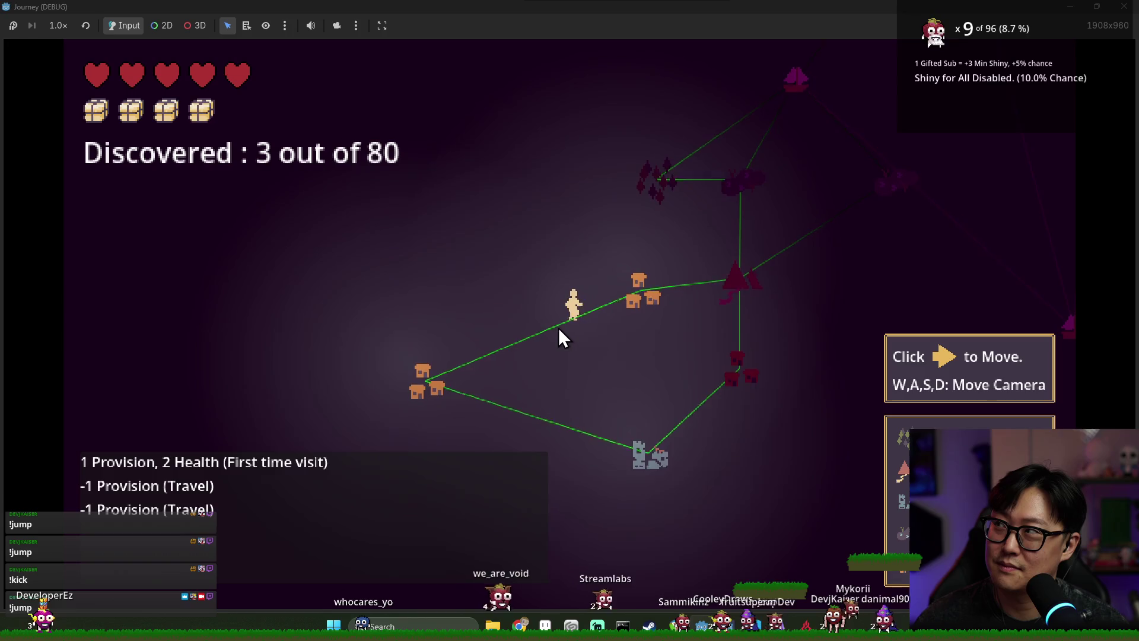
click(628, 307)
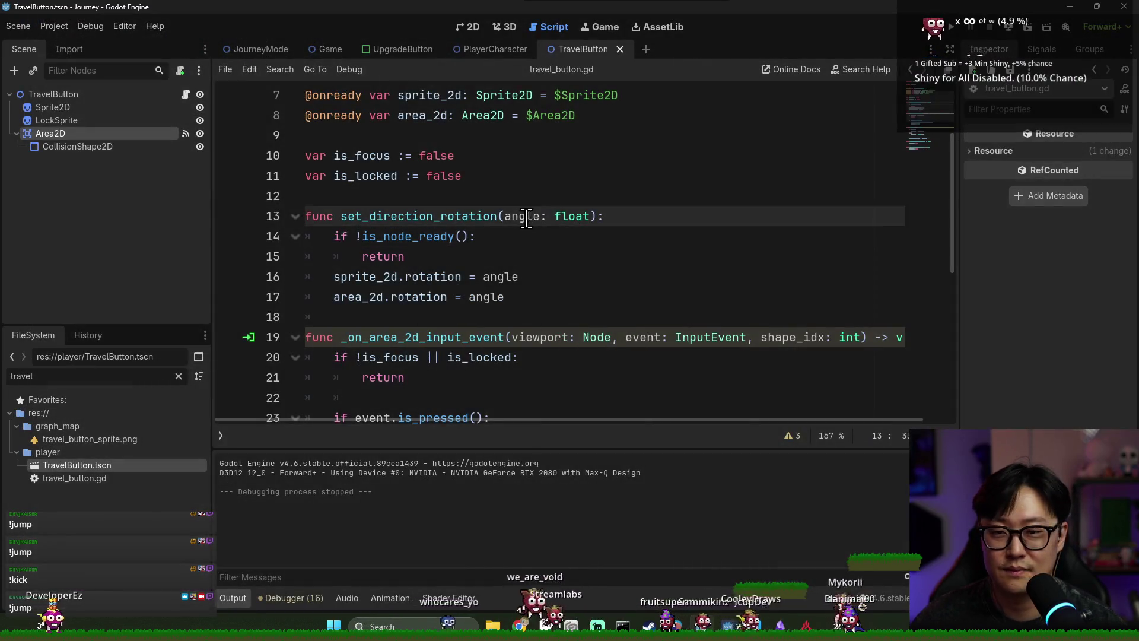
- Delete the is_node_ready guard and bring up add_direction in the JourneyMode script
key(ctrl+s)
double_click(380, 276)
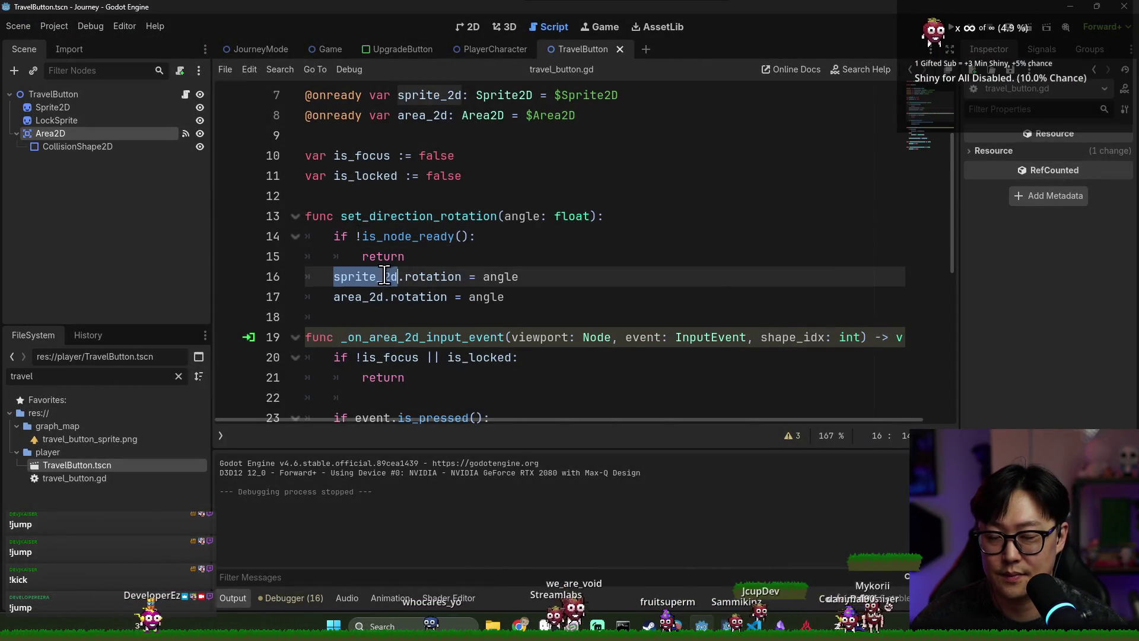
scroll(415, 214, up, 1)
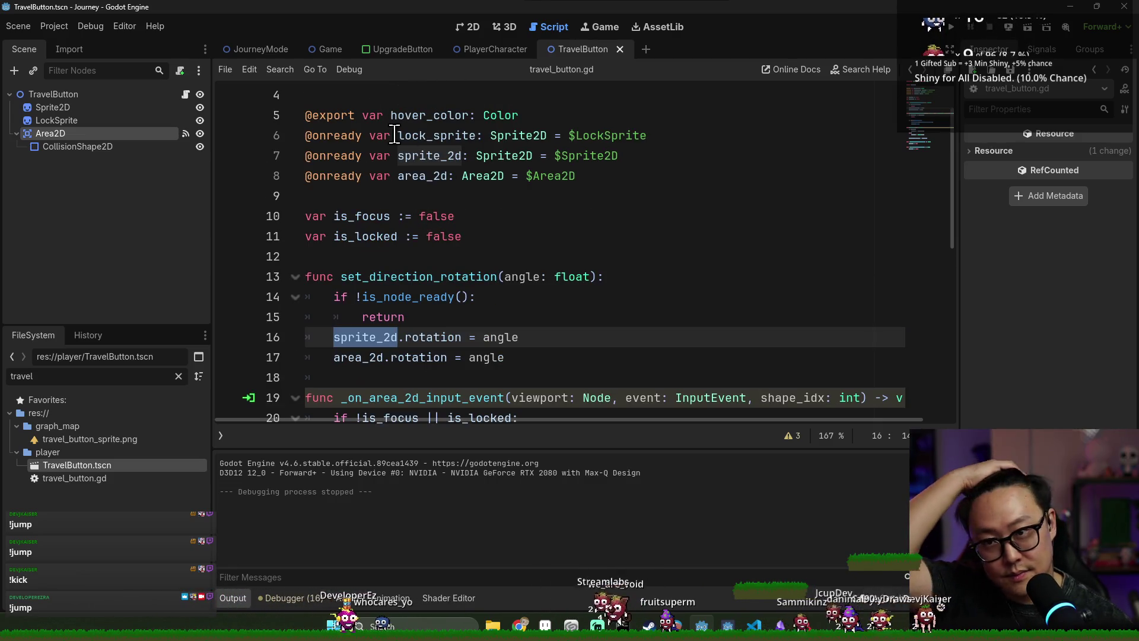
click(428, 317)
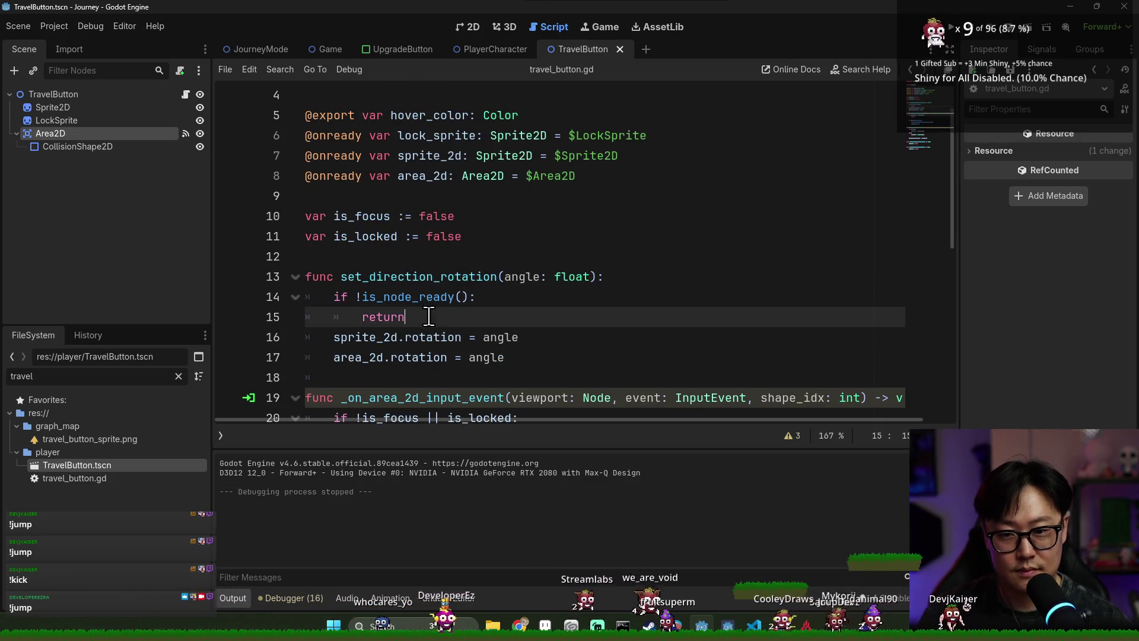
shift+click(638, 276)
key(BackSpace)
click(323, 53)
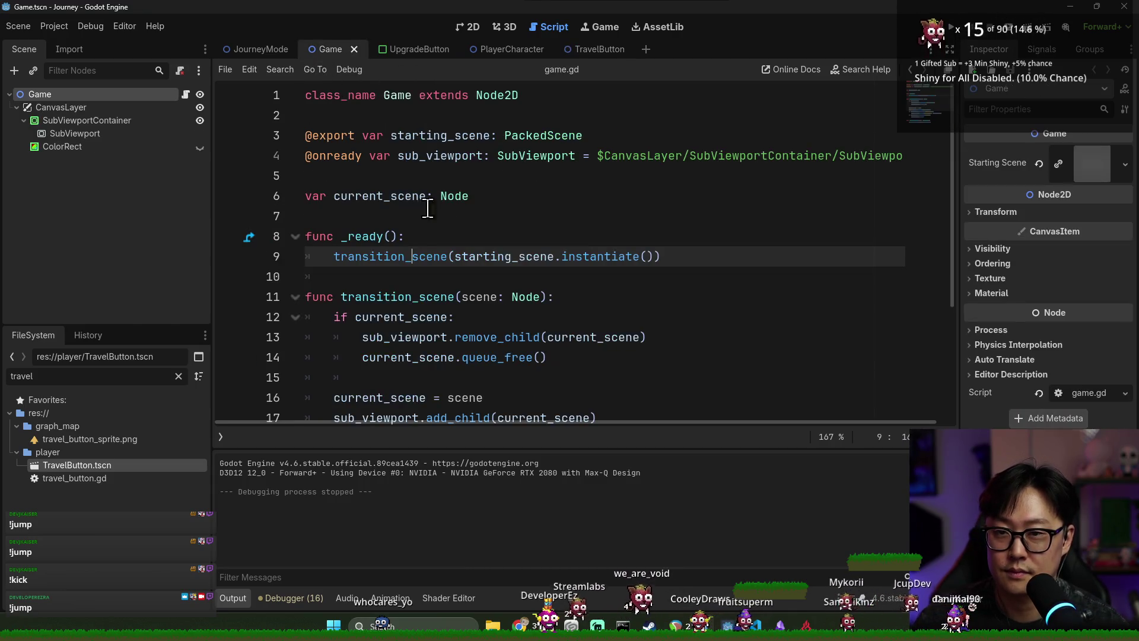
click(267, 54)
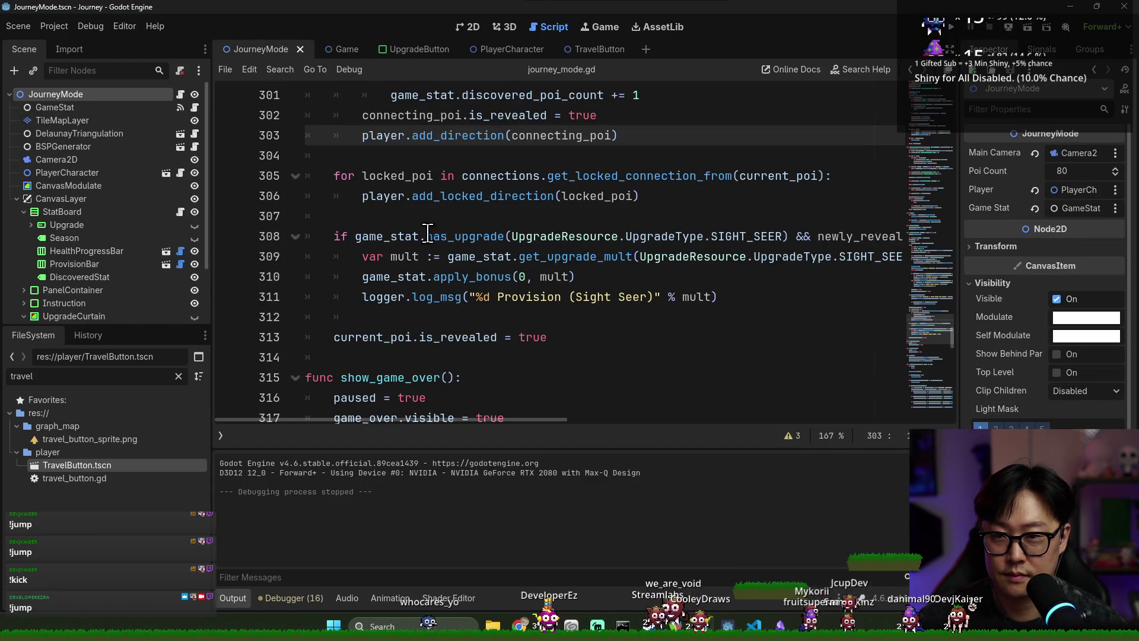
ctrl+click(434, 135)
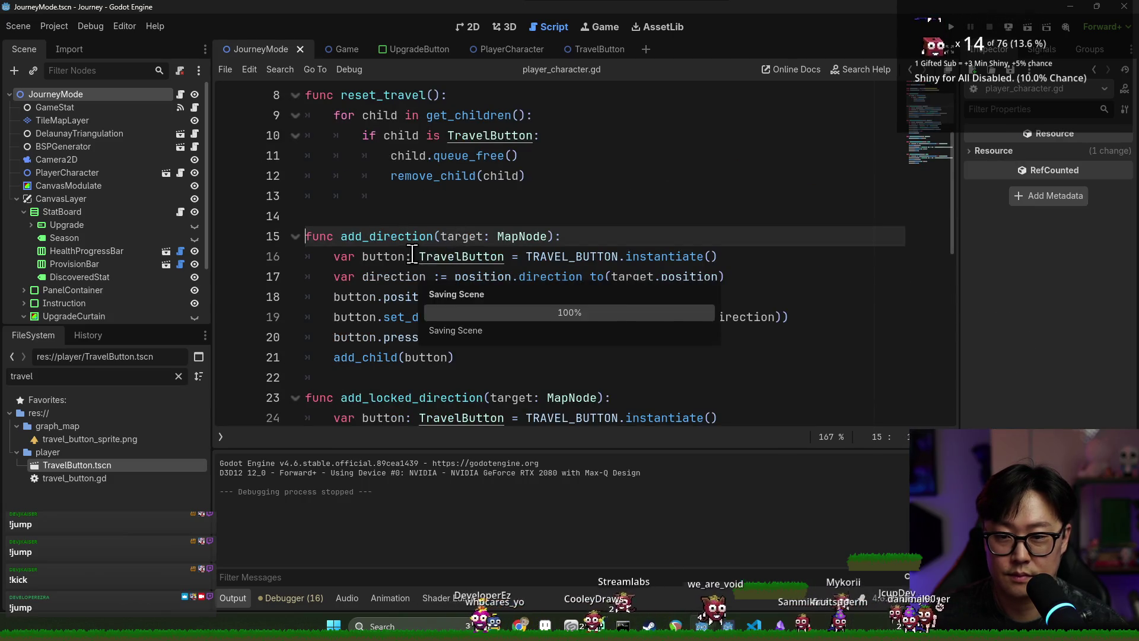
- Move add_child(button) directly below the button.position line in add_direction and save
scroll(445, 261, down, 2)
click(366, 175)
triple_click(392, 236)
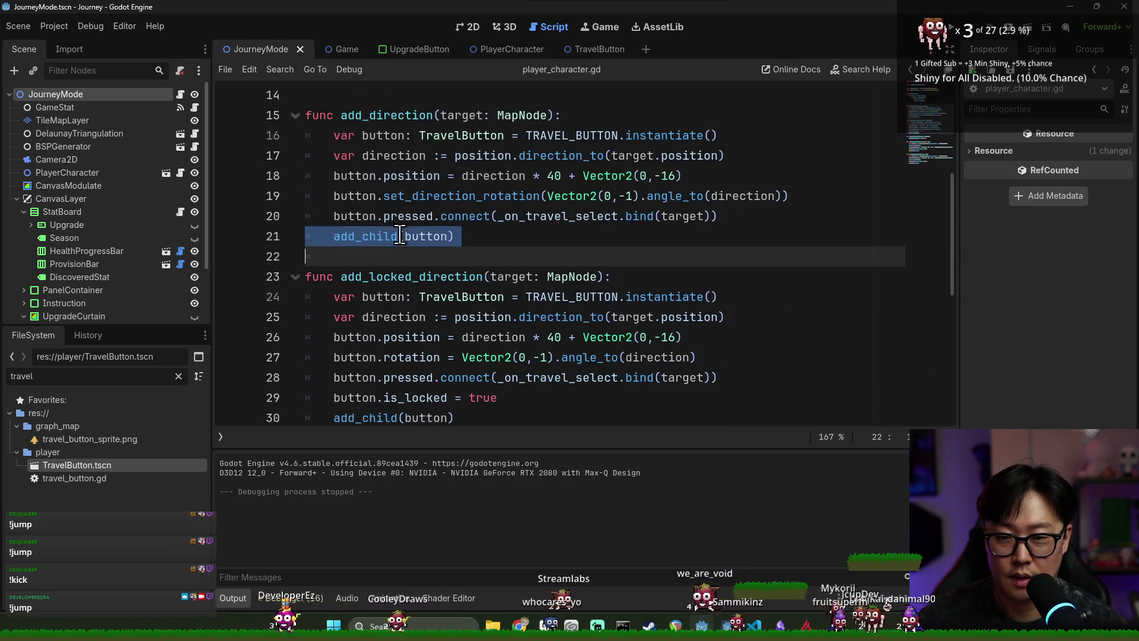
key(ctrl+x)
click(757, 181)
key(Return)
key(ctrl+v)
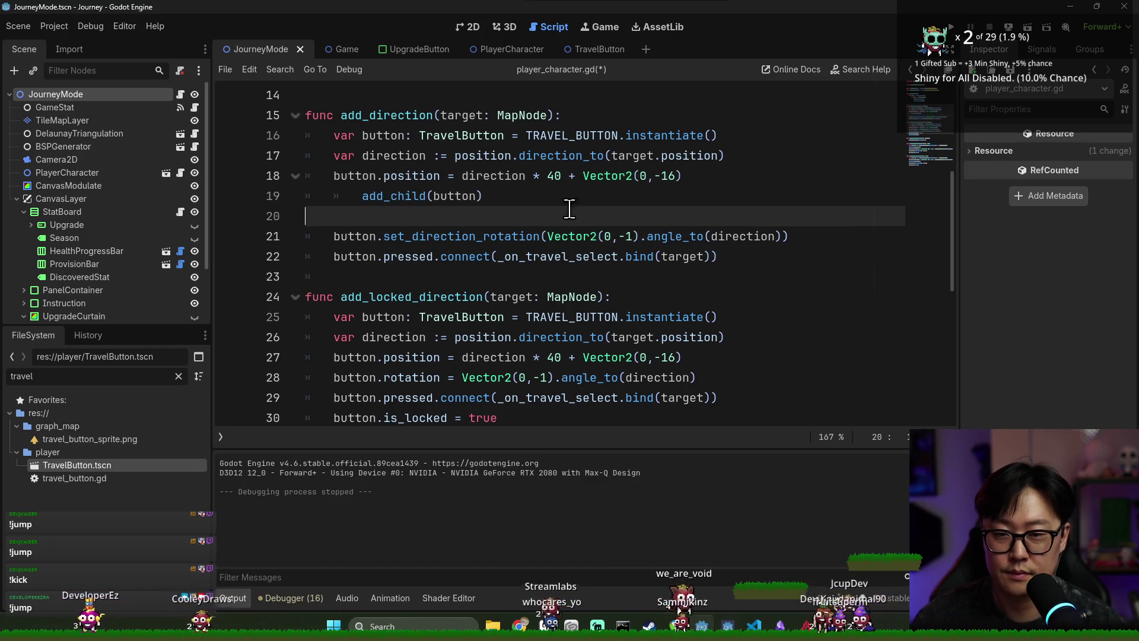
key(ctrl+s)
- Playtest by travelling to the middle houses, the ship node and back, then stop the game
click(951, 28)
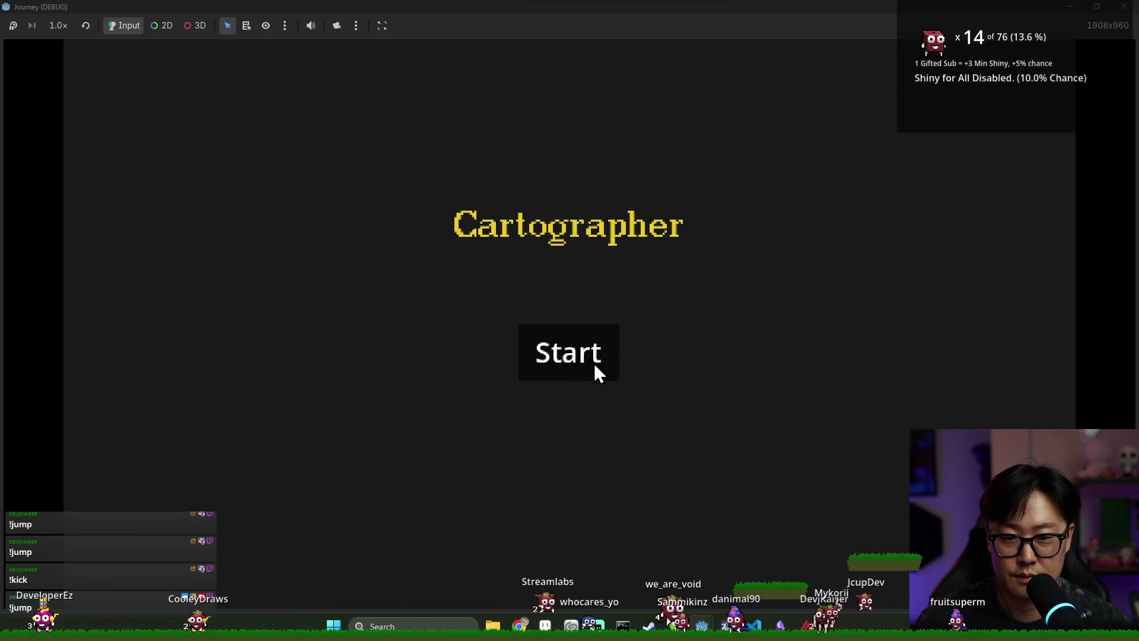
click(594, 366)
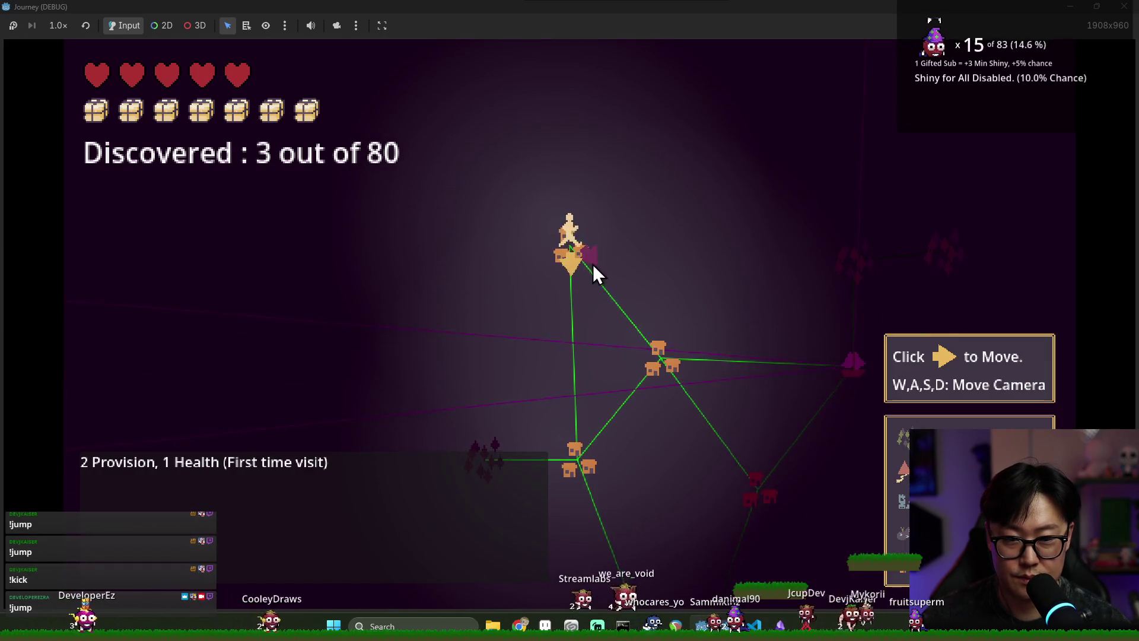
click(679, 397)
click(679, 405)
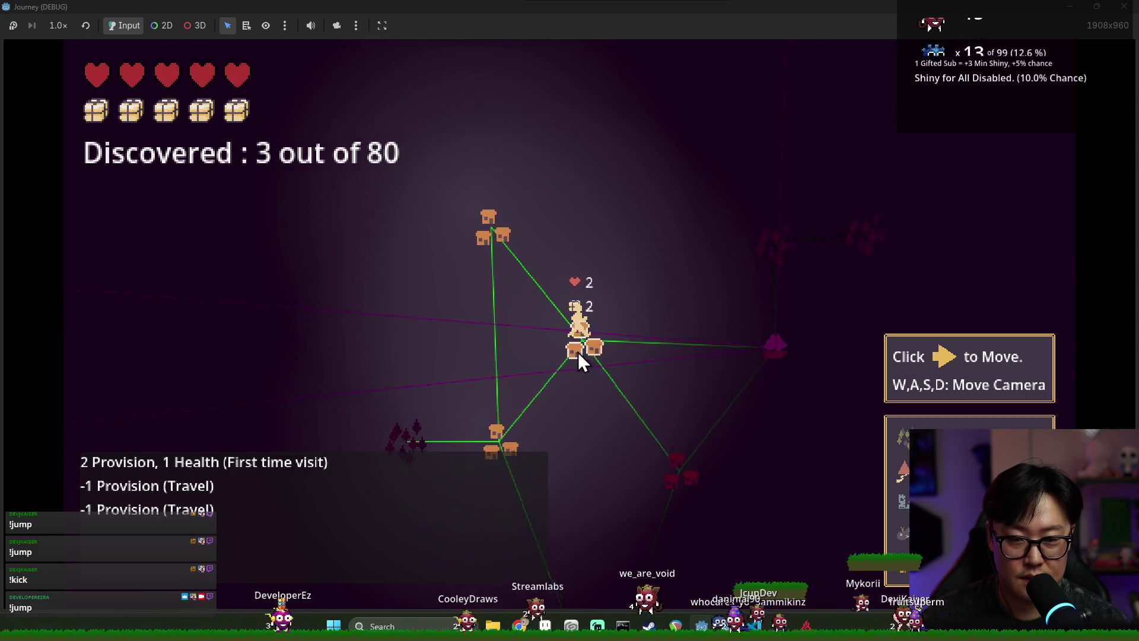
click(602, 323)
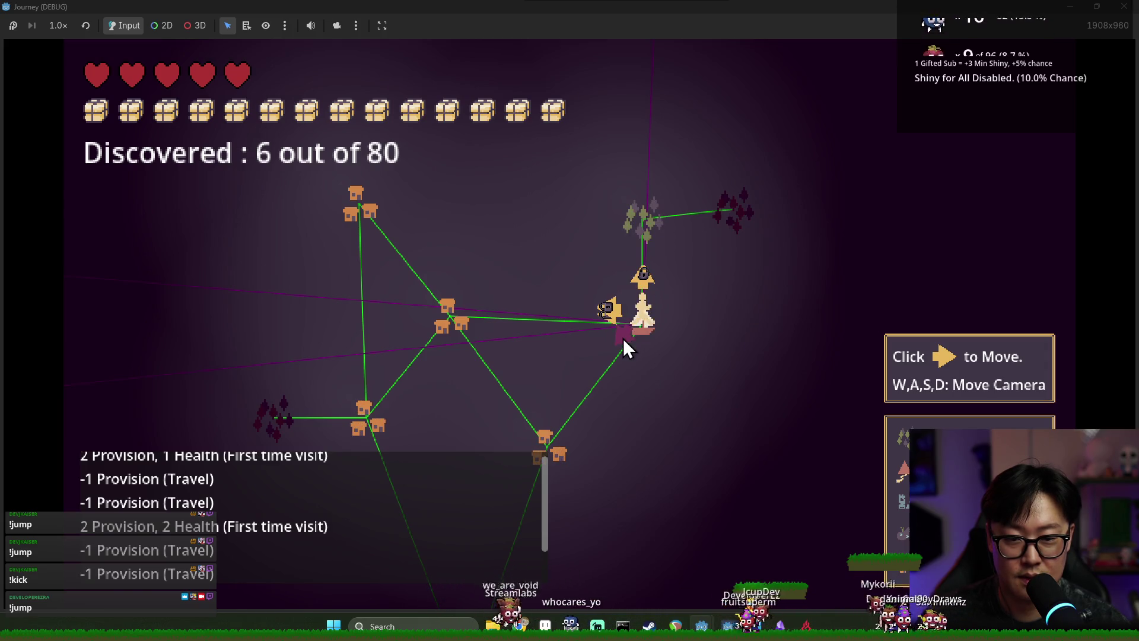
click(623, 338)
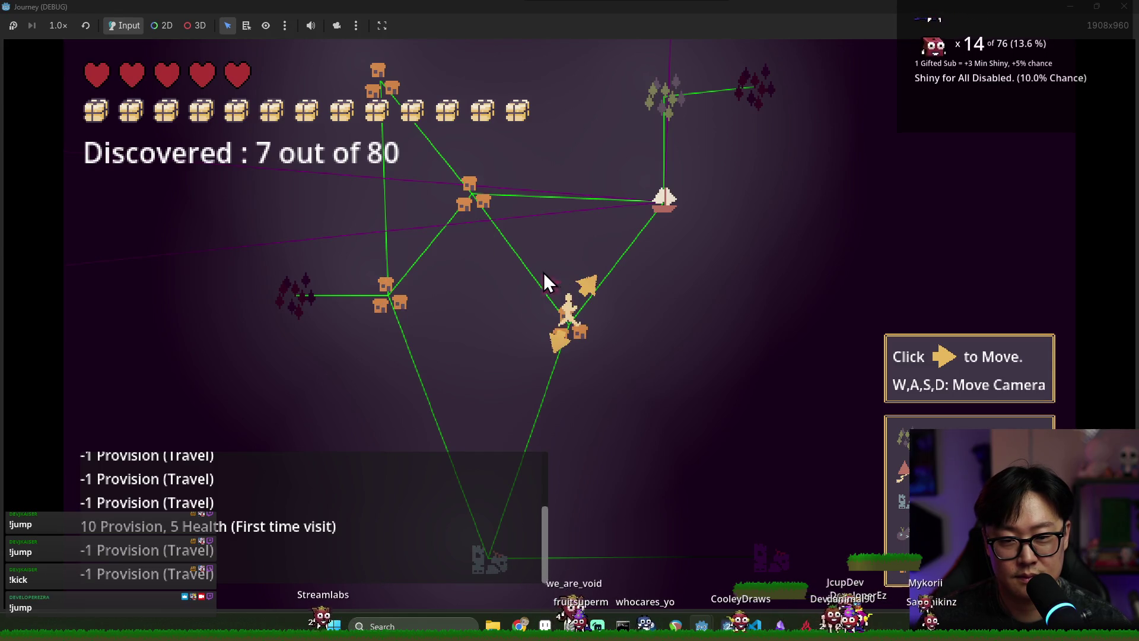
key(F8)
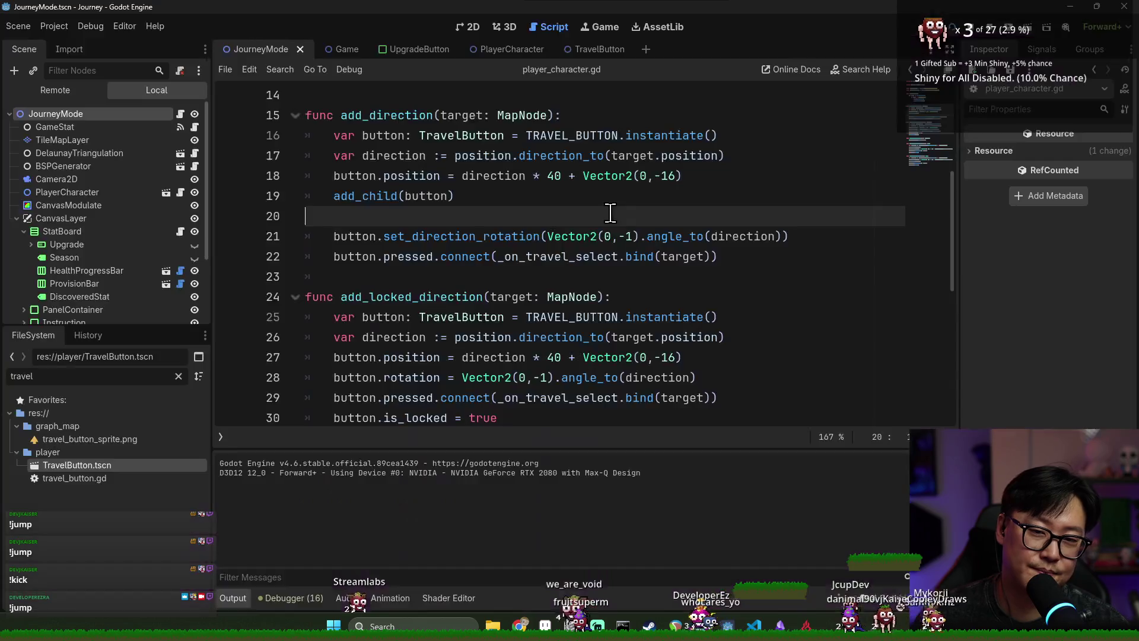
- Save player_character.gd and scroll to add_locked_direction
click(492, 187)
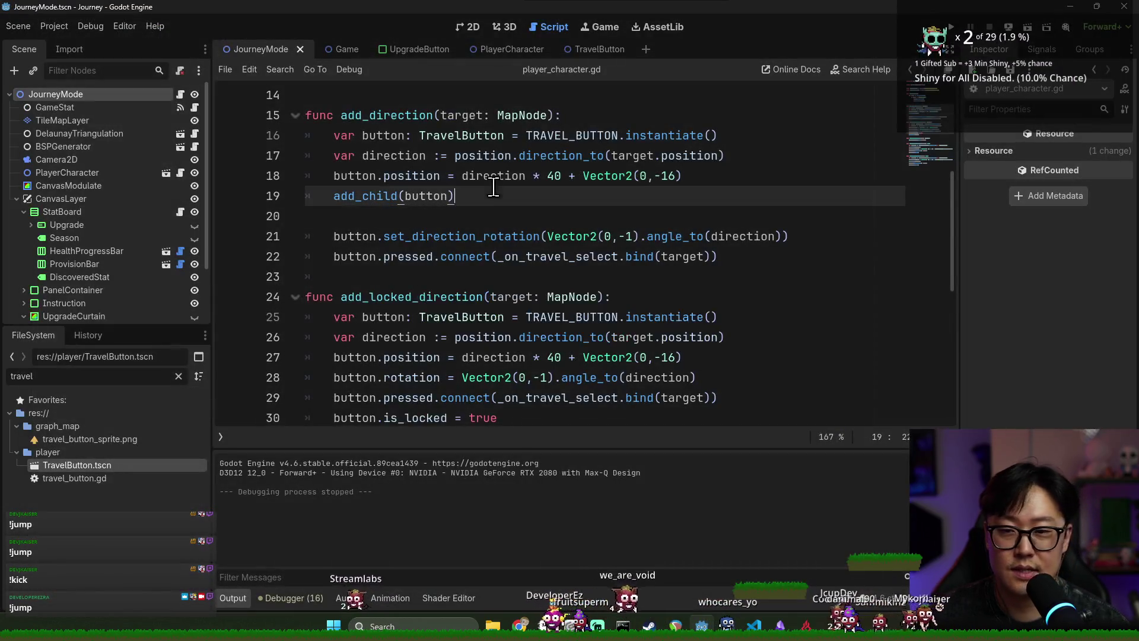
click(420, 121)
scroll(432, 252, down, 3)
key(ctrl+s)
scroll(574, 202, up, 1)
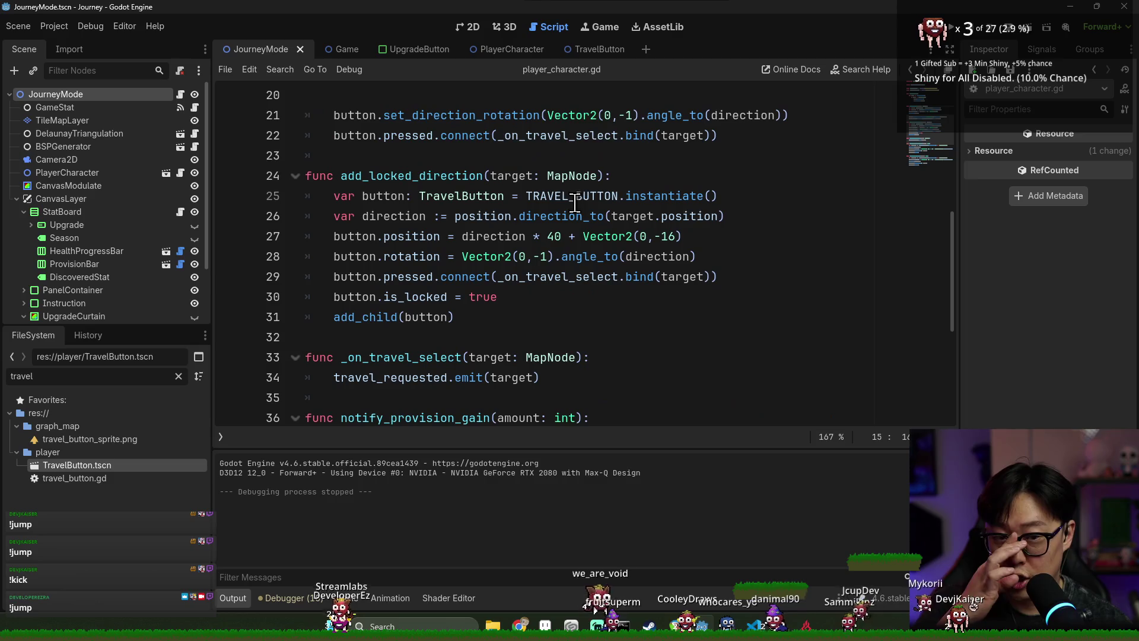
mouse_move(582, 216)
- Change the locked button offset from Vector2(0,-16) to Vector2(0,-42) and relaunch the game
click(518, 242)
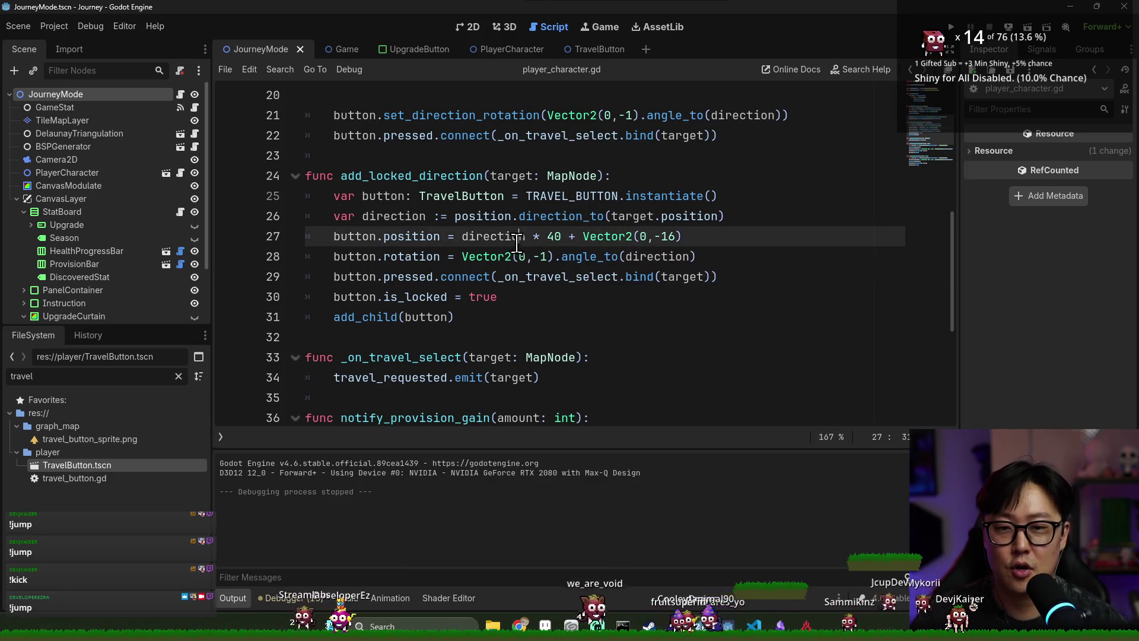
click(471, 256)
double_click(489, 257)
double_click(593, 257)
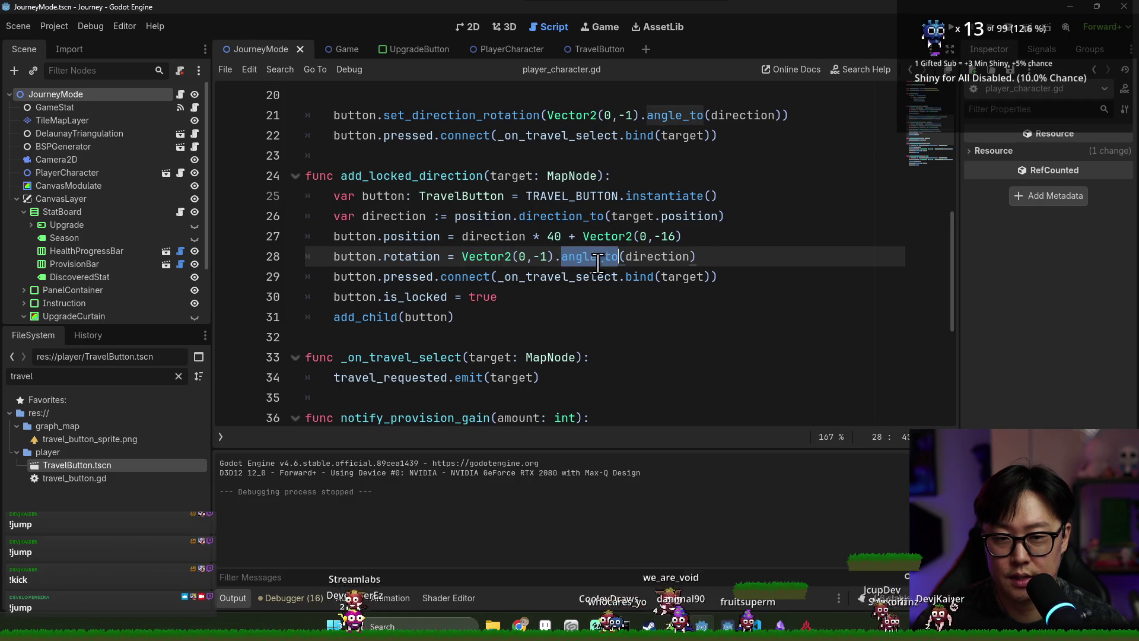
double_click(476, 242)
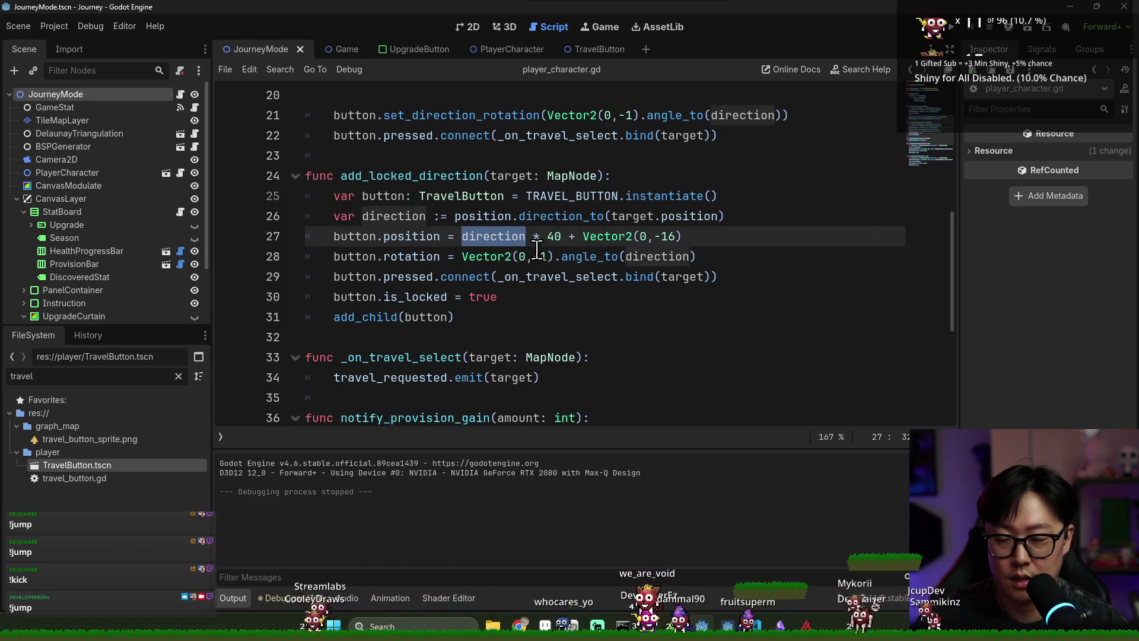
double_click(423, 238)
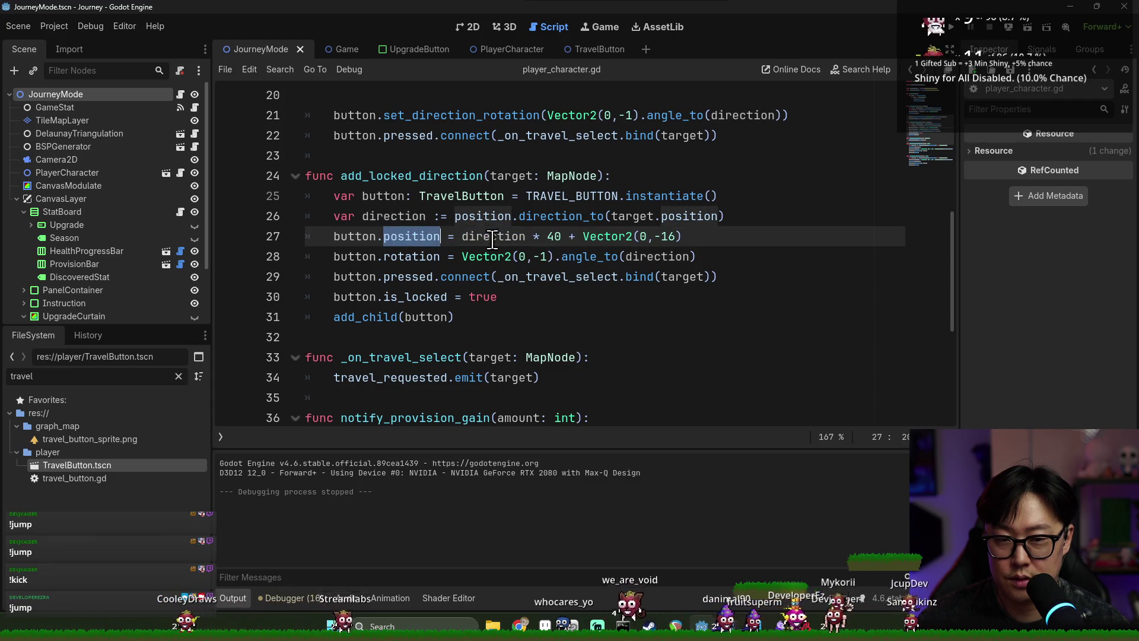
click(675, 236)
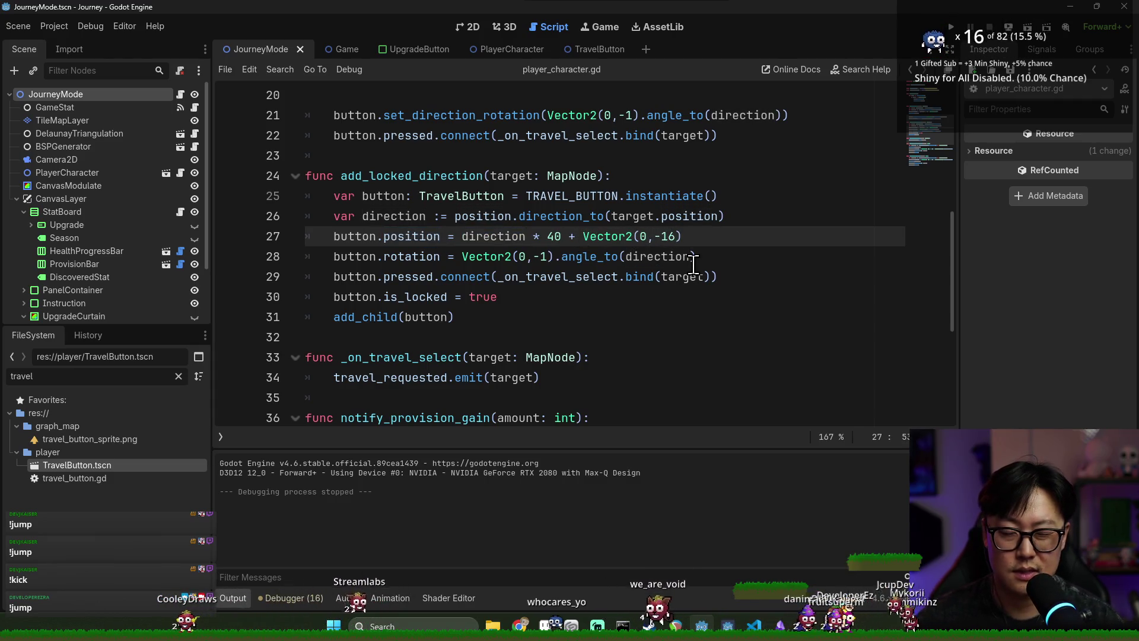
text(32)
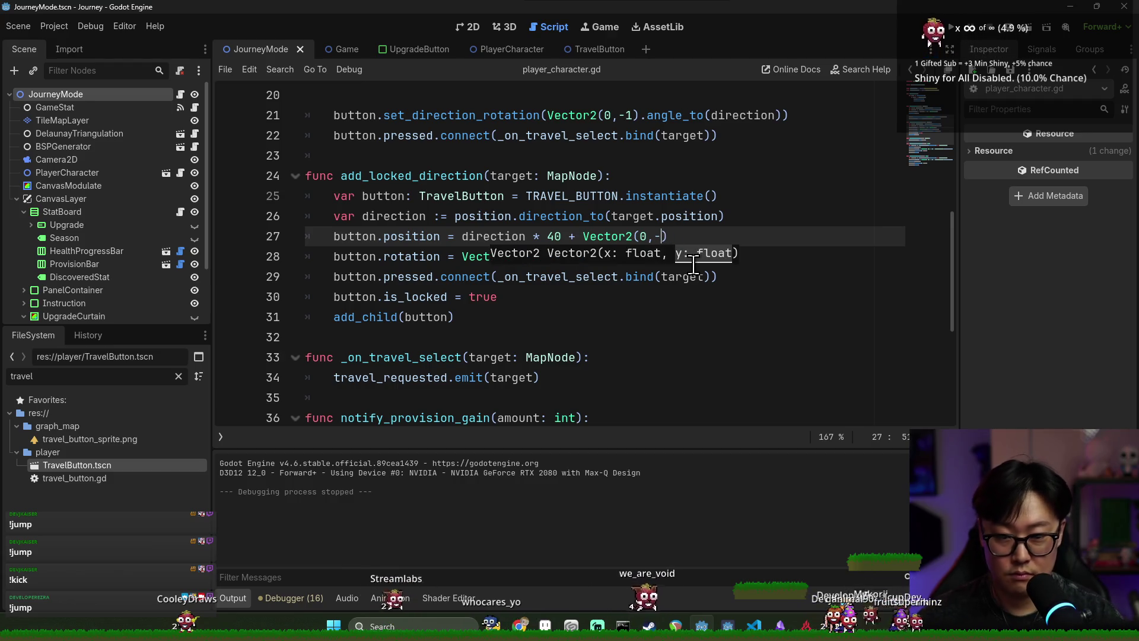
click(950, 26)
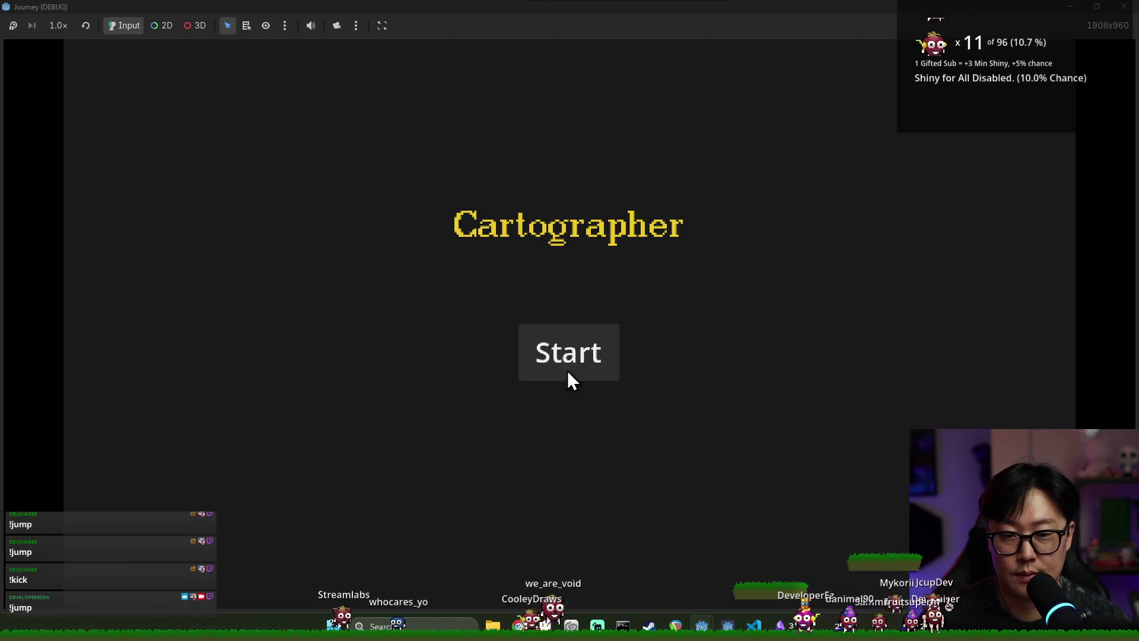
- Start a game, travel up to the top village and on to the left, then stop the run
click(567, 370)
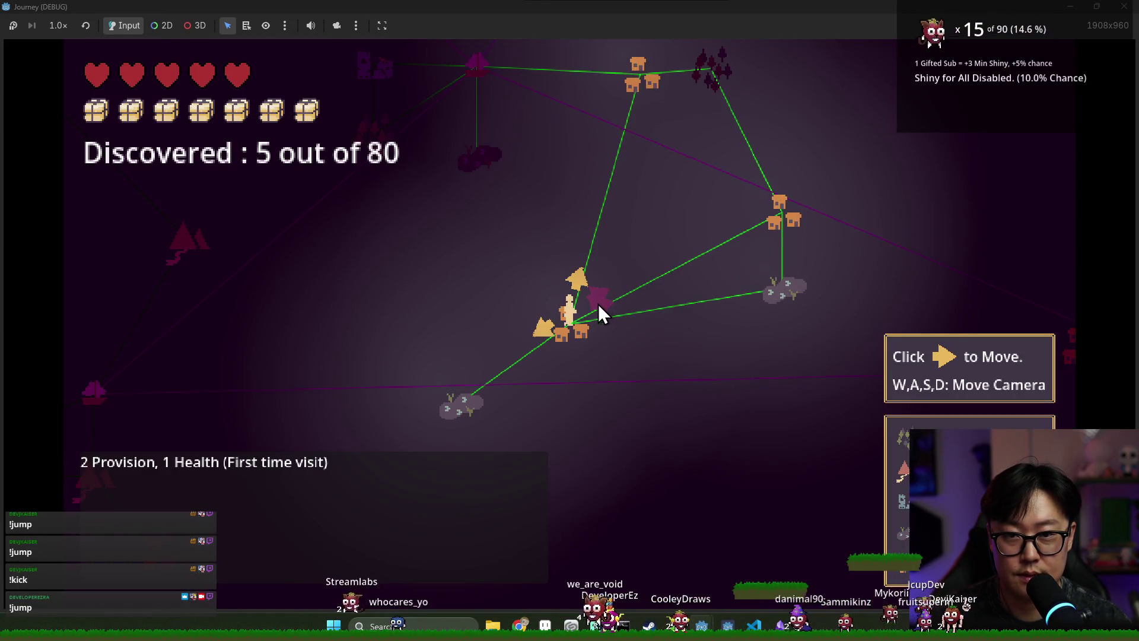
key(w)
click(597, 386)
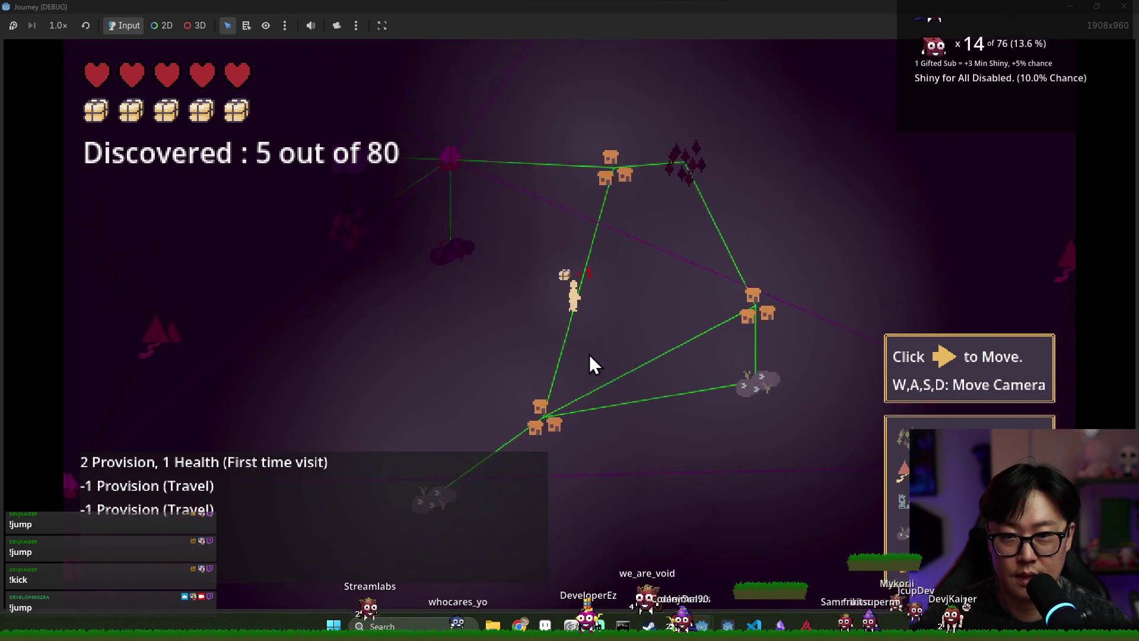
click(542, 312)
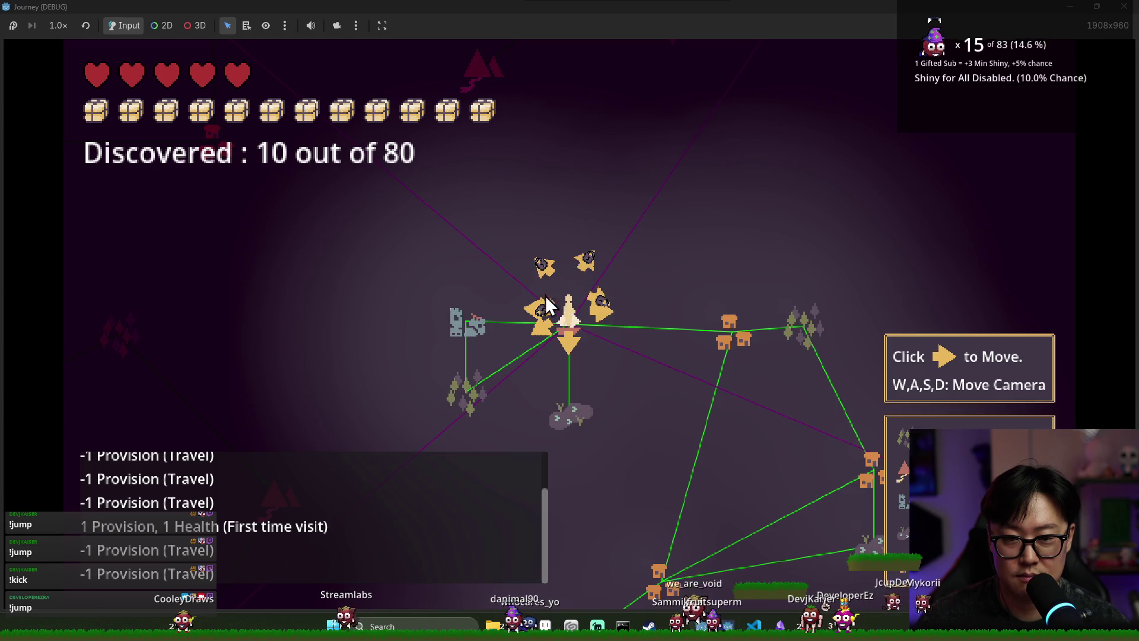
key(F8)
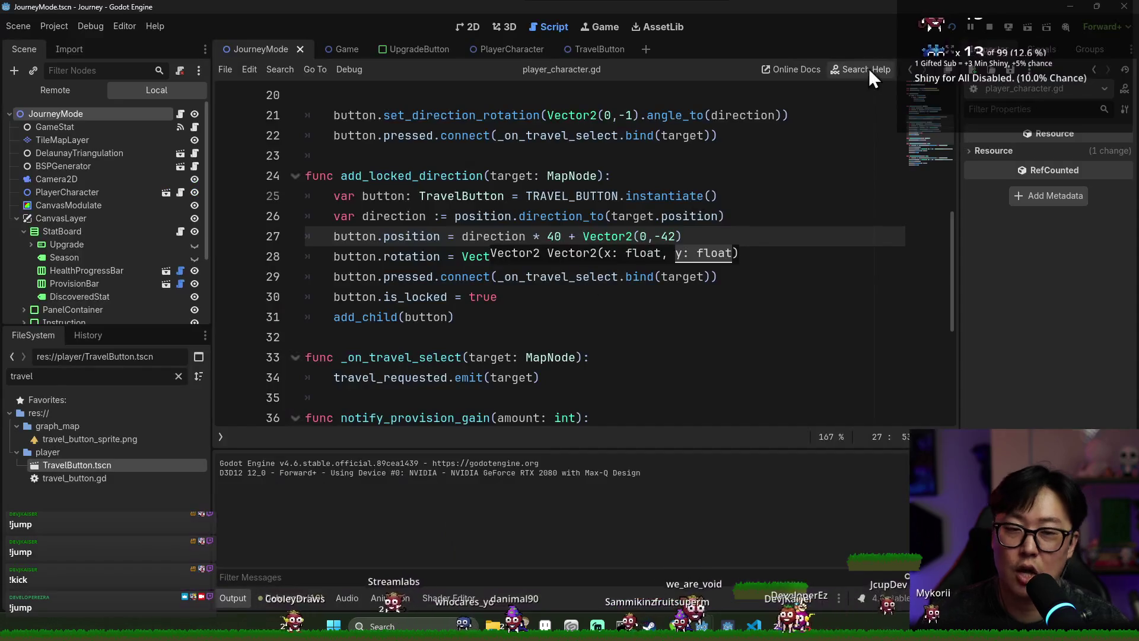
text(16)
- Revert the offset to -16, change the locked button distance from 40 to 90, and playtest briefly
key(ctrl+s)
click(555, 236)
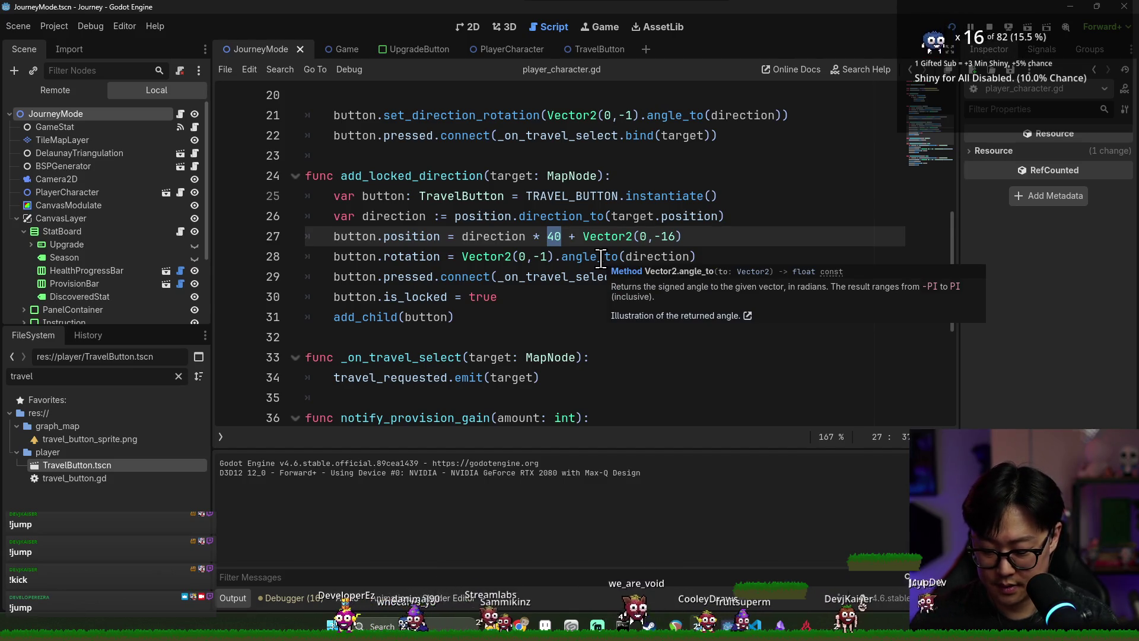
text(90)
click(955, 31)
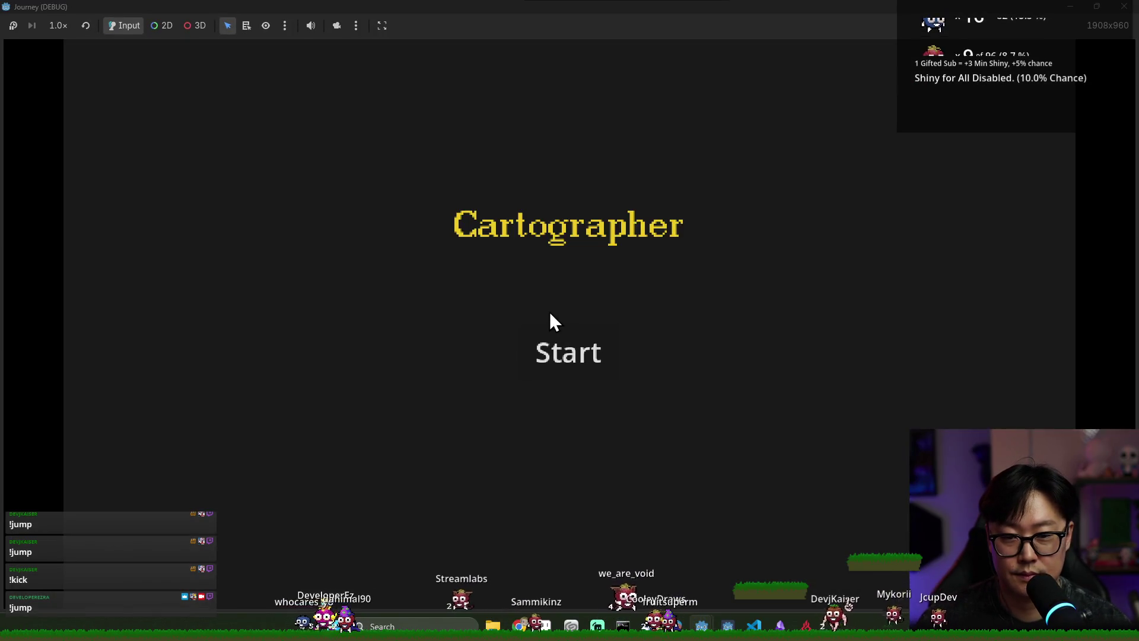
click(582, 375)
click(565, 348)
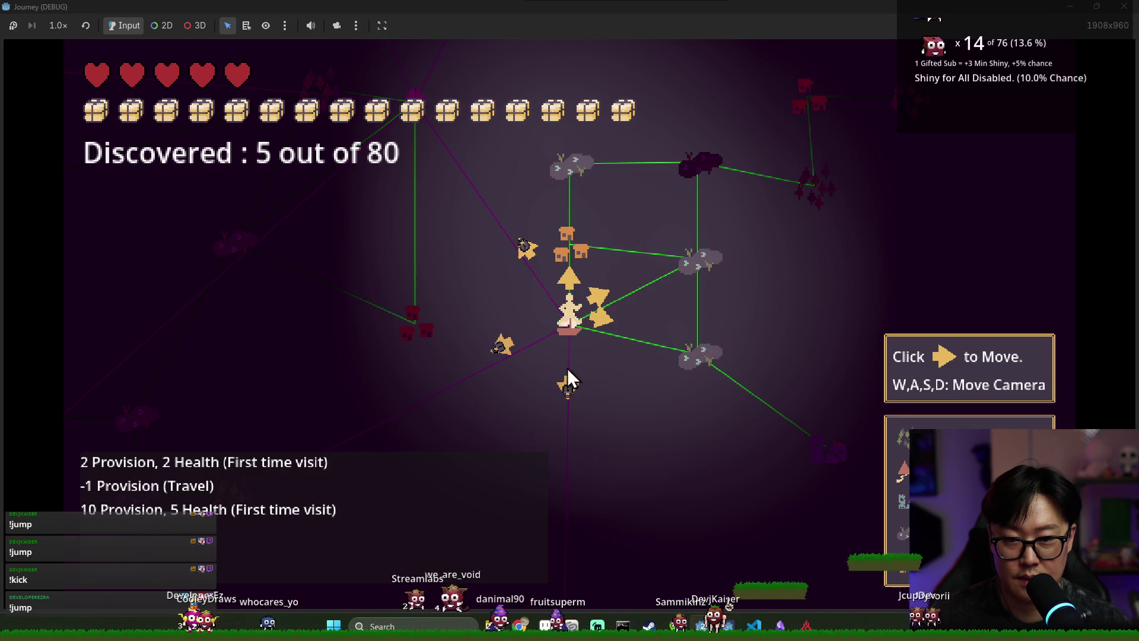
key(F8)
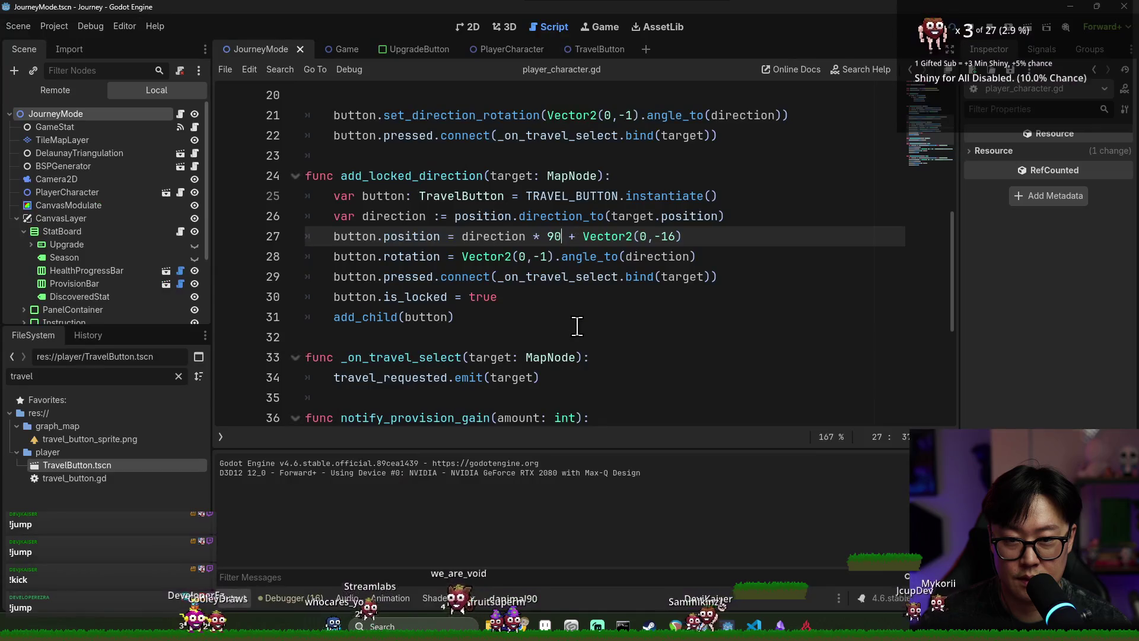
- Select the button.set_direction_rotation line in add_direction to copy it
double_click(422, 240)
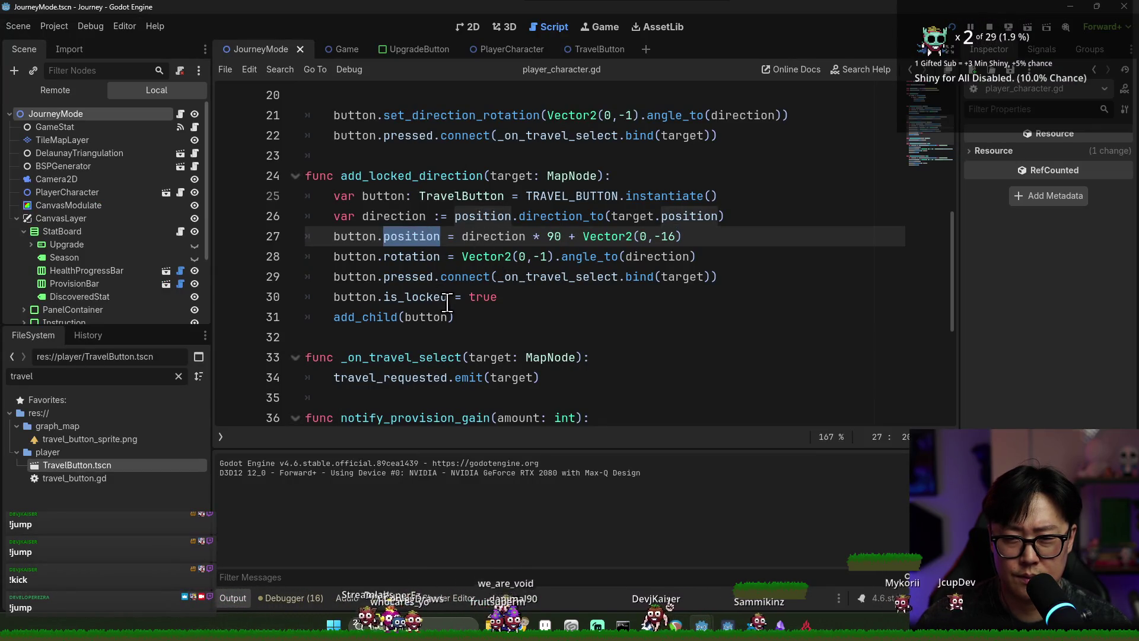
double_click(416, 258)
scroll(444, 255, up, 2)
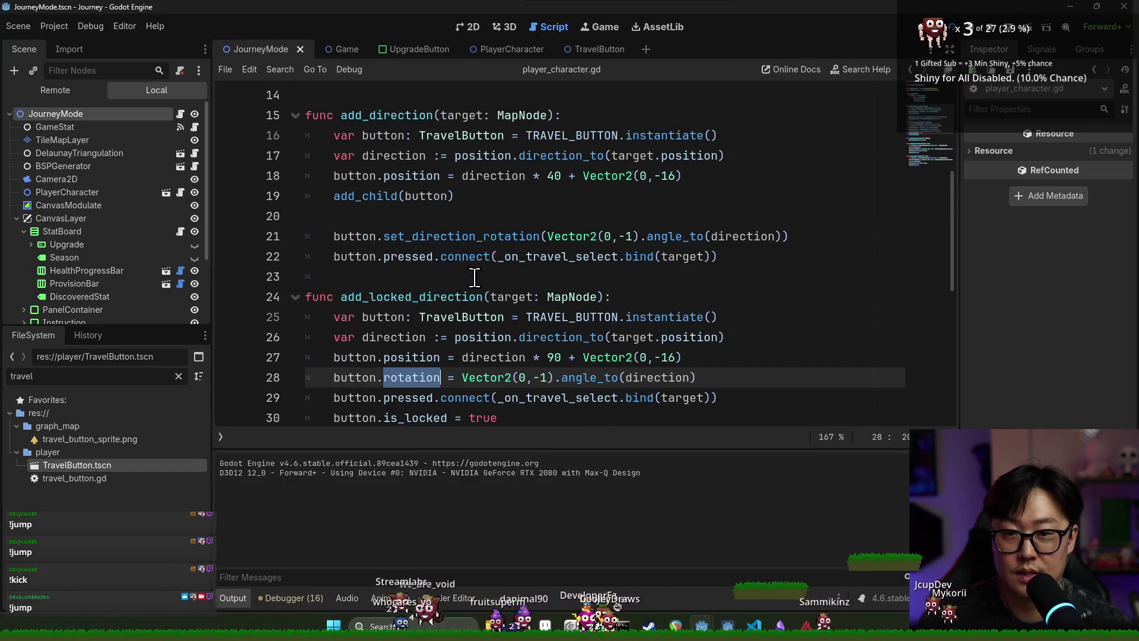
triple_click(418, 236)
key(ctrl+c)
scroll(701, 282, down, 2)
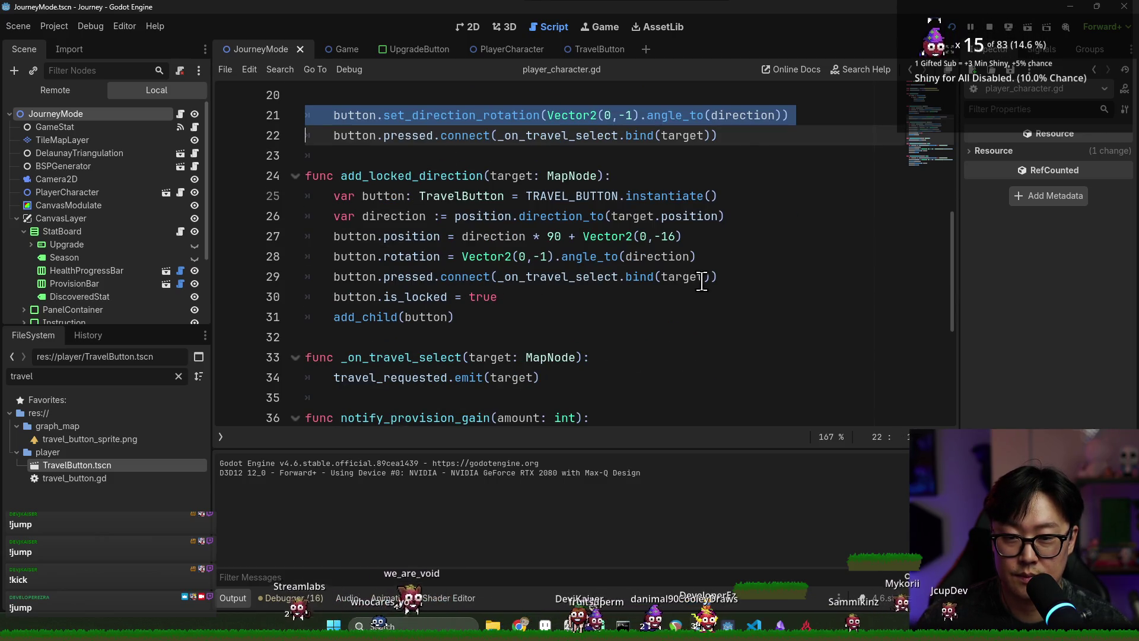
- Paste that line after add_child(button) in add_locked_direction, fix its indent, and run with F5
click(736, 279)
click(504, 317)
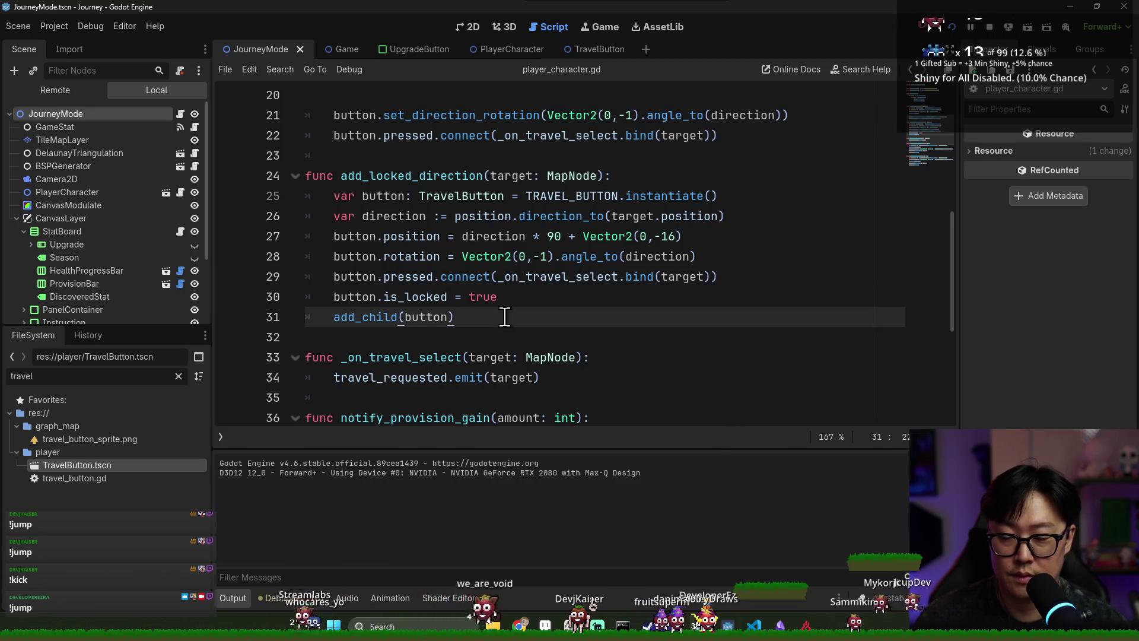
key(Return)
key(ctrl+v)
click(484, 332)
key(shift+Tab)
click(439, 257)
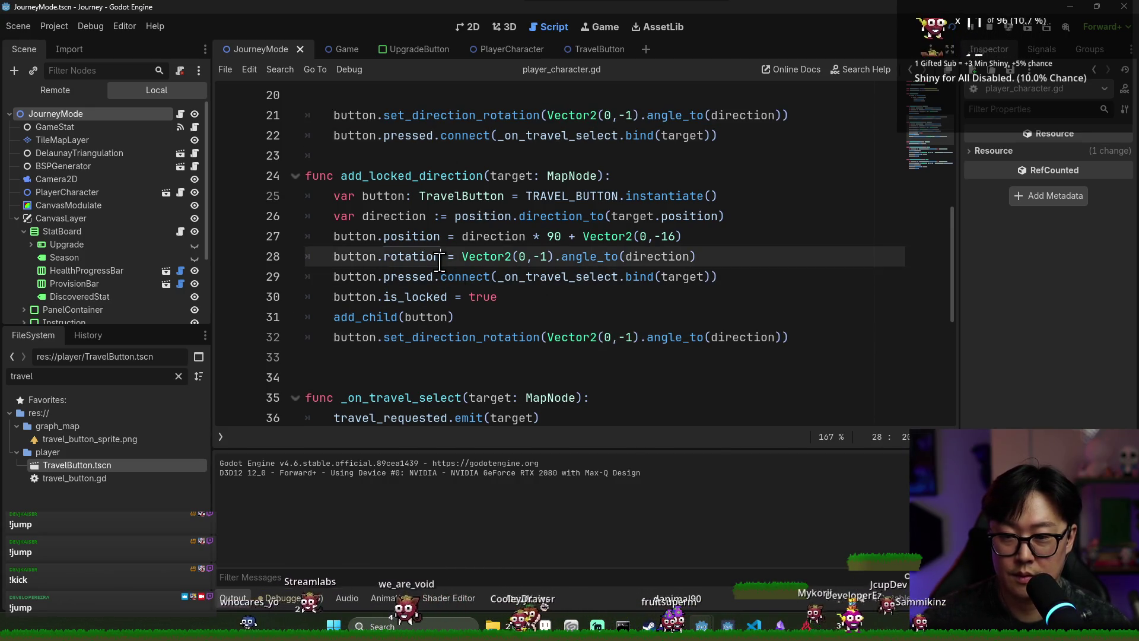
key(F5)
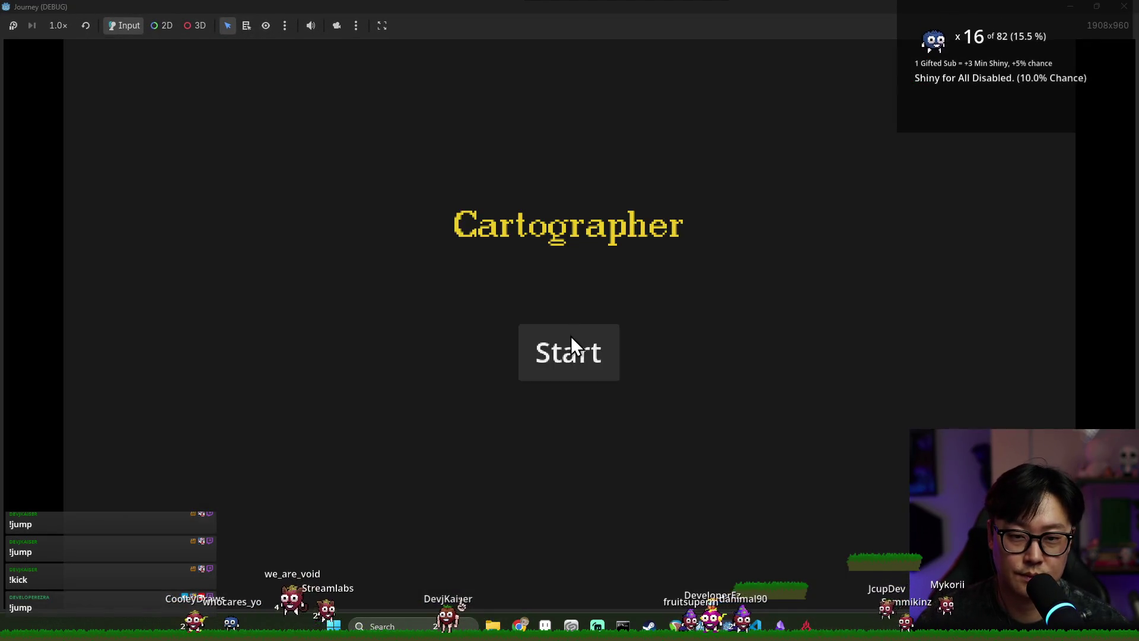
- Start a game and travel via the boat, grey, tree, mountain and houses nodes to the gravestone
click(571, 336)
click(573, 319)
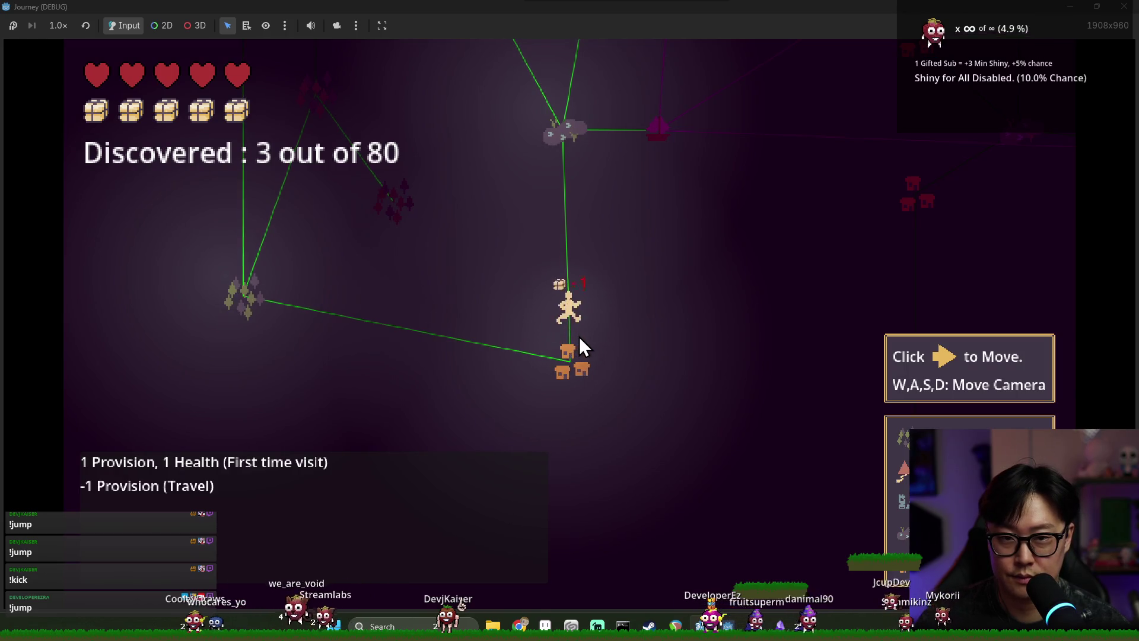
click(599, 304)
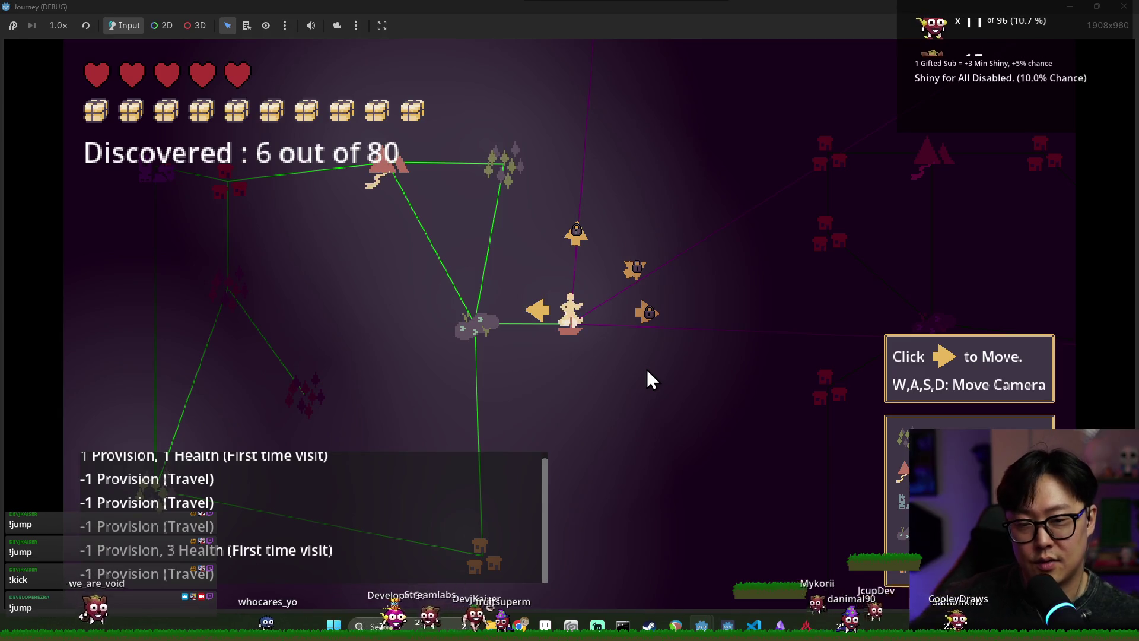
click(546, 313)
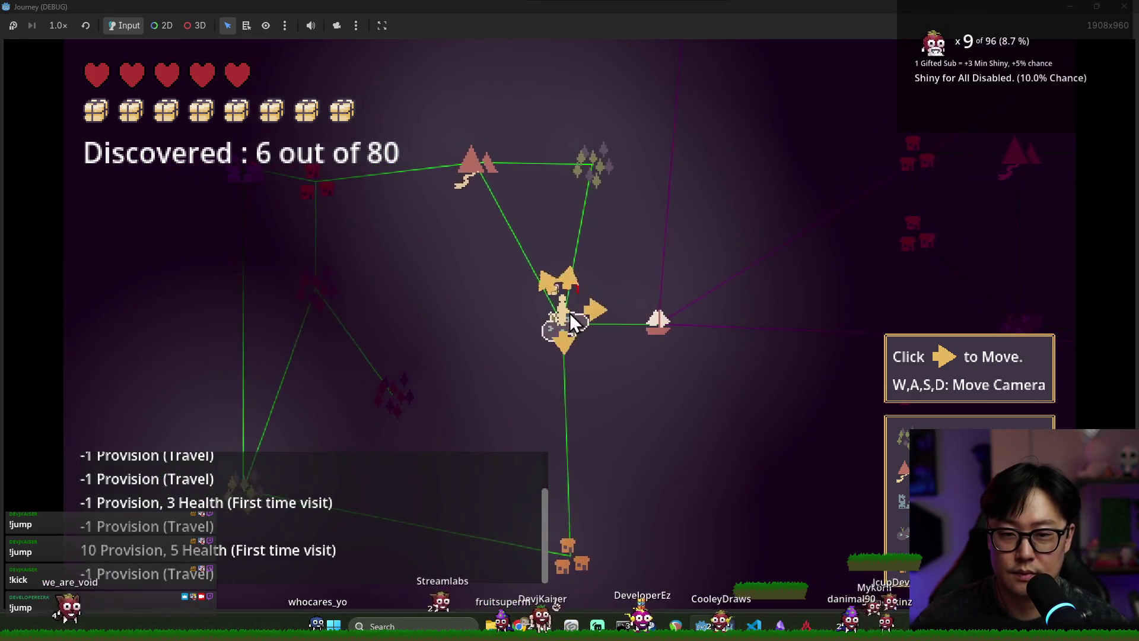
click(569, 313)
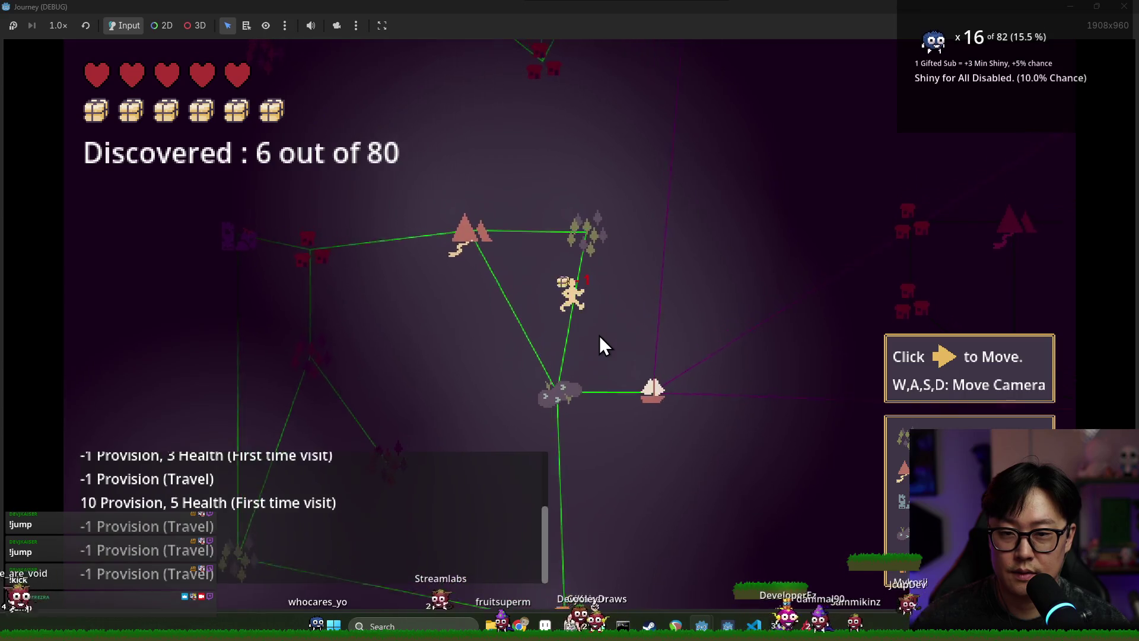
click(535, 304)
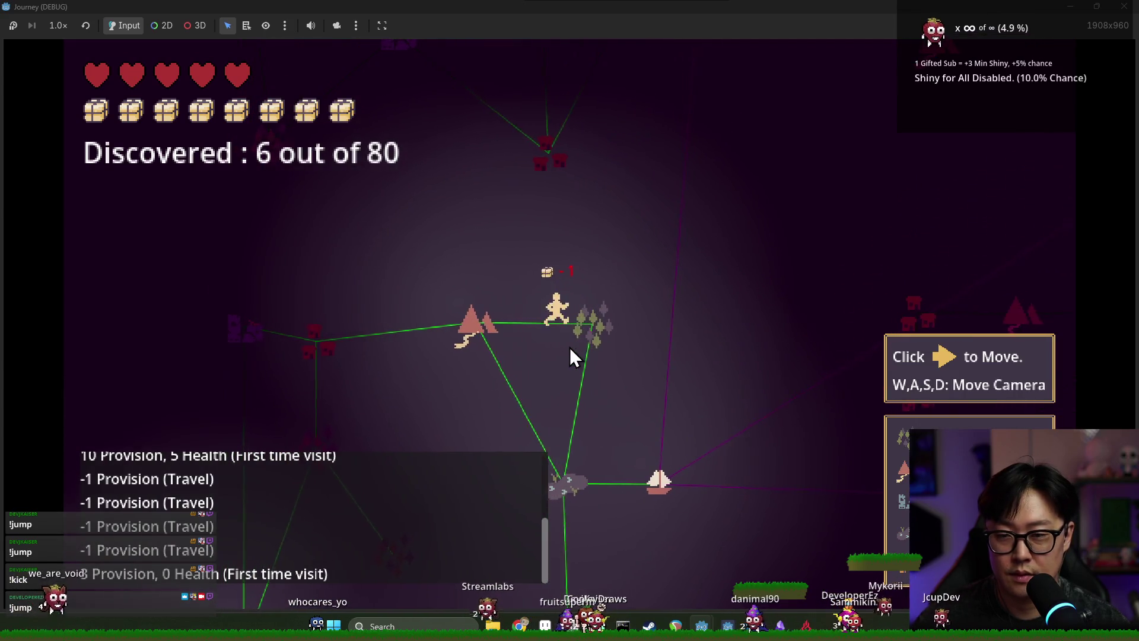
click(533, 310)
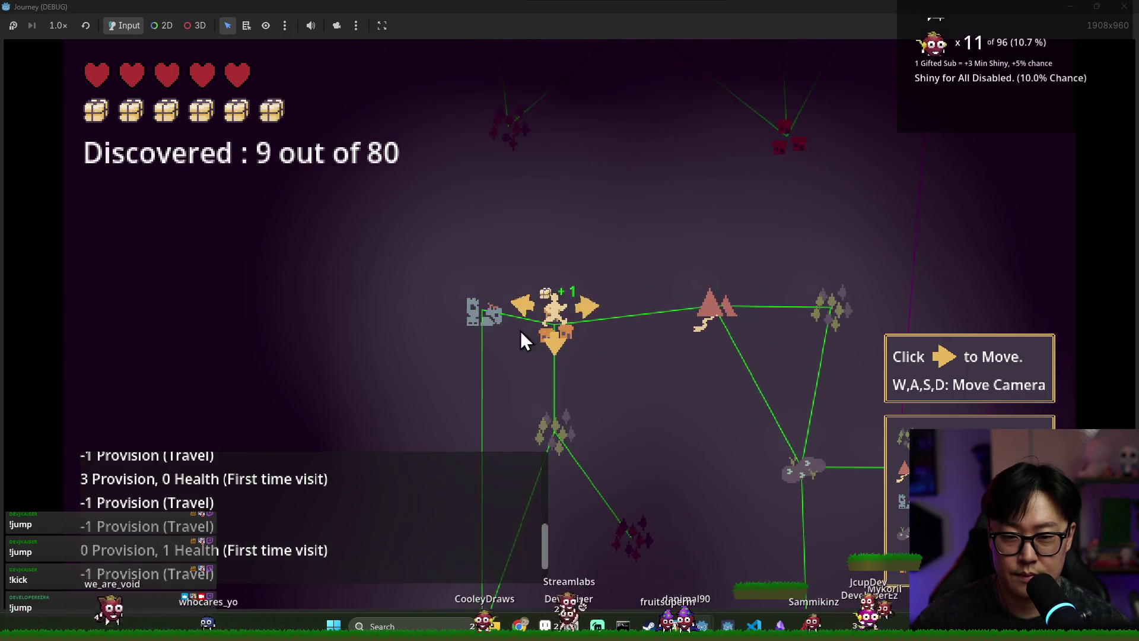
click(523, 304)
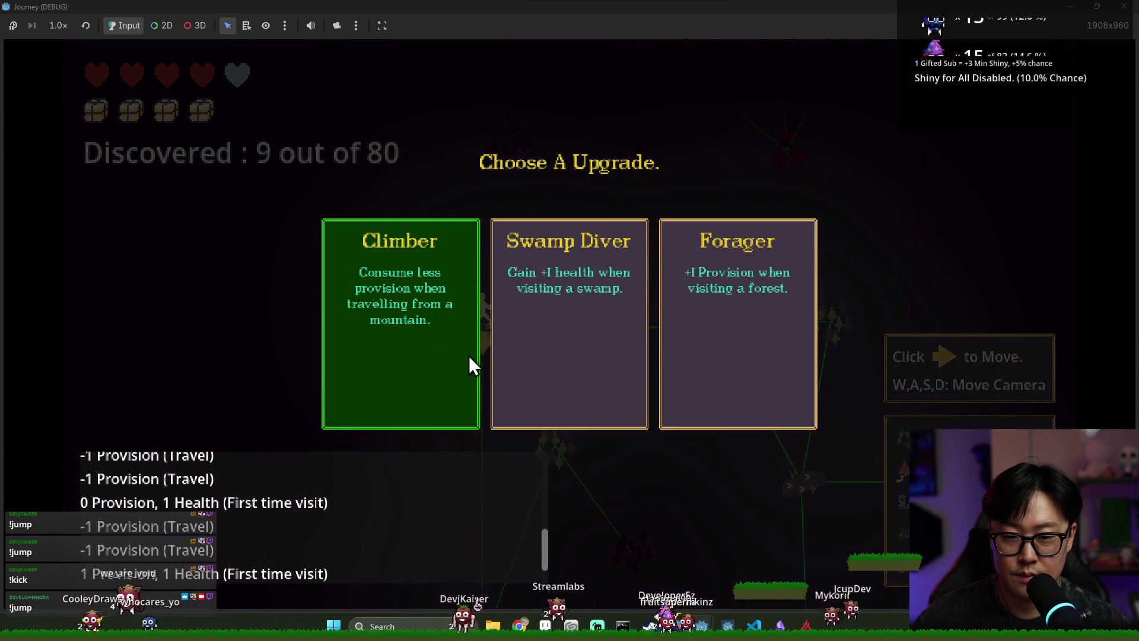
- Take the Climber upgrade and pan the map camera around with WASD
click(469, 359)
key(s)
key(d)
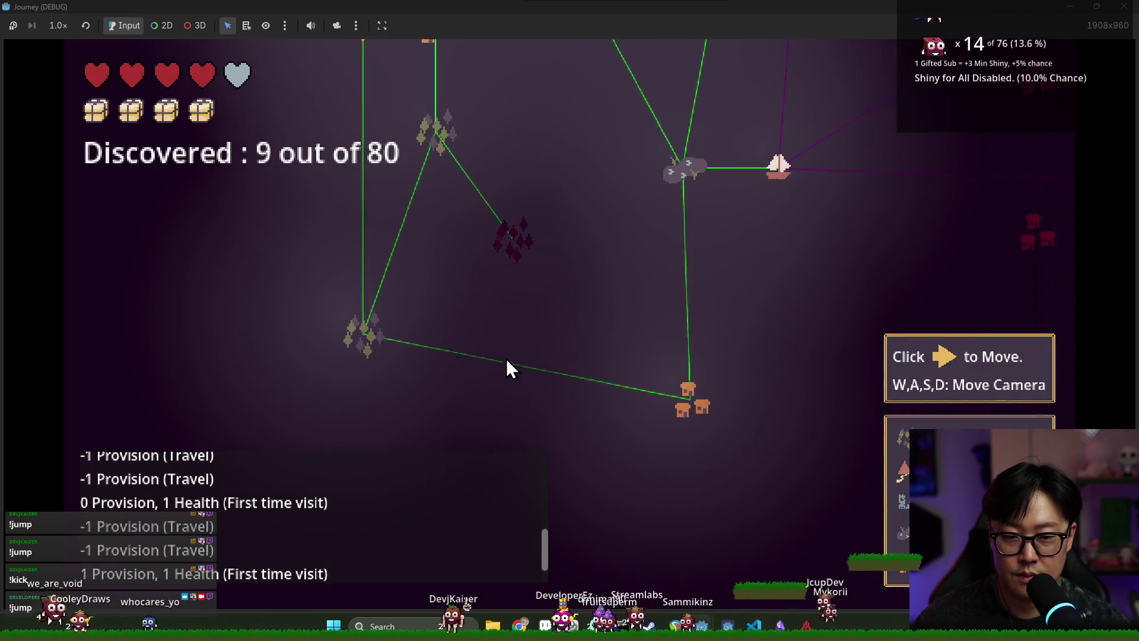
key(w)
key(a)
- Travel between the house, forest, mountain and grey nodes, then stop the game
click(494, 188)
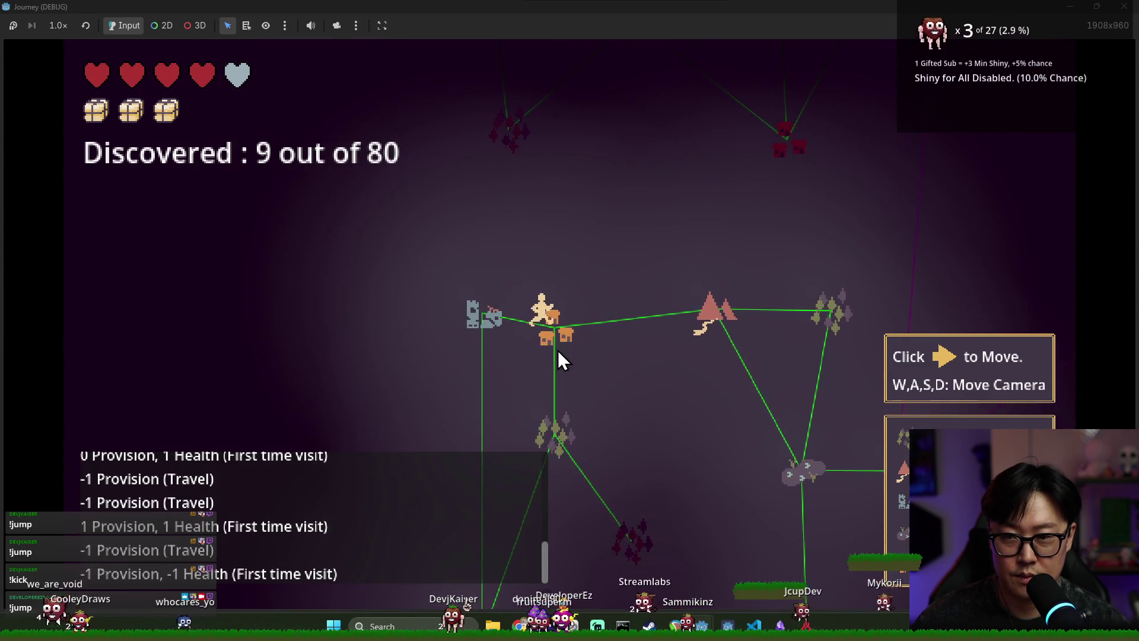
click(551, 337)
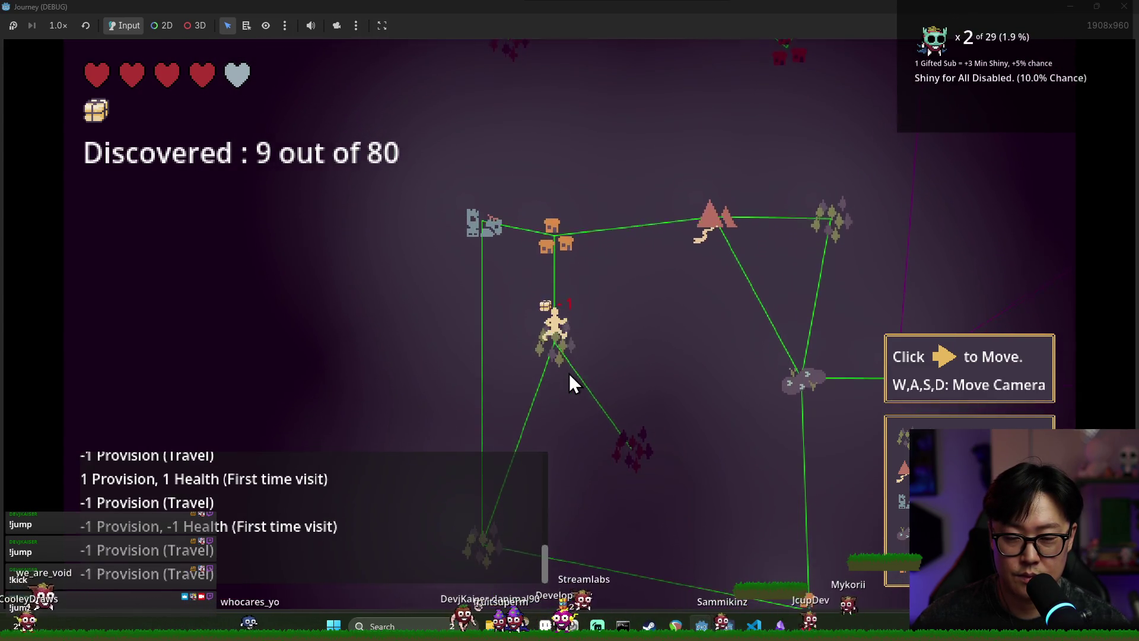
click(567, 237)
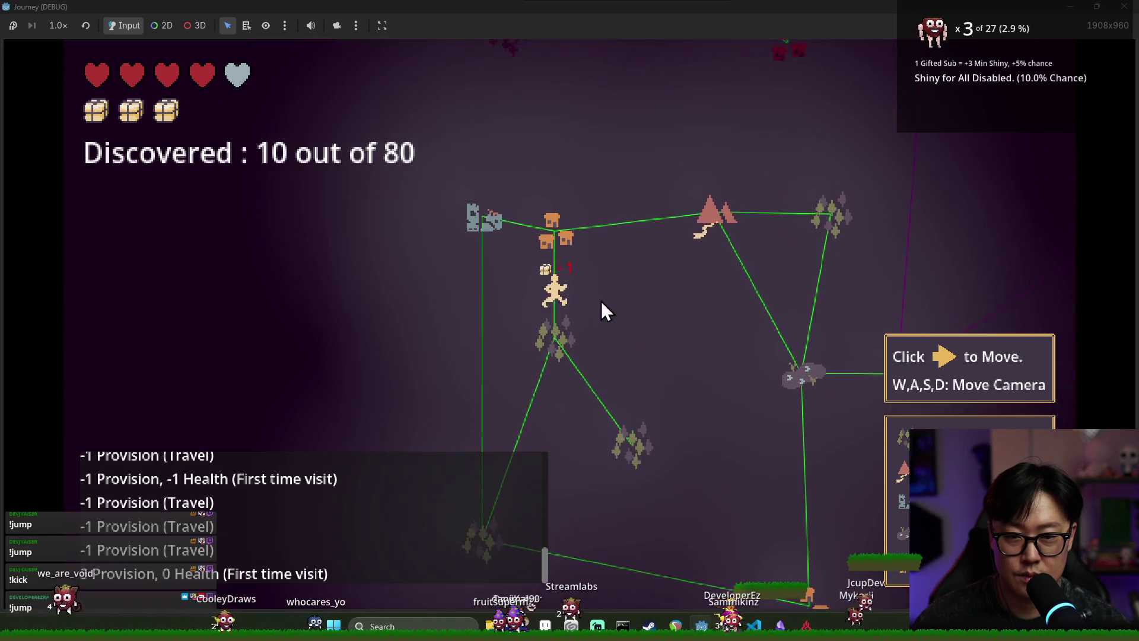
click(590, 318)
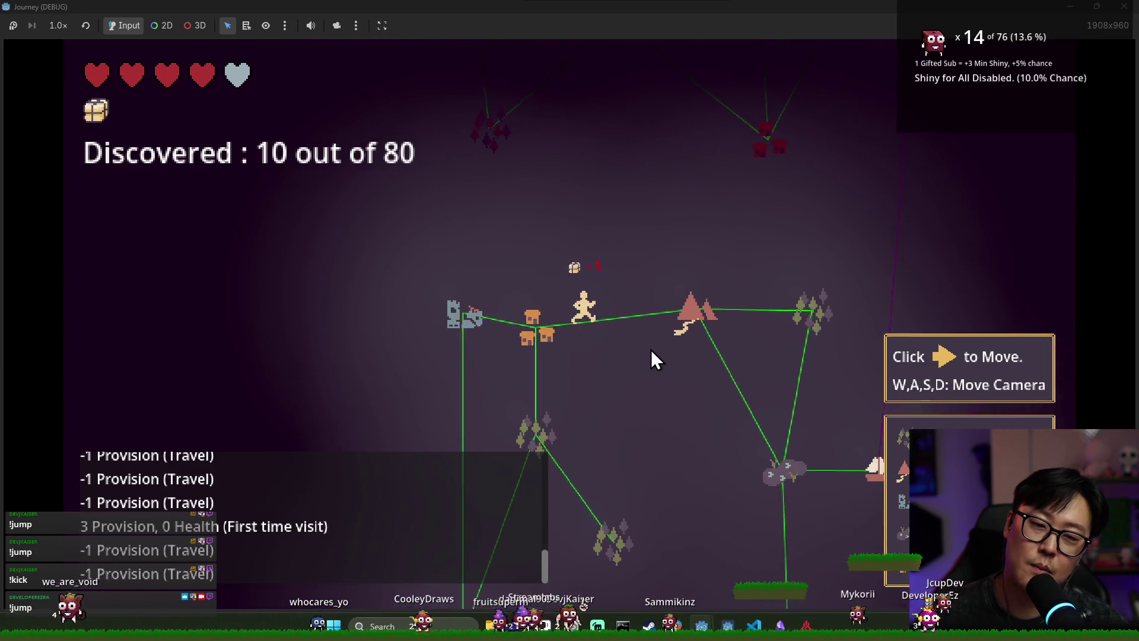
click(638, 322)
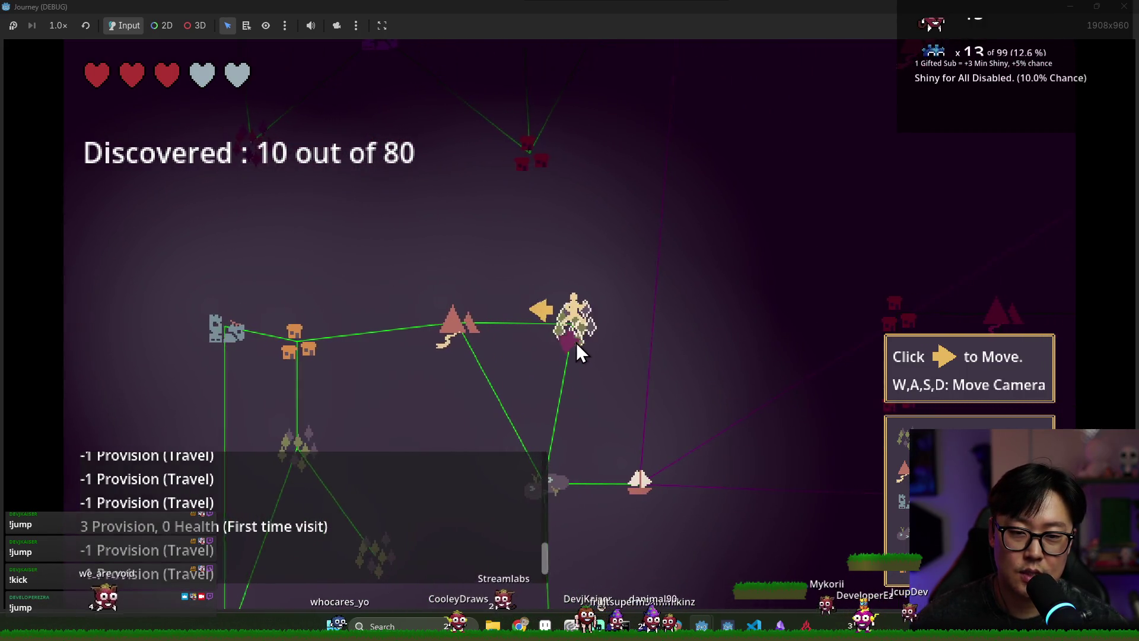
click(582, 361)
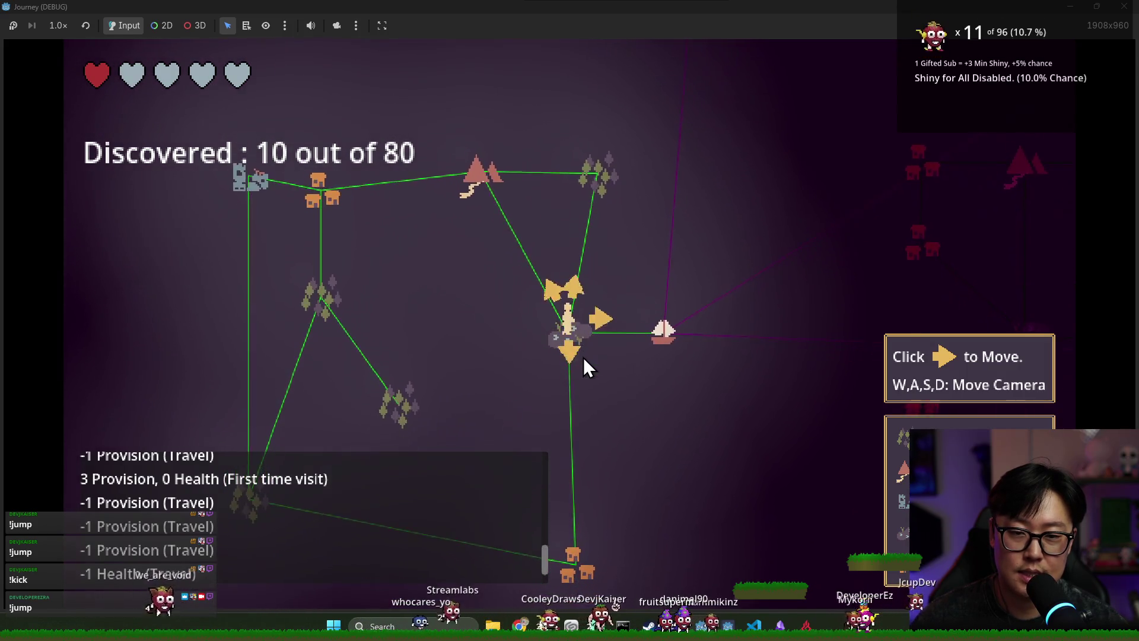
key(alt+Tab)
key(F8)
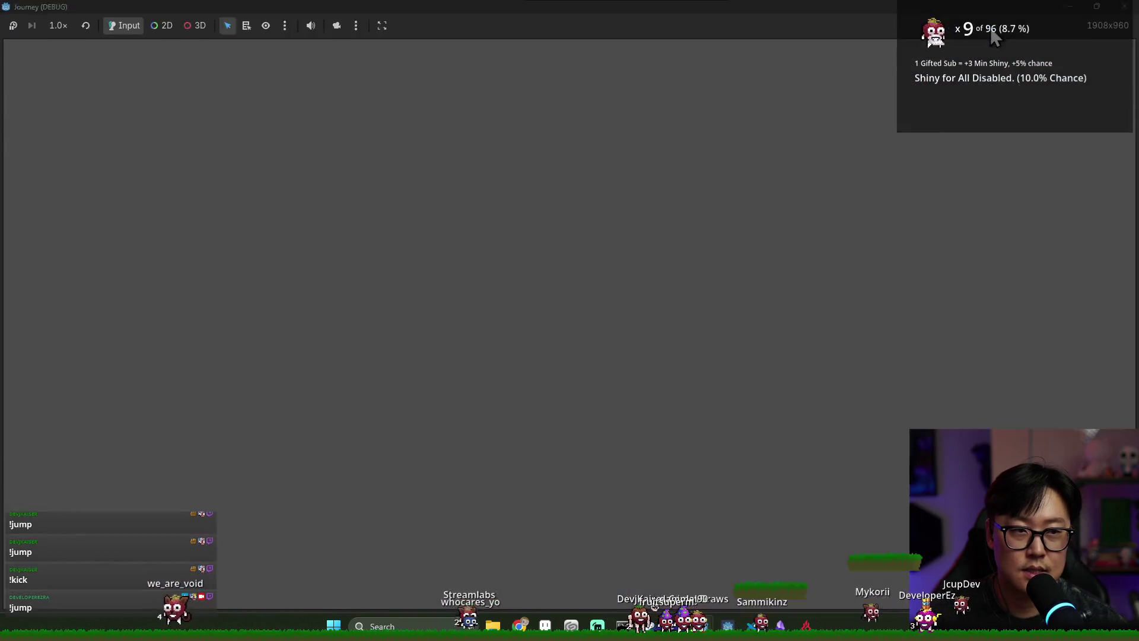
- Show TravelButton in the 2D view, collapse Area2D, and begin adding a child node to TravelButton
click(620, 255)
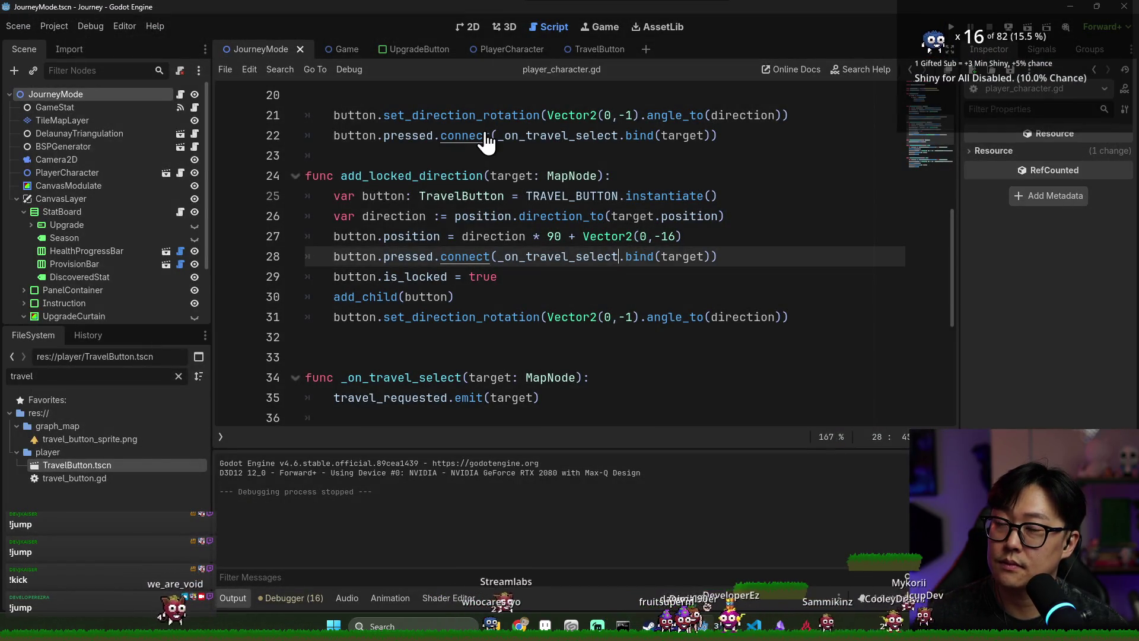
click(574, 52)
click(472, 27)
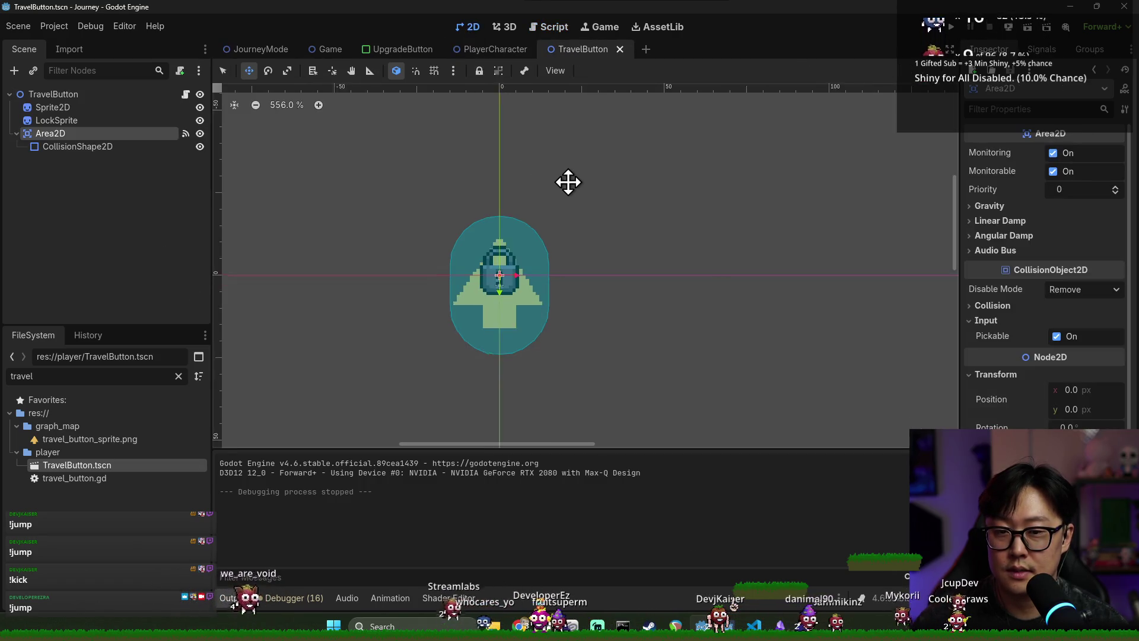
scroll(567, 182, down, 5)
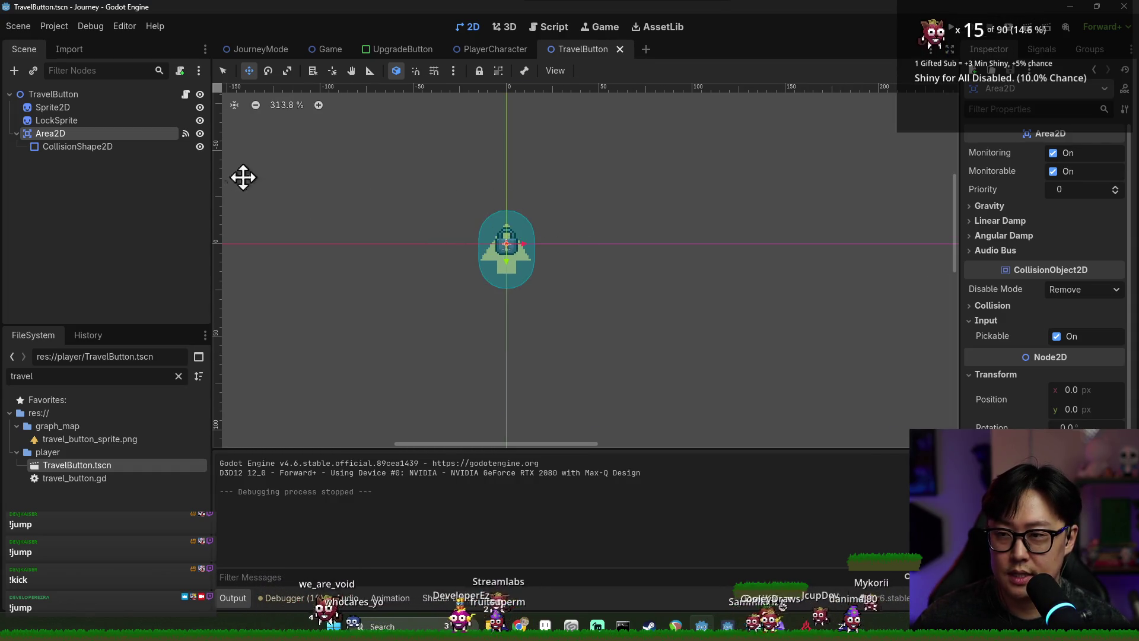
click(16, 132)
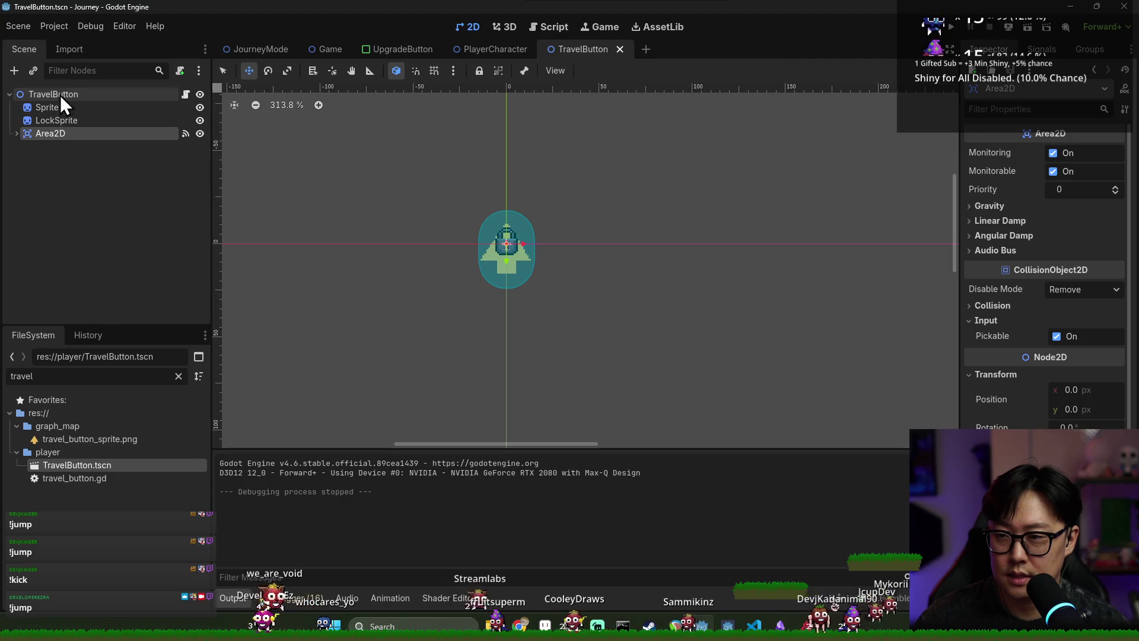
right_click(59, 95)
click(101, 128)
- Add a Label node under TravelButton, rename it UnlockMsg, and move it above the travel arrow
text(label)
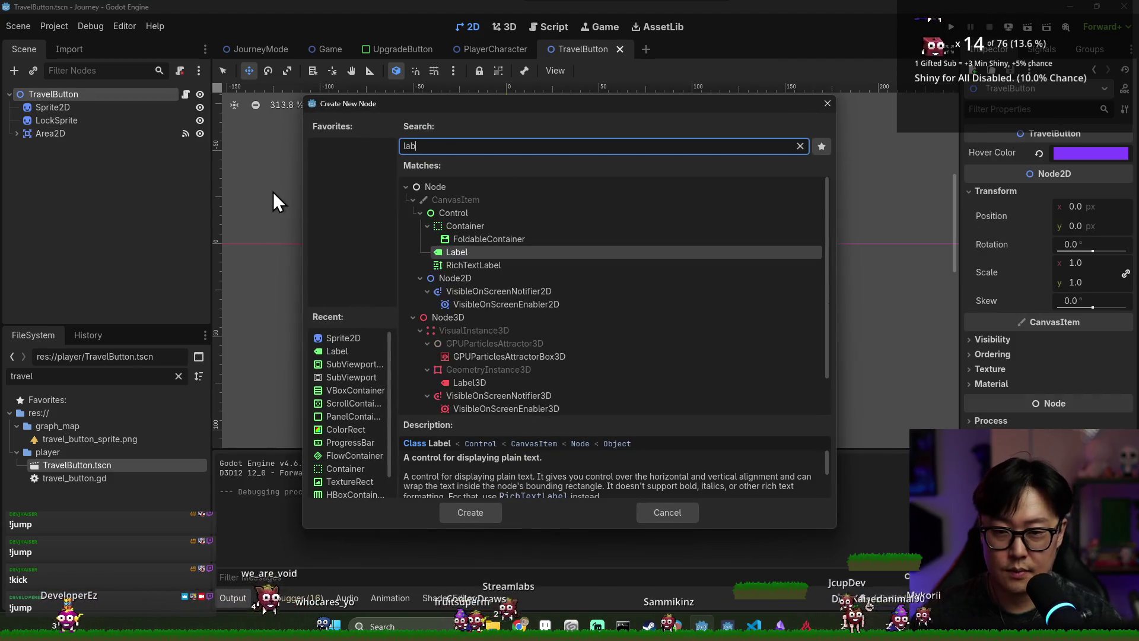
key(Return)
double_click(131, 144)
text(UnlockMsg)
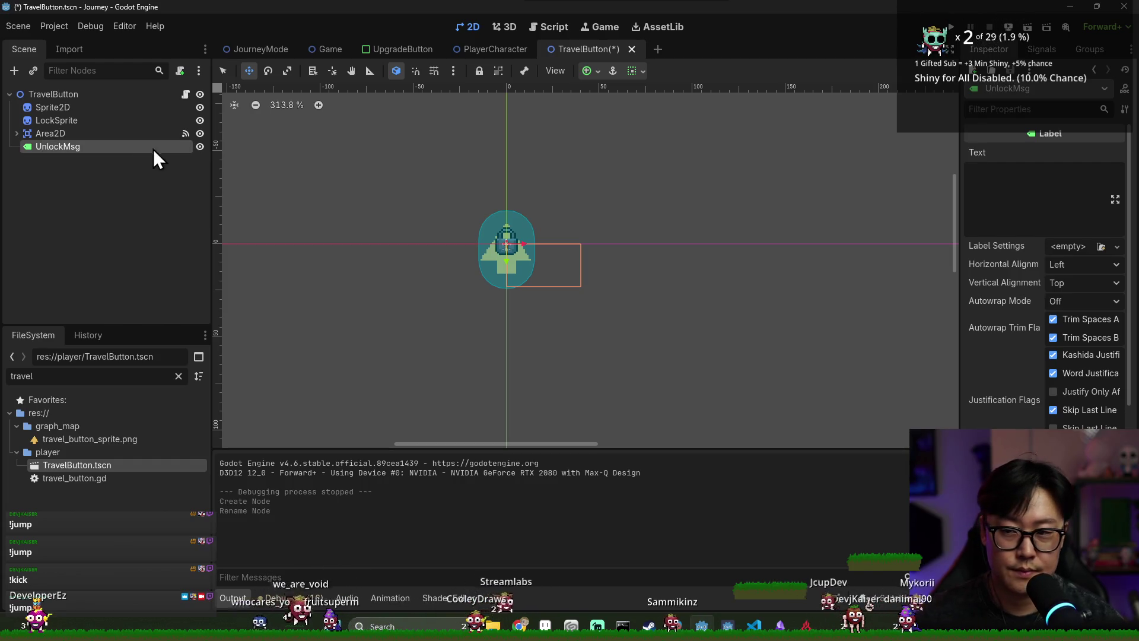
mouse_move(455, 249)
mouse_down()
mouse_move(491, 203)
mouse_move(516, 204)
mouse_move(476, 194)
mouse_up()
- Set the label's Text to '6 to' / 'unlock' on two lines
click(1016, 217)
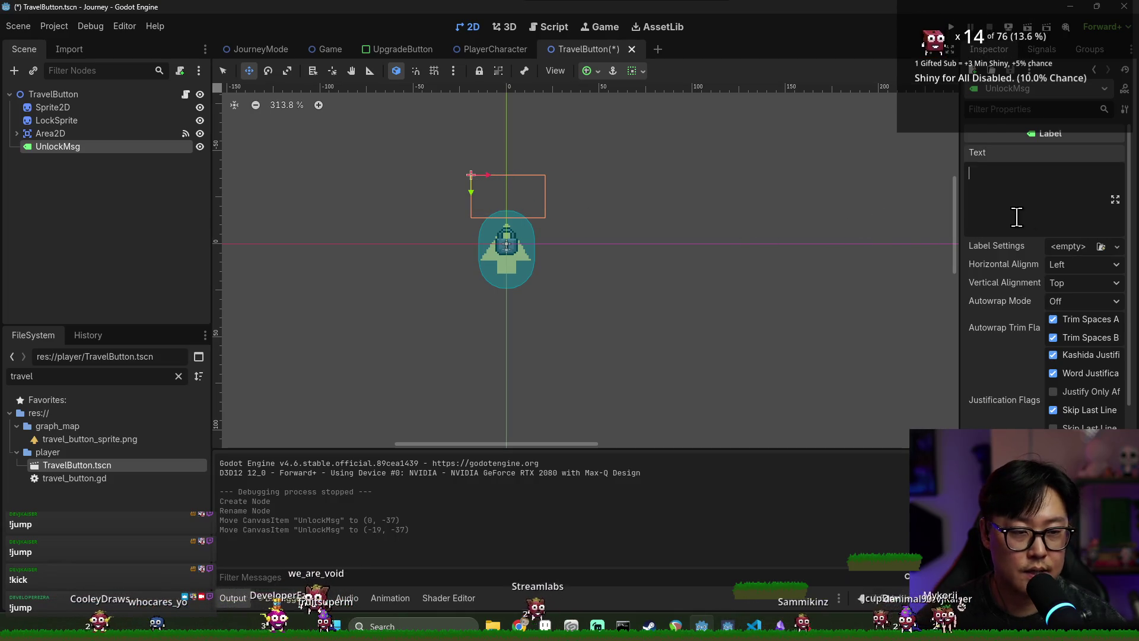
text(req)
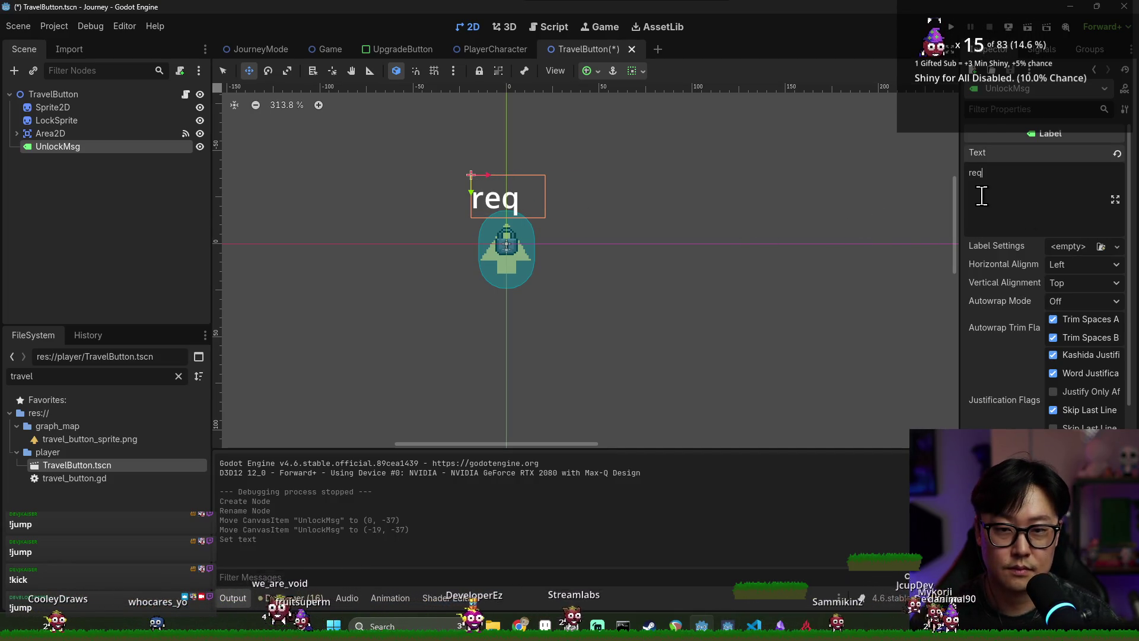
key(BackSpace)
key(BackSpace)
key(BackSpace)
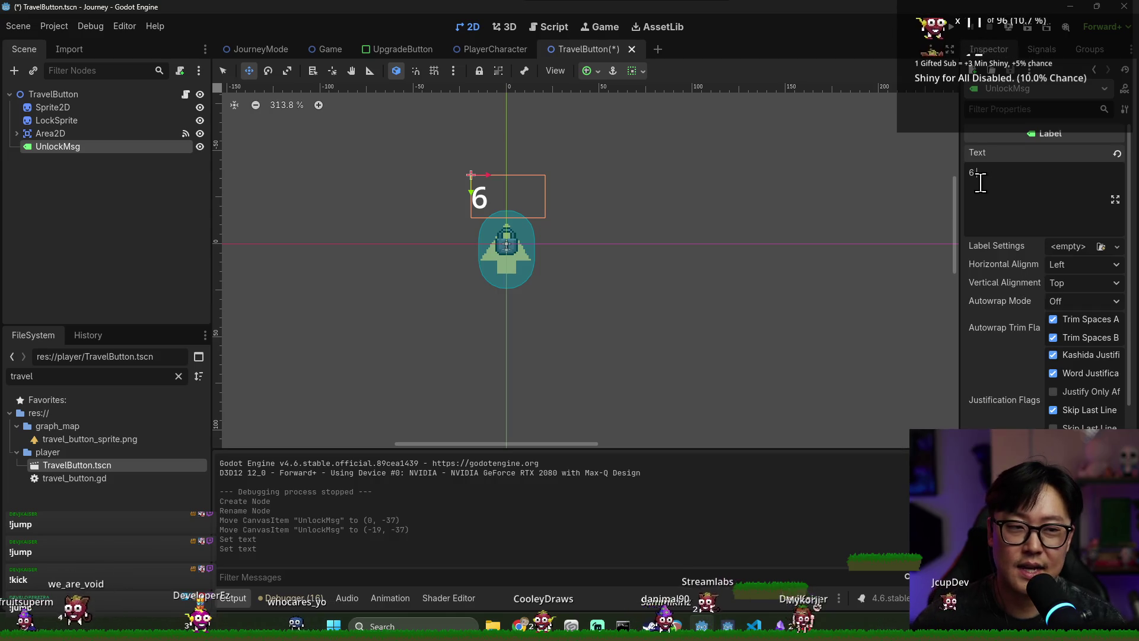
text(t)
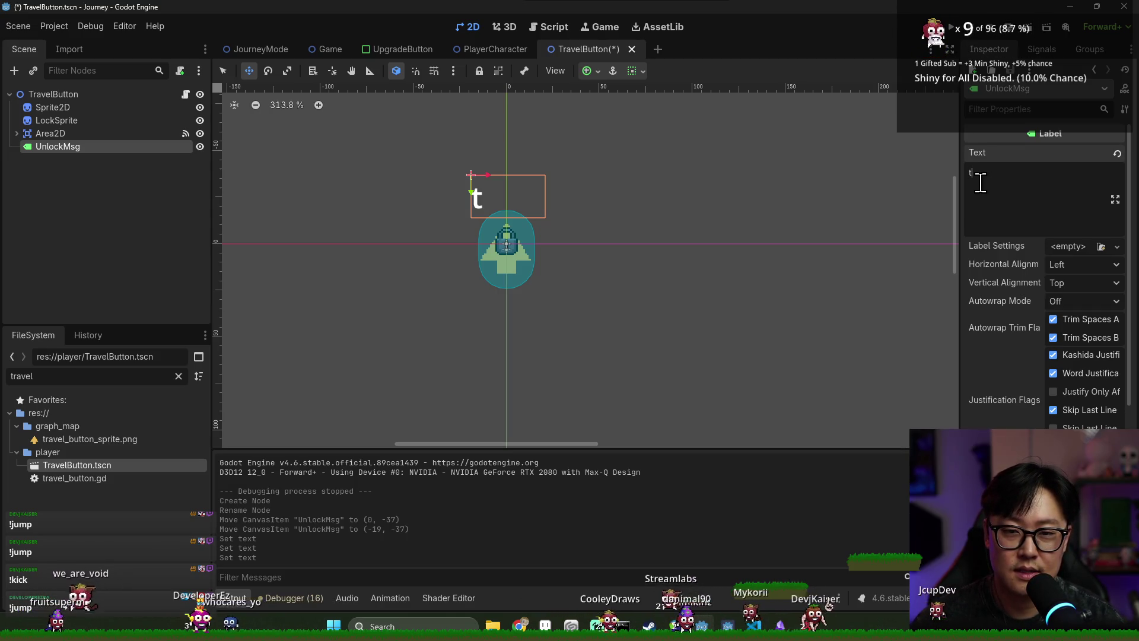
text(6 t)
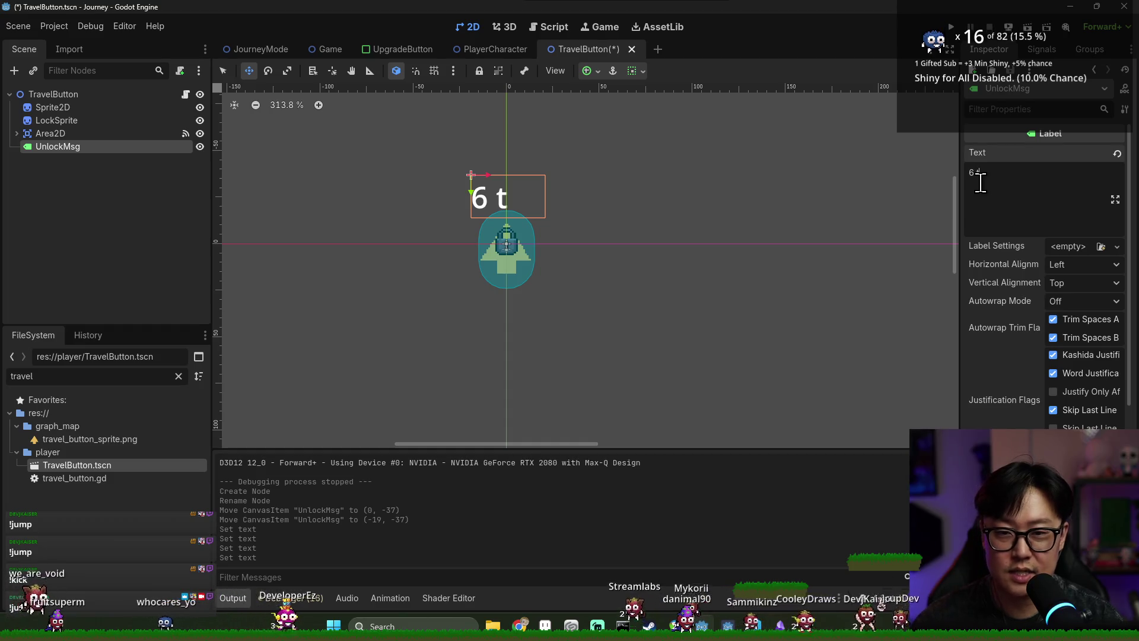
text(o unlock)
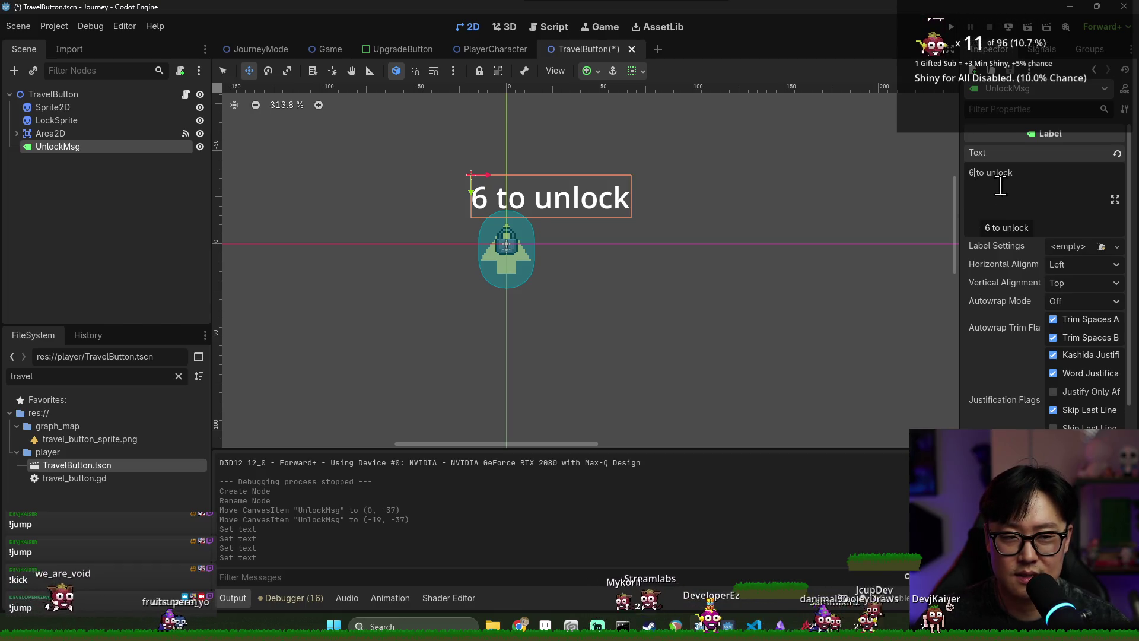
key(Return)
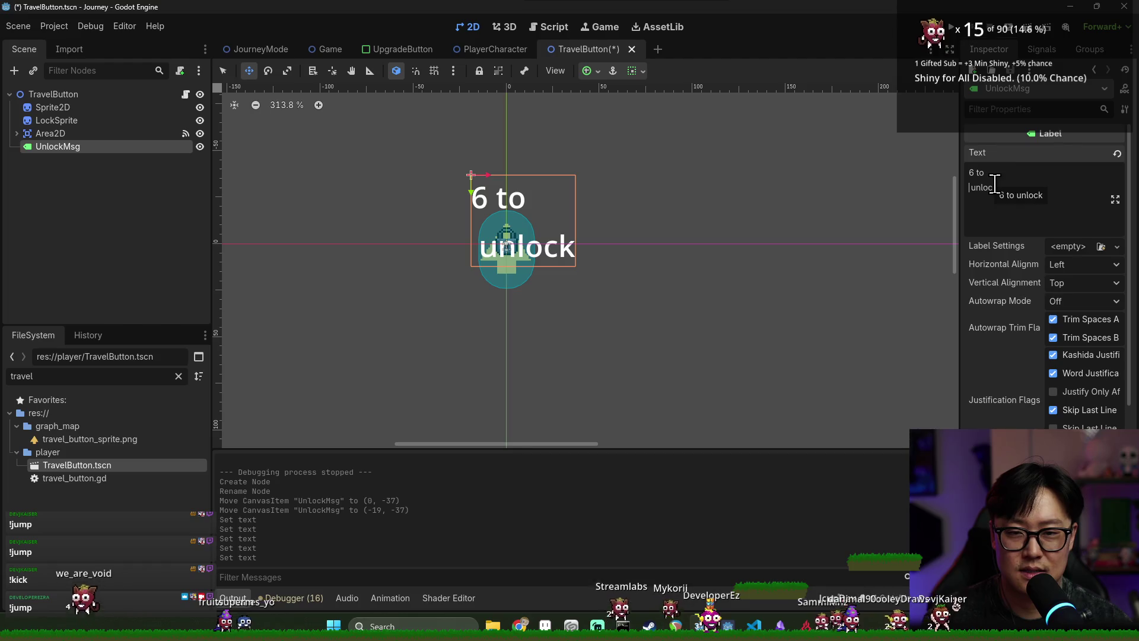
key(Delete)
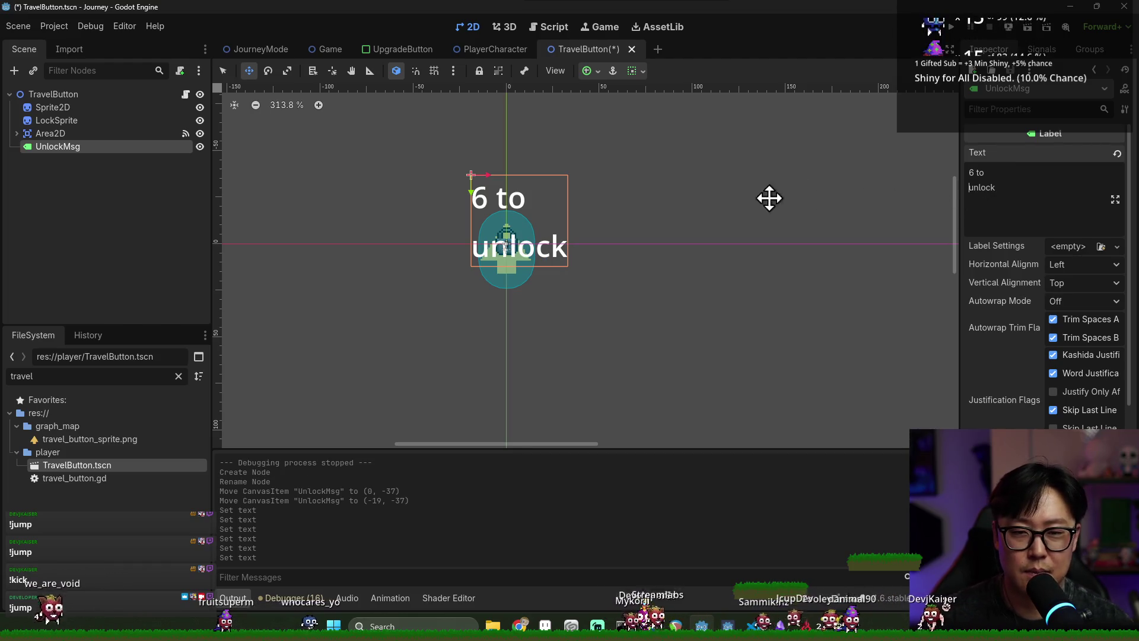
- Centre the label text horizontally and vertically and apply the description.tres label style
click(1071, 265)
click(1071, 297)
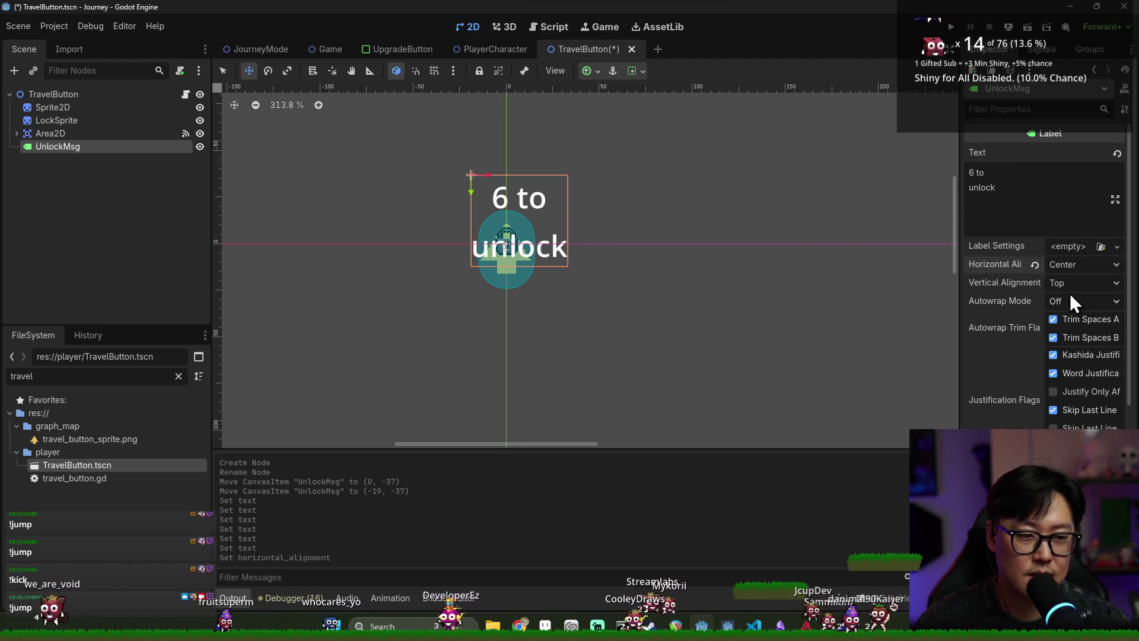
click(1069, 284)
click(1069, 317)
click(1098, 246)
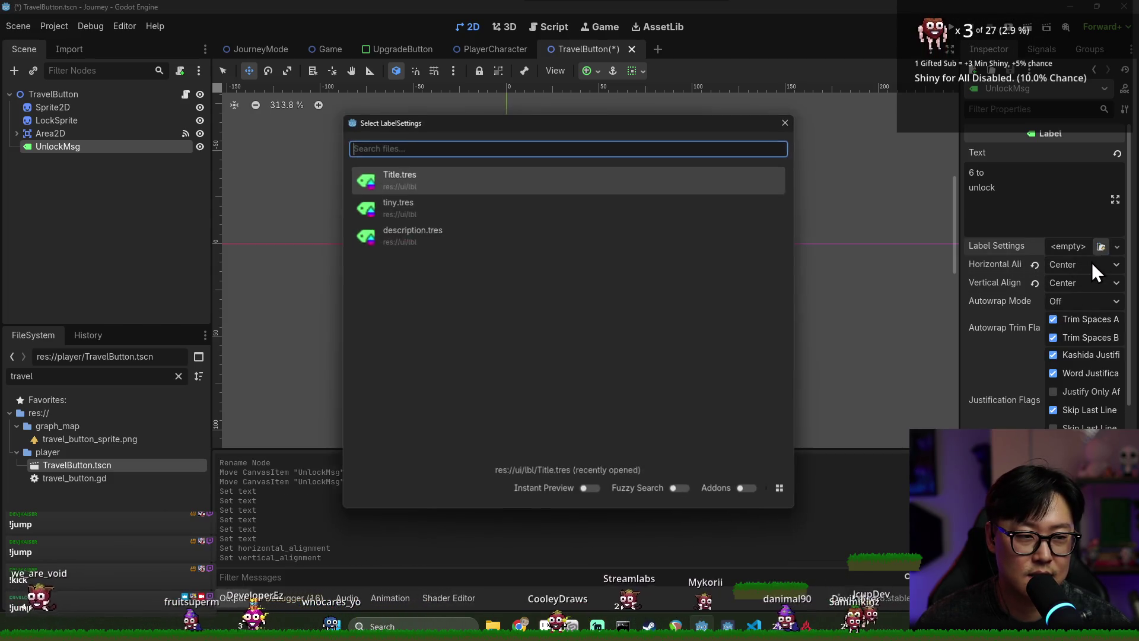
double_click(486, 235)
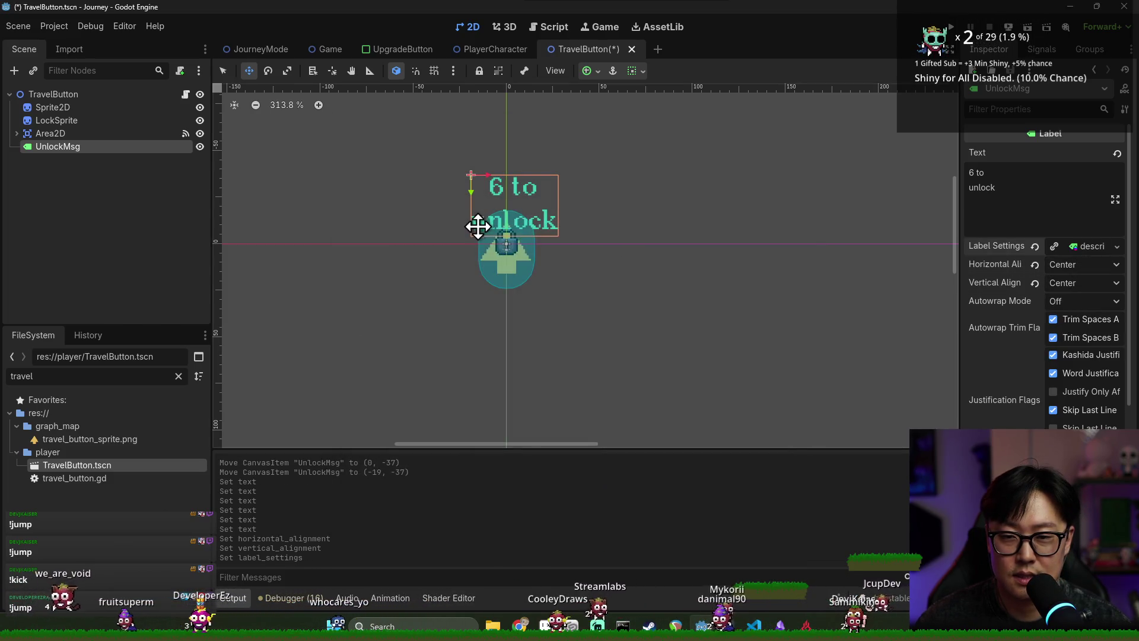
- Move the label higher above the arrow and change its first line to '6/6'
mouse_move(500, 185)
mouse_down()
mouse_move(482, 180)
mouse_move(503, 158)
mouse_up()
click(976, 172)
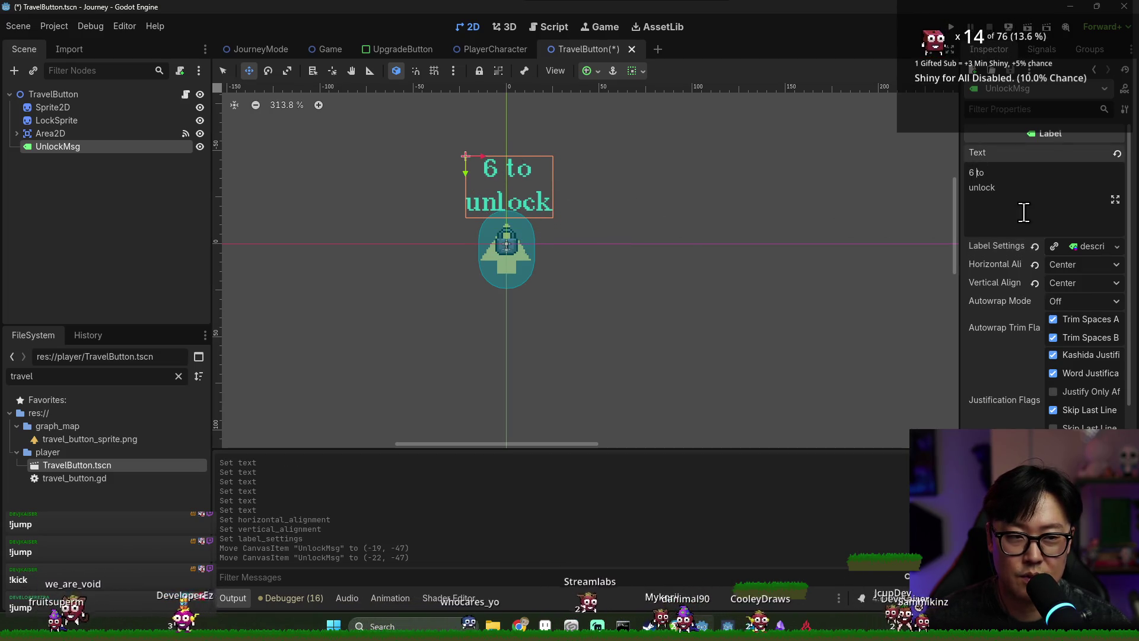
key(BackSpace)
text(/80)
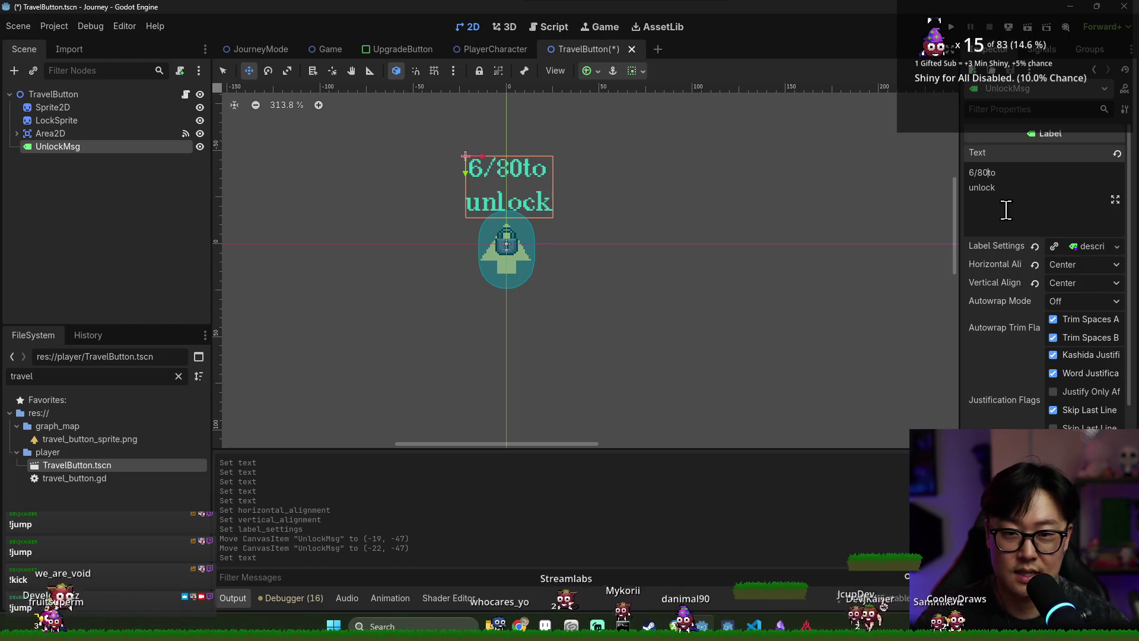
key(BackSpace)
key(BackSpace)
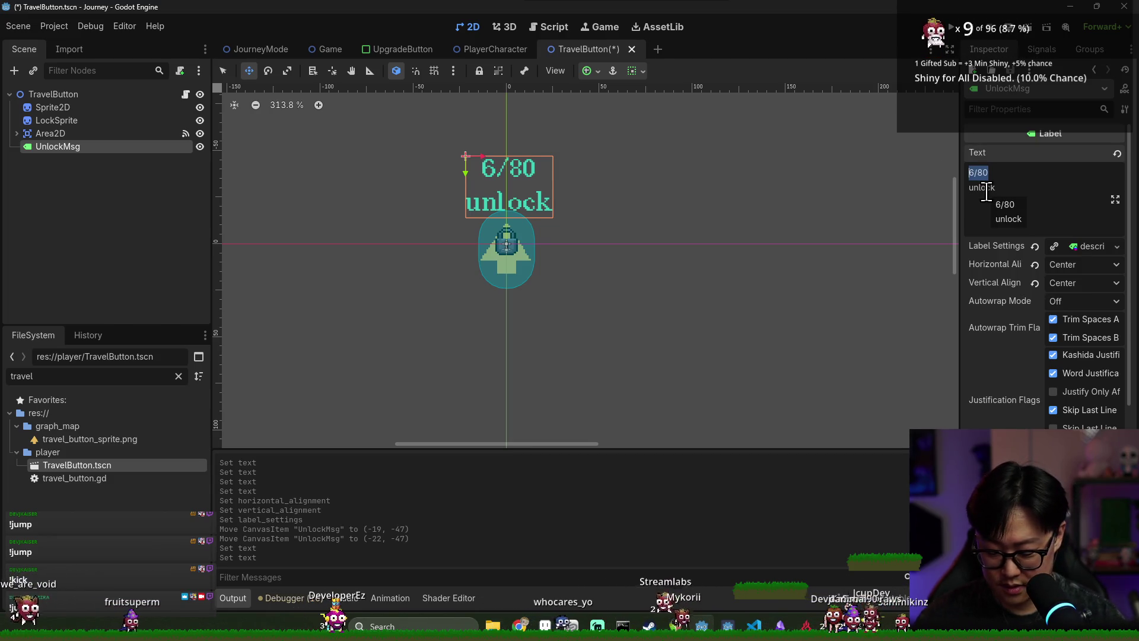
text(6/6)
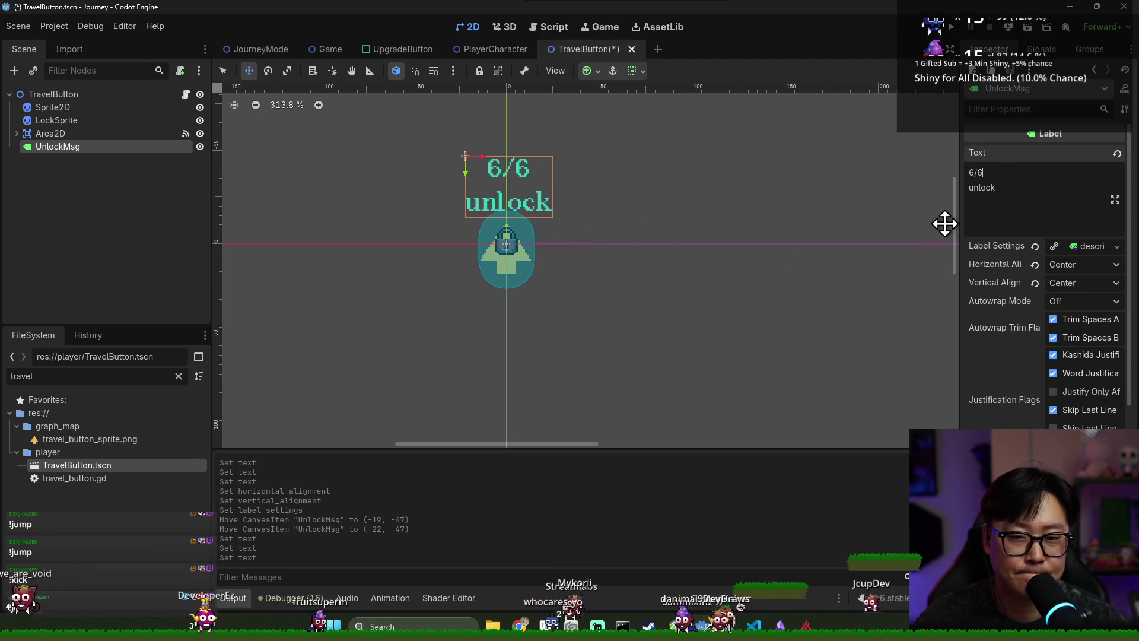
- Try alternative first-line wordings like 'req 6', 'Reveal' and 'discover 6', joining 'to unlock' onto one line
drag(995, 176, 944, 176)
text(req )
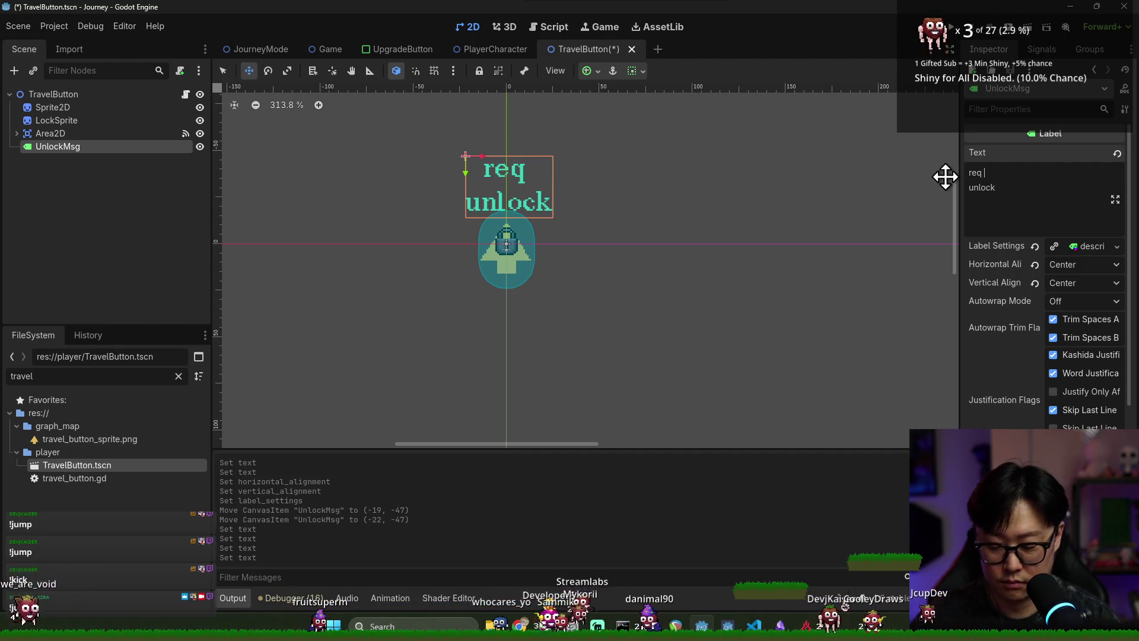
text(6)
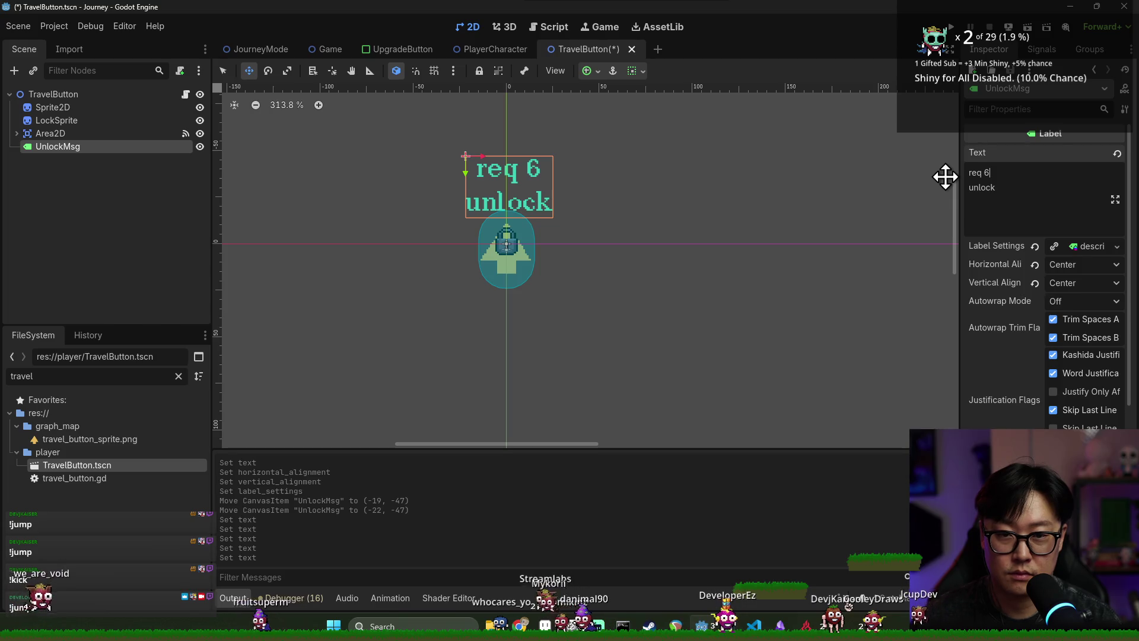
key(BackSpace)
key(BackSpace)
key(BackSpace)
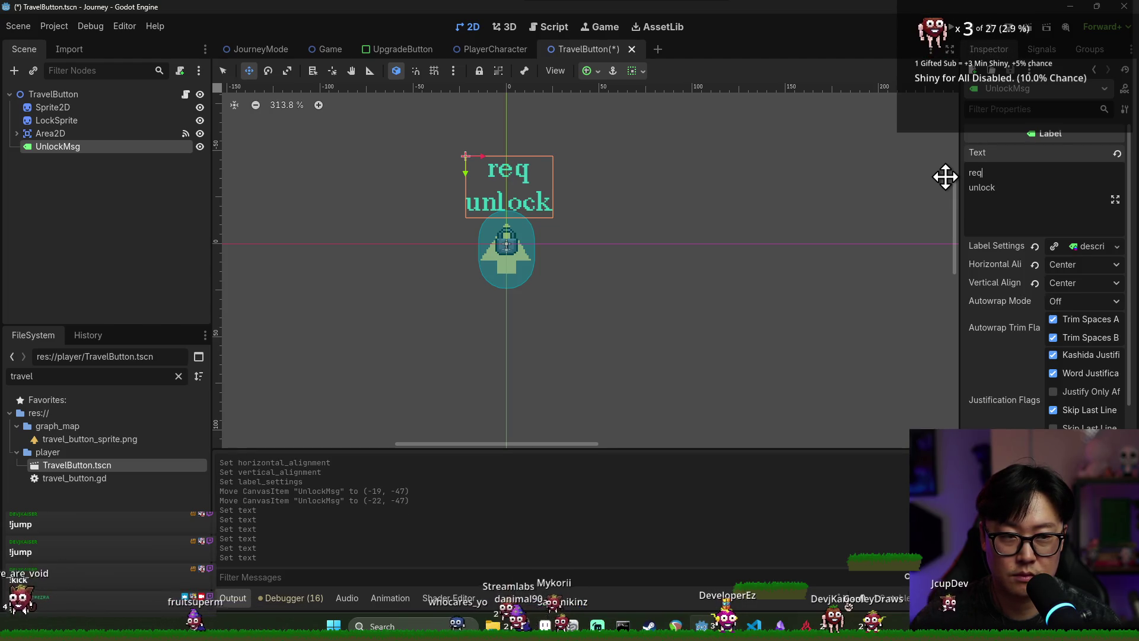
text(Reveal)
key(BackSpace)
key(BackSpace)
key(BackSpace)
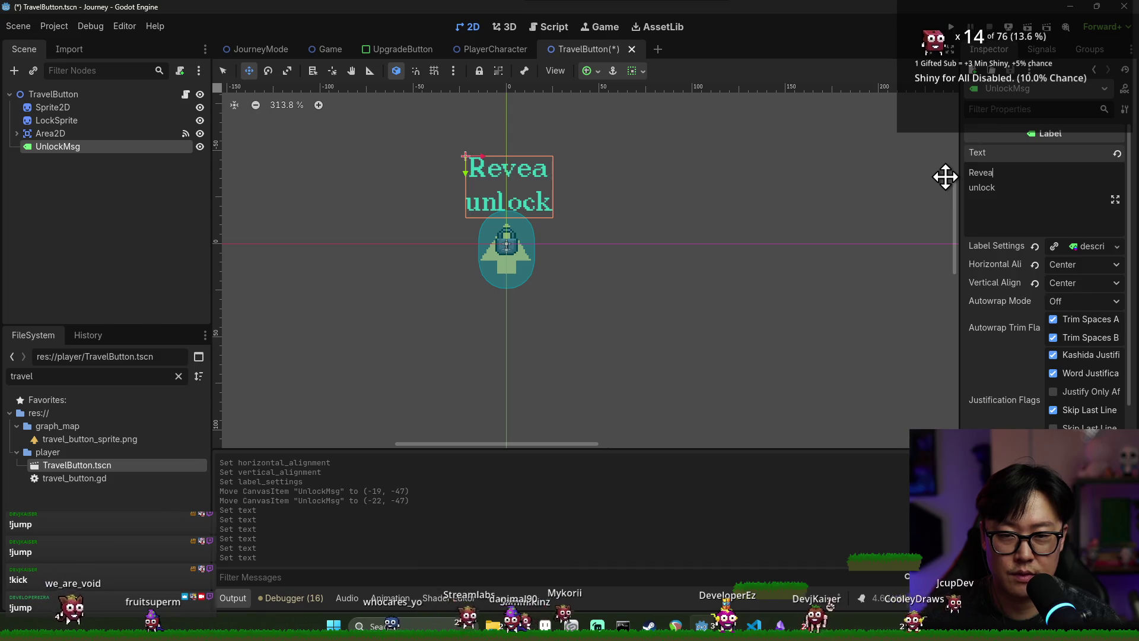
text(discover 6)
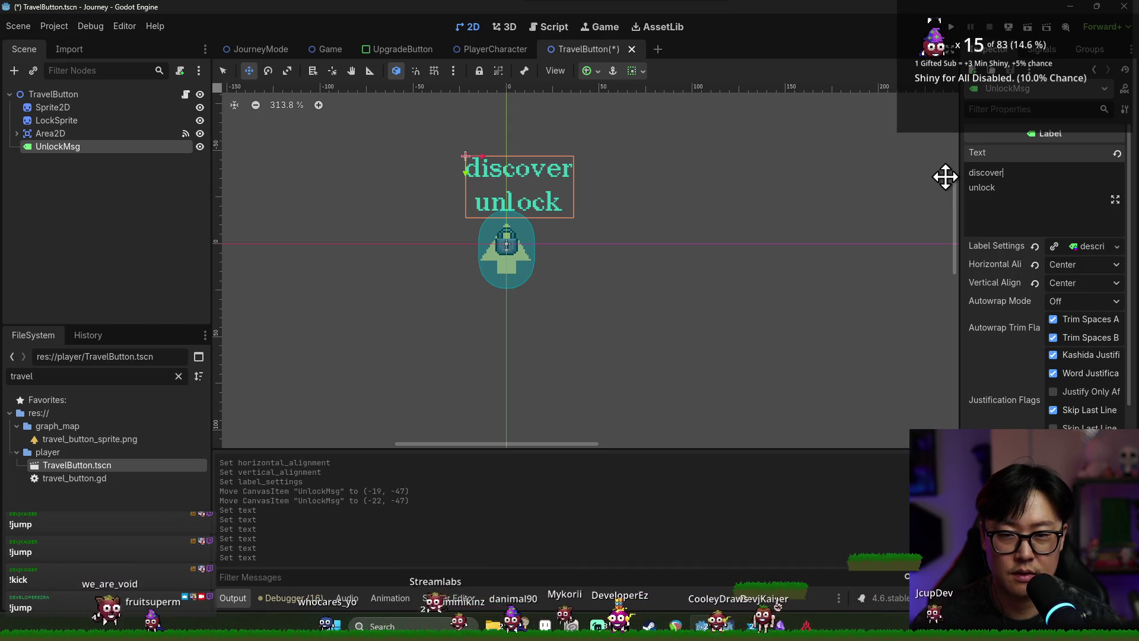
key(Right)
text(to)
key(Return)
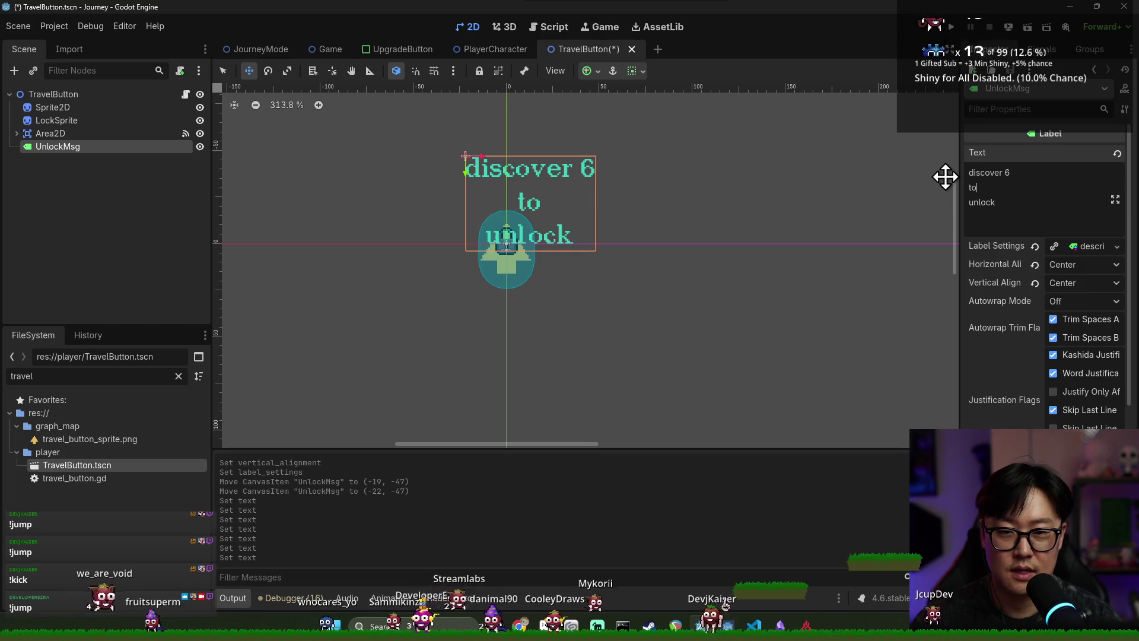
key(BackSpace)
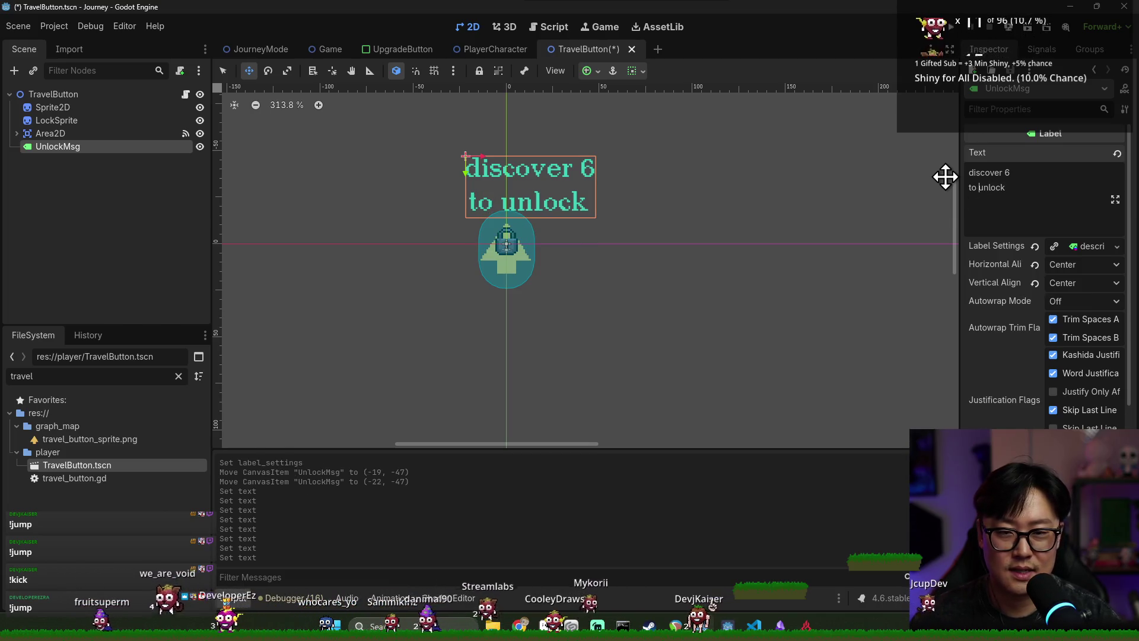
- Replace the whole label text with 'Unlock req' and recentre the label over the arrow
drag(525, 167, 504, 167)
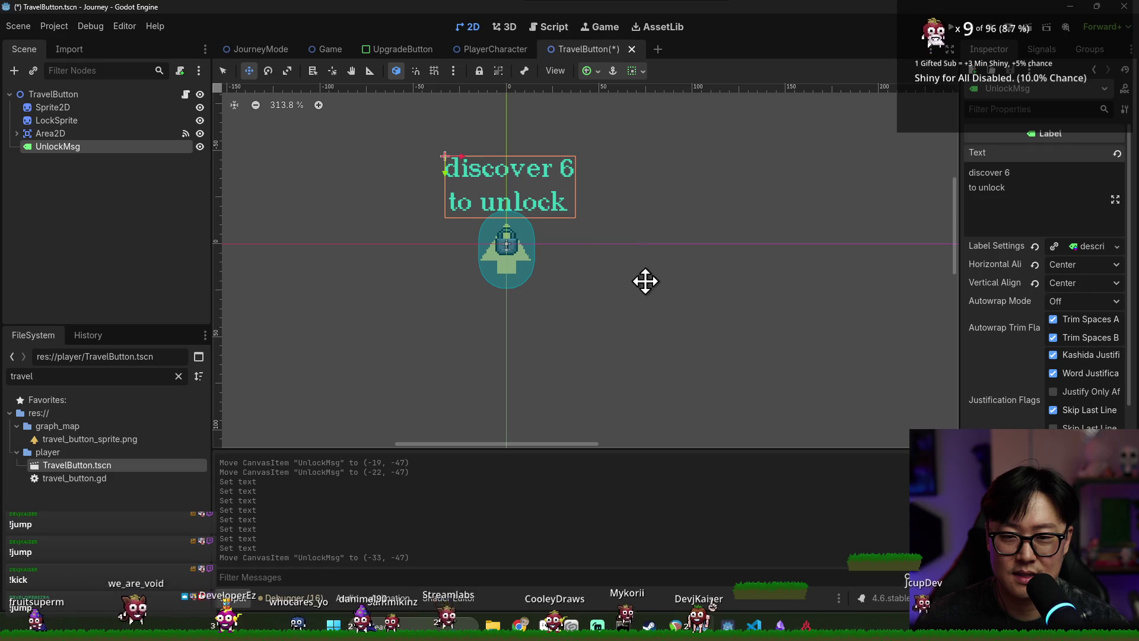
click(223, 70)
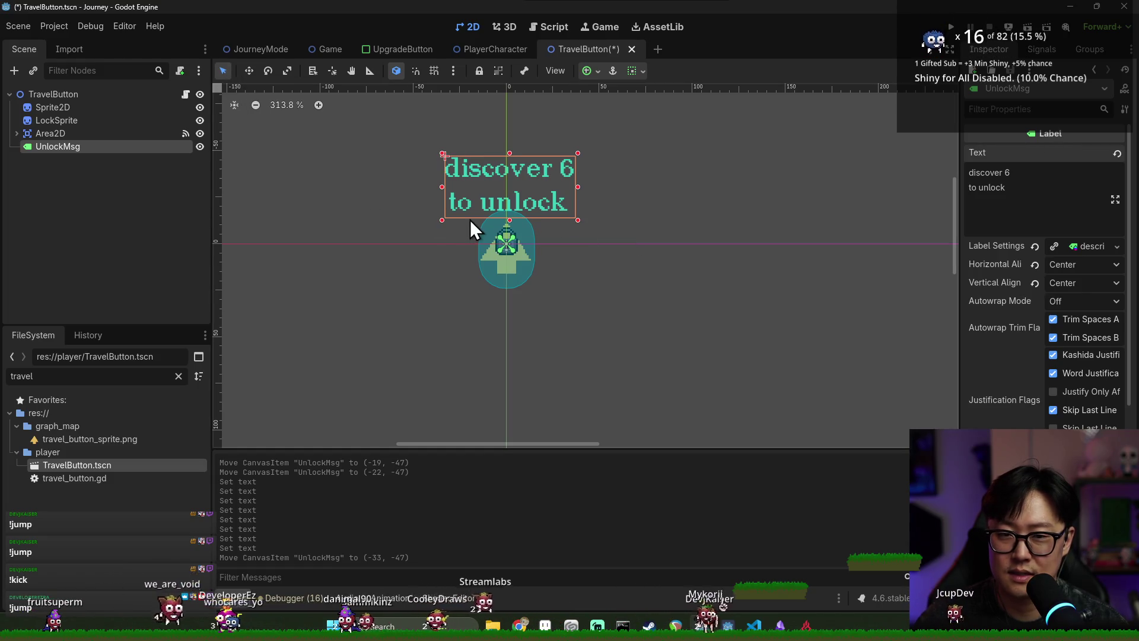
click(984, 188)
key(ctrl+a)
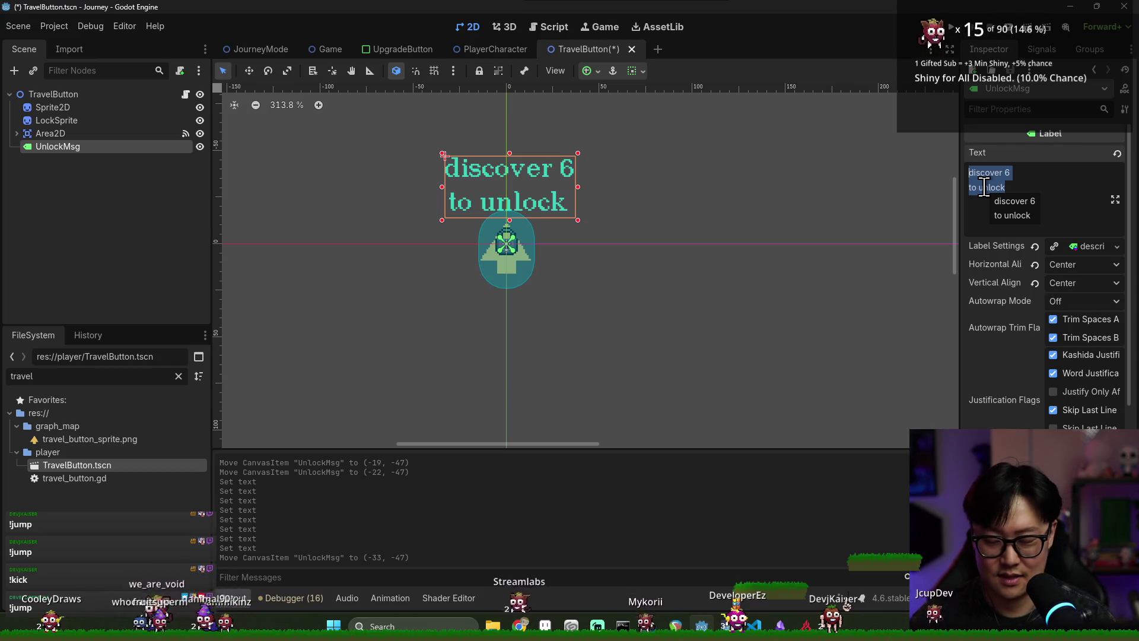
text(Unlock req)
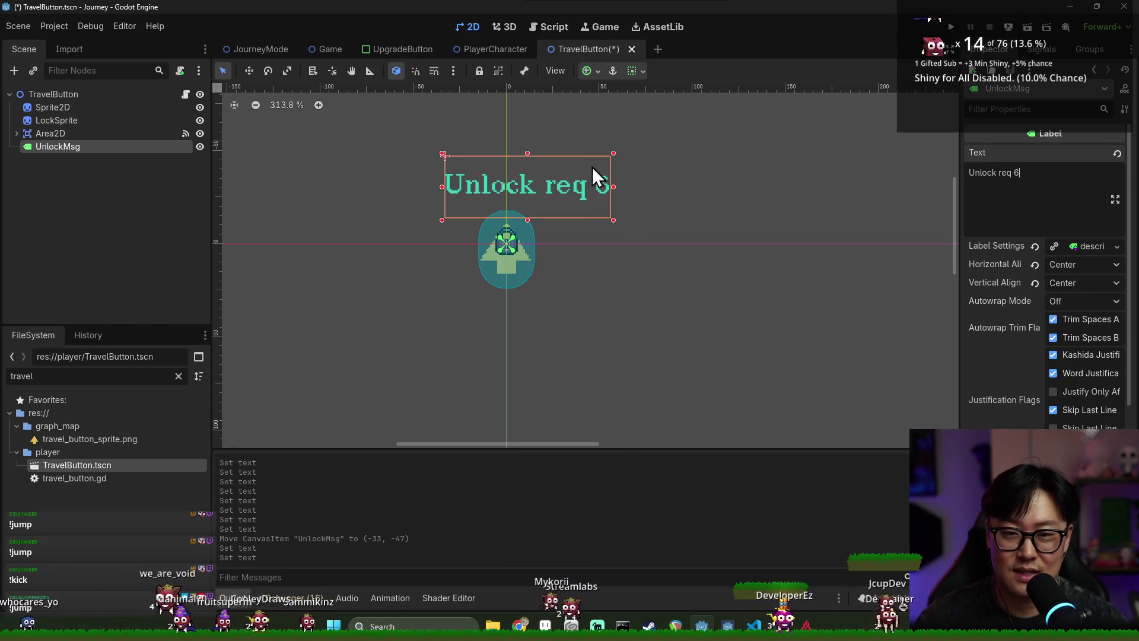
click(253, 71)
drag(567, 163, 539, 163)
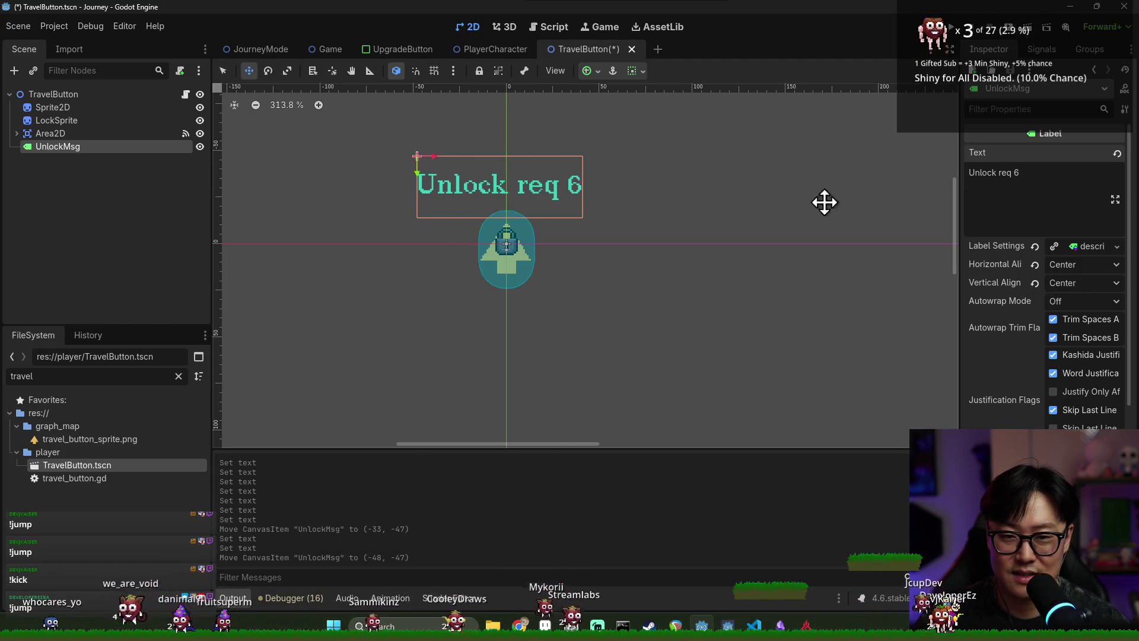
- Lowercase the text to 'unlock req 6', nudge the label centred above the arrow, and save the scene
click(971, 174)
key(Delete)
text(u)
drag(491, 160, 498, 163)
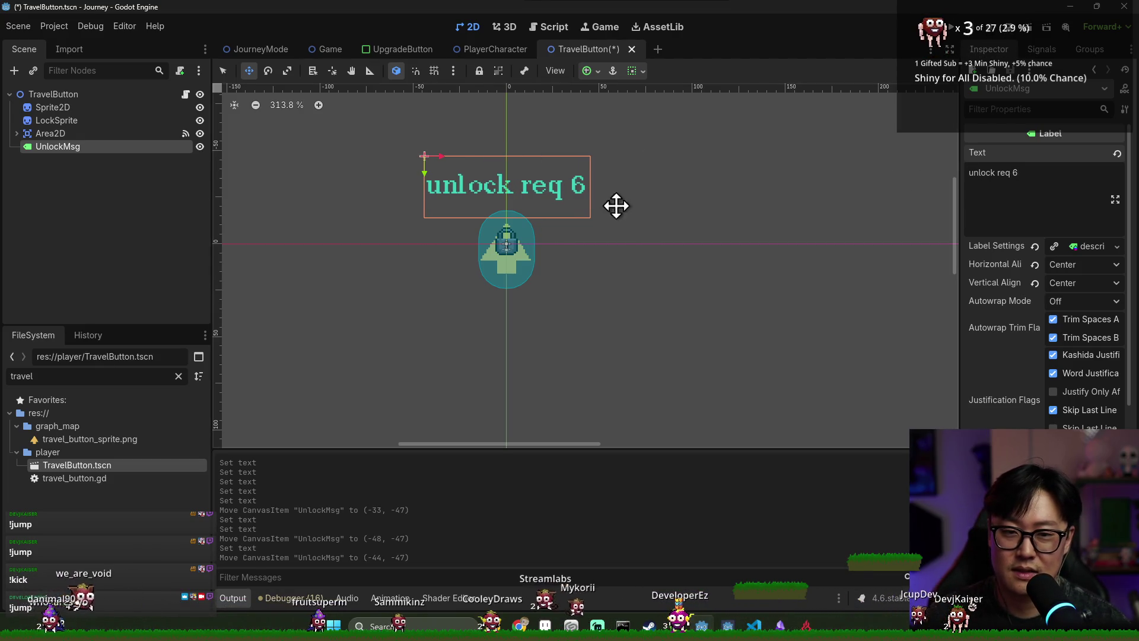
drag(562, 185, 565, 184)
key(ctrl+s)
key(alt+Tab)
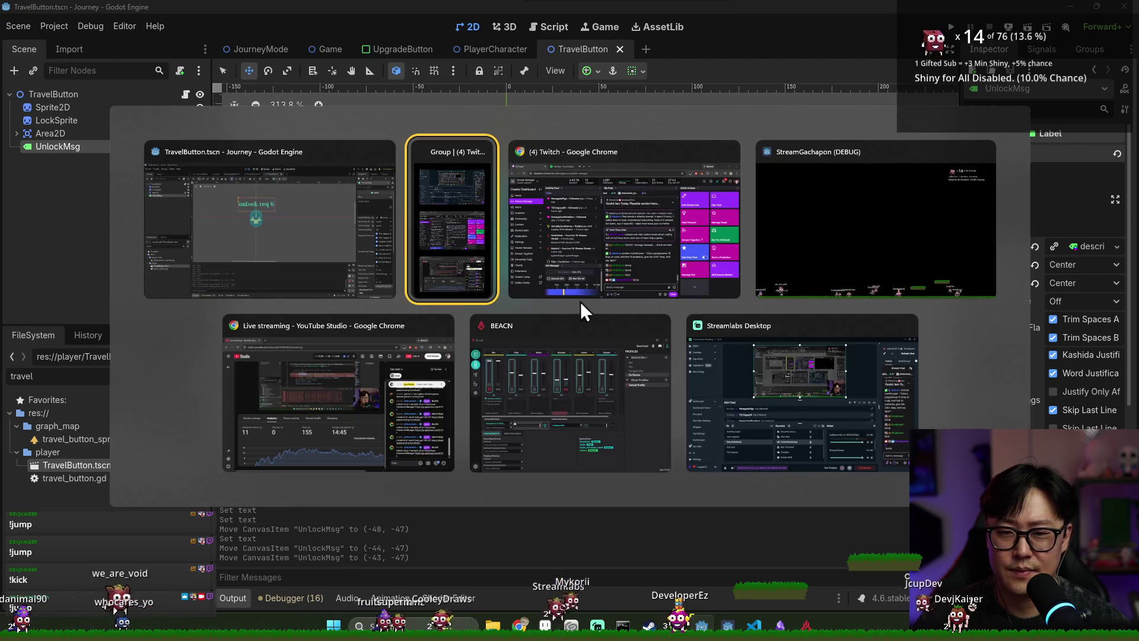
key(Escape)
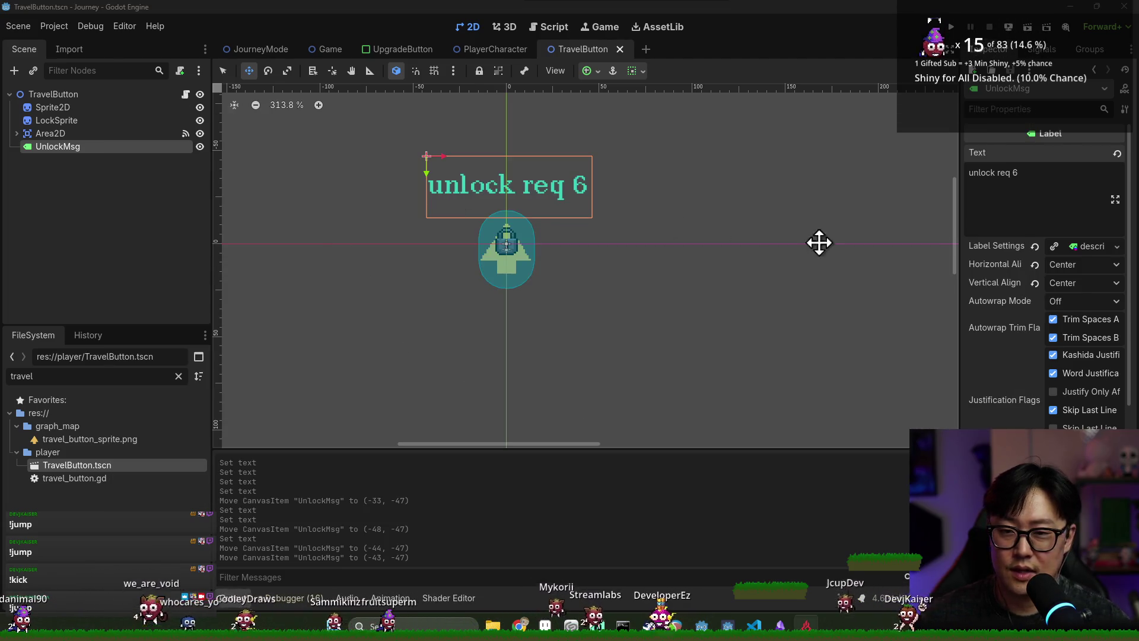